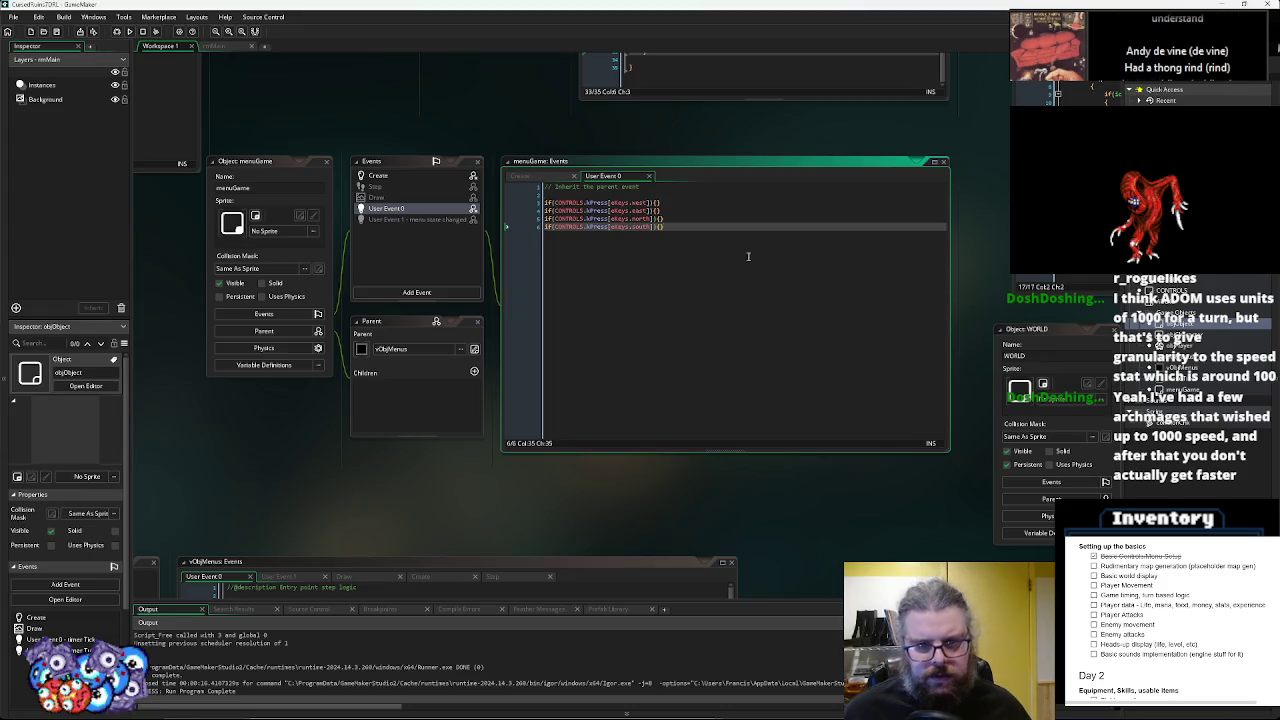
- Review the SYSTEM Step code and menuGame's User Event 0 code
{"action": "scroll", "coordinate": [748, 264], "scroll_direction": "up", "scroll_amount": 5}
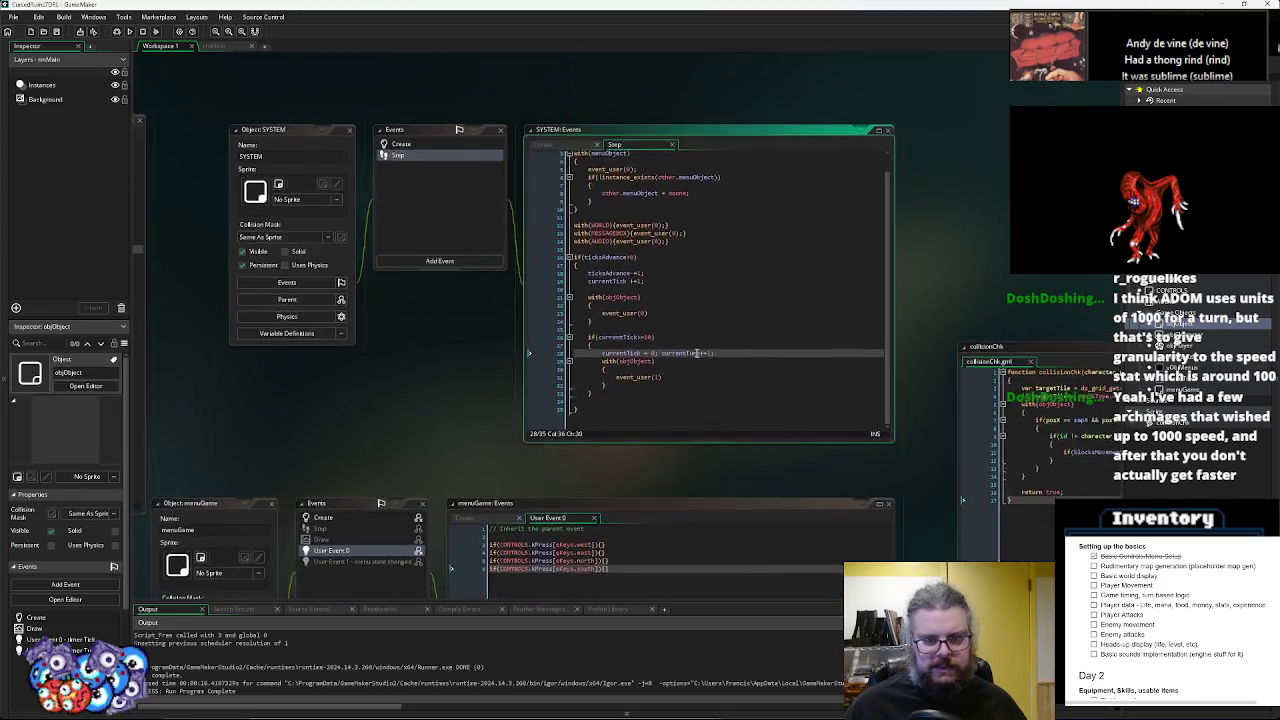
{"action": "left_click", "coordinate": [835, 400]}
{"action": "scroll", "coordinate": [800, 400], "scroll_direction": "down", "scroll_amount": 3}
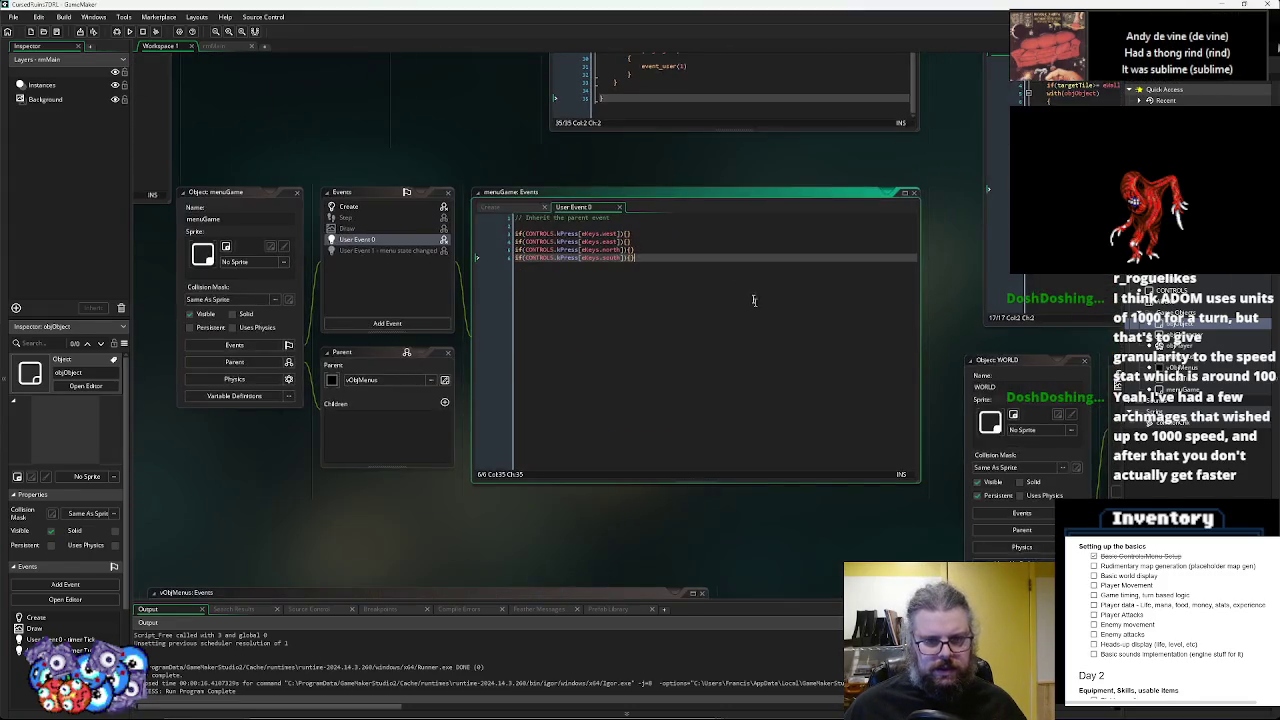
{"action": "left_click", "coordinate": [720, 541]}
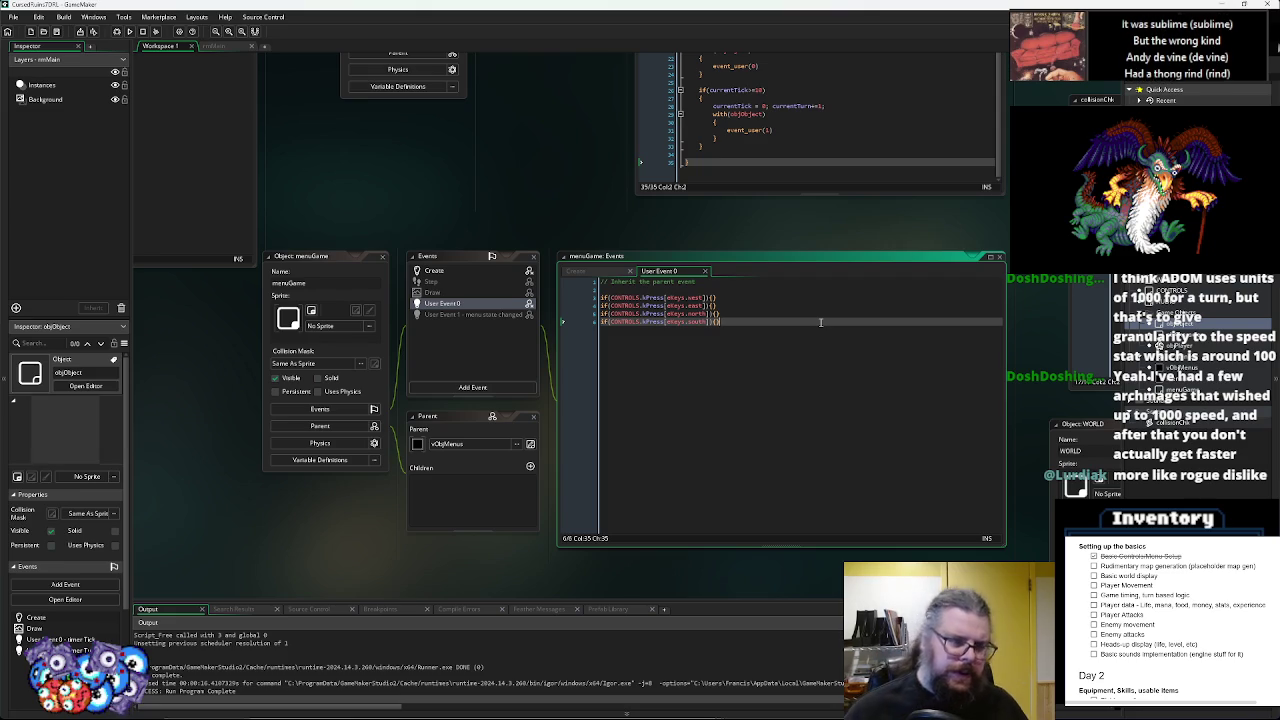
- Add the line queuedAction = noone; at the end of menuGame's Create event
{"action": "left_click", "coordinate": [450, 272]}
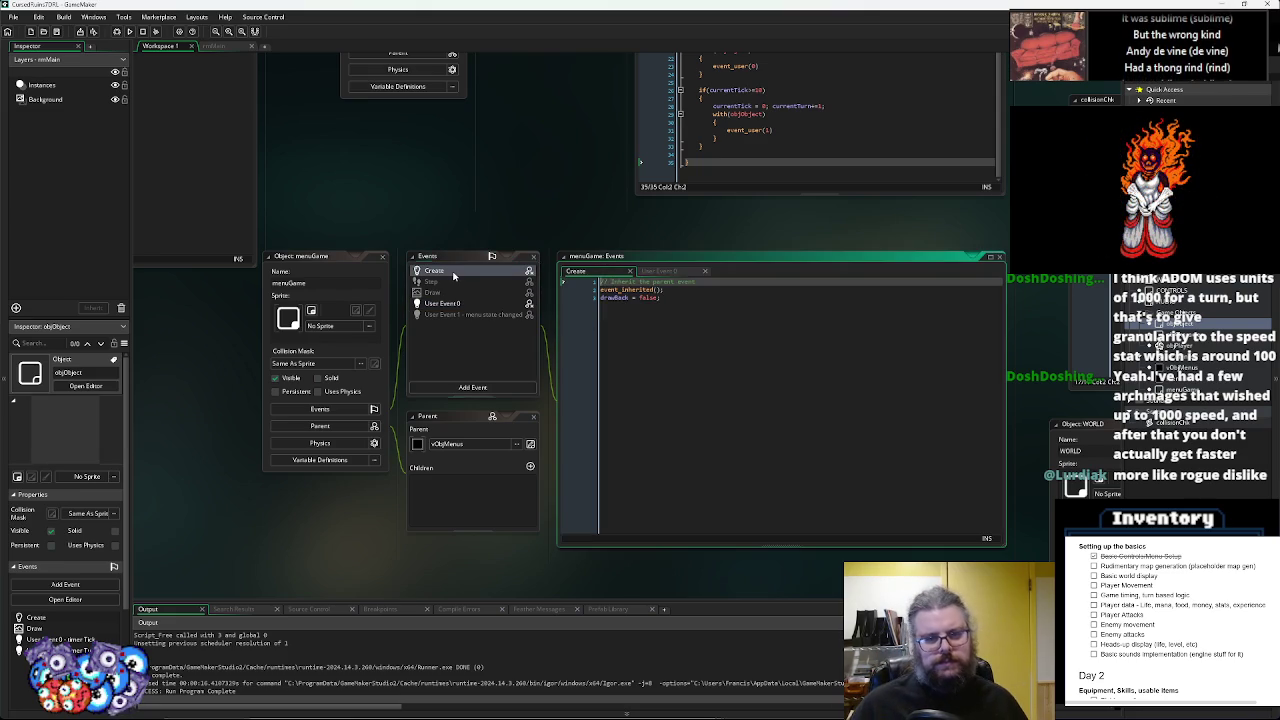
{"action": "left_click", "coordinate": [687, 337]}
{"action": "key", "text": "Return"}
{"action": "key", "text": "Return"}
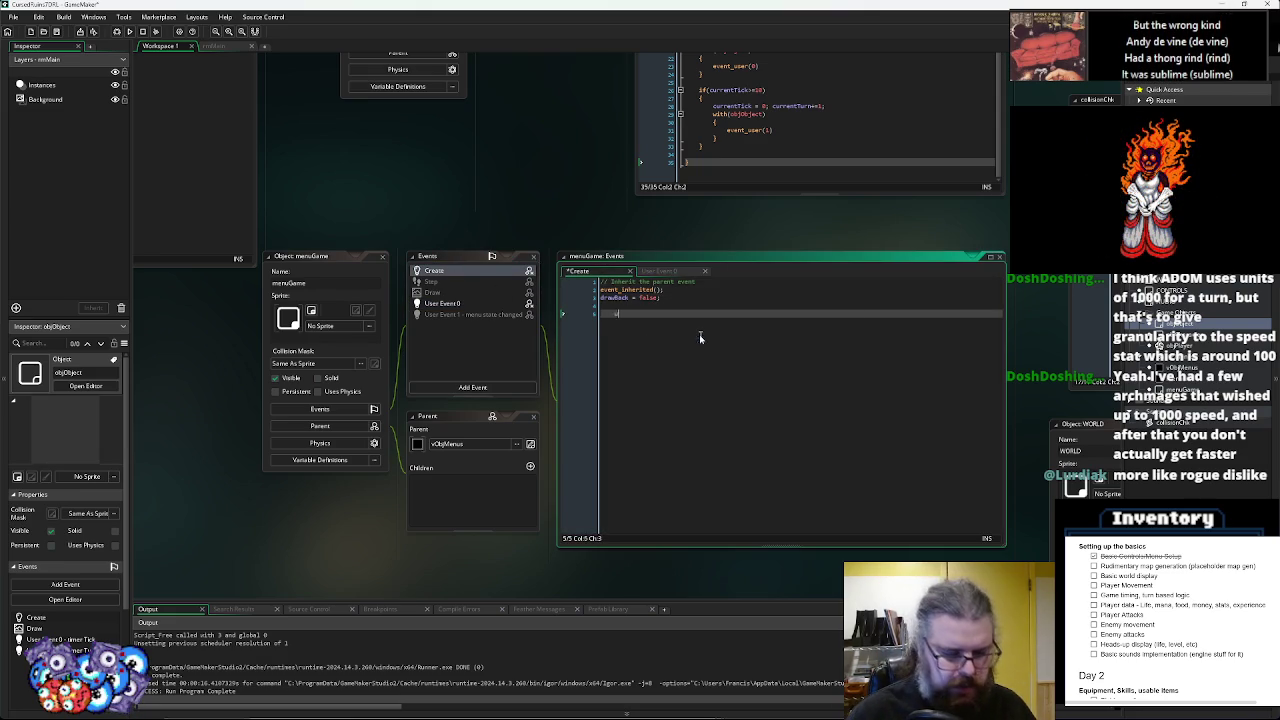
{"action": "type", "text": "q"}
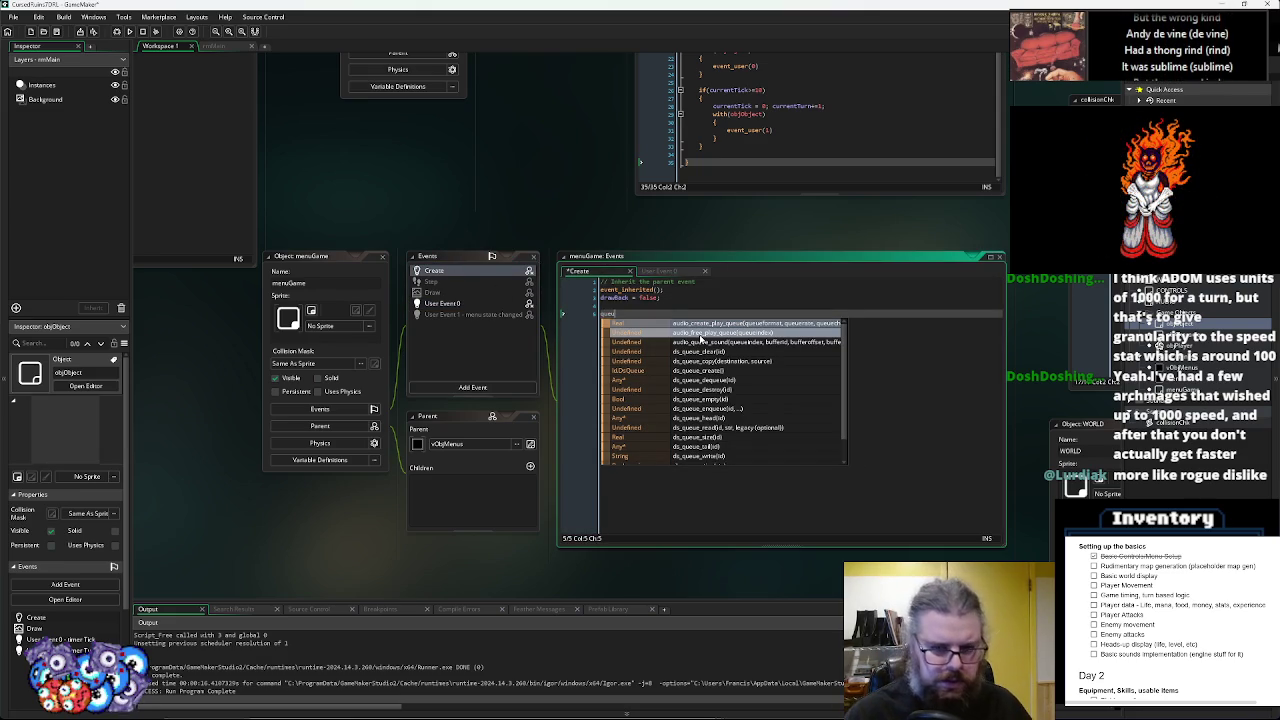
{"action": "type", "text": "ueuedAction = noo"}
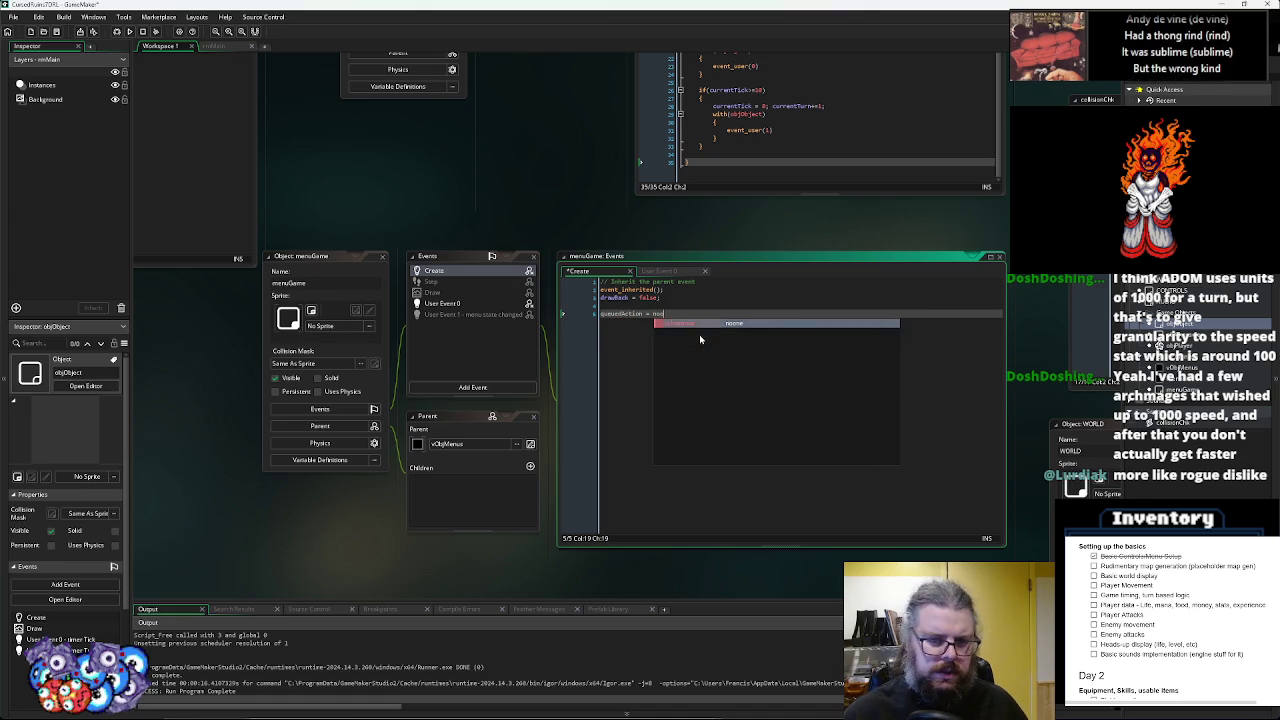
{"action": "key", "text": "Return"}
{"action": "type", "text": ";"}
{"action": "left_click", "coordinate": [622, 313]}
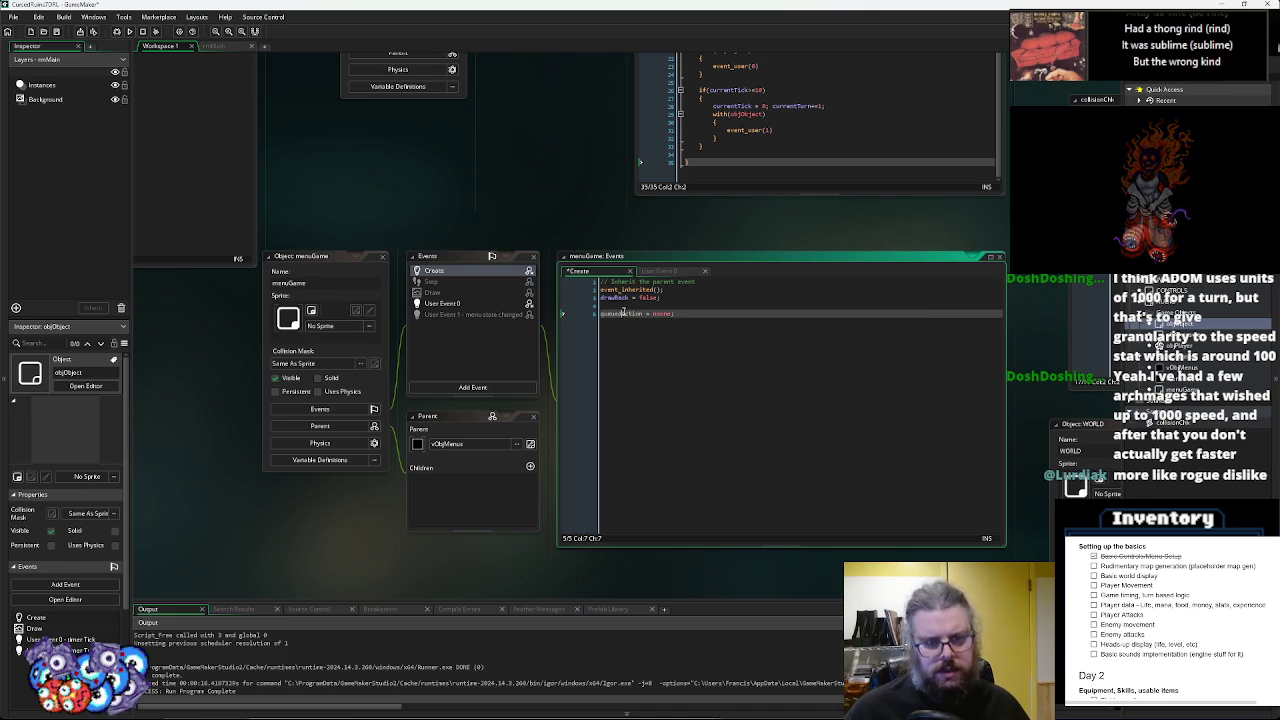
- Recheck the queuedAction line, return to User Event 0 and pan the workspace
{"action": "left_click", "coordinate": [450, 305]}
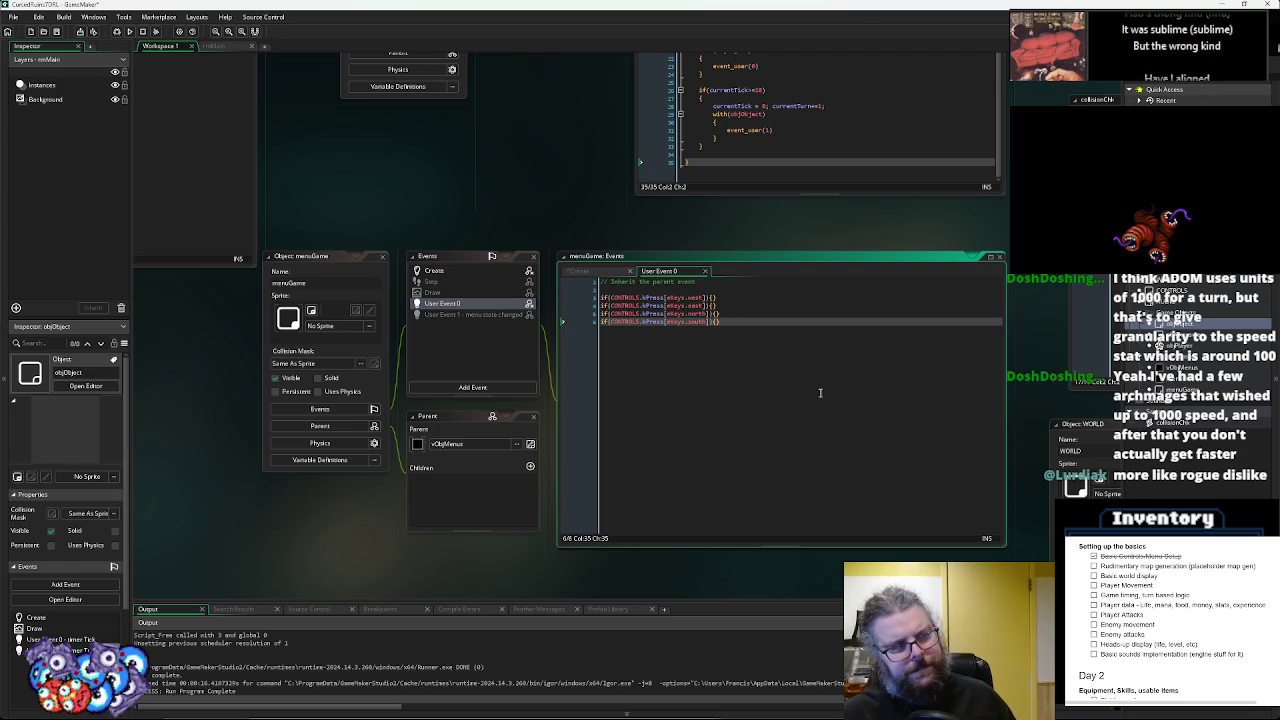
{"action": "left_click", "coordinate": [436, 271]}
{"action": "left_click", "coordinate": [677, 325]}
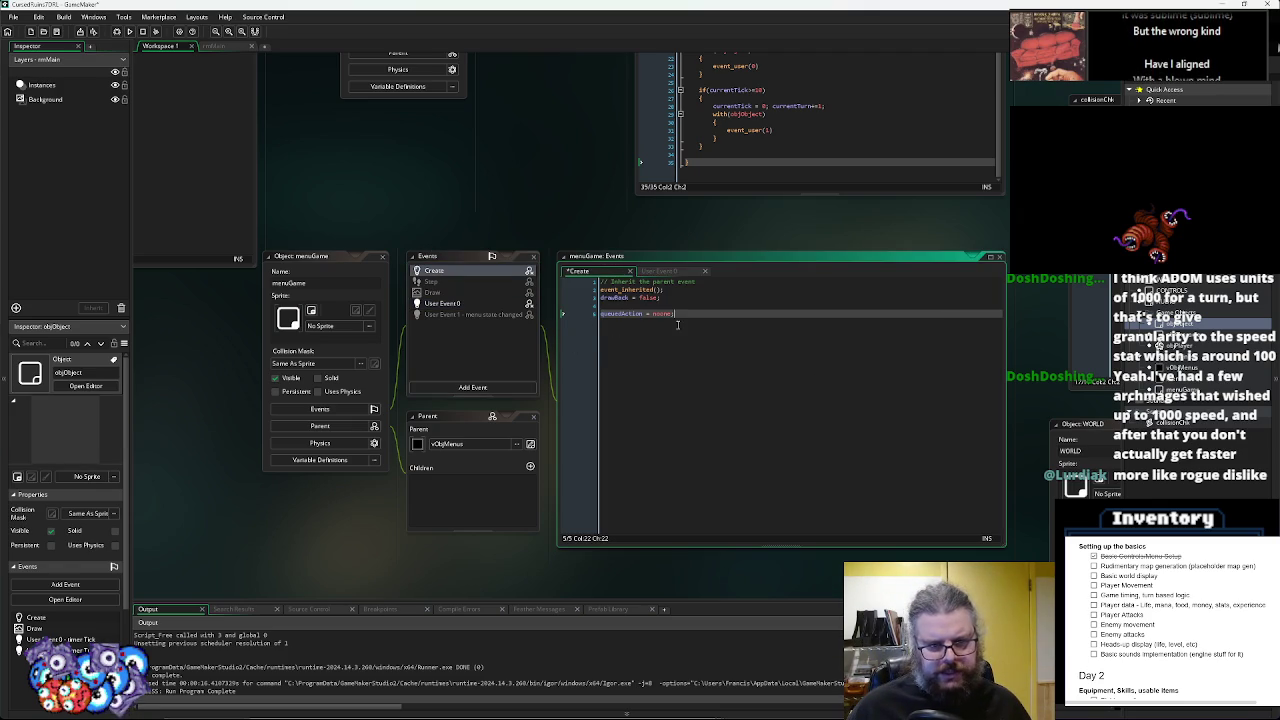
{"action": "left_click", "coordinate": [453, 303]}
{"action": "mouse_move", "coordinate": [772, 336]}
{"action": "left_mouse_down"}
{"action": "mouse_move", "coordinate": [628, 318]}
{"action": "mouse_move", "coordinate": [657, 386]}
{"action": "mouse_move", "coordinate": [688, 390]}
{"action": "left_mouse_up"}
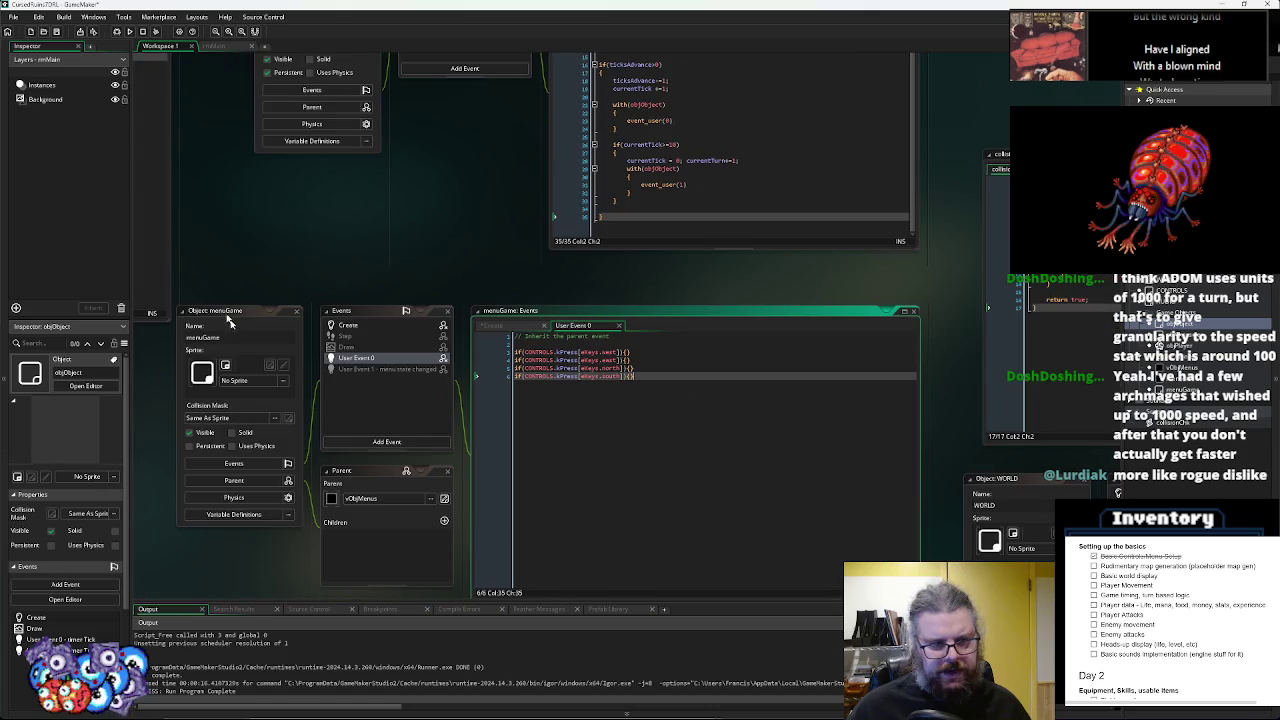
- Look up where ticksAdvance is used in the SYSTEM Step code
{"action": "left_click_drag", "start_coordinate": [238, 318], "coordinate": [258, 270]}
{"action": "scroll", "coordinate": [258, 270], "scroll_direction": "up", "scroll_amount": 3}
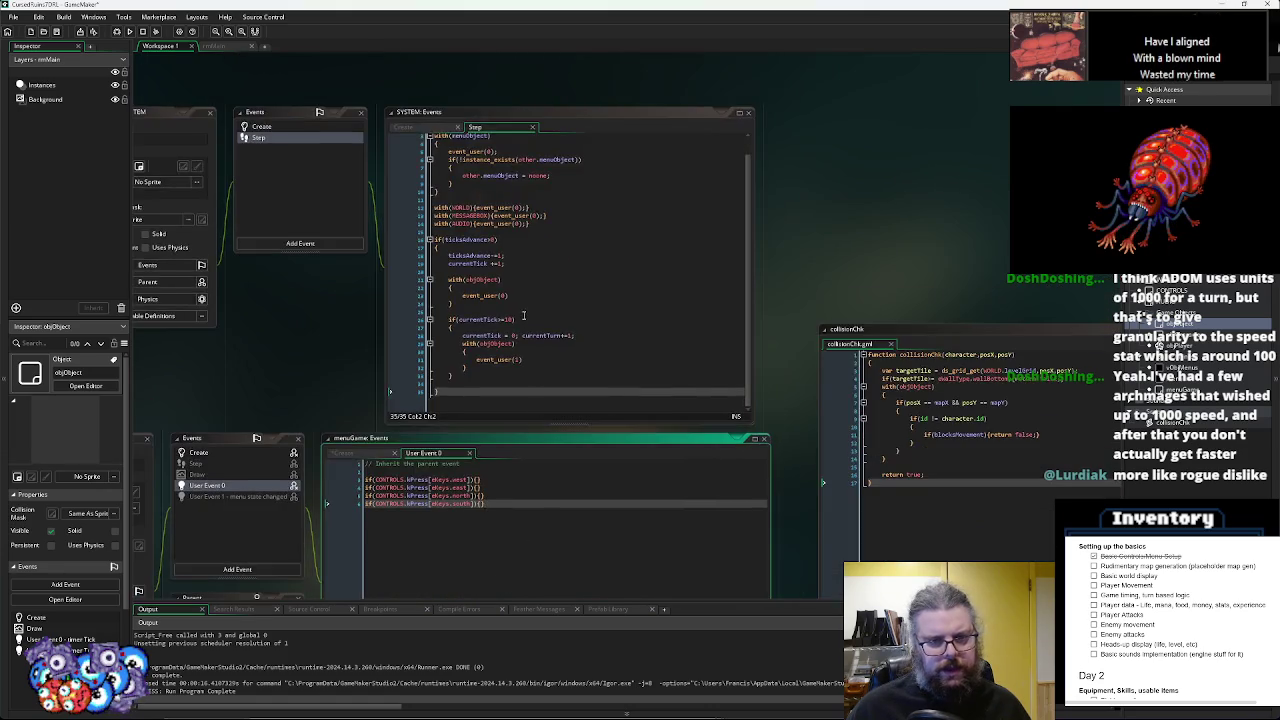
{"action": "left_click", "coordinate": [600, 313]}
{"action": "double_click", "coordinate": [554, 256]}
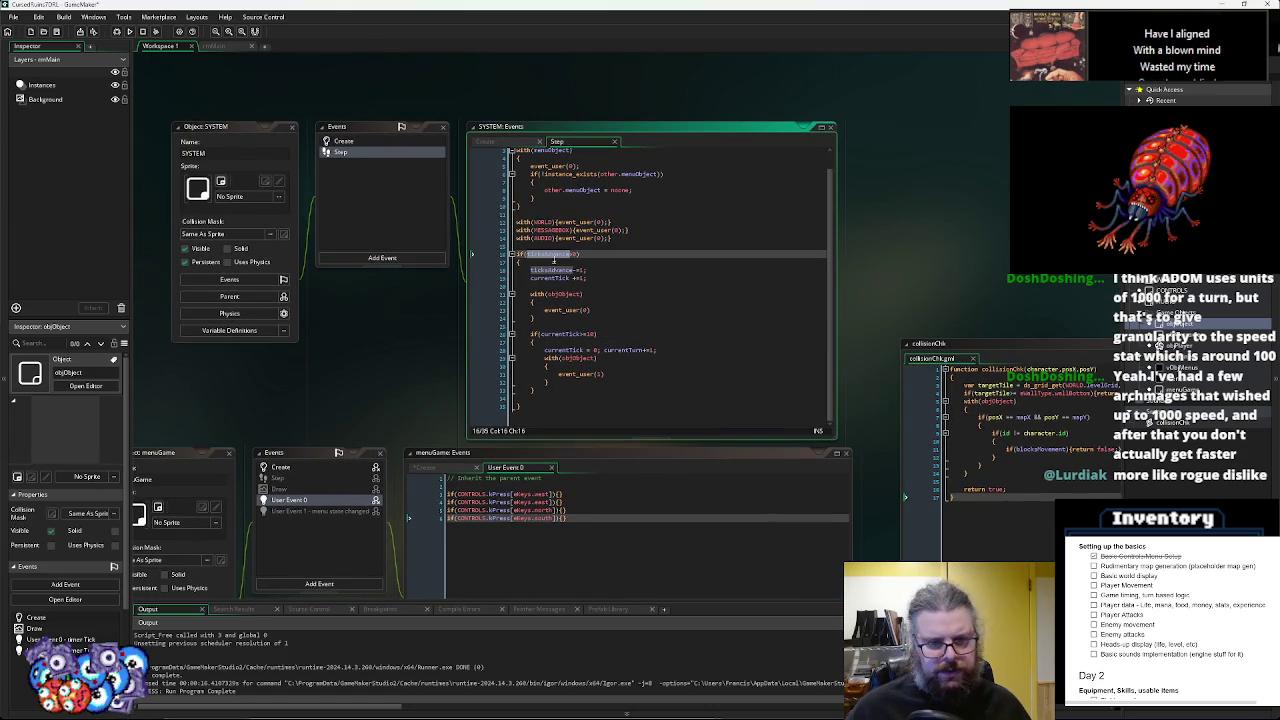
- Insert an if(SYSTEM.ticksAdvance==0) condition above User Event 0's key checks
{"action": "left_click", "coordinate": [505, 485]}
{"action": "key", "text": "Return"}
{"action": "key", "text": "Down"}
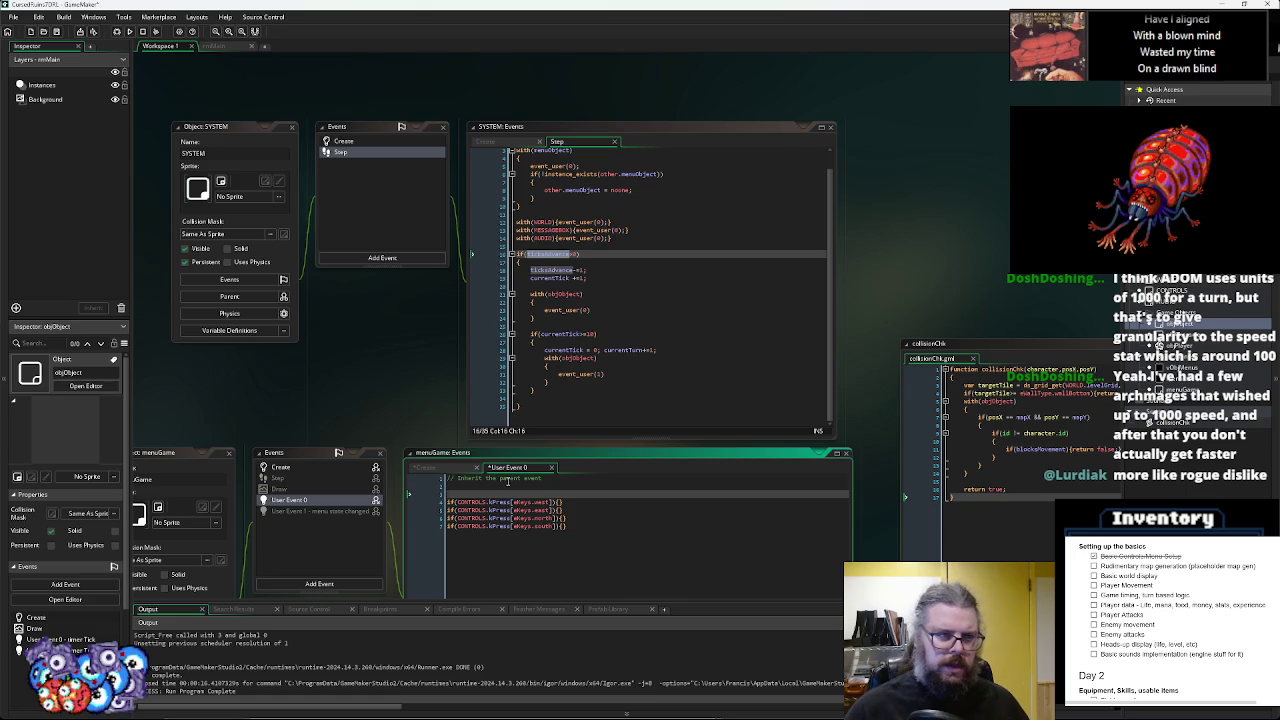
{"action": "type", "text": "SYSTEM.ticksAdvance=1;"}
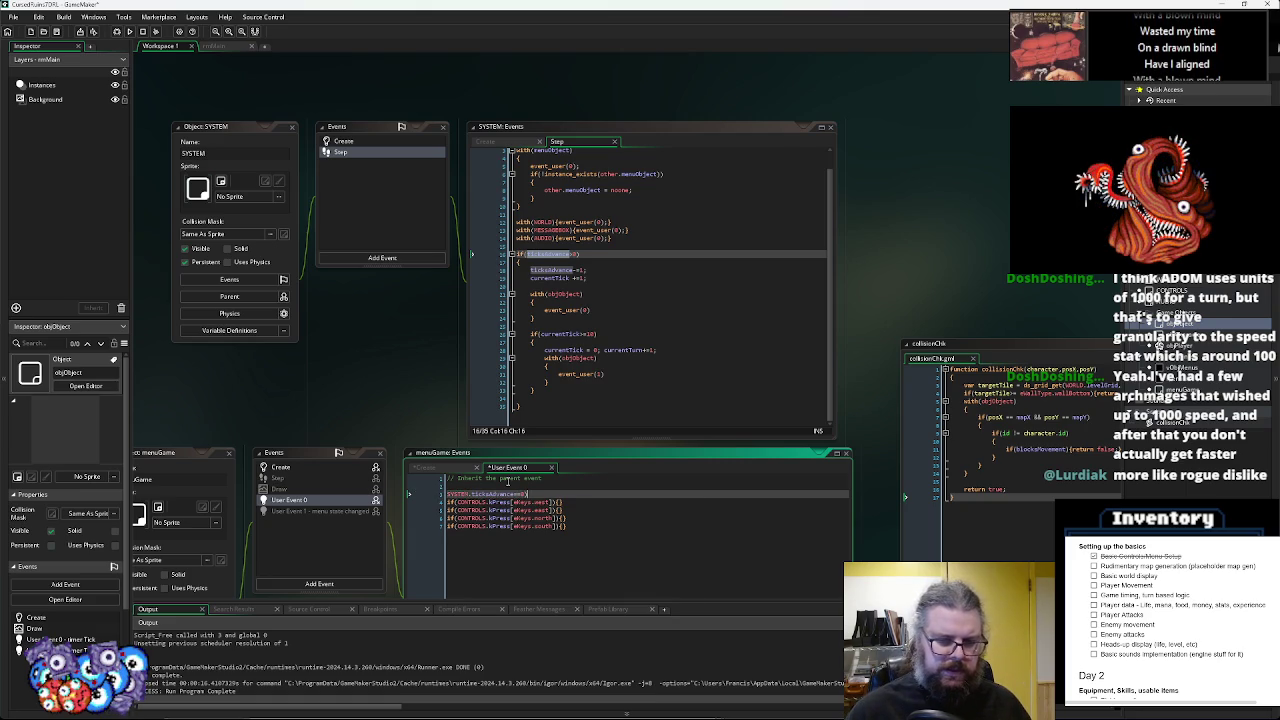
{"action": "type", "text": "=0;"}
{"action": "key", "text": "Return"}
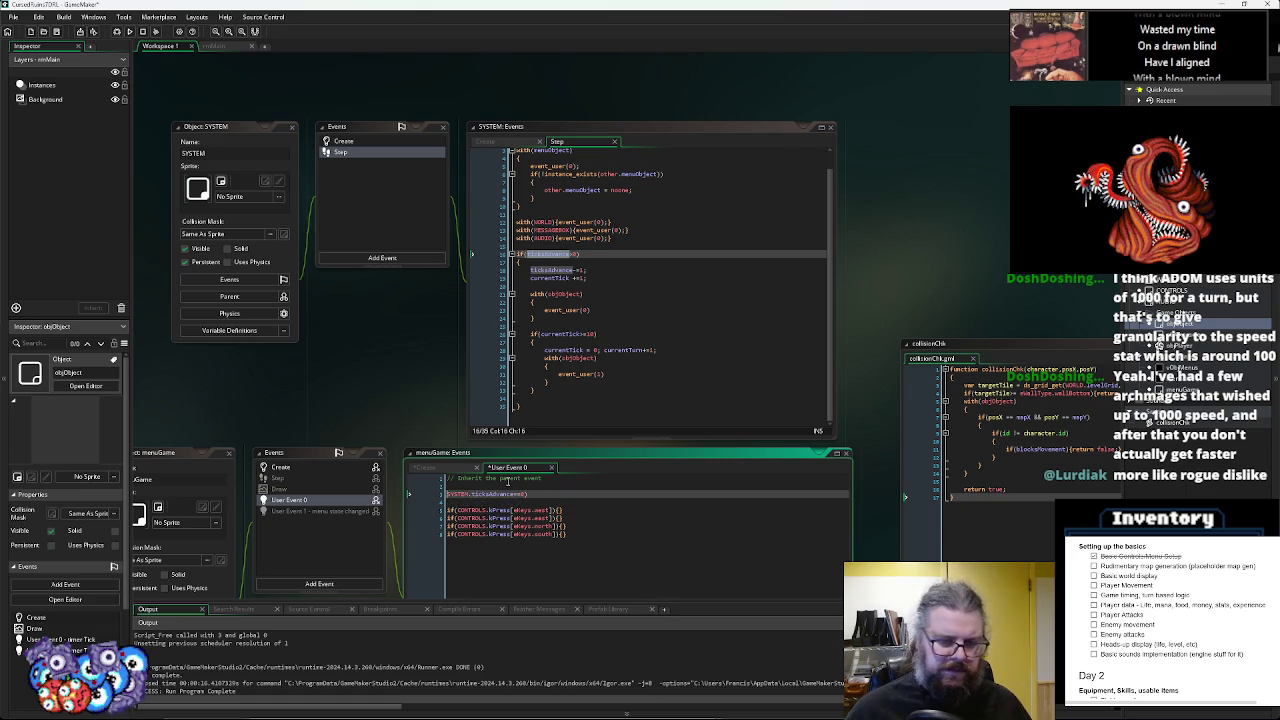
{"action": "type", "text": "if("}
{"action": "key", "text": "Down"}
- Close the block with a brace after the last key check and indent the four checks
{"action": "left_click", "coordinate": [654, 580]}
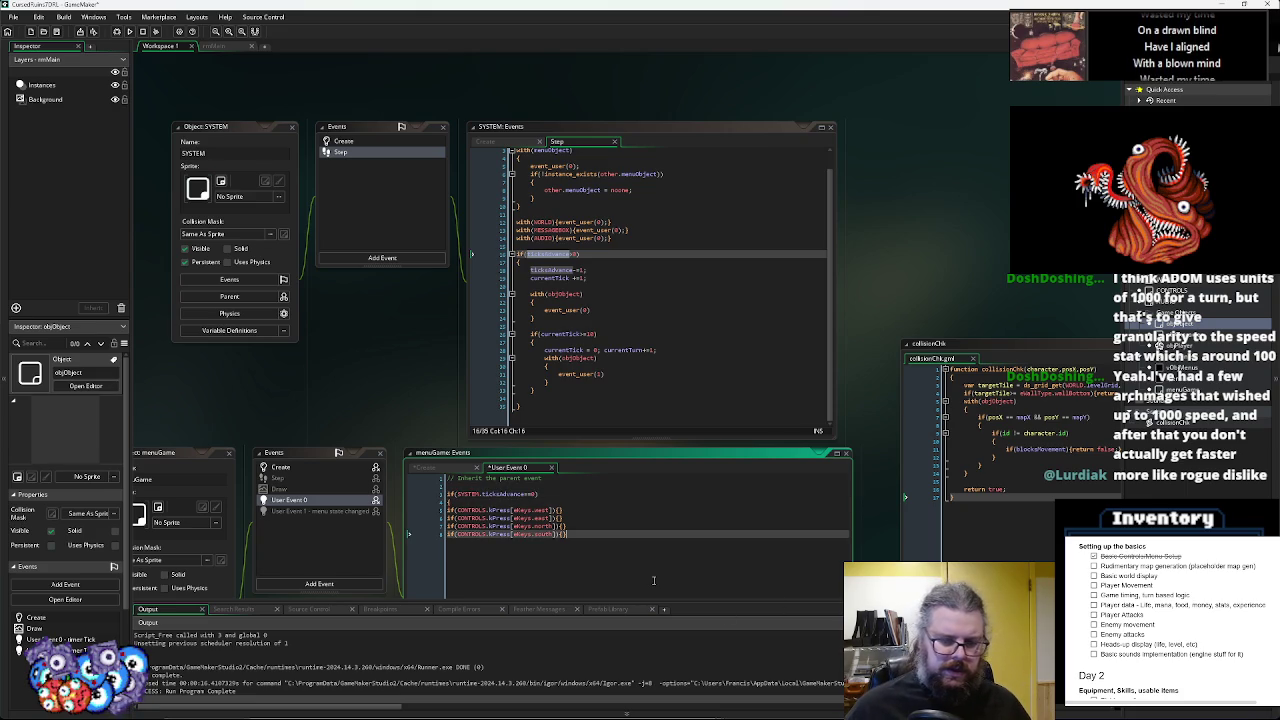
{"action": "key", "text": "Return"}
{"action": "type", "text": "}"}
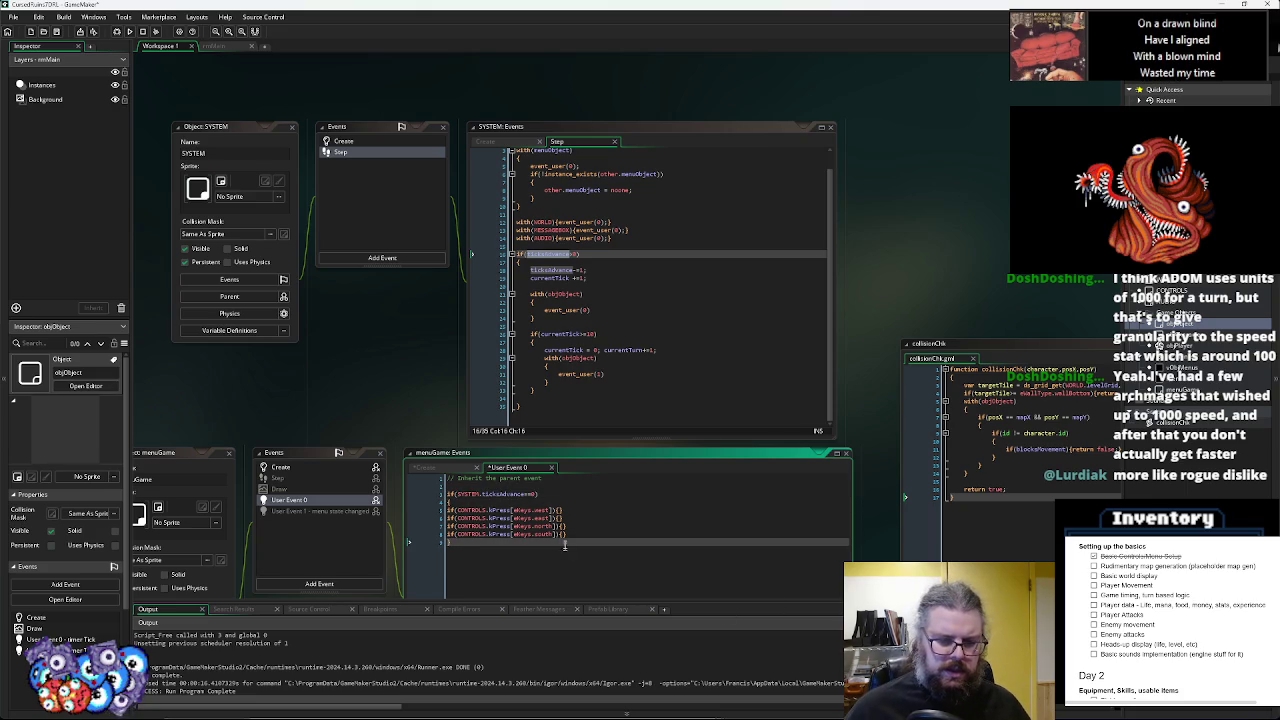
{"action": "left_click_drag", "start_coordinate": [575, 535], "coordinate": [421, 516]}
{"action": "key", "text": "Tab"}
{"action": "left_click", "coordinate": [608, 541]}
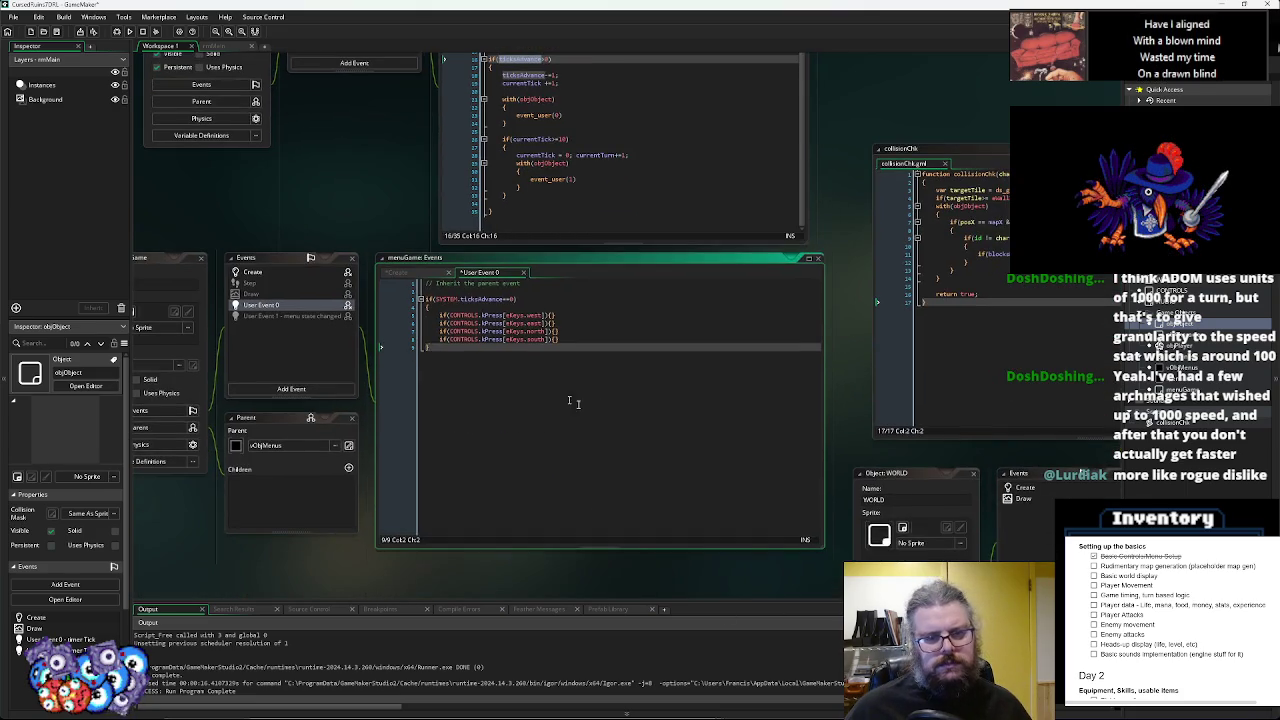
- Scroll to objPlayer and look at its User Event 4 code
{"action": "scroll", "coordinate": [561, 397], "scroll_direction": "up", "scroll_amount": 1}
{"action": "scroll", "coordinate": [640, 400], "scroll_direction": "down", "scroll_amount": 3}
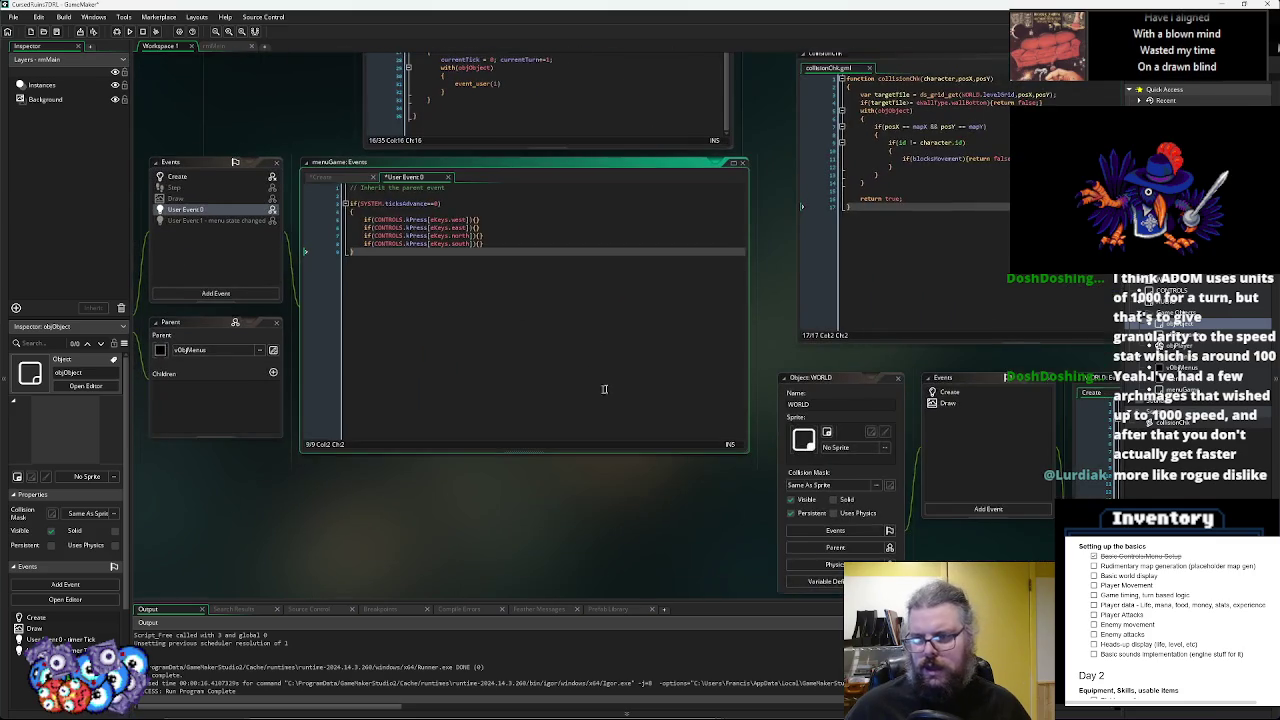
{"action": "scroll", "coordinate": [600, 388], "scroll_direction": "down", "scroll_amount": 5}
{"action": "left_click", "coordinate": [621, 276]}
{"action": "scroll", "coordinate": [621, 276], "scroll_direction": "up", "scroll_amount": 2}
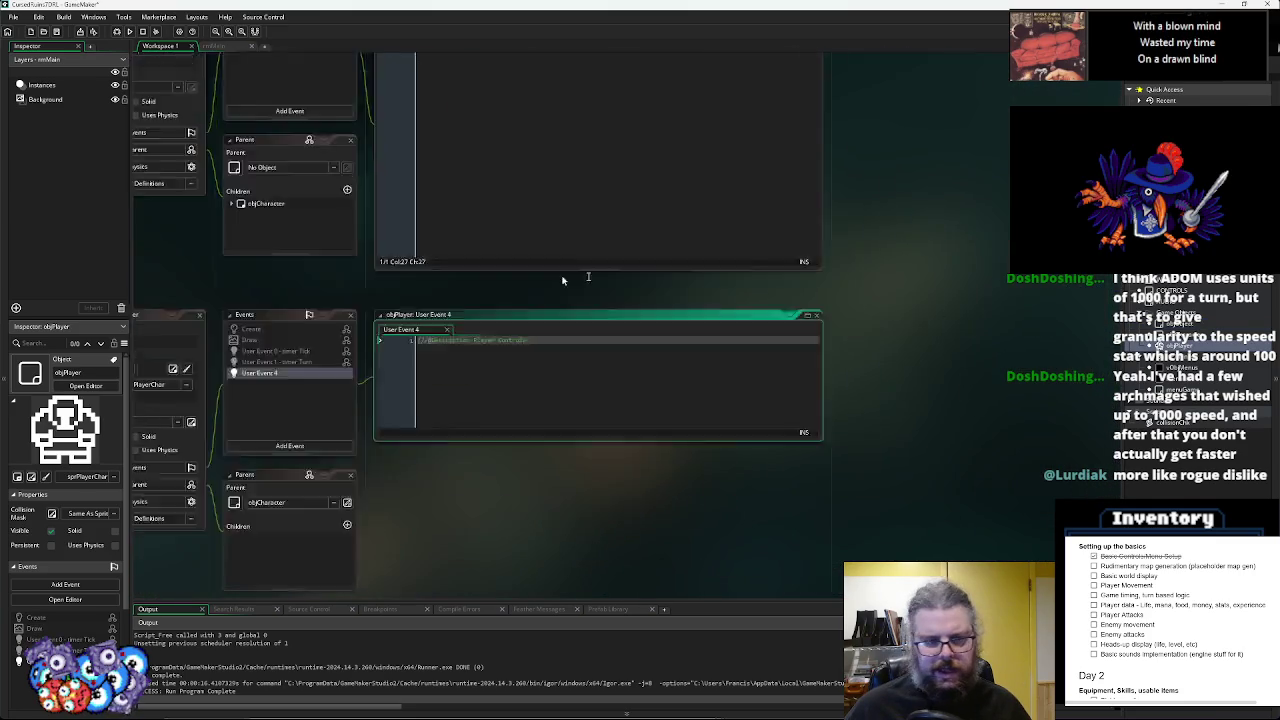
- Read through objPlayer's Create event code, then close objPlayer's panels
{"action": "left_click", "coordinate": [427, 265]}
{"action": "left_click", "coordinate": [680, 298]}
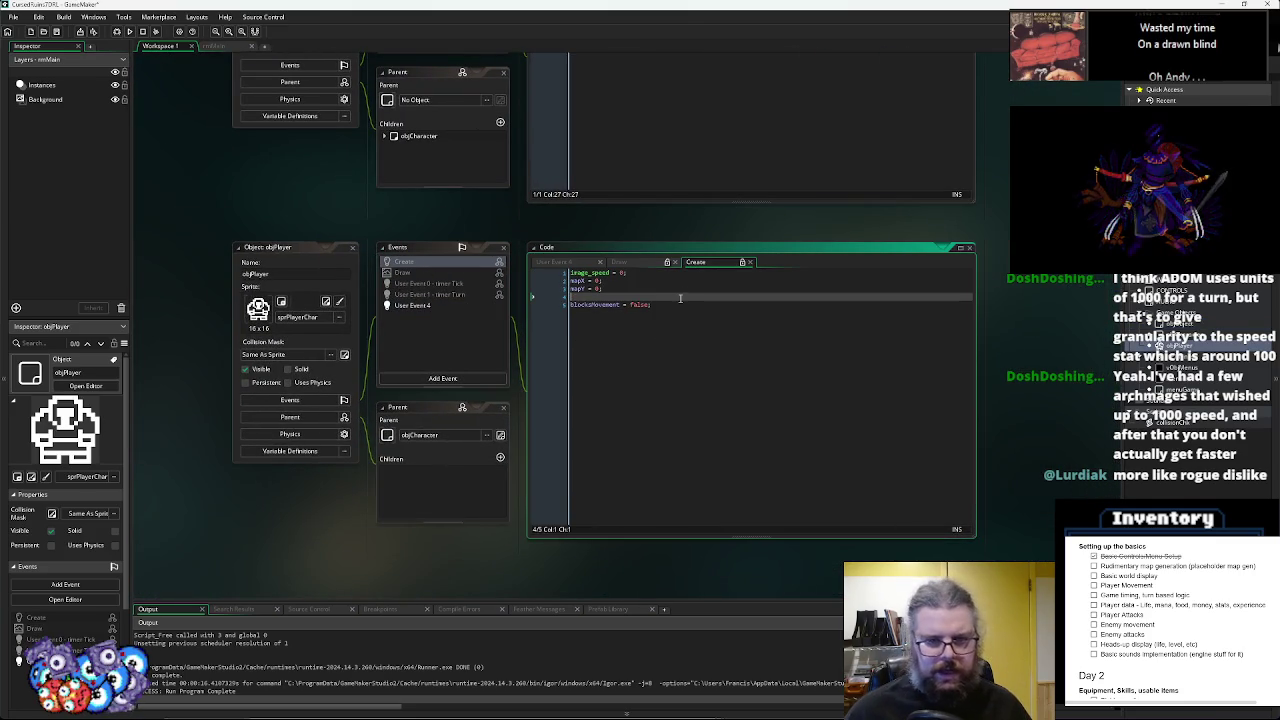
{"action": "left_click", "coordinate": [685, 342]}
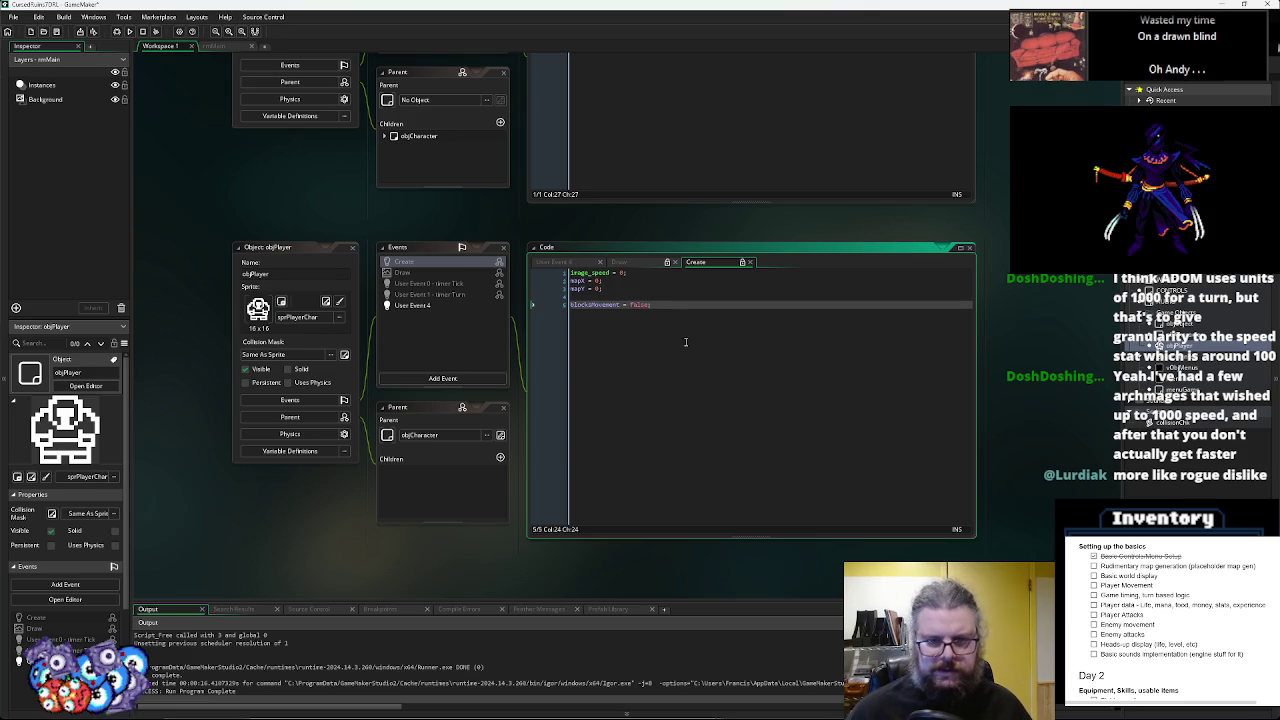
{"action": "left_click", "coordinate": [432, 261]}
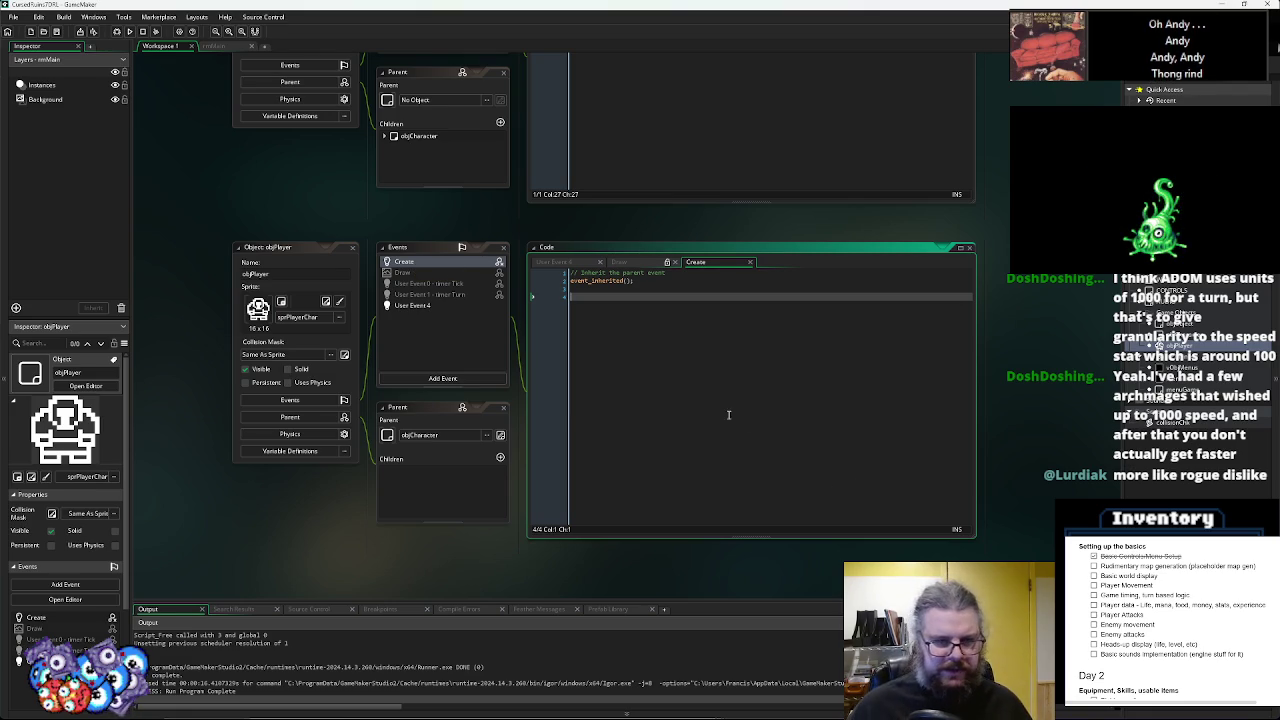
{"action": "left_click", "coordinate": [465, 263]}
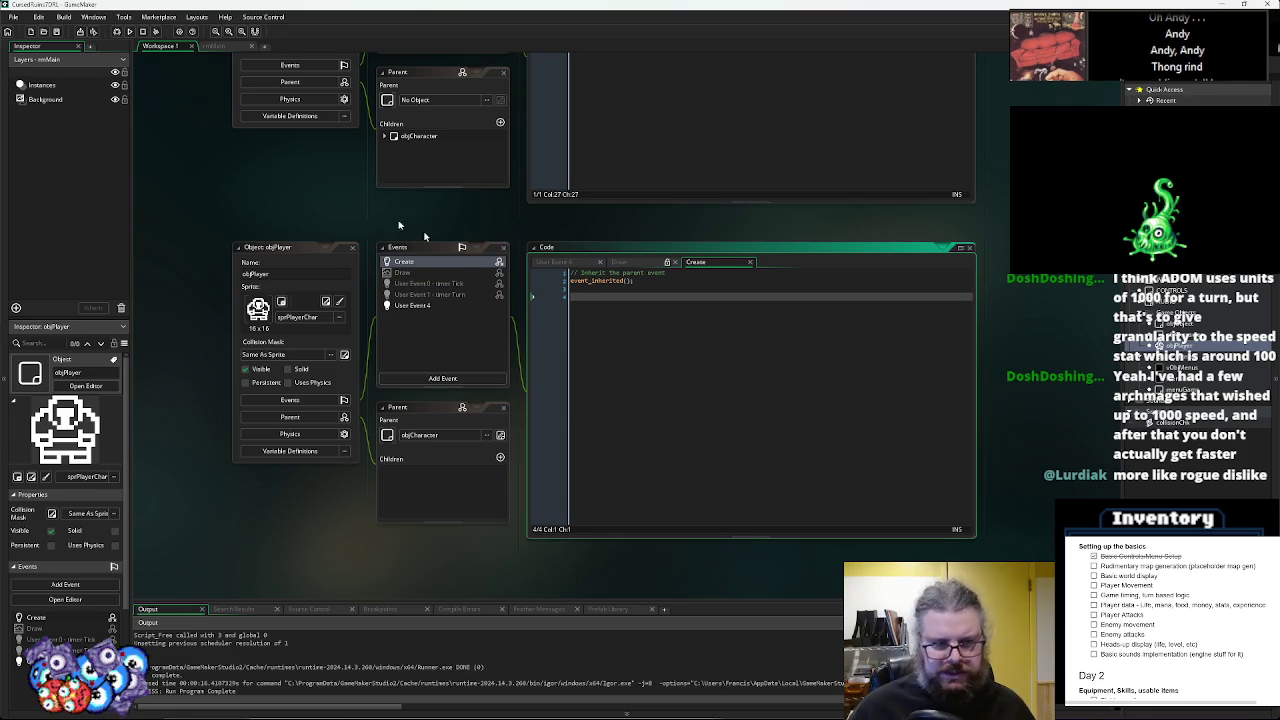
{"action": "left_click", "coordinate": [352, 247]}
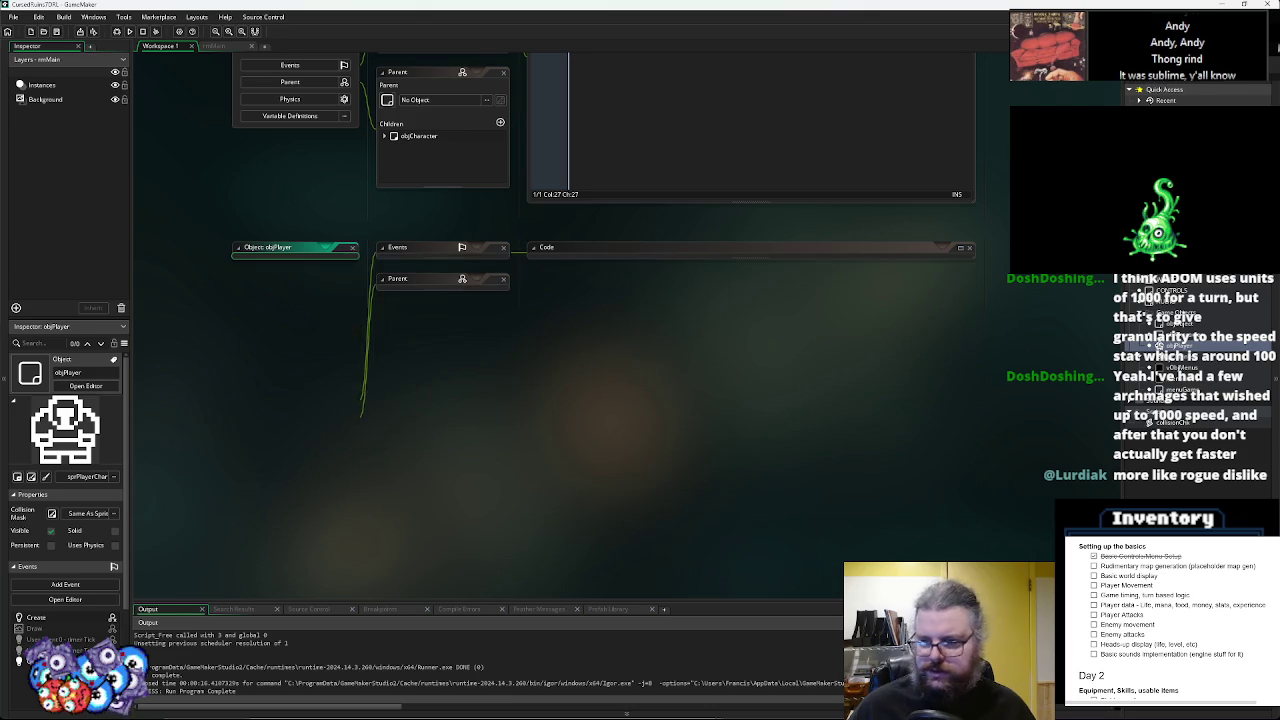
- Open objCharacter and give it an inherited Create event
{"action": "double_click", "coordinate": [1170, 337]}
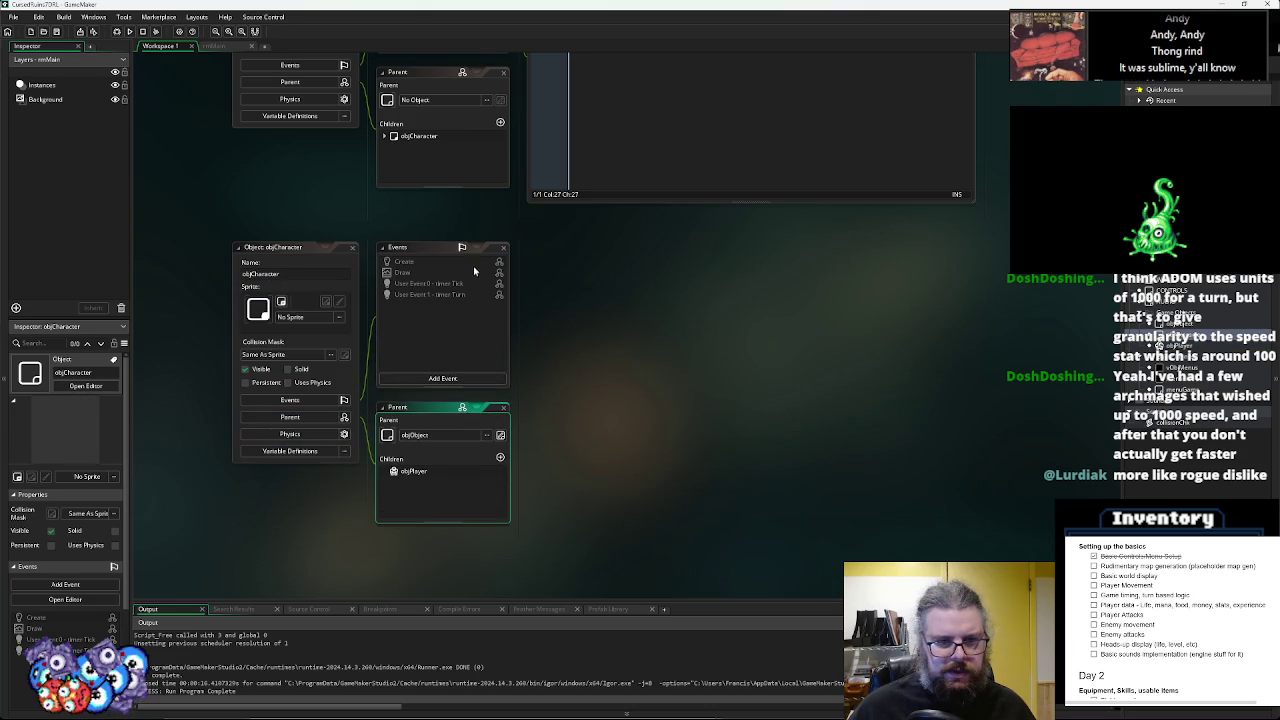
{"action": "right_click", "coordinate": [474, 268]}
{"action": "left_click", "coordinate": [492, 280]}
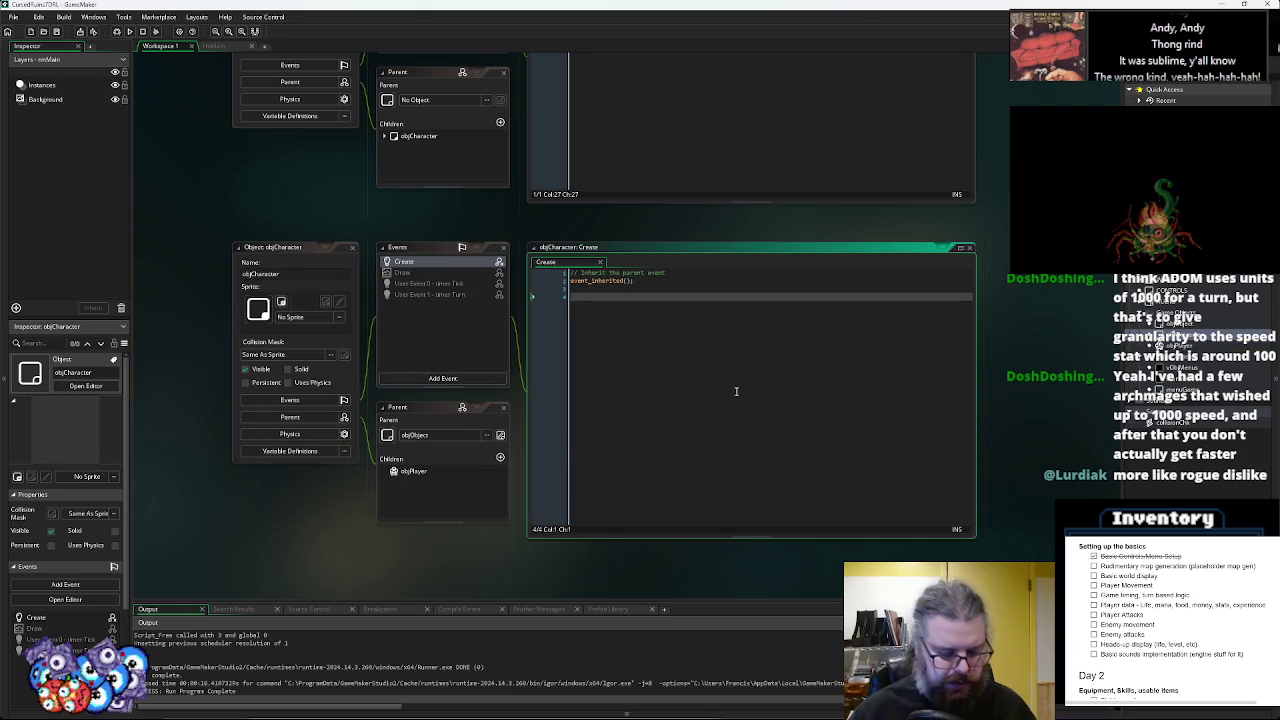
- Write the delay line and add attackDelay = 20; beneath walkDelay
{"action": "type", "text": "abjC"}
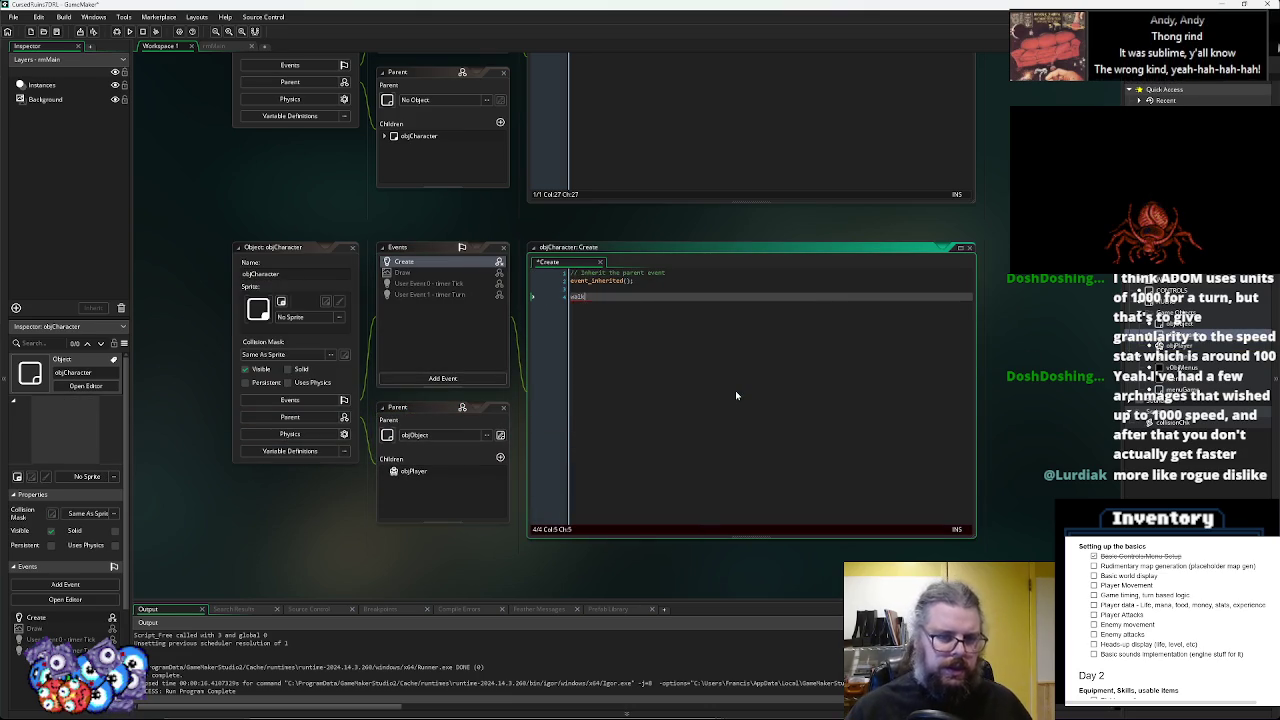
{"action": "type", "text": "Delay"}
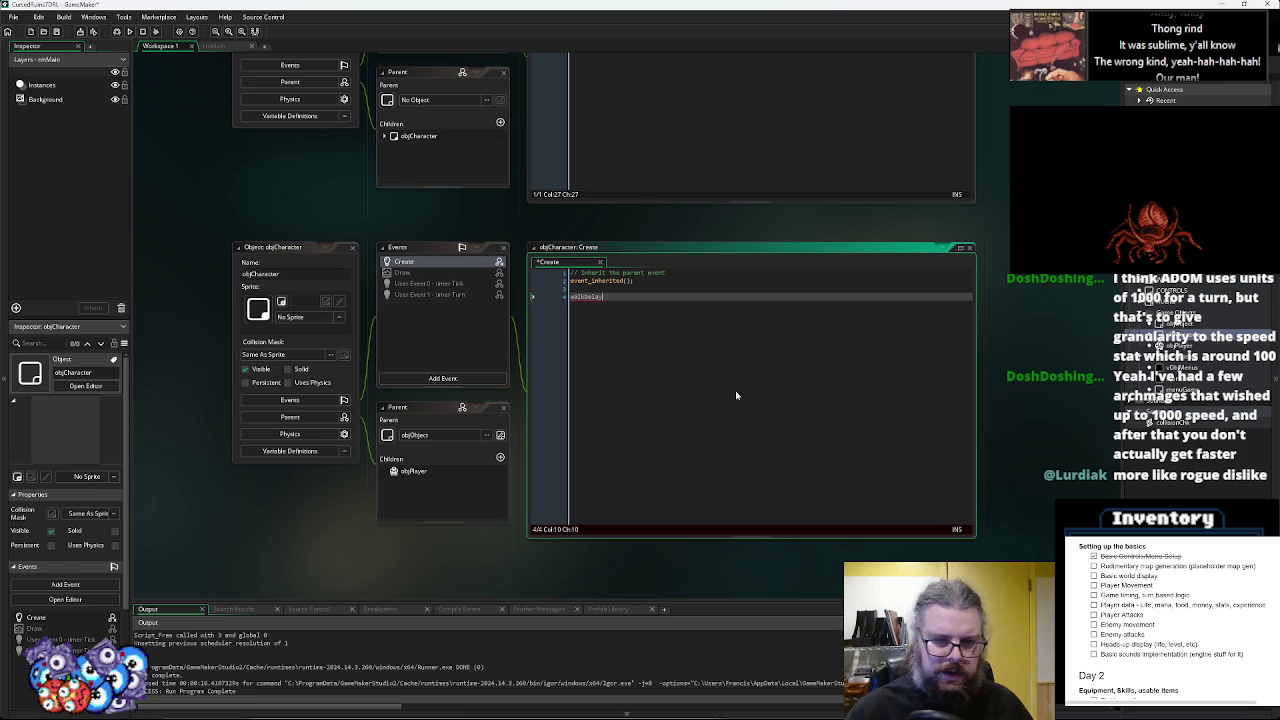
{"action": "type", "text": " = 100"}
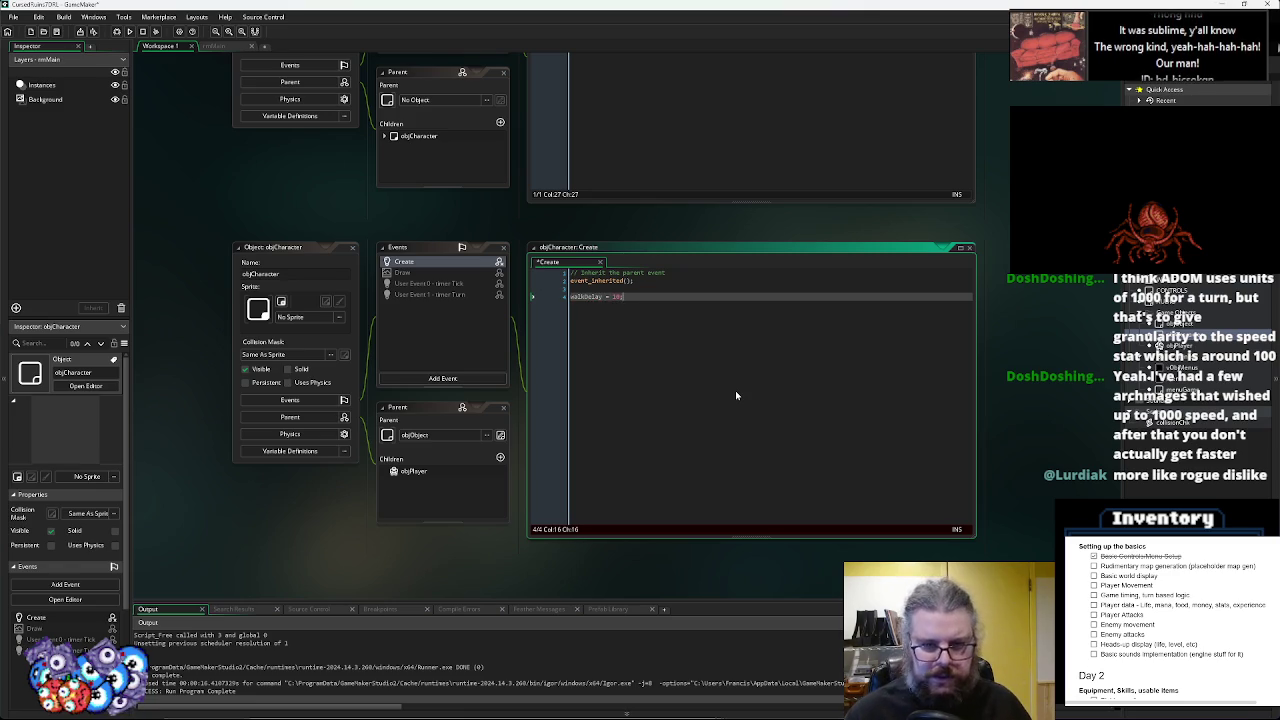
{"action": "key", "text": "BackSpace"}
{"action": "type", "text": ";"}
{"action": "key", "text": "Return"}
{"action": "key", "text": "Return"}
{"action": "key", "text": "BackSpace"}
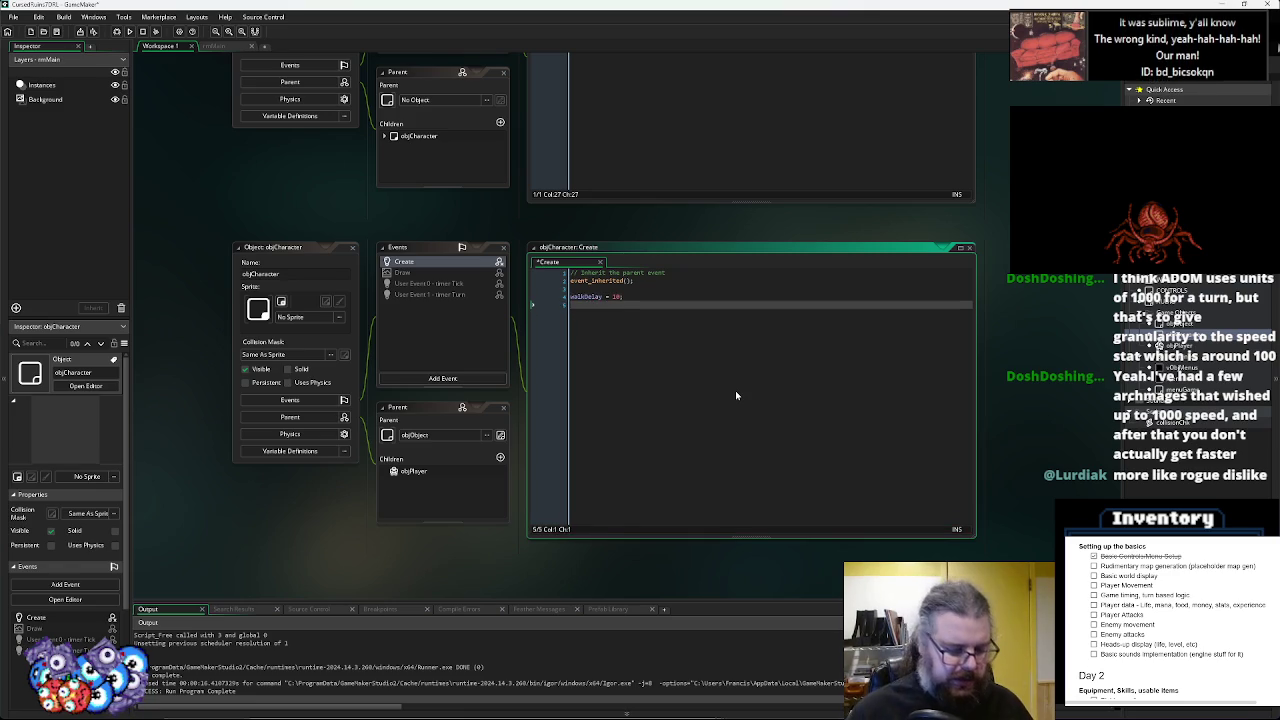
{"action": "type", "text": "attackDelay = "}
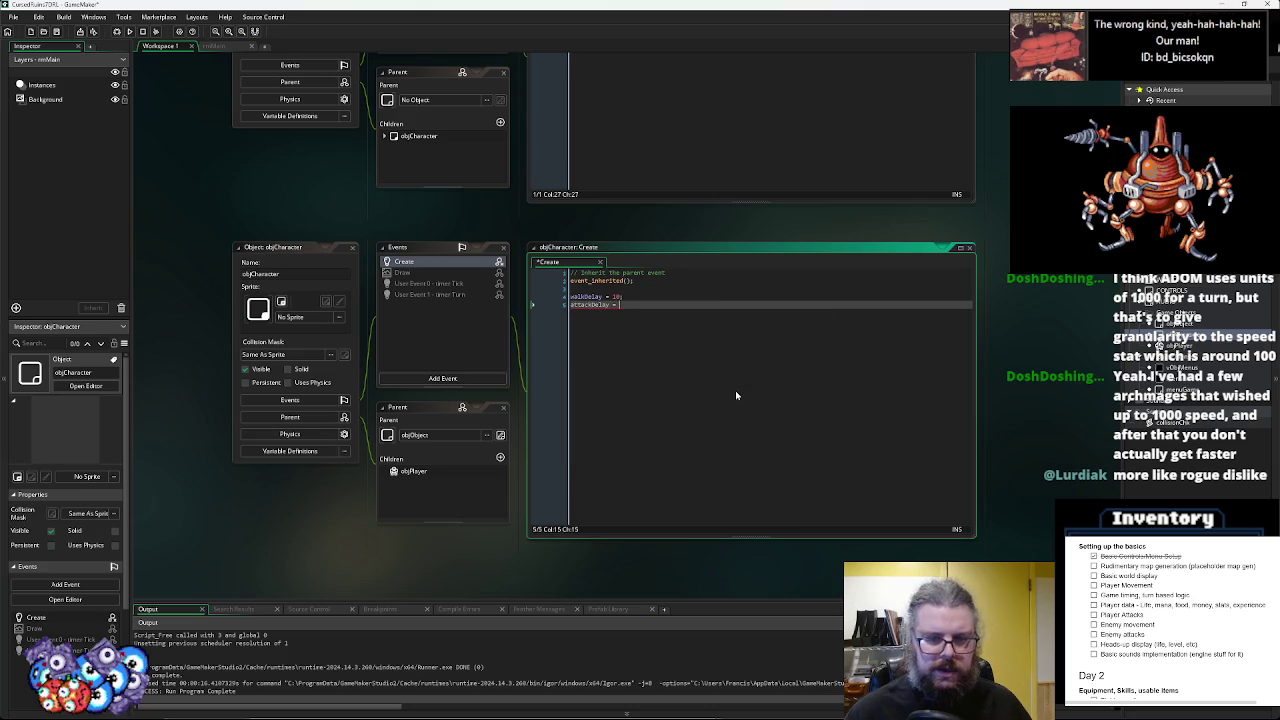
{"action": "type", "text": "20;"}
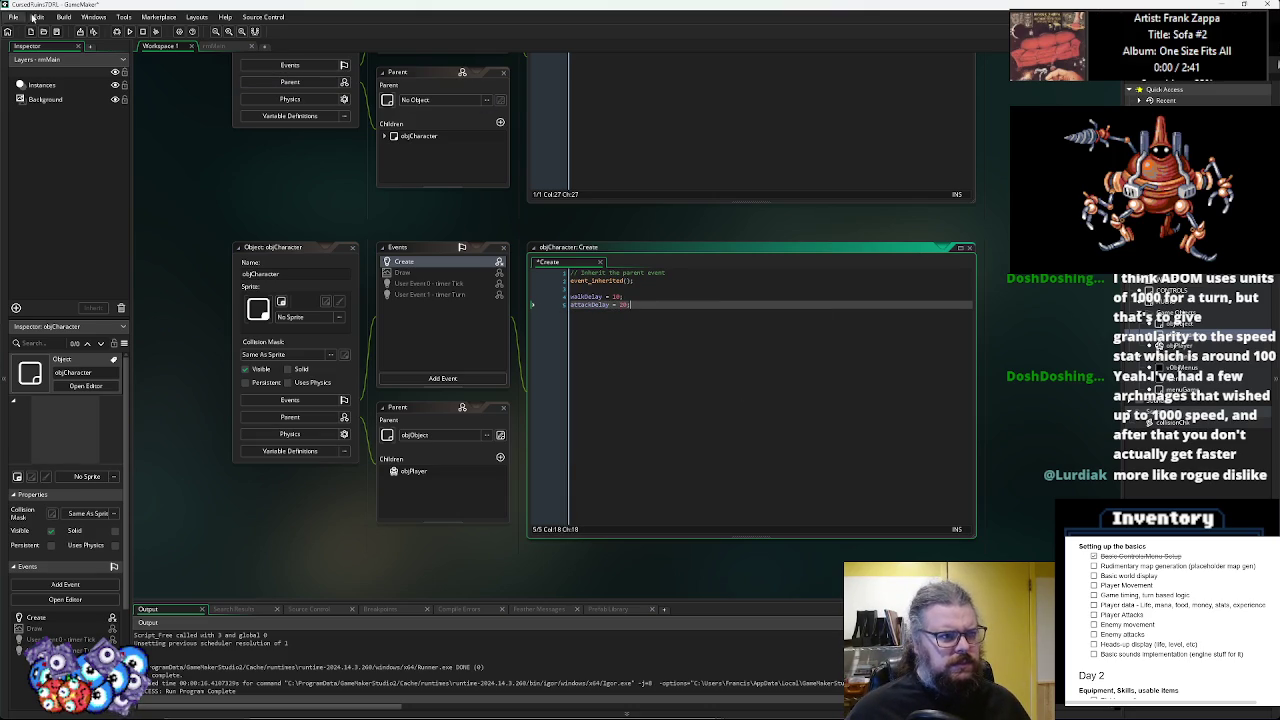
- Save objCharacter's Create code and check the walkDelay and attackDelay lines
{"action": "left_click", "coordinate": [56, 31]}
{"action": "left_click", "coordinate": [725, 376]}
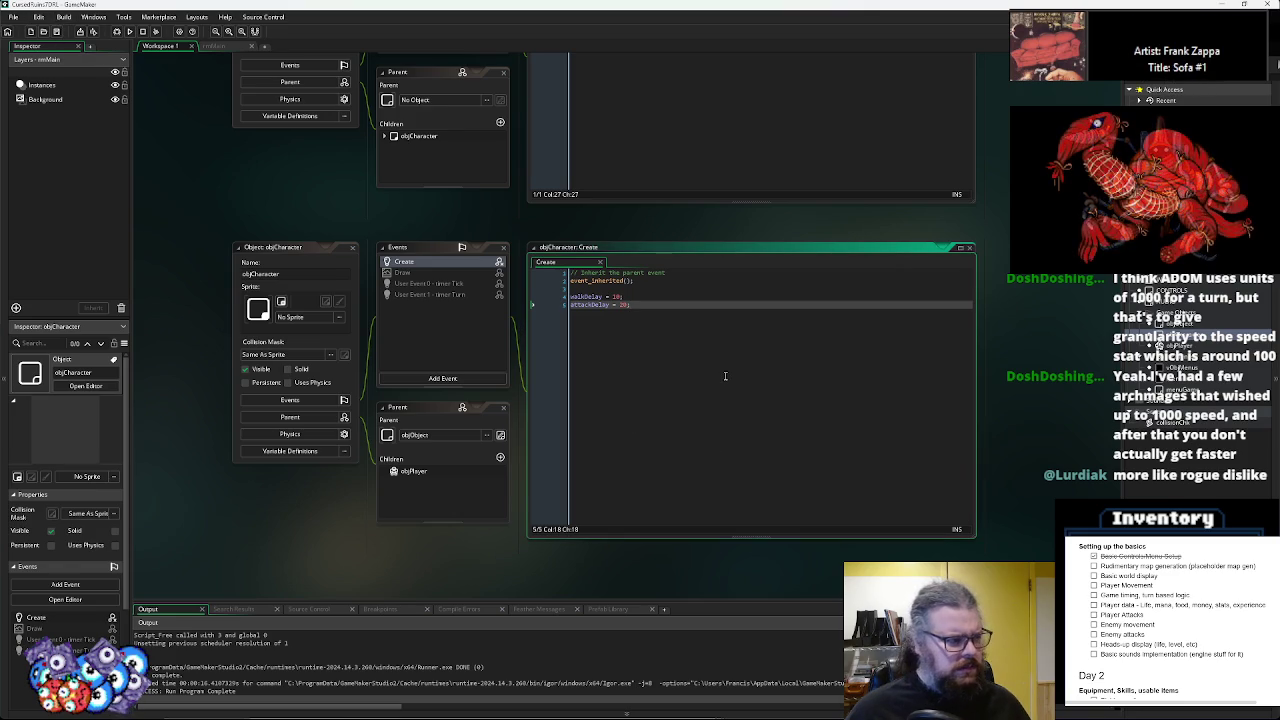
{"action": "double_click", "coordinate": [622, 304]}
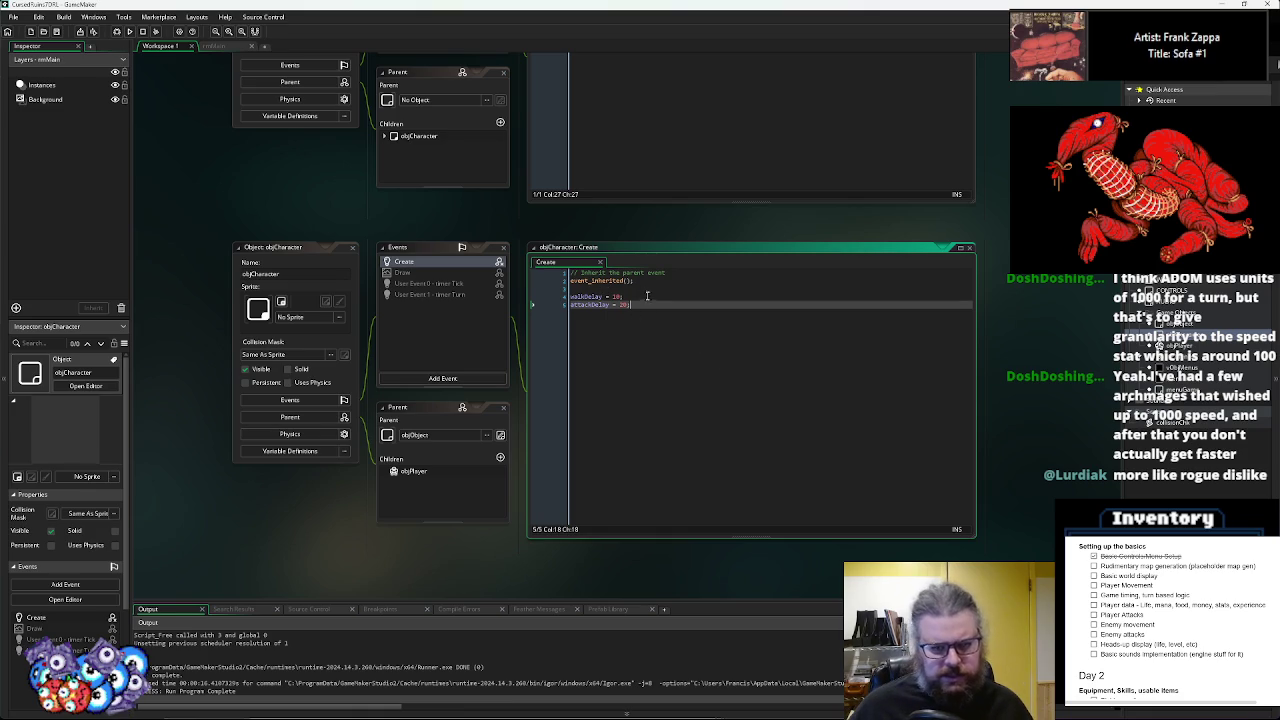
{"action": "left_click_drag", "start_coordinate": [632, 304], "coordinate": [569, 296]}
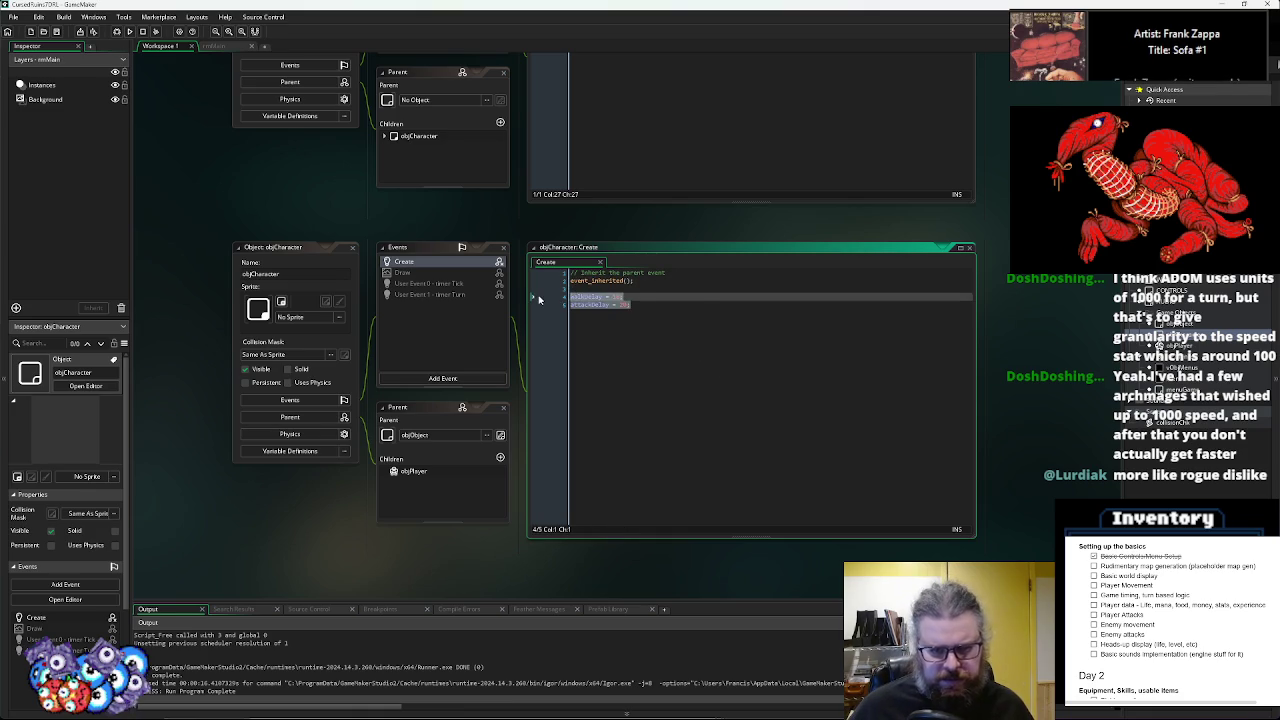
- Cycle with Ctrl+Tab from objCharacter's Create code through objObject to vObjMenus's code
{"action": "left_click", "coordinate": [731, 289]}
{"action": "scroll", "coordinate": [731, 297], "scroll_direction": "down", "scroll_amount": 2}
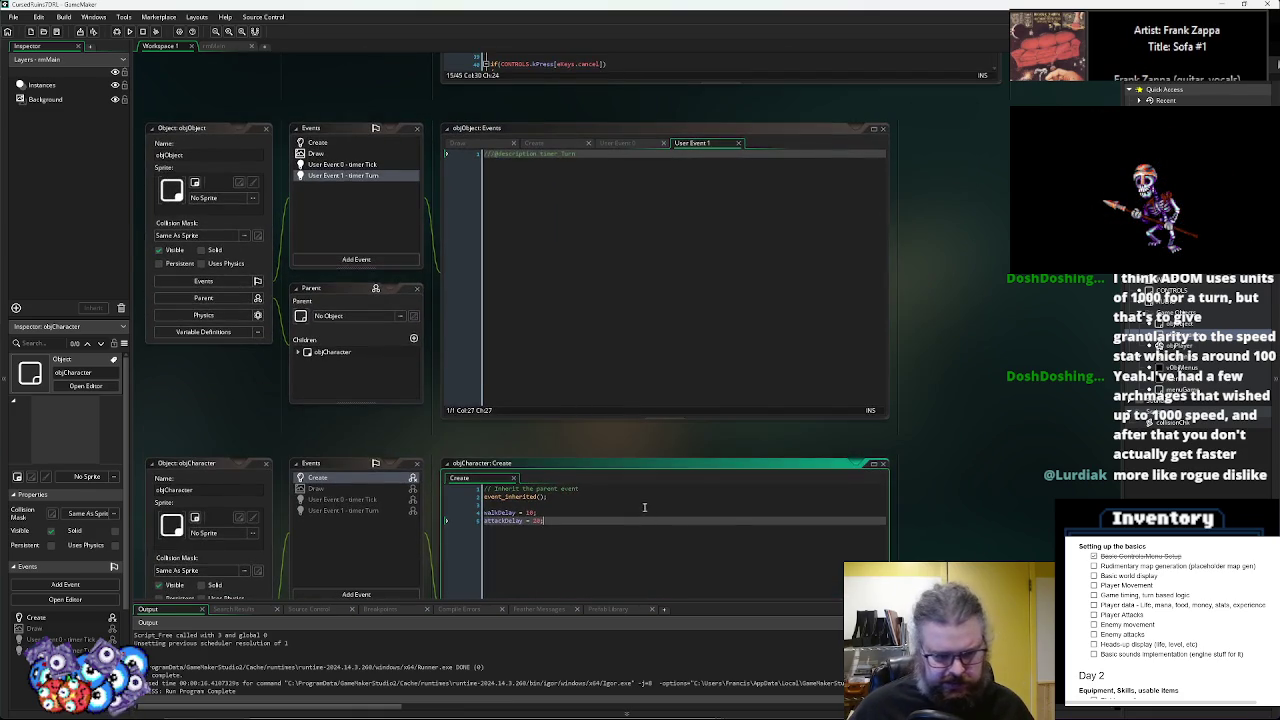
{"action": "scroll", "coordinate": [742, 387], "scroll_direction": "up", "scroll_amount": 4}
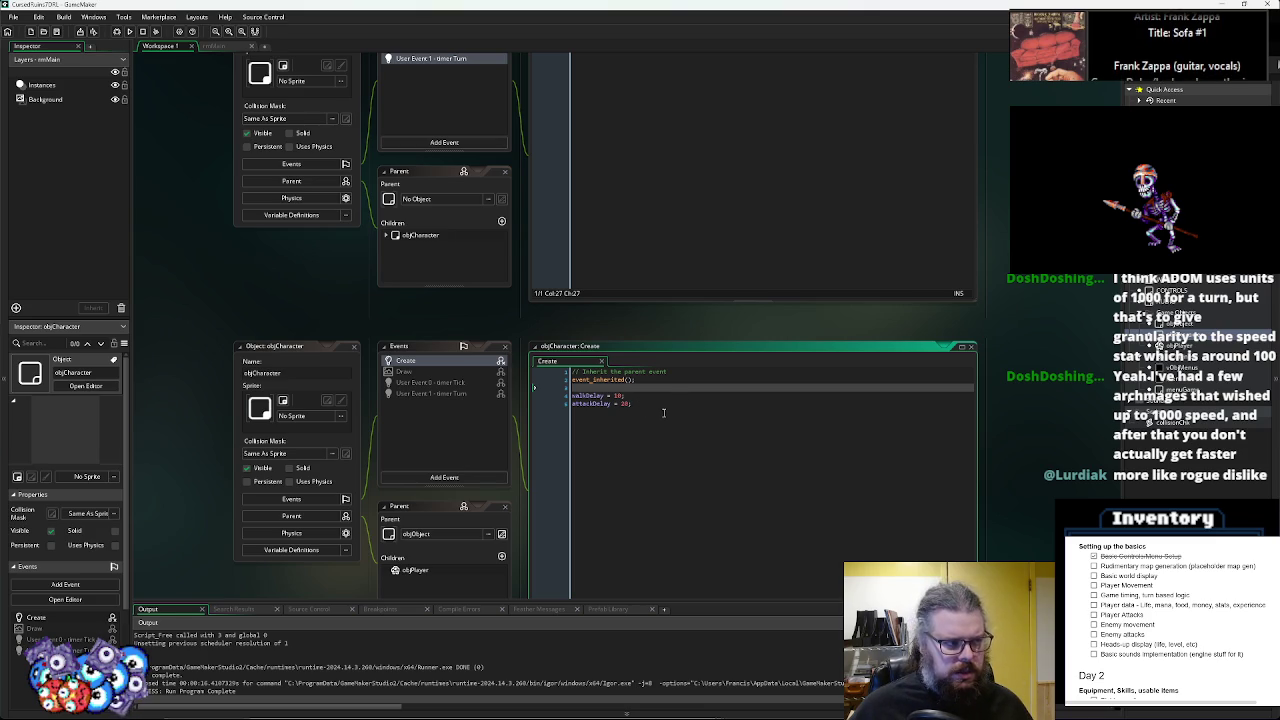
{"action": "triple_click", "coordinate": [612, 398]}
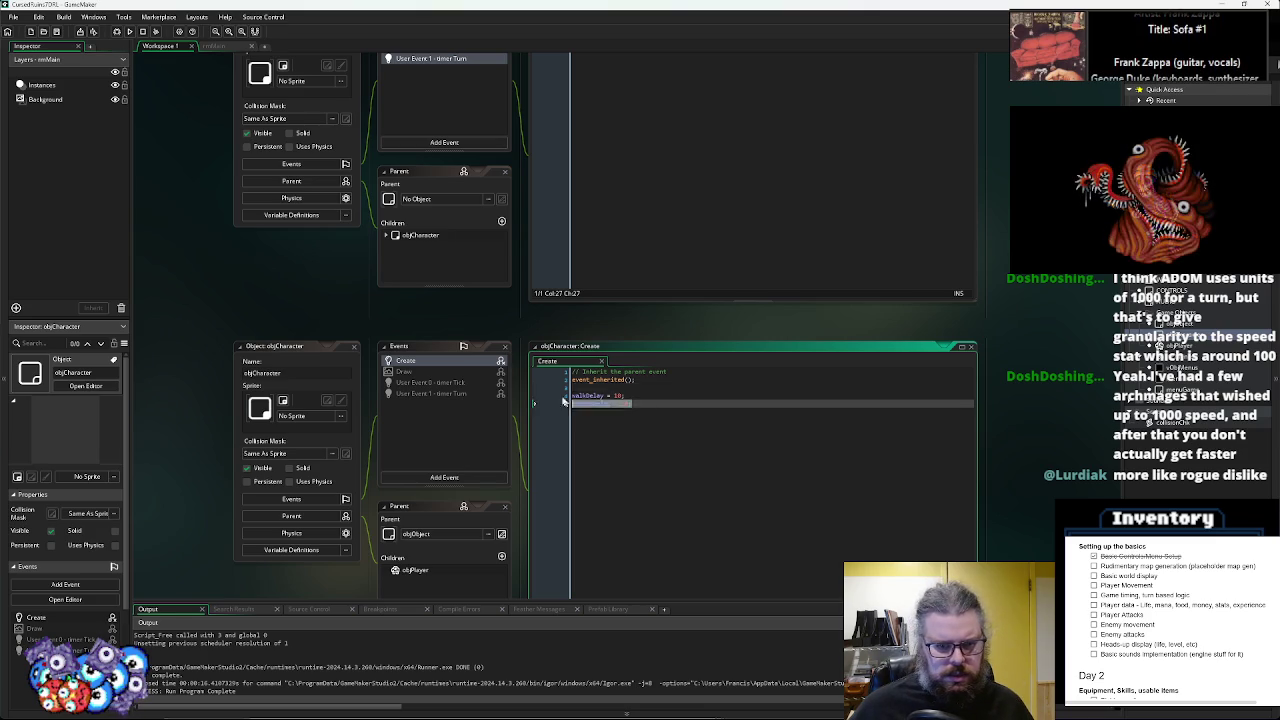
{"action": "key", "text": "ctrl+Tab"}
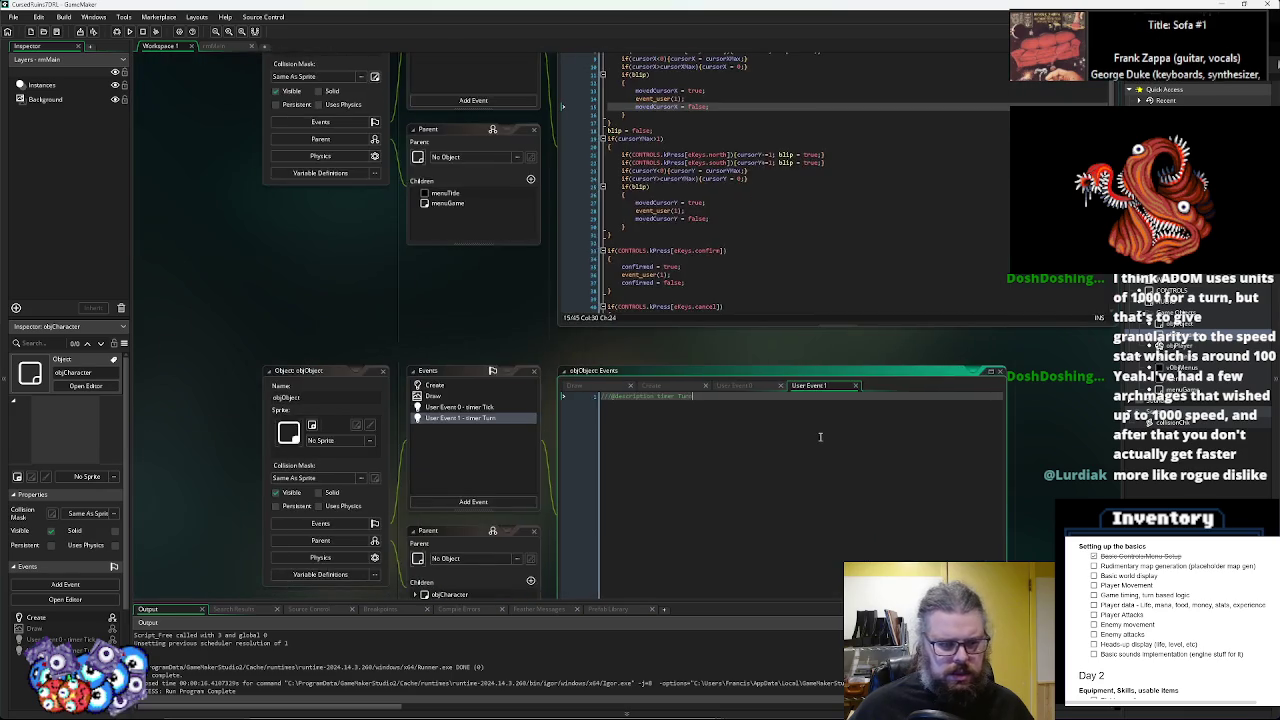
{"action": "key", "text": "ctrl+Tab"}
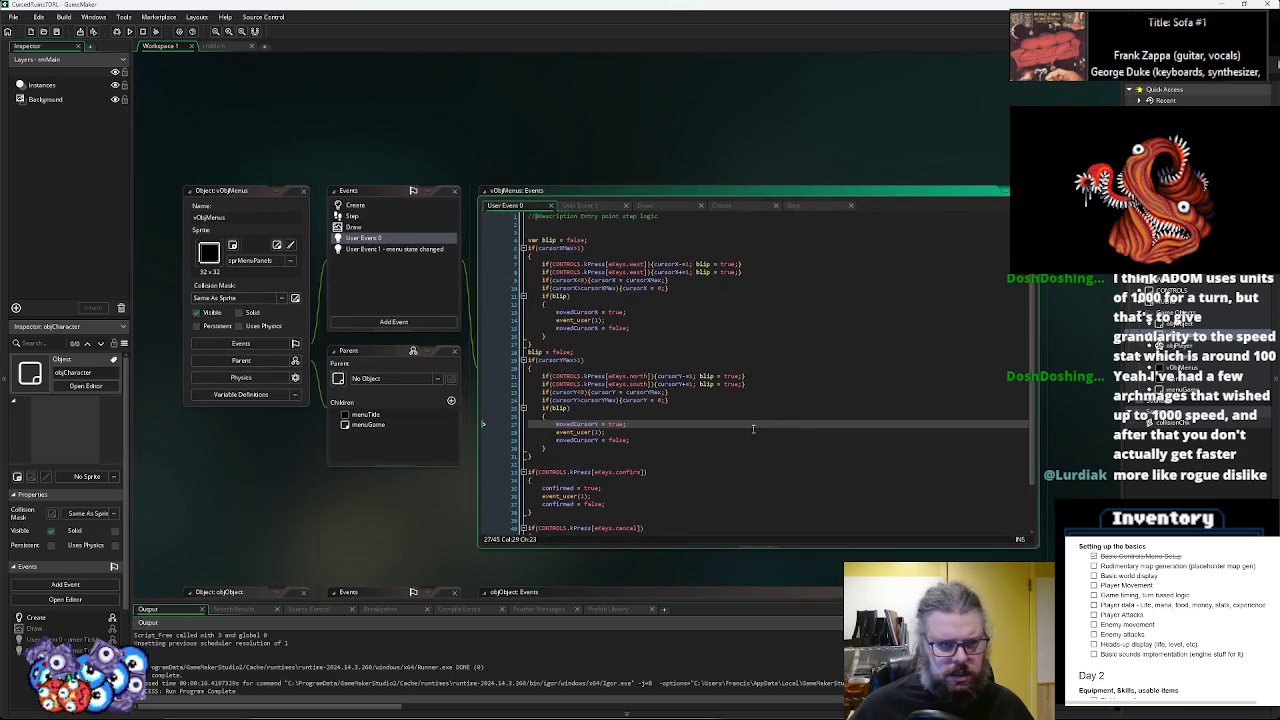
{"action": "key", "text": "ctrl+Tab"}
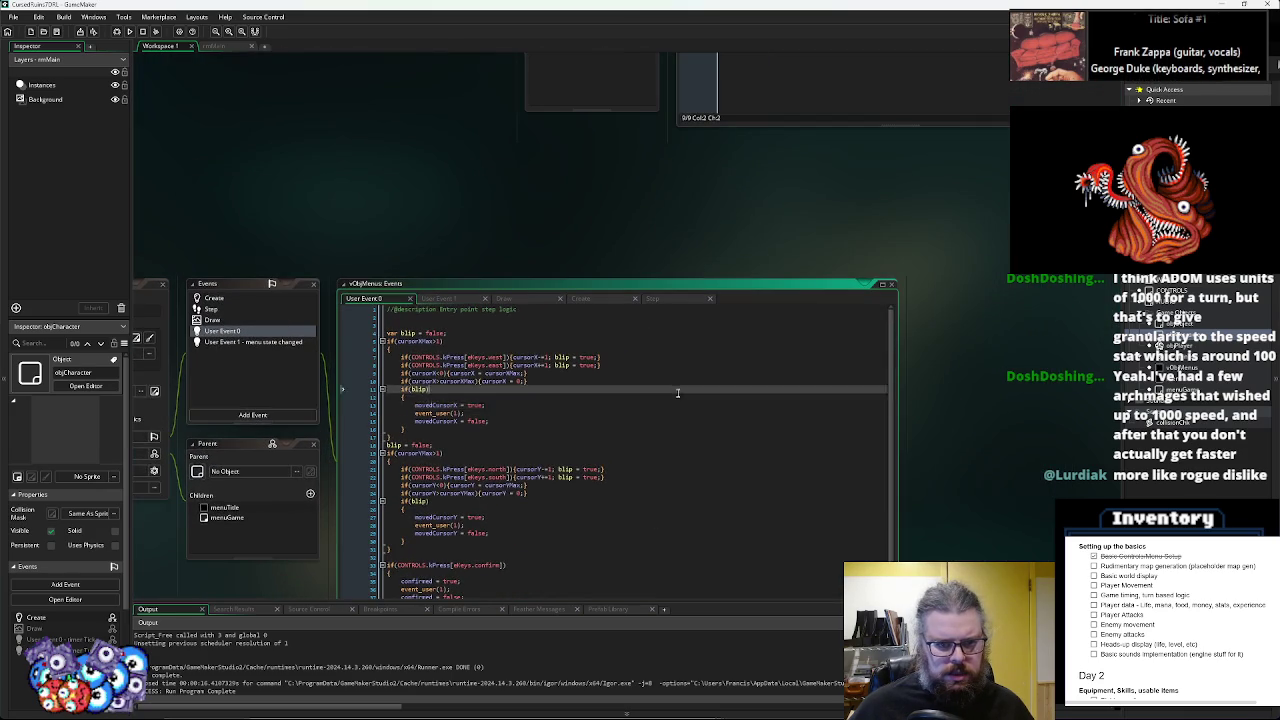
- Inside menuGame's eKeys.west key check, add queuedAction = eKeys.west;
{"action": "key", "text": "ctrl+Tab"}
{"action": "key", "text": "ctrl+Tab"}
{"action": "key", "text": "ctrl+Tab"}
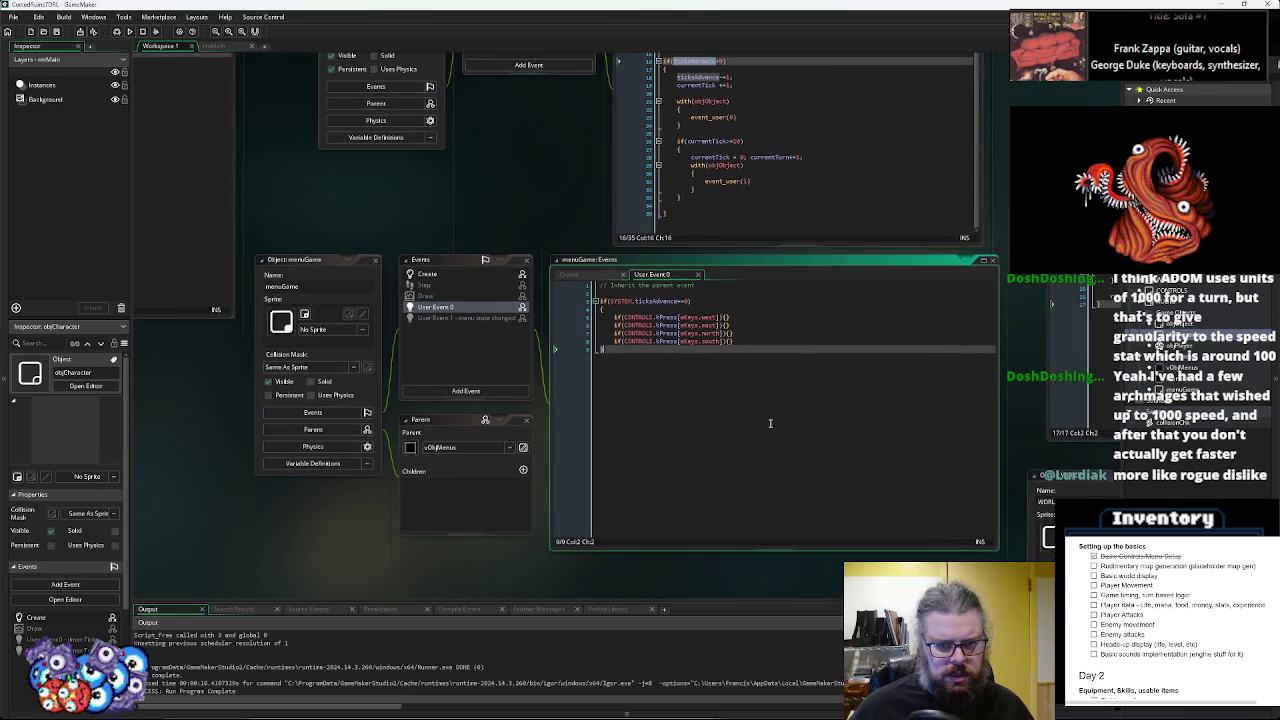
{"action": "left_click", "coordinate": [727, 309]}
{"action": "key", "text": "Down"}
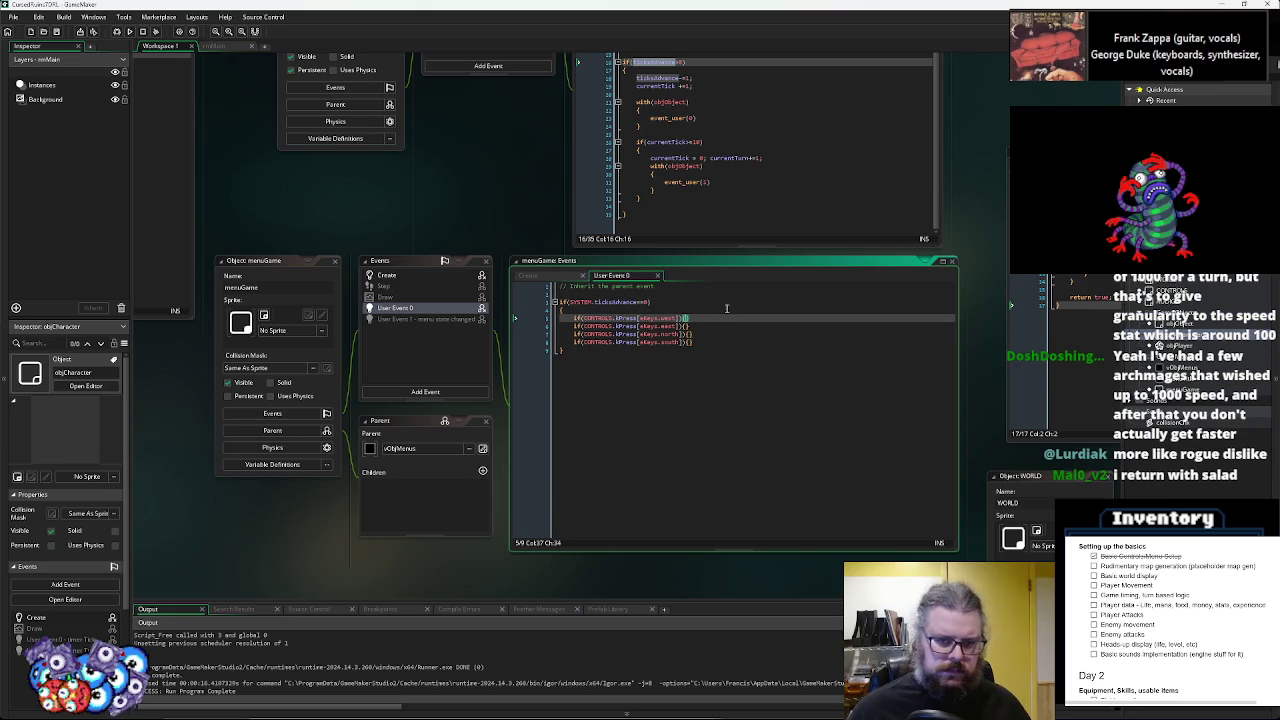
{"action": "left_click", "coordinate": [405, 276]}
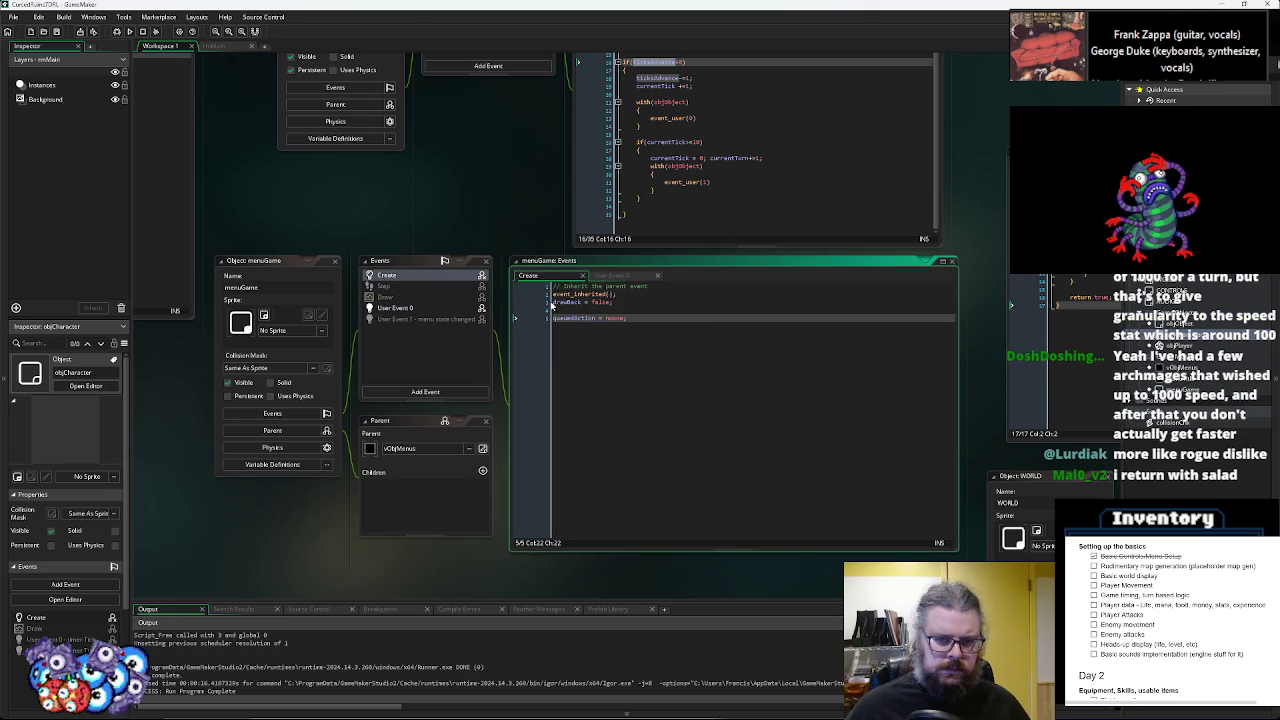
{"action": "left_click", "coordinate": [430, 309]}
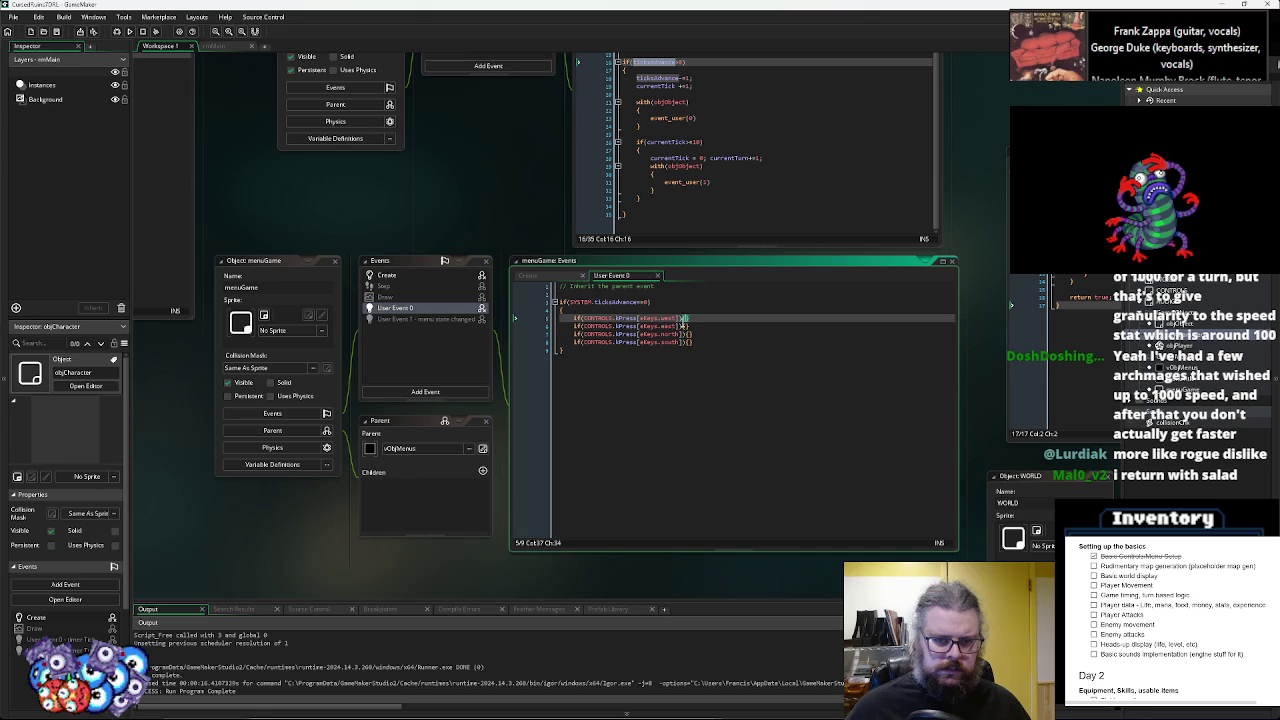
{"action": "type", "text": "queuedAction = "}
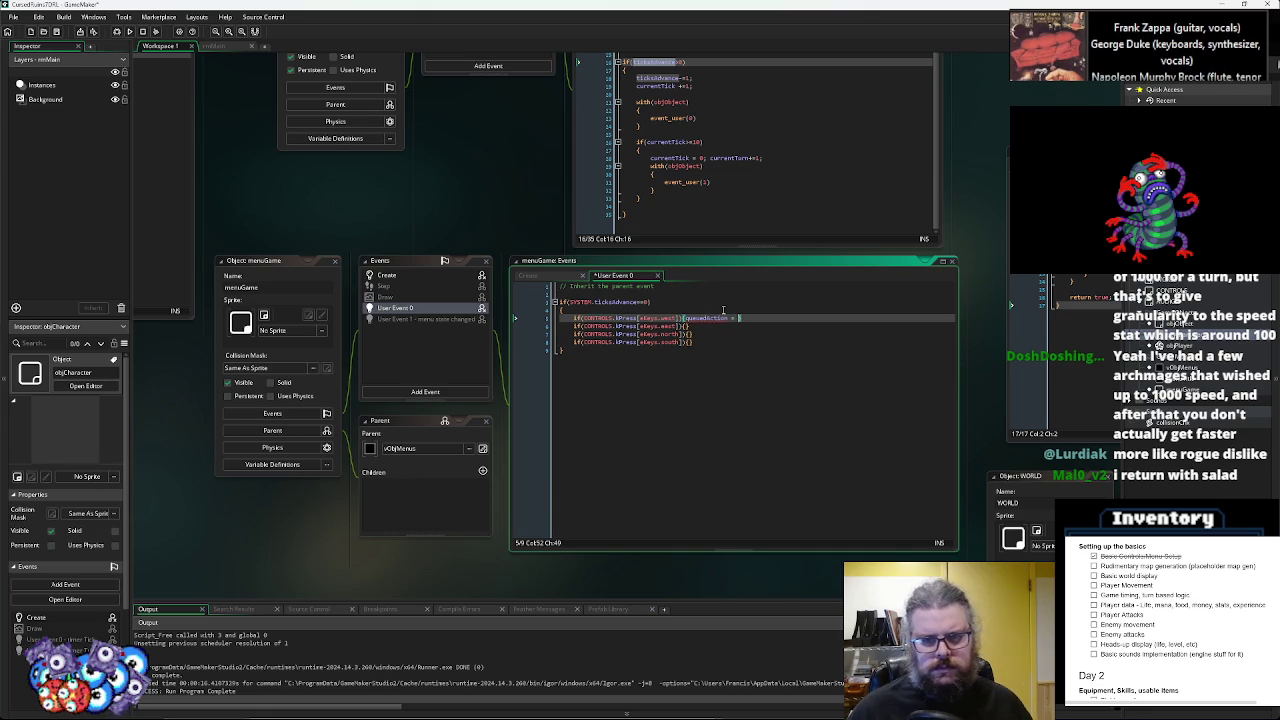
{"action": "type", "text": "eKeys.west"}
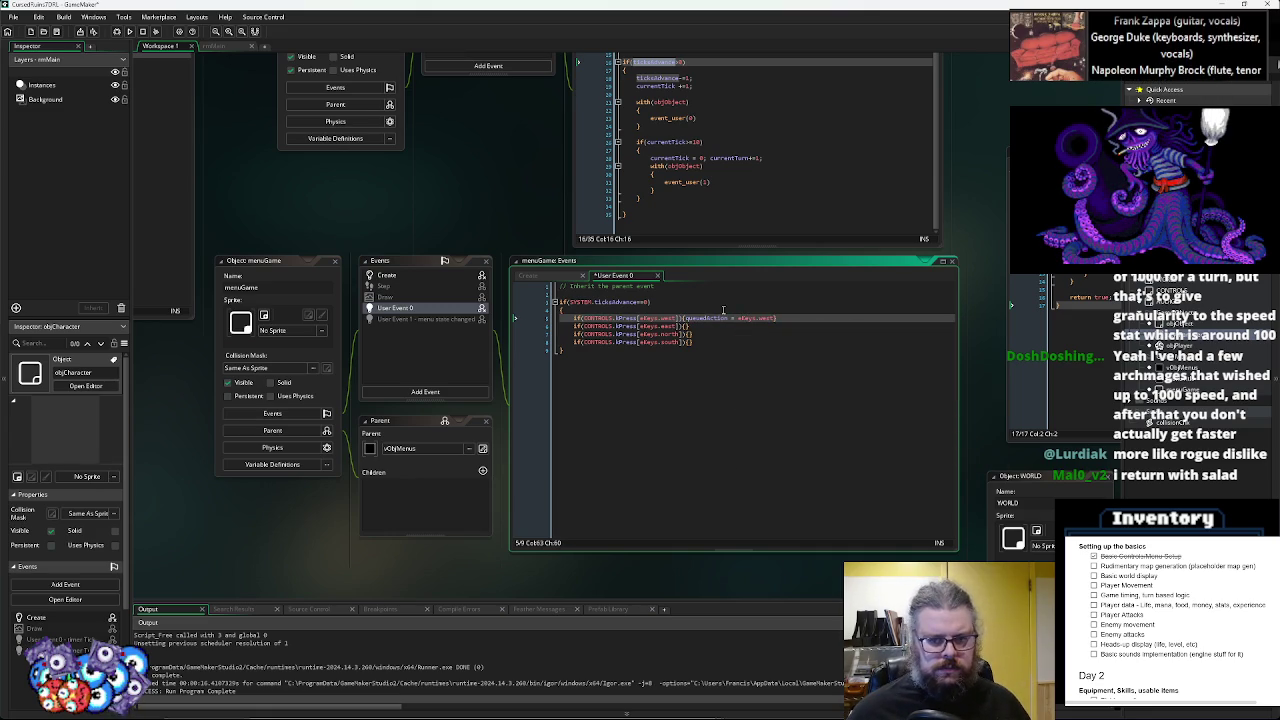
{"action": "type", "text": ";"}
{"action": "left_click", "coordinate": [688, 334]}
- Paste the queuedAction line into the east, north and south branches
{"action": "left_click", "coordinate": [688, 326]}
{"action": "type", "text": "queuedAction = eKeys.west;"}
{"action": "left_click", "coordinate": [689, 334]}
{"action": "type", "text": "queuedAction = eKeys.west;"}
{"action": "left_click", "coordinate": [690, 342]}
{"action": "type", "text": "queuedAction = eKeys.west;"}
- Change the pasted directions so the branches queue eKeys.east, eKeys.north and eKeys.south
{"action": "double_click", "coordinate": [670, 326]}
{"action": "key", "text": "ctrl+c"}
{"action": "double_click", "coordinate": [767, 326]}
{"action": "key", "text": "ctrl+v"}
{"action": "left_click", "coordinate": [673, 334]}
{"action": "double_click", "coordinate": [673, 334]}
{"action": "key", "text": "ctrl+c"}
{"action": "double_click", "coordinate": [767, 334]}
{"action": "key", "text": "ctrl+v"}
{"action": "left_click", "coordinate": [672, 342]}
{"action": "double_click", "coordinate": [673, 342]}
{"action": "key", "text": "ctrl+c"}
{"action": "double_click", "coordinate": [767, 342]}
{"action": "key", "text": "ctrl+v"}
- Duplicate the four direction key checks below the originals
{"action": "left_click_drag", "start_coordinate": [788, 342], "coordinate": [574, 320]}
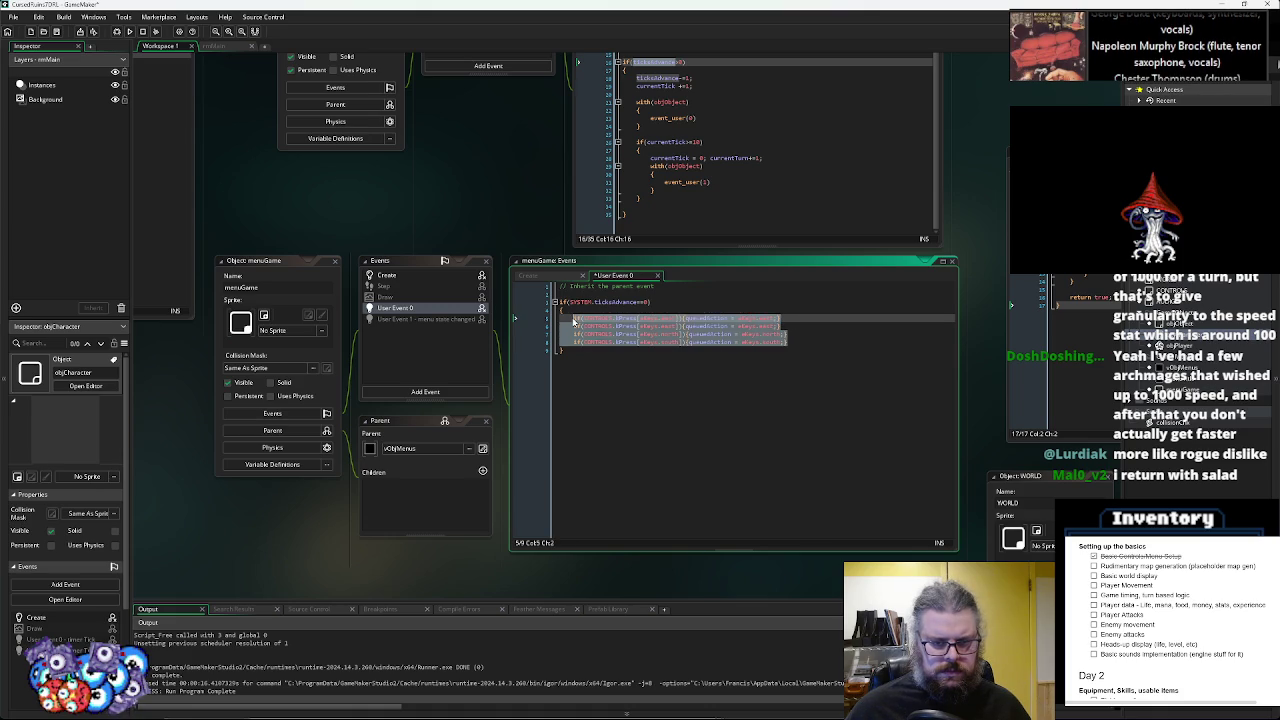
{"action": "key", "text": "ctrl+c"}
{"action": "left_click", "coordinate": [799, 341]}
{"action": "key", "text": "Return"}
{"action": "key", "text": "ctrl+v"}
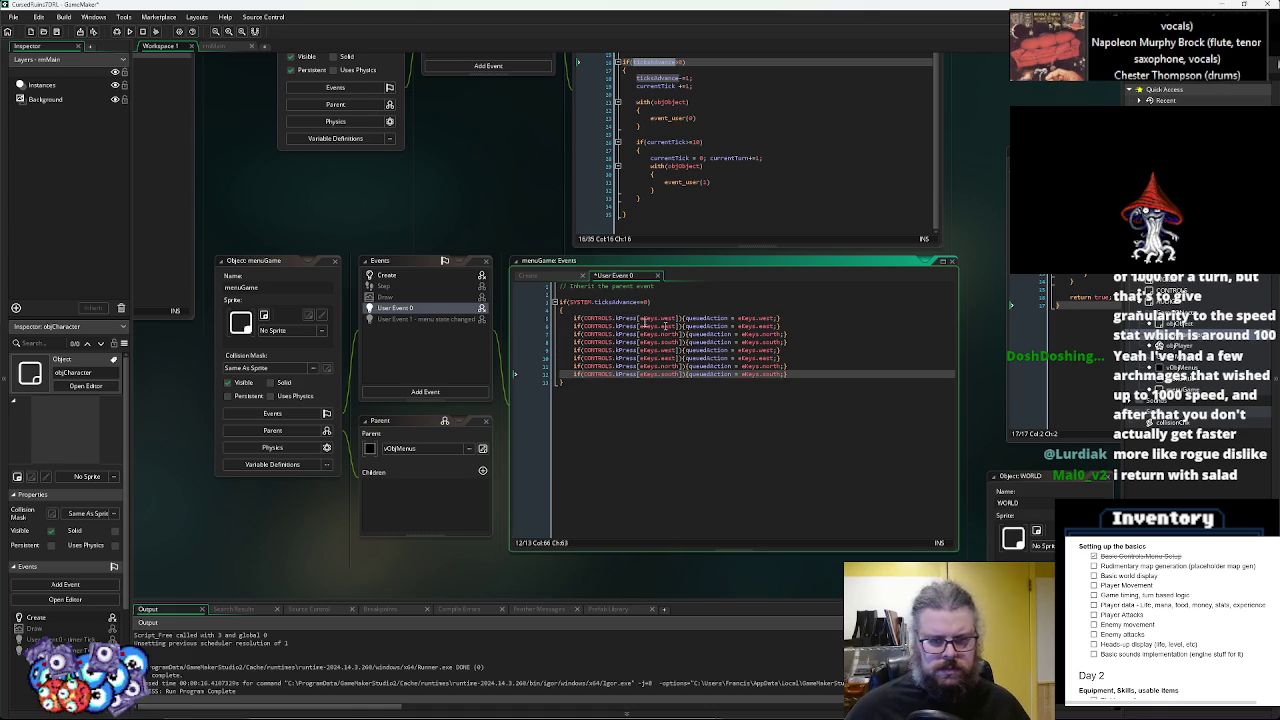
- Rename the duplicated checks on lines 9–12 to diagonal directions like north, southeast and west
{"action": "left_click", "coordinate": [659, 350]}
{"action": "type", "text": "n"}
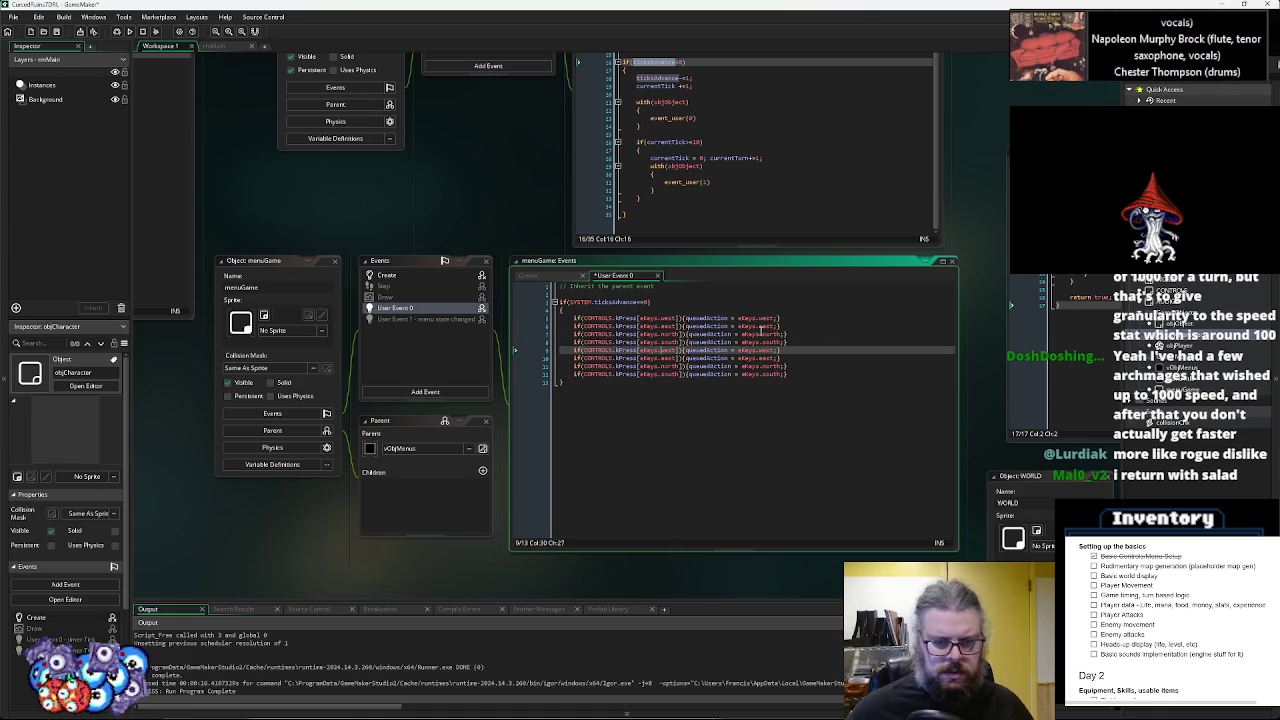
{"action": "type", "text": "orthwest"}
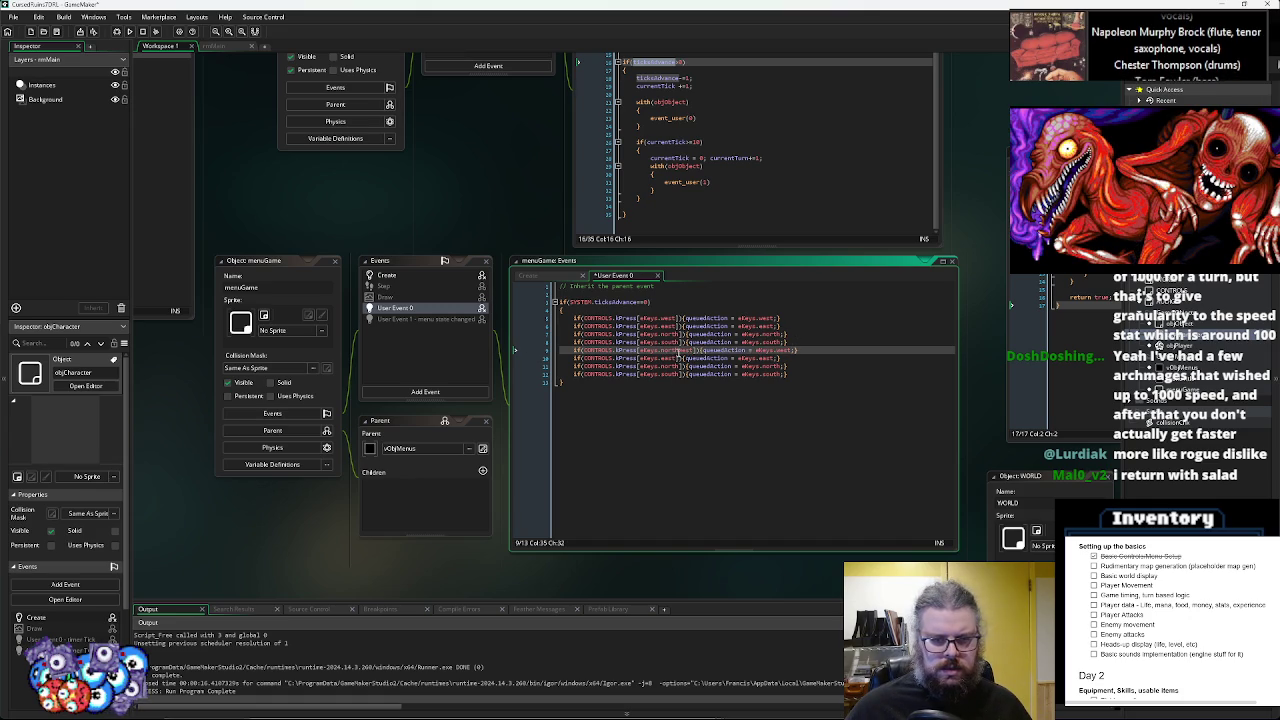
{"action": "left_click", "coordinate": [673, 356]}
{"action": "left_click", "coordinate": [662, 358]}
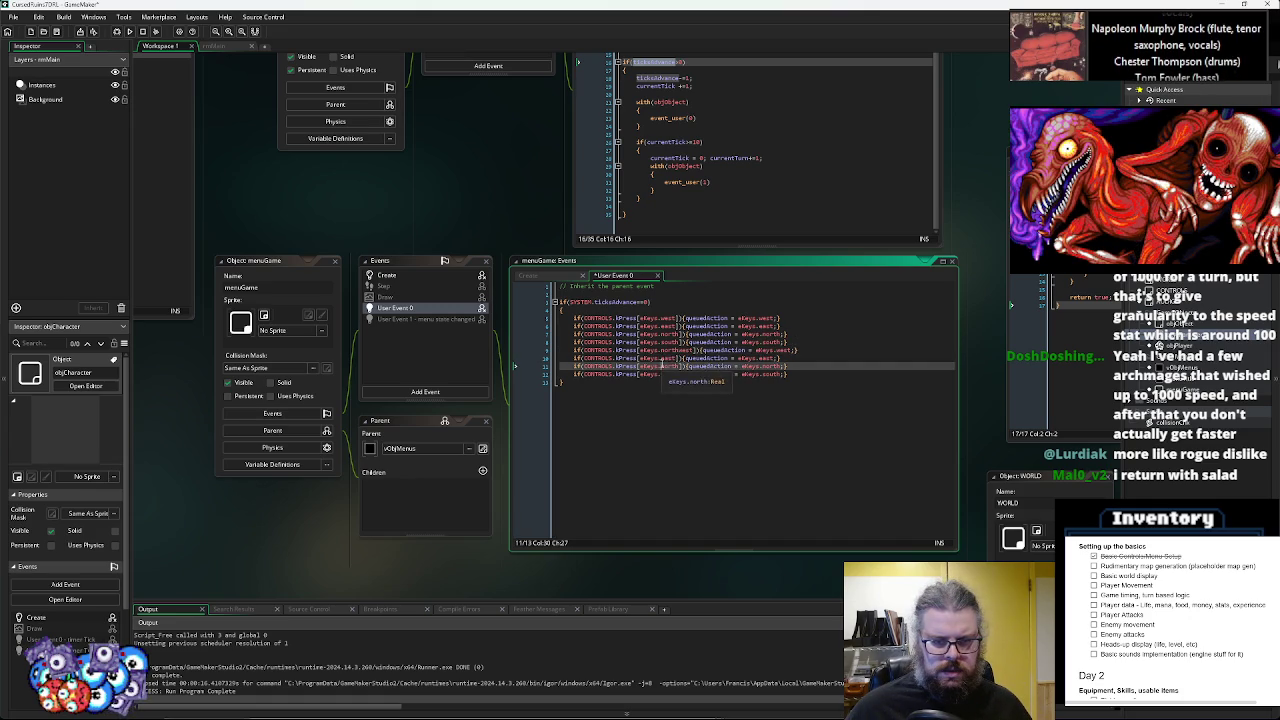
{"action": "left_click", "coordinate": [684, 350]}
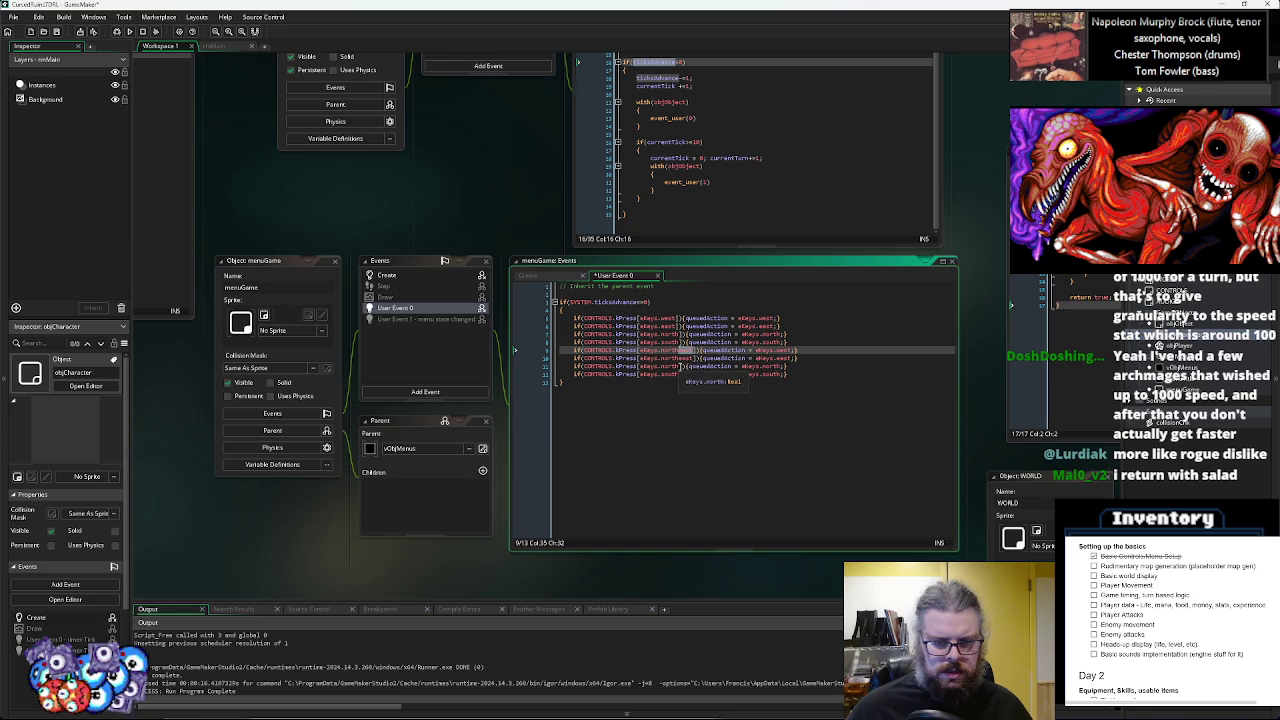
{"action": "left_click", "coordinate": [676, 366]}
{"action": "left_click", "coordinate": [681, 374]}
{"action": "type", "text": "west"}
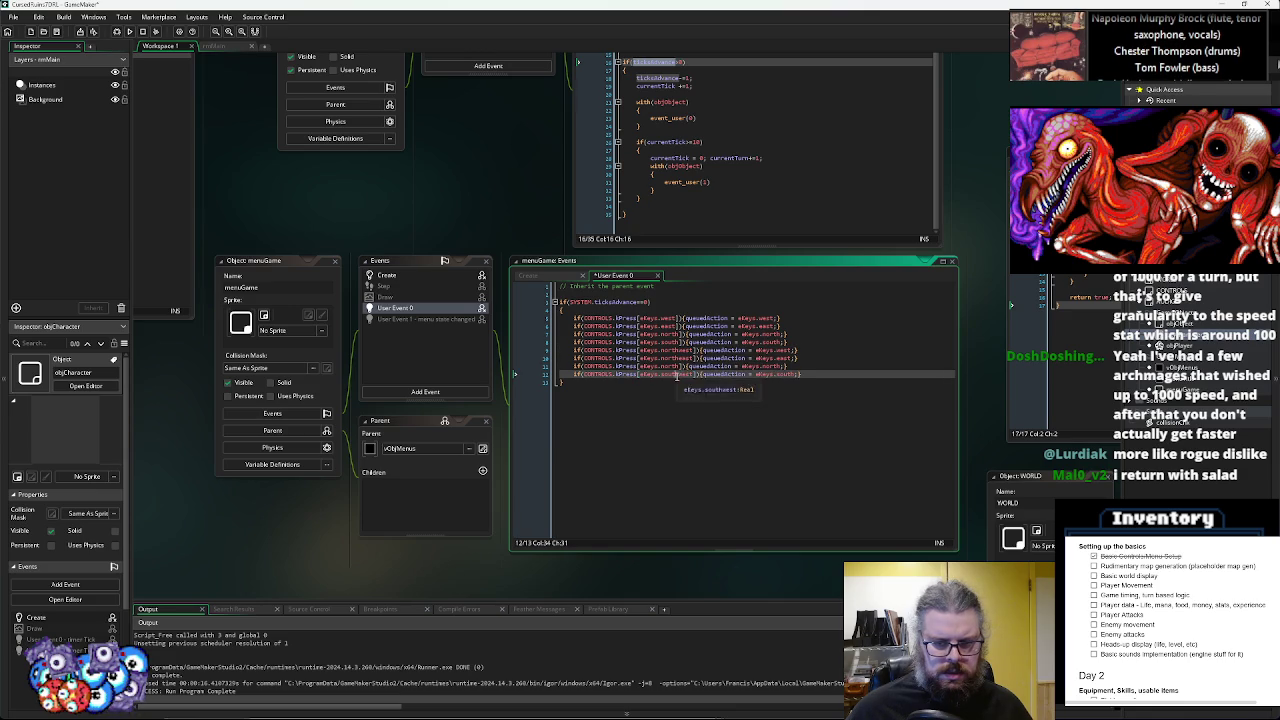
{"action": "double_click", "coordinate": [662, 366]}
{"action": "type", "text": "southeast"}
{"action": "left_click", "coordinate": [690, 358]}
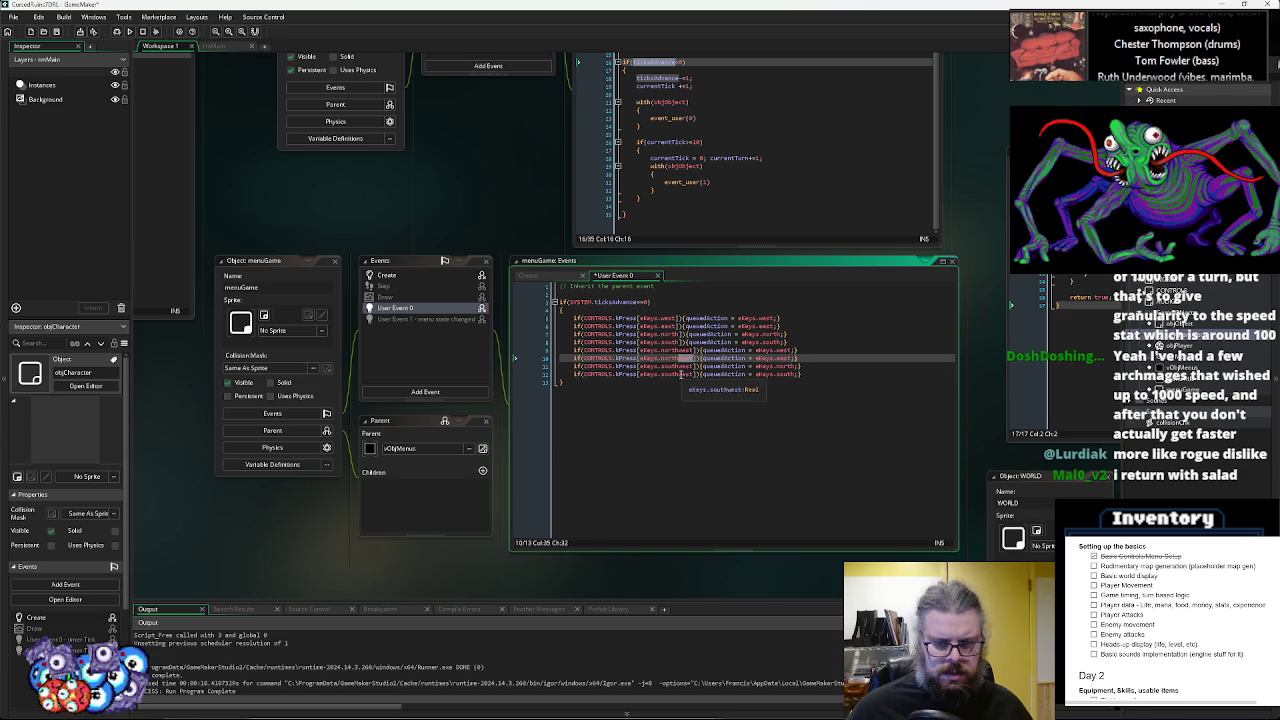
{"action": "left_click", "coordinate": [690, 374]}
- Undo the latest direction edits on lines 9 and 10
{"action": "key", "text": "ctrl+z"}
{"action": "key", "text": "ctrl+z"}
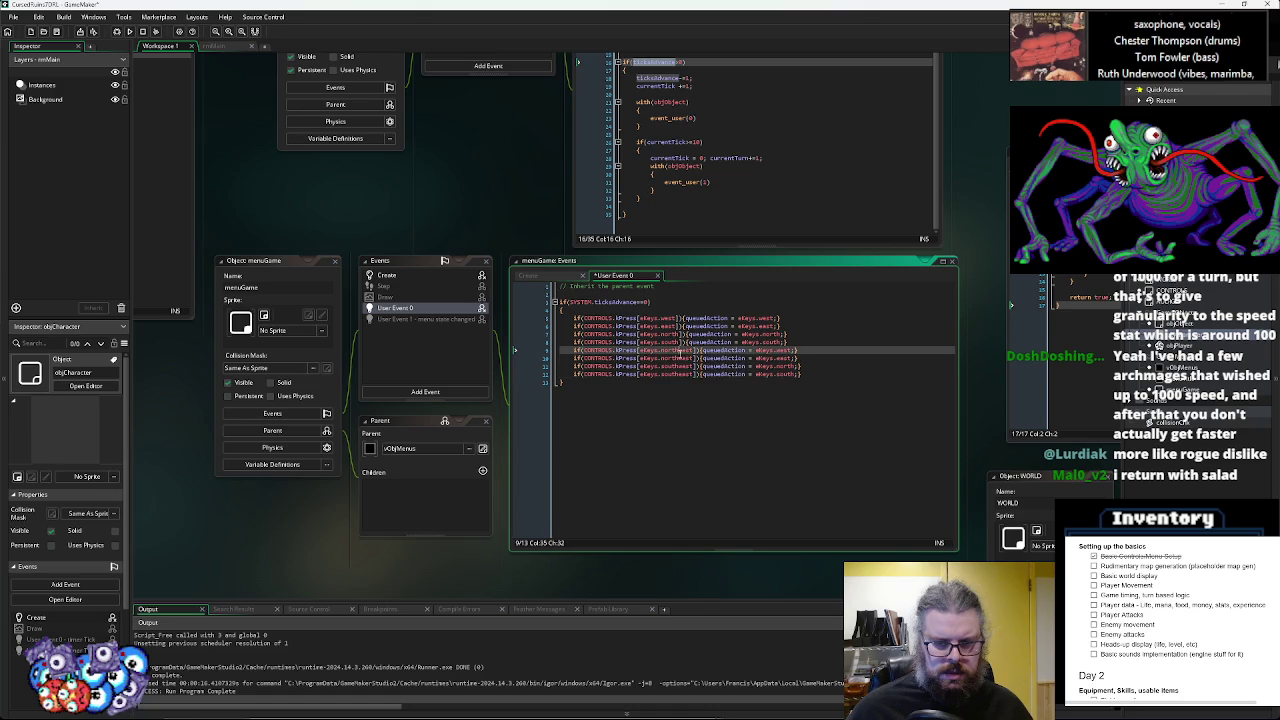
{"action": "key", "text": "ctrl+z"}
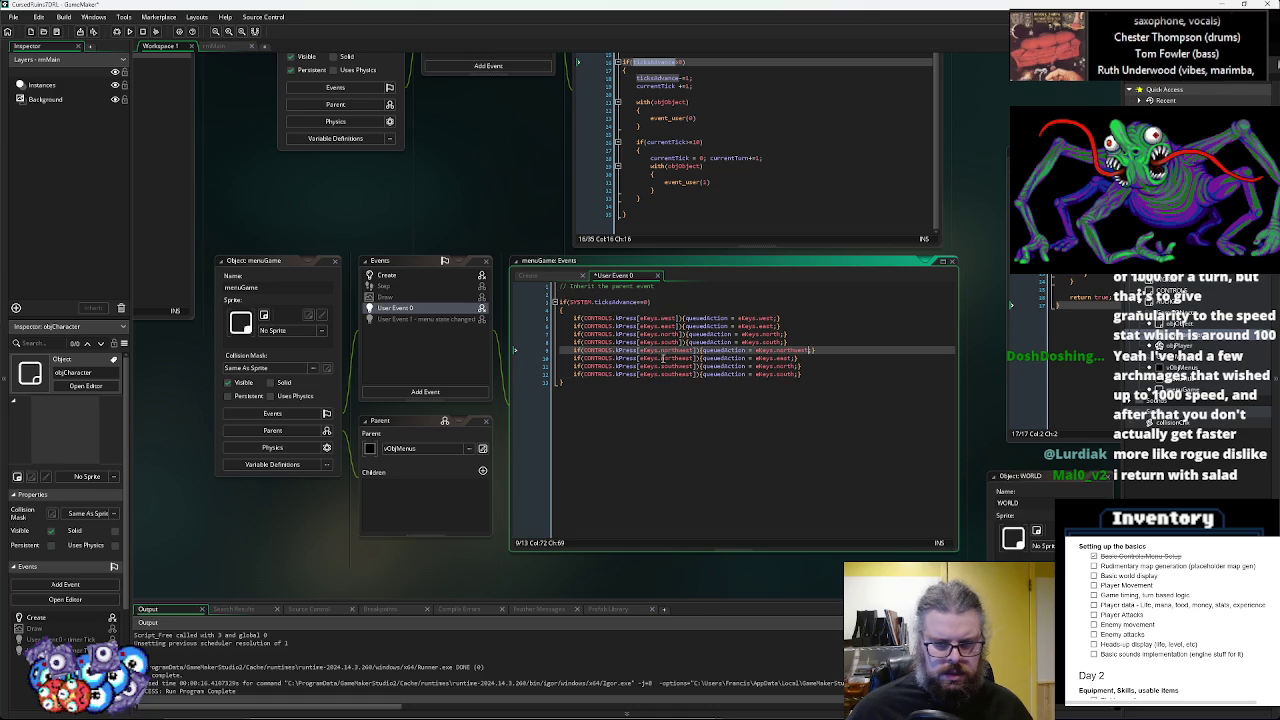
{"action": "double_click", "coordinate": [662, 358]}
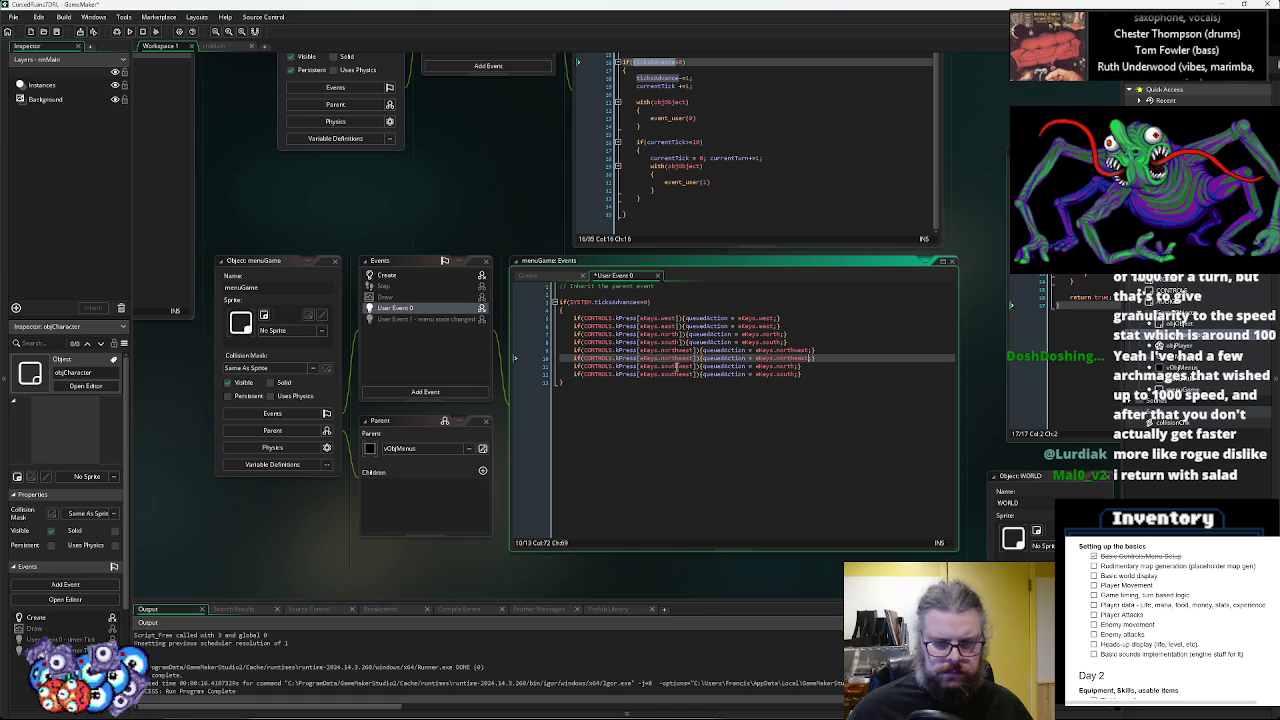
{"action": "key", "text": "ctrl+z"}
{"action": "key", "text": "ctrl+z"}
{"action": "key", "text": "ctrl+z"}
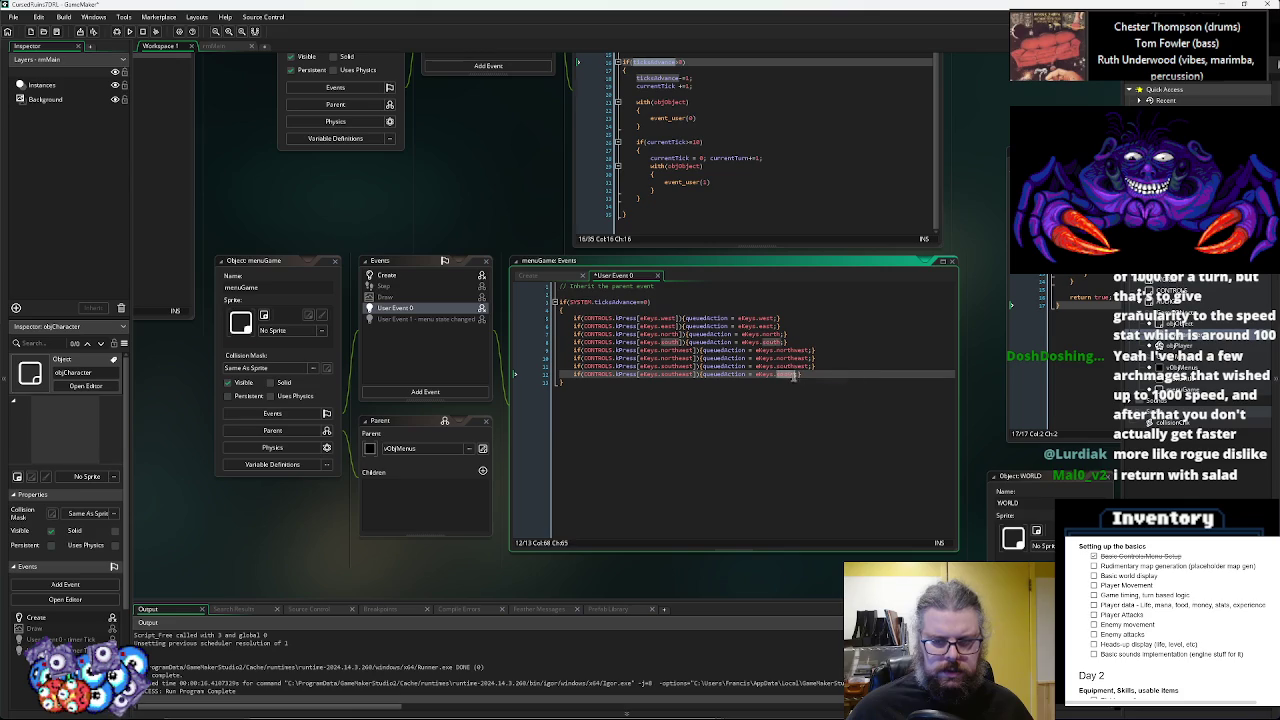
- Add queuedAction = noone; right after the opening brace of the ticksAdvance block
{"action": "left_click", "coordinate": [830, 366]}
{"action": "left_click", "coordinate": [721, 334]}
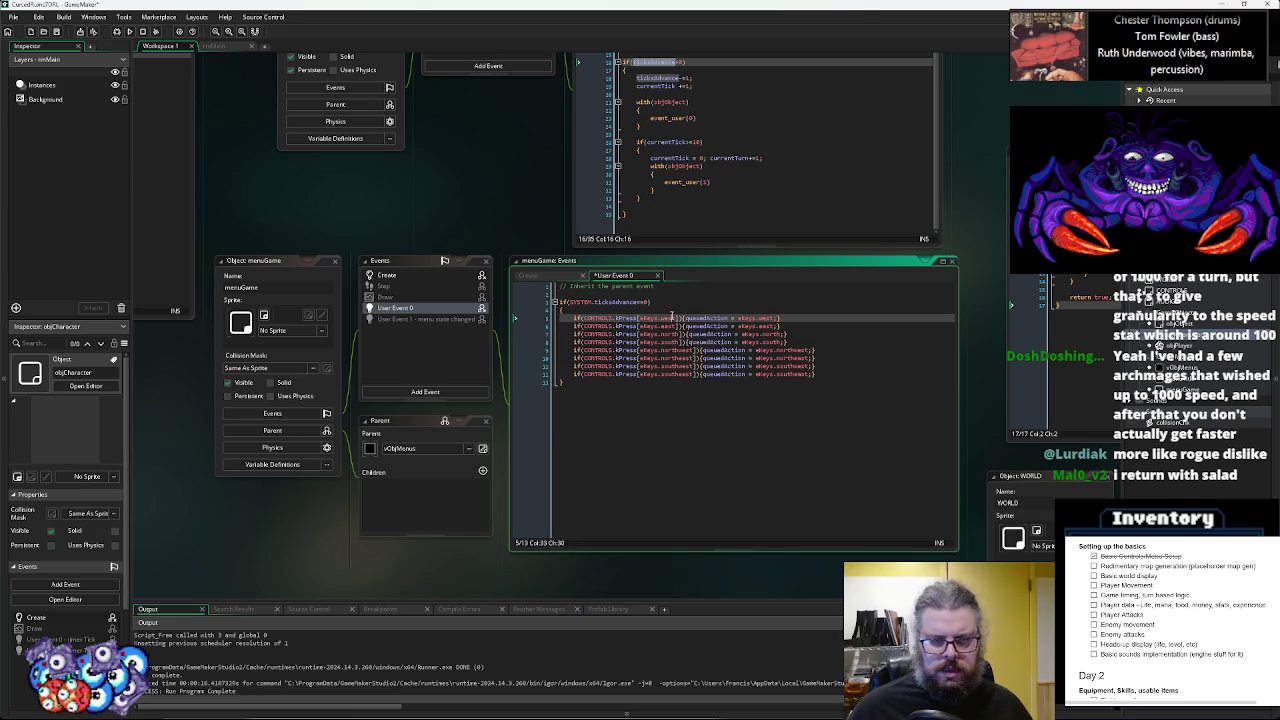
{"action": "left_click", "coordinate": [673, 311]}
{"action": "key", "text": "Return"}
{"action": "type", "text": "if(queuedAction"}
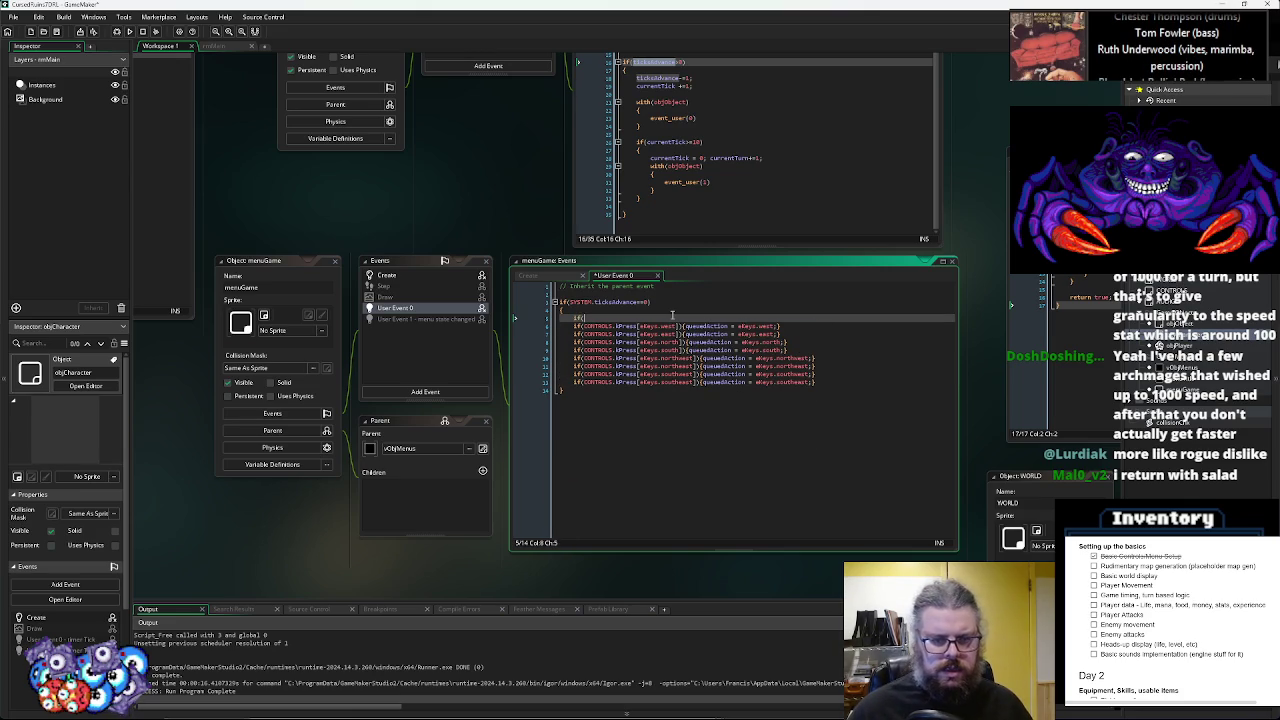
{"action": "key", "text": "BackSpace"}
{"action": "type", "text": "d"}
{"action": "key", "text": "Return"}
{"action": "type", "text": "oone;"}
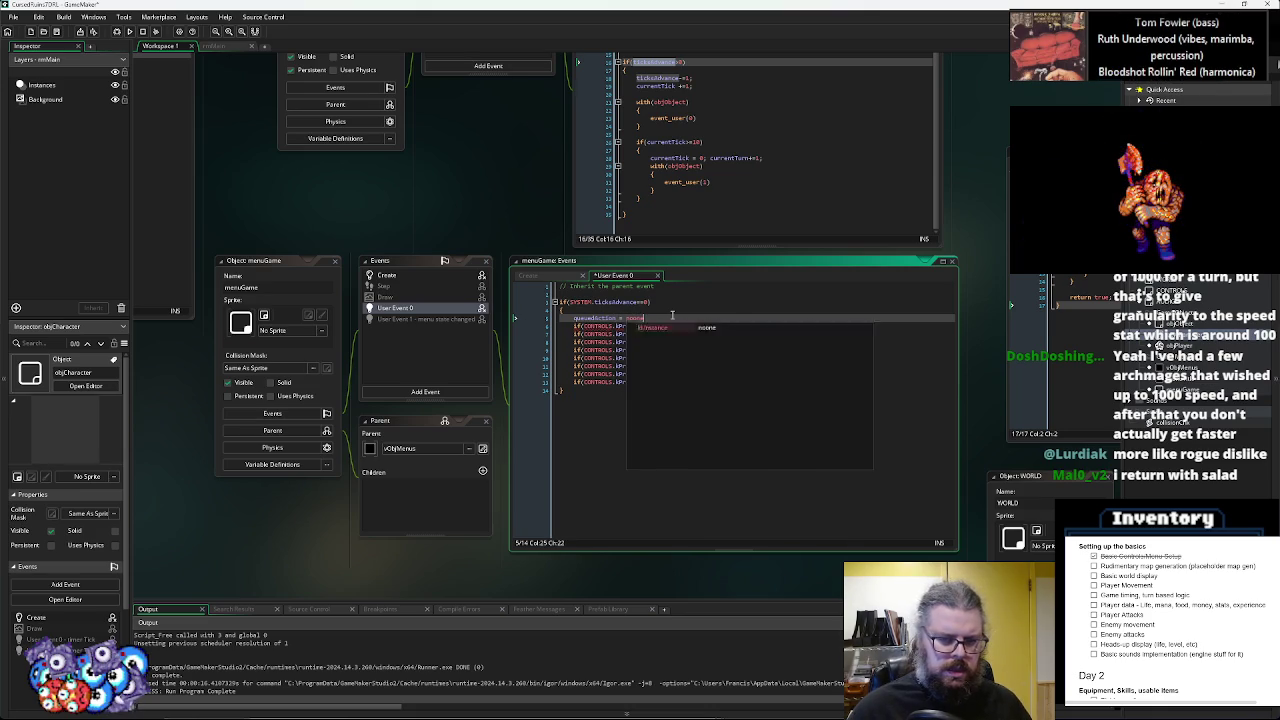
- Add an empty if(queuedAction != noone){ } block after the key checks
{"action": "left_click", "coordinate": [826, 388]}
{"action": "left_click", "coordinate": [827, 383]}
{"action": "key", "text": "Return"}
{"action": "type", "text": "if(queu"}
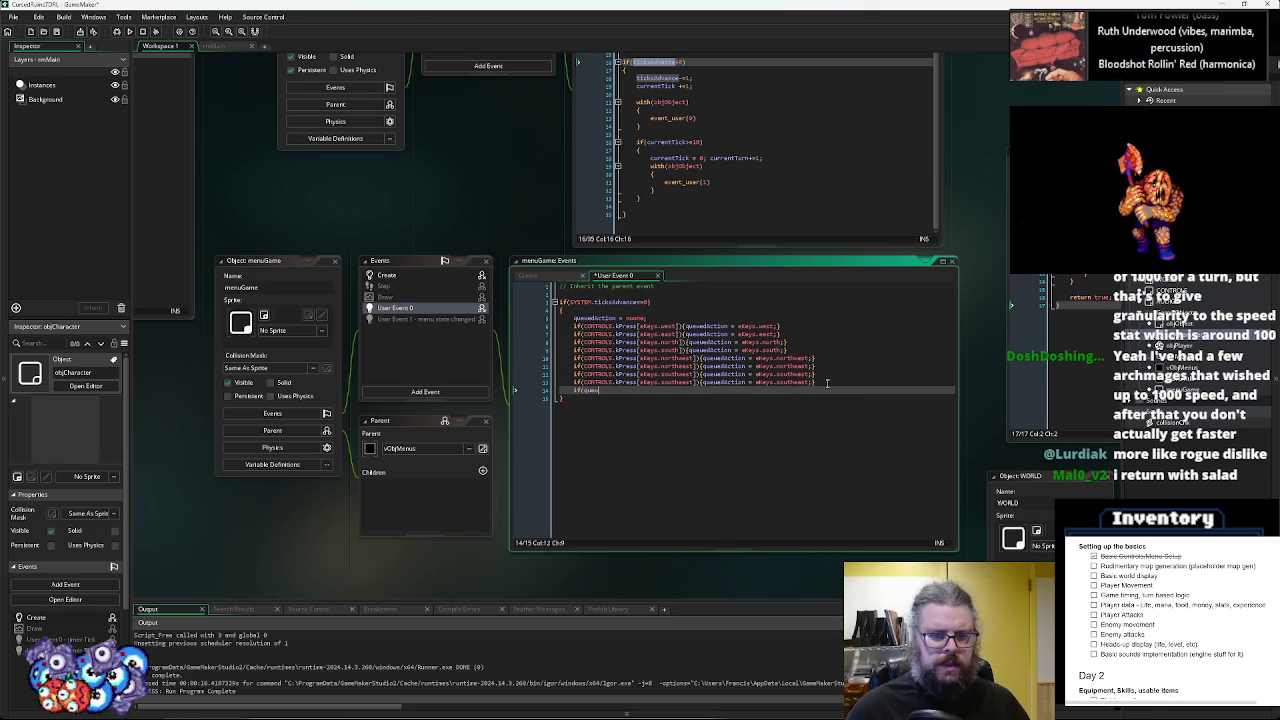
{"action": "type", "text": "edAction != n"}
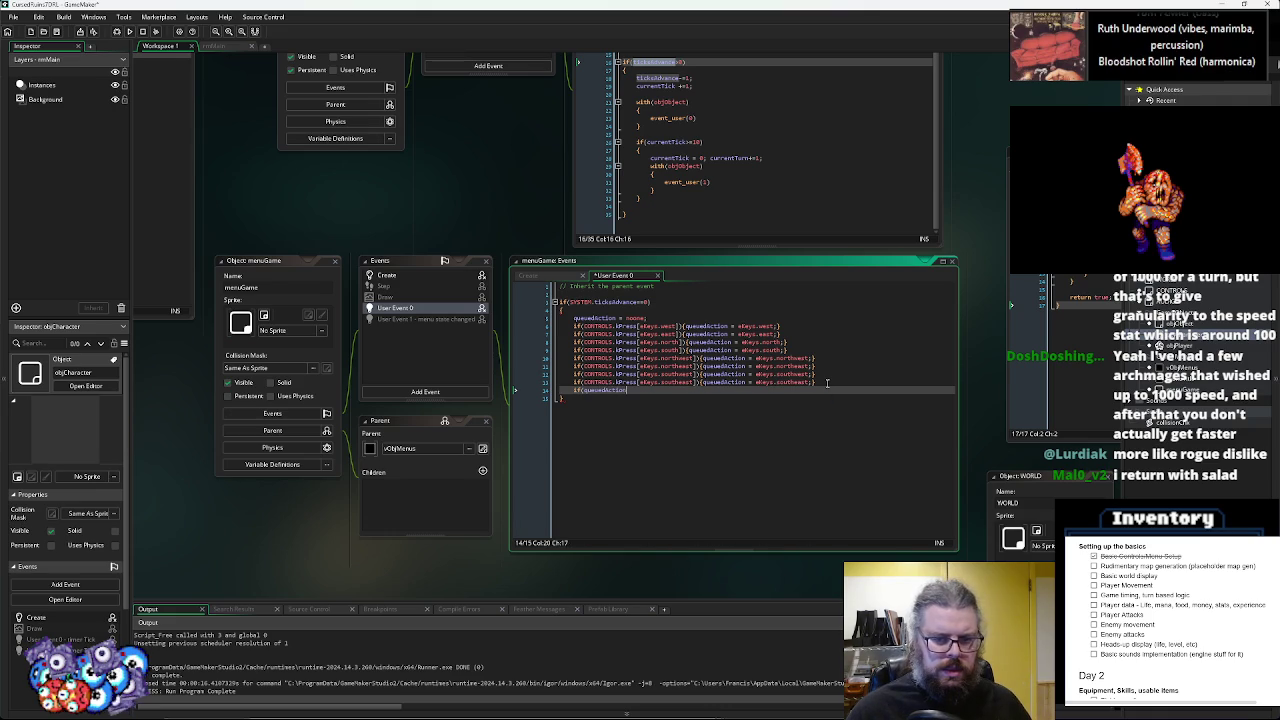
{"action": "type", "text": "oone)"}
{"action": "key", "text": "Return"}
{"action": "type", "text": "{"}
{"action": "key", "text": "Return"}
{"action": "key", "text": "Return"}
{"action": "type", "text": "}"}
{"action": "key", "text": "Up"}
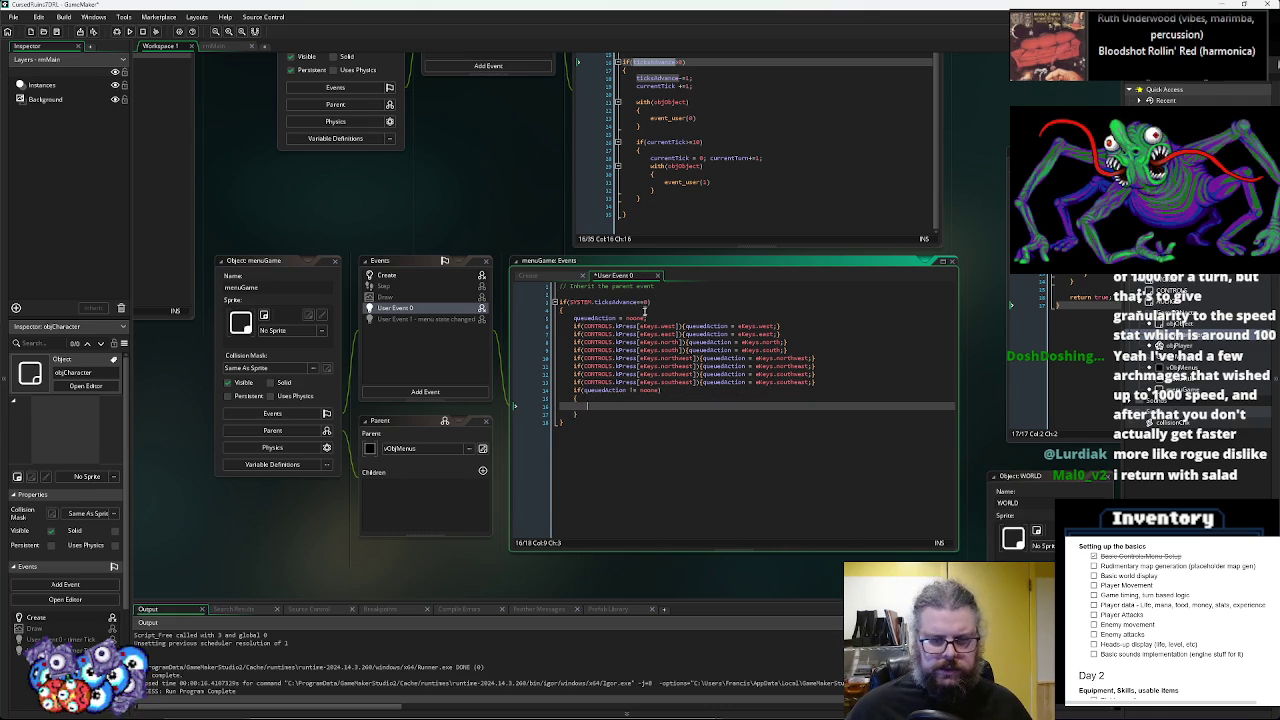
- Inside that block, start SYSTEM.ticksAdvance = objPlayer.mov… from a copied reference
{"action": "left_click", "coordinate": [571, 303]}
{"action": "key", "text": "ctrl+c"}
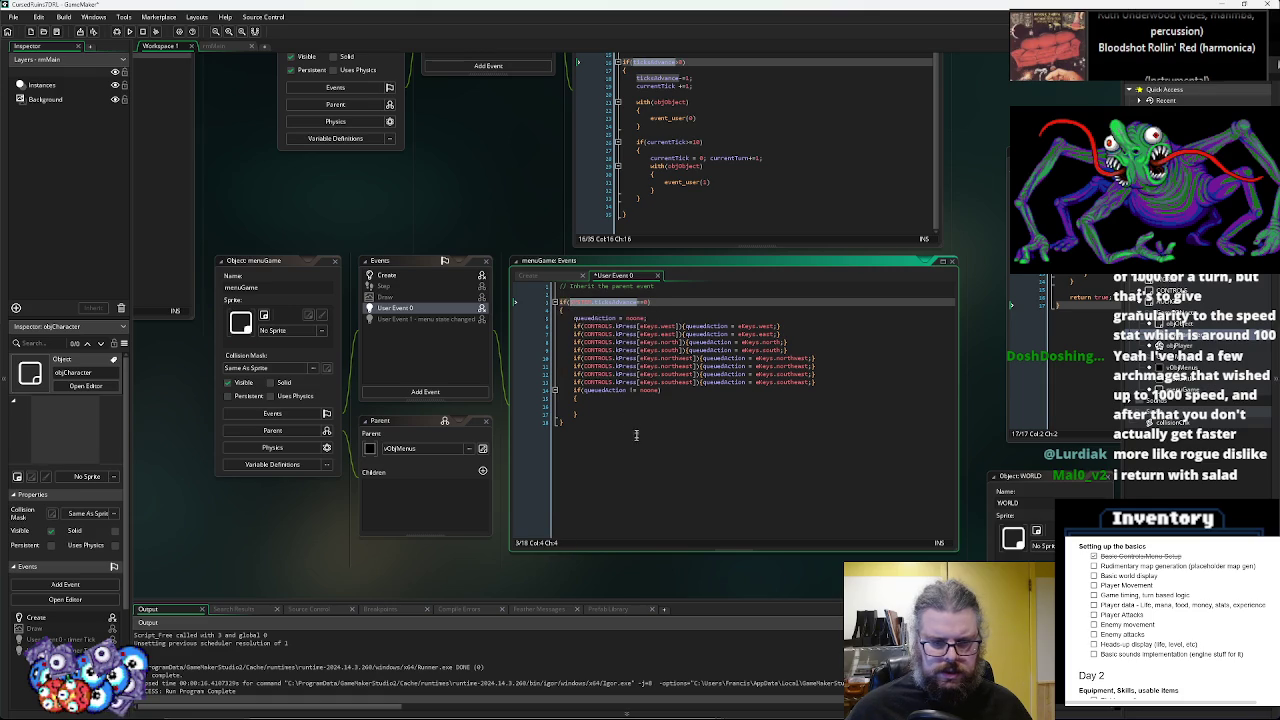
{"action": "left_click", "coordinate": [628, 406]}
{"action": "key", "text": "ctrl+v"}
{"action": "type", "text": "= "}
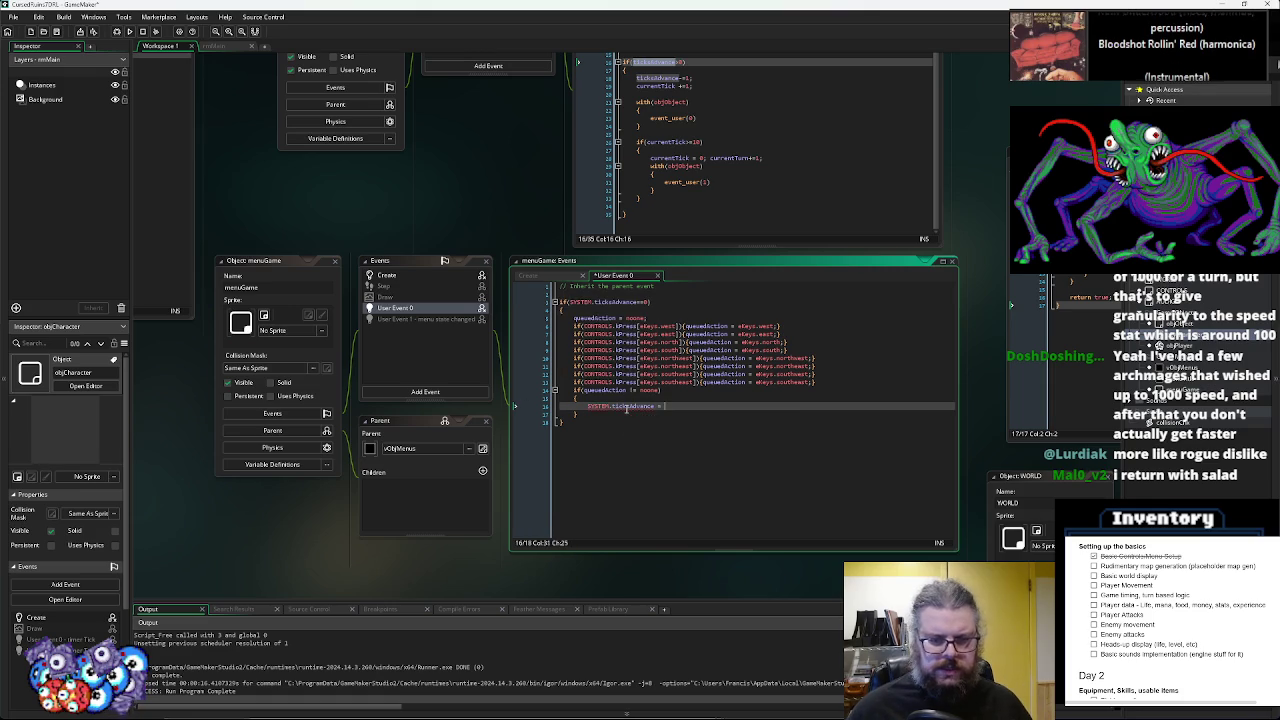
{"action": "type", "text": "objPlayer.m"}
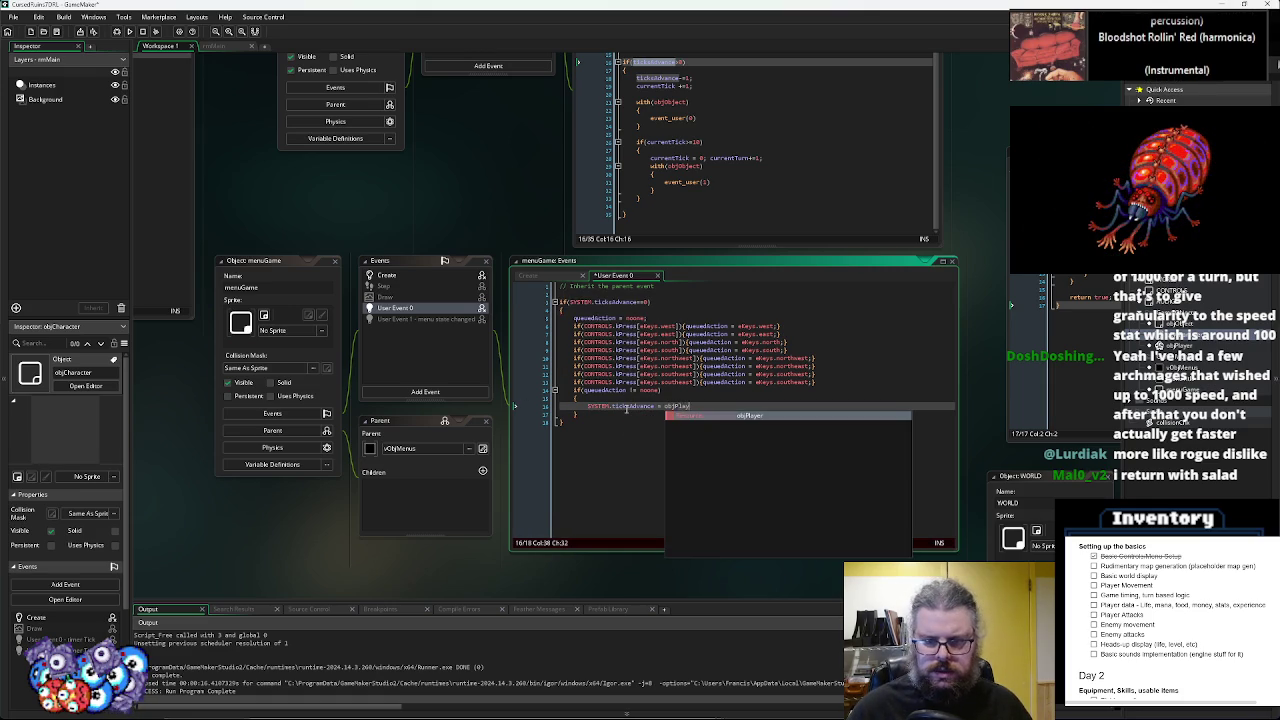
{"action": "key", "text": "BackSpace"}
{"action": "type", "text": "u"}
{"action": "key", "text": "BackSpace"}
{"action": "type", "text": "movedCursorX = true;"}
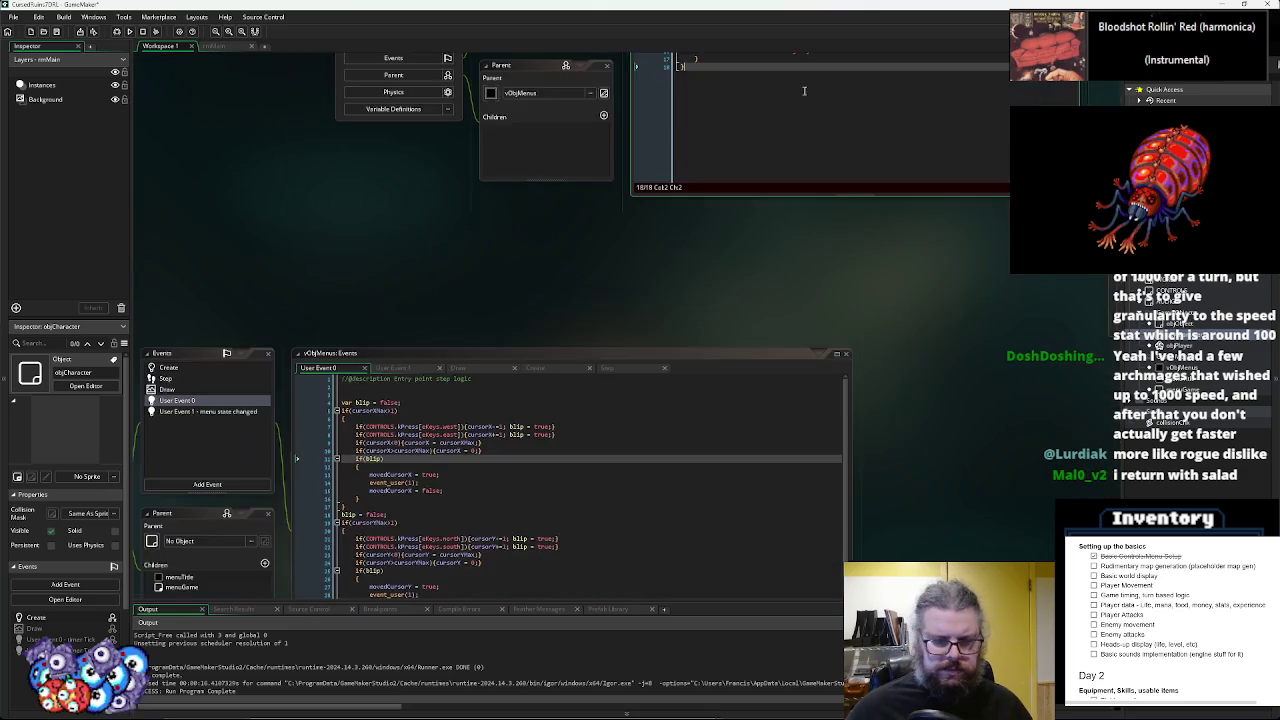
- Check walkDelay in objCharacter's Create event, then complete the line as SYSTEM.ticksAdvance = objPlayer.walkDelay;
{"action": "key", "text": "ctrl+Tab"}
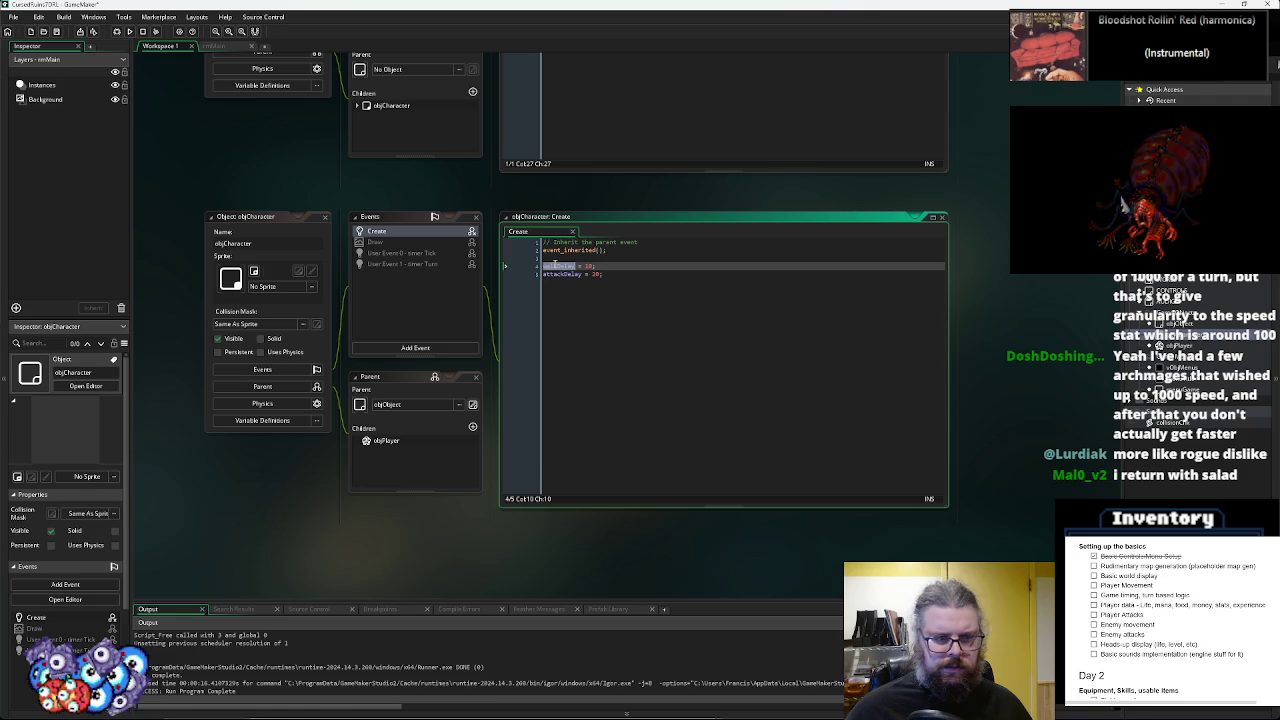
{"action": "key", "text": "ctrl+Tab"}
{"action": "key", "text": "ctrl+Tab"}
{"action": "key", "text": "ctrl+Tab"}
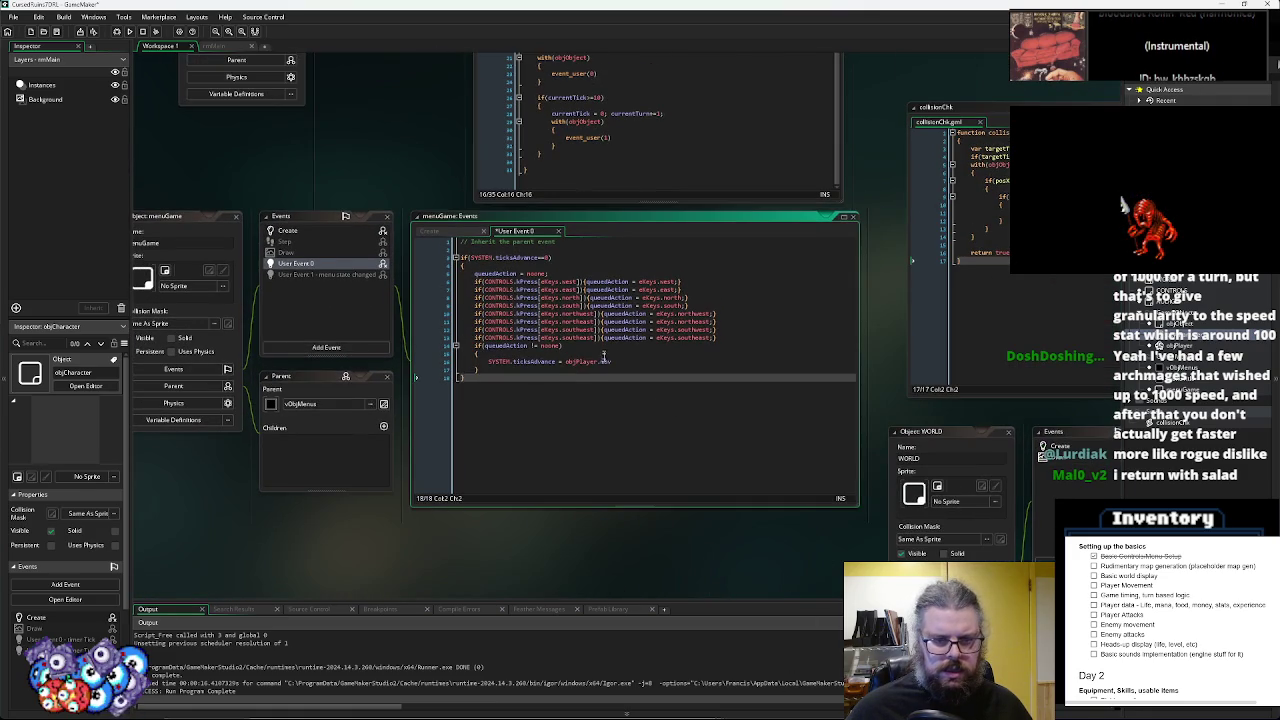
{"action": "double_click", "coordinate": [605, 361]}
{"action": "type", "text": "walkDelay;"}
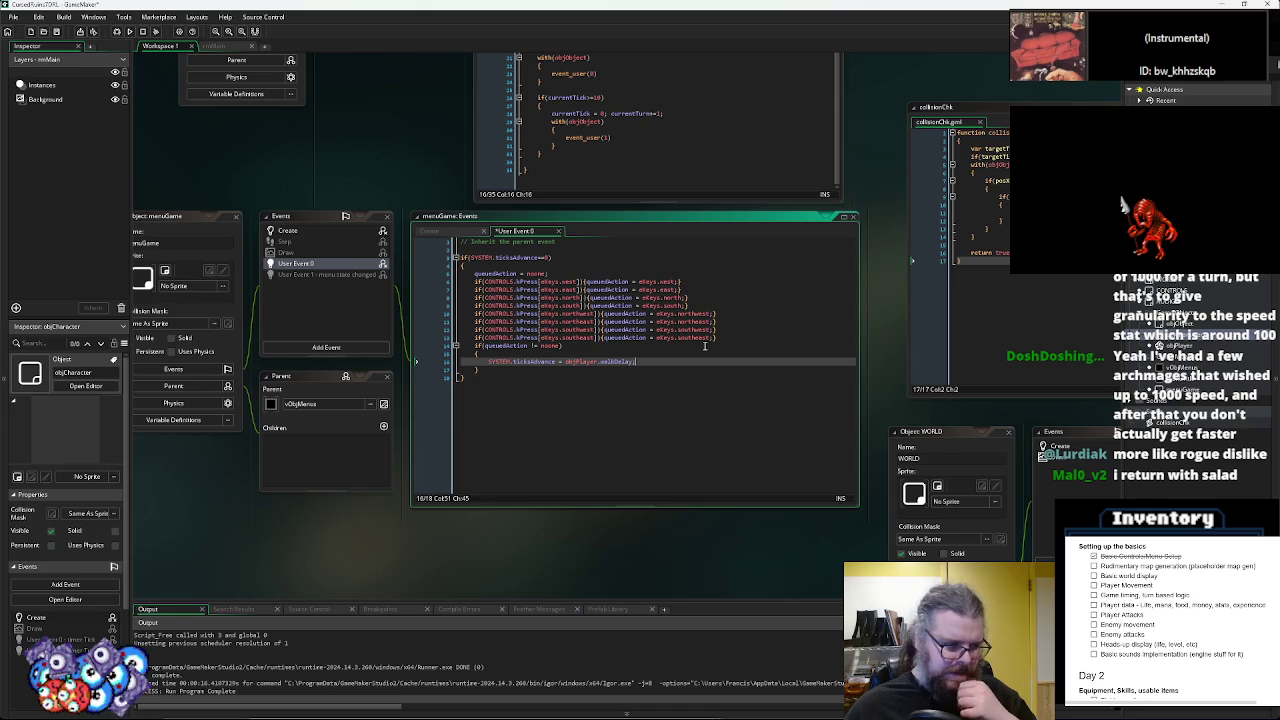
{"action": "key", "text": "Return"}
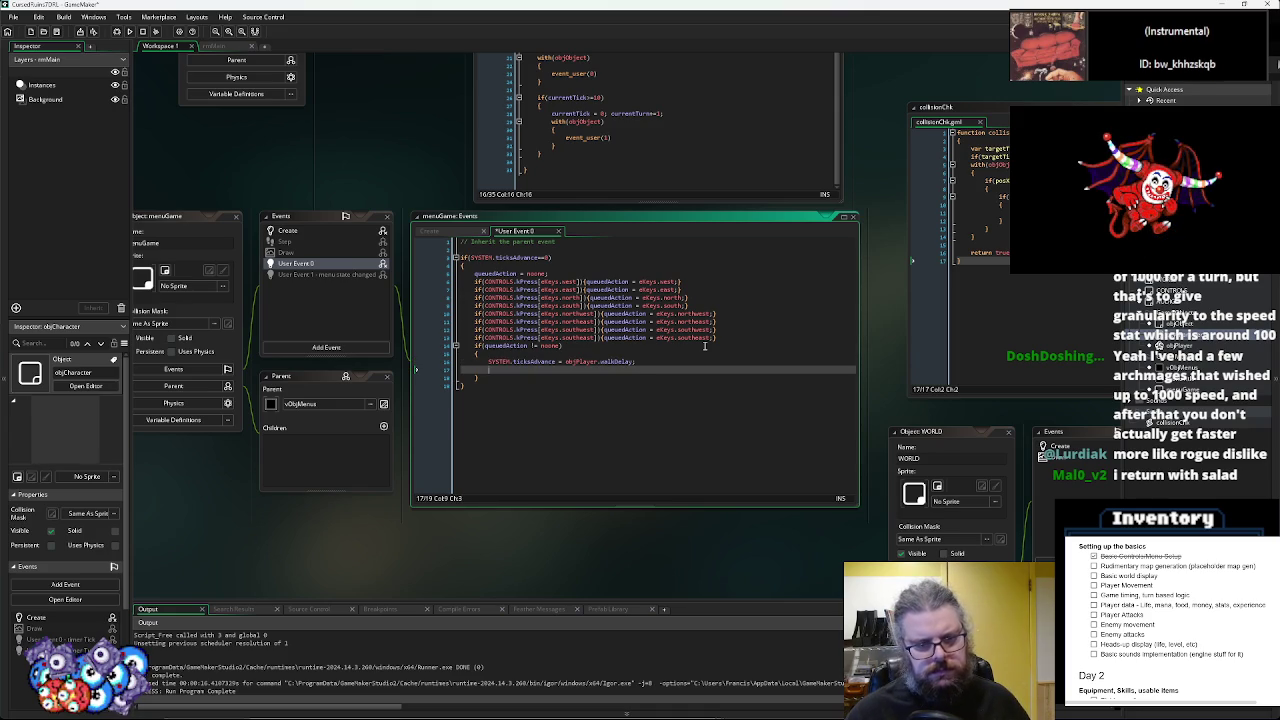
- Insert a blank line above the walkDelay assignment
{"action": "key", "text": "Up"}
{"action": "key", "text": "Return"}
{"action": "key", "text": "Up"}
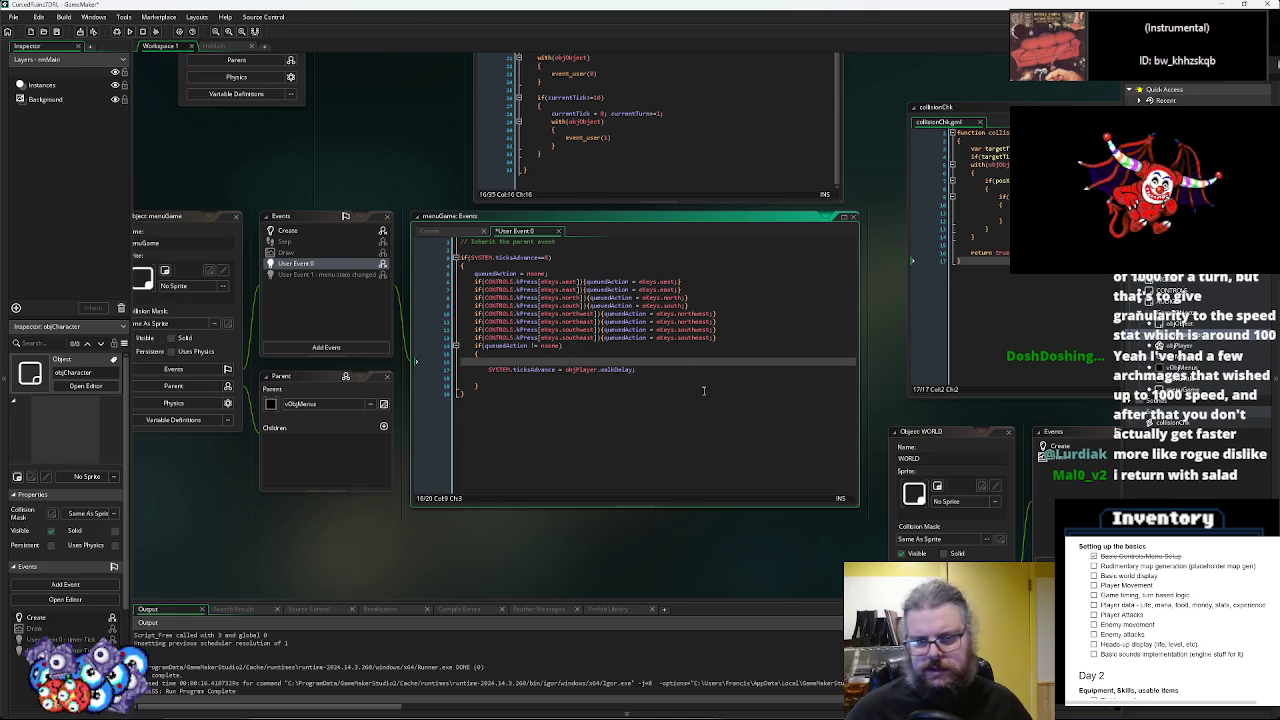
{"action": "mouse_move", "coordinate": [704, 370]}
{"action": "left_mouse_down"}
{"action": "mouse_move", "coordinate": [425, 431]}
{"action": "mouse_move", "coordinate": [689, 567]}
{"action": "mouse_move", "coordinate": [558, 322]}
{"action": "left_mouse_up"}
- Write if(collisionChk(objPlayer,objPlayer.mapX)) on the blank line above the walkDelay assignment
{"action": "left_click", "coordinate": [508, 296]}
{"action": "type", "text": "if(co"}
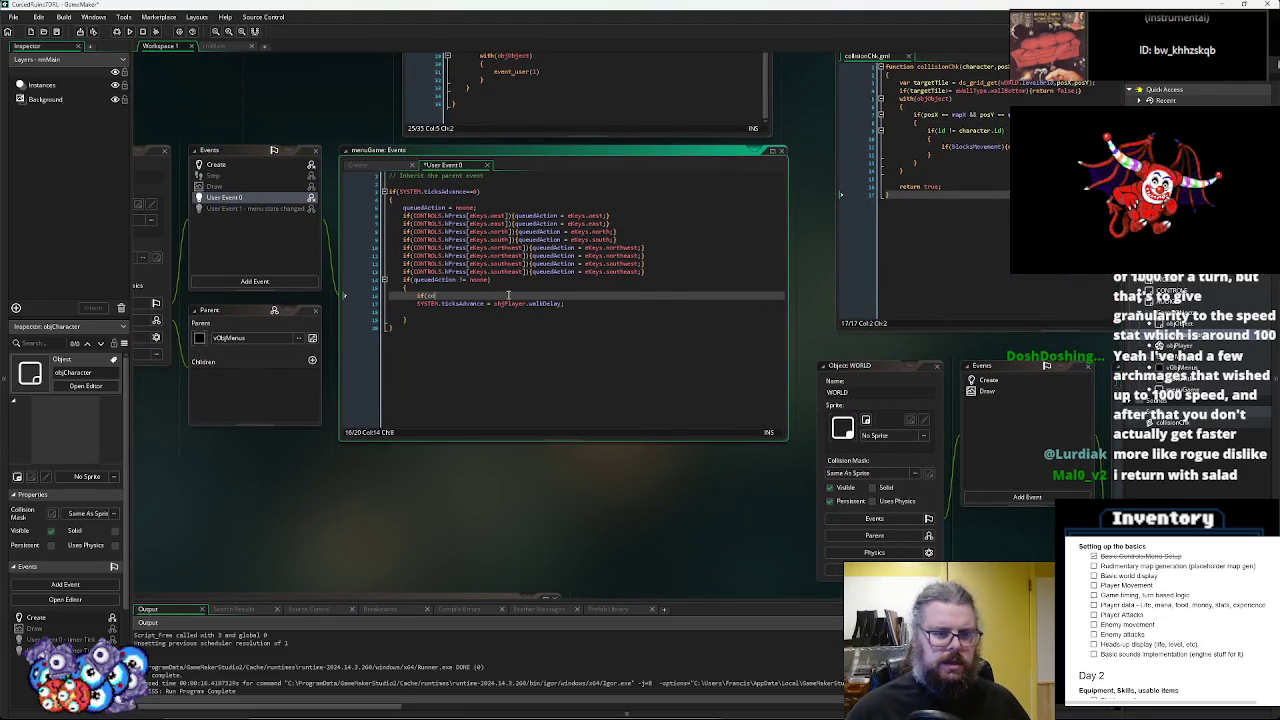
{"action": "type", "text": "llis"}
{"action": "key", "text": "Return"}
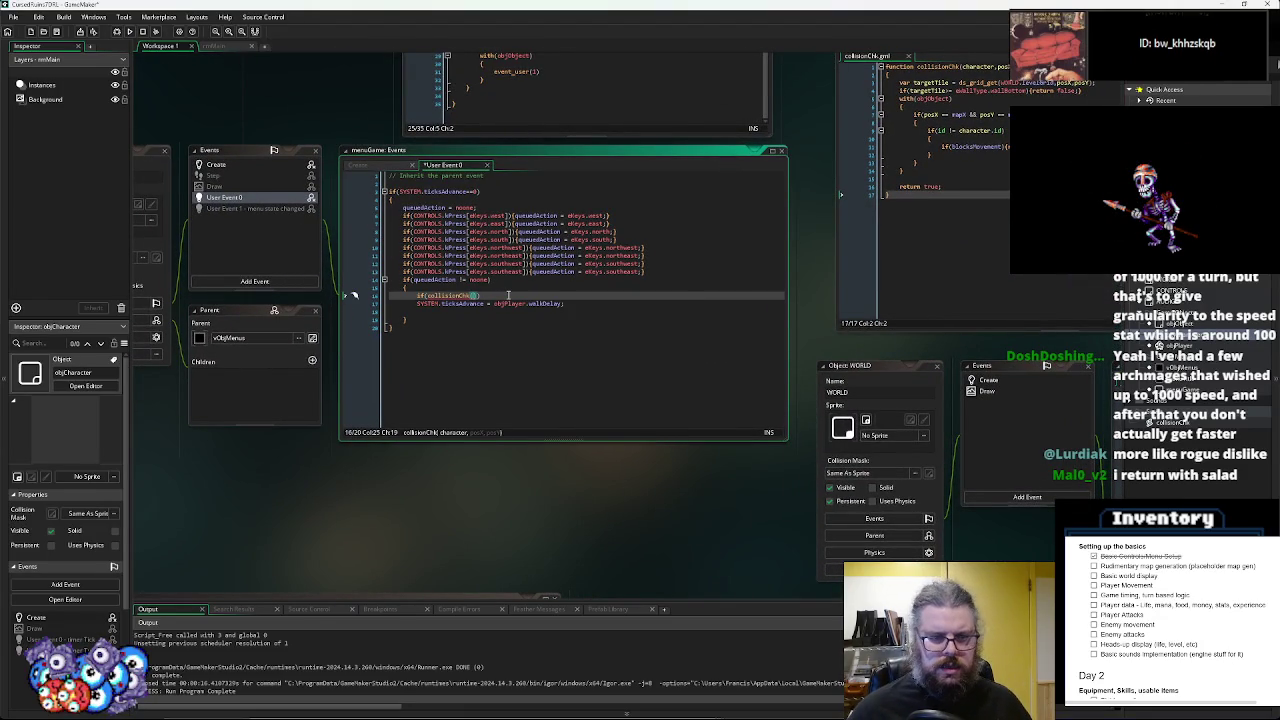
{"action": "type", "text": "objPlayer,"}
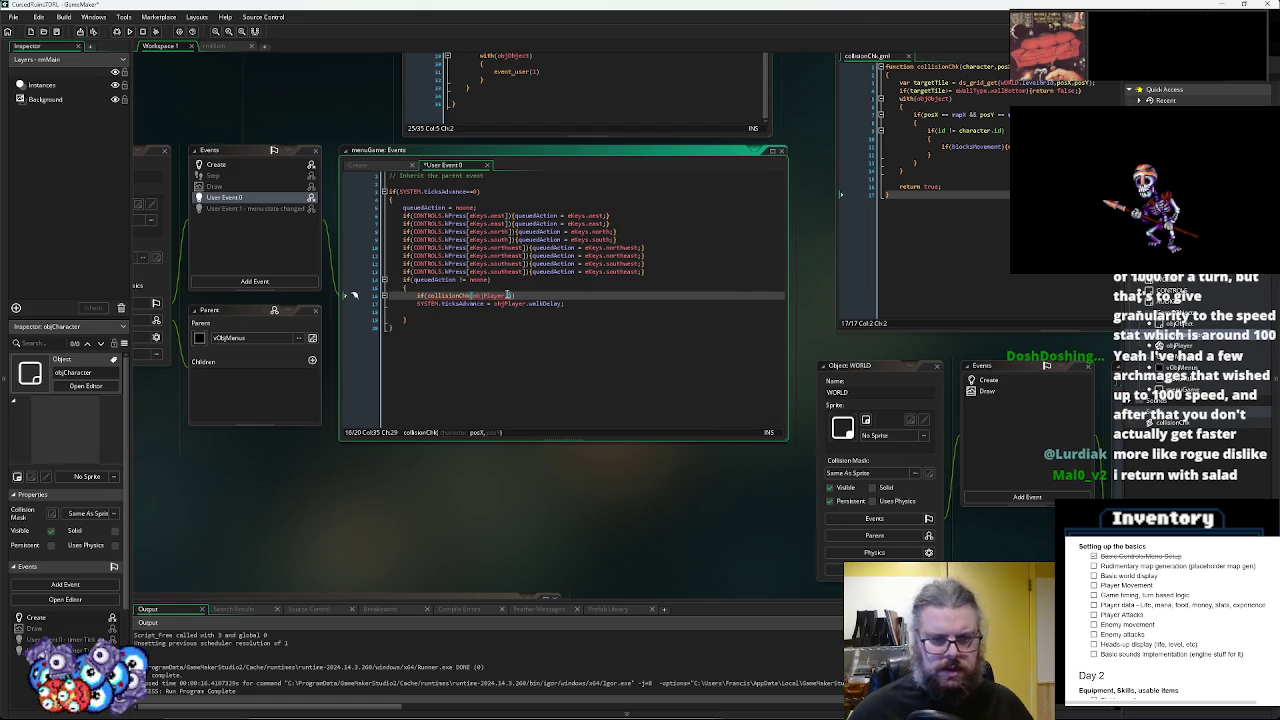
{"action": "type", "text": "objPlayer.mapX"}
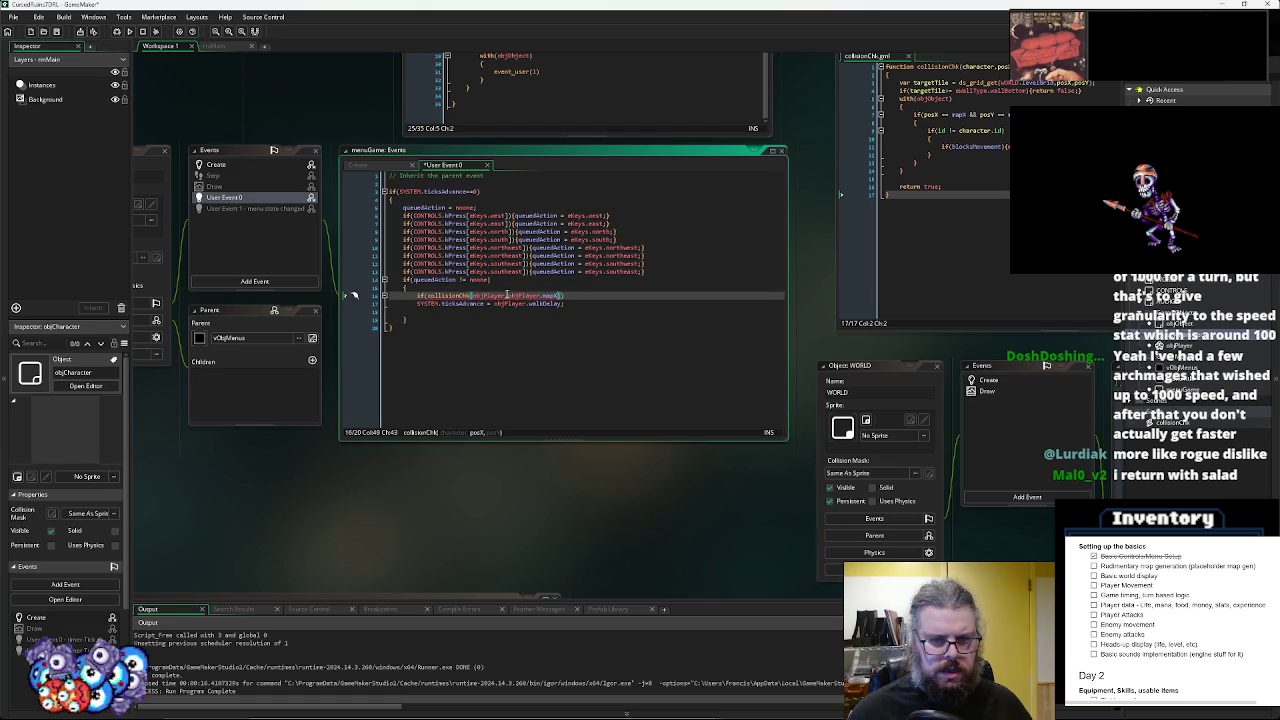
{"action": "left_click", "coordinate": [500, 206]}
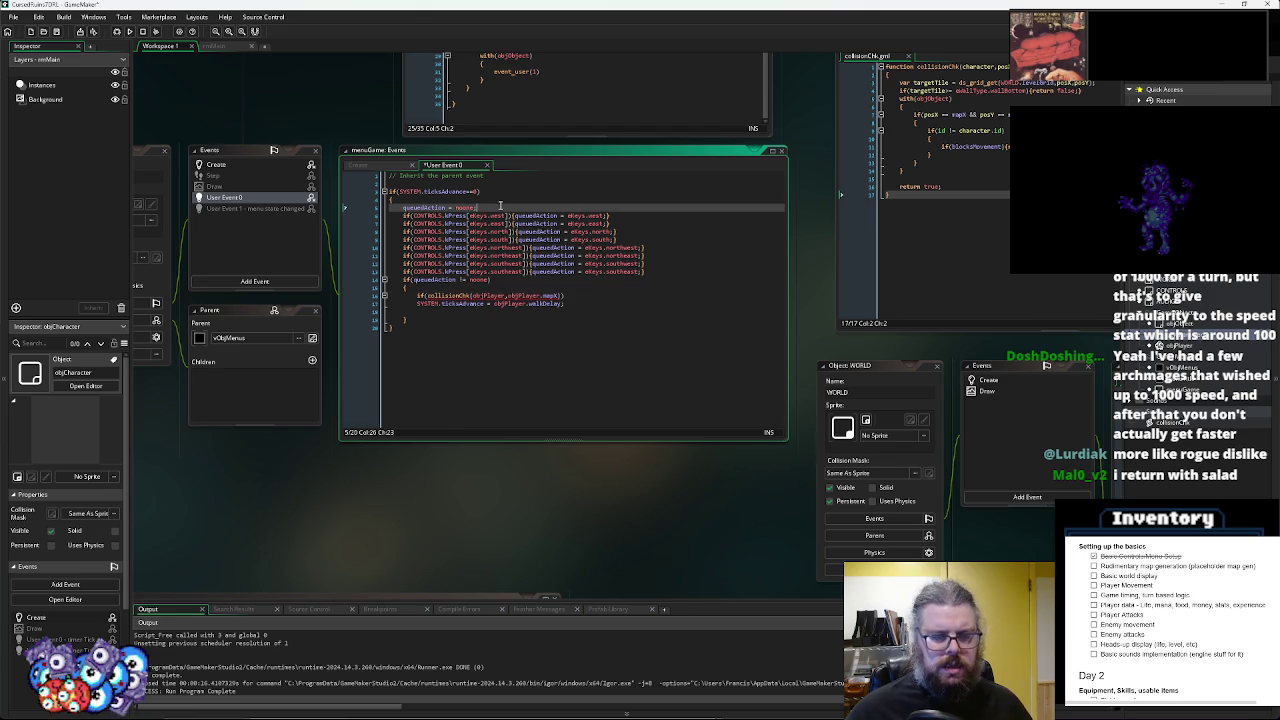
{"action": "left_click", "coordinate": [588, 296]}
{"action": "type", "text": ")"}
- Declare var targetX and var targetY below the queuedAction reset line
{"action": "left_click", "coordinate": [525, 207]}
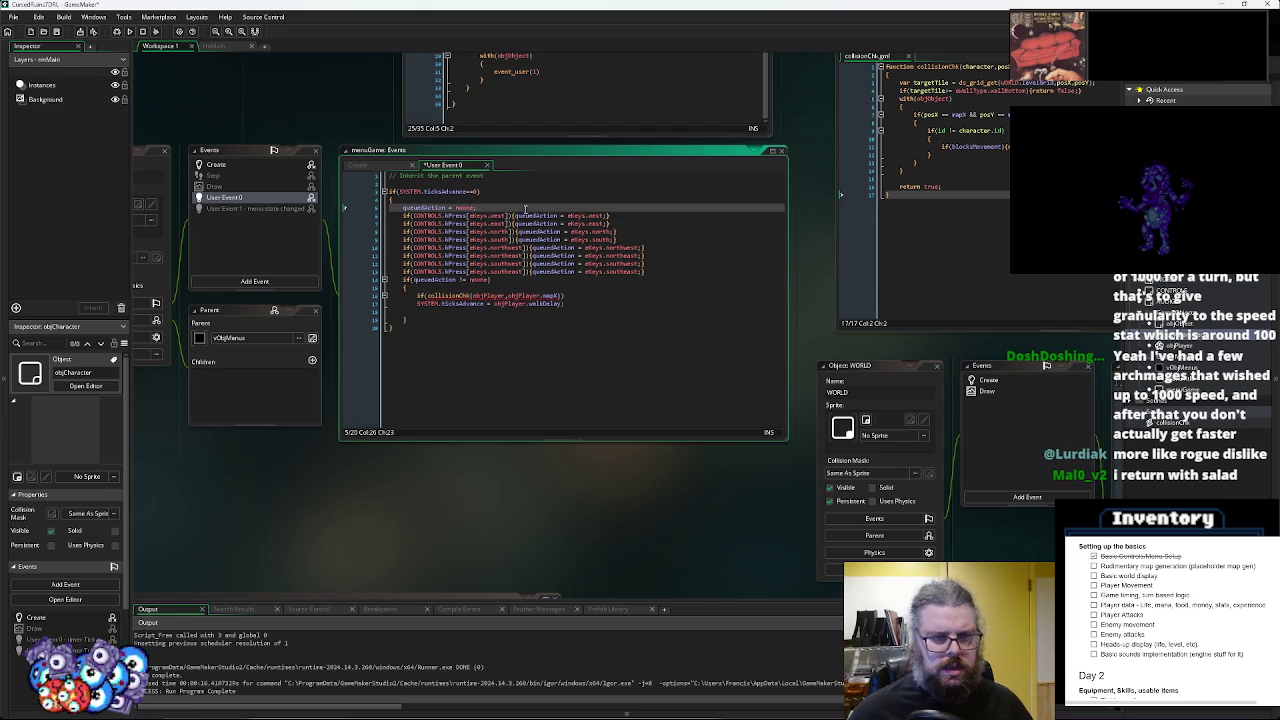
{"action": "key", "text": "Return"}
{"action": "type", "text": "var targe"}
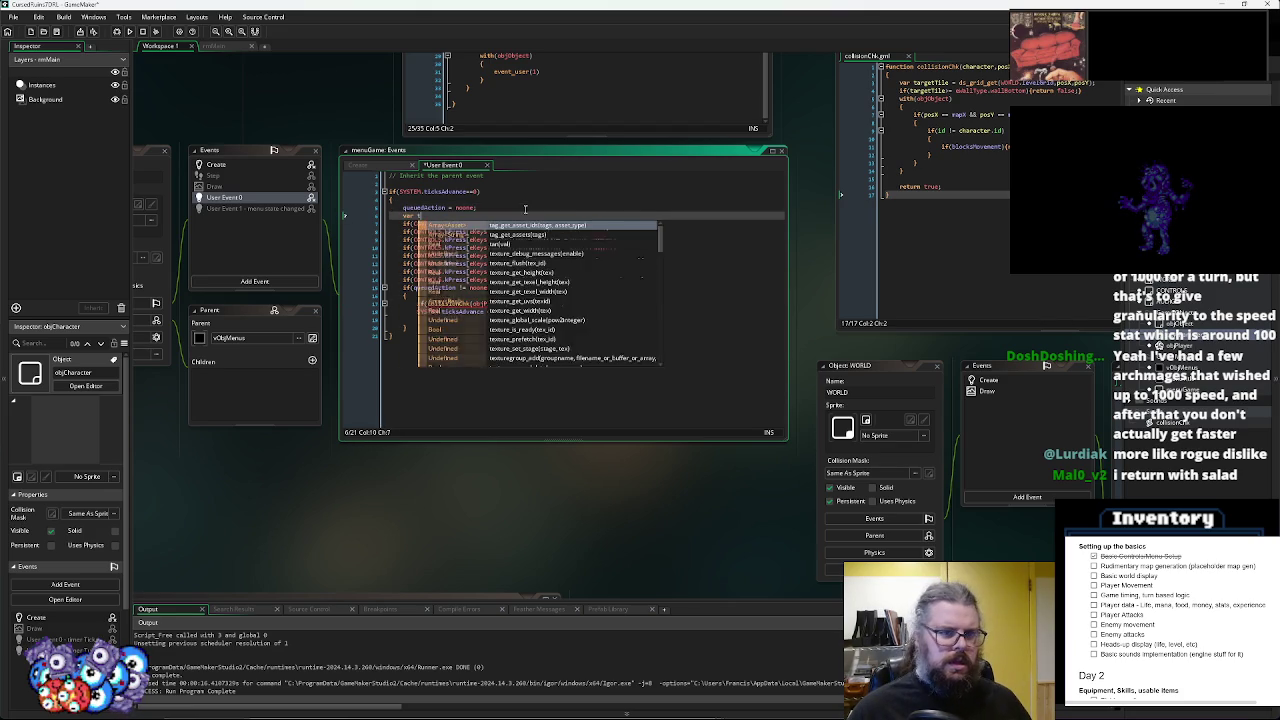
{"action": "type", "text": "tX = 0;"}
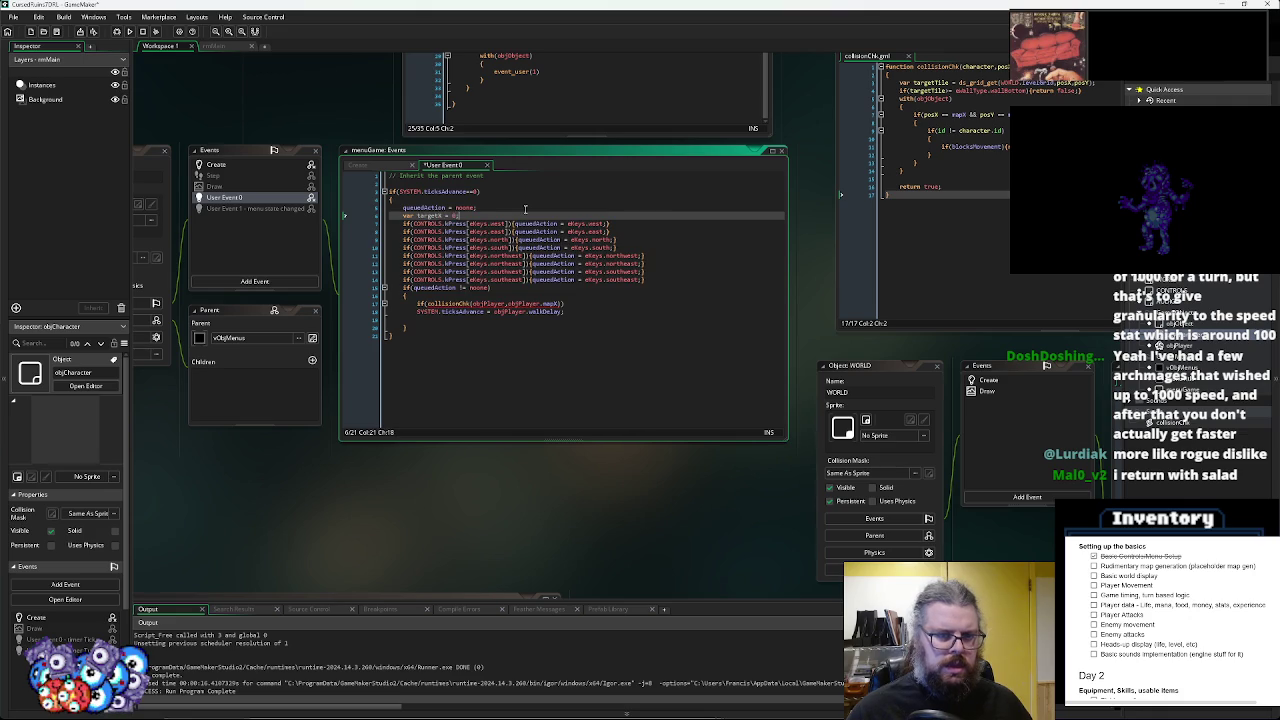
{"action": "key", "text": "Return"}
{"action": "type", "text": "target"}
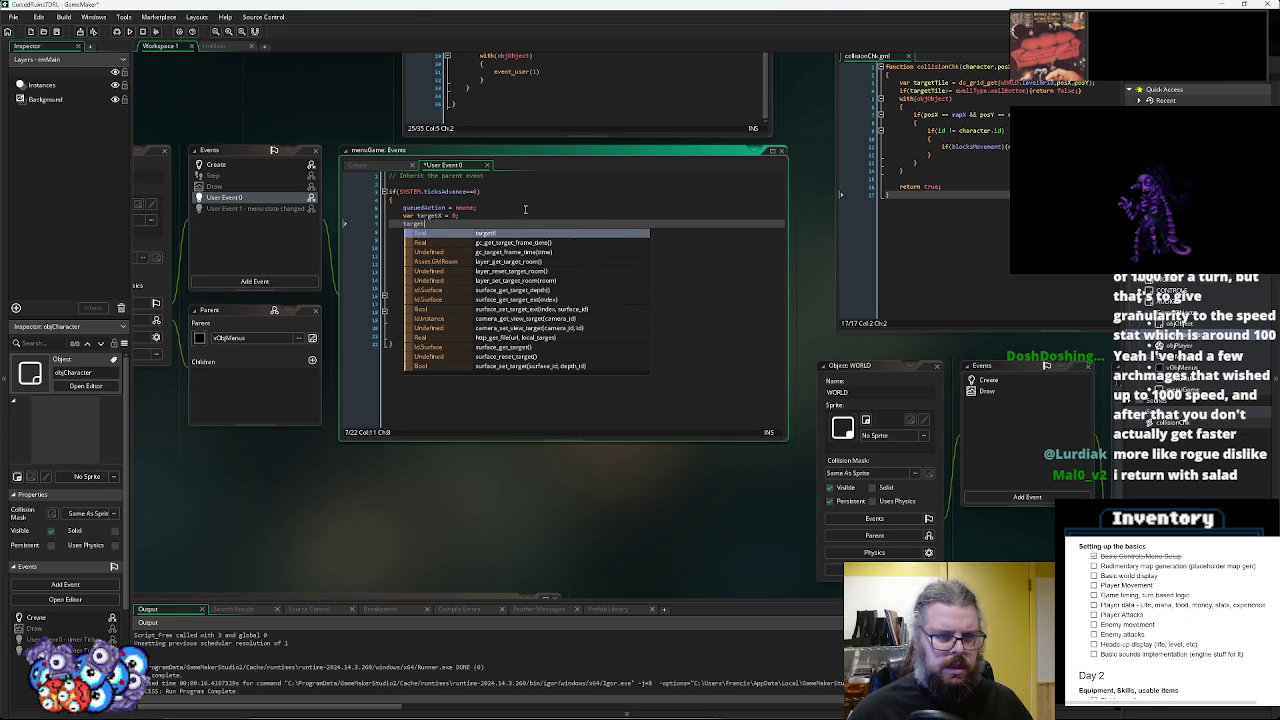
{"action": "key", "text": "BackSpace"}
{"action": "key", "text": "BackSpace"}
{"action": "key", "text": "BackSpace"}
{"action": "type", "text": "va"}
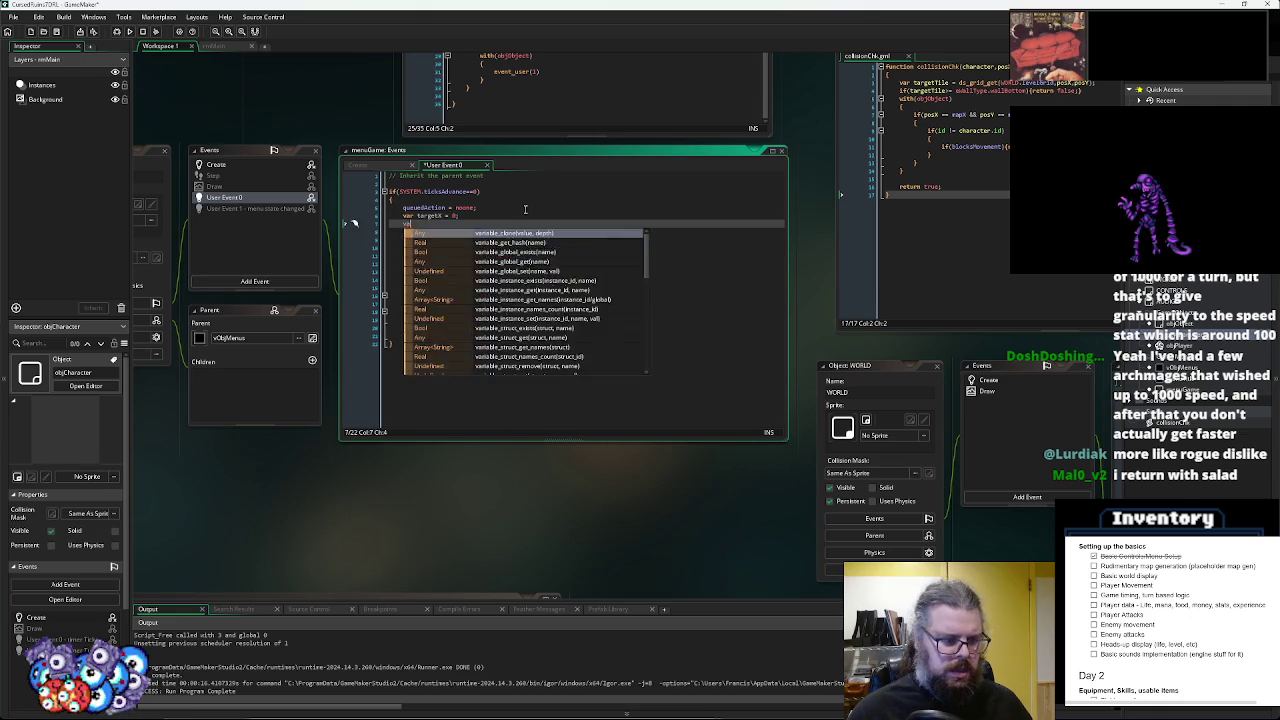
{"action": "type", "text": "r targetY = 0;"}
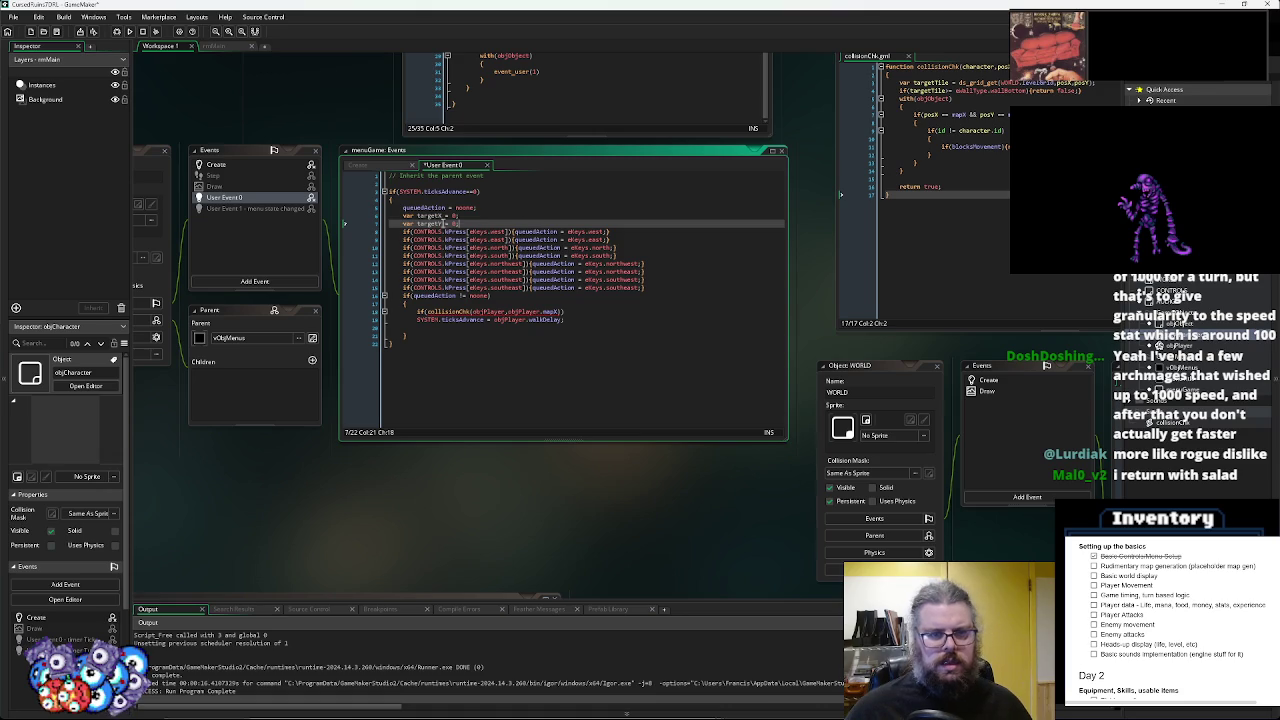
- Begin a targetX = assignment at the end of the west key check
{"action": "double_click", "coordinate": [432, 215]}
{"action": "left_click", "coordinate": [622, 232]}
{"action": "type", "text": "targetX"}
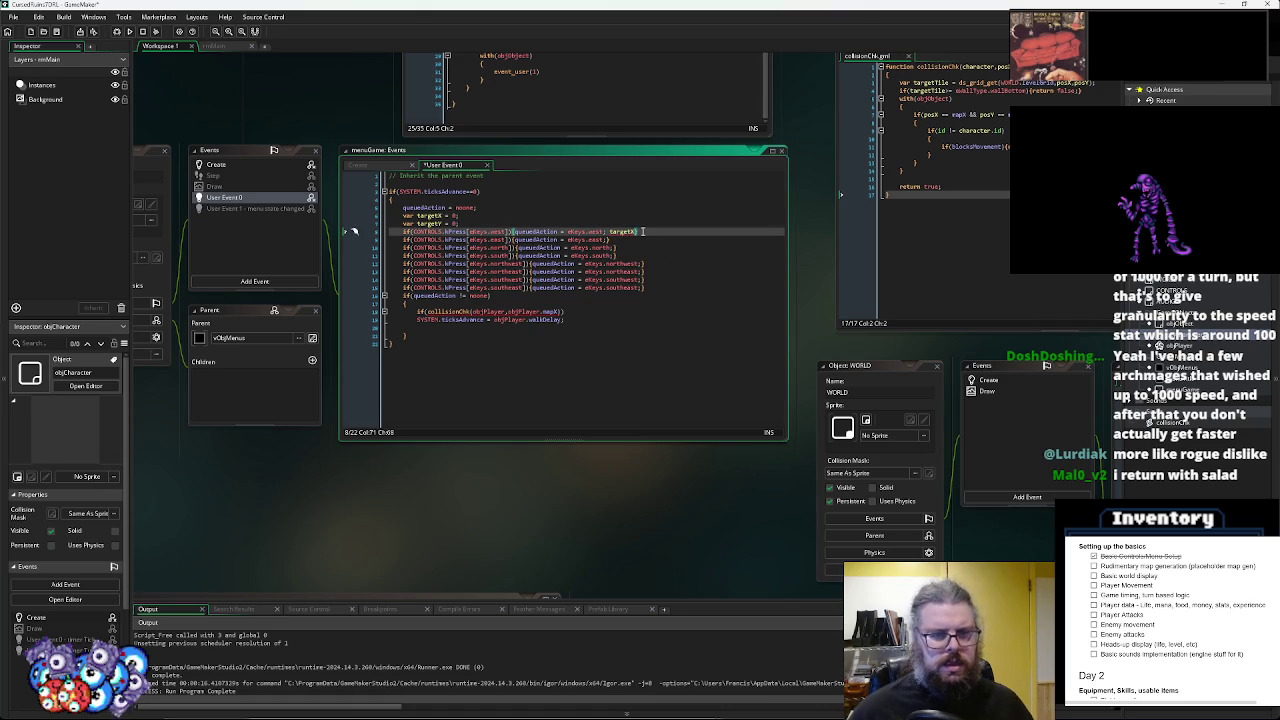
{"action": "type", "text": "= -1;"}
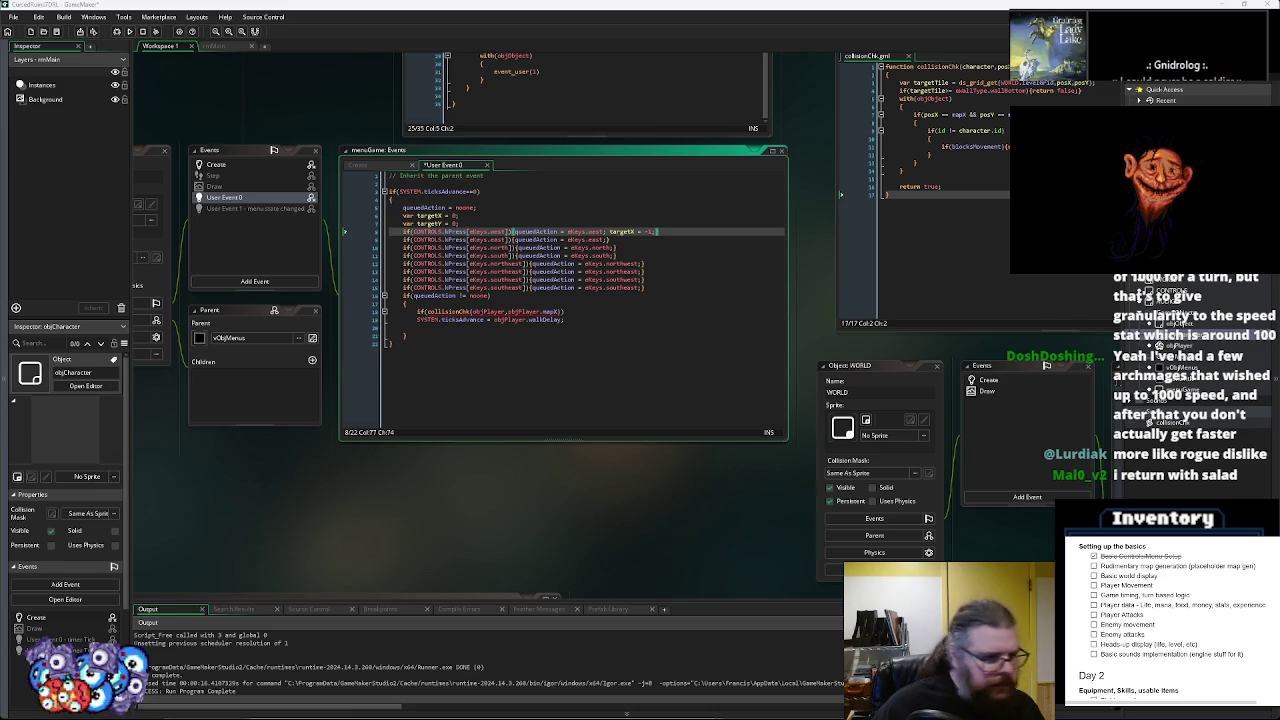
- Dismiss the error and review the objPlayer.mapX argument of the collisionChk call
{"action": "mouse_move", "coordinate": [478, 312]}
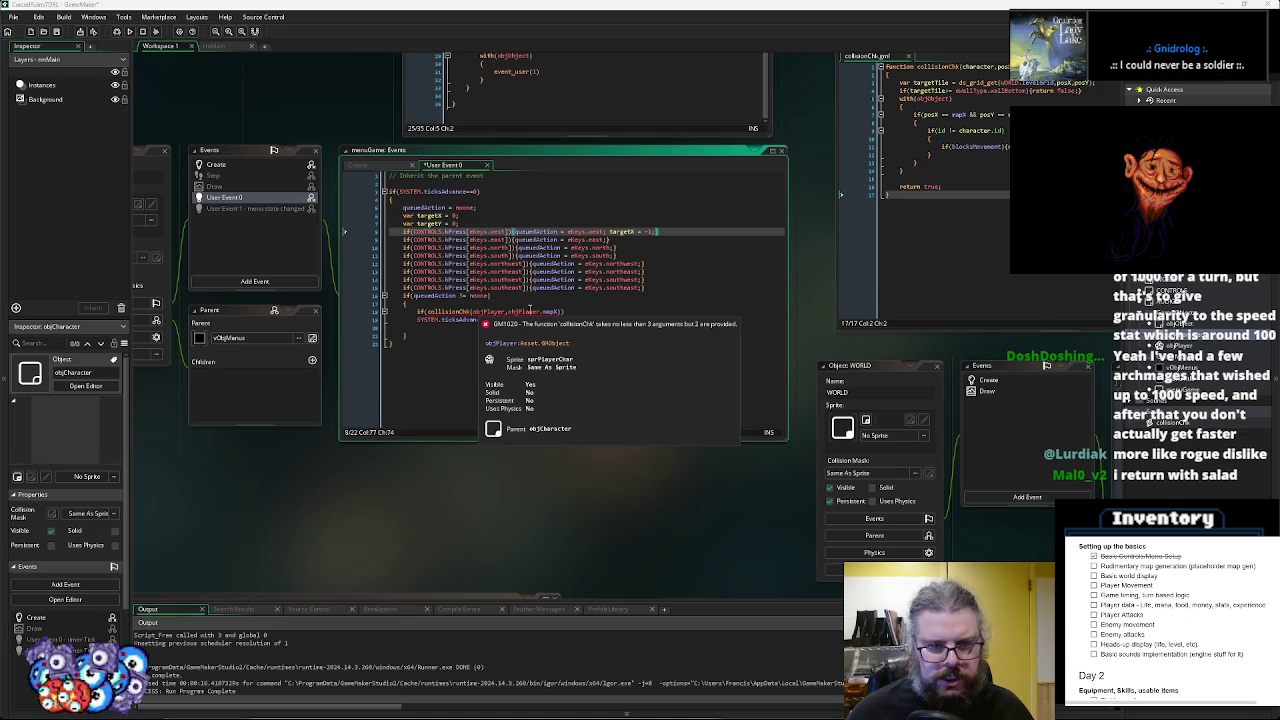
{"action": "left_click", "coordinate": [558, 311]}
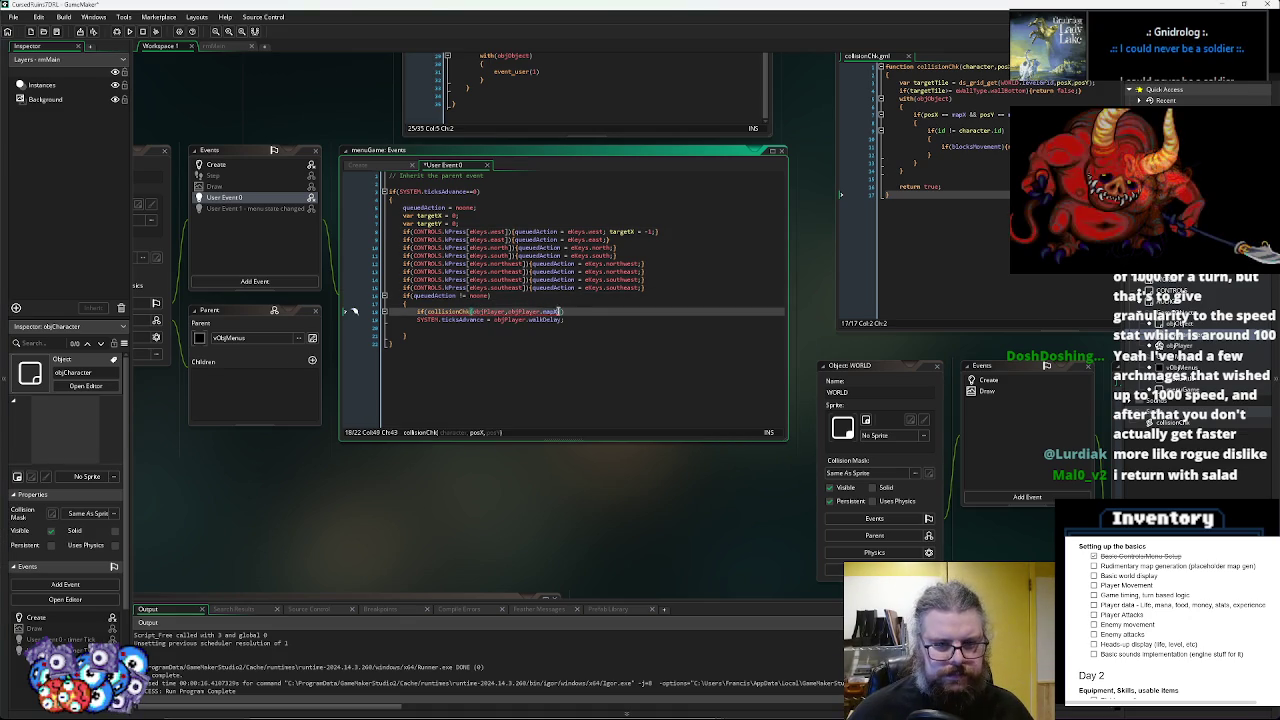
{"action": "left_click_drag", "start_coordinate": [558, 311], "coordinate": [503, 312]}
{"action": "left_click", "coordinate": [514, 327]}
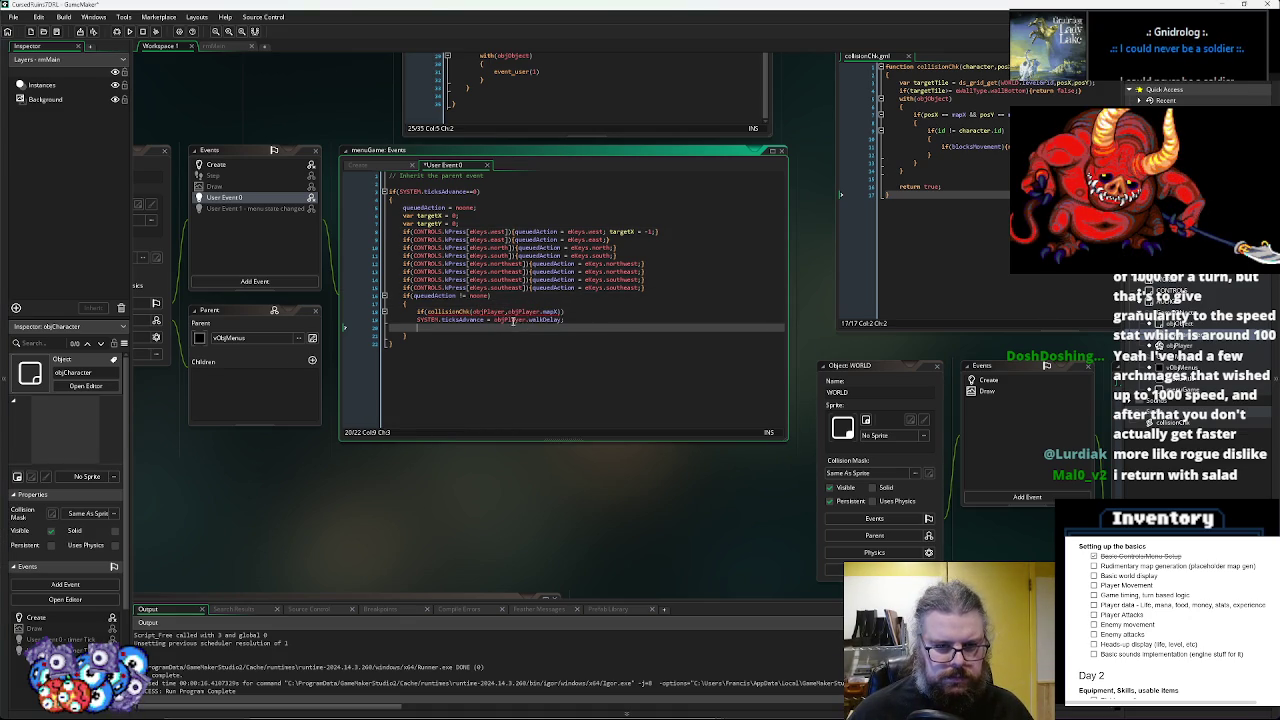
{"action": "left_click", "coordinate": [566, 311]}
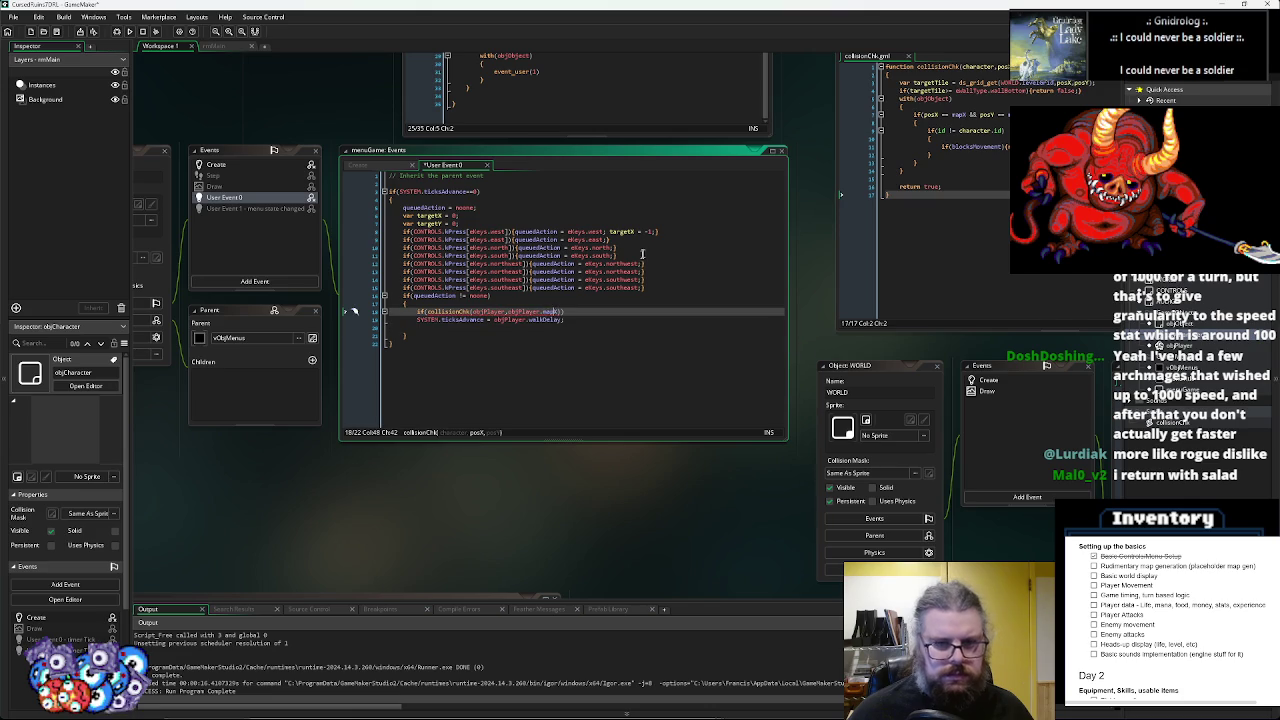
- Give the east key check targetX = 1
{"action": "left_click_drag", "start_coordinate": [655, 231], "coordinate": [611, 232]}
{"action": "key", "text": "ctrl+c"}
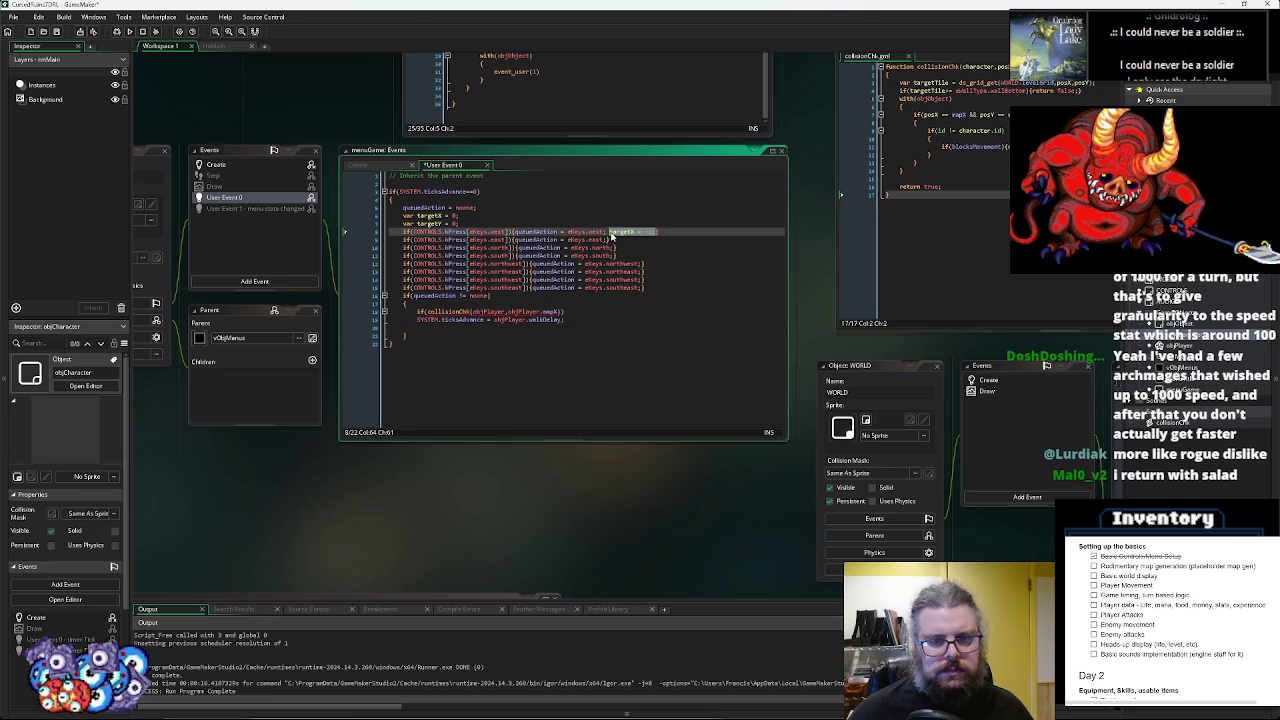
{"action": "left_click", "coordinate": [609, 240]}
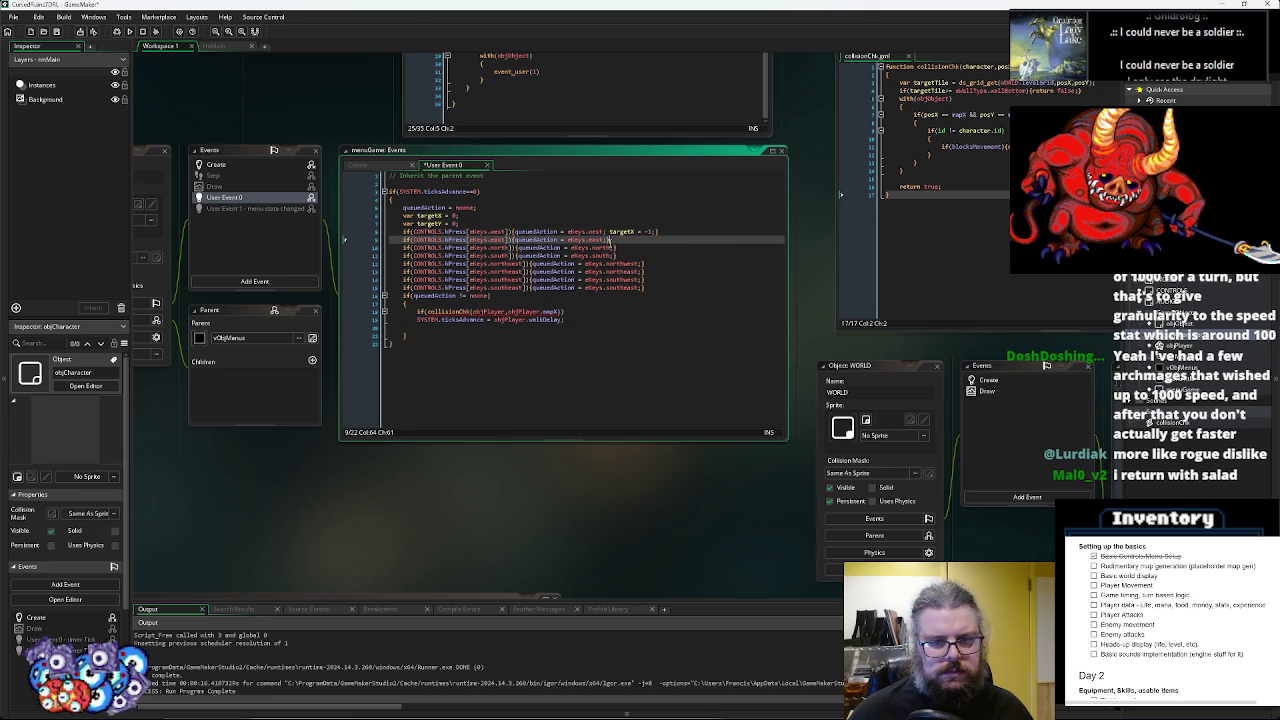
{"action": "key", "text": "ctrl+v"}
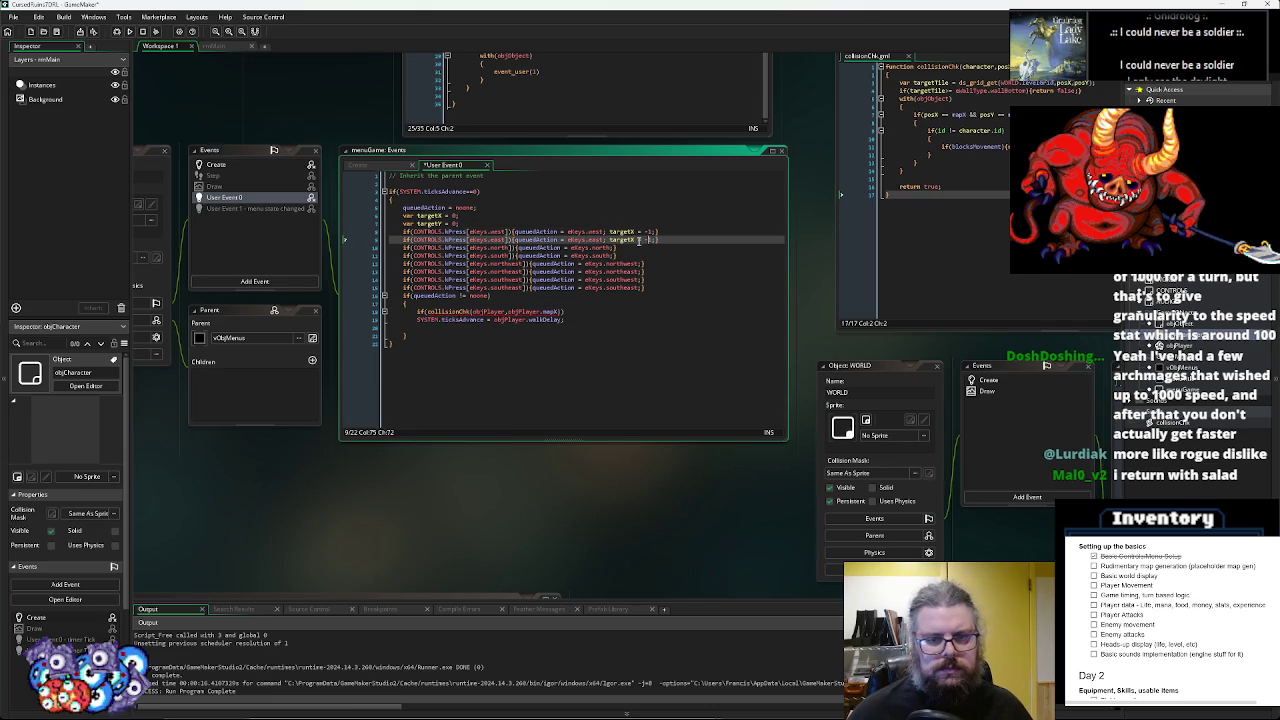
{"action": "key", "text": "BackSpace"}
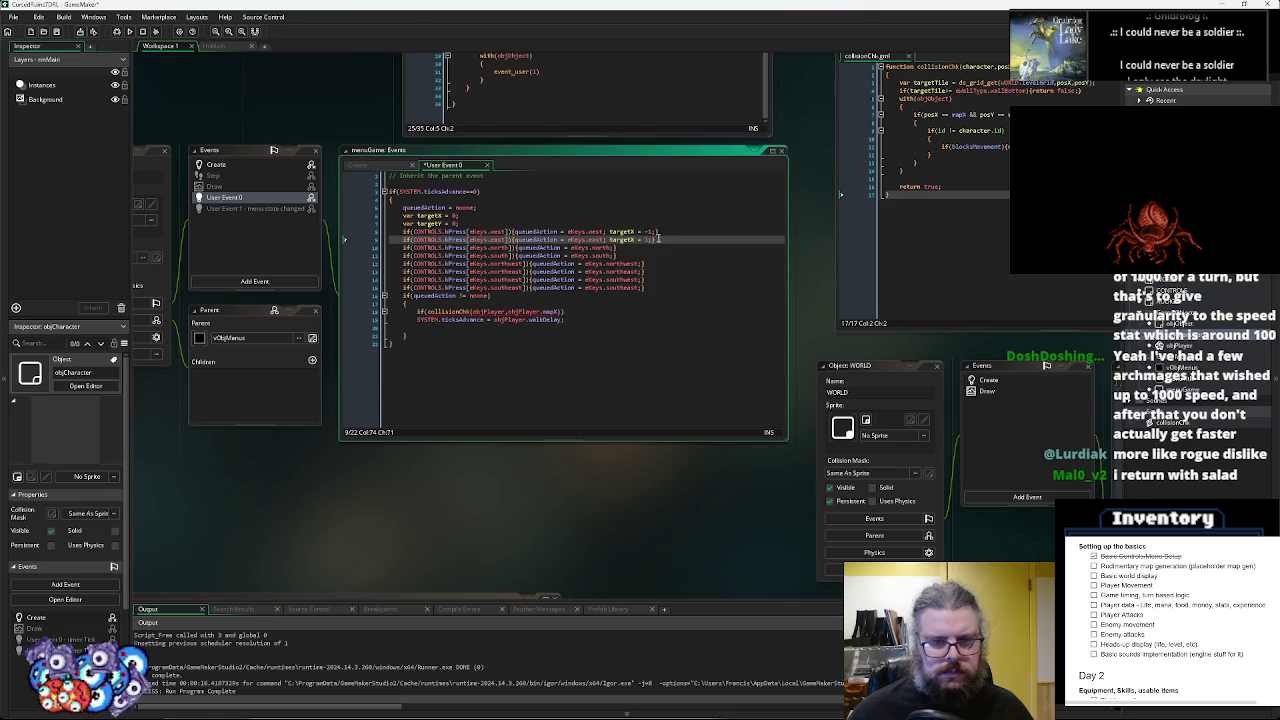
- Make the north check set targetY = -1 and the south check targetY = 1
{"action": "double_click", "coordinate": [430, 223]}
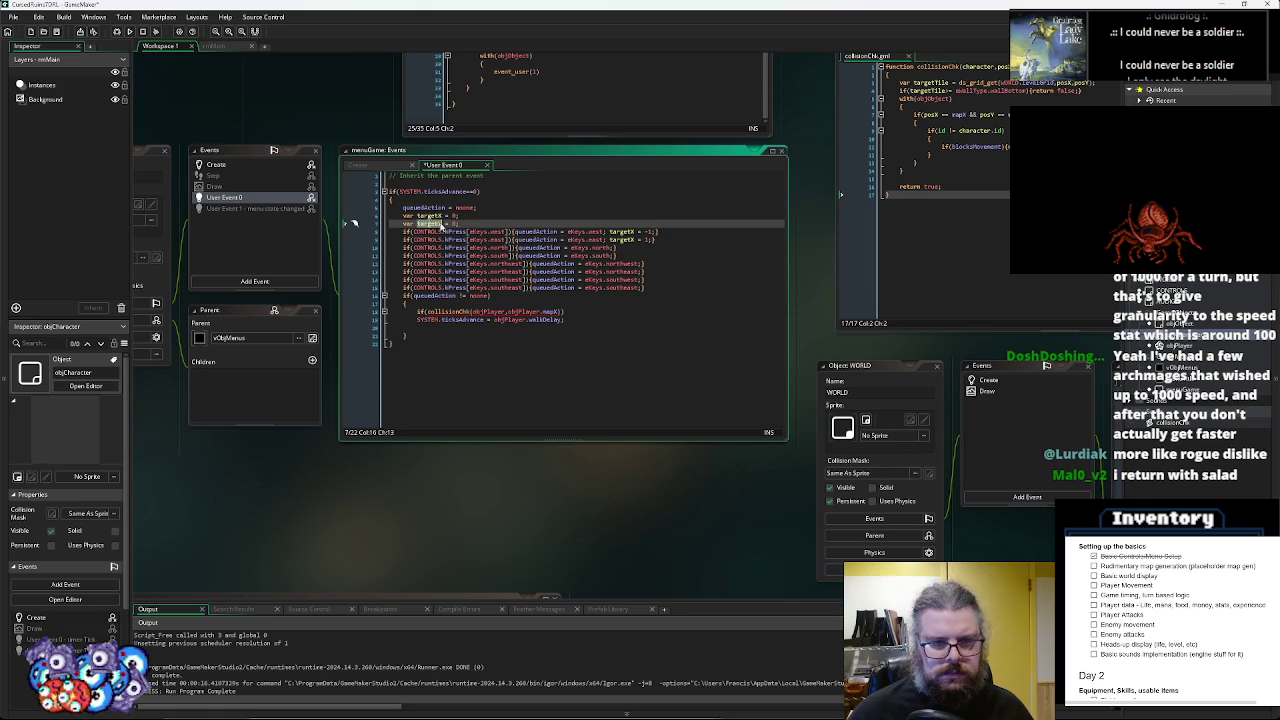
{"action": "left_click", "coordinate": [614, 250]}
{"action": "type", "text": "targetY = -1;"}
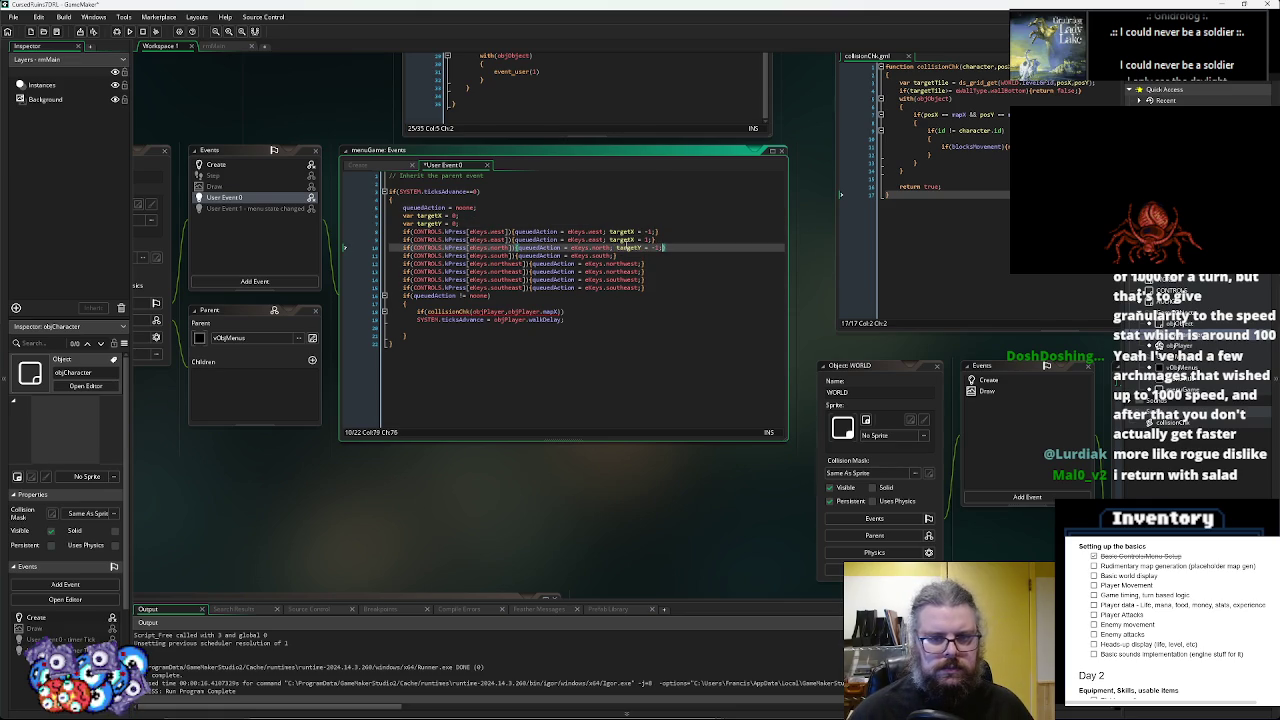
{"action": "key", "text": "Down"}
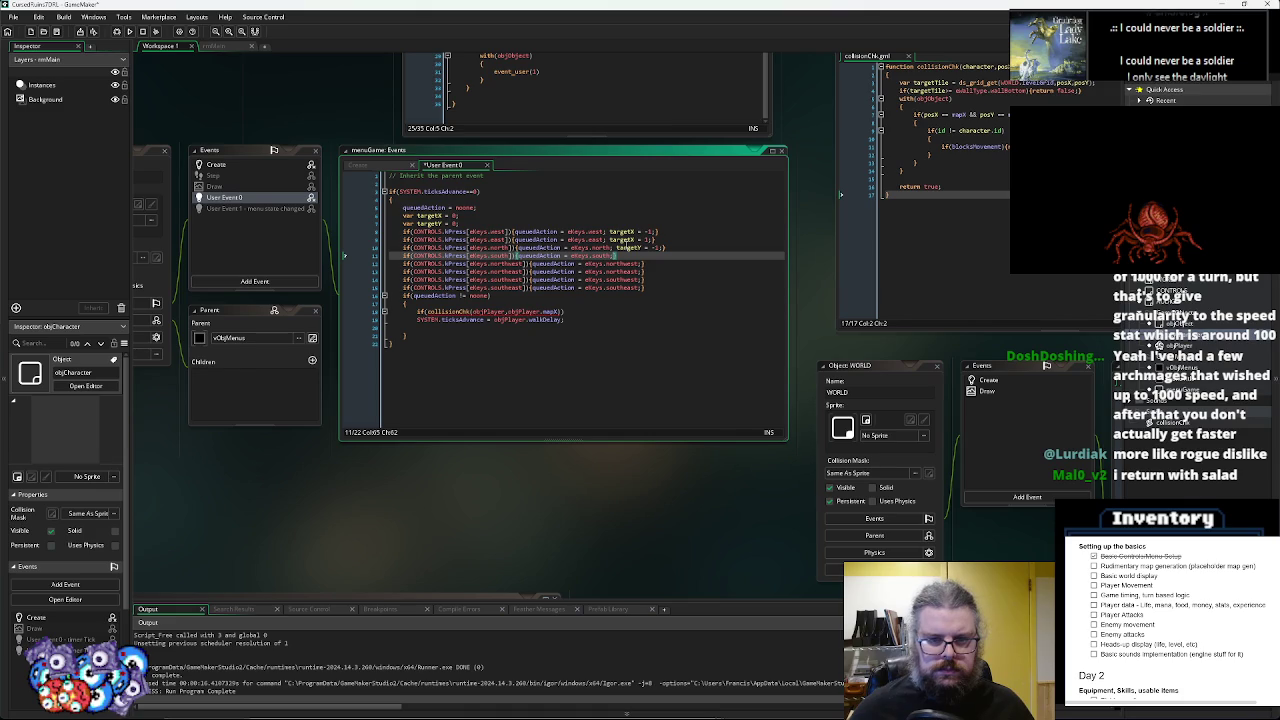
{"action": "type", "text": "targetY = 1;"}
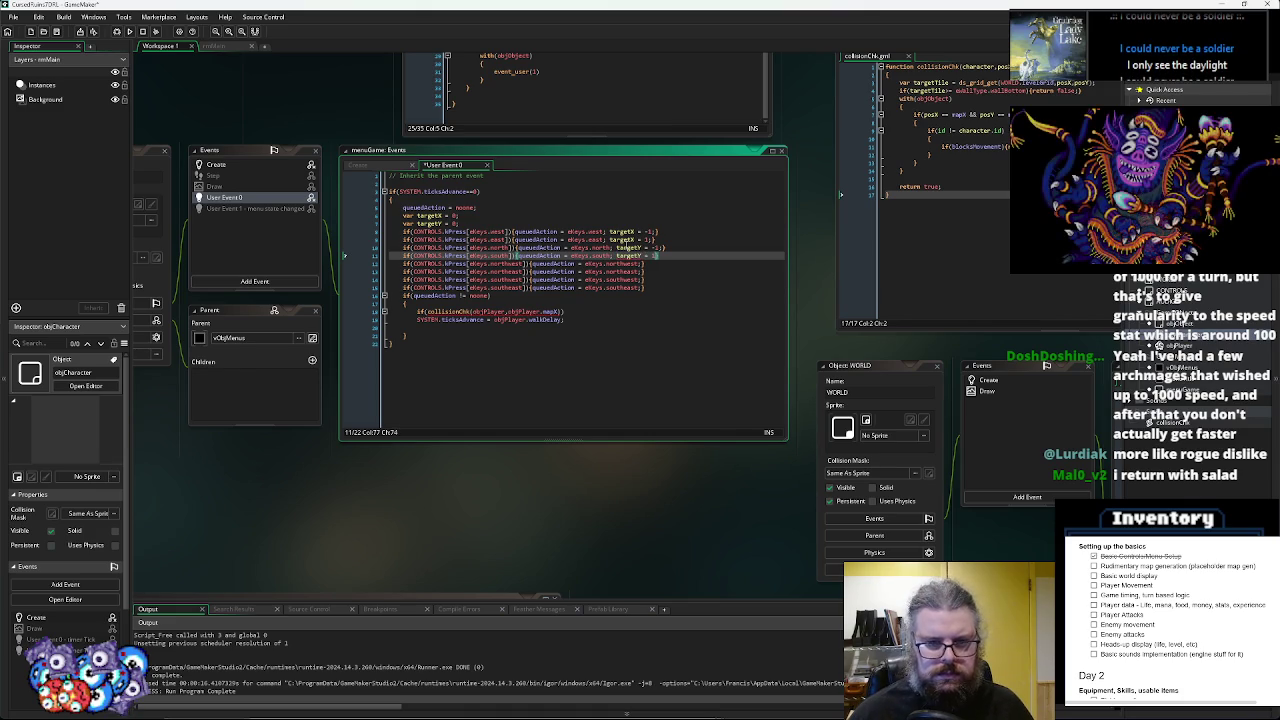
{"action": "left_click", "coordinate": [657, 296]}
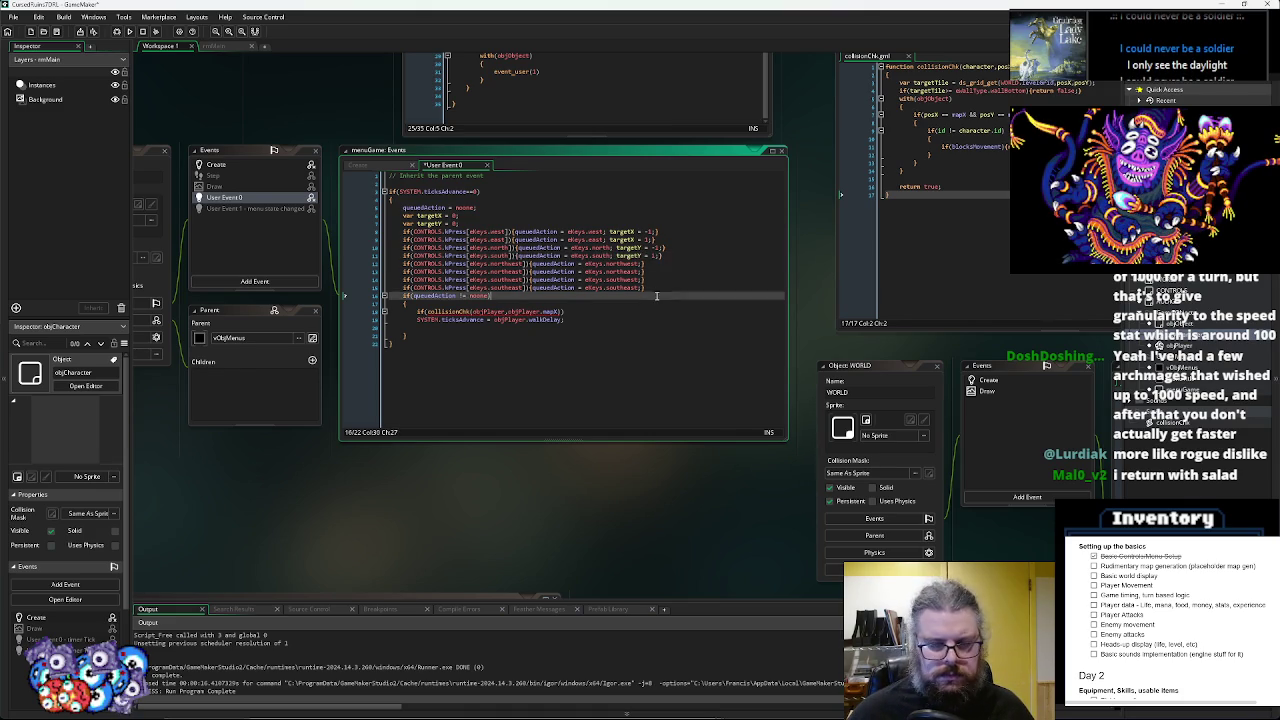
{"action": "scroll", "coordinate": [639, 302], "scroll_direction": "up", "scroll_amount": 2}
{"action": "left_click", "coordinate": [726, 243]}
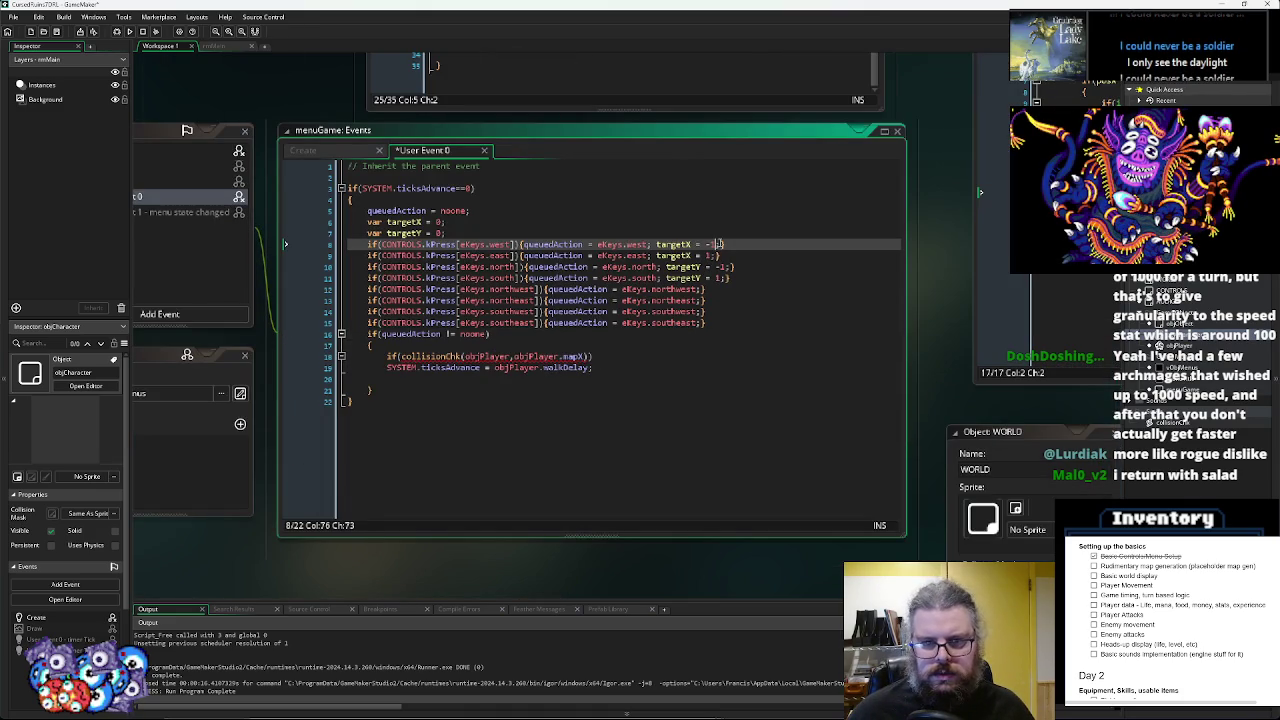
- Copy targetX = -1 onto the northwest and southwest key checks
{"action": "left_click_drag", "start_coordinate": [724, 244], "coordinate": [659, 248]}
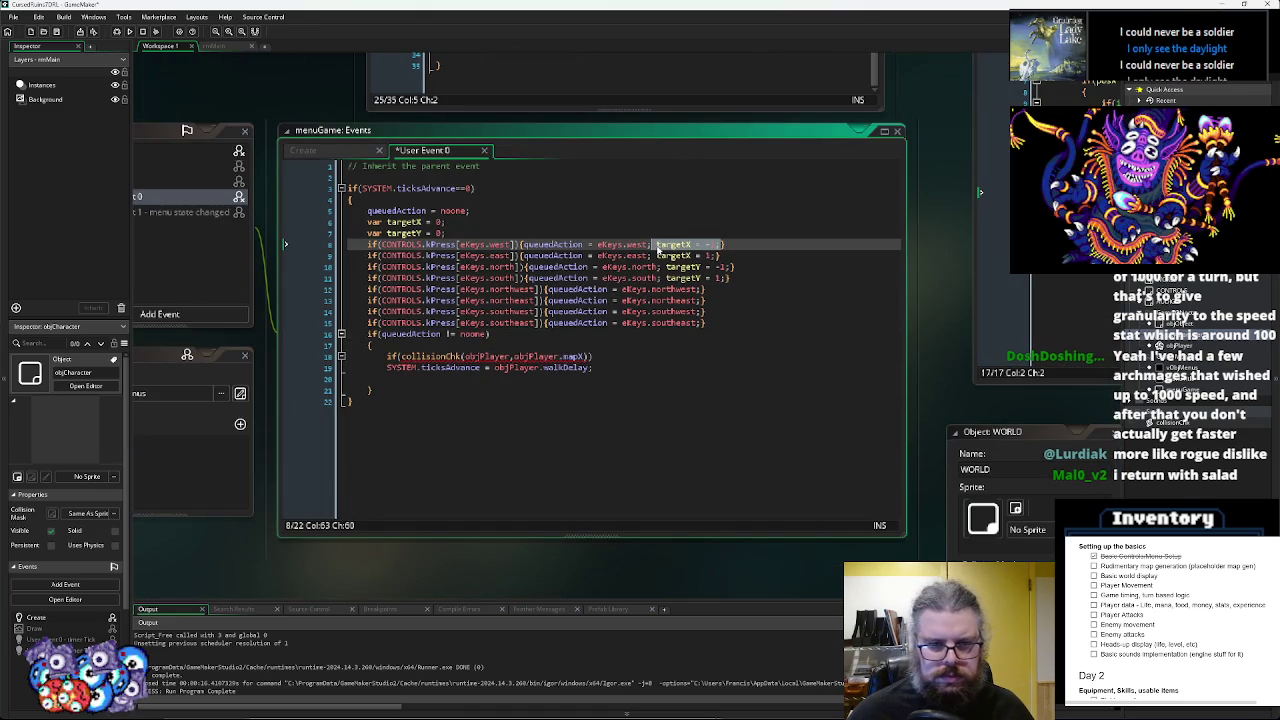
{"action": "key", "text": "ctrl+c"}
{"action": "left_click", "coordinate": [708, 289]}
{"action": "key", "text": "ctrl+v"}
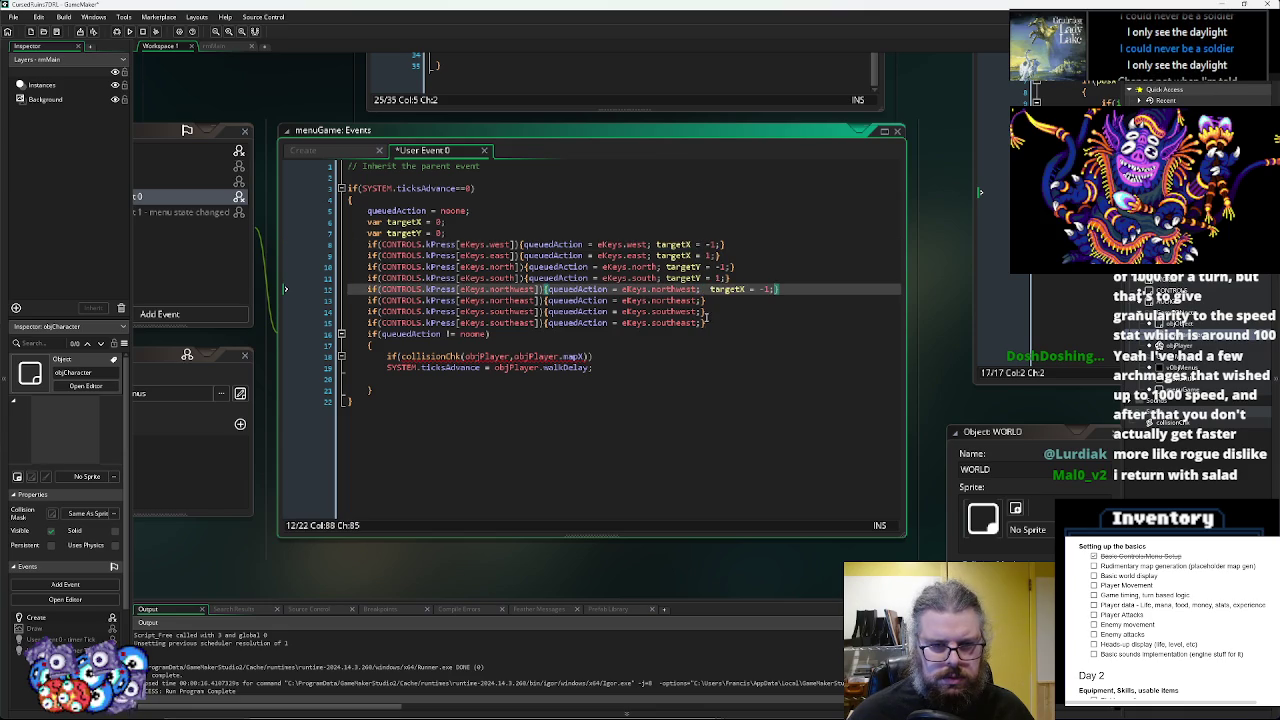
{"action": "left_click", "coordinate": [706, 312]}
{"action": "key", "text": "ctrl+v"}
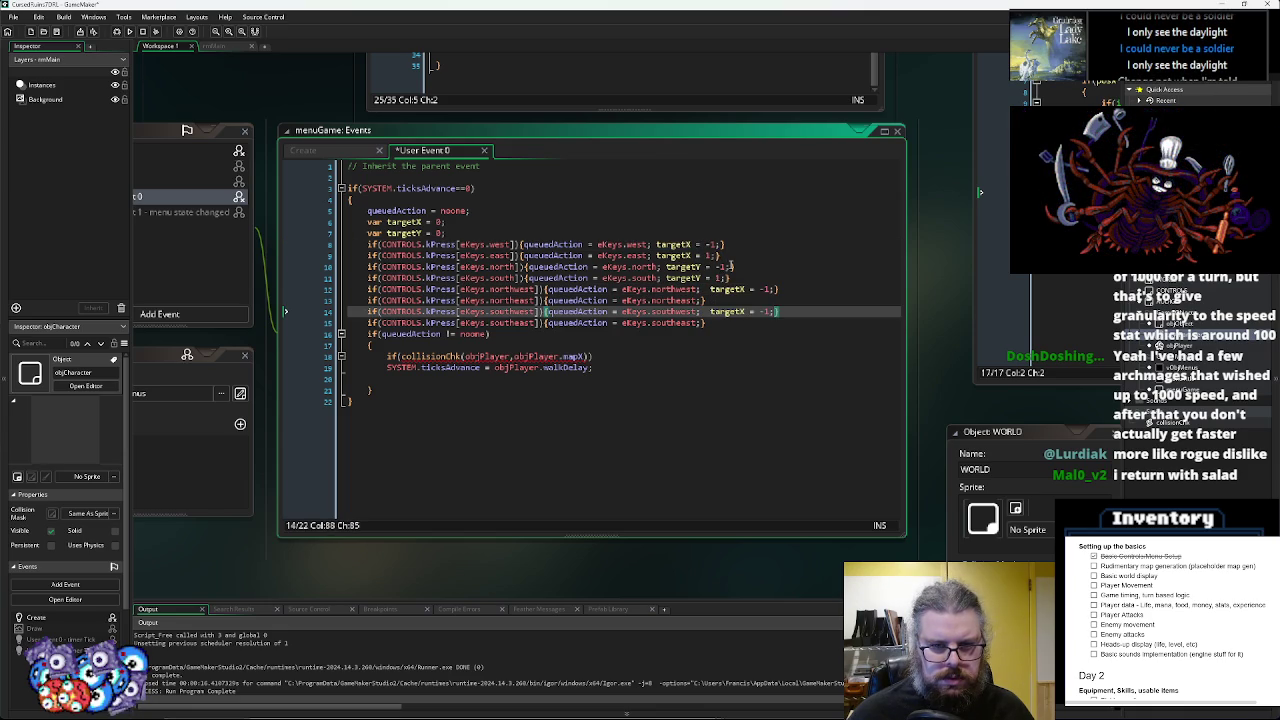
- Copy targetY = -1 onto the northwest and northeast key checks
{"action": "left_click", "coordinate": [733, 267]}
{"action": "left_click_drag", "start_coordinate": [733, 267], "coordinate": [667, 268]}
{"action": "left_click", "coordinate": [705, 289]}
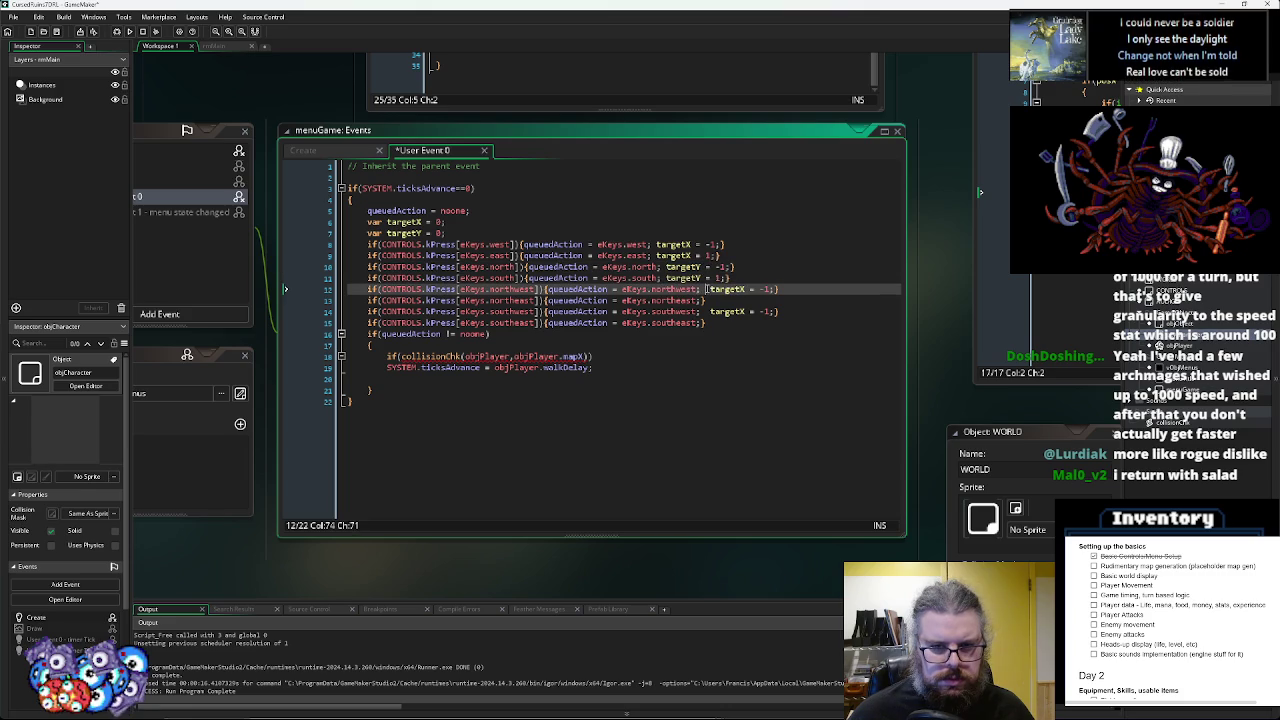
{"action": "key", "text": "ctrl+v"}
{"action": "left_click", "coordinate": [706, 300]}
{"action": "key", "text": "ctrl+v"}
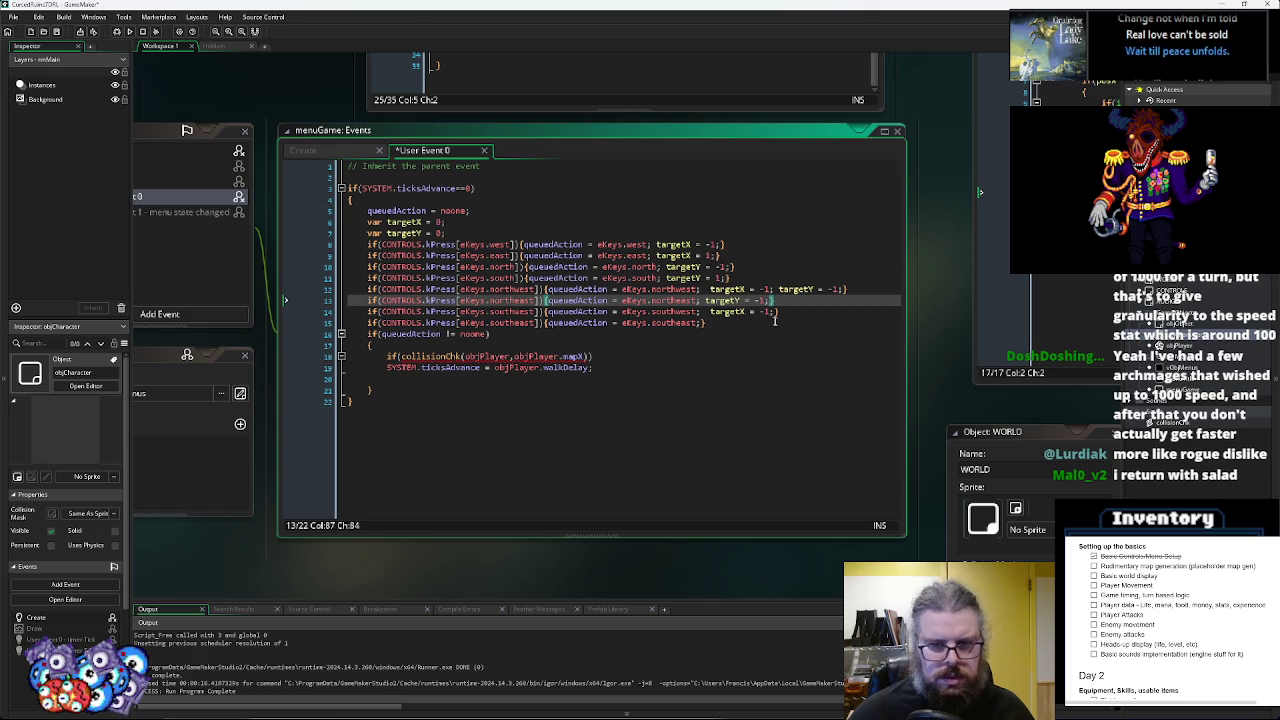
- Give the northeast check targetX = 1 and copy it to the southeast check
{"action": "left_click", "coordinate": [773, 290]}
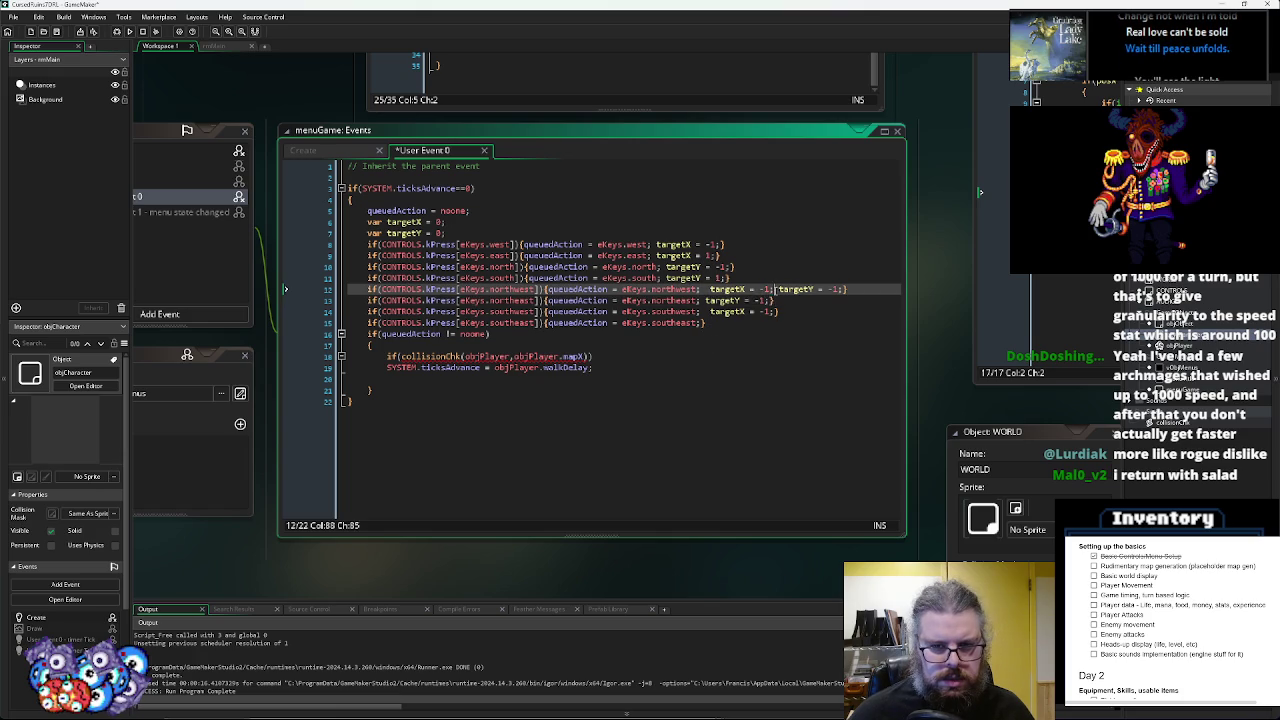
{"action": "left_click", "coordinate": [706, 300]}
{"action": "type", "text": "targetX = -1;"}
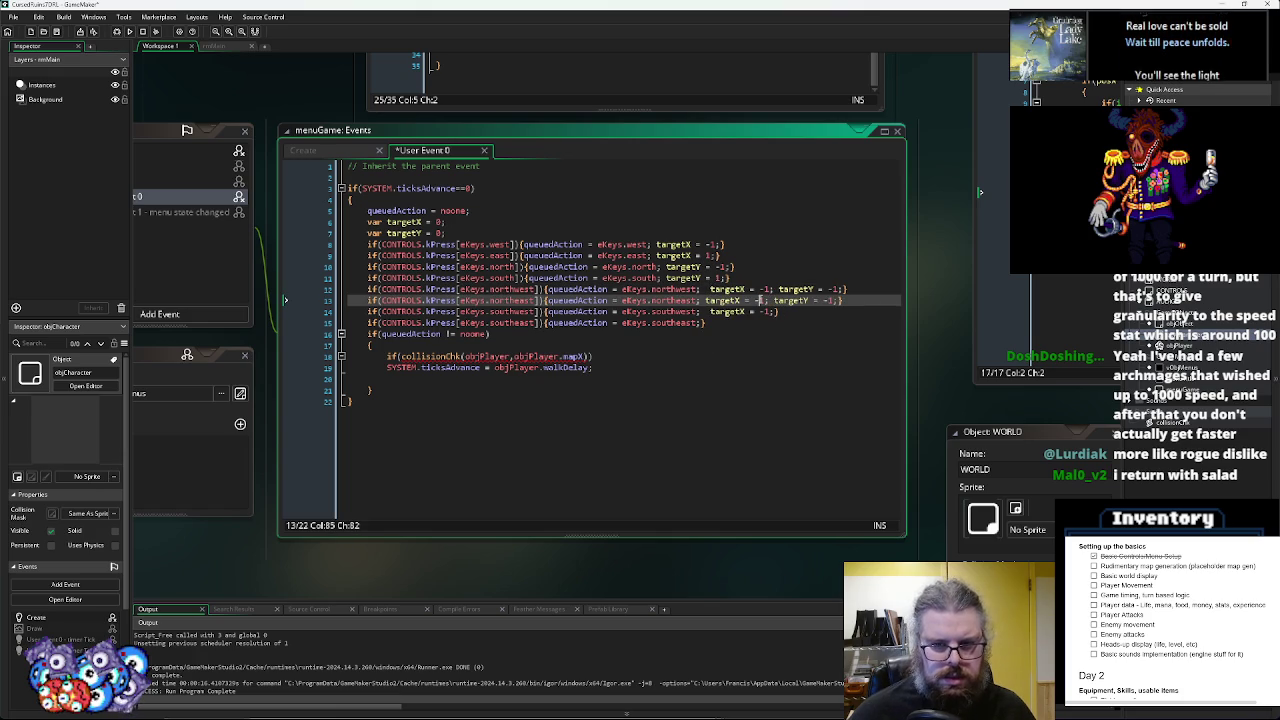
{"action": "key", "text": "BackSpace"}
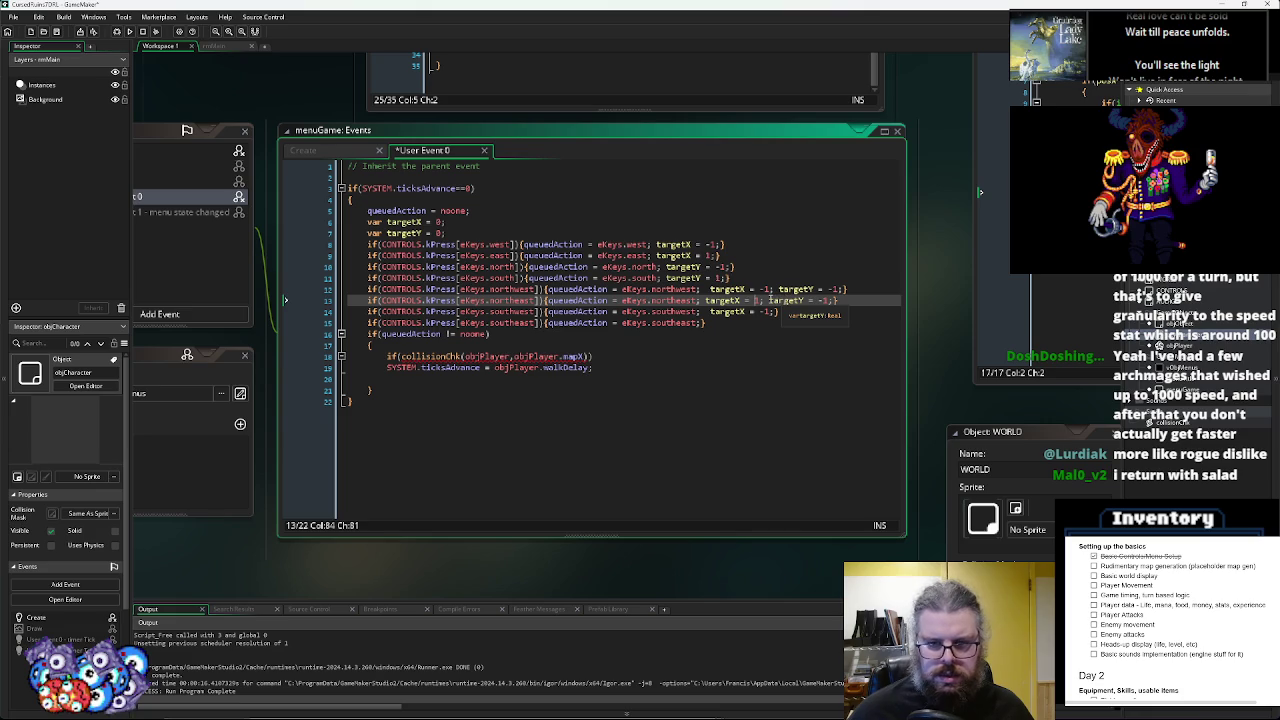
{"action": "left_click_drag", "start_coordinate": [763, 300], "coordinate": [728, 300]}
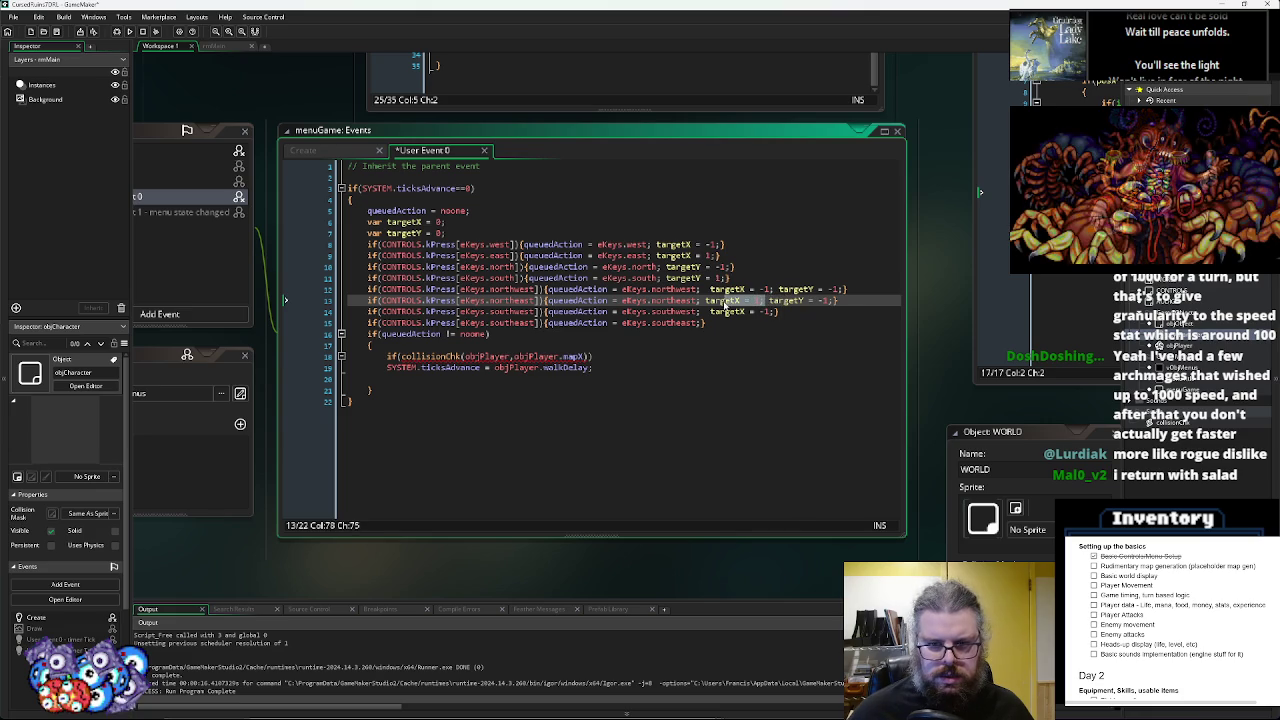
{"action": "left_click", "coordinate": [702, 323]}
{"action": "key", "text": "ctrl+v"}
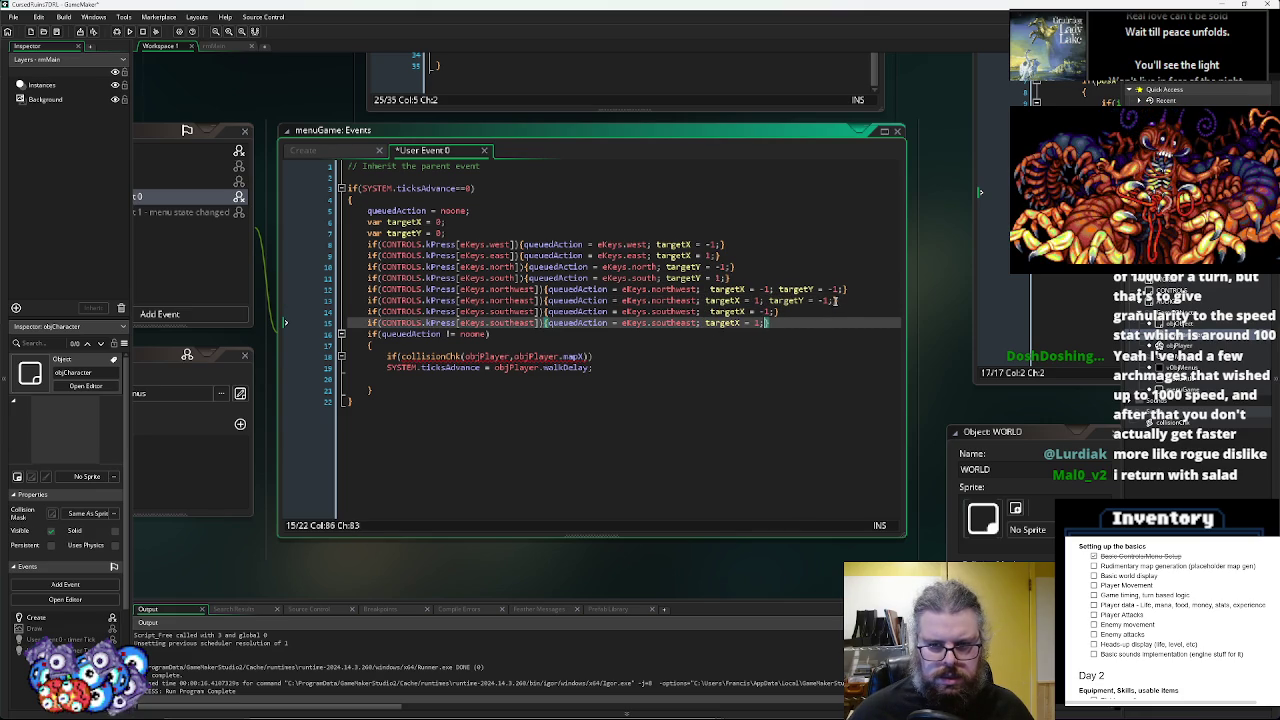
- Complete the targetY offsets on the southwest and southeast lines and verify their values
{"action": "left_click_drag", "start_coordinate": [833, 301], "coordinate": [774, 304]}
{"action": "left_click", "coordinate": [777, 314]}
{"action": "type", "text": "targetY = 1;"}
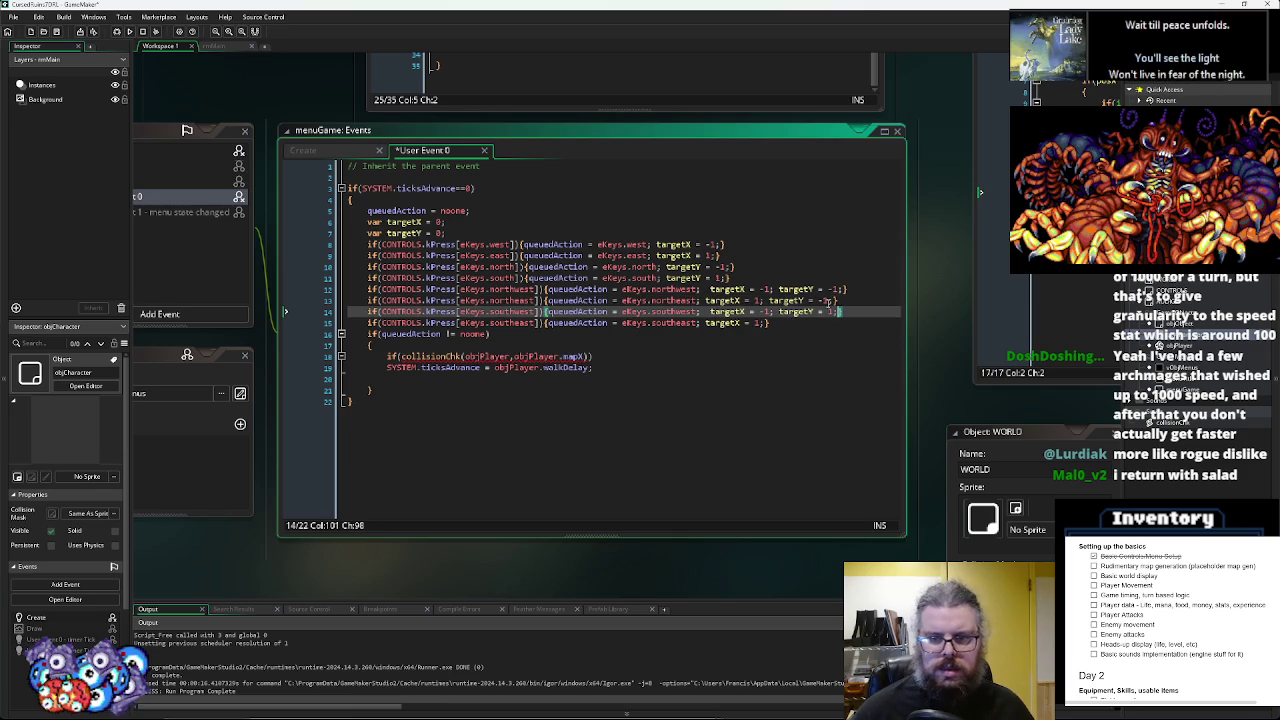
{"action": "left_click_drag", "start_coordinate": [840, 312], "coordinate": [782, 319]}
{"action": "left_click", "coordinate": [761, 323]}
{"action": "type", "text": ";"}
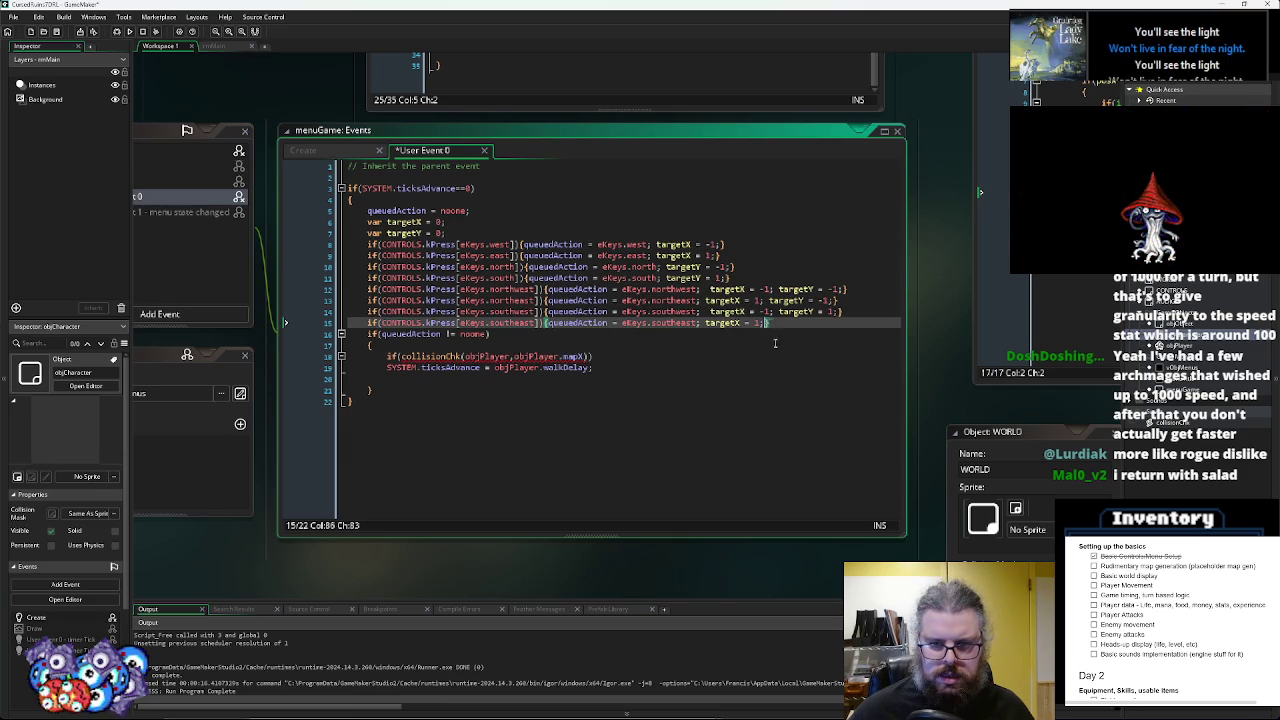
{"action": "type", "text": "targetY = 1;"}
{"action": "left_click", "coordinate": [764, 312]}
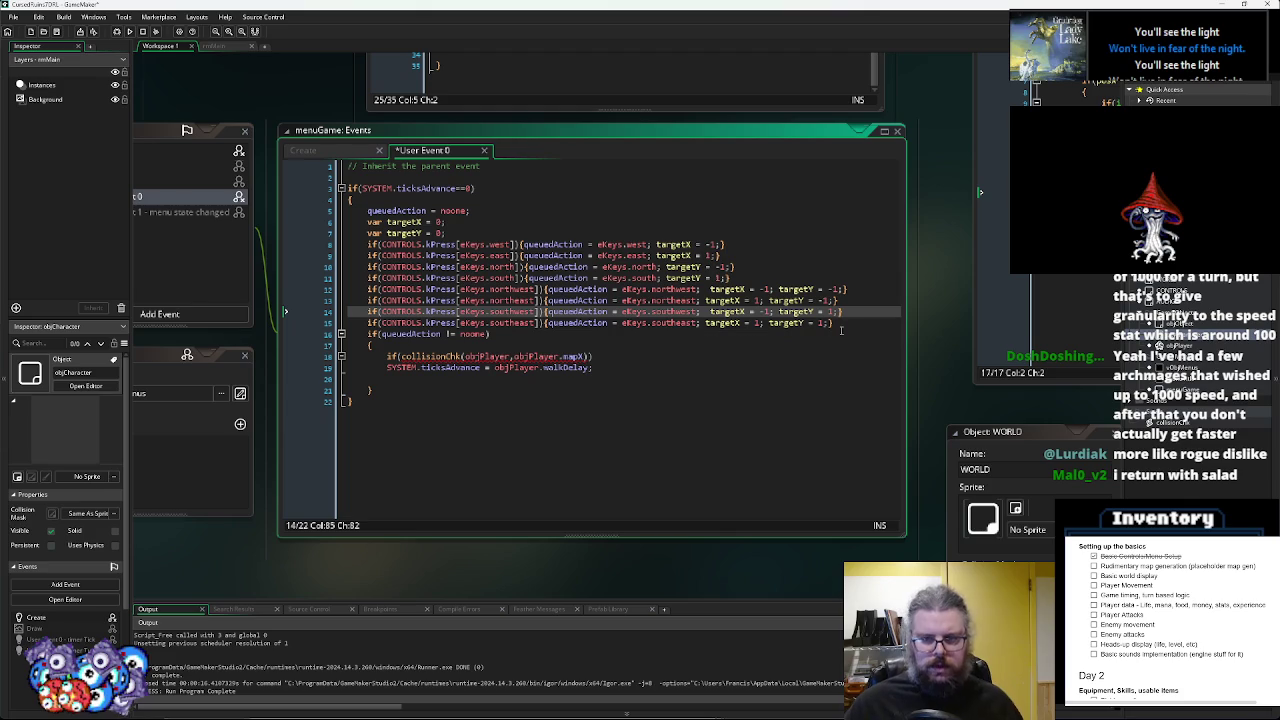
{"action": "left_click", "coordinate": [850, 324]}
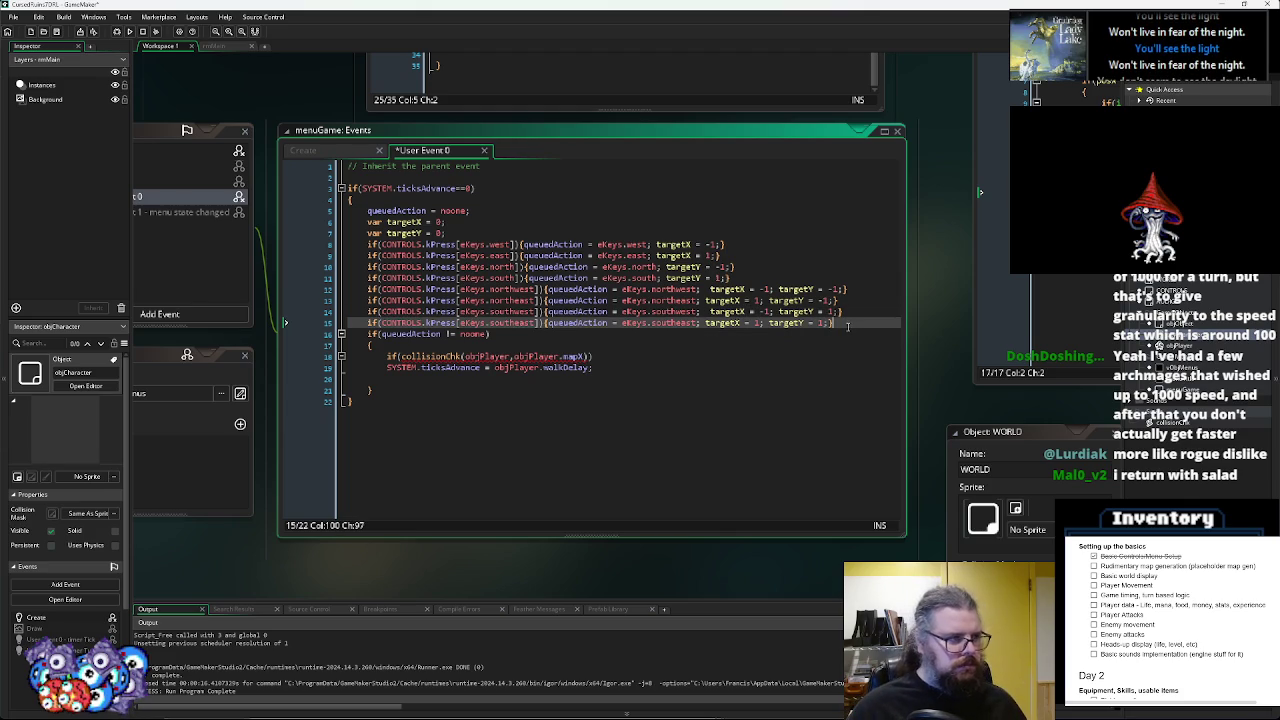
{"action": "left_click", "coordinate": [834, 333]}
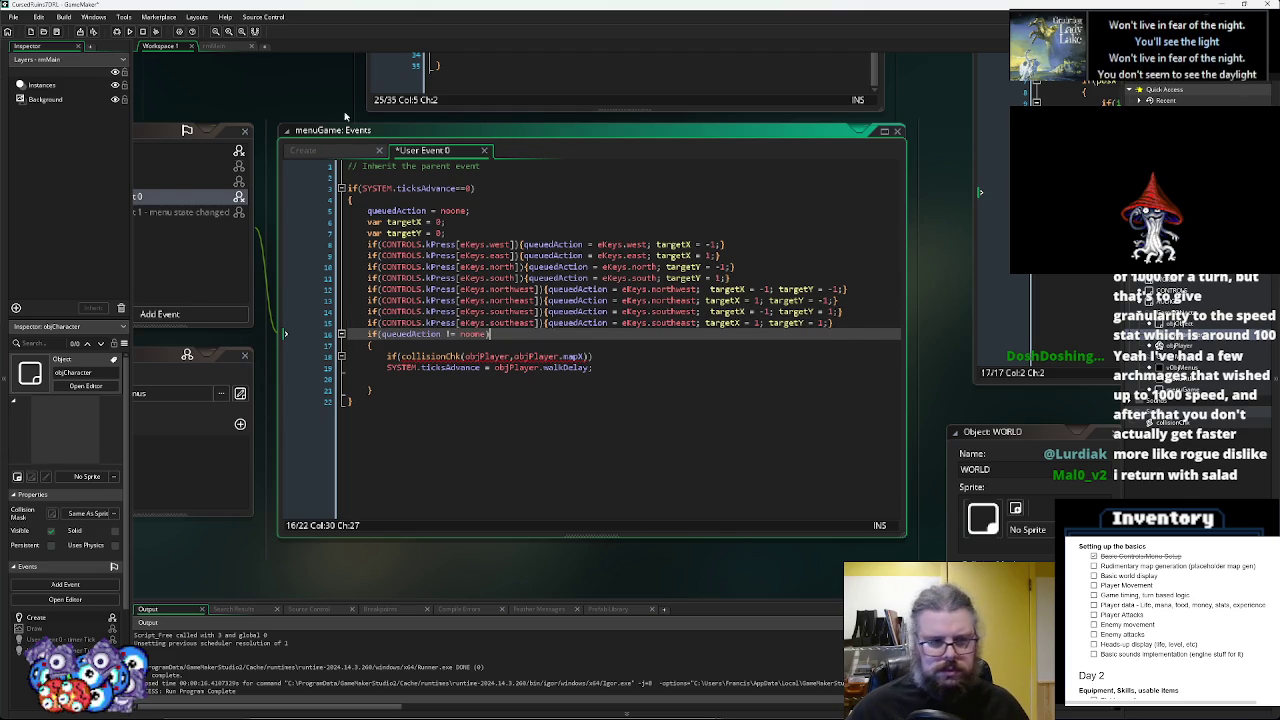
- Save, then make collisionChk test objPlayer.mapX+targetX and objPlayer.mapY+targetY
{"action": "key", "text": "ctrl+s"}
{"action": "left_click", "coordinate": [594, 356]}
{"action": "key", "text": "Left"}
{"action": "type", "text": "targetX"}
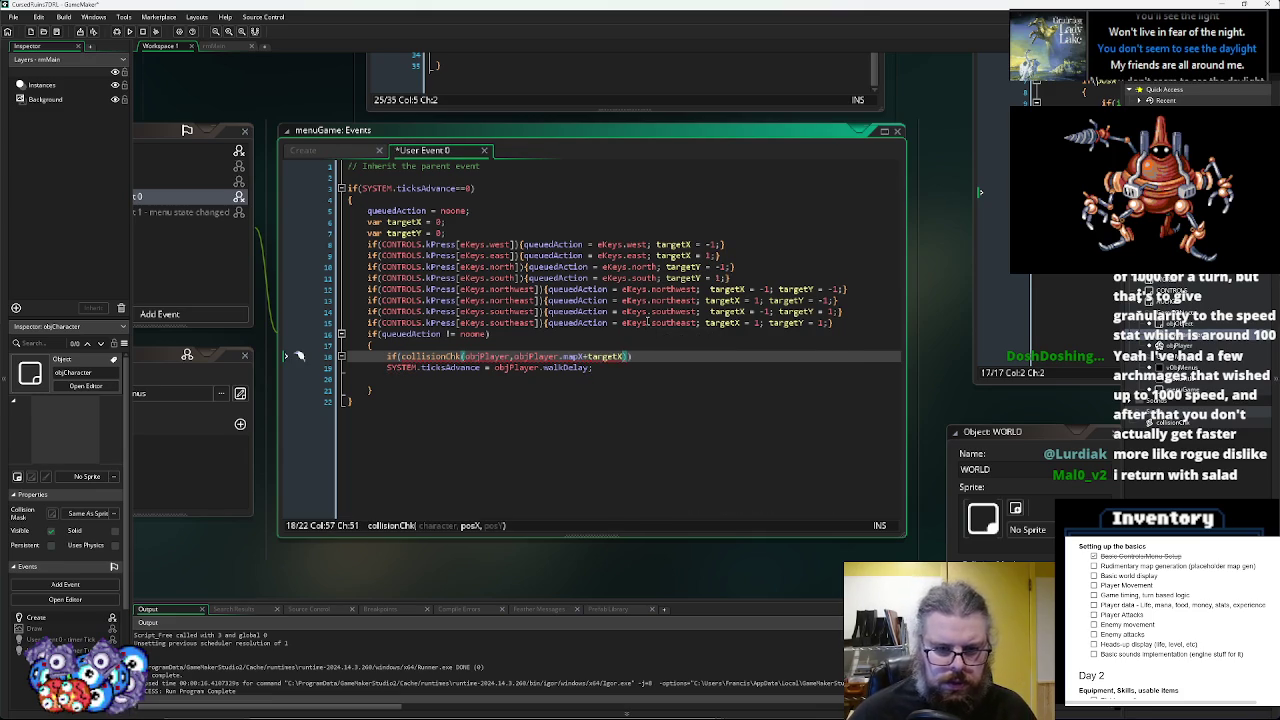
{"action": "left_click_drag", "start_coordinate": [588, 357], "coordinate": [511, 357]}
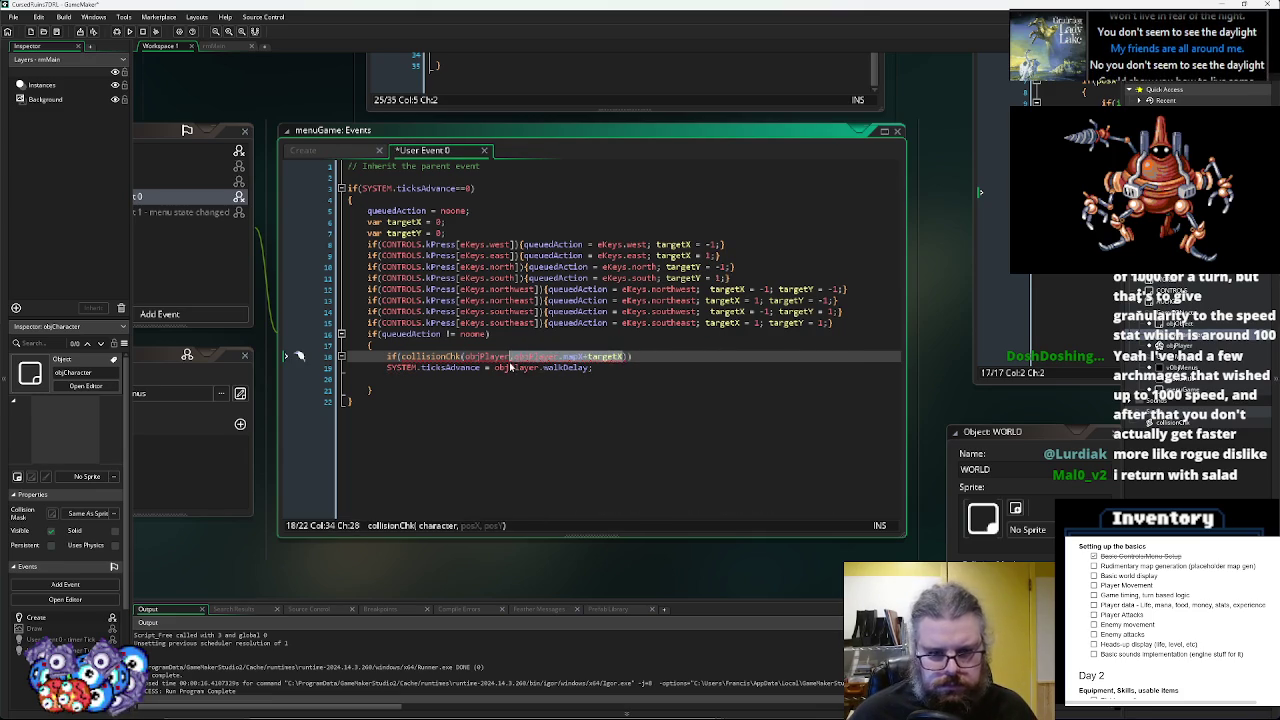
{"action": "left_click", "coordinate": [624, 357]}
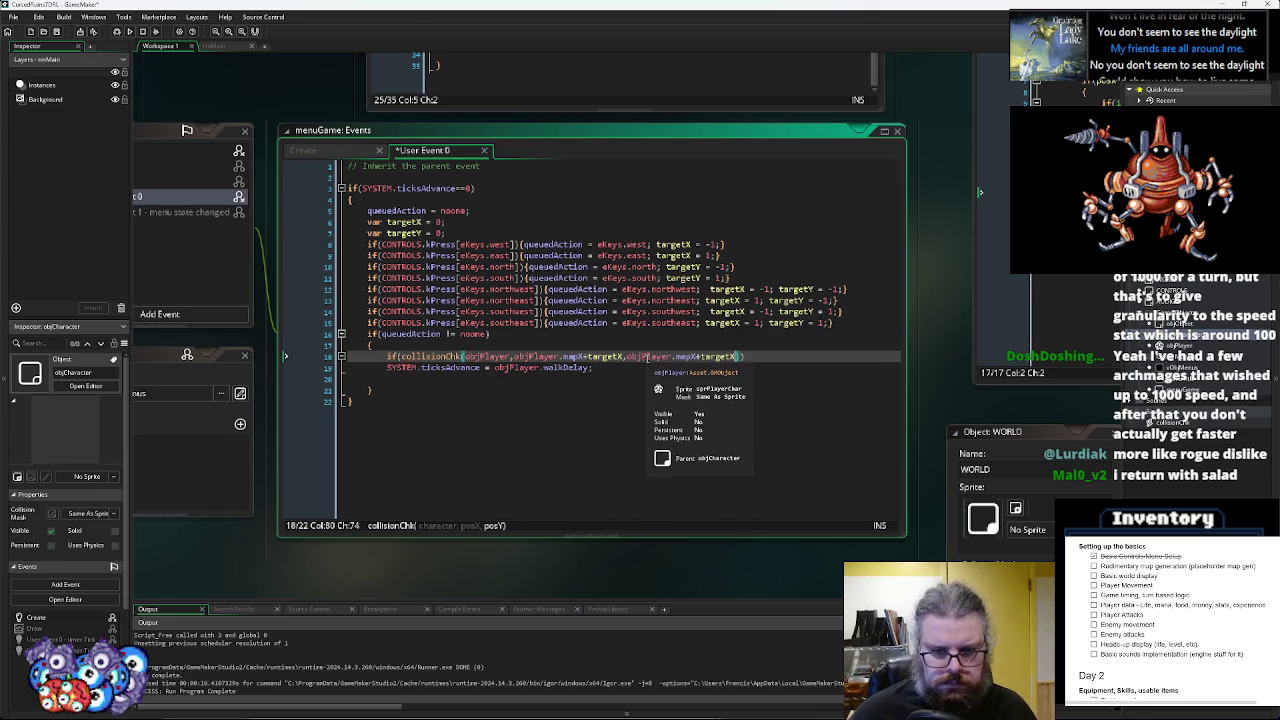
{"action": "key", "text": "BackSpace"}
{"action": "type", "text": "Y"}
{"action": "key", "text": "Left"}
{"action": "key", "text": "Left"}
{"action": "key", "text": "Left"}
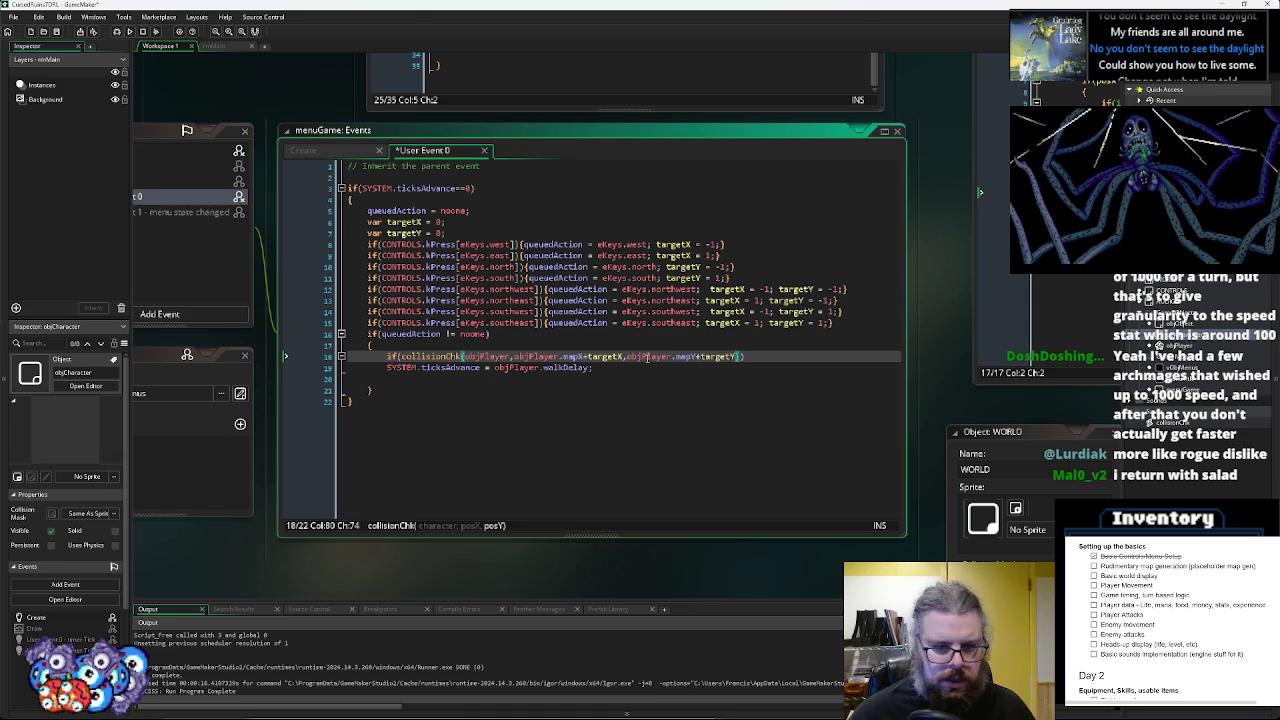
- Wrap the indented ticksAdvance line in braces under the collision check and save
{"action": "key", "text": "Return"}
{"action": "type", "text": "{"}
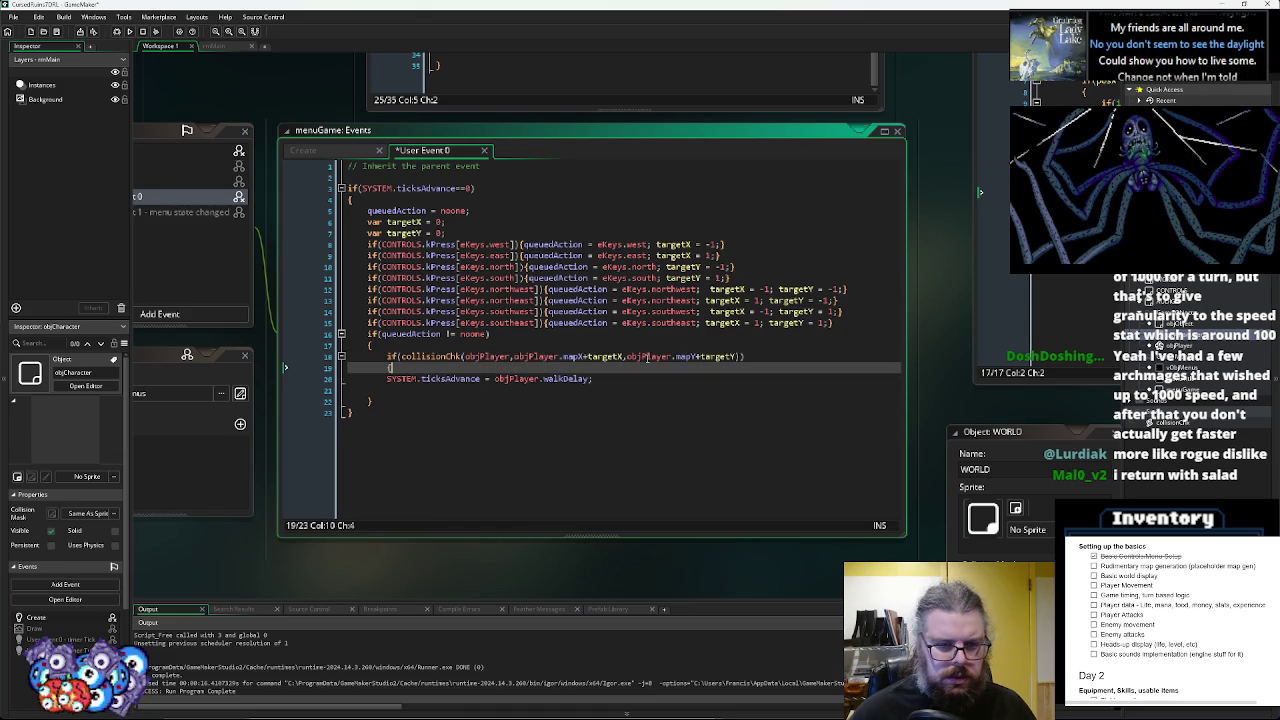
{"action": "left_click", "coordinate": [507, 391]}
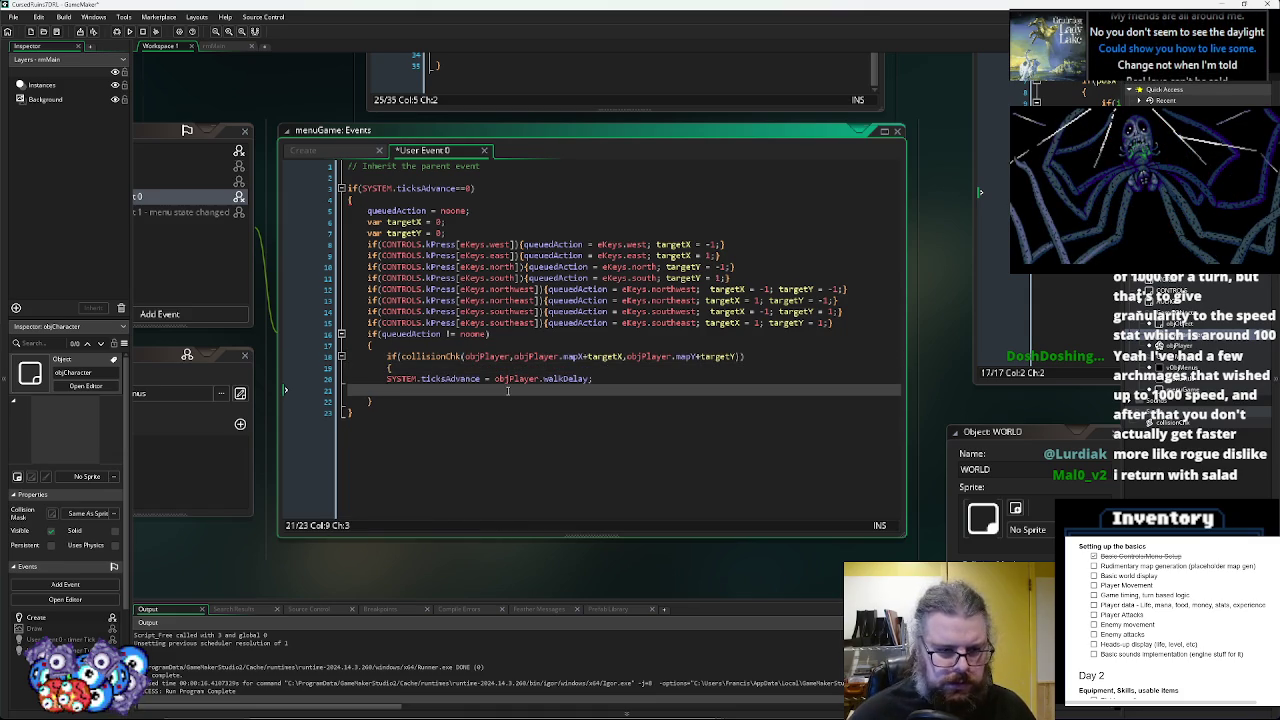
{"action": "type", "text": "}"}
{"action": "key", "text": "Up"}
{"action": "key", "text": "Home"}
{"action": "key", "text": "Tab"}
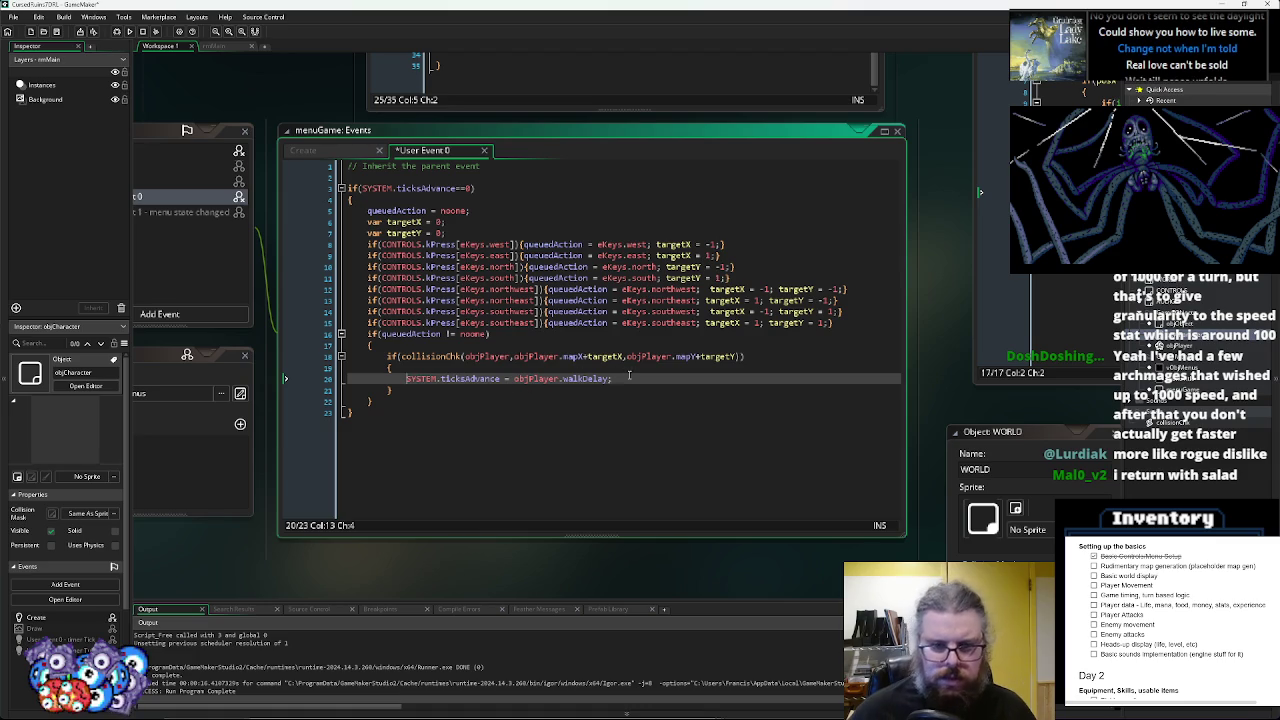
{"action": "key", "text": "Return"}
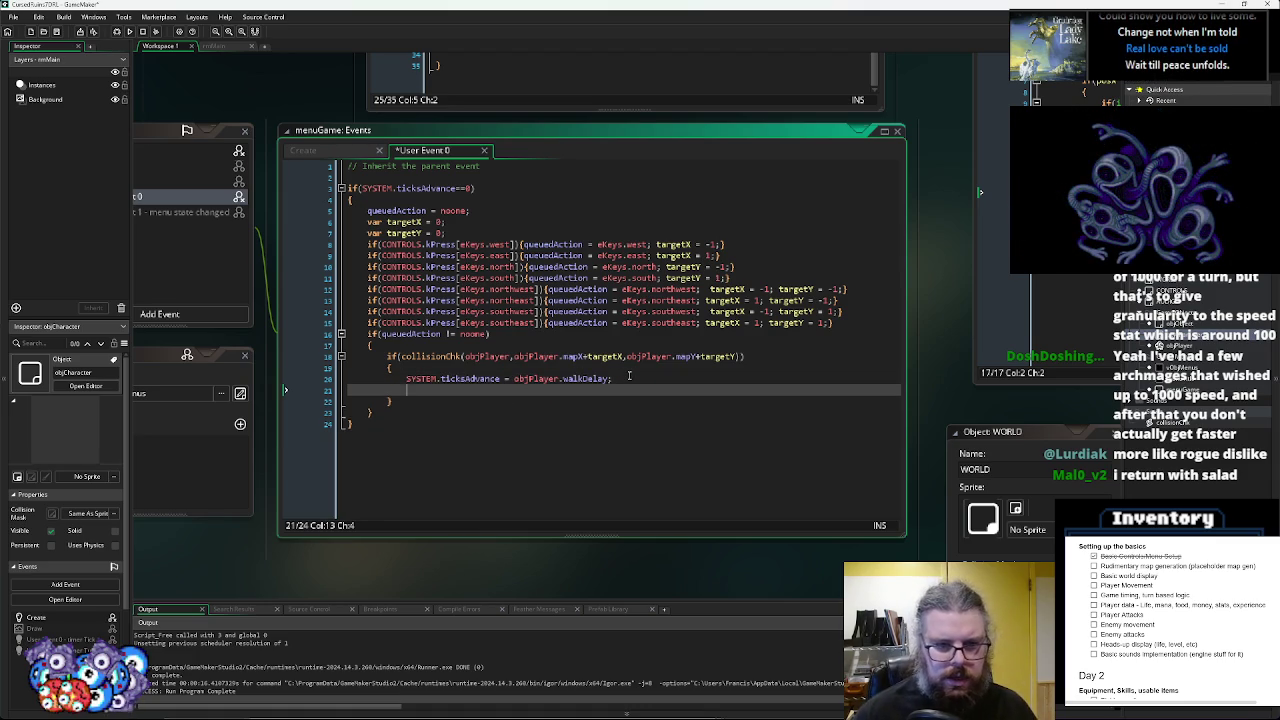
{"action": "left_click", "coordinate": [57, 32]}
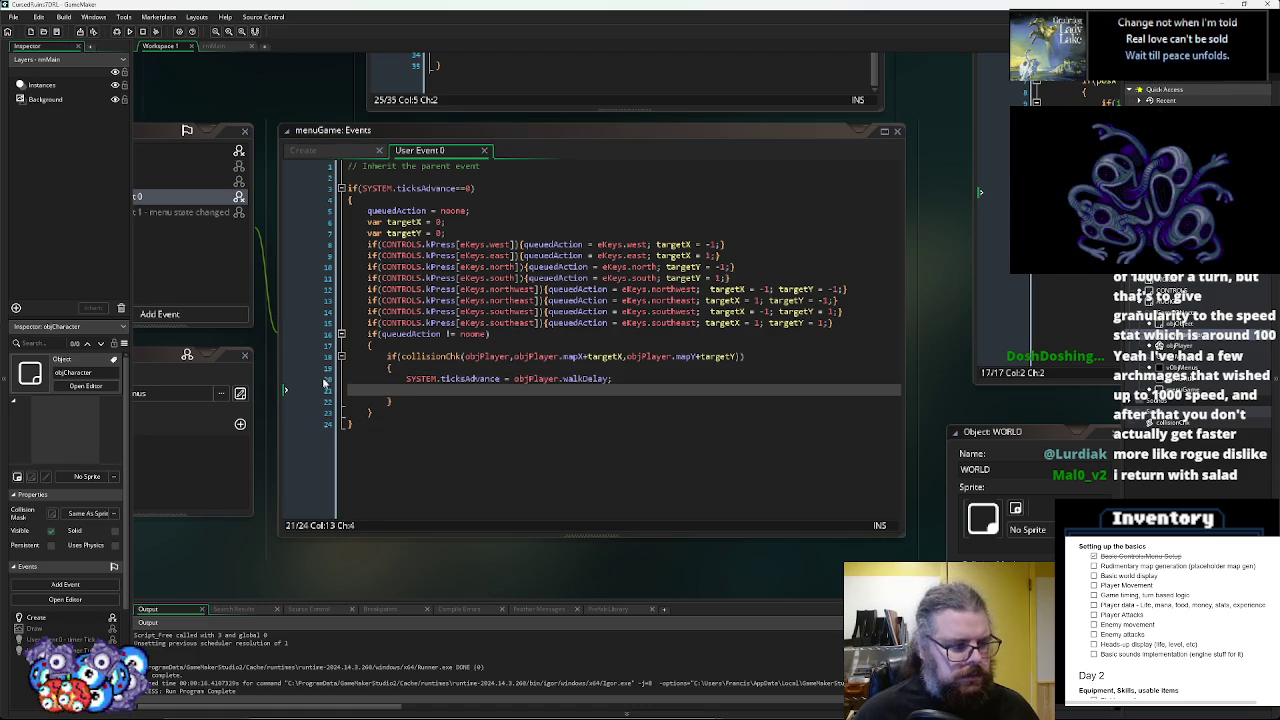
{"action": "left_click", "coordinate": [425, 392]}
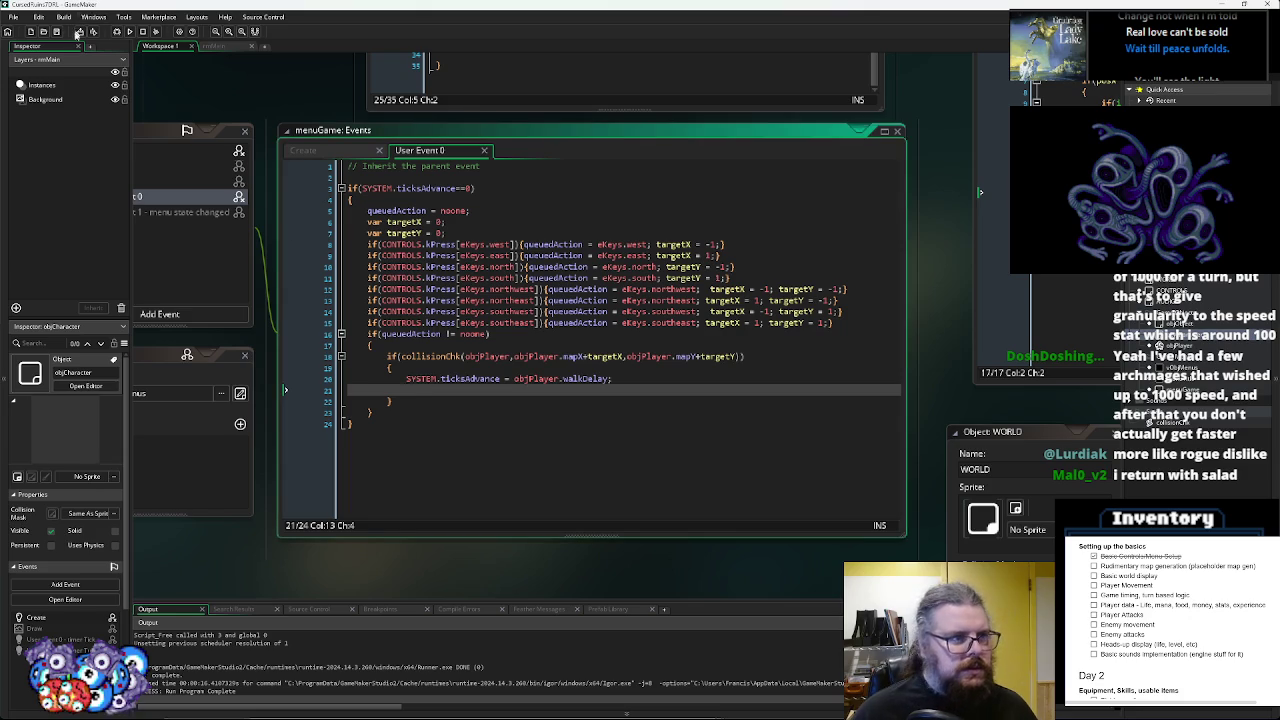
{"action": "left_click_drag", "start_coordinate": [454, 410], "coordinate": [521, 341]}
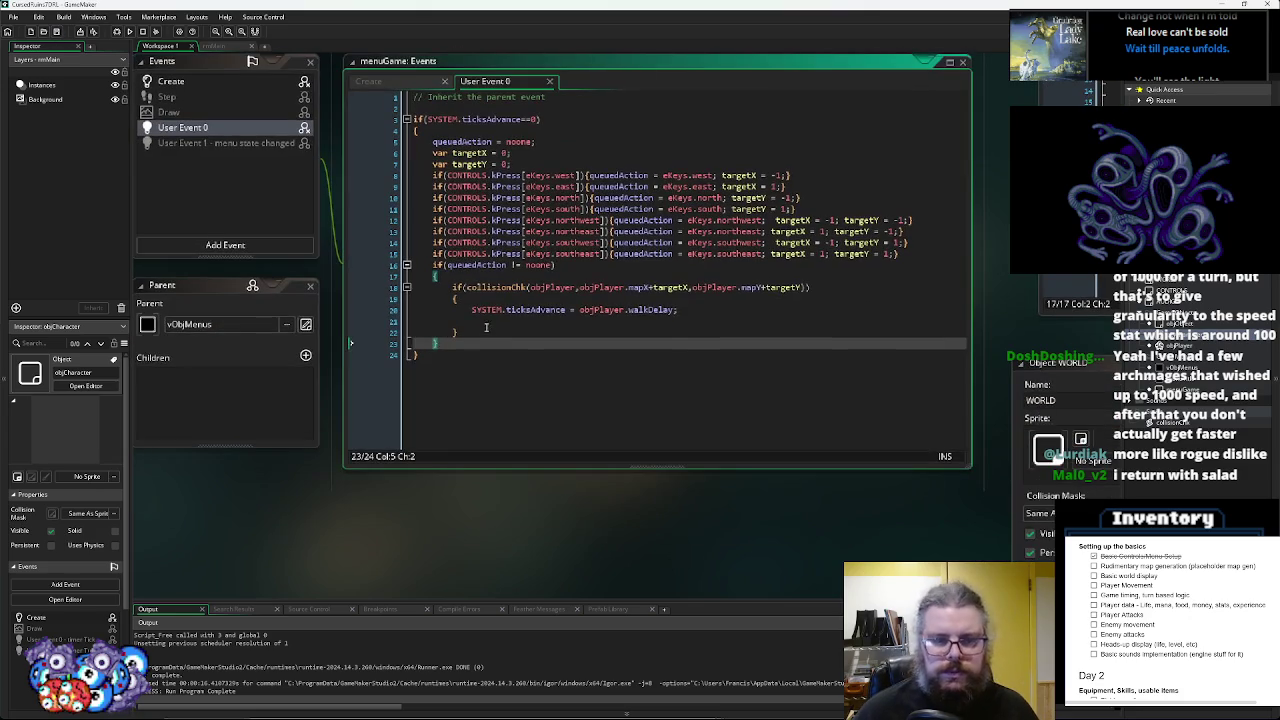
- Add objPlayer.mapX+=targetX; on line 21 inside the collision block
{"action": "scroll", "coordinate": [521, 341], "scroll_direction": "down", "scroll_amount": 10}
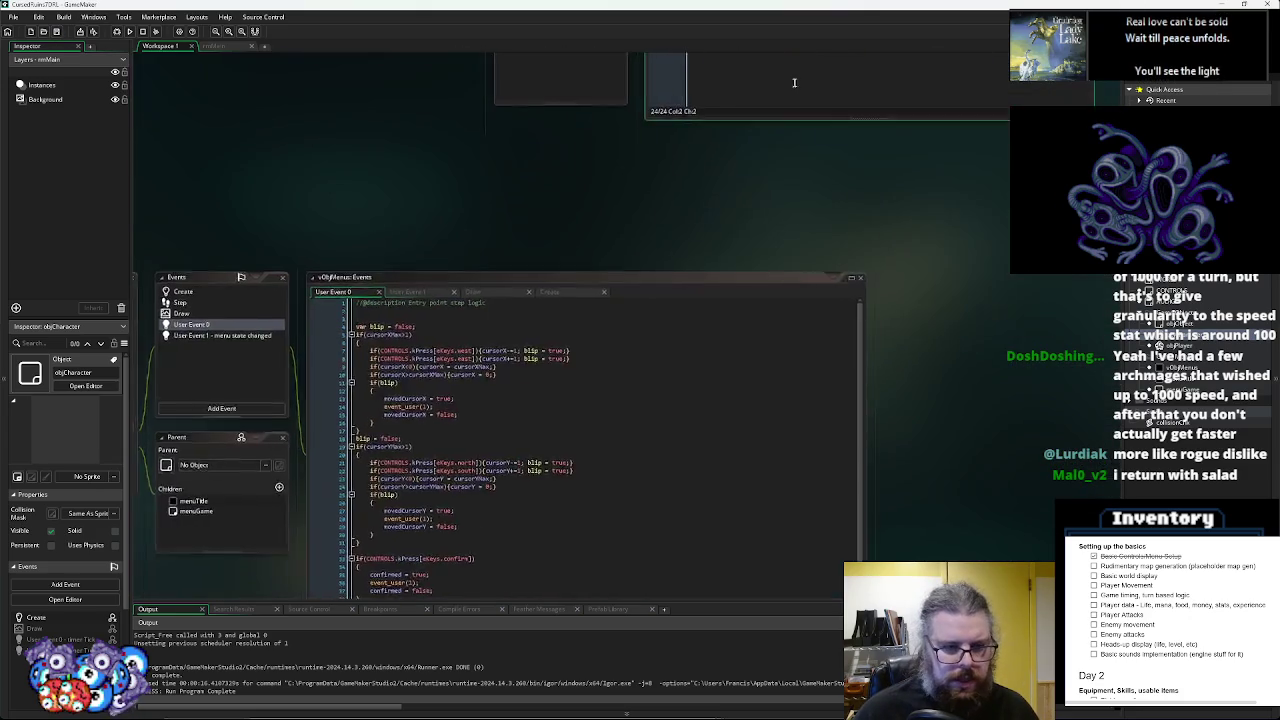
{"action": "scroll", "coordinate": [601, 520], "scroll_direction": "up", "scroll_amount": 10}
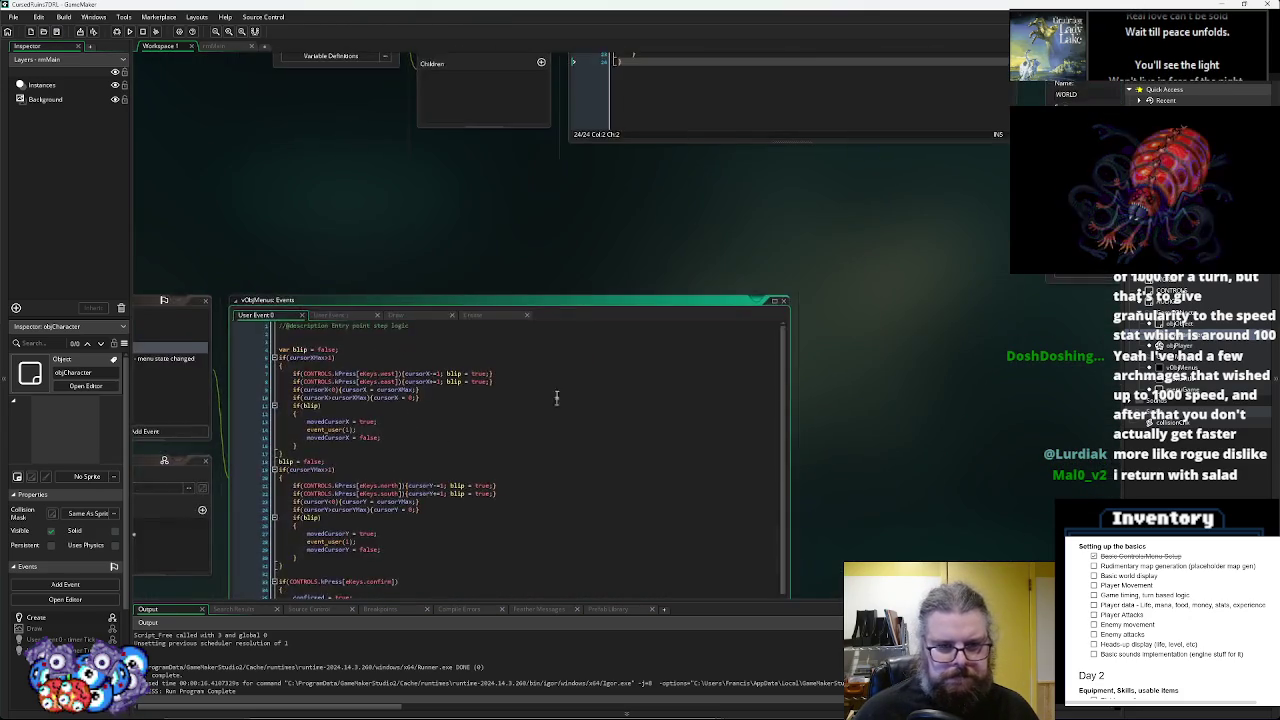
{"action": "scroll", "coordinate": [488, 397], "scroll_direction": "up", "scroll_amount": 5}
{"action": "left_click", "coordinate": [463, 324]}
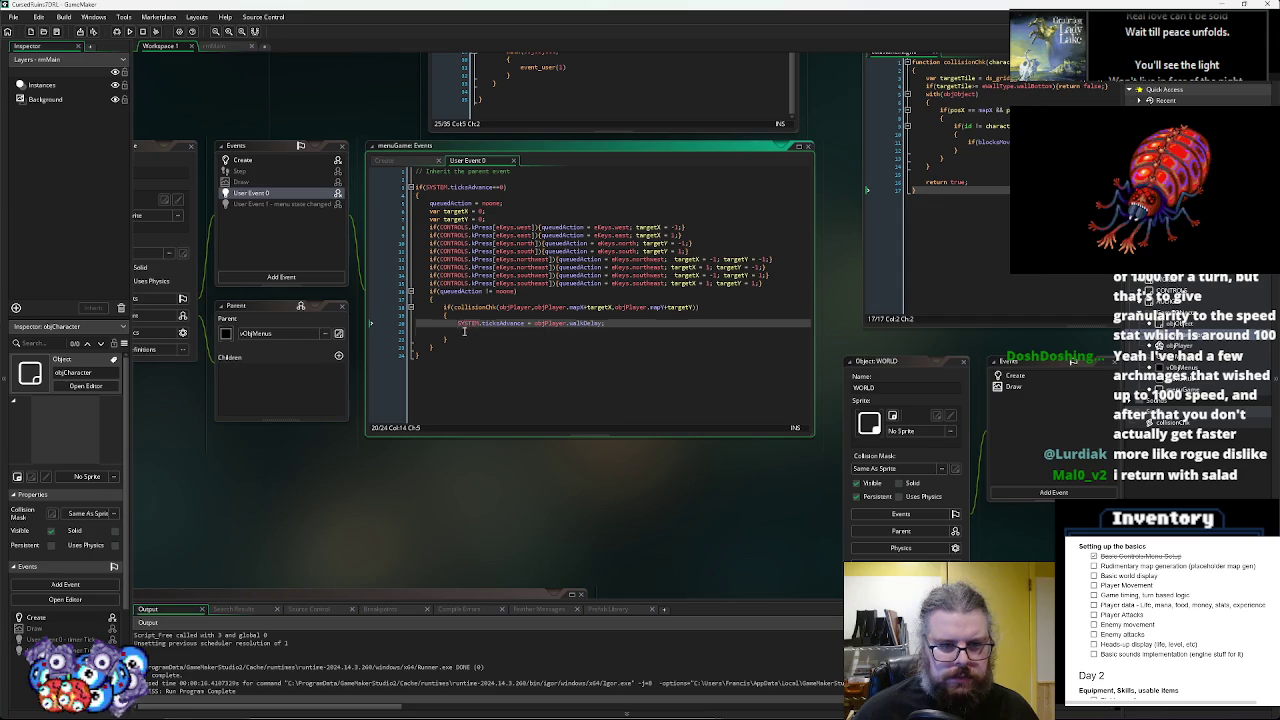
{"action": "scroll", "coordinate": [463, 331], "scroll_direction": "right", "scroll_amount": 5}
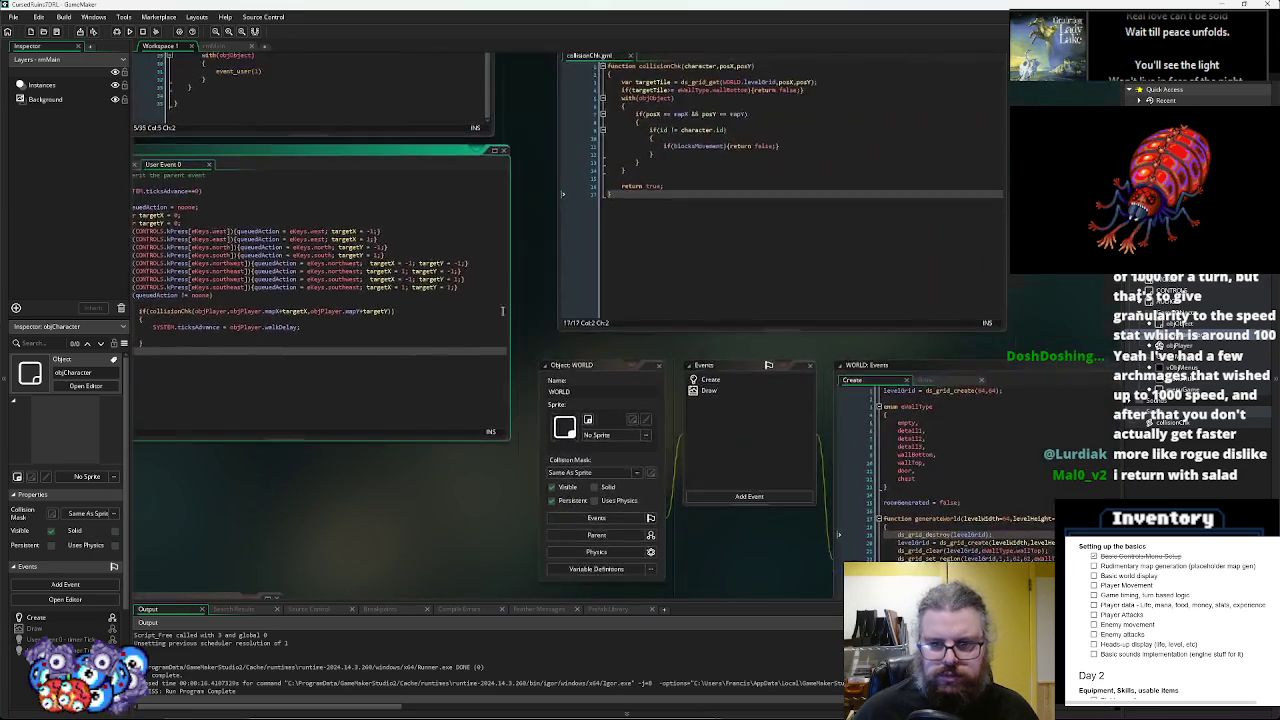
{"action": "scroll", "coordinate": [372, 323], "scroll_direction": "left", "scroll_amount": 5}
{"action": "scroll", "coordinate": [286, 263], "scroll_direction": "up", "scroll_amount": 5}
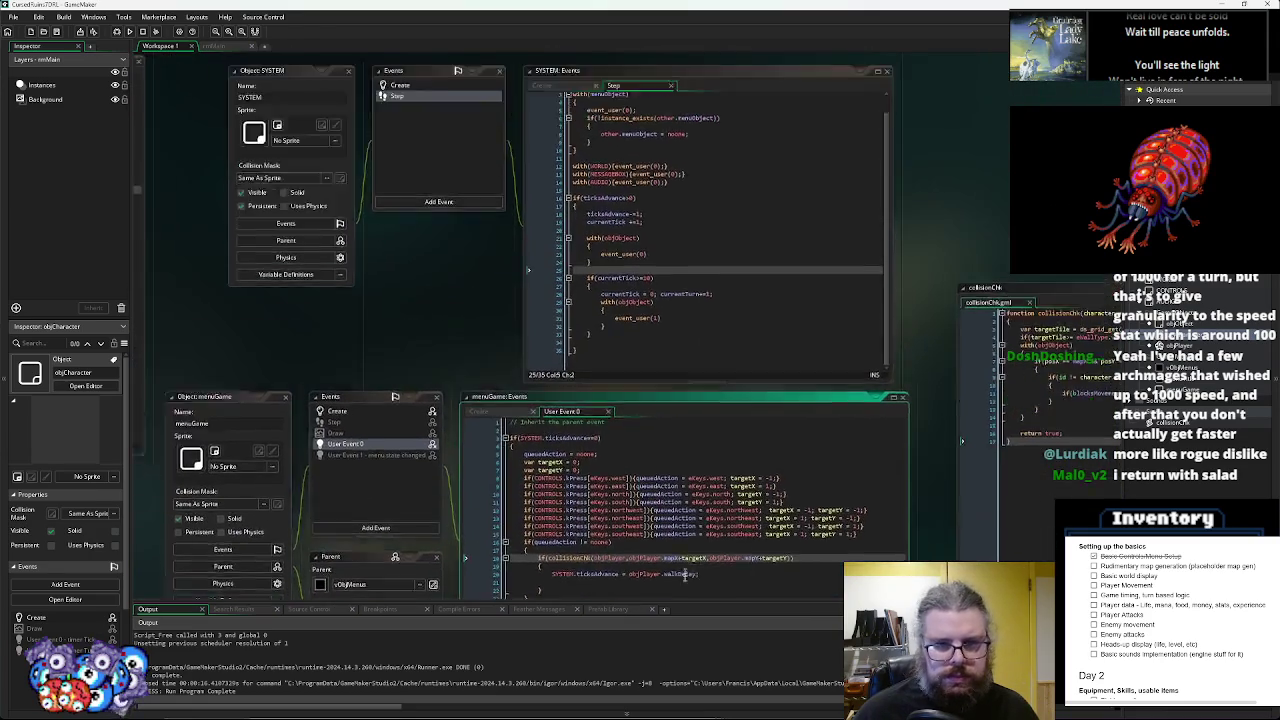
{"action": "scroll", "coordinate": [685, 563], "scroll_direction": "down", "scroll_amount": 5}
{"action": "left_click", "coordinate": [640, 258]}
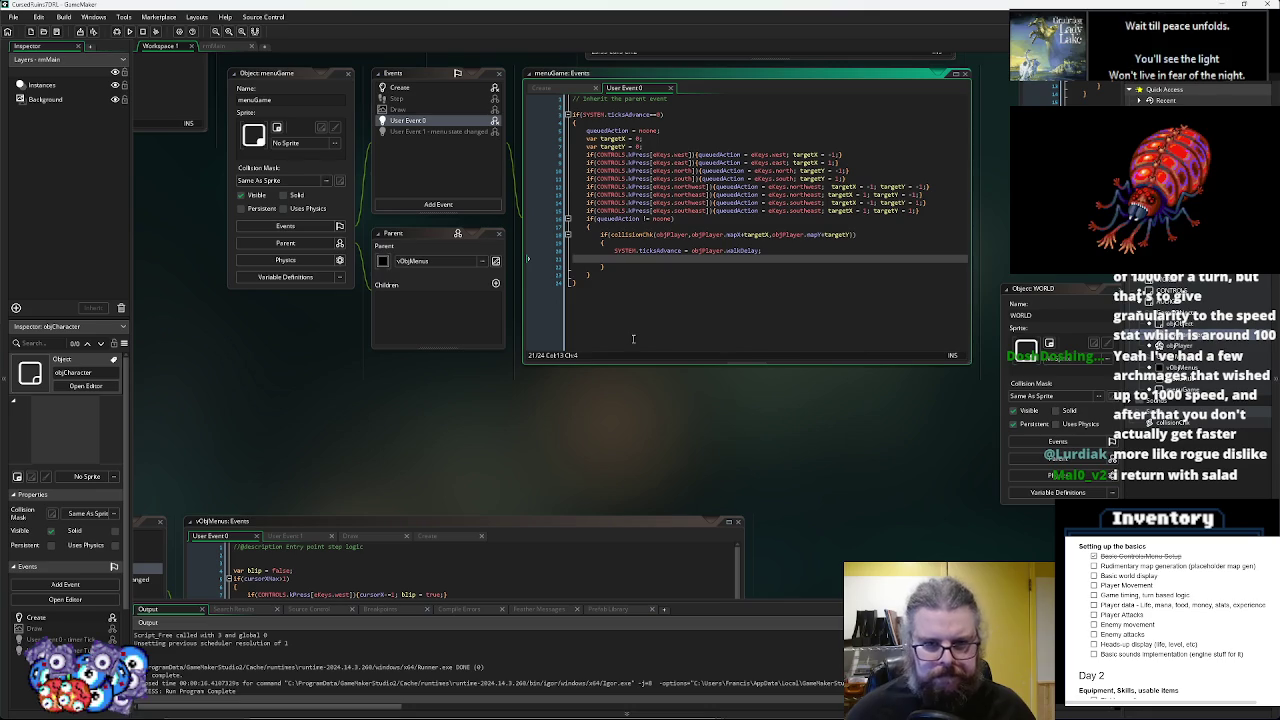
{"action": "key", "text": "ctrl+End"}
{"action": "scroll", "coordinate": [606, 272], "scroll_direction": "up", "scroll_amount": 3}
{"action": "left_click", "coordinate": [606, 276]}
{"action": "scroll", "coordinate": [606, 276], "scroll_direction": "up", "scroll_amount": 2}
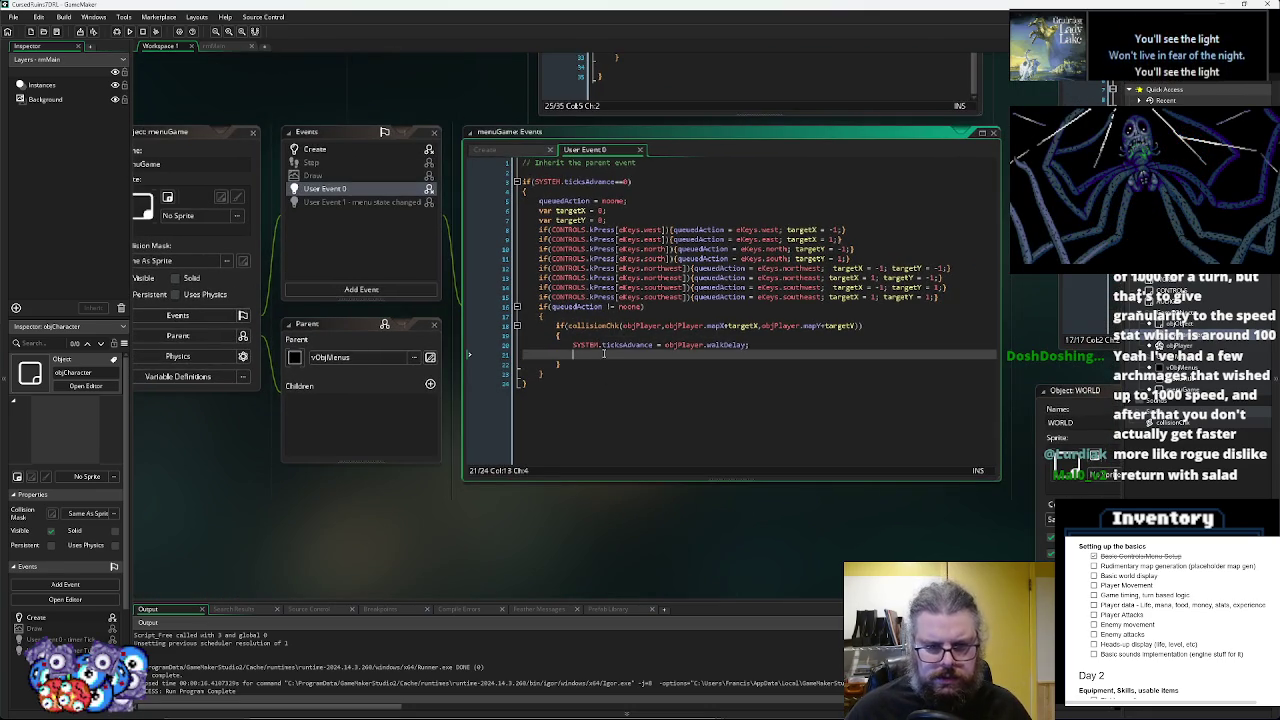
{"action": "type", "text": "s"}
{"action": "key", "text": "BackSpace"}
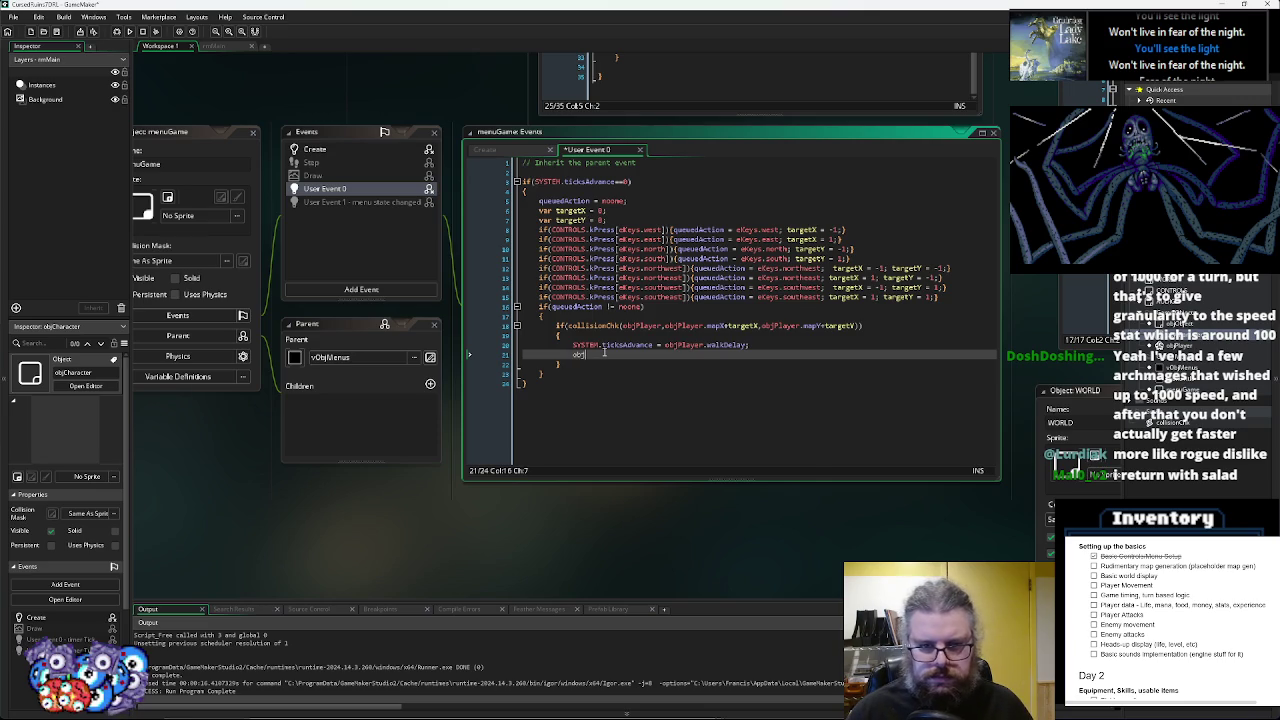
{"action": "type", "text": "jPlayer."}
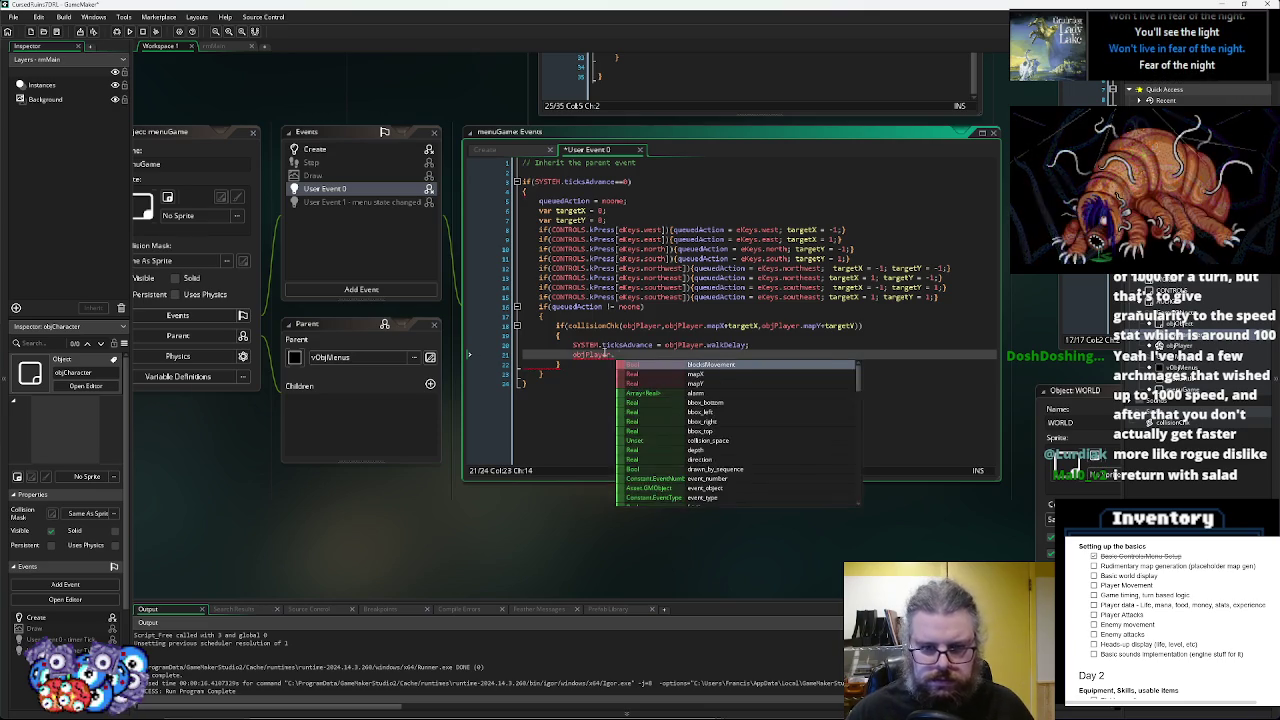
{"action": "type", "text": "mapX+="}
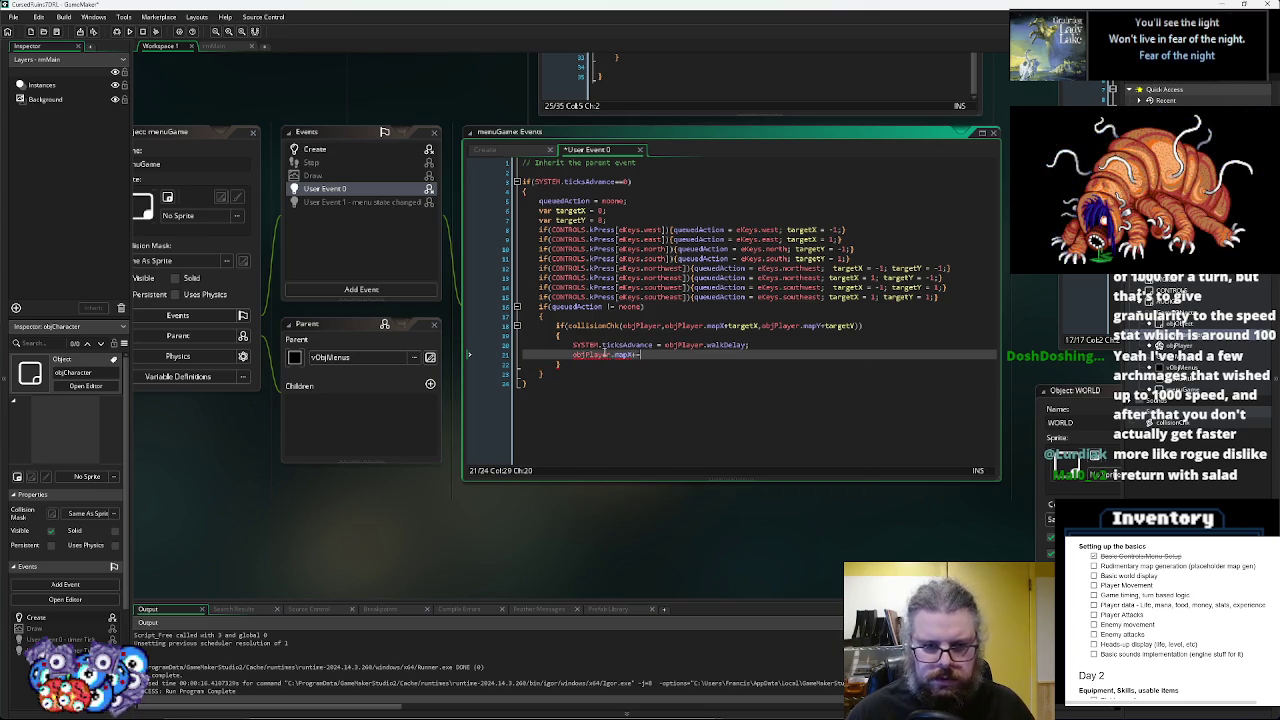
{"action": "type", "text": "targetX"}
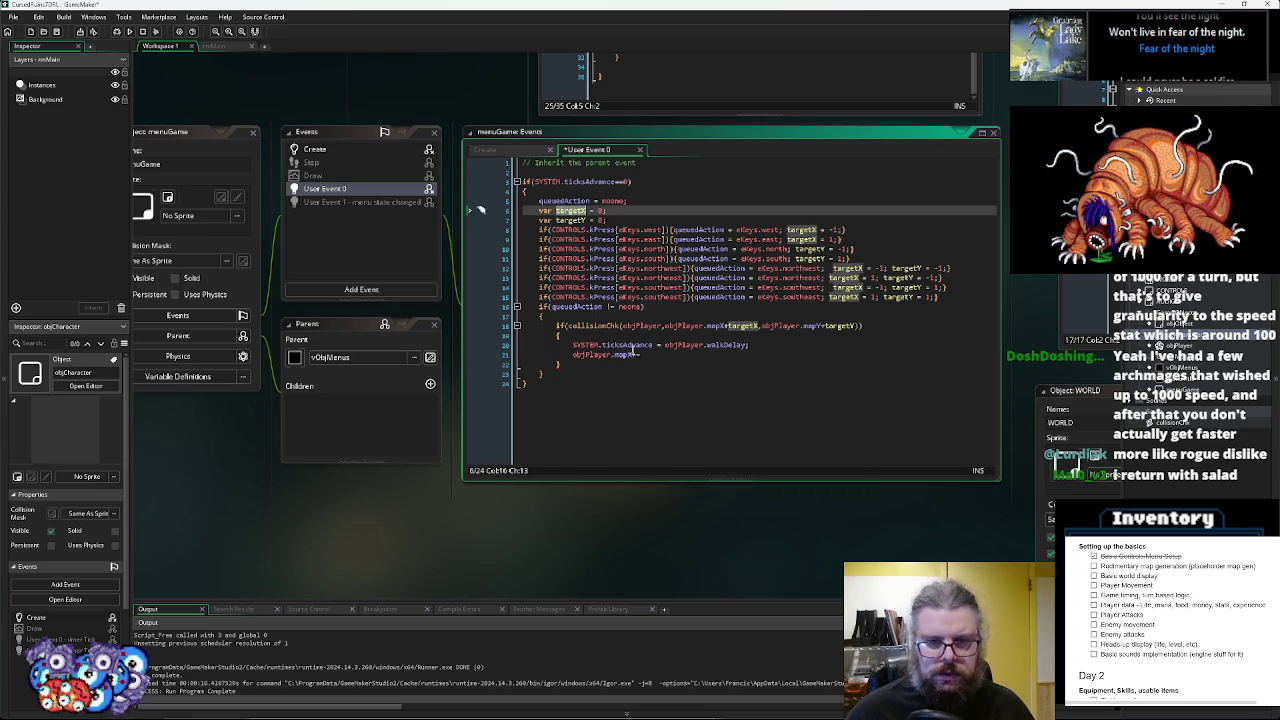
{"action": "type", "text": ";"}
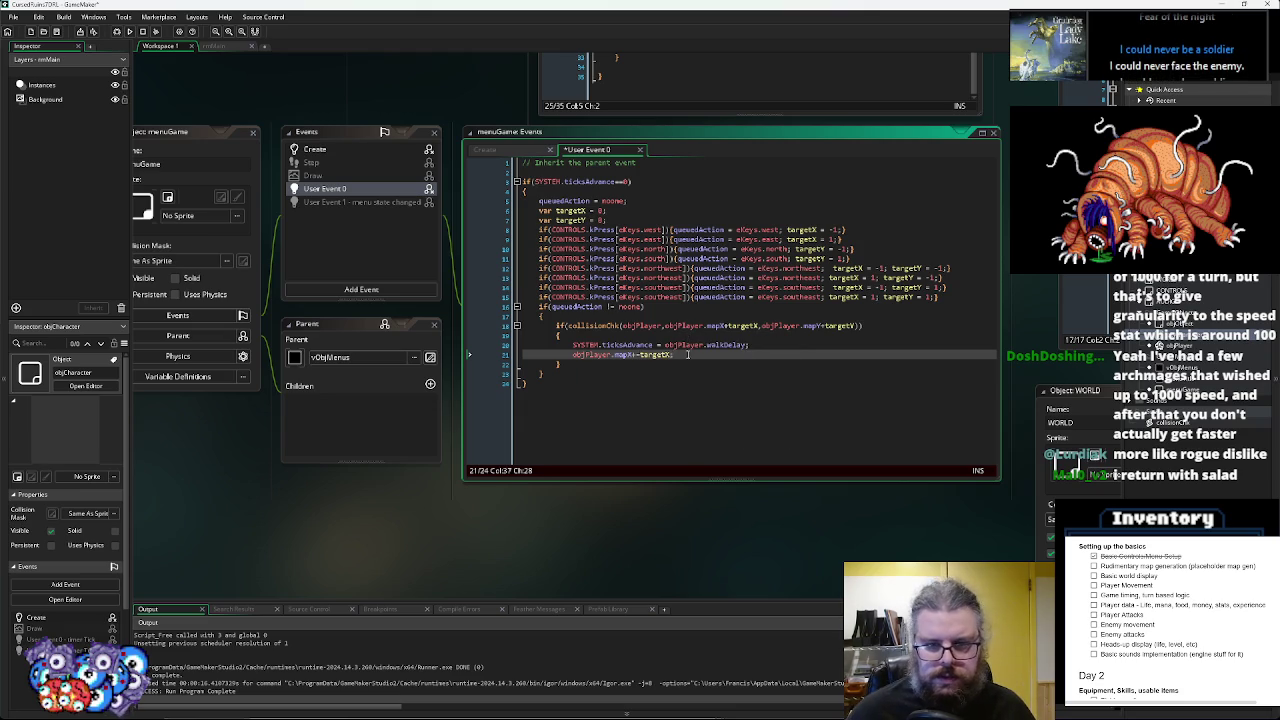
- Close the block and duplicate the line as objPlayer.mapY+=targetY;
{"action": "left_click", "coordinate": [688, 364]}
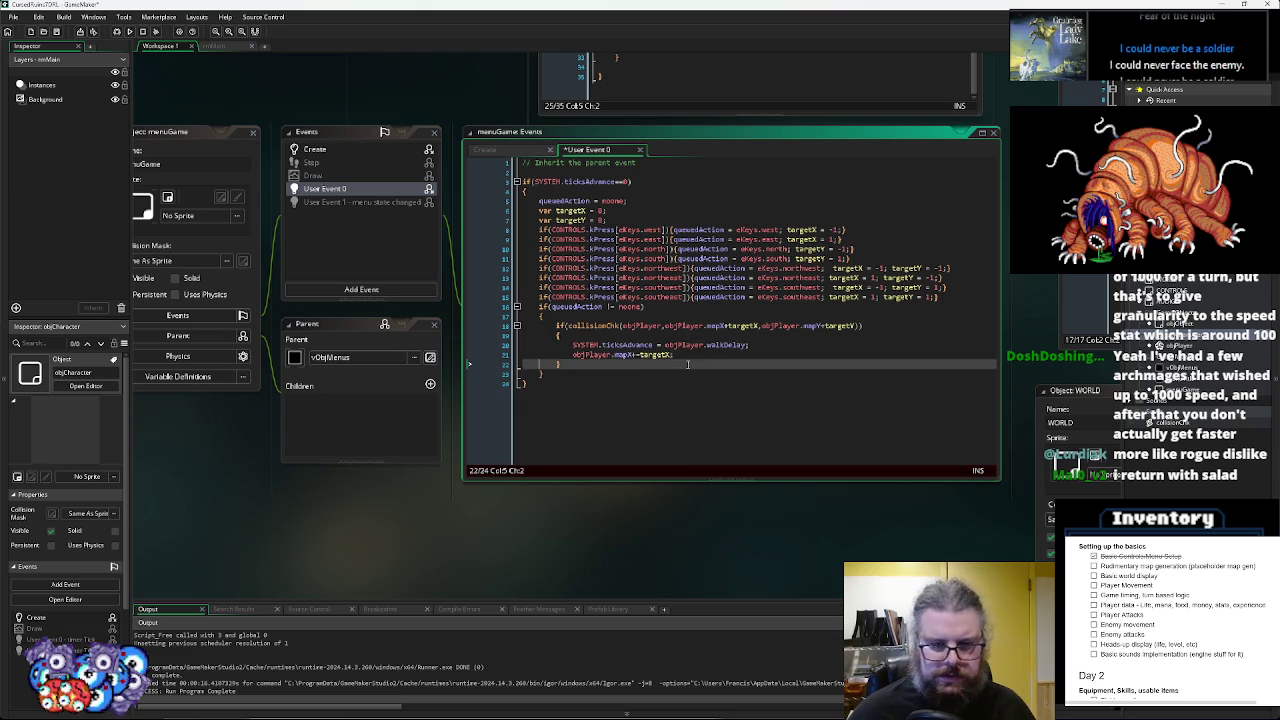
{"action": "type", "text": "}"}
{"action": "key", "text": "Up"}
{"action": "key", "text": "End"}
{"action": "key", "text": "ctrl+d"}
{"action": "key", "text": "Left"}
{"action": "key", "text": "Left"}
{"action": "key", "text": "Left"}
{"action": "key", "text": "BackSpace"}
{"action": "type", "text": "Y"}
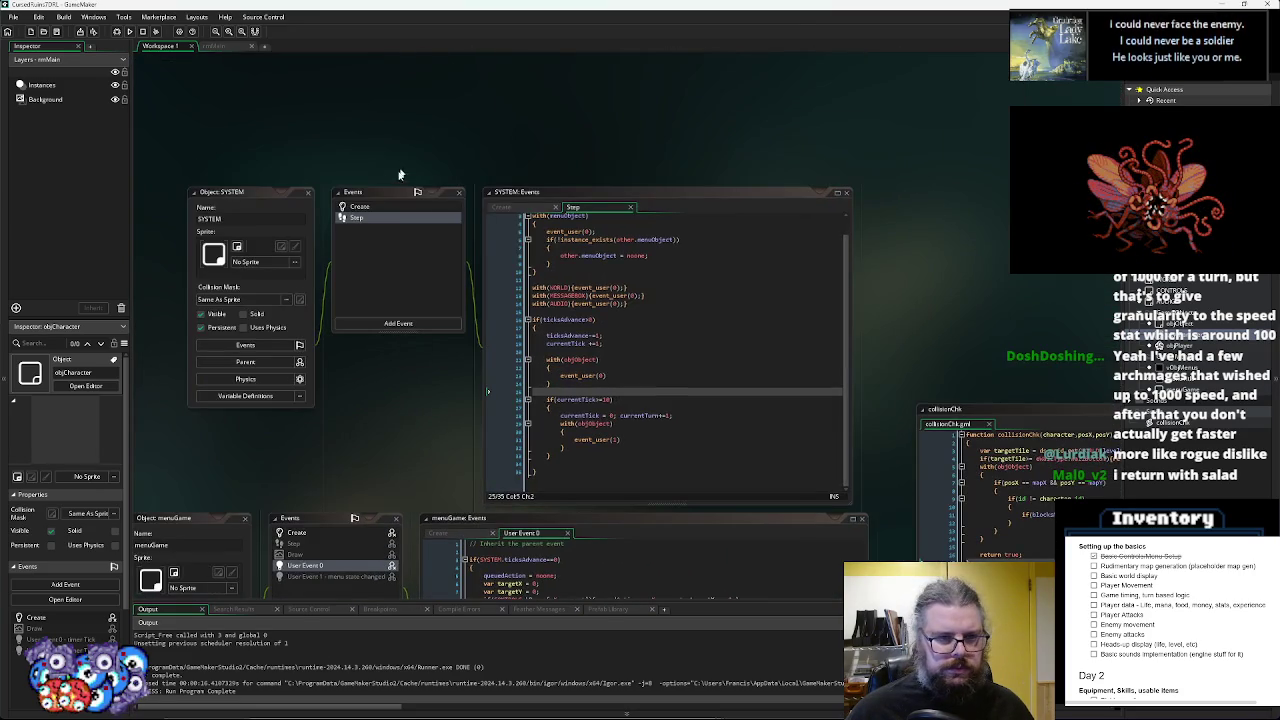
{"action": "left_click", "coordinate": [388, 205]}
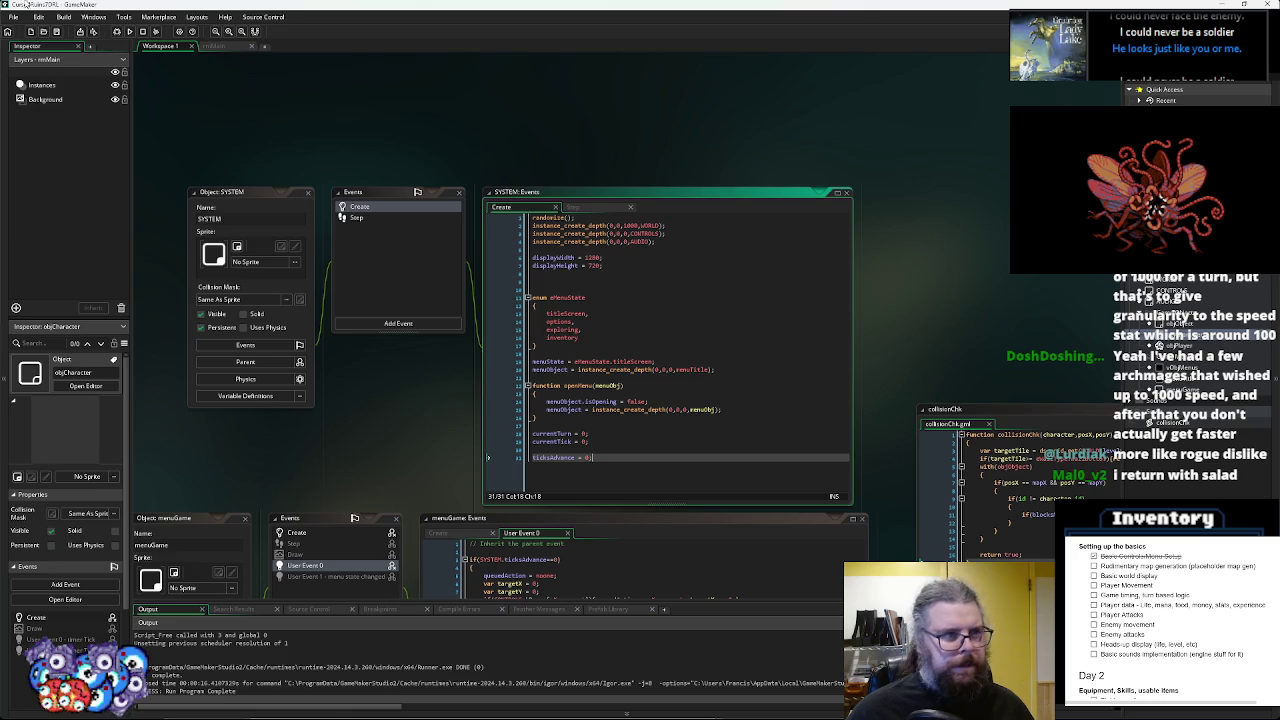
- Save, then add systemWait = 4; after ticksAdvance in SYSTEM's Create code
{"action": "left_click", "coordinate": [57, 32]}
{"action": "left_click", "coordinate": [644, 479]}
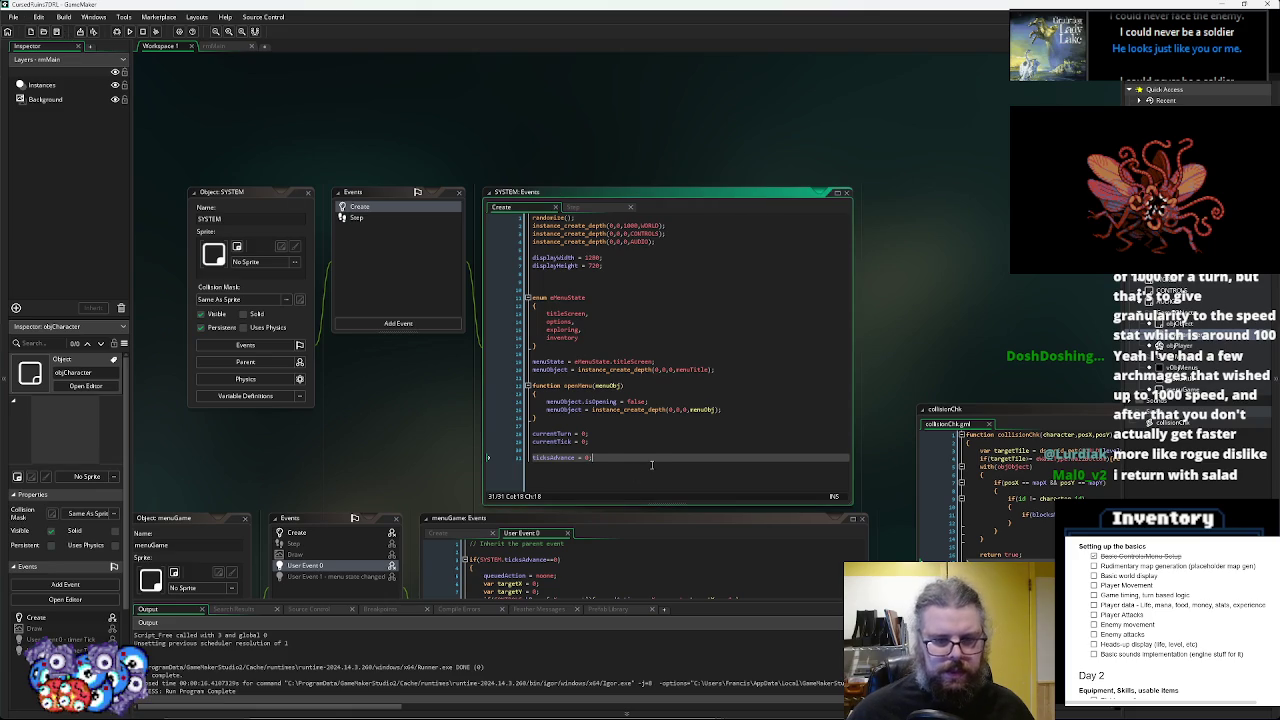
{"action": "key", "text": "Return"}
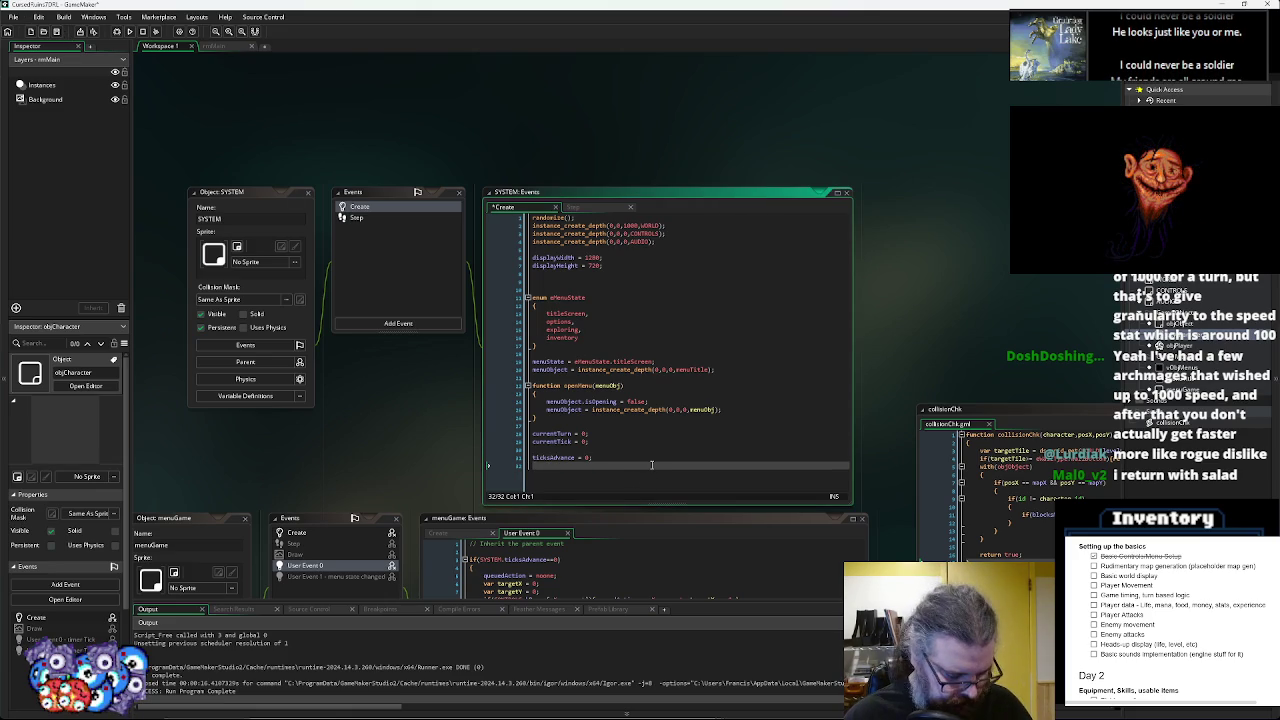
{"action": "type", "text": "systema"}
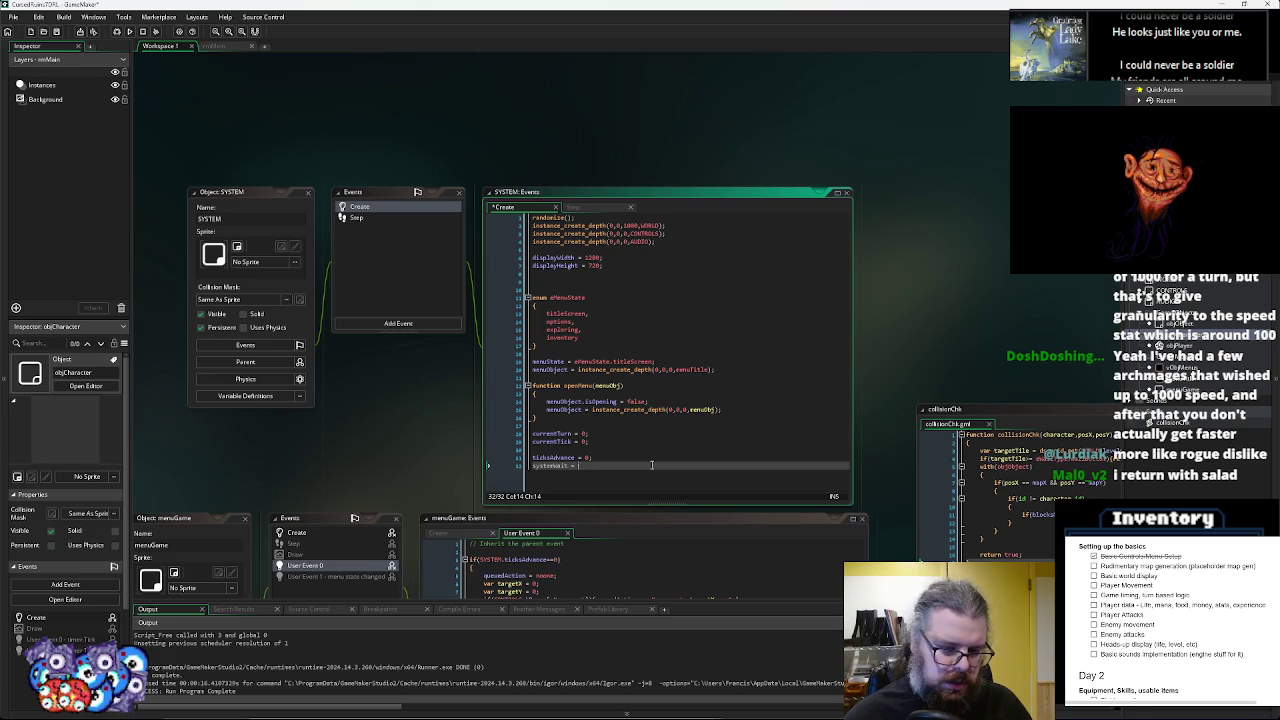
{"action": "type", "text": "4;"}
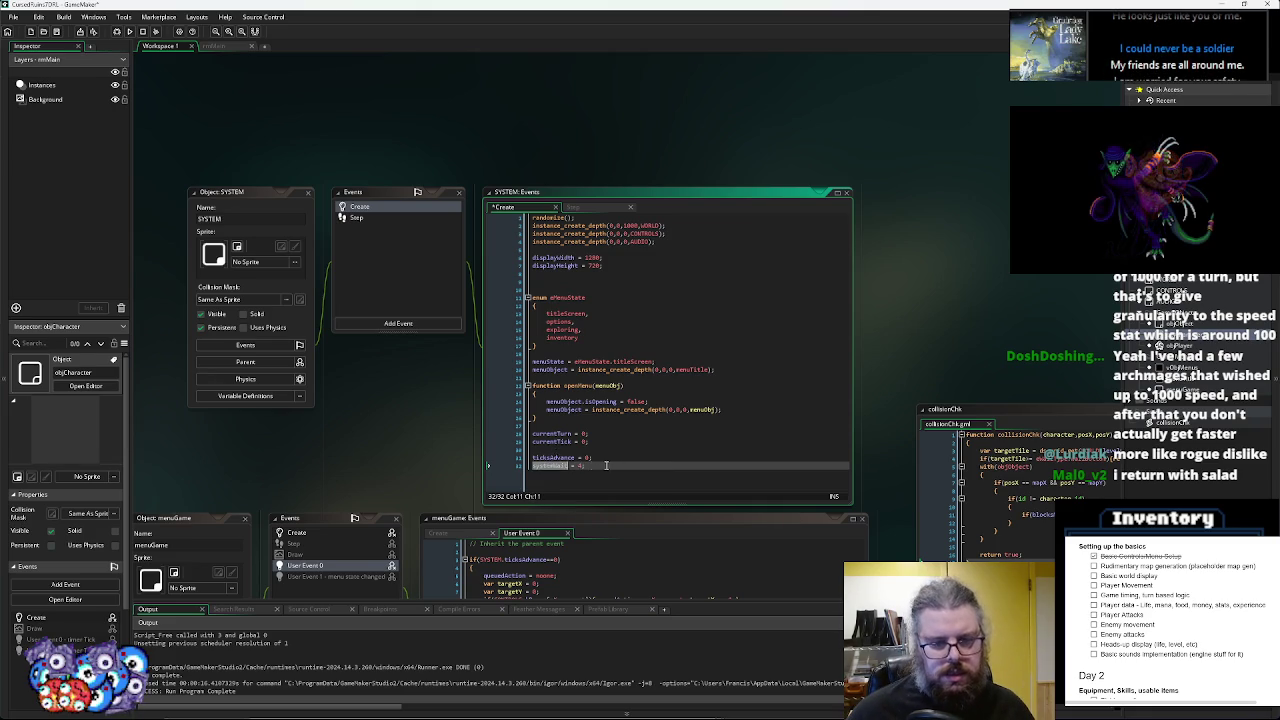
- Bring up the SYSTEM object's Step event code
{"action": "mouse_move", "coordinate": [607, 502]}
{"action": "left_mouse_down"}
{"action": "mouse_move", "coordinate": [607, 90]}
{"action": "mouse_move", "coordinate": [637, 193]}
{"action": "left_mouse_up"}
{"action": "scroll", "coordinate": [400, 206], "scroll_direction": "up", "scroll_amount": 5}
{"action": "left_click", "coordinate": [398, 181]}
{"action": "left_click", "coordinate": [401, 172]}
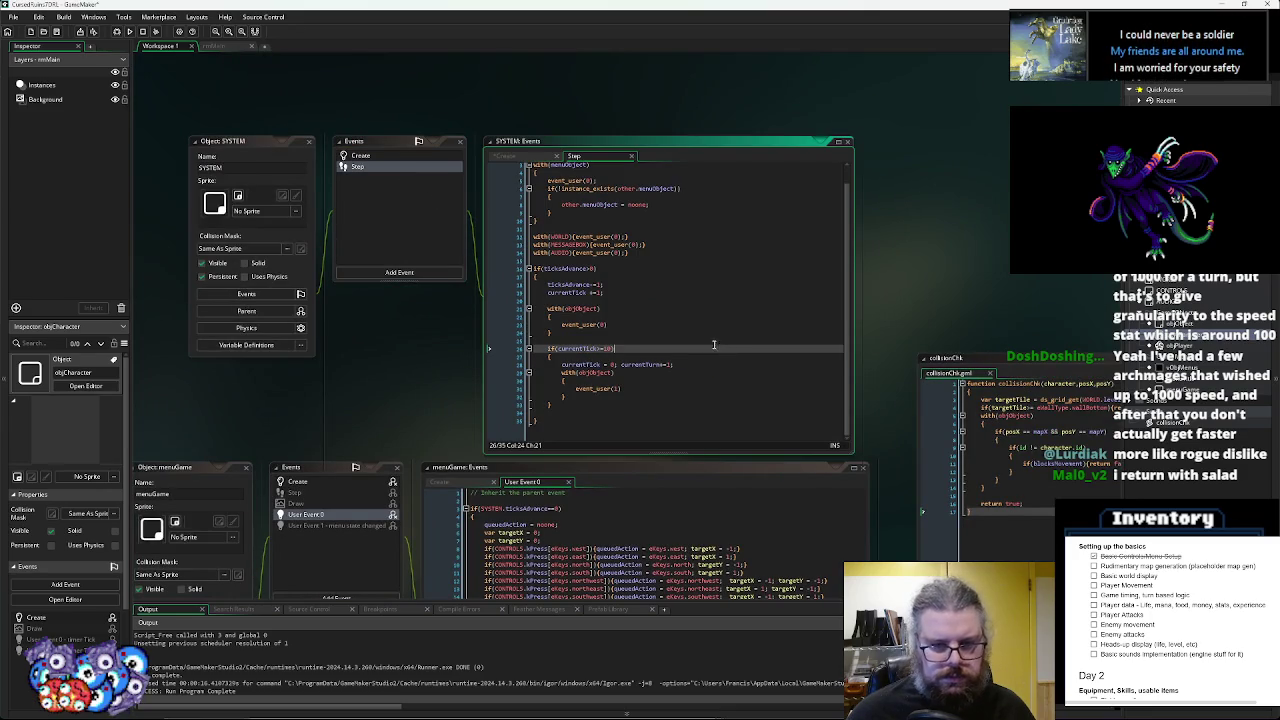
- Widen the SYSTEM Step window and add 'if(systemWait>0){systemWait-=1;}' above the ticksAdvance check
{"action": "left_click_drag", "start_coordinate": [856, 316], "coordinate": [936, 316]}
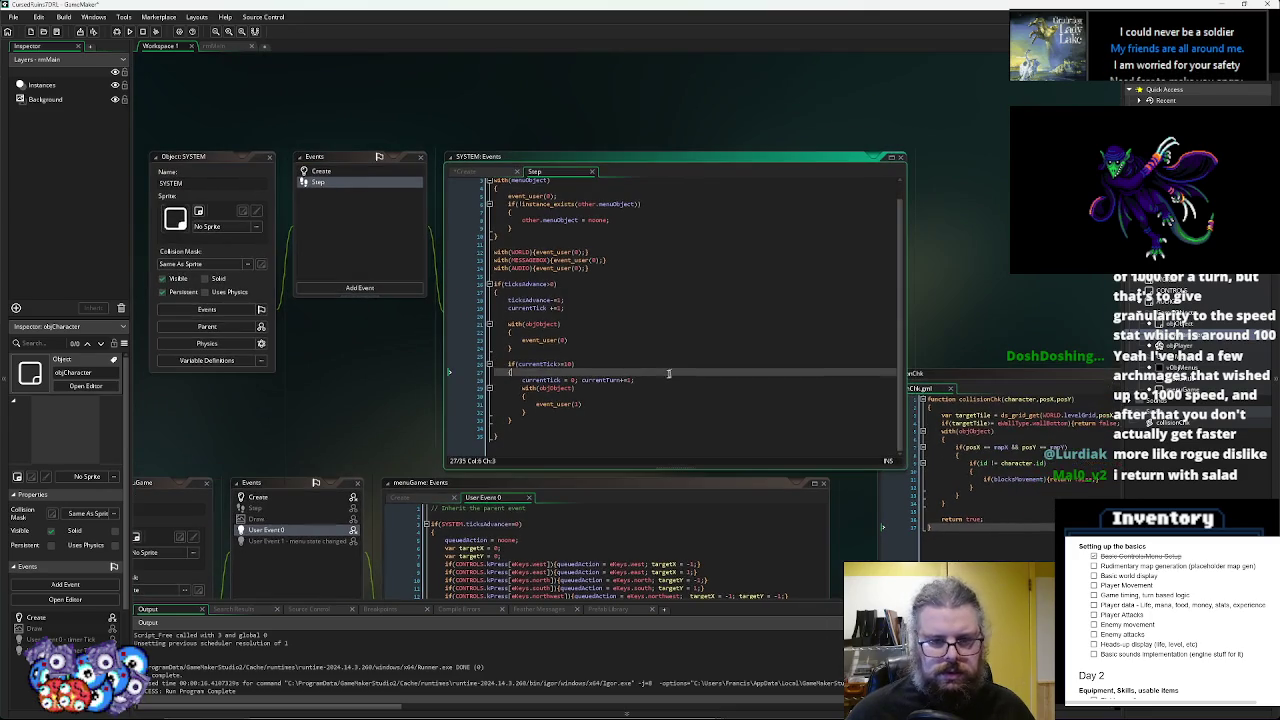
{"action": "left_click", "coordinate": [615, 401]}
{"action": "left_click", "coordinate": [619, 371]}
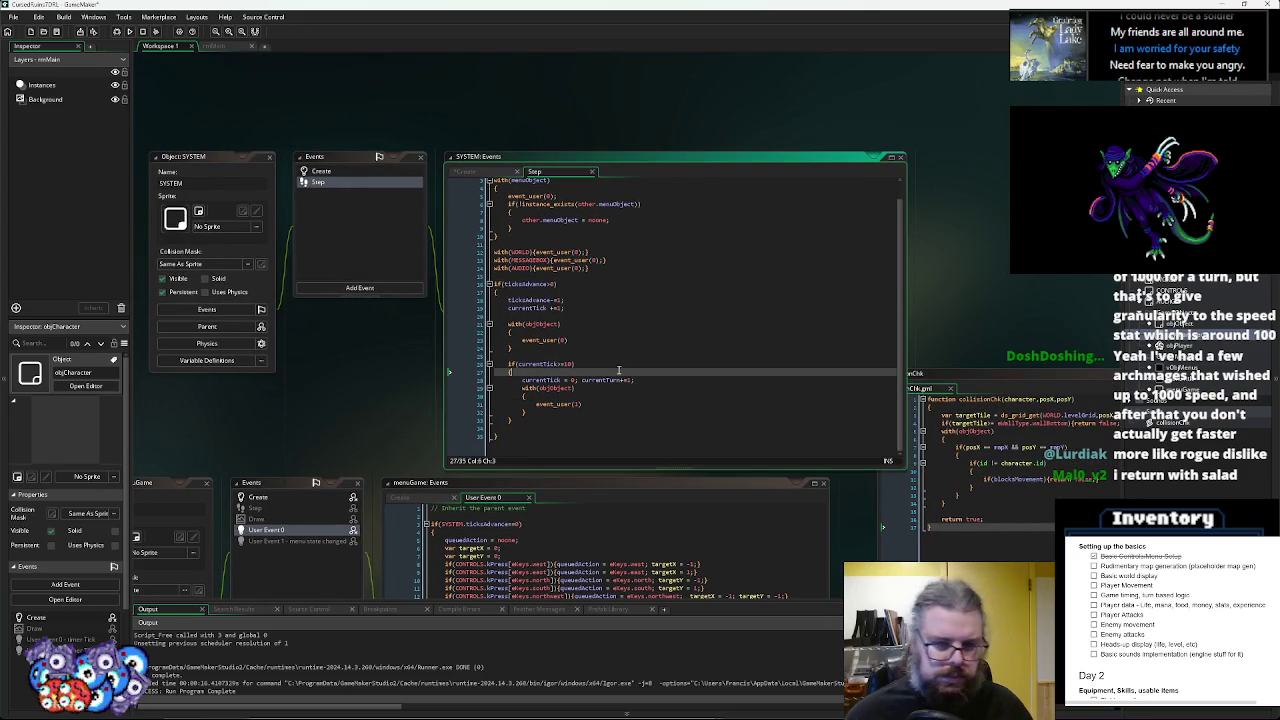
{"action": "key", "text": "Up"}
{"action": "key", "text": "Up"}
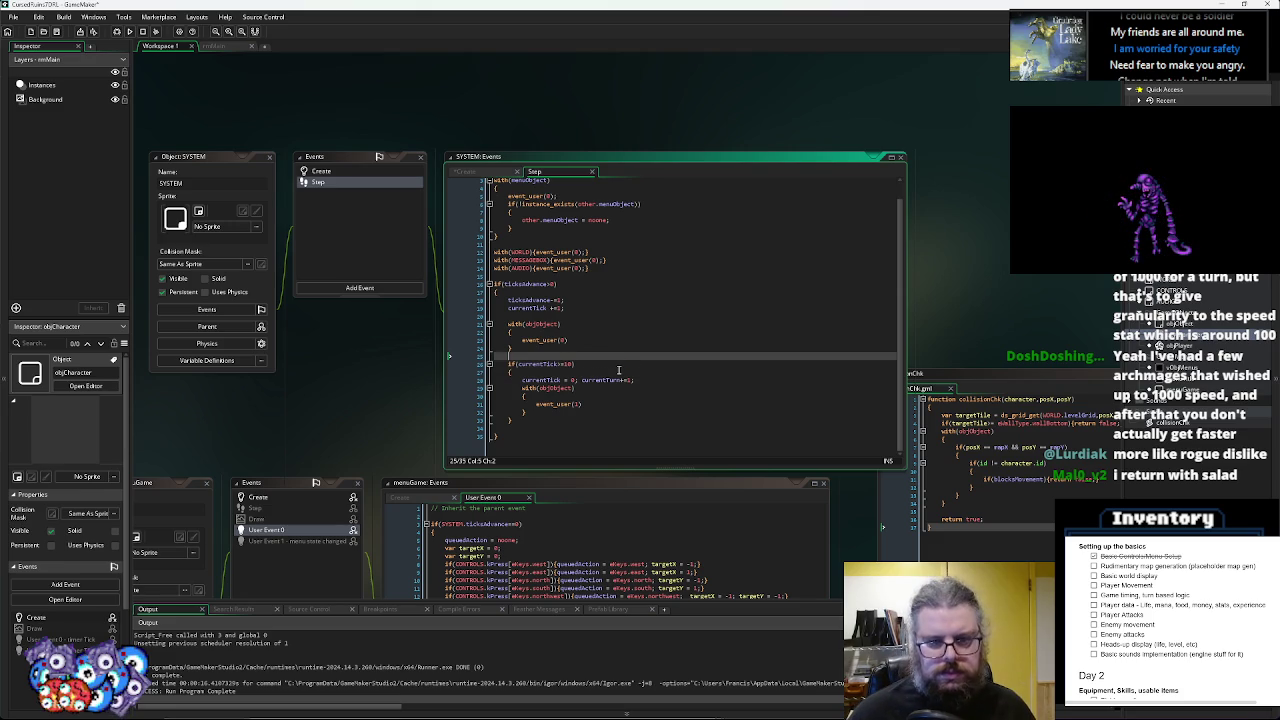
{"action": "key", "text": "Up"}
{"action": "key", "text": "Up"}
{"action": "key", "text": "Up"}
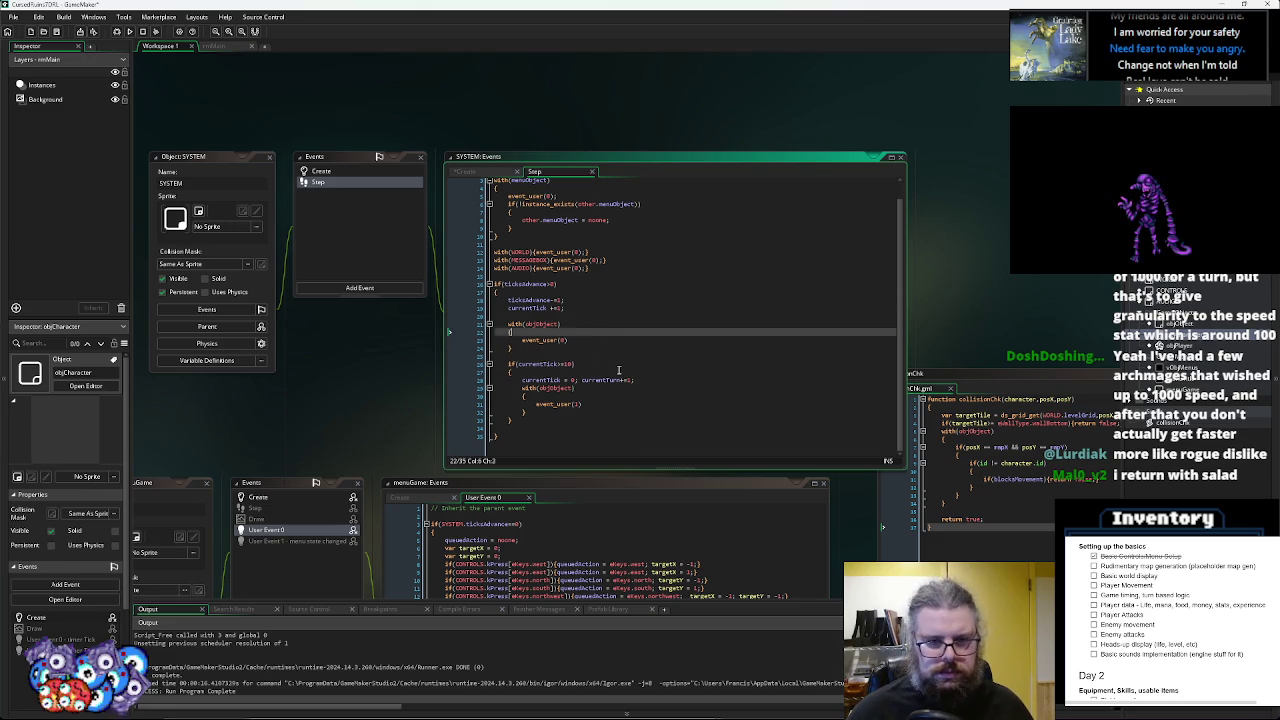
{"action": "key", "text": "Down"}
{"action": "key", "text": "Return"}
{"action": "type", "text": "if("}
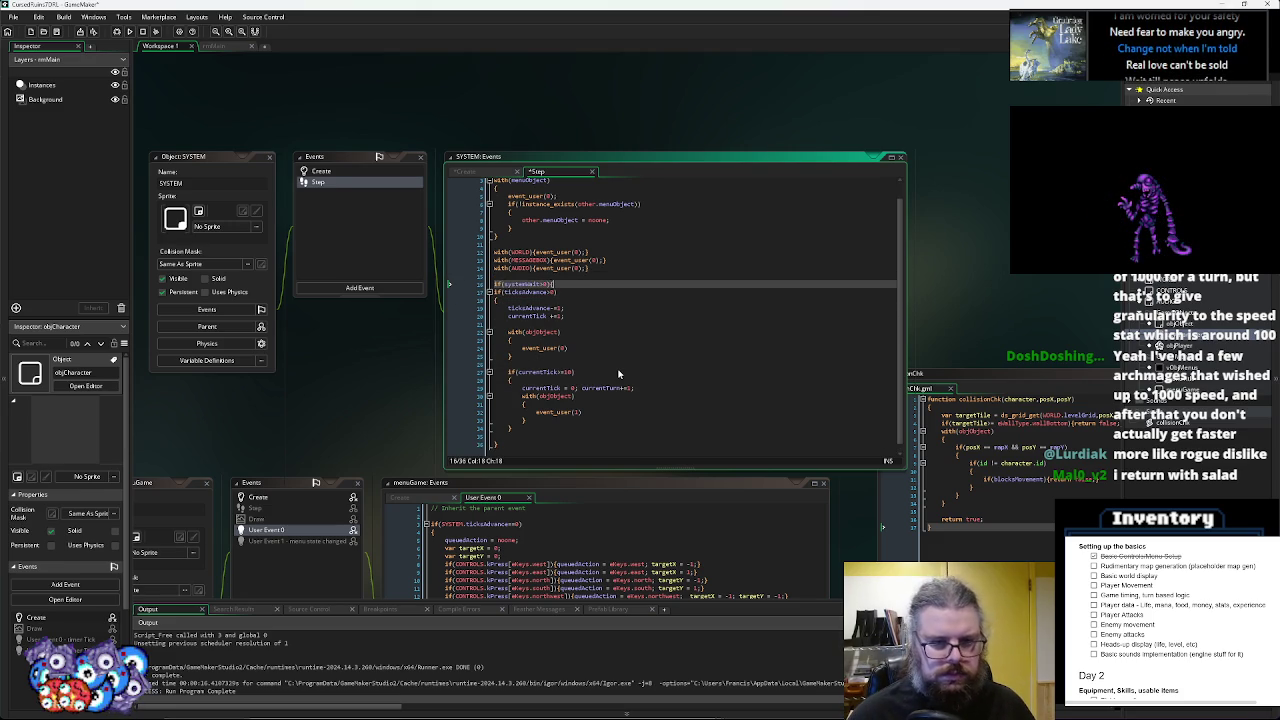
{"action": "type", "text": "systemWait>0){systemWait-=1"}
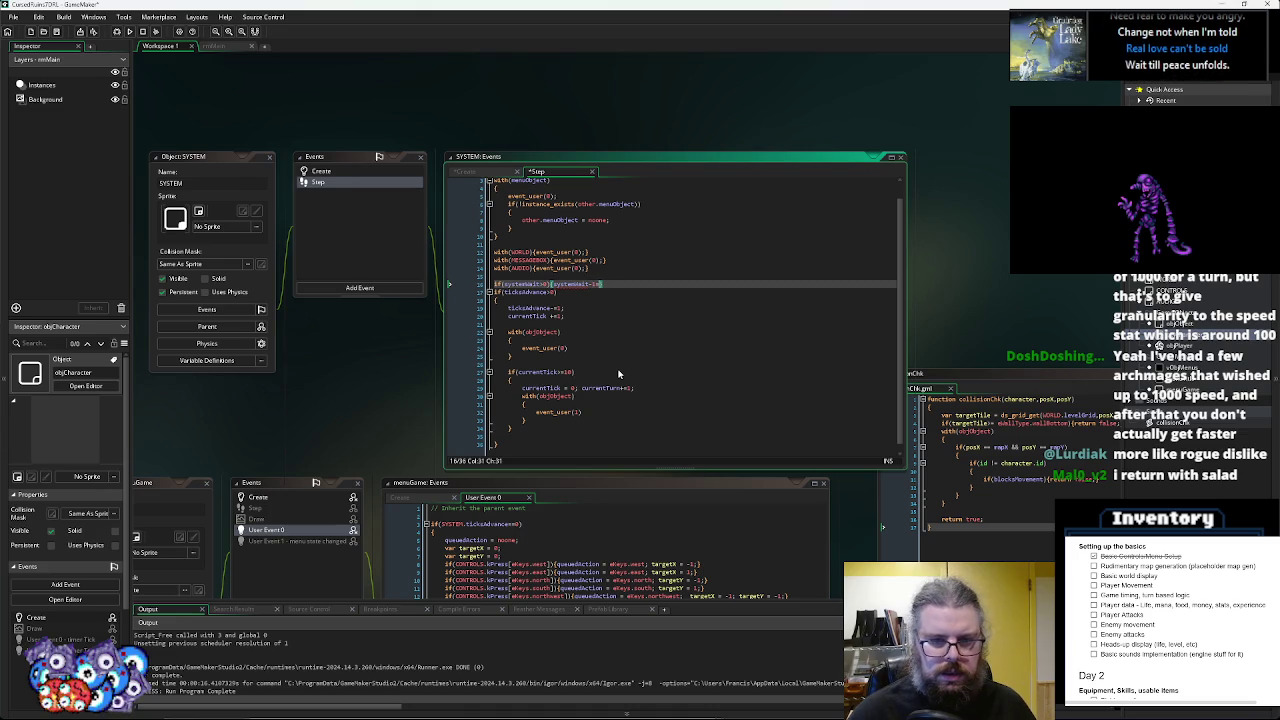
{"action": "type", "text": ";}"}
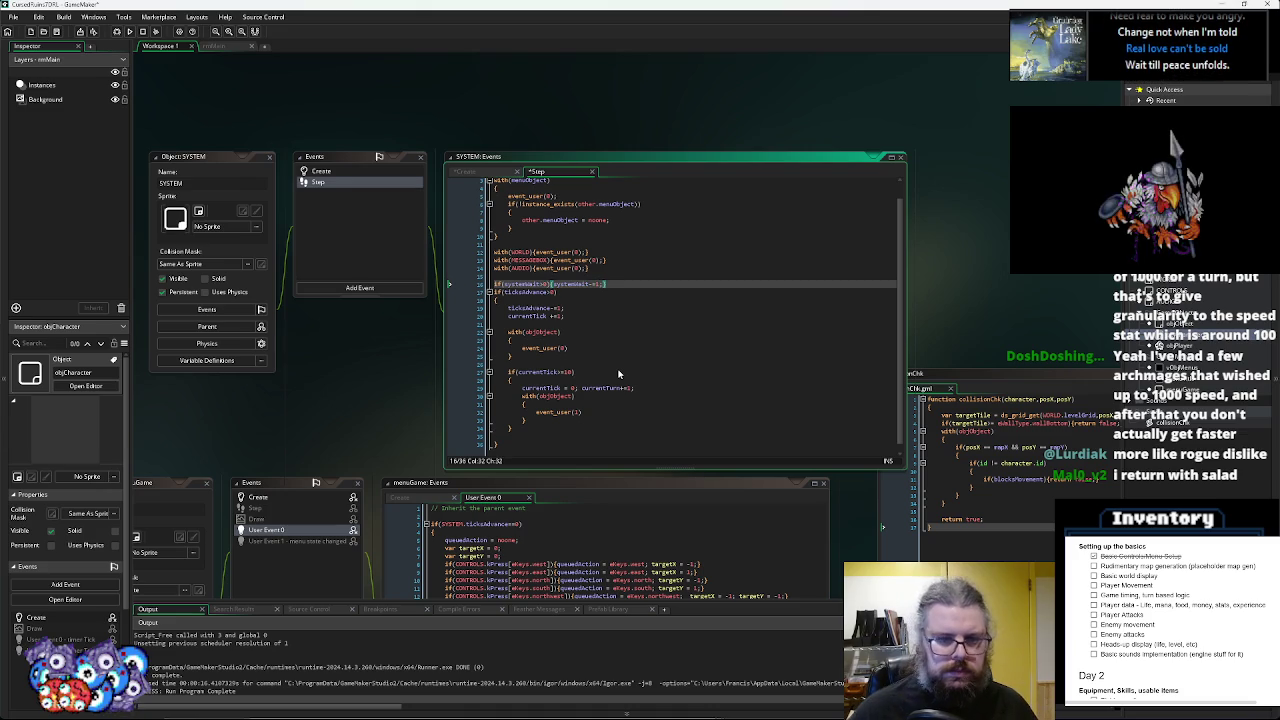
- Add an else block and indent the ticksAdvance logic (lines 23–38) inside it
{"action": "key", "text": "Return"}
{"action": "type", "text": "els"}
{"action": "key", "text": "Return"}
{"action": "key", "text": "Return"}
{"action": "type", "text": "{"}
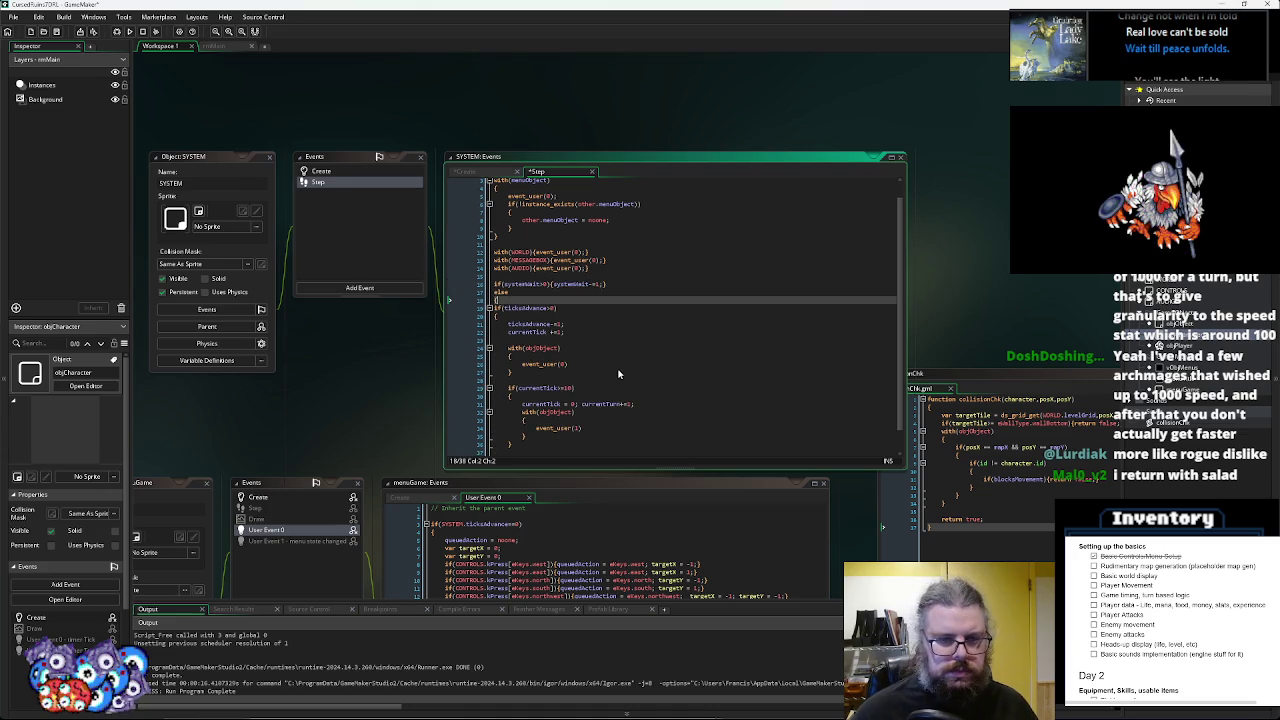
{"action": "scroll", "coordinate": [618, 374], "scroll_direction": "down", "scroll_amount": 1}
{"action": "left_click", "coordinate": [547, 453]}
{"action": "key", "text": "Return"}
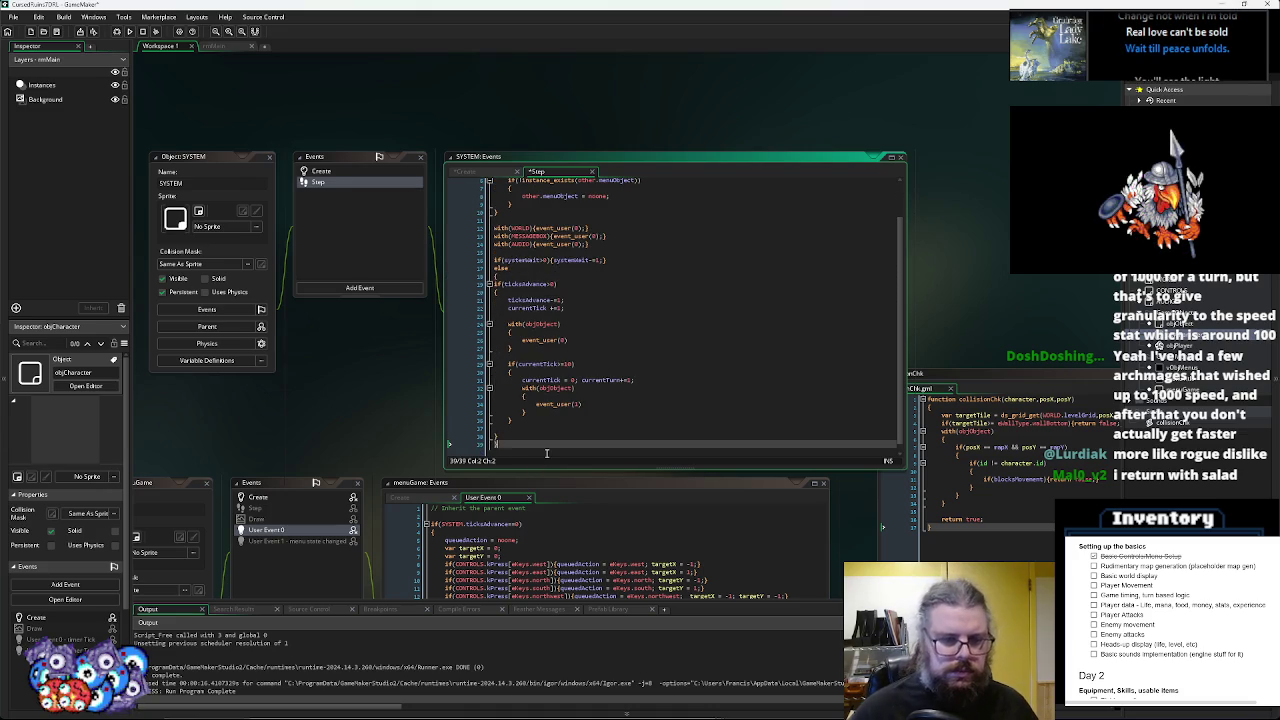
{"action": "left_click_drag", "start_coordinate": [522, 436], "coordinate": [480, 300]}
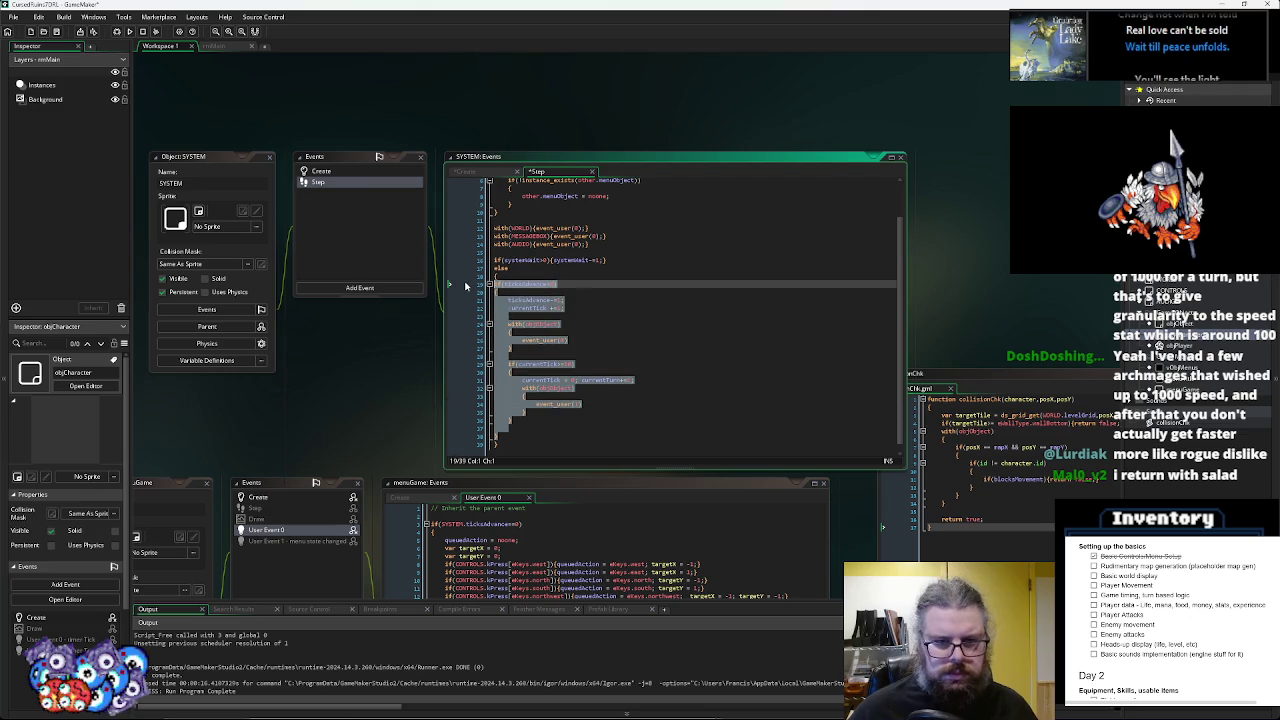
{"action": "key", "text": "Tab"}
{"action": "key", "text": "Left"}
- Start a 'systemWait=' reset line at the top of the else block
{"action": "left_click", "coordinate": [575, 257]}
{"action": "left_click", "coordinate": [541, 281]}
{"action": "key", "text": "Return"}
{"action": "type", "text": "systemWait="}
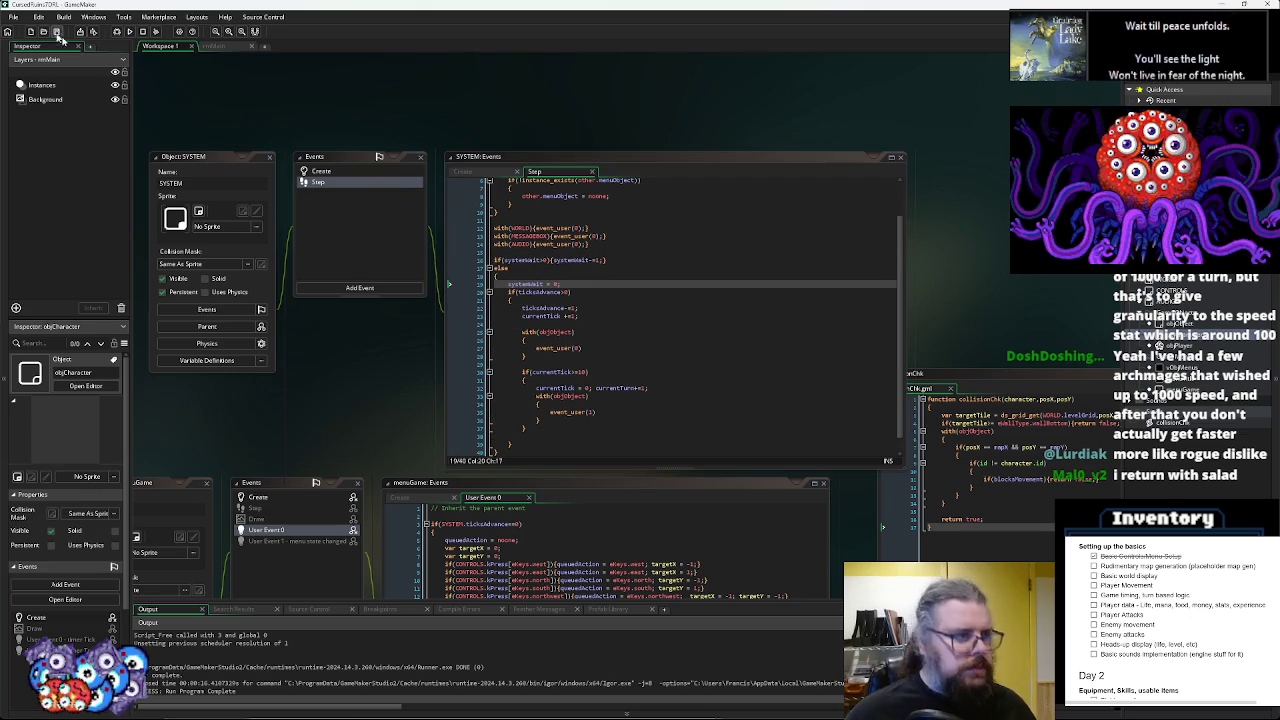
{"action": "left_click", "coordinate": [600, 395]}
- Check the menuGame walk delay line and save the project
{"action": "left_click", "coordinate": [608, 540]}
{"action": "left_click", "coordinate": [608, 341]}
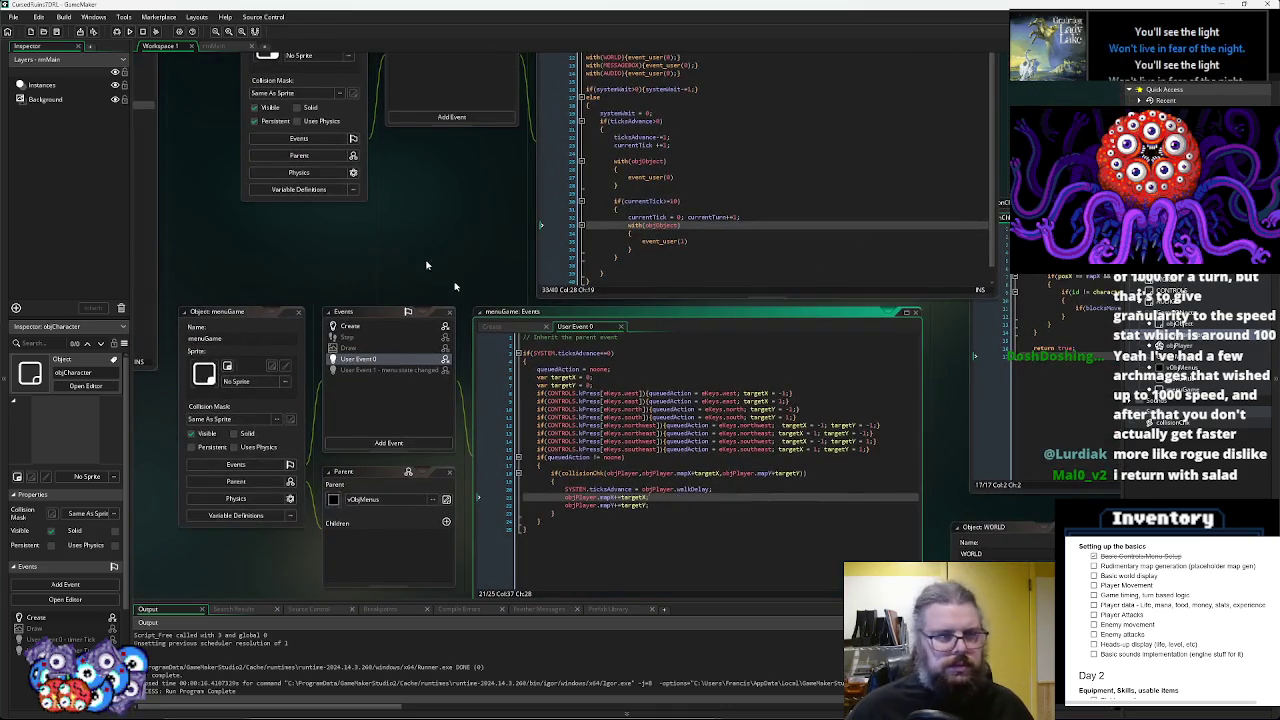
{"action": "left_click", "coordinate": [57, 32]}
{"action": "mouse_move", "coordinate": [667, 449]}
{"action": "left_mouse_down"}
{"action": "mouse_move", "coordinate": [592, 258]}
{"action": "mouse_move", "coordinate": [601, 424]}
{"action": "mouse_move", "coordinate": [621, 373]}
{"action": "mouse_move", "coordinate": [588, 152]}
{"action": "mouse_move", "coordinate": [358, 402]}
{"action": "mouse_move", "coordinate": [501, 212]}
{"action": "mouse_move", "coordinate": [715, 152]}
{"action": "mouse_move", "coordinate": [603, 477]}
{"action": "mouse_move", "coordinate": [543, 553]}
{"action": "mouse_move", "coordinate": [654, 274]}
{"action": "mouse_move", "coordinate": [643, 443]}
{"action": "mouse_move", "coordinate": [652, 237]}
{"action": "mouse_move", "coordinate": [900, 180]}
{"action": "mouse_move", "coordinate": [749, 349]}
{"action": "mouse_move", "coordinate": [838, 197]}
{"action": "mouse_move", "coordinate": [730, 303]}
{"action": "left_mouse_up"}
{"action": "left_click", "coordinate": [588, 150]}
{"action": "left_click", "coordinate": [603, 477]}
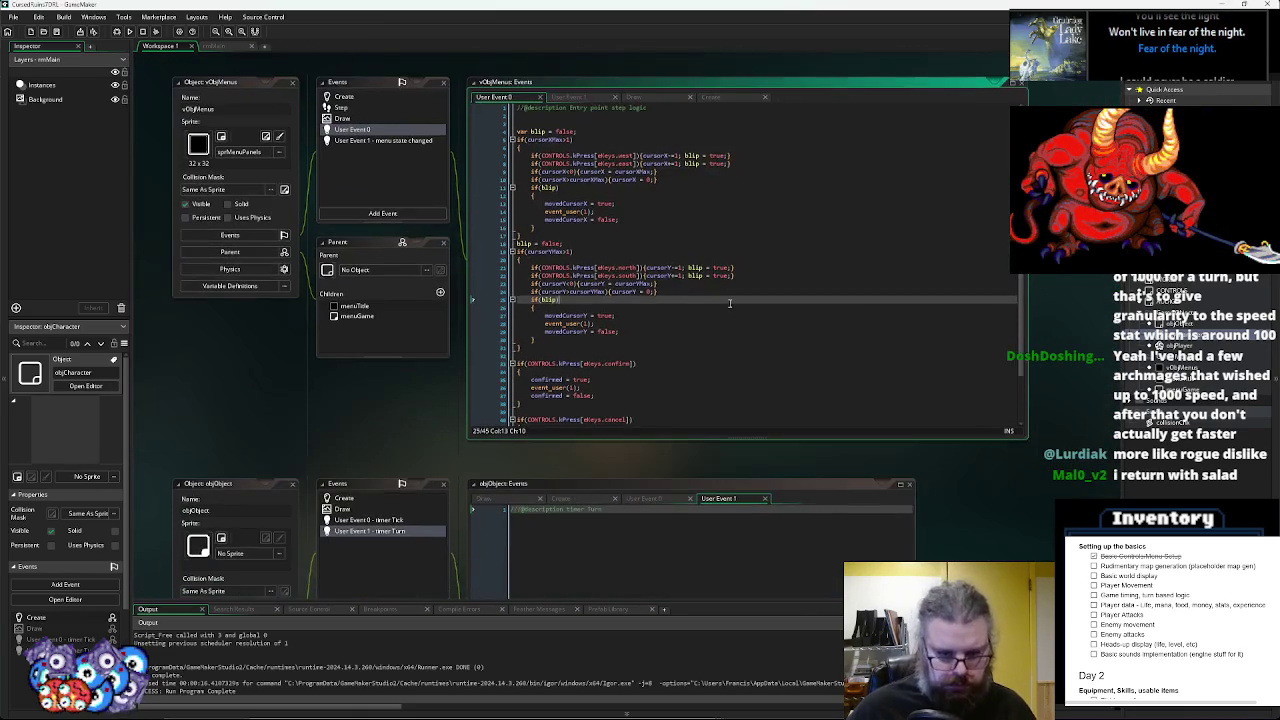
- Review the vObjMenus cursor and confirm logic, saving again
{"action": "mouse_move", "coordinate": [688, 395]}
{"action": "left_mouse_down"}
{"action": "mouse_move", "coordinate": [737, 194]}
{"action": "mouse_move", "coordinate": [766, 391]}
{"action": "left_mouse_up"}
{"action": "left_click", "coordinate": [766, 391]}
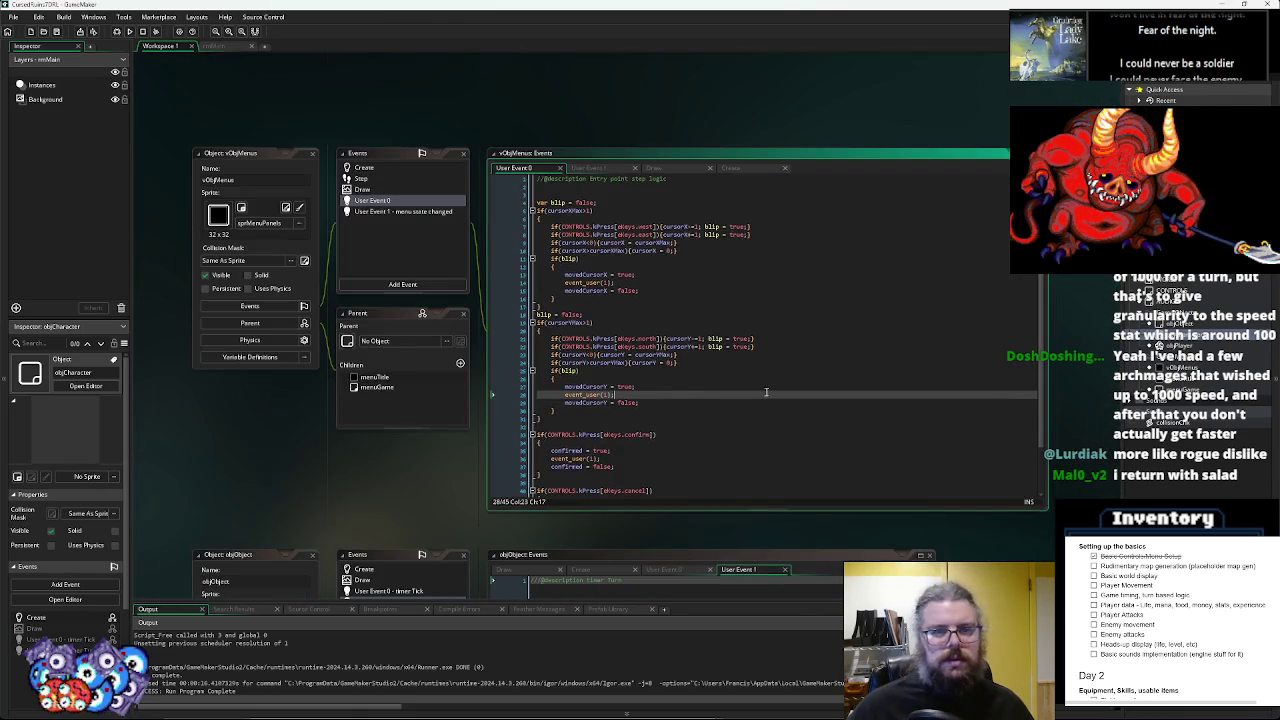
{"action": "left_click", "coordinate": [57, 31]}
{"action": "left_click", "coordinate": [655, 450]}
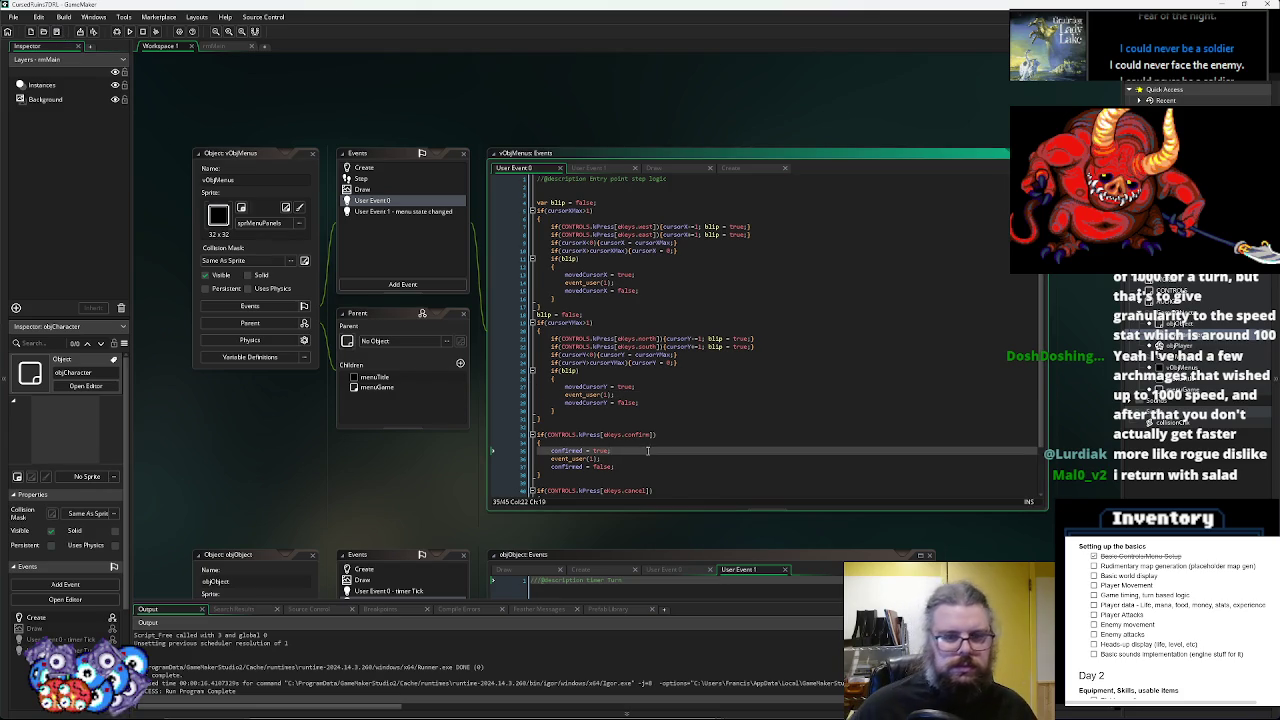
{"action": "scroll", "coordinate": [655, 420], "scroll_direction": "down", "scroll_amount": 2}
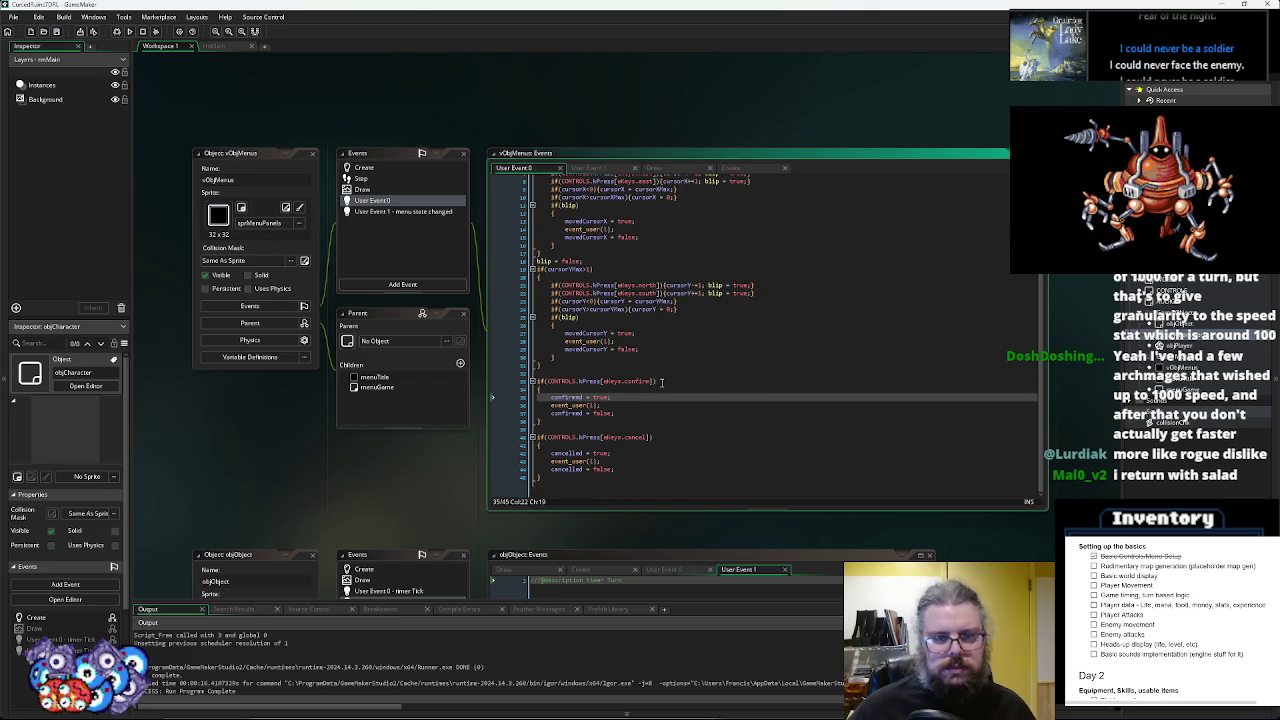
{"action": "left_click", "coordinate": [820, 341]}
- Inspect the objObject loop in SYSTEM Step and enlarge its code window
{"action": "left_click_drag", "start_coordinate": [820, 375], "coordinate": [748, 100]}
{"action": "mouse_move", "coordinate": [683, 465]}
{"action": "left_mouse_down"}
{"action": "mouse_move", "coordinate": [771, 431]}
{"action": "mouse_move", "coordinate": [720, 403]}
{"action": "mouse_move", "coordinate": [400, 565]}
{"action": "mouse_move", "coordinate": [773, 434]}
{"action": "mouse_move", "coordinate": [640, 300]}
{"action": "mouse_move", "coordinate": [653, 406]}
{"action": "mouse_move", "coordinate": [679, 396]}
{"action": "mouse_move", "coordinate": [814, 488]}
{"action": "left_mouse_up"}
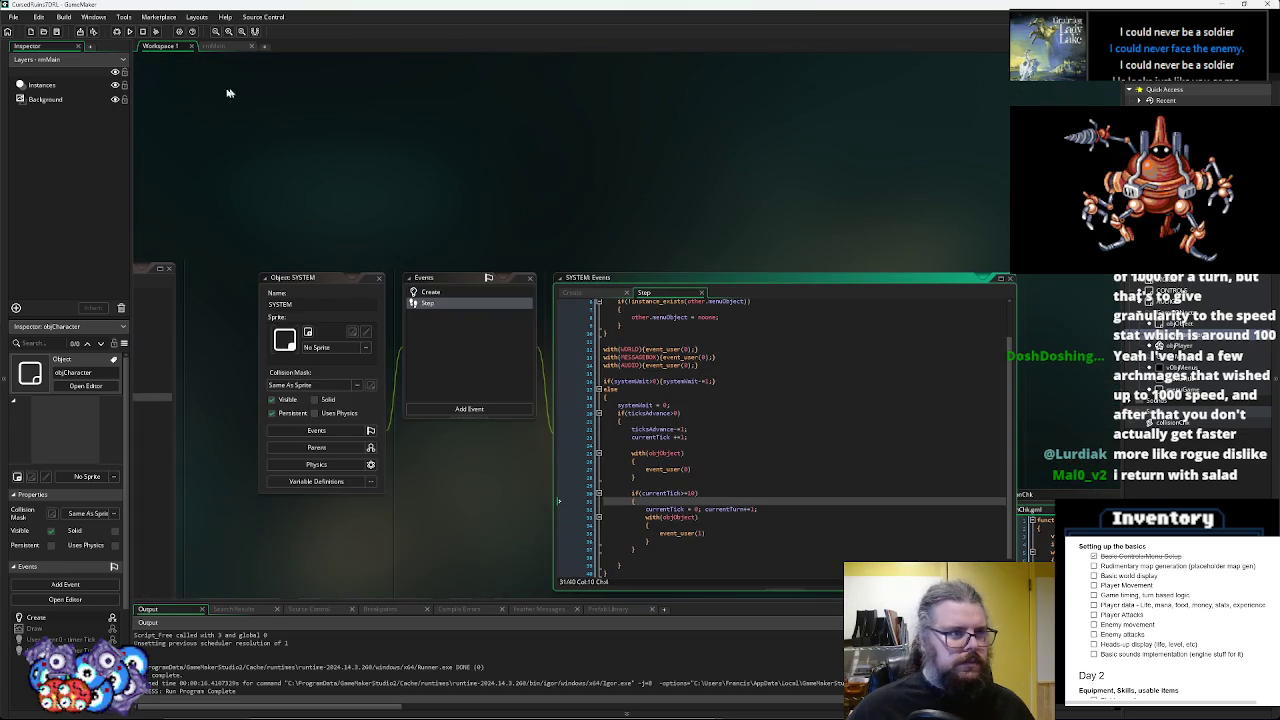
{"action": "left_click_drag", "start_coordinate": [720, 277], "coordinate": [720, 192]}
{"action": "left_click", "coordinate": [720, 372]}
{"action": "mouse_move", "coordinate": [652, 516]}
{"action": "left_mouse_down"}
{"action": "mouse_move", "coordinate": [633, 479]}
{"action": "mouse_move", "coordinate": [634, 523]}
{"action": "left_mouse_up"}
{"action": "left_click_drag", "start_coordinate": [200, 530], "coordinate": [756, 371]}
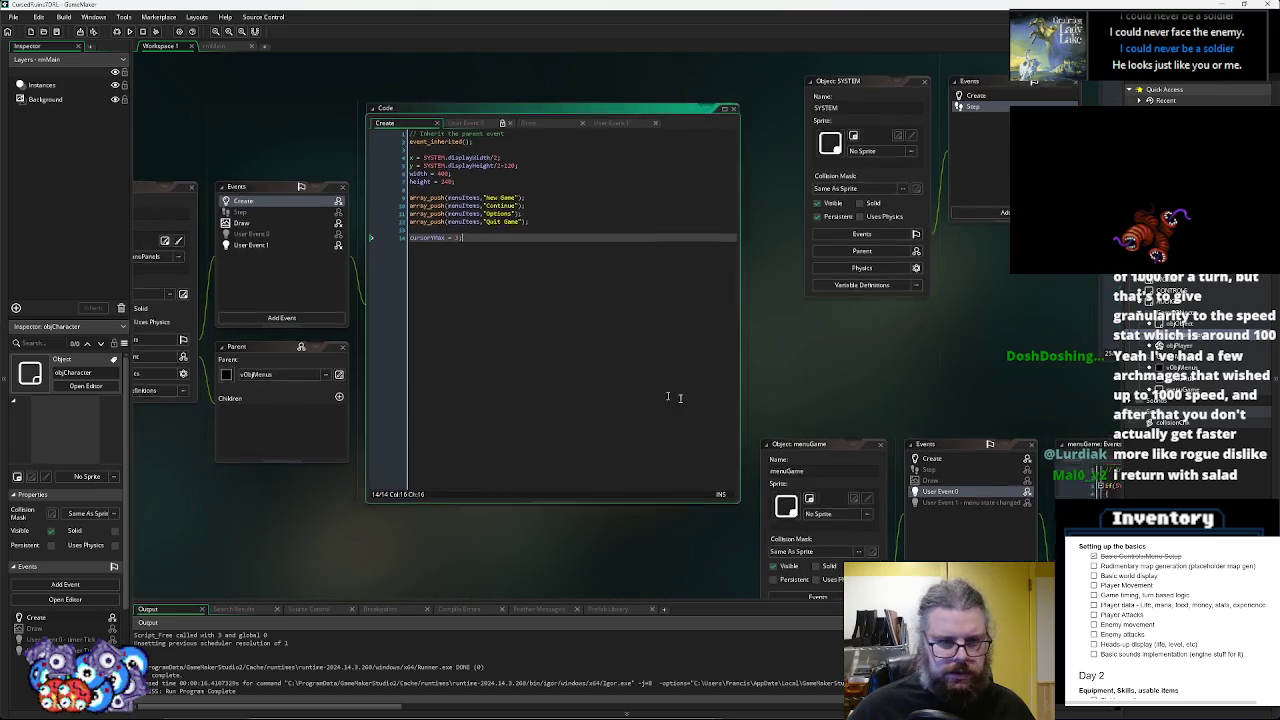
- Review the menuTitle Create code, save, and bring the WORLD panels into view
{"action": "left_click_drag", "start_coordinate": [647, 396], "coordinate": [836, 420]}
{"action": "left_click", "coordinate": [57, 32]}
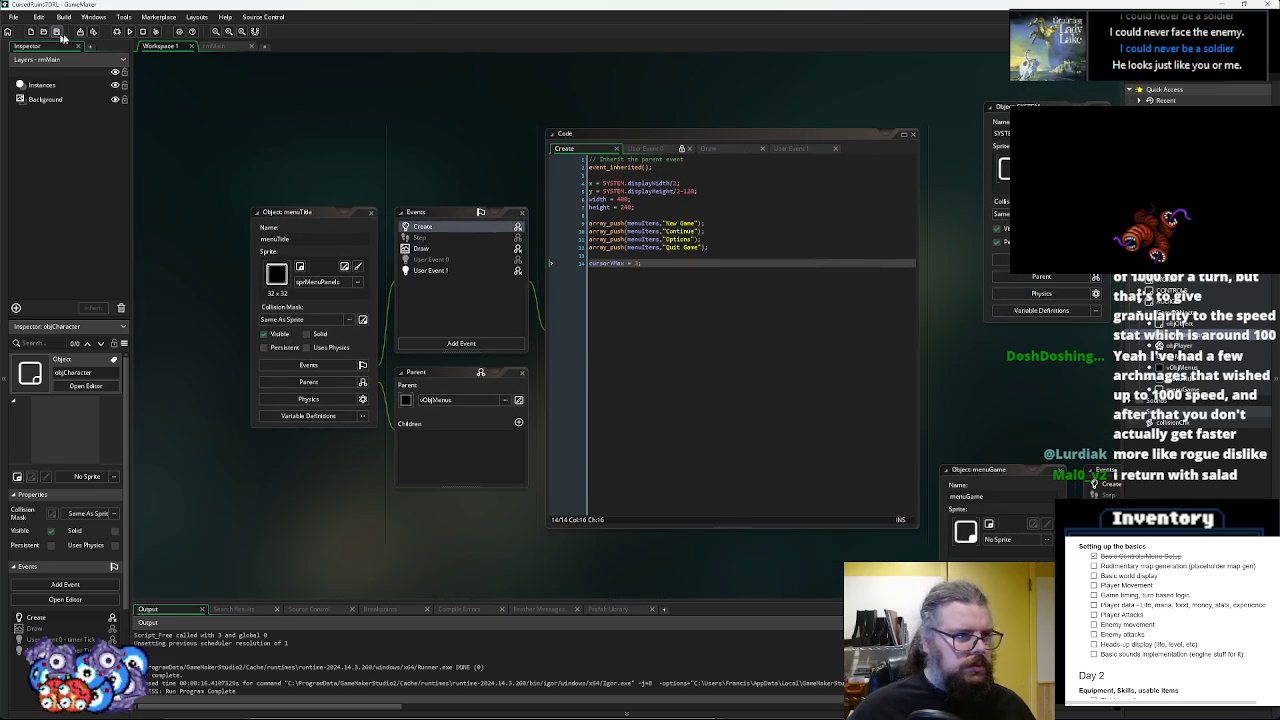
{"action": "scroll", "coordinate": [686, 337], "scroll_direction": "down", "scroll_amount": 5}
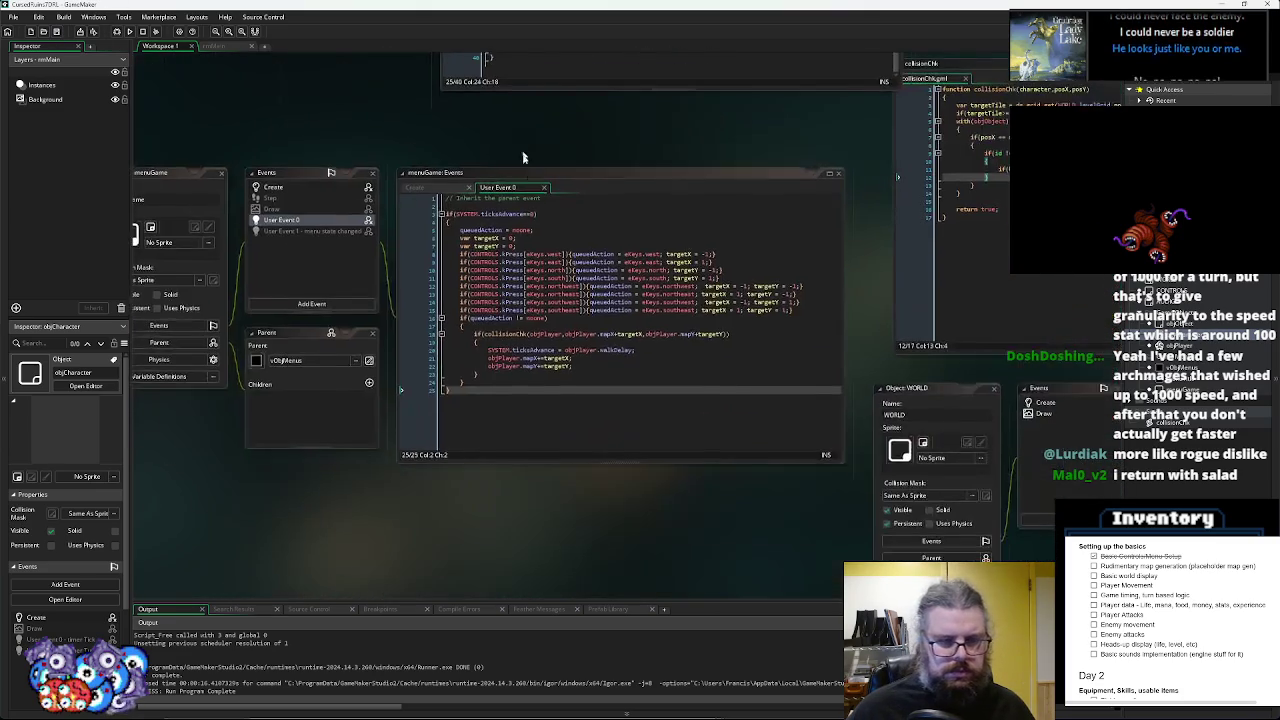
{"action": "scroll", "coordinate": [218, 296], "scroll_direction": "down", "scroll_amount": 2}
{"action": "scroll", "coordinate": [683, 254], "scroll_direction": "down", "scroll_amount": 5}
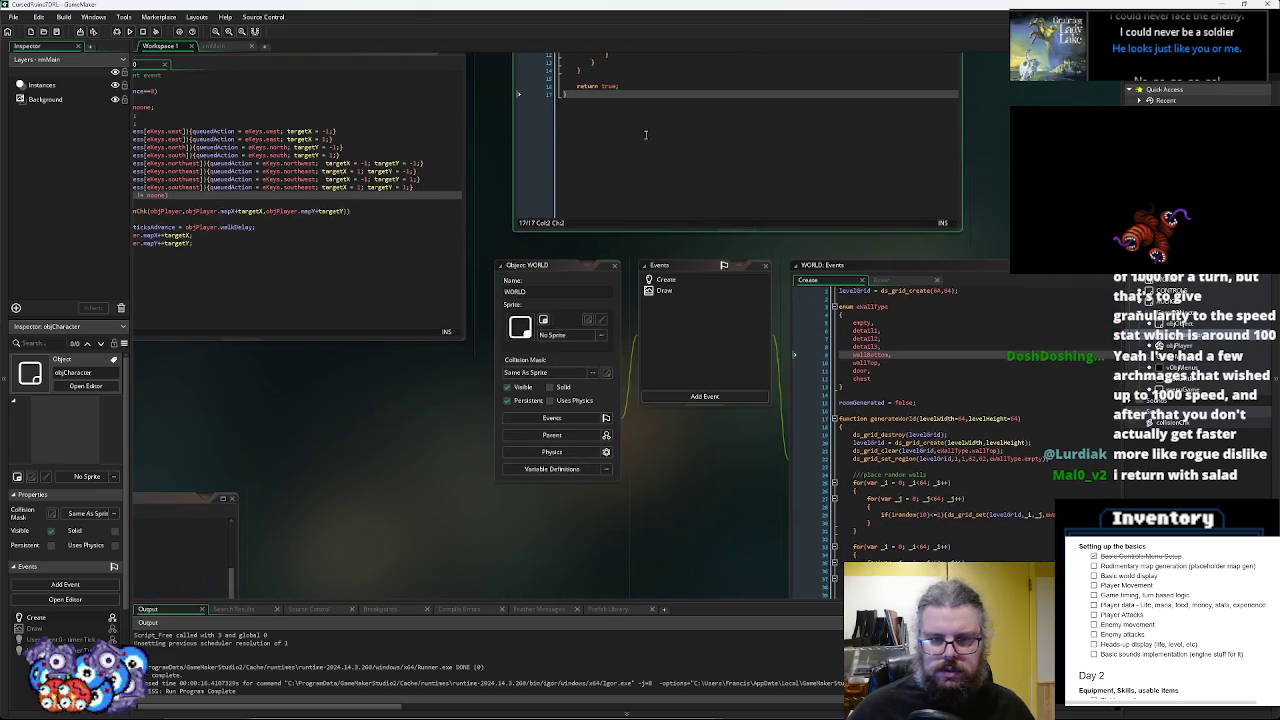
{"action": "mouse_move", "coordinate": [567, 468]}
{"action": "left_mouse_down"}
{"action": "mouse_move", "coordinate": [323, 514]}
{"action": "mouse_move", "coordinate": [783, 569]}
{"action": "left_mouse_up"}
- Run the game and walk the player up-left, then left and down across the map
{"action": "left_click", "coordinate": [116, 31]}
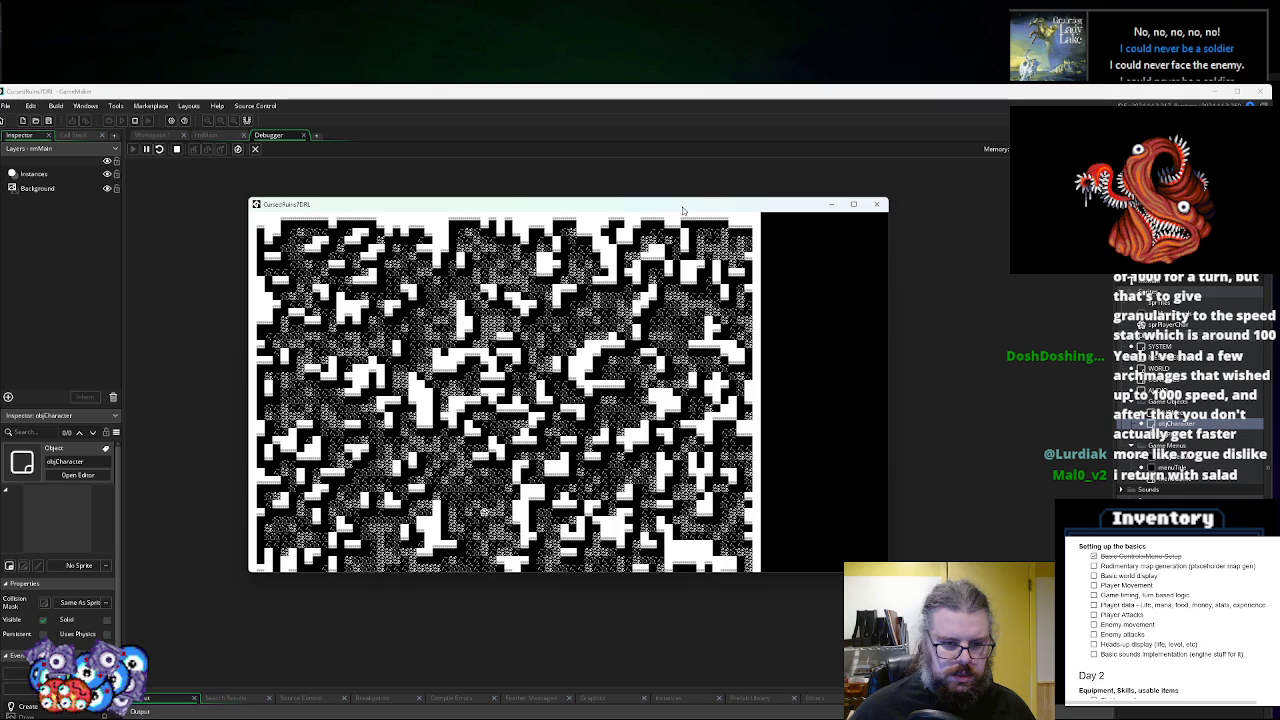
{"action": "key", "text": "Left"}
{"action": "key", "text": "Left"}
{"action": "key", "text": "Left"}
{"action": "key", "text": "Up"}
{"action": "key", "text": "Up"}
{"action": "key", "text": "Up"}
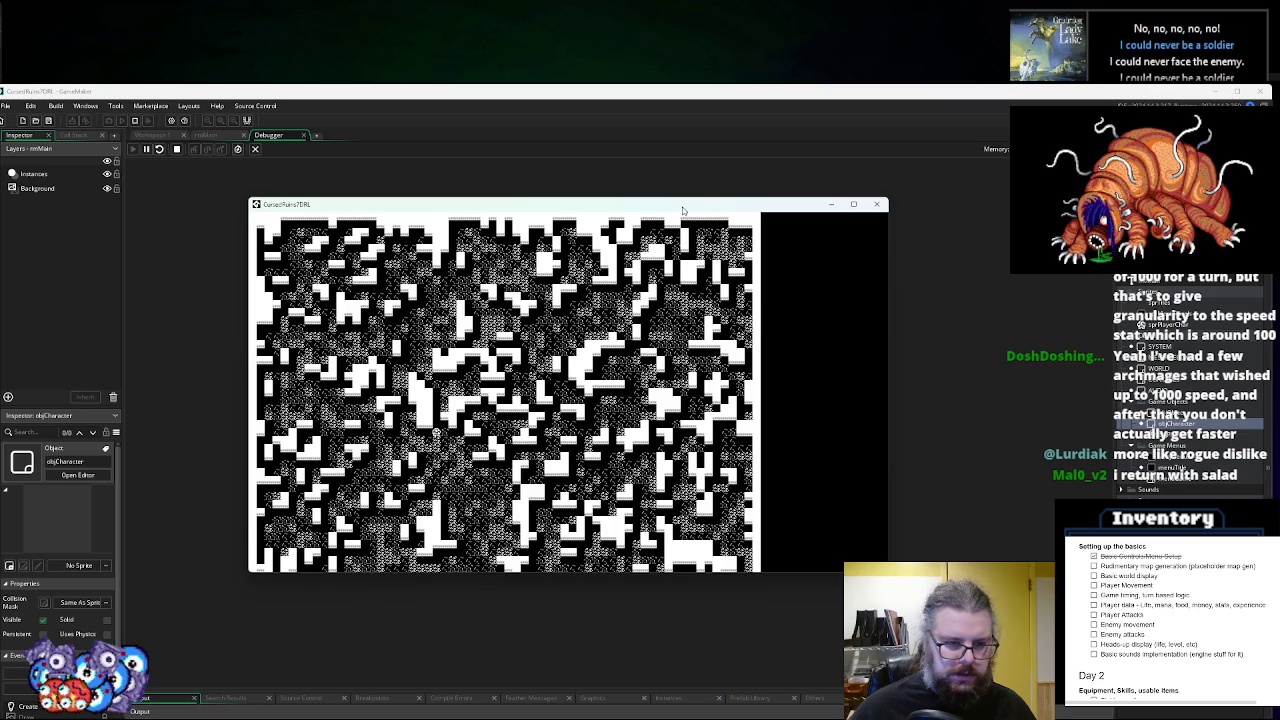
{"action": "key", "text": "Left"}
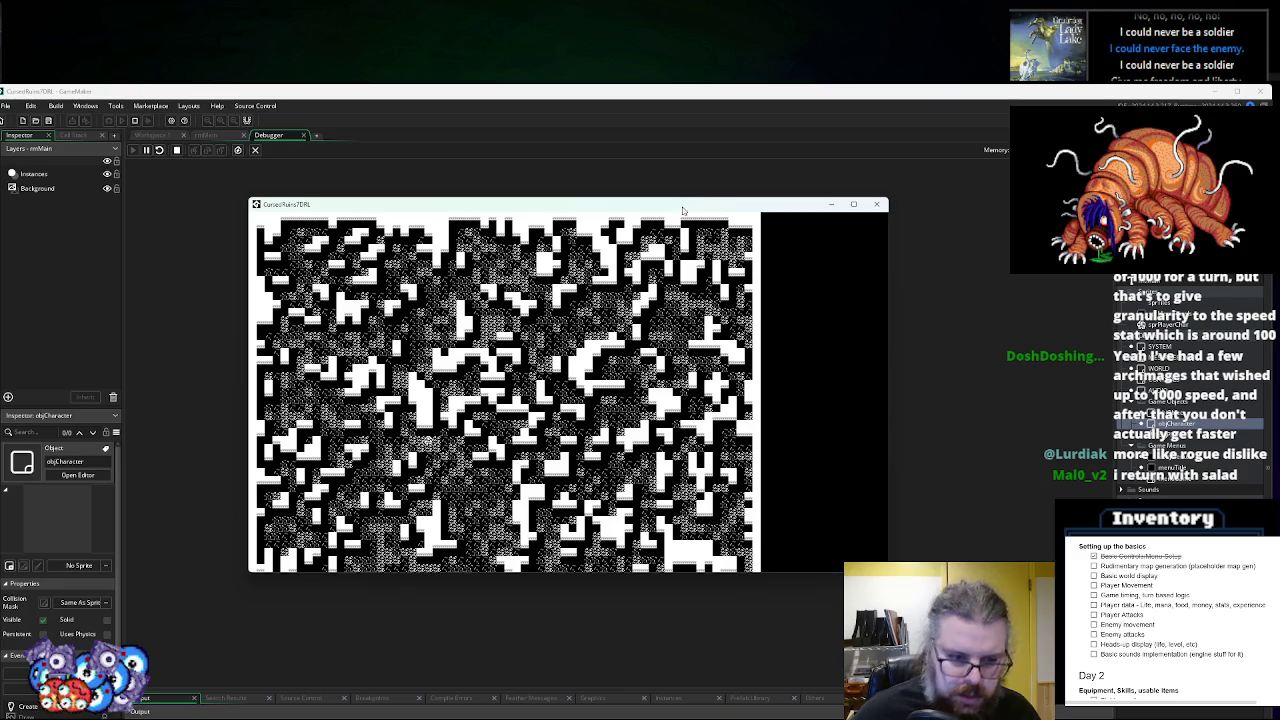
{"action": "key", "text": "Up"}
{"action": "key", "text": "Left"}
{"action": "key", "text": "Up"}
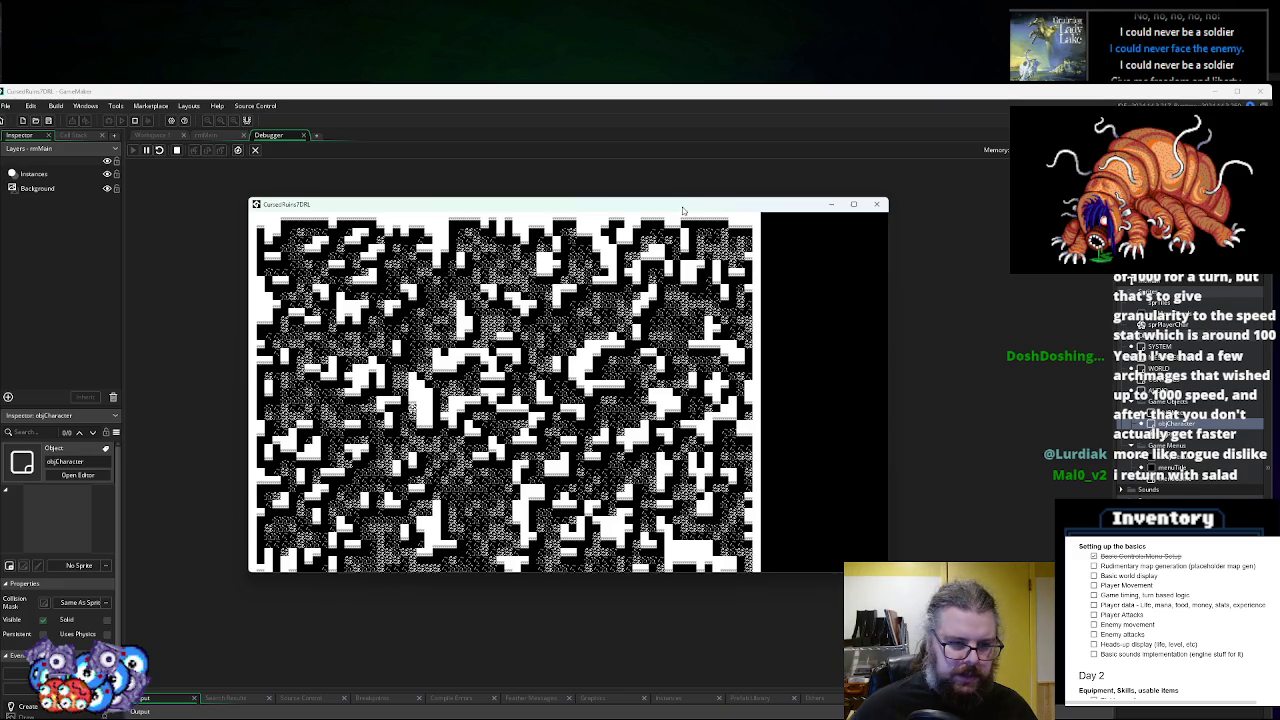
{"action": "key", "text": "Left"}
{"action": "key", "text": "Left"}
{"action": "key", "text": "Down"}
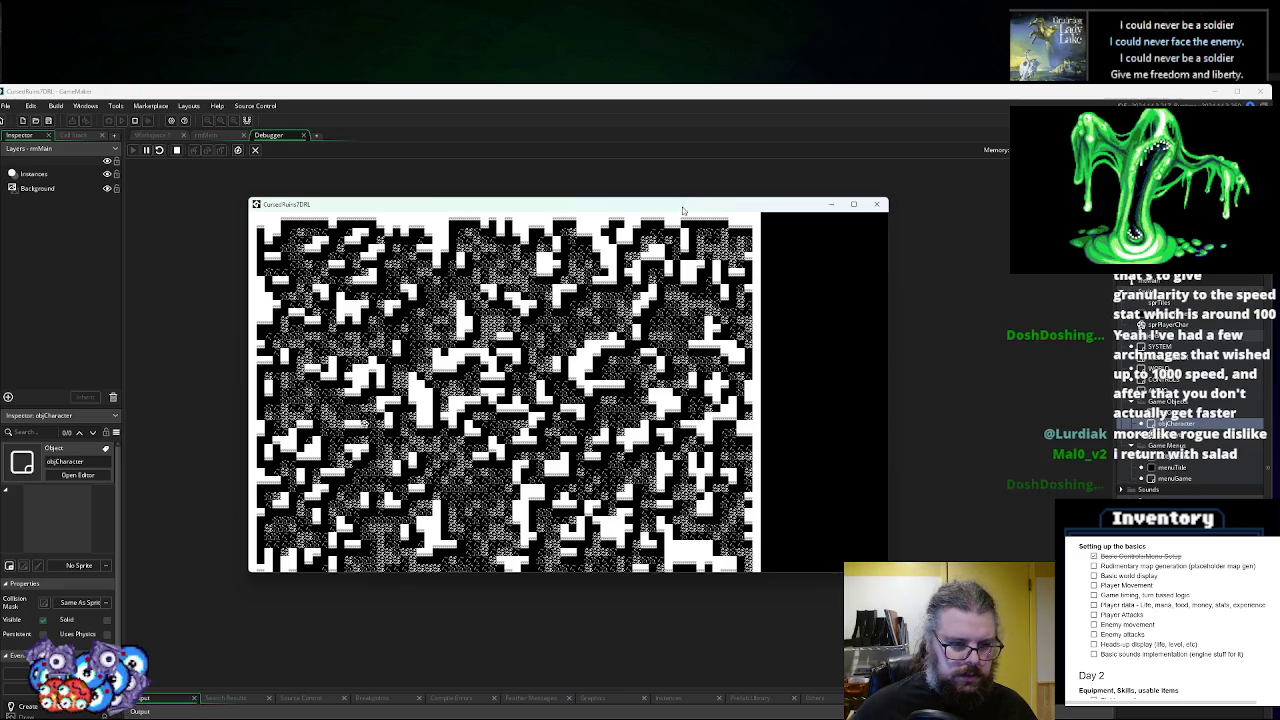
{"action": "key", "text": "Left"}
{"action": "key", "text": "Down"}
{"action": "key", "text": "Down"}
{"action": "key", "text": "Left"}
{"action": "key", "text": "Left"}
{"action": "key", "text": "Up"}
{"action": "key", "text": "Up"}
- Walk the player right and diagonally down-right several steps
{"action": "key", "text": "Right"}
{"action": "key", "text": "Right"}
{"action": "key", "text": "Right"}
{"action": "key", "text": "Down"}
{"action": "key", "text": "Right"}
{"action": "key", "text": "Down"}
{"action": "key", "text": "Right"}
{"action": "key", "text": "Down"}
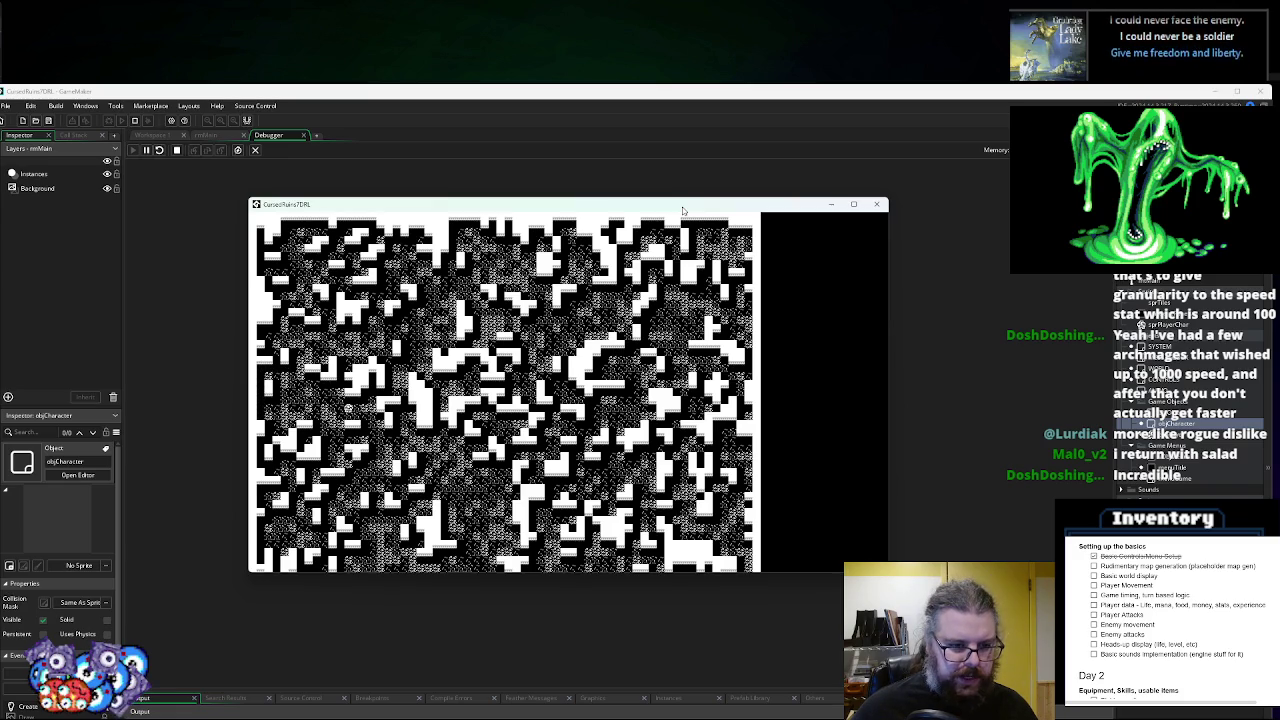
{"action": "key", "text": "Right"}
{"action": "key", "text": "Down"}
{"action": "key", "text": "Right"}
{"action": "key", "text": "Down"}
{"action": "key", "text": "Right"}
{"action": "key", "text": "Down"}
{"action": "key", "text": "Right"}
{"action": "key", "text": "Down"}
{"action": "key", "text": "Right"}
{"action": "key", "text": "Down"}
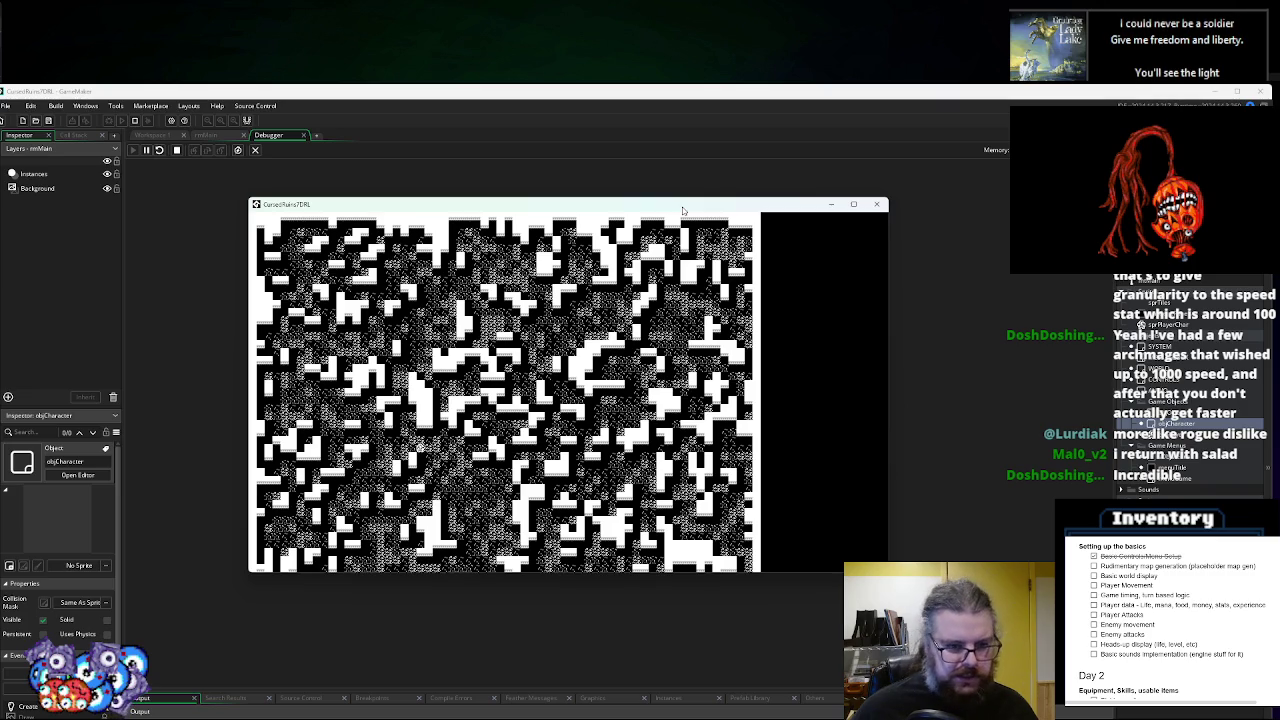
{"action": "key", "text": "Right"}
{"action": "key", "text": "Down"}
{"action": "key", "text": "Right"}
{"action": "key", "text": "Down"}
{"action": "key", "text": "Right"}
{"action": "key", "text": "Down"}
{"action": "key", "text": "Right"}
{"action": "key", "text": "Down"}
{"action": "key", "text": "Right"}
{"action": "key", "text": "Down"}
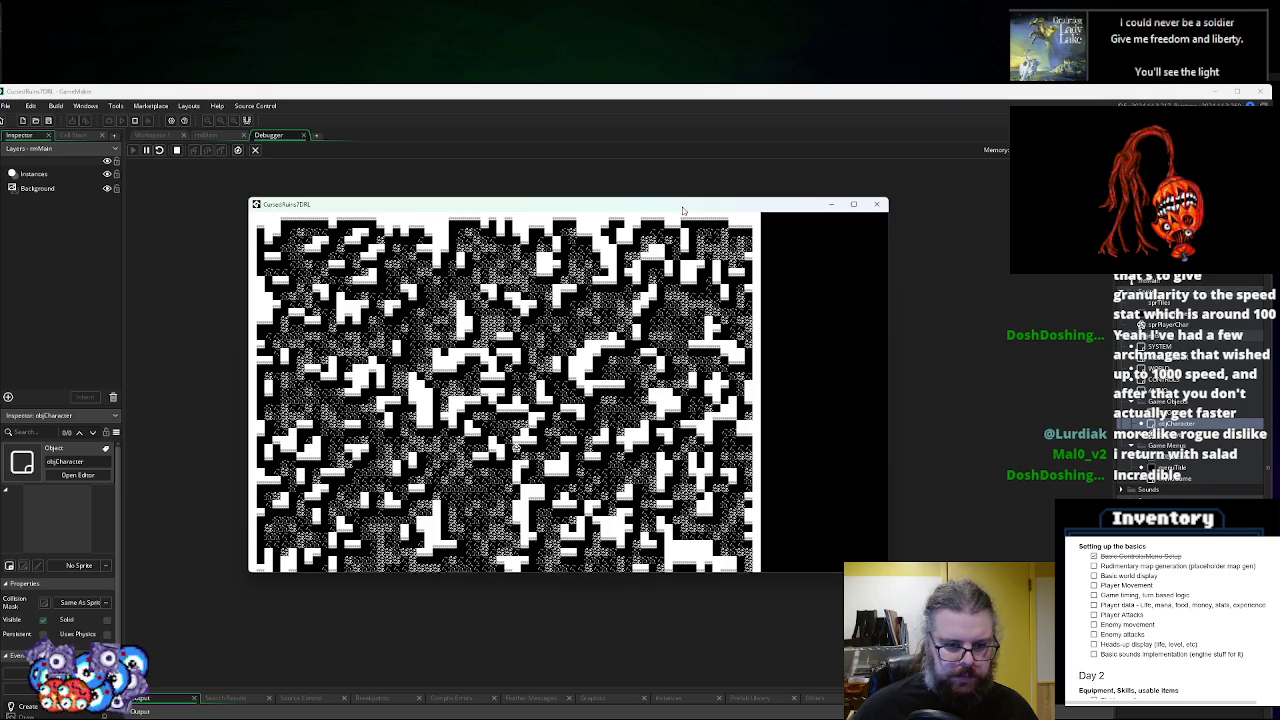
- Walk the player right and up, then back left and down, and stop the game
{"action": "key", "text": "Right"}
{"action": "key", "text": "Up"}
{"action": "key", "text": "Up"}
{"action": "key", "text": "Up"}
{"action": "key", "text": "Up"}
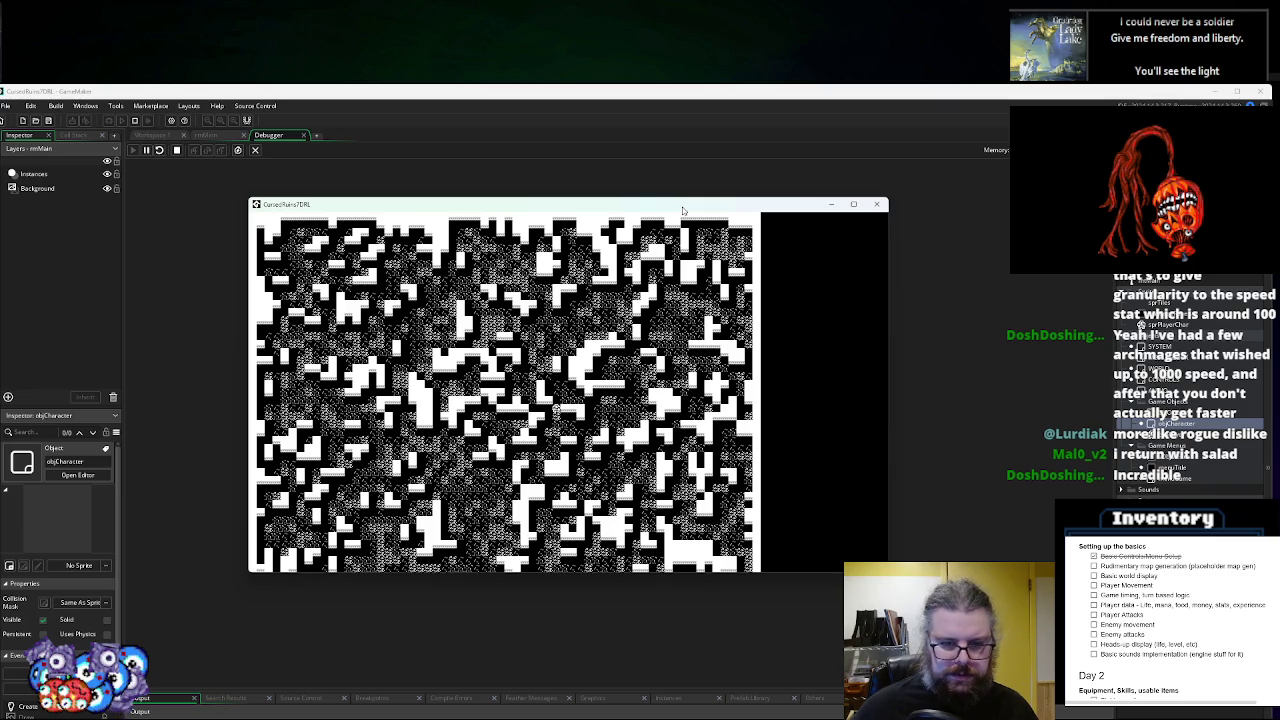
{"action": "key", "text": "Left"}
{"action": "key", "text": "Up"}
{"action": "key", "text": "Left"}
{"action": "key", "text": "Up"}
{"action": "key", "text": "Up"}
{"action": "key", "text": "Up"}
{"action": "key", "text": "Up"}
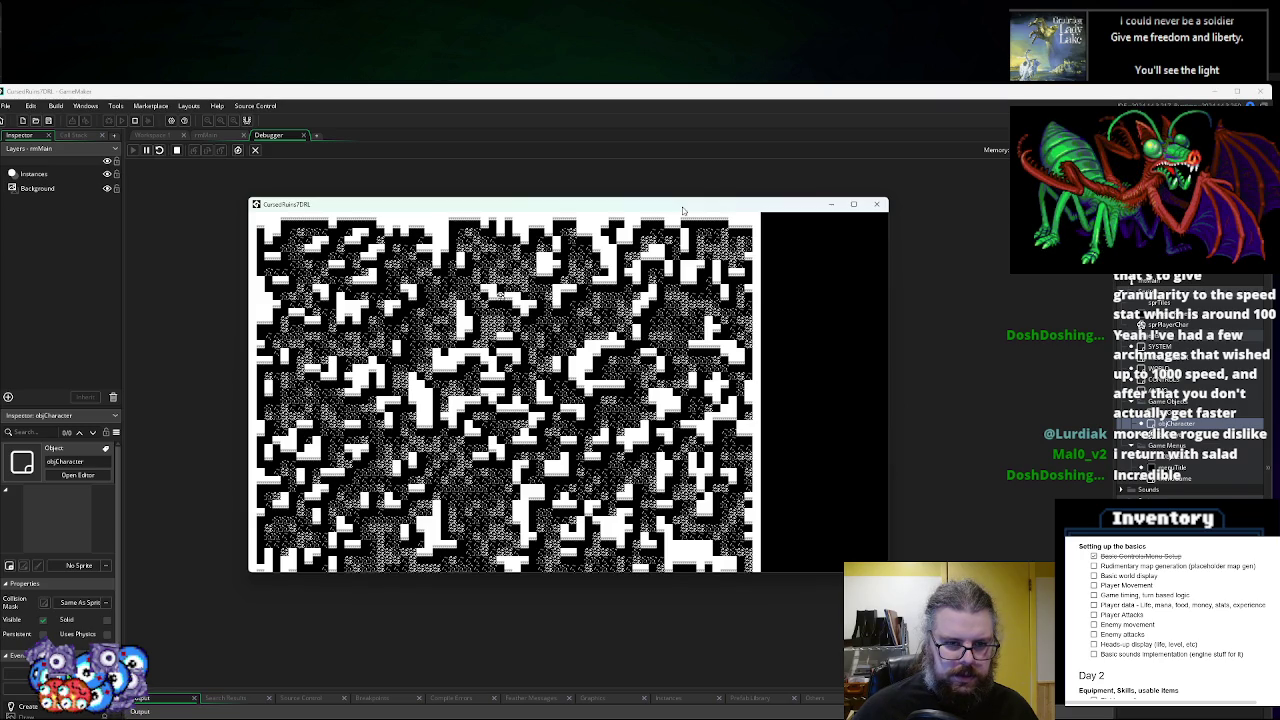
{"action": "key", "text": "Left"}
{"action": "key", "text": "Up"}
{"action": "key", "text": "Left"}
{"action": "key", "text": "Down"}
{"action": "key", "text": "Left"}
{"action": "key", "text": "Down"}
{"action": "key", "text": "Down"}
{"action": "key", "text": "Down"}
{"action": "key", "text": "Down"}
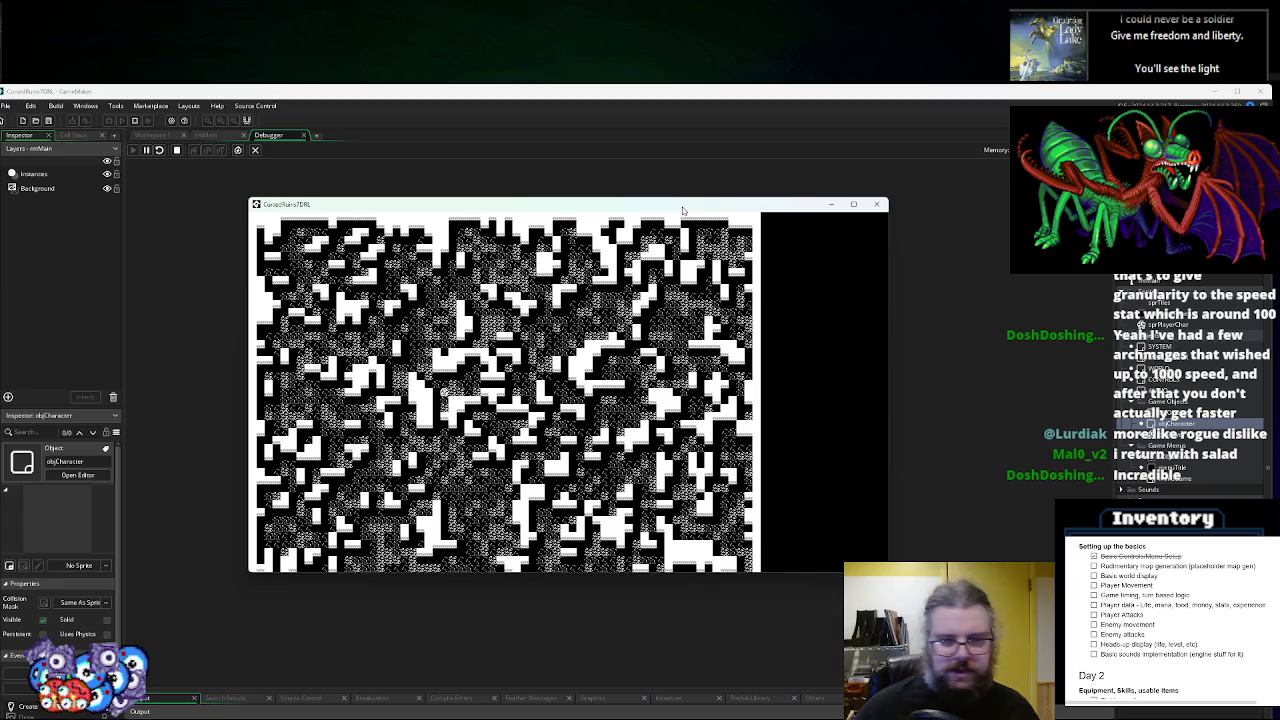
{"action": "left_click", "coordinate": [879, 206]}
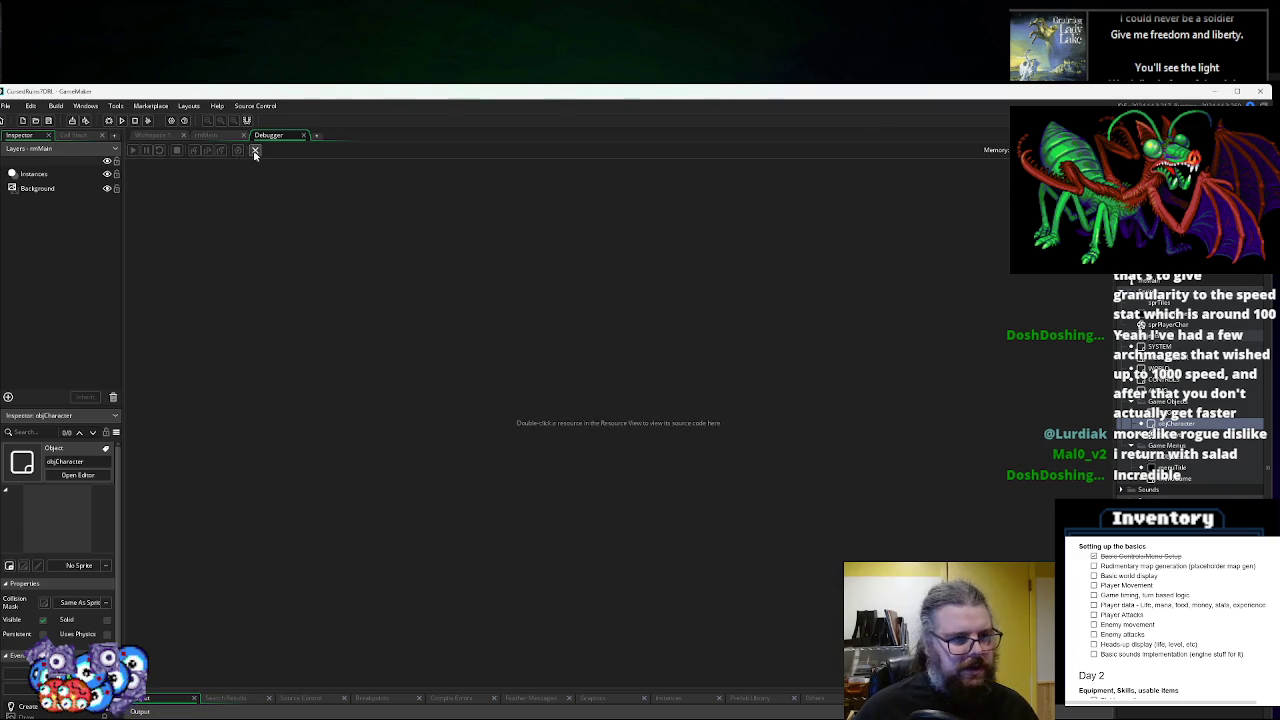
- Complete line 20 of menuGame User Event 0 so it uses objPlayer.walkDelay
{"action": "mouse_move", "coordinate": [289, 451]}
{"action": "left_mouse_down"}
{"action": "mouse_move", "coordinate": [376, 397]}
{"action": "mouse_move", "coordinate": [551, 443]}
{"action": "mouse_move", "coordinate": [725, 575]}
{"action": "left_mouse_up"}
{"action": "left_click_drag", "start_coordinate": [420, 330], "coordinate": [600, 400]}
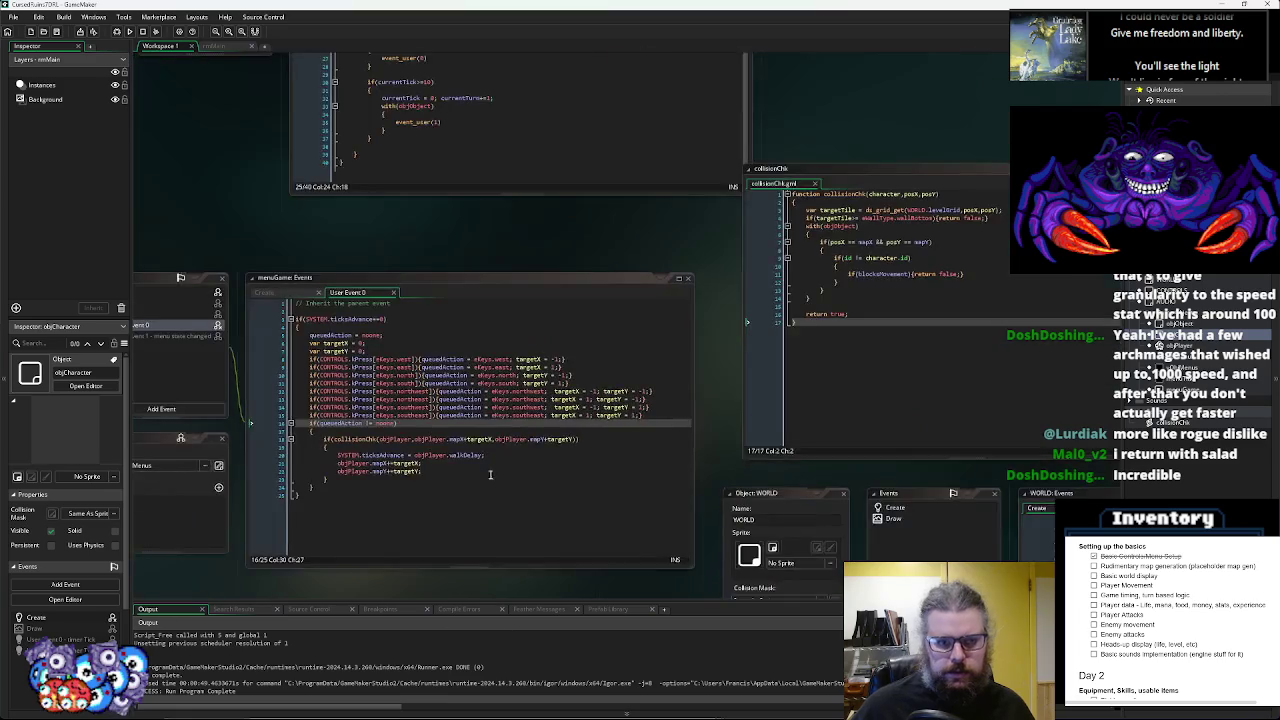
{"action": "left_click_drag", "start_coordinate": [480, 360], "coordinate": [650, 420]}
{"action": "mouse_move", "coordinate": [736, 438]}
{"action": "left_mouse_down"}
{"action": "mouse_move", "coordinate": [620, 635]}
{"action": "mouse_move", "coordinate": [620, 700]}
{"action": "left_mouse_up"}
{"action": "left_click", "coordinate": [730, 355]}
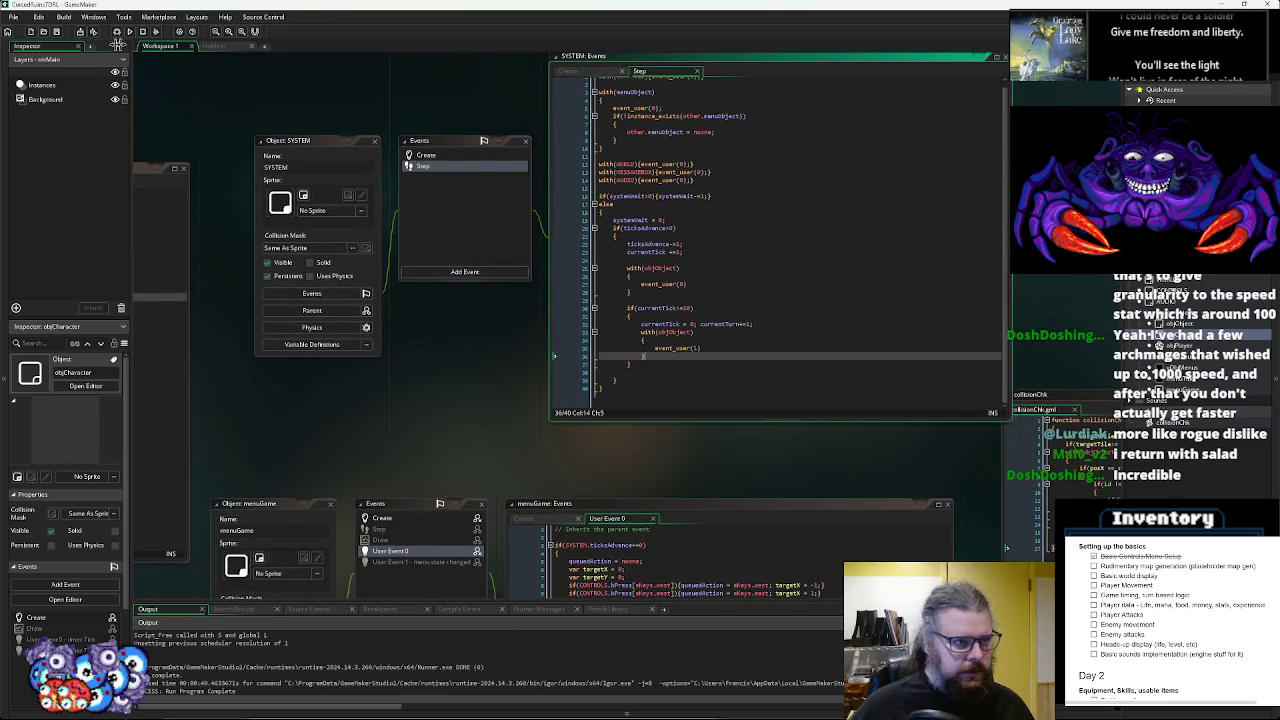
{"action": "left_click", "coordinate": [455, 236]}
{"action": "mouse_move", "coordinate": [440, 420]}
{"action": "left_mouse_down"}
{"action": "mouse_move", "coordinate": [670, 192]}
{"action": "mouse_move", "coordinate": [660, 165]}
{"action": "mouse_move", "coordinate": [335, 279]}
{"action": "mouse_move", "coordinate": [387, 73]}
{"action": "left_mouse_up"}
{"action": "left_click", "coordinate": [697, 271]}
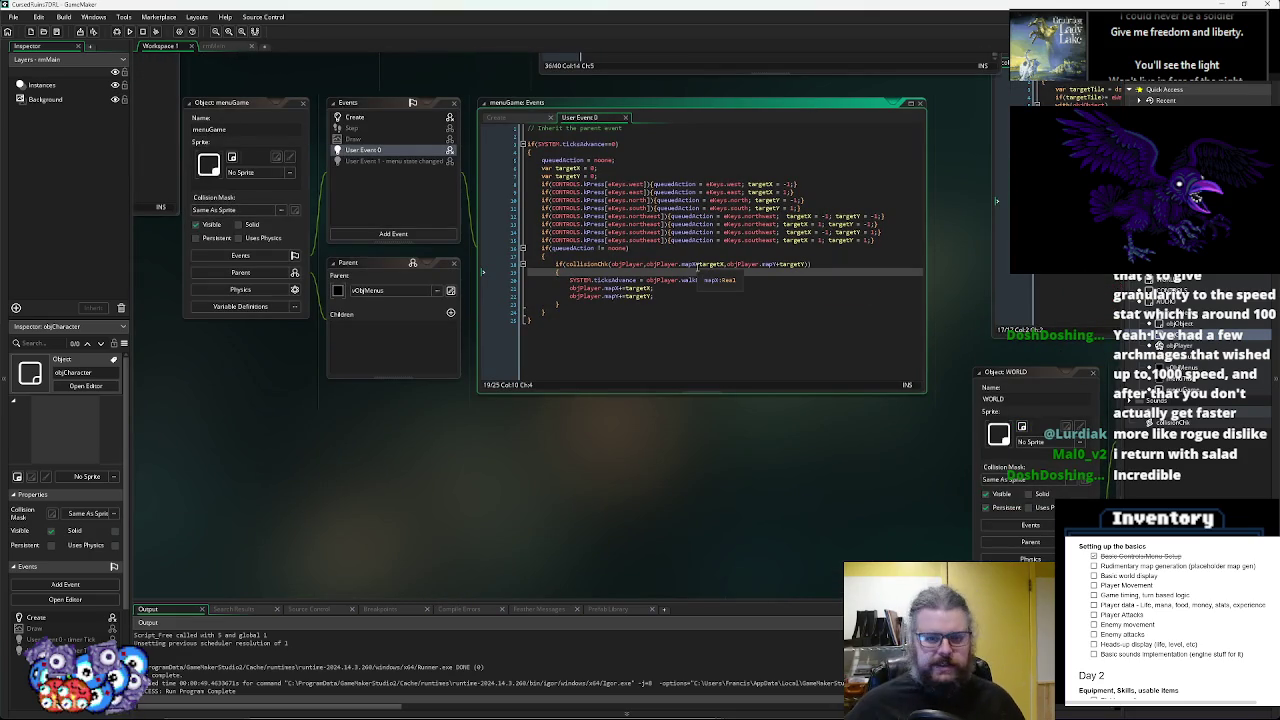
{"action": "type", "text": "Delay;"}
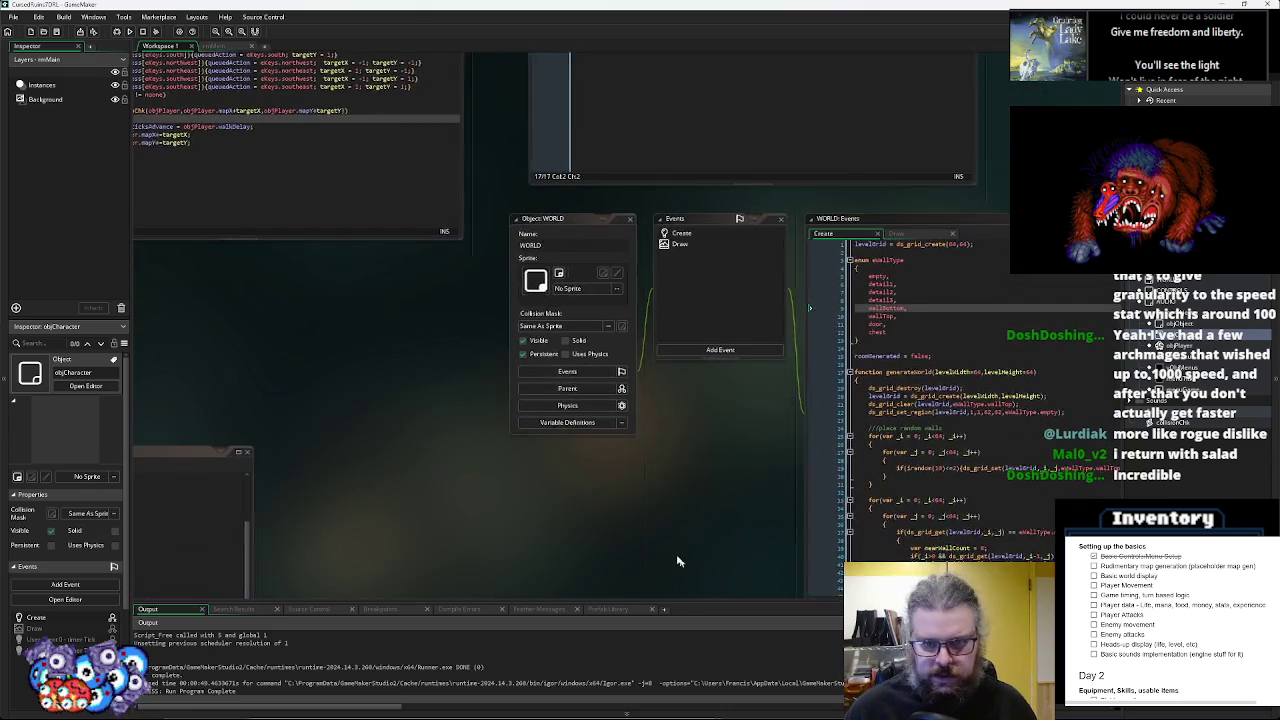
- Delete the empty line 11 in WORLD's Draw code and save the project
{"action": "left_click", "coordinate": [297, 133]}
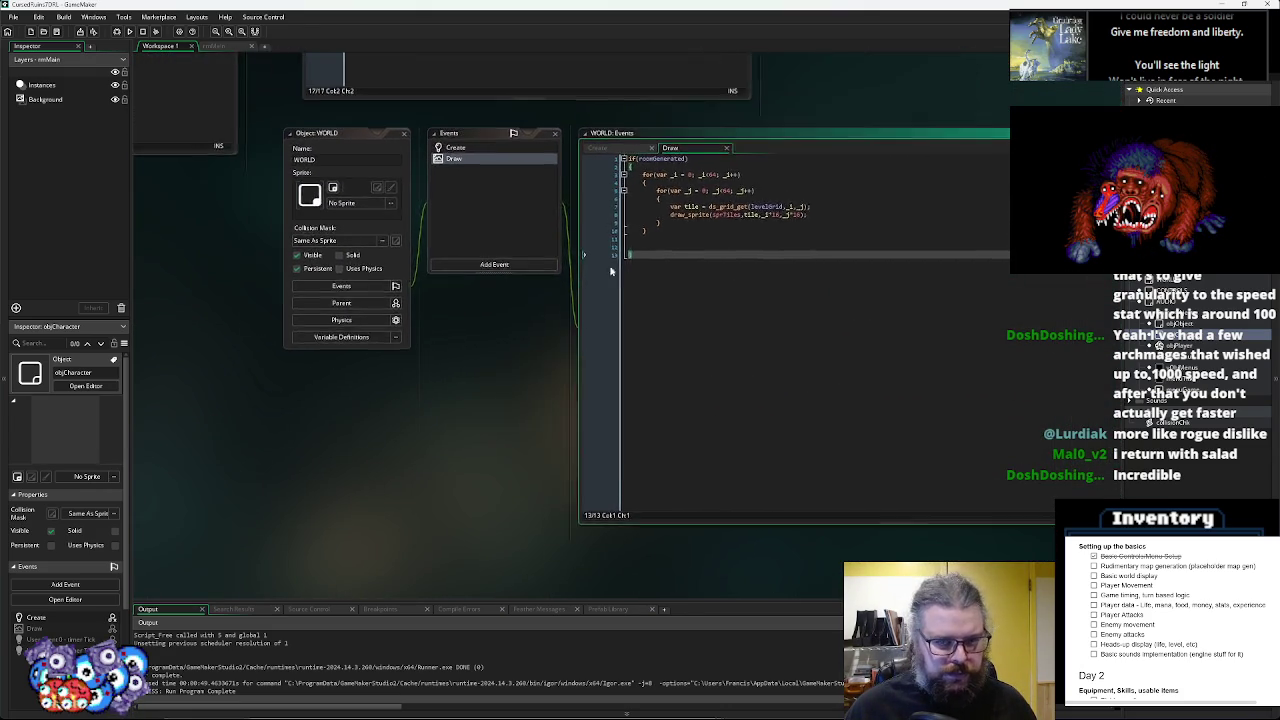
{"action": "left_click", "coordinate": [629, 257]}
{"action": "key", "text": "BackSpace"}
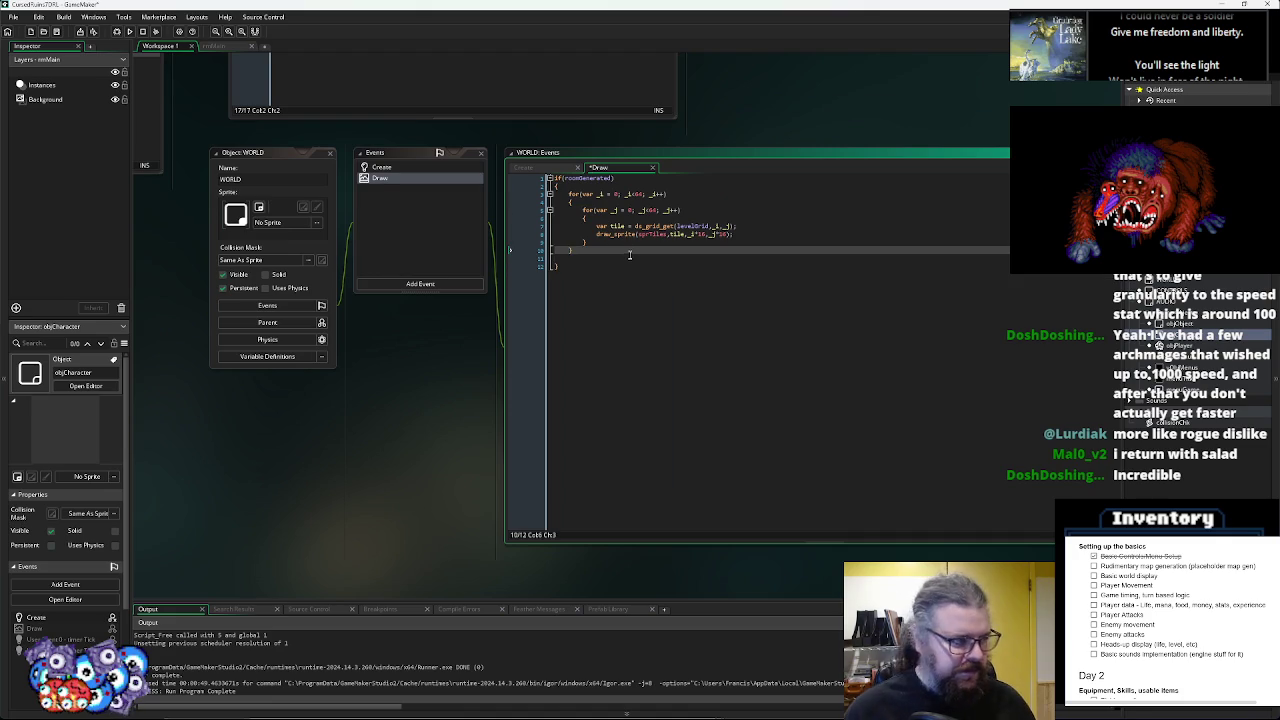
{"action": "left_click", "coordinate": [57, 31]}
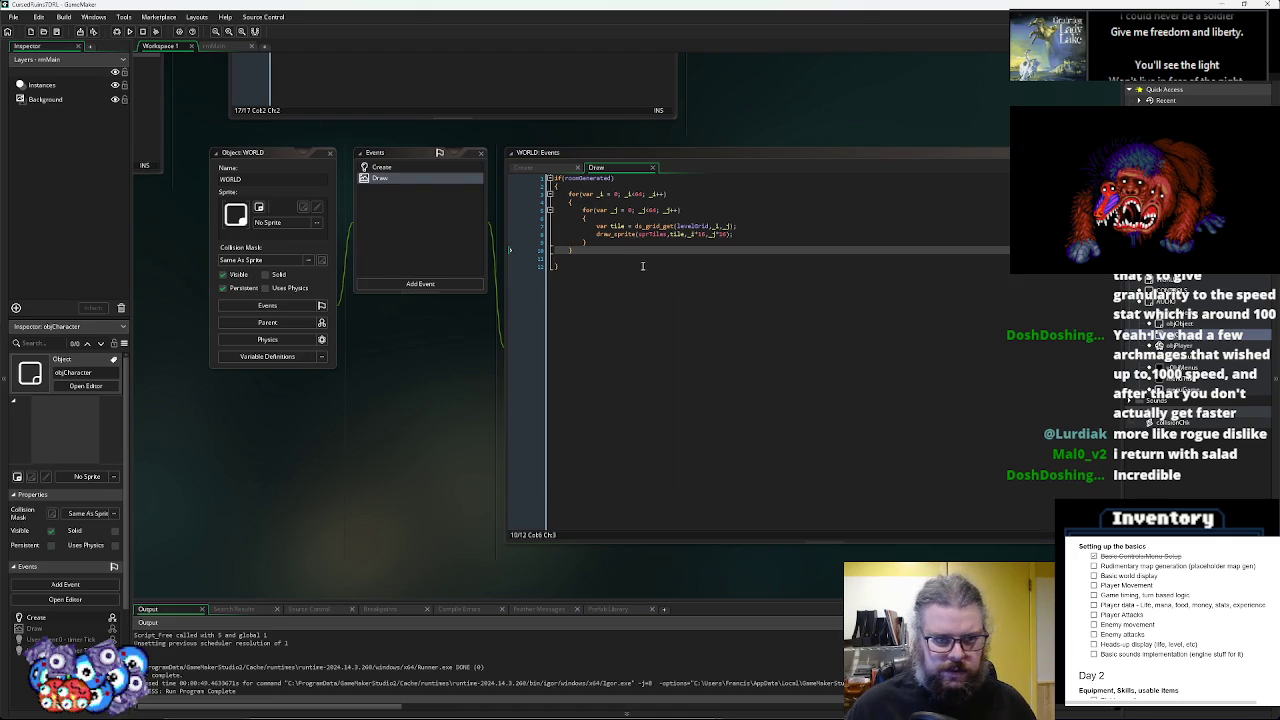
- Review the WORLD Create tile processing code, then open the rmMain room
{"action": "left_click", "coordinate": [400, 167]}
{"action": "scroll", "coordinate": [770, 370], "scroll_direction": "down", "scroll_amount": 10}
{"action": "scroll", "coordinate": [770, 370], "scroll_direction": "down", "scroll_amount": 5}
{"action": "left_click", "coordinate": [770, 383]}
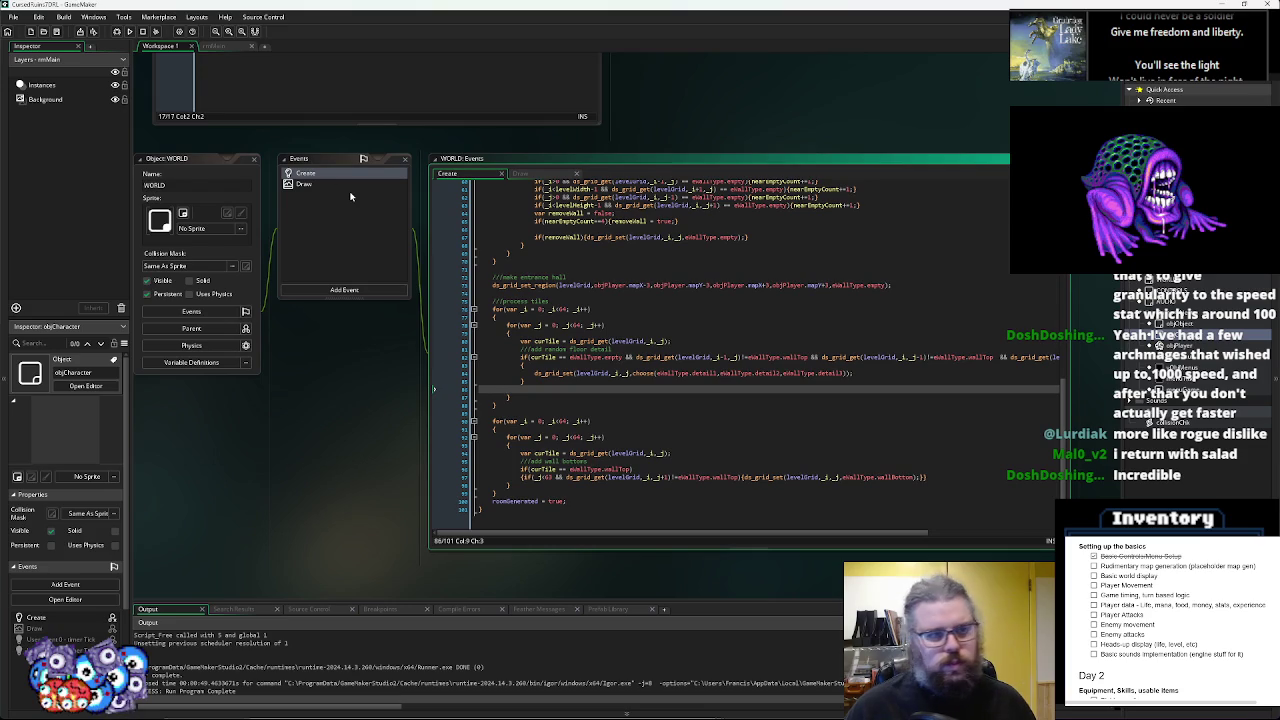
{"action": "left_click", "coordinate": [215, 47]}
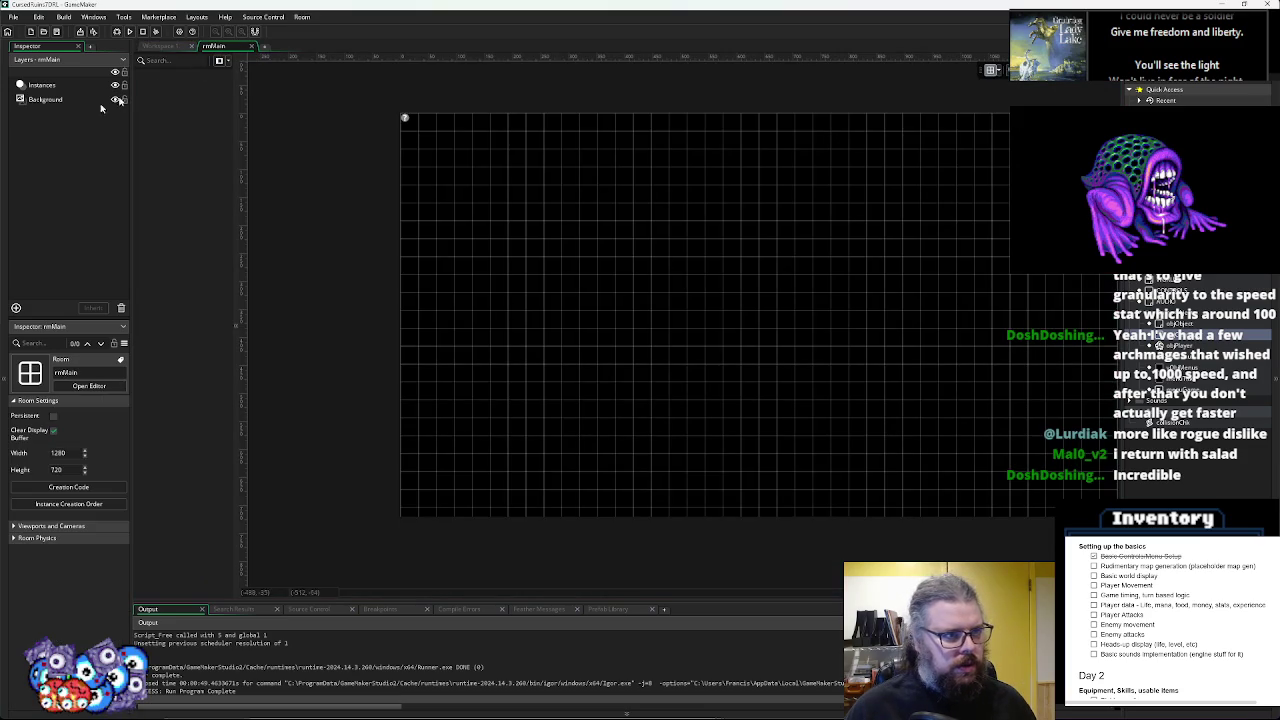
- Show rmMain's room properties in the widened Inspector and expand Viewports and Cameras
{"action": "left_click", "coordinate": [54, 101]}
{"action": "left_click", "coordinate": [57, 86]}
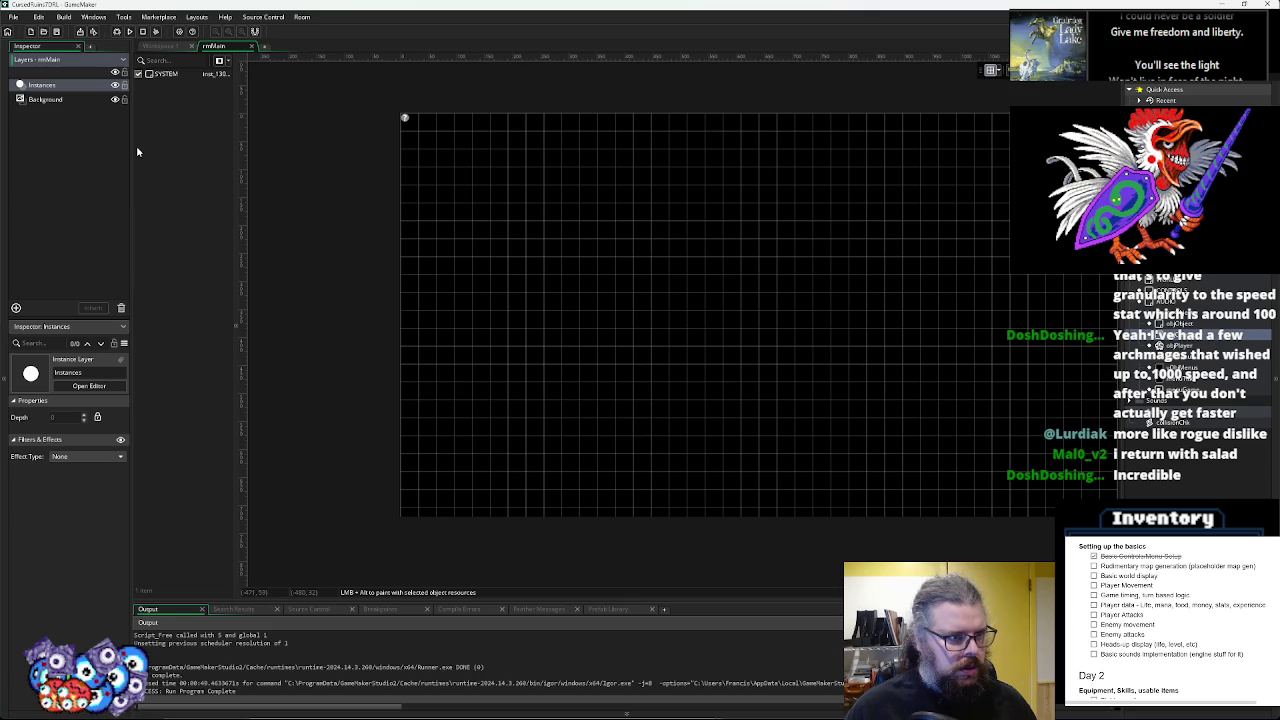
{"action": "left_click_drag", "start_coordinate": [130, 150], "coordinate": [182, 152]}
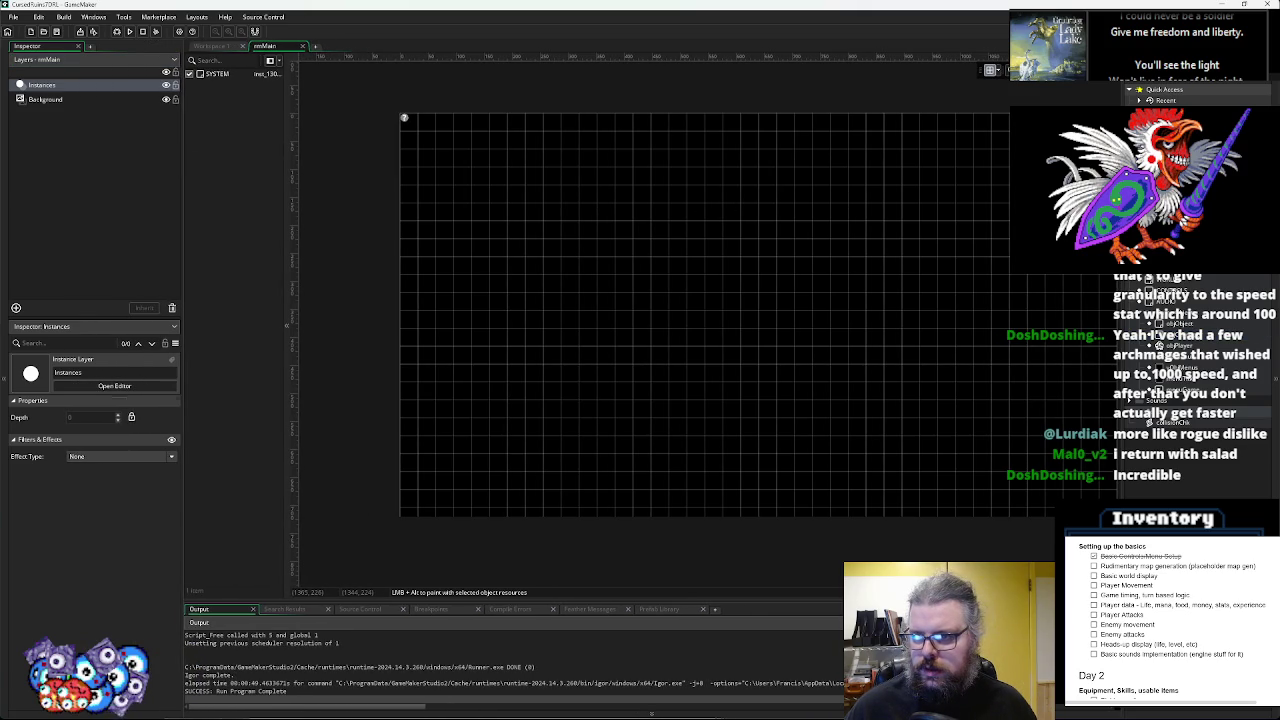
{"action": "left_click", "coordinate": [1160, 244]}
{"action": "left_click", "coordinate": [1160, 262]}
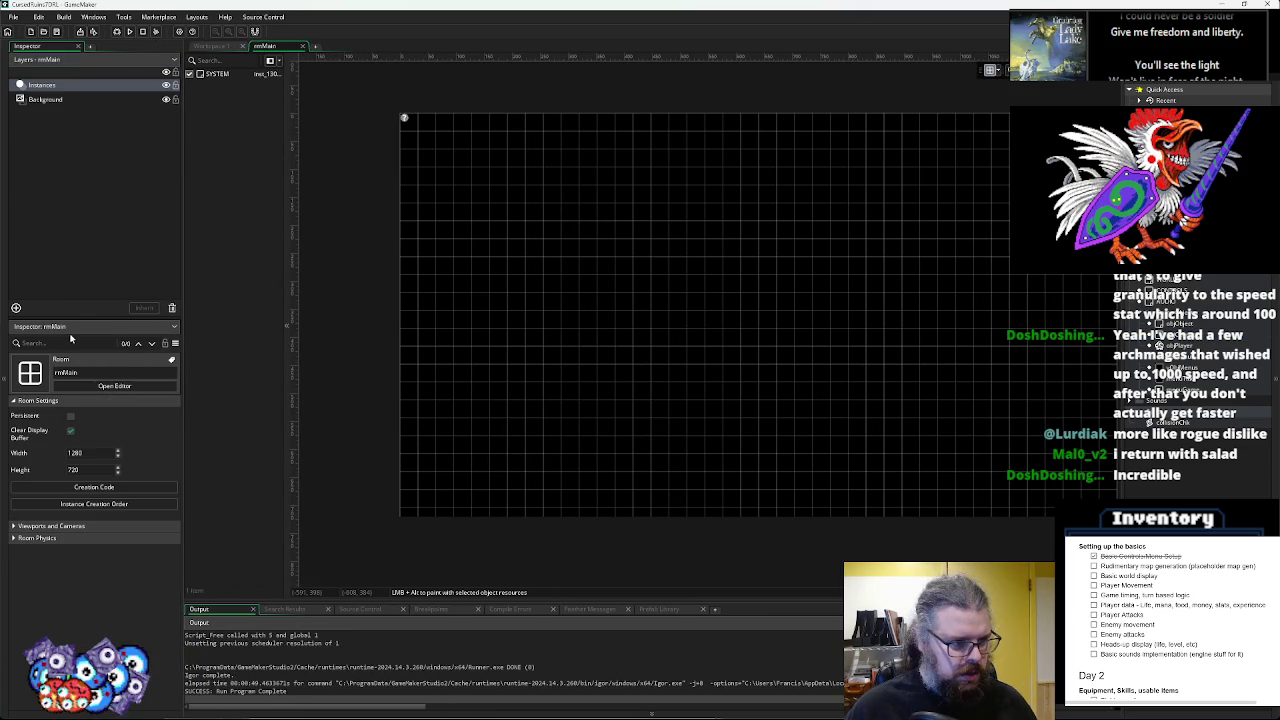
{"action": "left_click_drag", "start_coordinate": [75, 318], "coordinate": [75, 214]}
{"action": "left_click", "coordinate": [16, 424]}
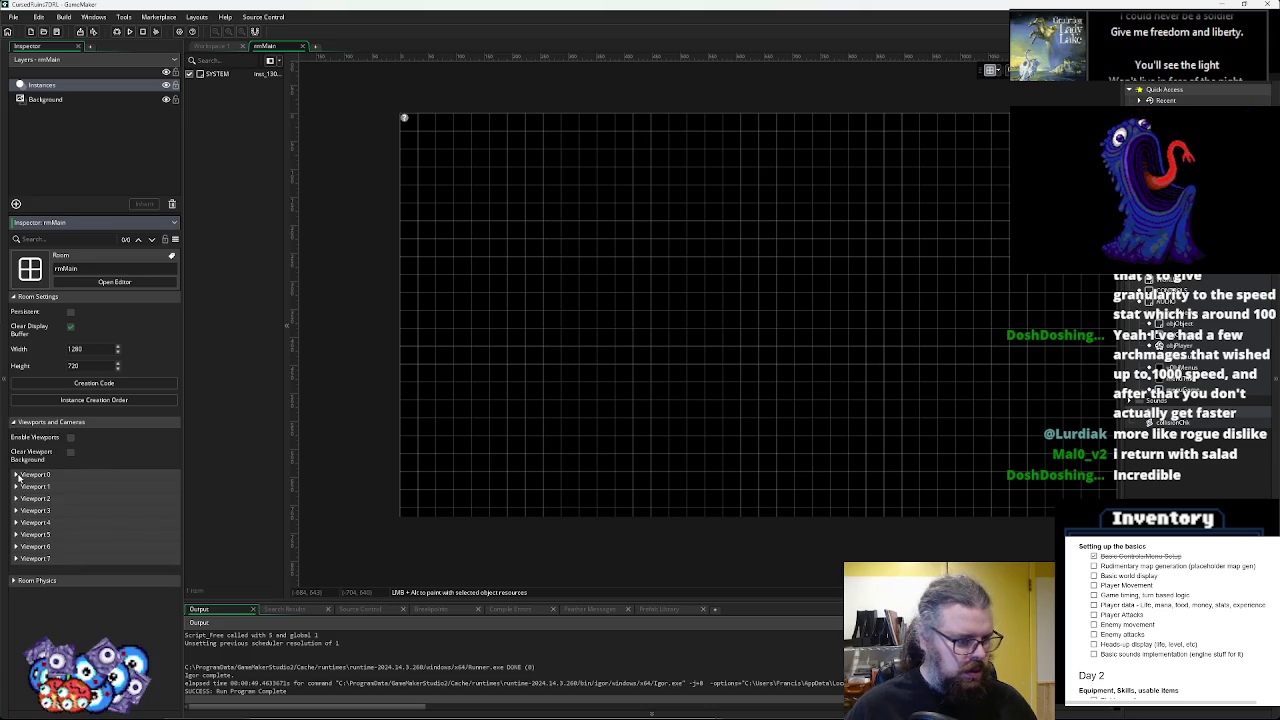
- Expand Viewport 0, edit the camera width, and set the viewport to 1280×720
{"action": "left_click", "coordinate": [17, 475]}
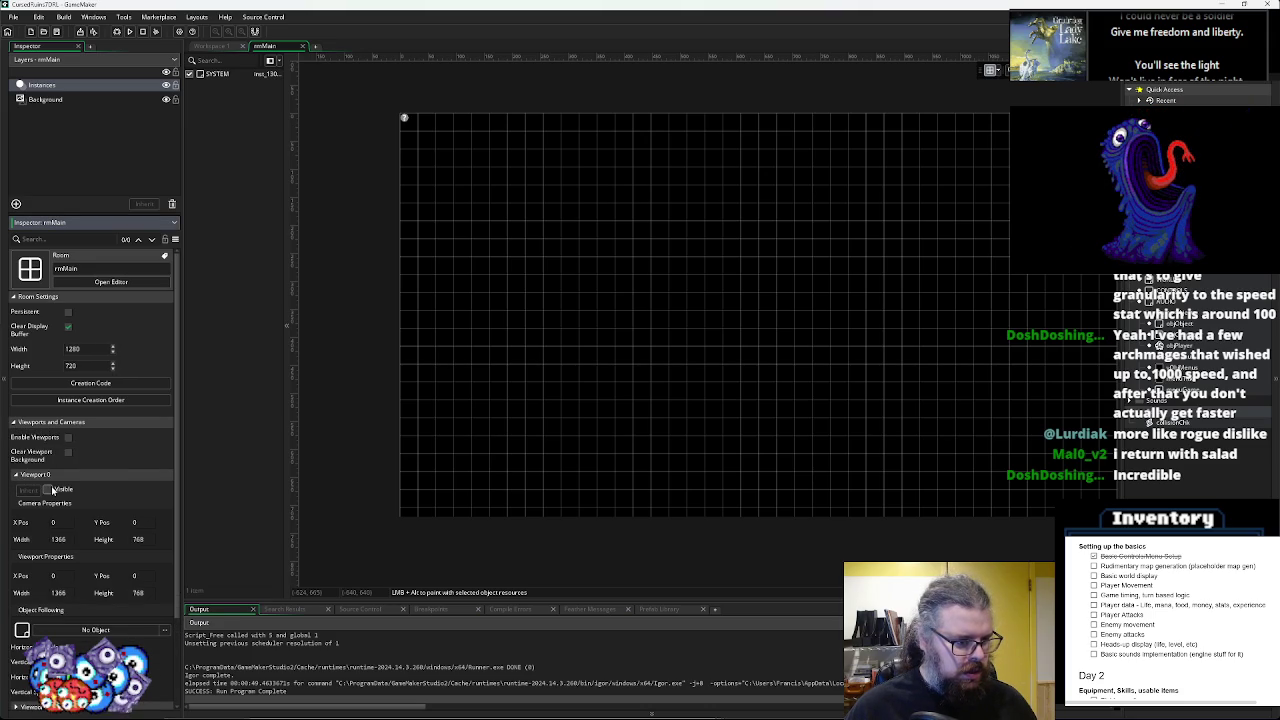
{"action": "scroll", "coordinate": [58, 500], "scroll_direction": "down", "scroll_amount": 1}
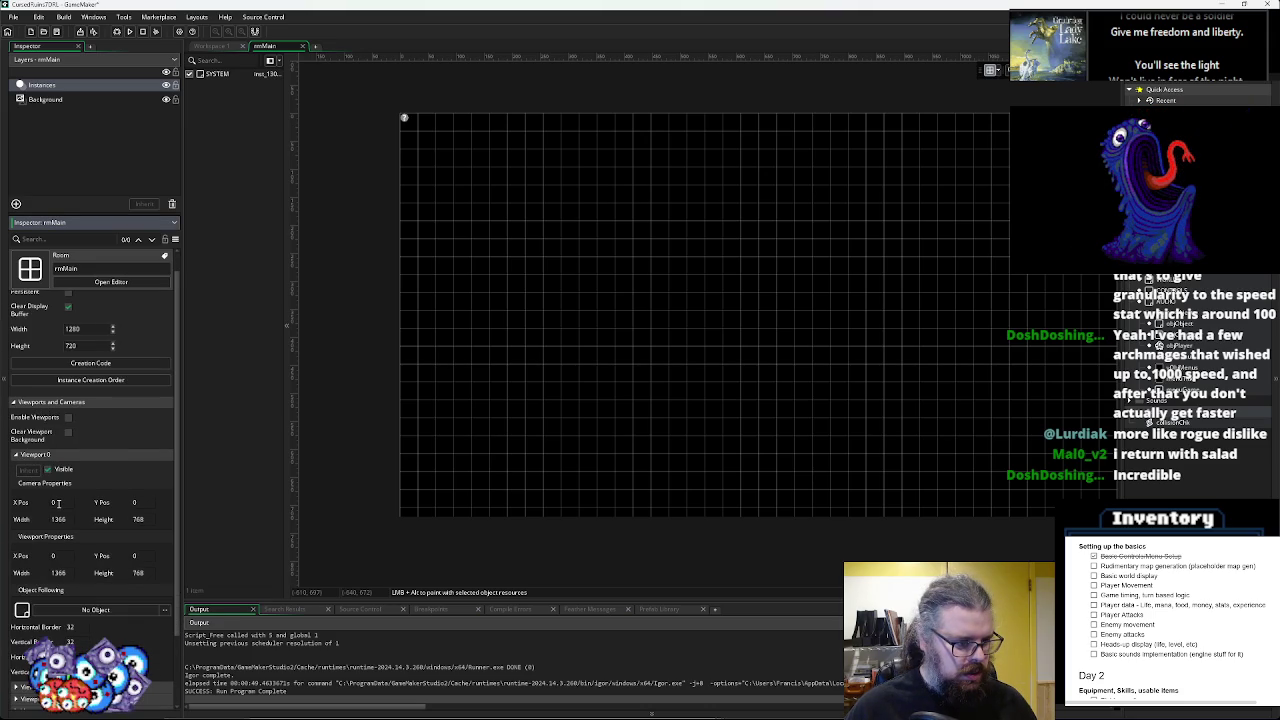
{"action": "left_click_drag", "start_coordinate": [68, 519], "coordinate": [26, 519]}
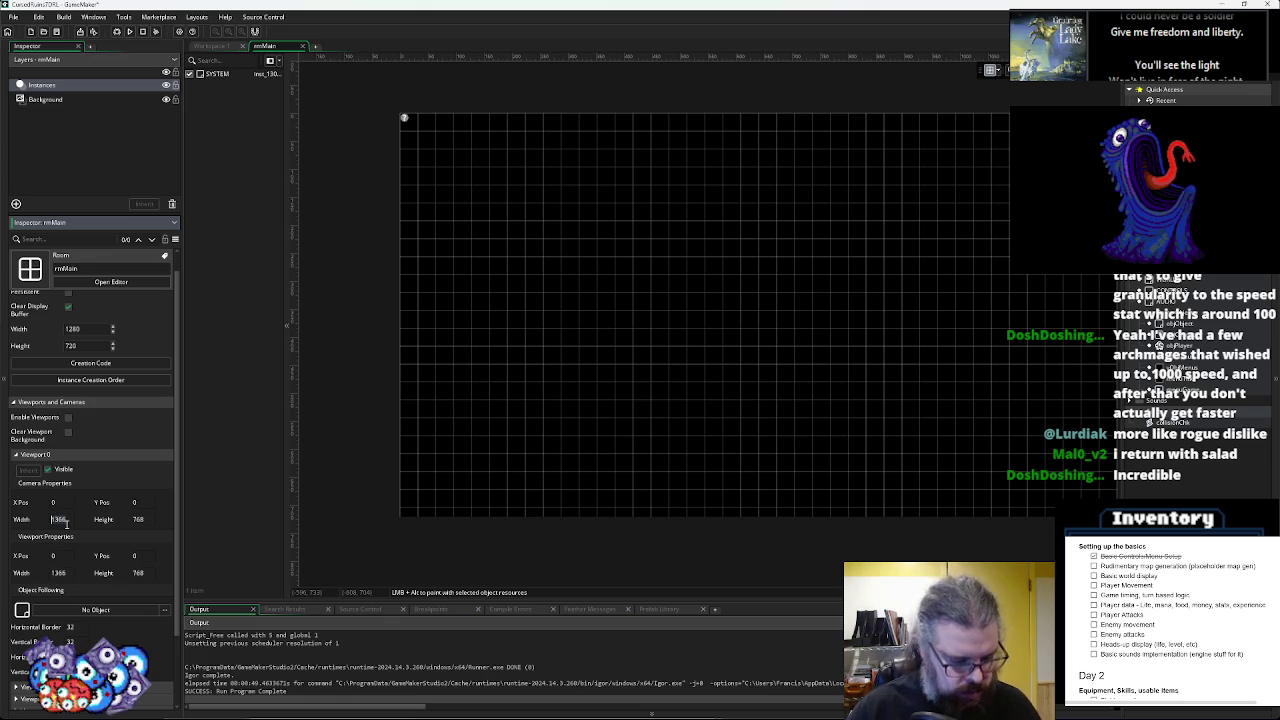
{"action": "key", "text": "Tab"}
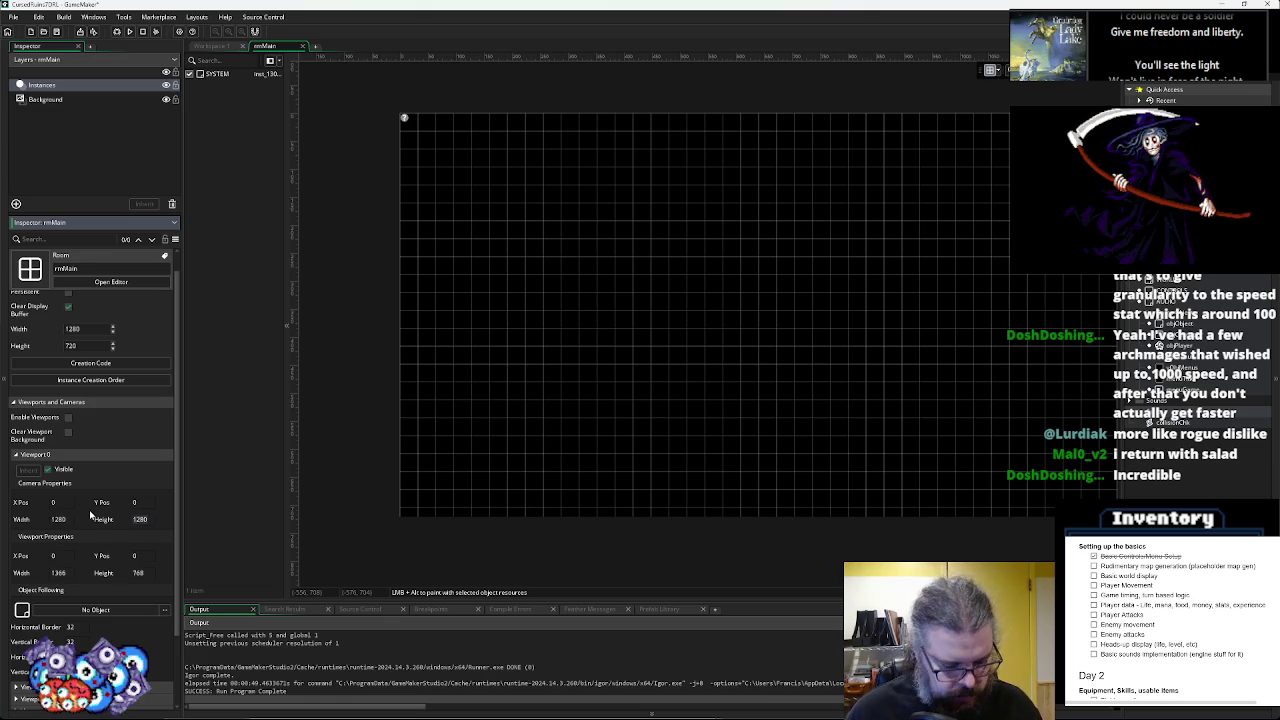
{"action": "left_click", "coordinate": [62, 572]}
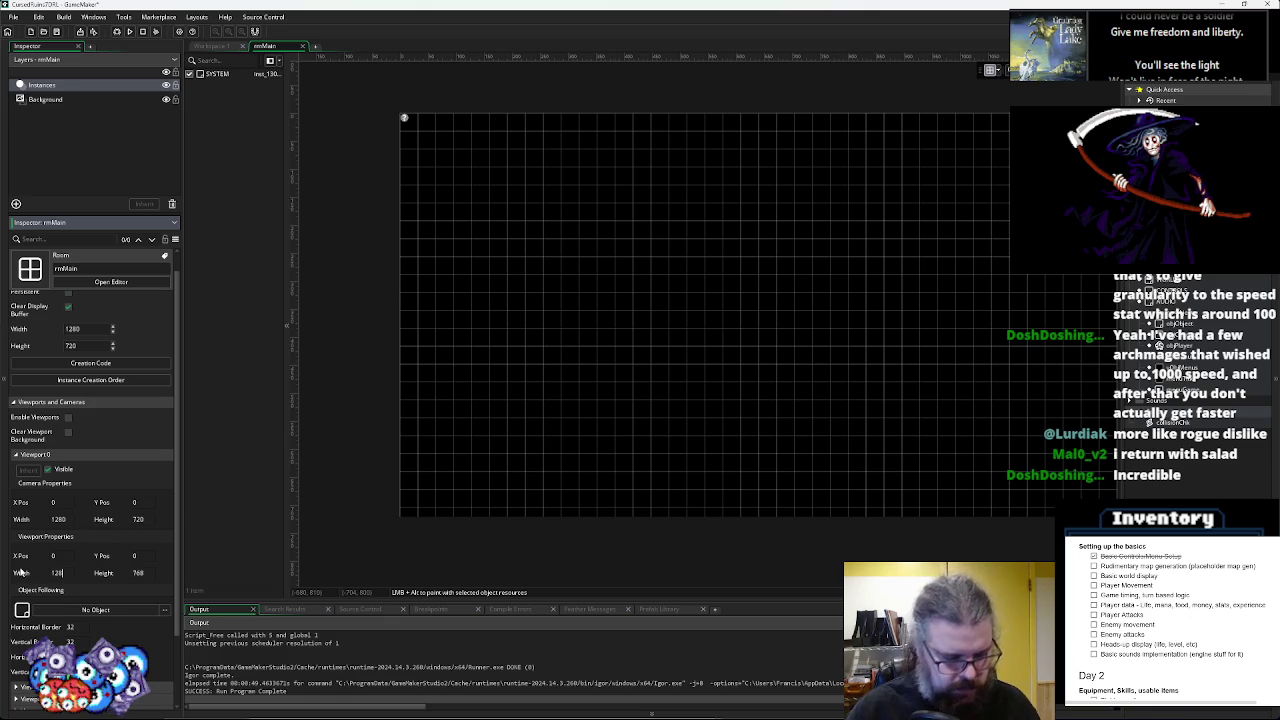
{"action": "key", "text": "Return"}
{"action": "left_click", "coordinate": [140, 573]}
{"action": "type", "text": "720"}
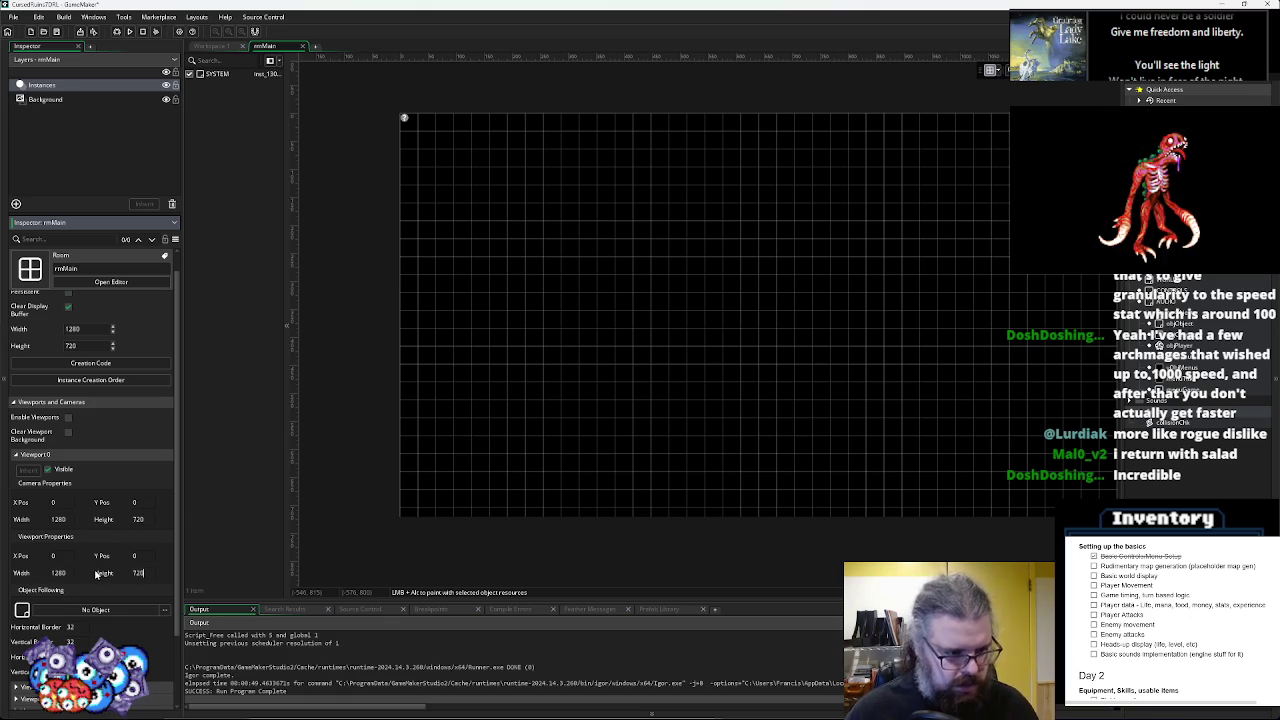
{"action": "key", "text": "Return"}
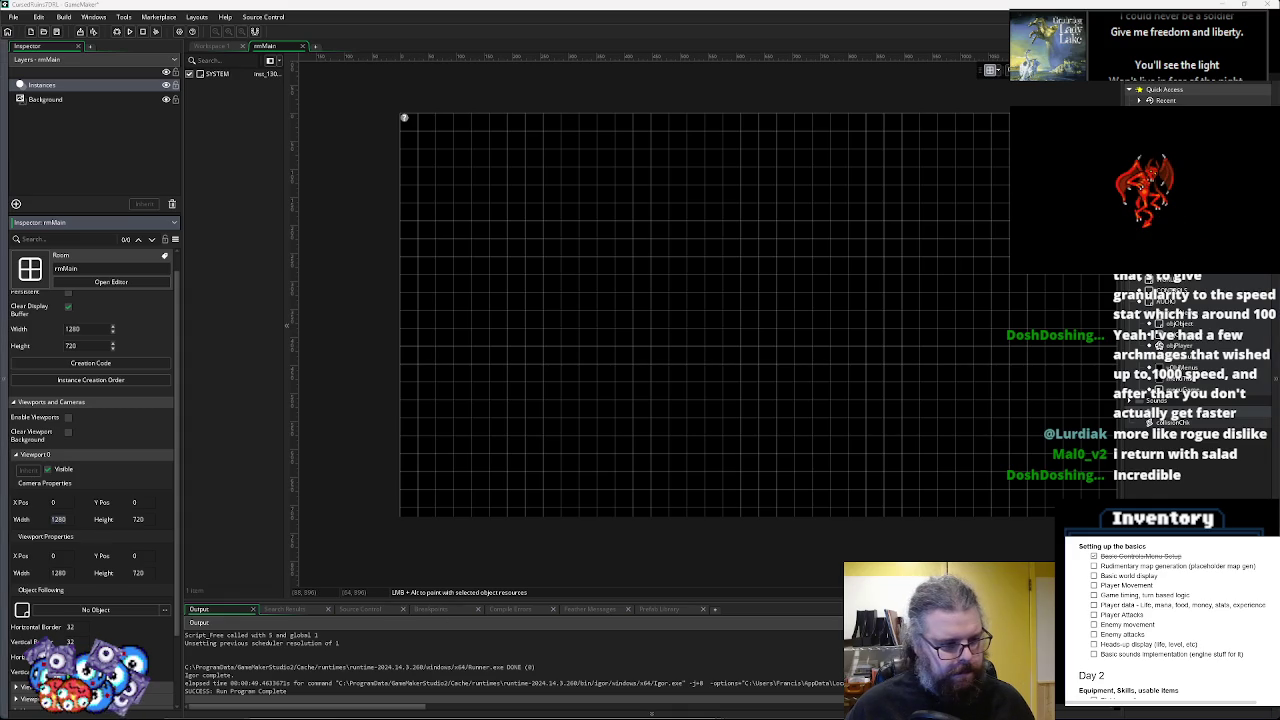
- Correct the Viewport 0 camera size to 640×360
{"action": "left_click", "coordinate": [69, 524]}
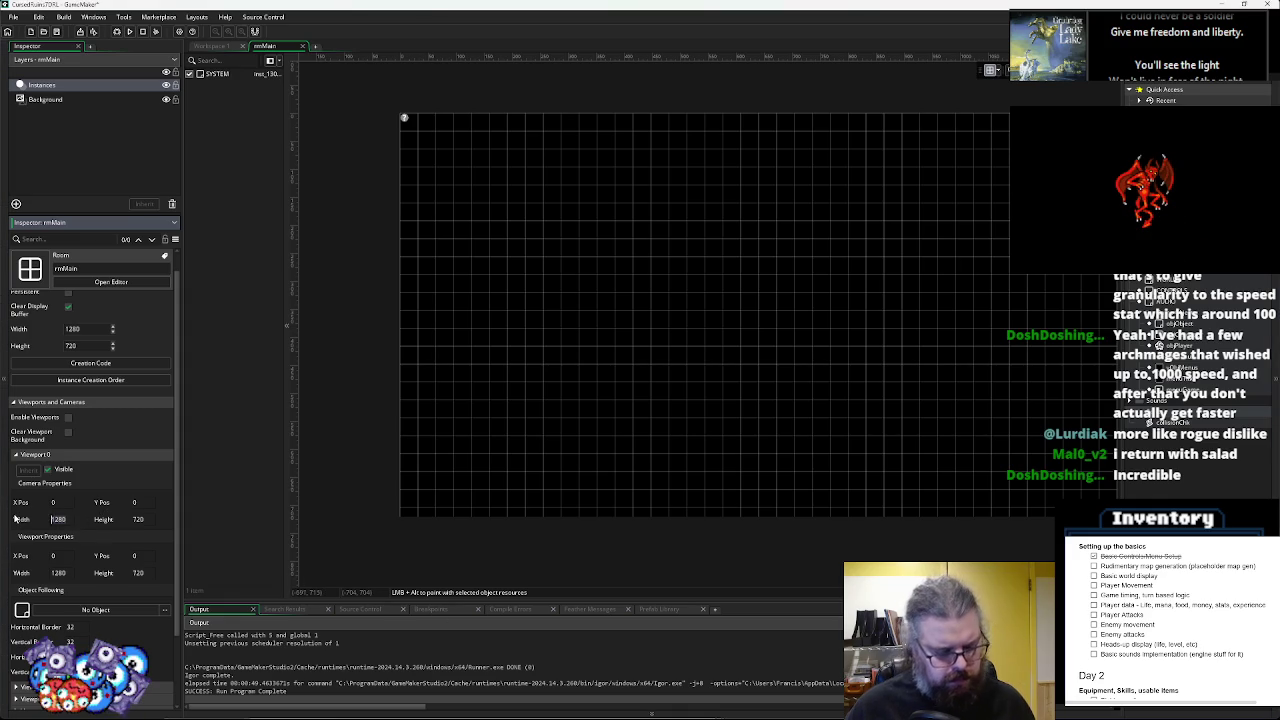
{"action": "type", "text": "640"}
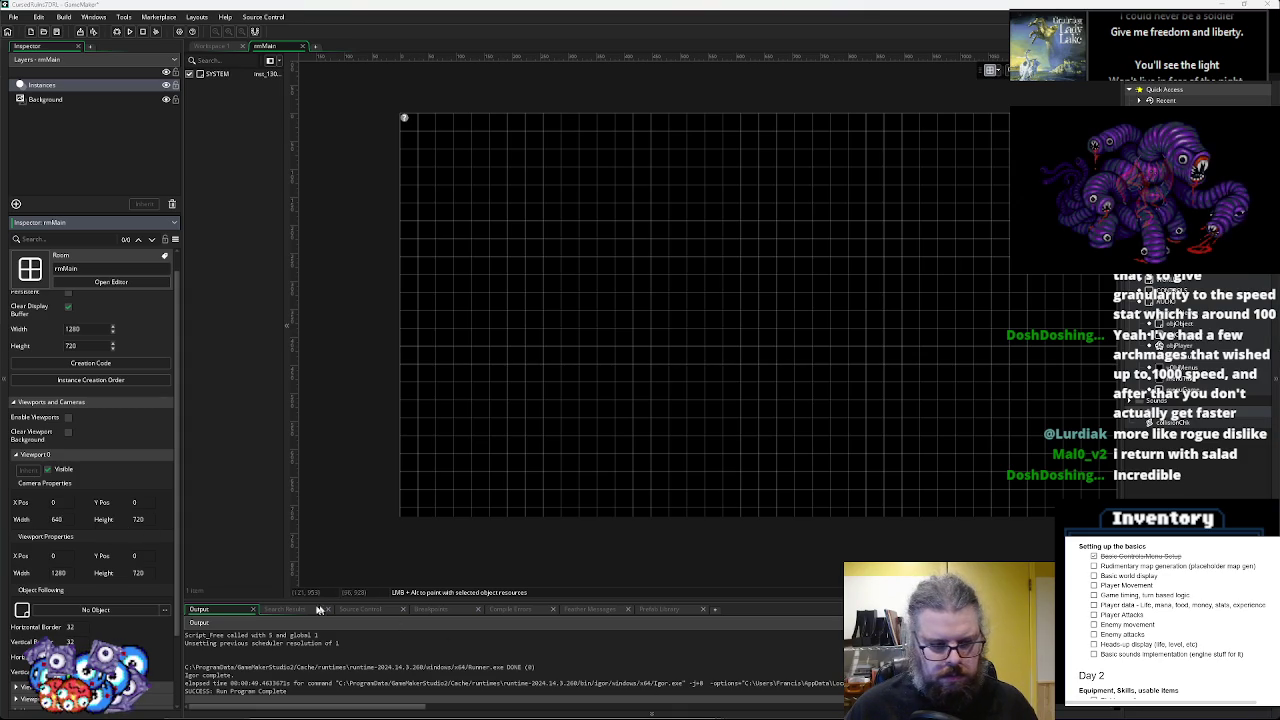
{"action": "left_click", "coordinate": [150, 573]}
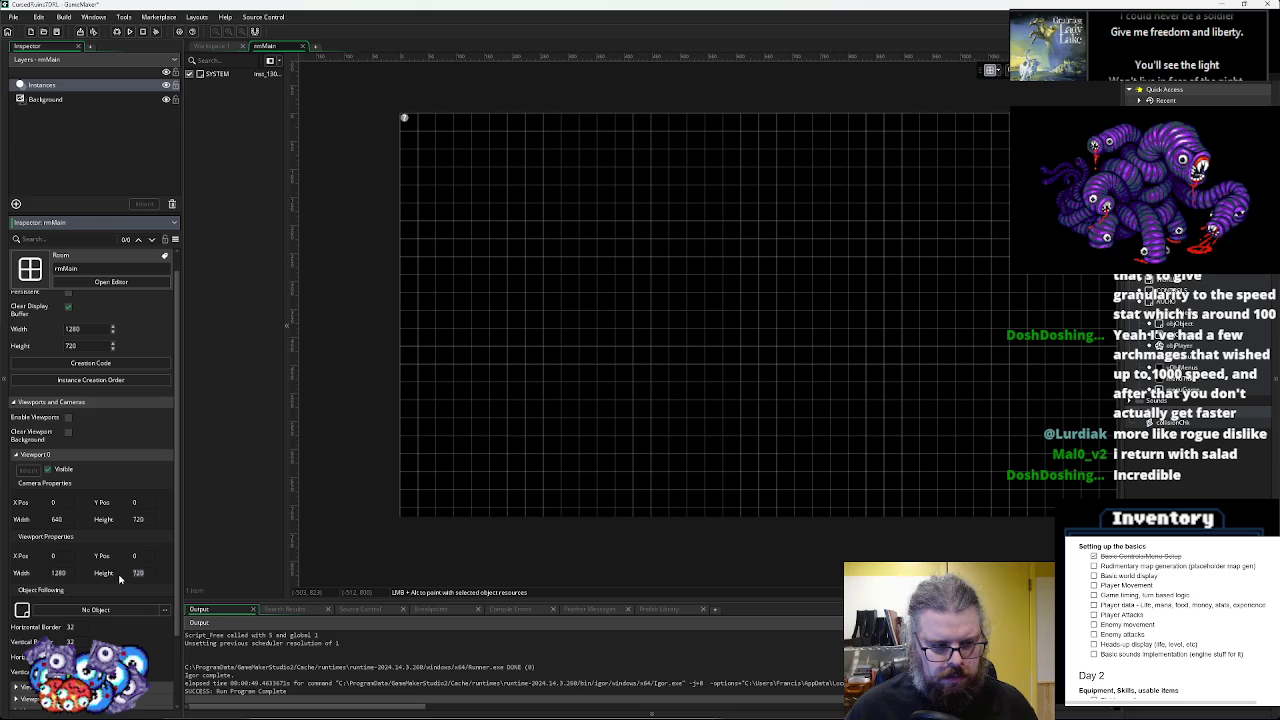
{"action": "left_click", "coordinate": [140, 519]}
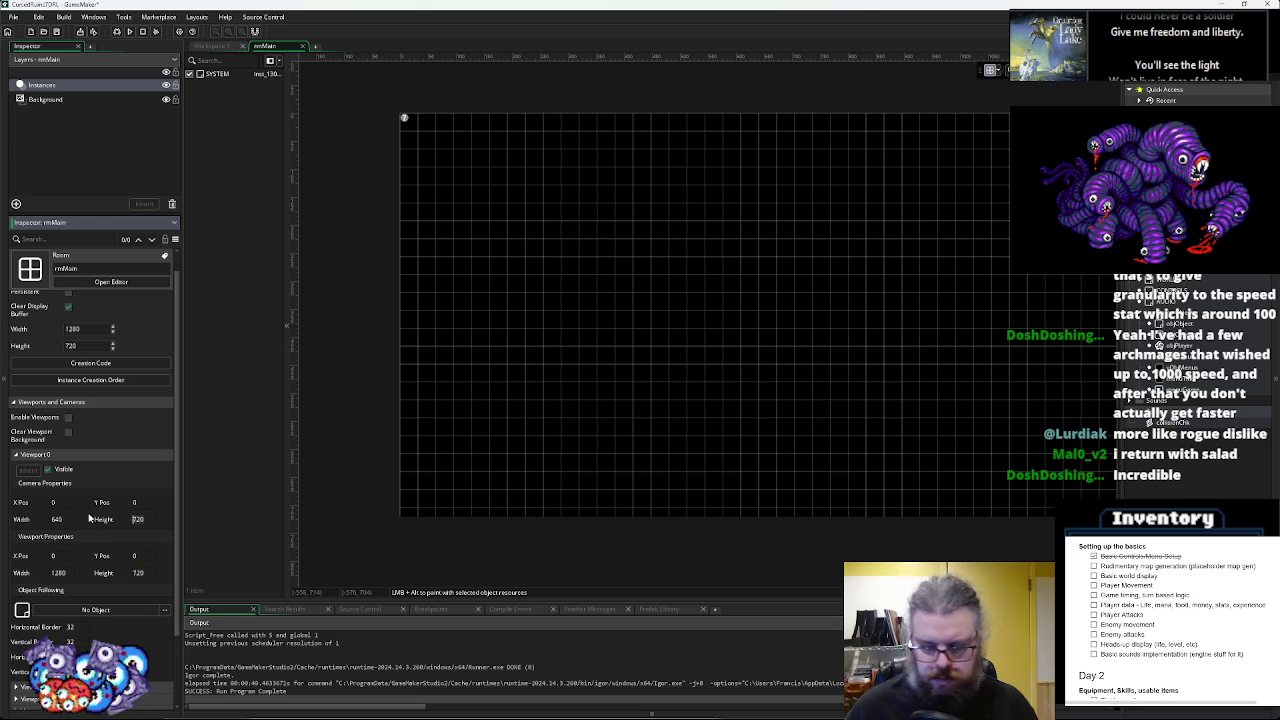
{"action": "type", "text": "360"}
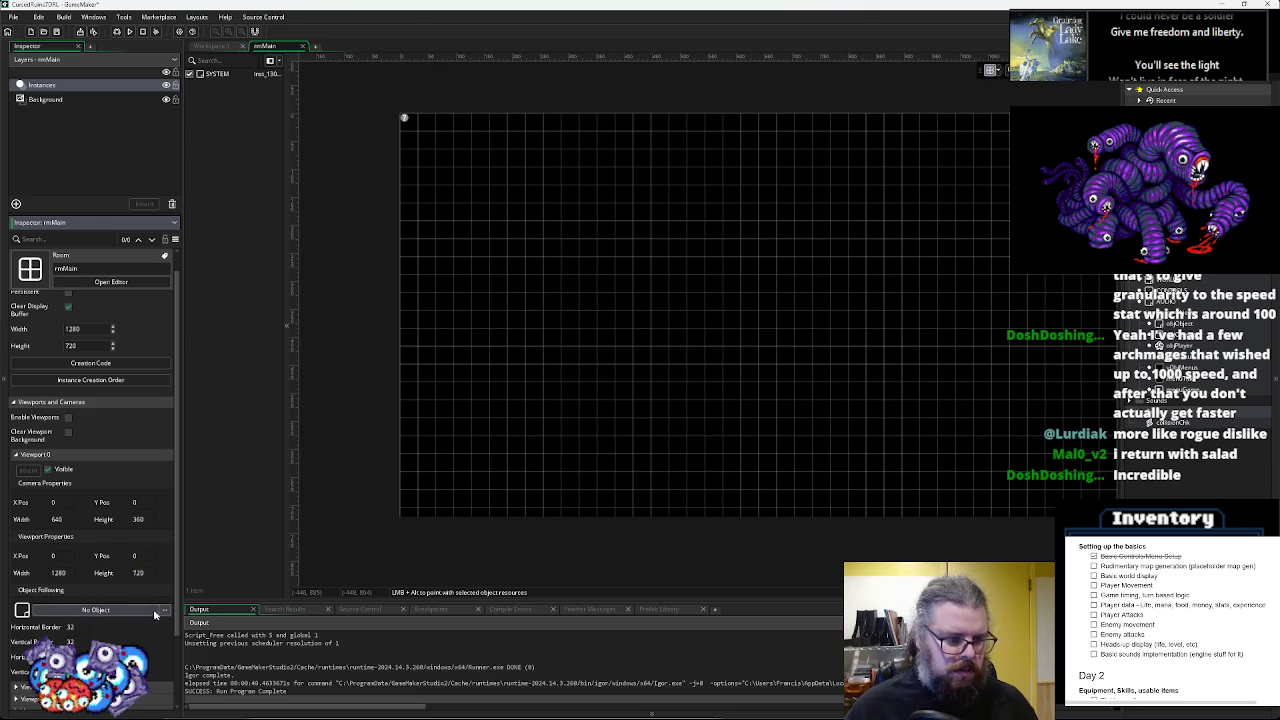
{"action": "left_click", "coordinate": [90, 609]}
- Set the camera to follow objPlayer from Objects > Game Objects, with horizontal border 320
{"action": "double_click", "coordinate": [245, 482]}
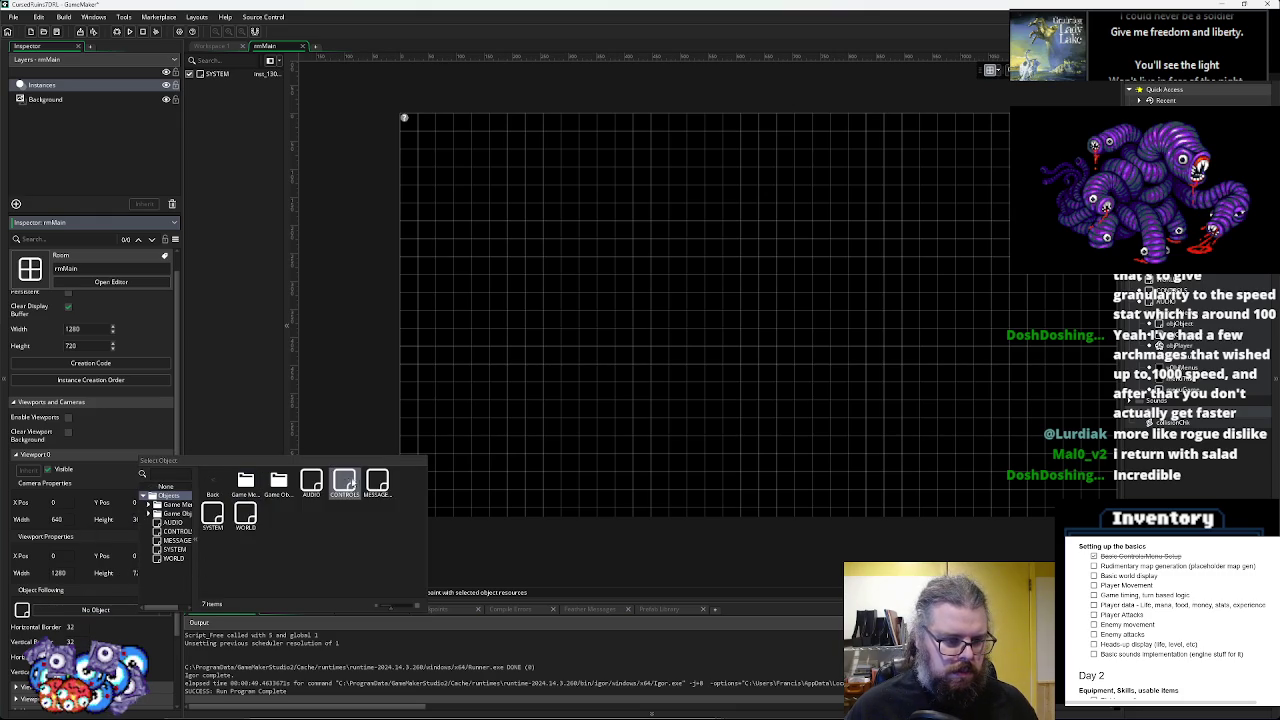
{"action": "double_click", "coordinate": [279, 482]}
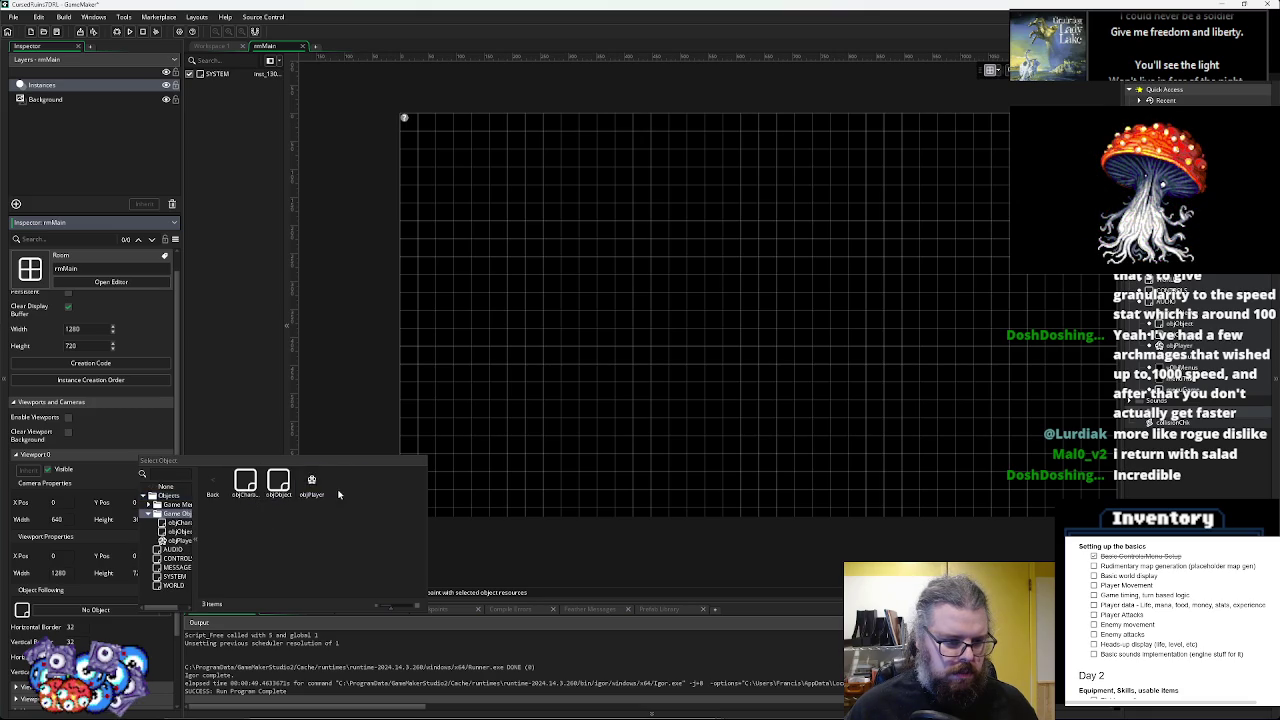
{"action": "double_click", "coordinate": [310, 482]}
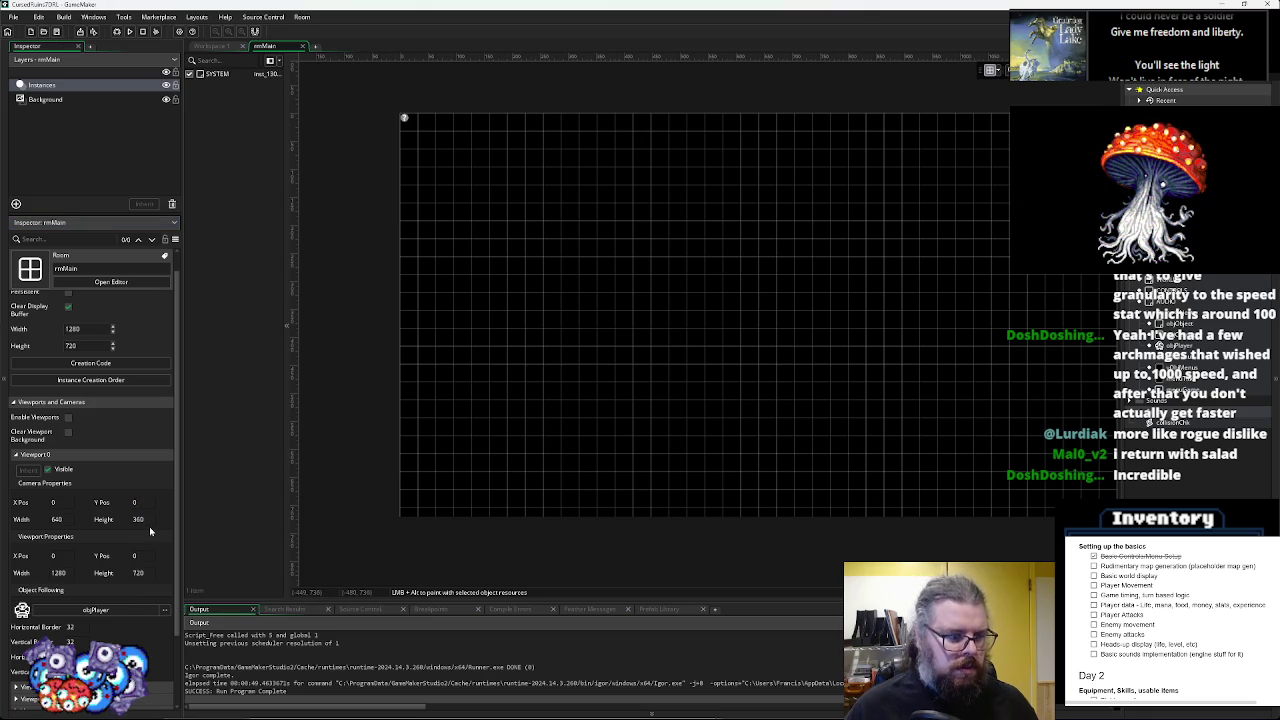
{"action": "left_click", "coordinate": [72, 628]}
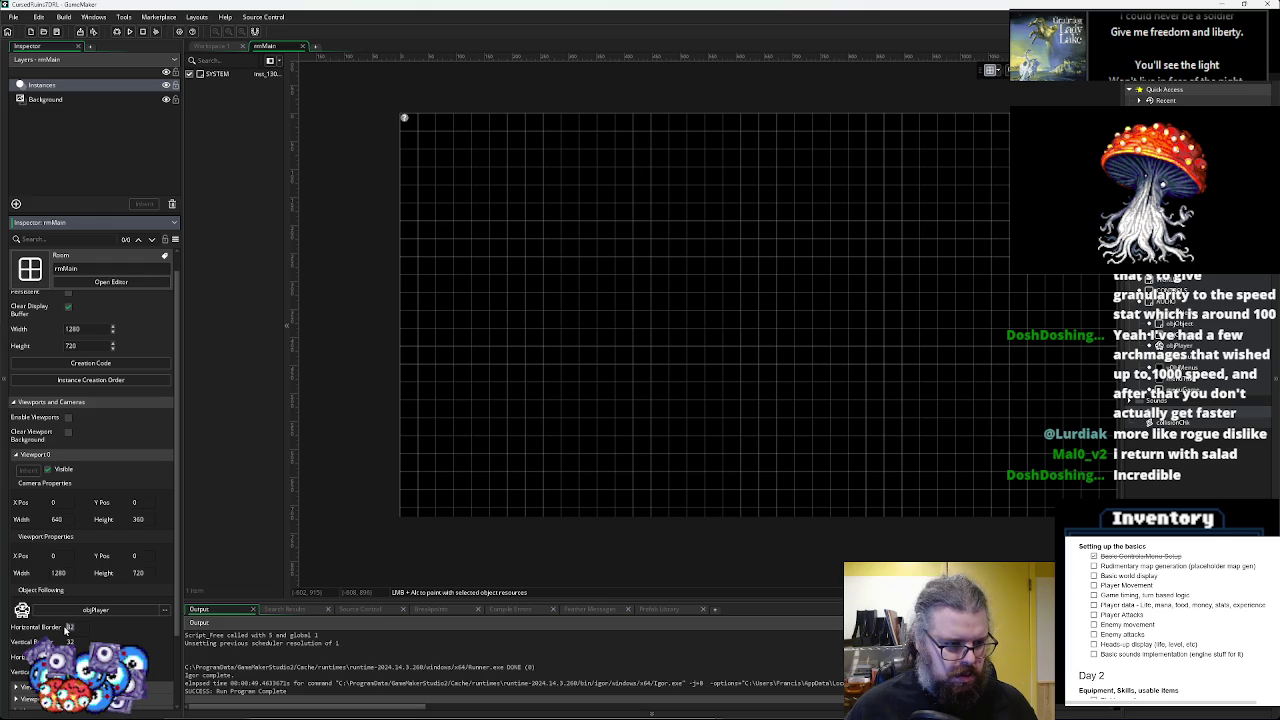
{"action": "type", "text": "320"}
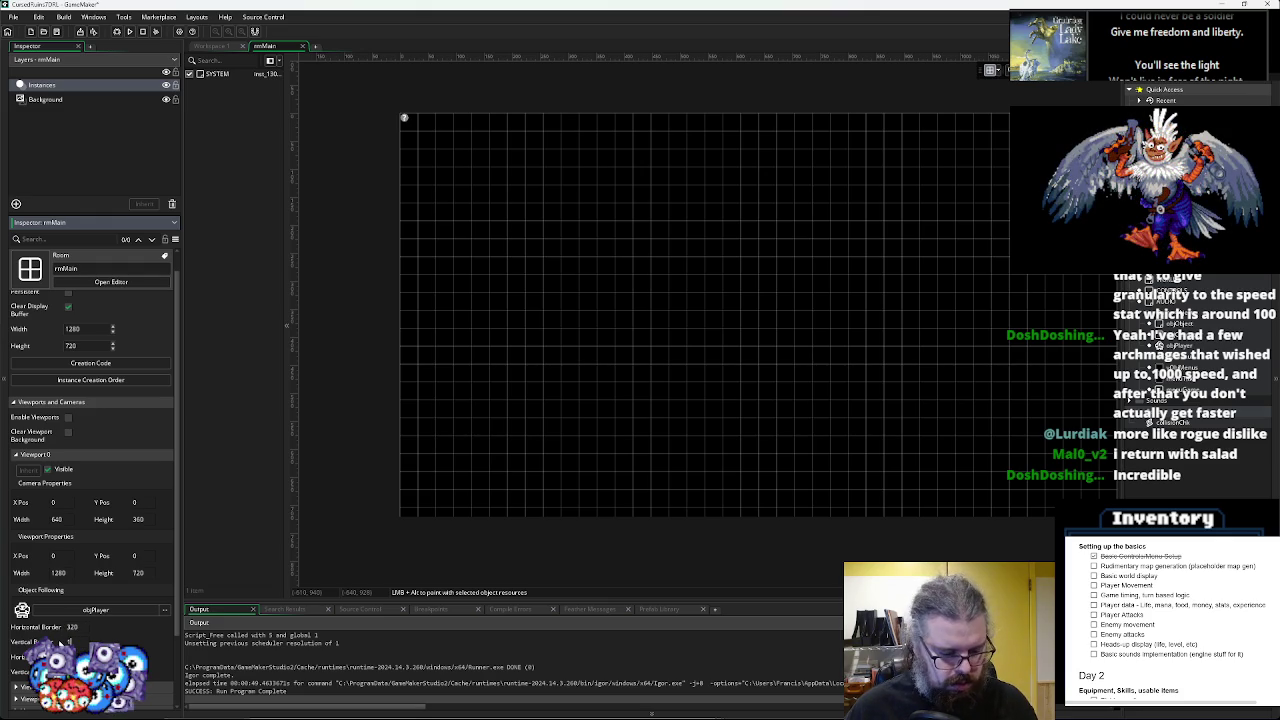
- Run the game to check the camera, close it, and return to the WORLD code workspace
{"action": "left_click", "coordinate": [115, 31]}
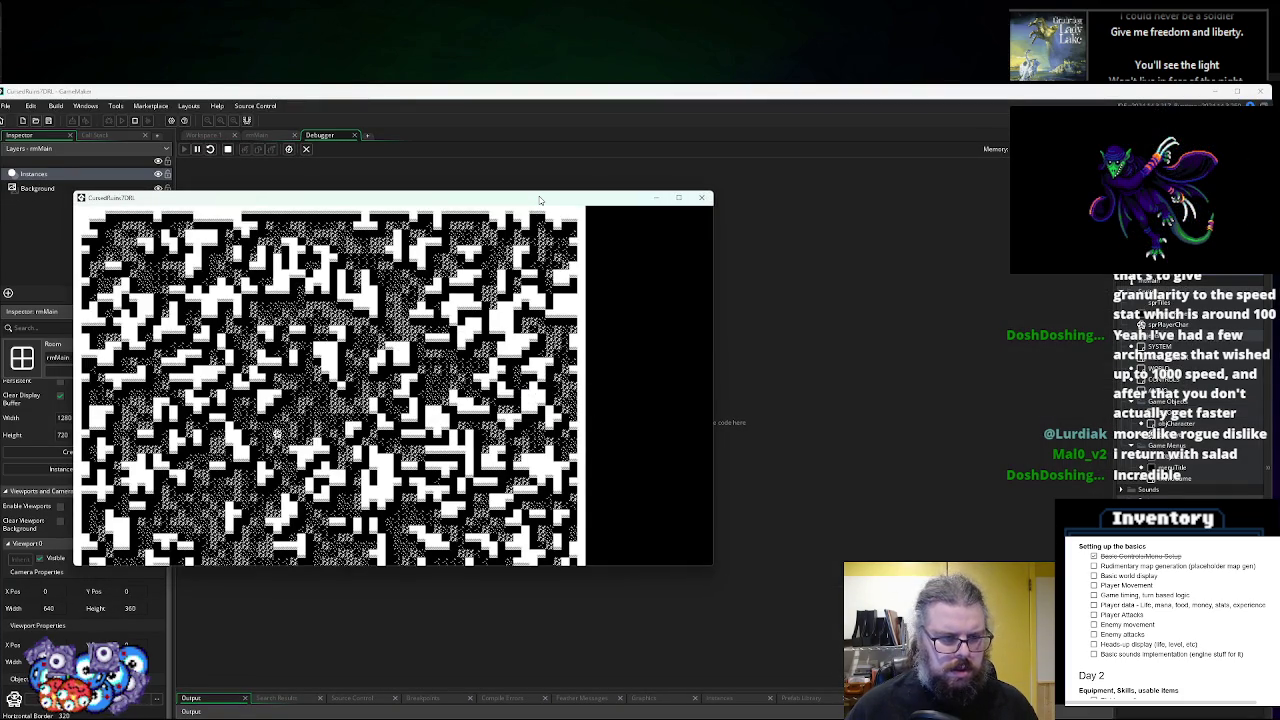
{"action": "left_click", "coordinate": [701, 197]}
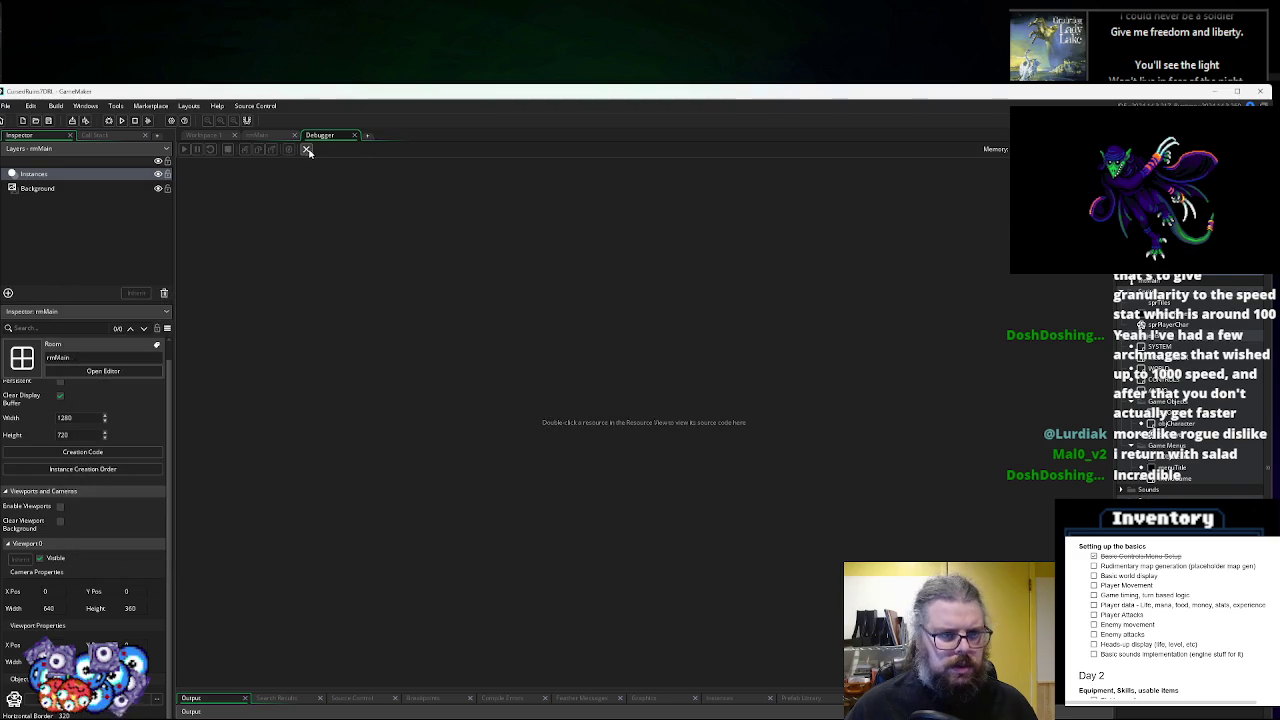
{"action": "left_click", "coordinate": [307, 150]}
{"action": "left_click", "coordinate": [214, 47]}
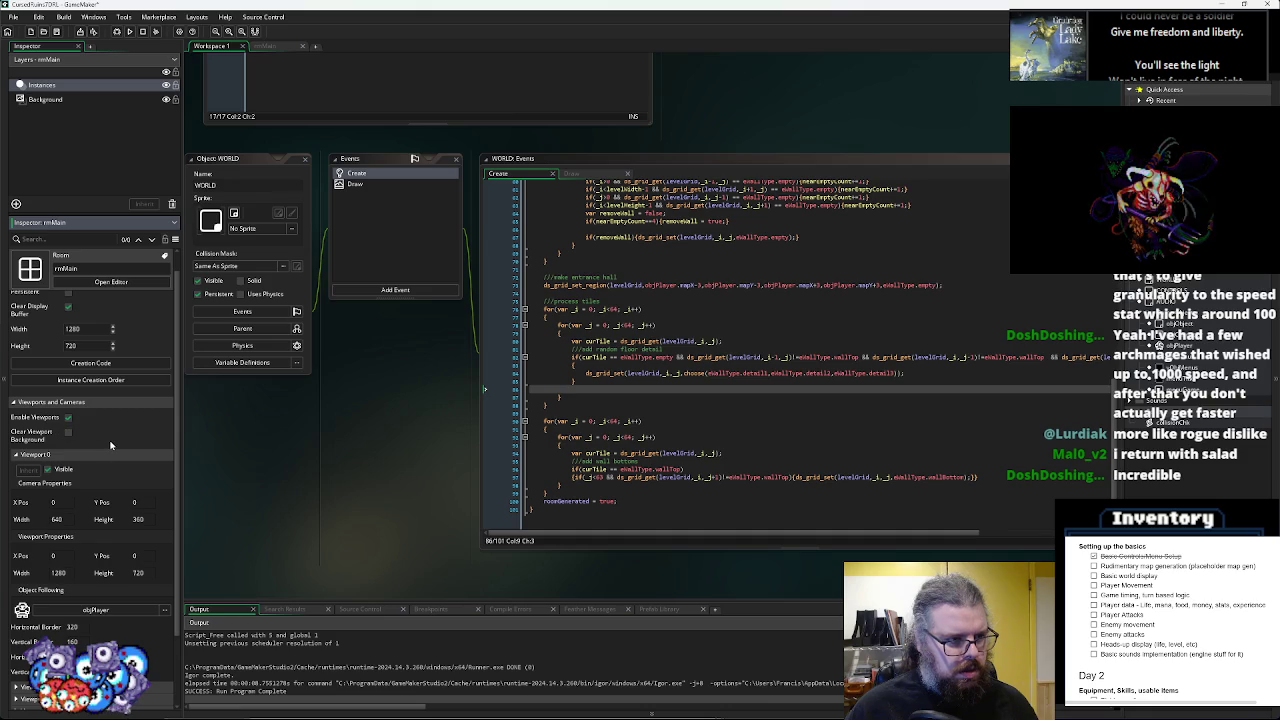
- Run the game and walk obj Player up, down and sideways while the camera follows
{"action": "left_click", "coordinate": [116, 31]}
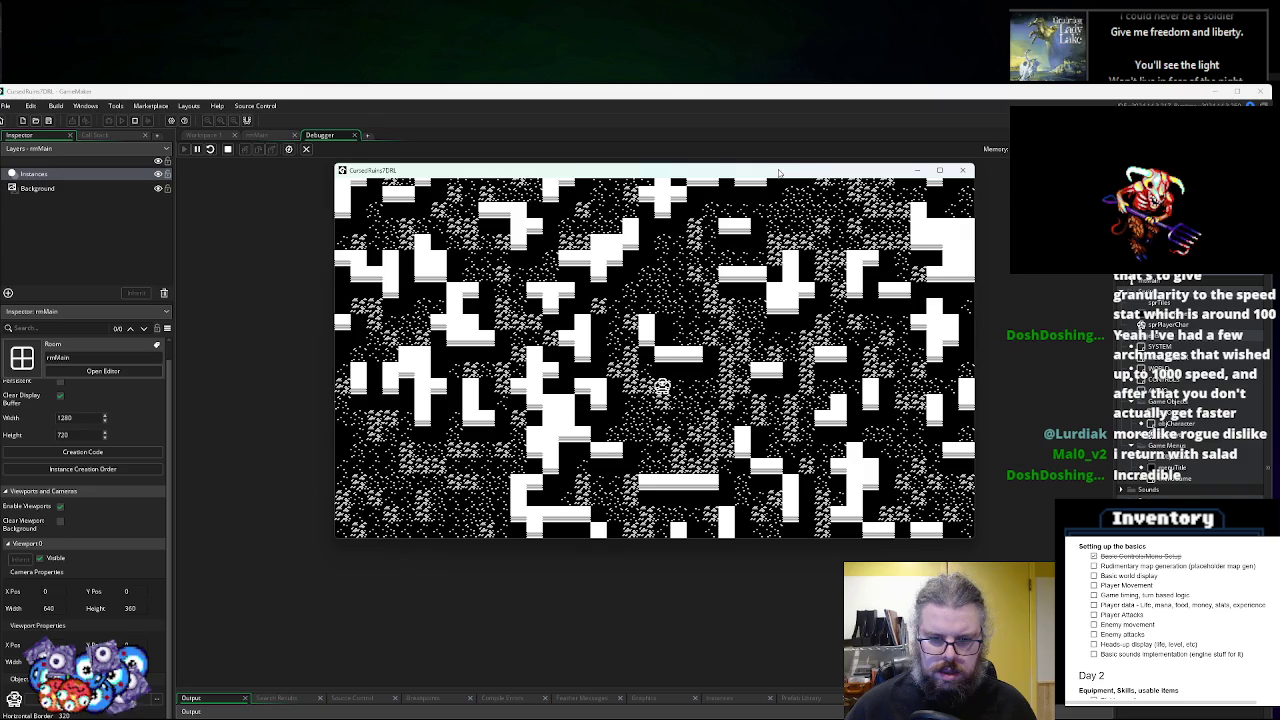
{"action": "key", "text": "Up"}
{"action": "key", "text": "Up"}
{"action": "key", "text": "Up"}
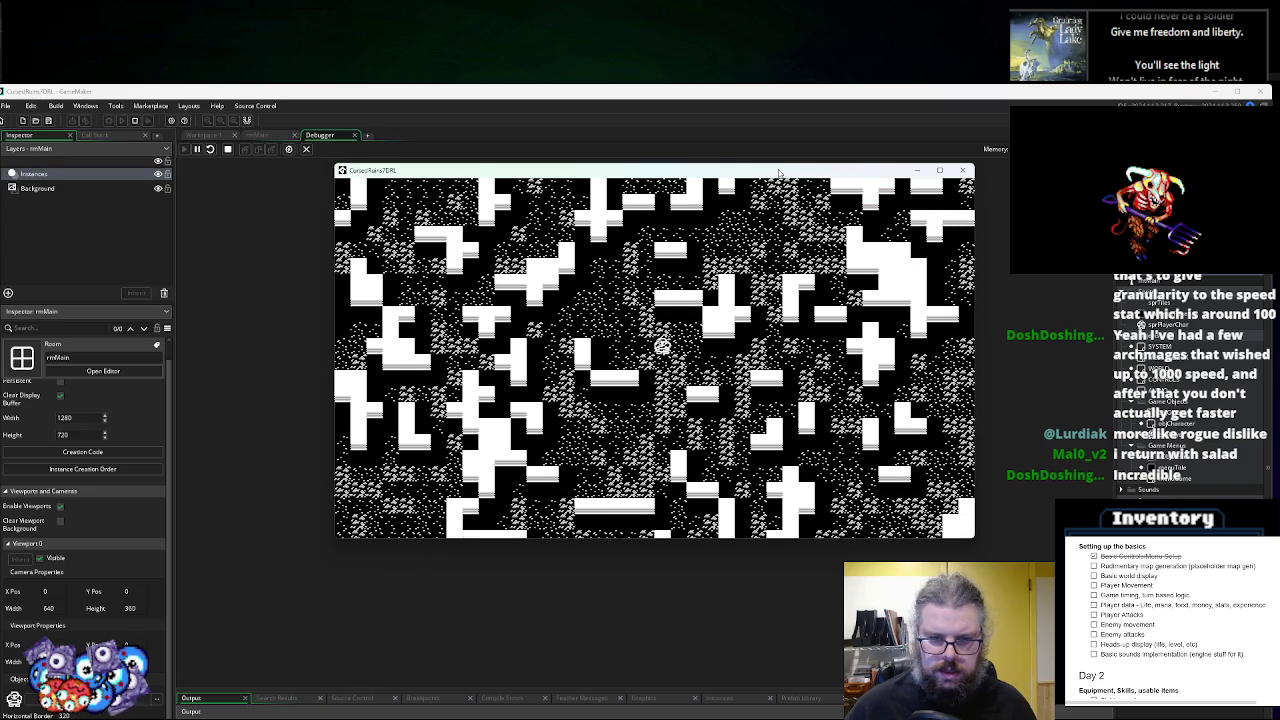
{"action": "key", "text": "Up"}
{"action": "key", "text": "Up"}
{"action": "key", "text": "Up"}
{"action": "key", "text": "Right"}
{"action": "key", "text": "Right"}
{"action": "key", "text": "Right"}
{"action": "key", "text": "Up"}
{"action": "key", "text": "Up"}
{"action": "key", "text": "Up"}
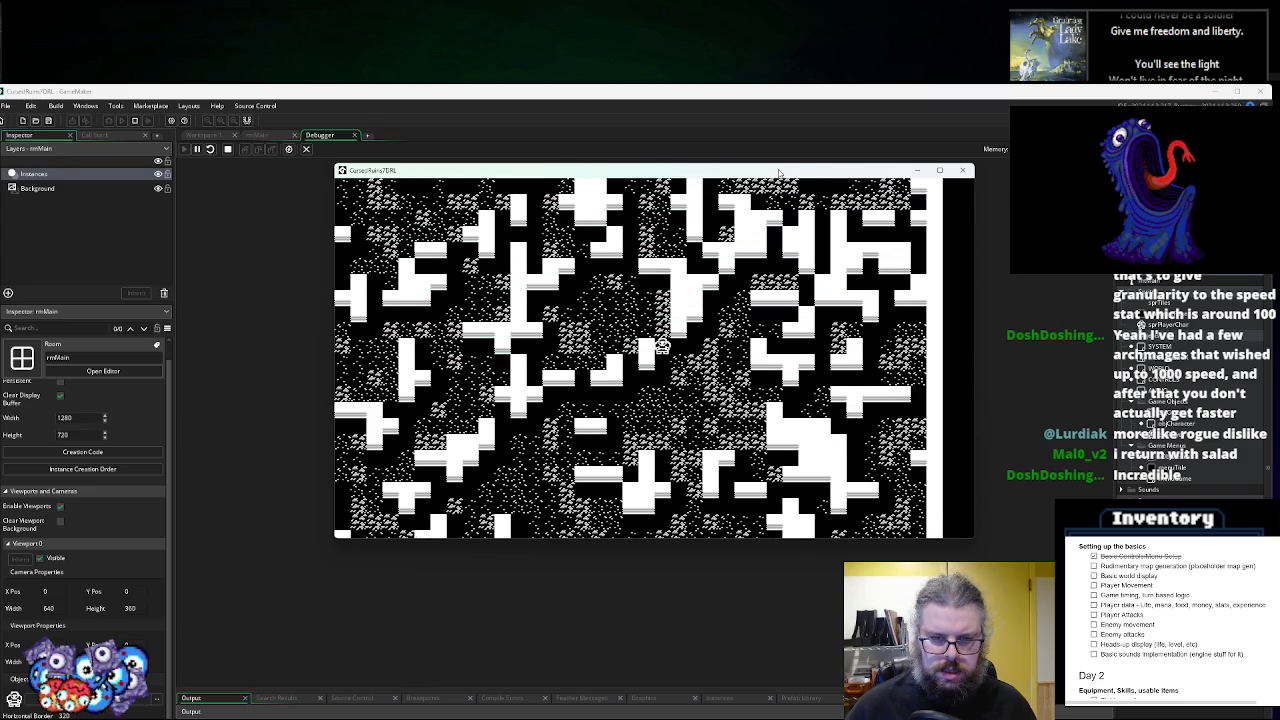
{"action": "key", "text": "Down"}
{"action": "key", "text": "Down"}
{"action": "key", "text": "Down"}
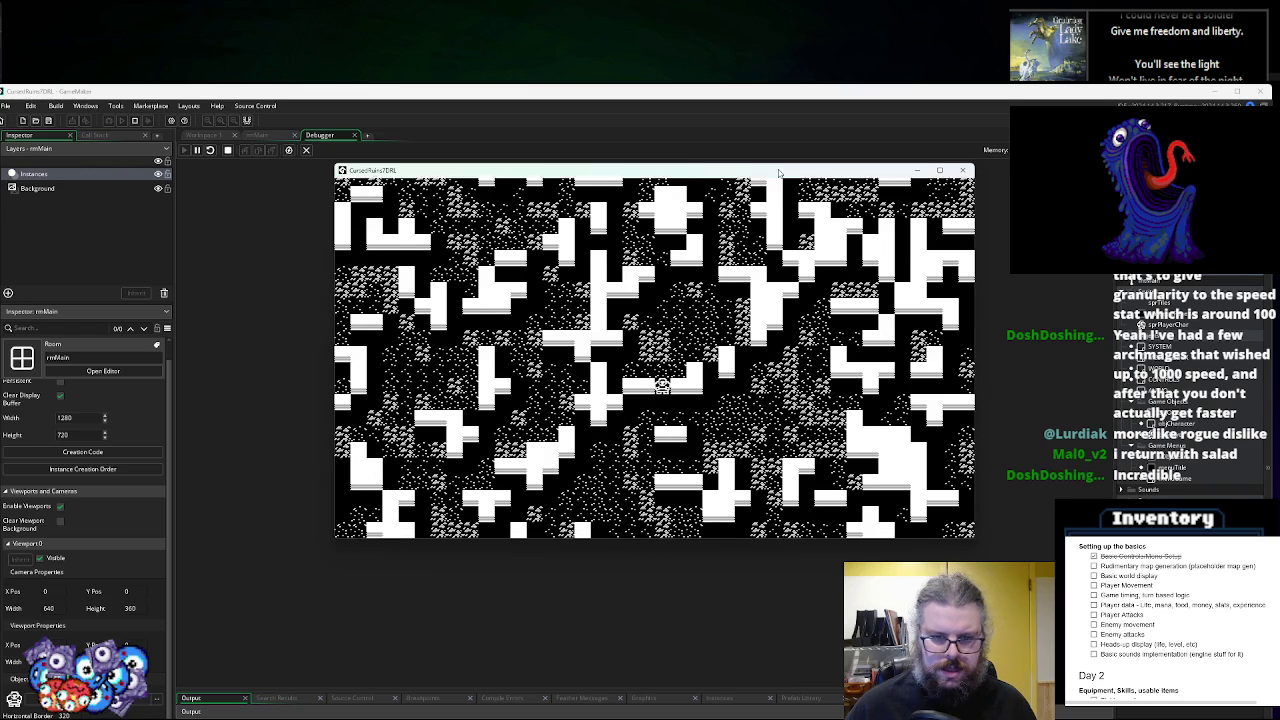
{"action": "key", "text": "Down"}
{"action": "key", "text": "Down"}
{"action": "key", "text": "Down"}
{"action": "key", "text": "Left"}
{"action": "key", "text": "Left"}
{"action": "key", "text": "Left"}
{"action": "key", "text": "Up"}
{"action": "key", "text": "Up"}
{"action": "key", "text": "Up"}
{"action": "key", "text": "Right"}
{"action": "key", "text": "Right"}
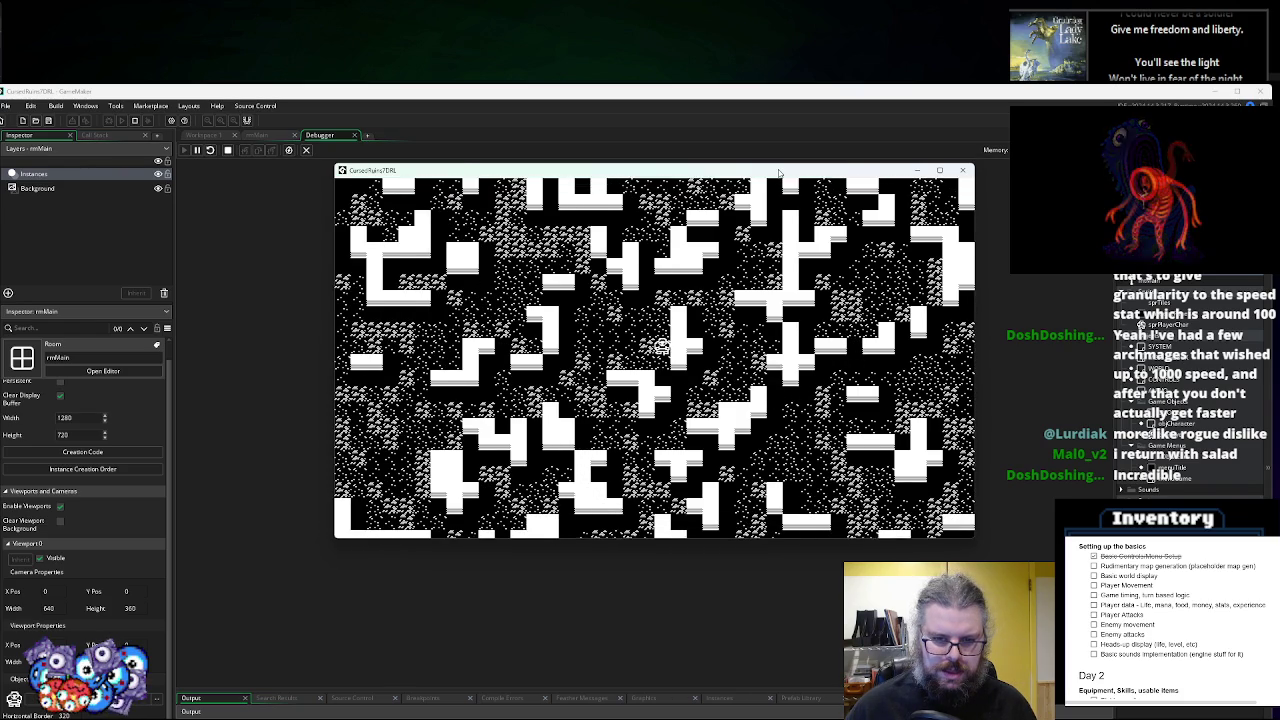
{"action": "key", "text": "Up"}
{"action": "key", "text": "Left"}
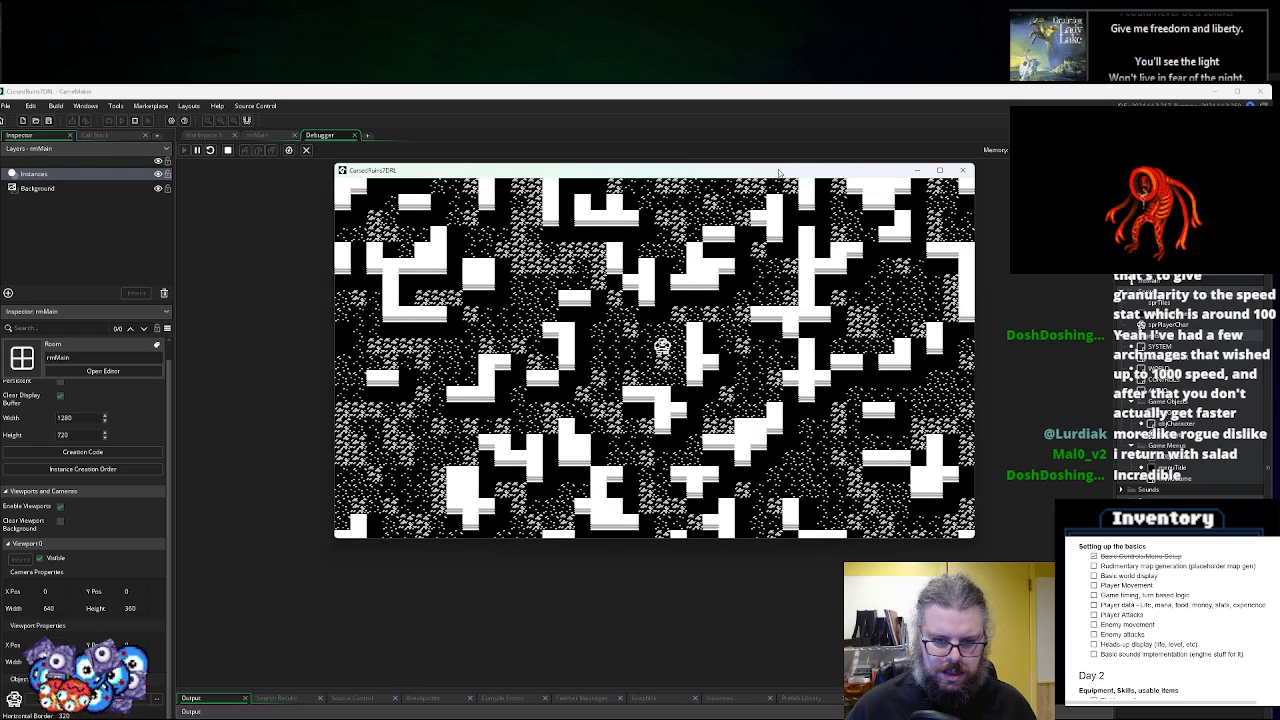
{"action": "key", "text": "Down"}
{"action": "key", "text": "Down"}
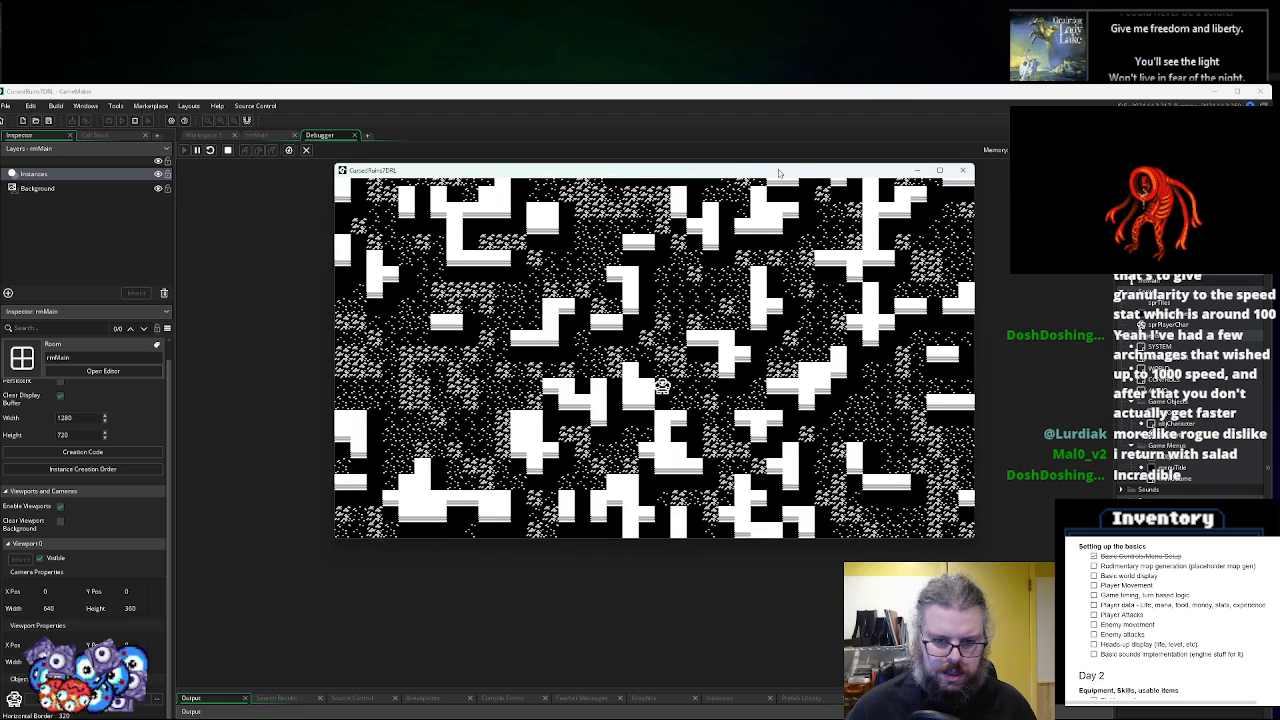
{"action": "key", "text": "Down"}
{"action": "key", "text": "Down"}
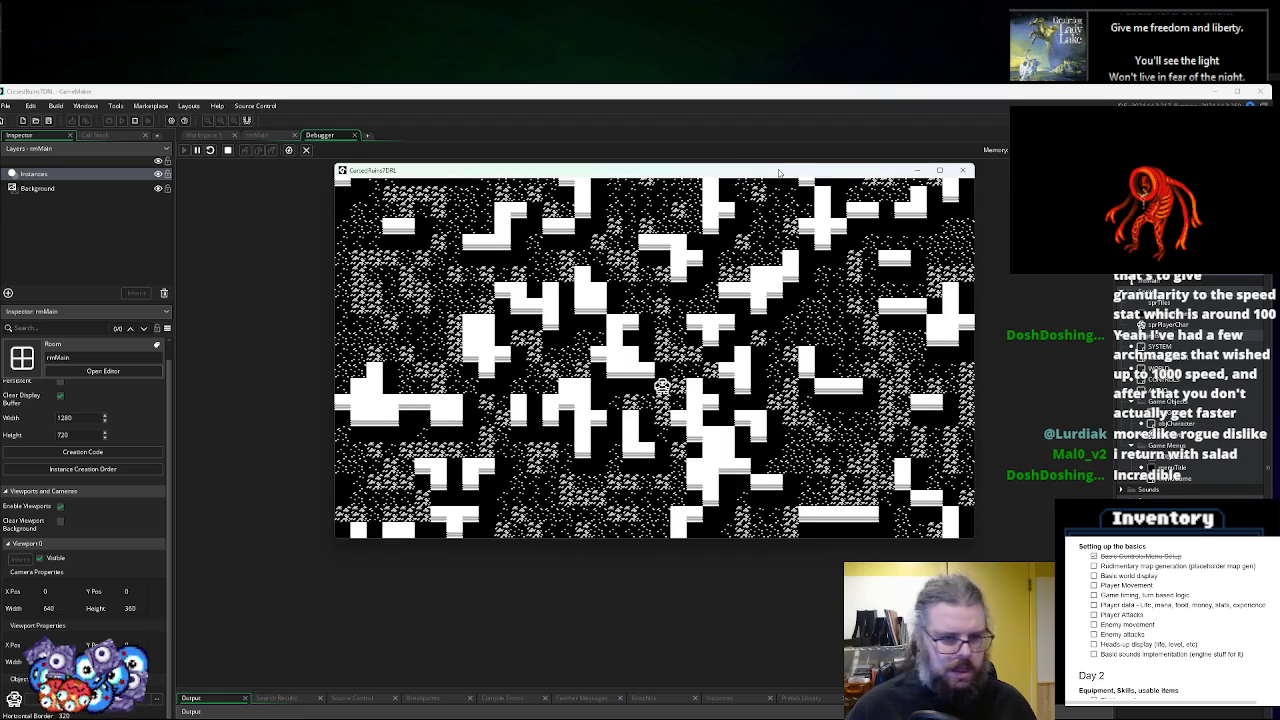
{"action": "key", "text": "Down"}
{"action": "key", "text": "Down"}
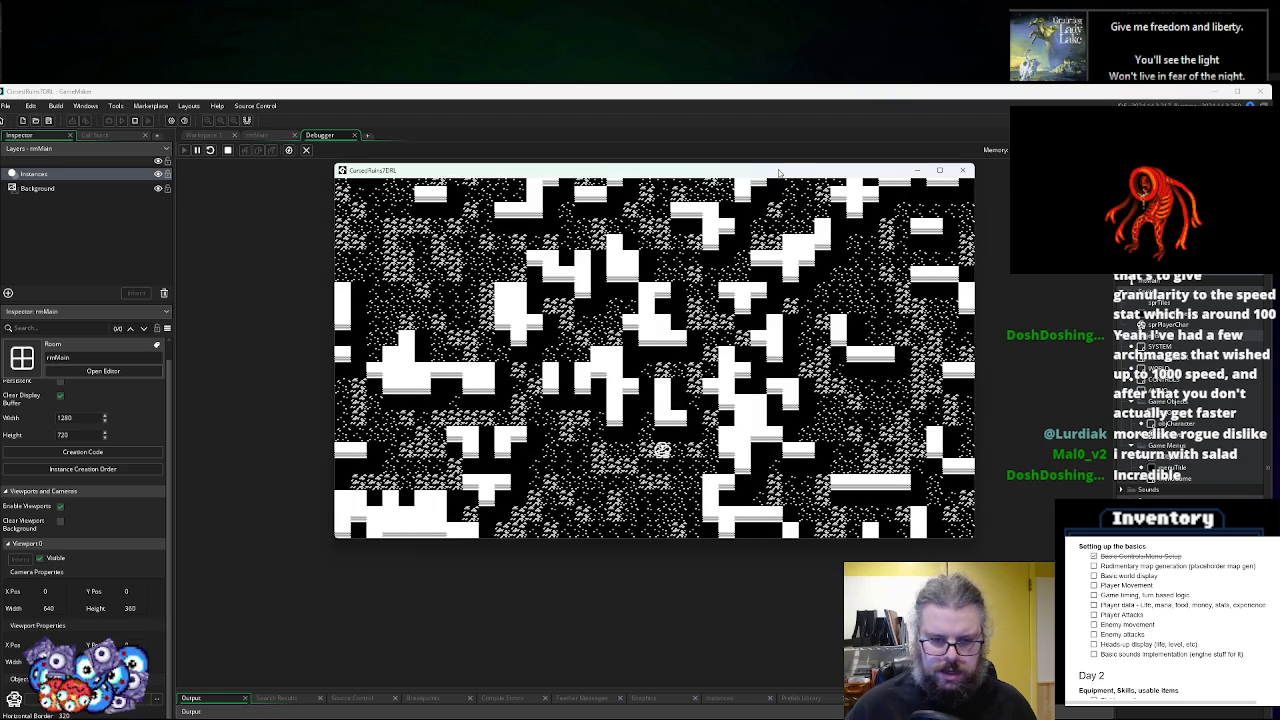
- Walk the player up-left, then right toward the map's edge, and stop the game
{"action": "key", "text": "Left"}
{"action": "key", "text": "Left"}
{"action": "key", "text": "Left"}
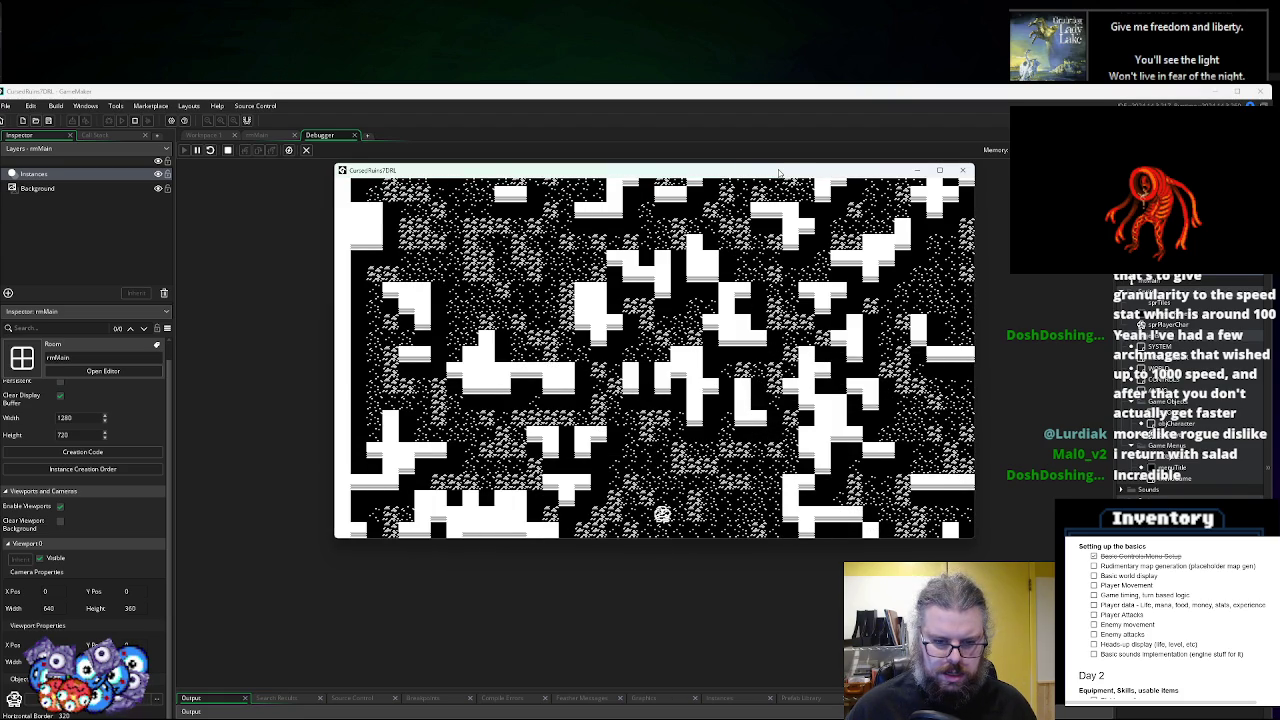
{"action": "key", "text": "Right"}
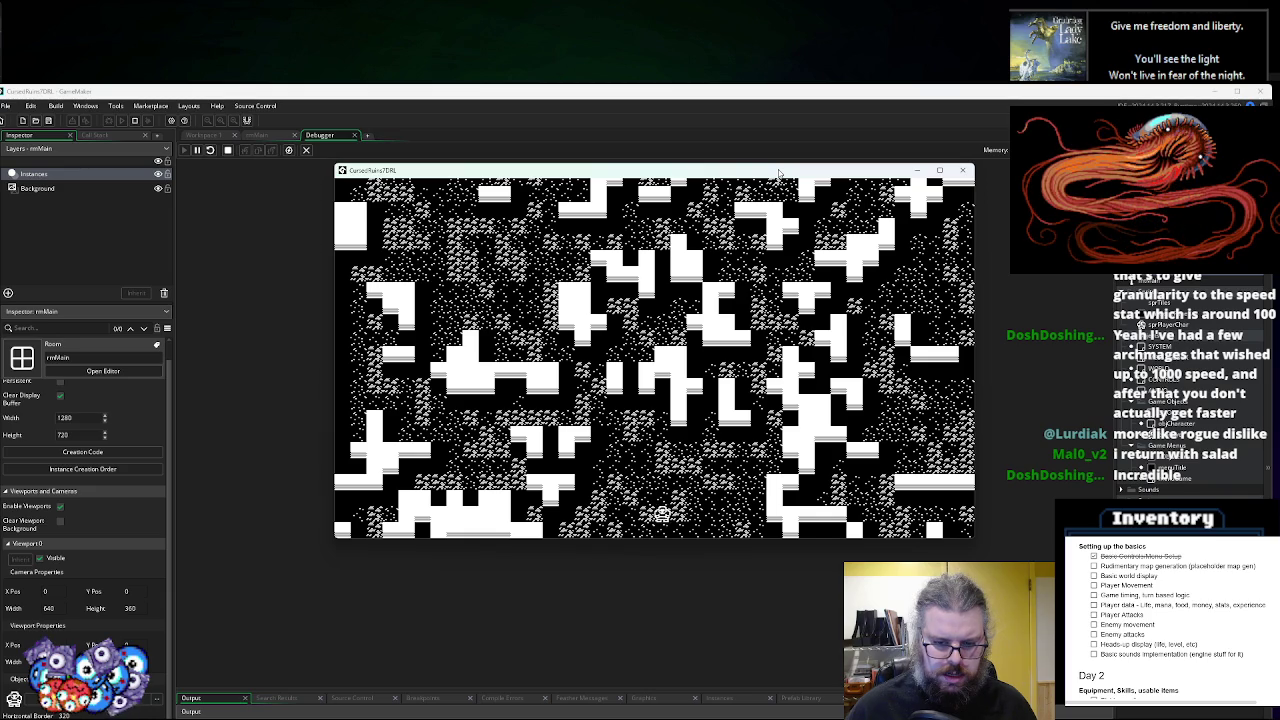
{"action": "key", "text": "Left"}
{"action": "key", "text": "Left"}
{"action": "key", "text": "Up"}
{"action": "key", "text": "Up"}
{"action": "key", "text": "Up"}
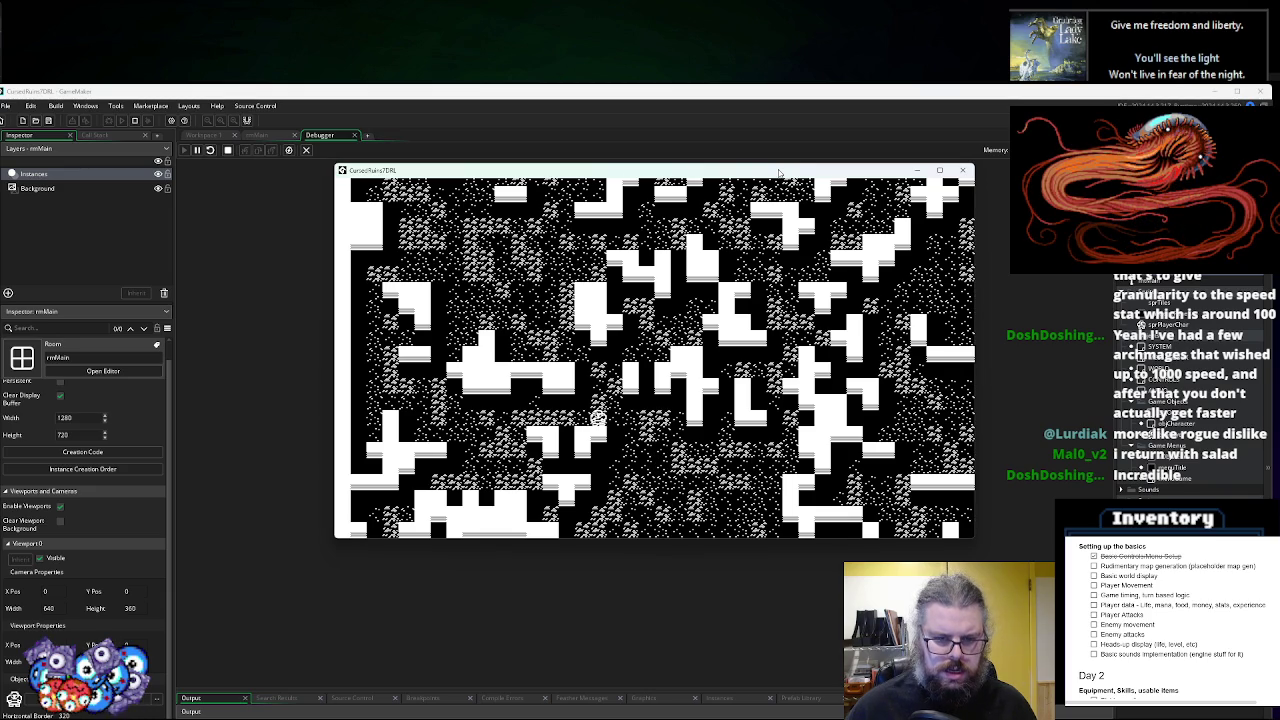
{"action": "key", "text": "Up"}
{"action": "key", "text": "Up"}
{"action": "key", "text": "Up"}
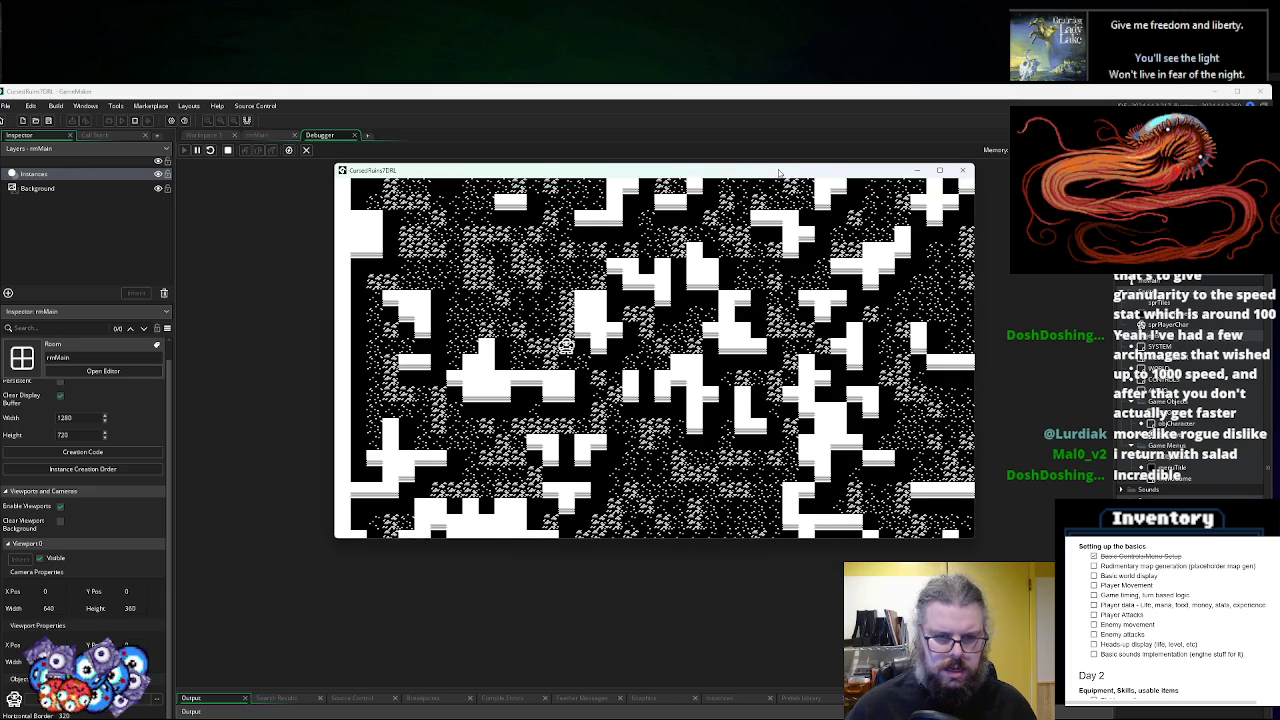
{"action": "key", "text": "Left"}
{"action": "key", "text": "Up"}
{"action": "key", "text": "Up"}
{"action": "key", "text": "Up"}
{"action": "key", "text": "Right"}
{"action": "key", "text": "Right"}
{"action": "key", "text": "Right"}
{"action": "key", "text": "Up"}
{"action": "key", "text": "Up"}
{"action": "key", "text": "Up"}
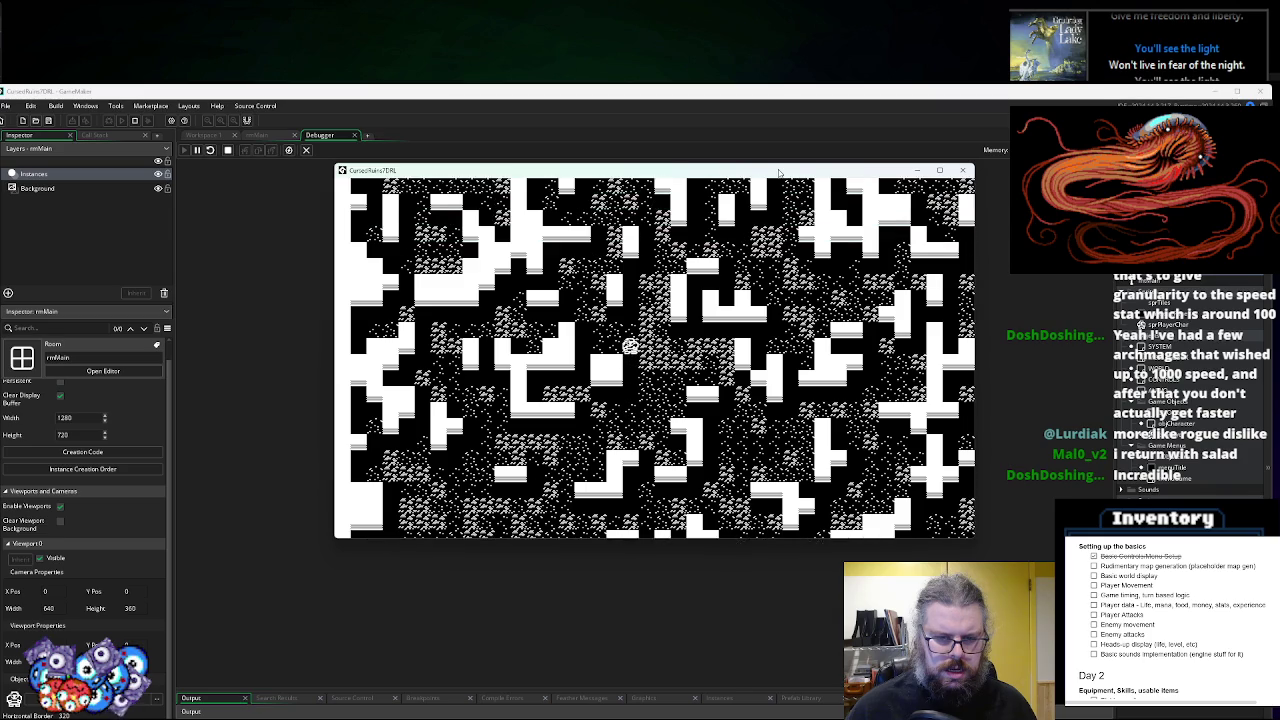
{"action": "key", "text": "Right"}
{"action": "key", "text": "Right"}
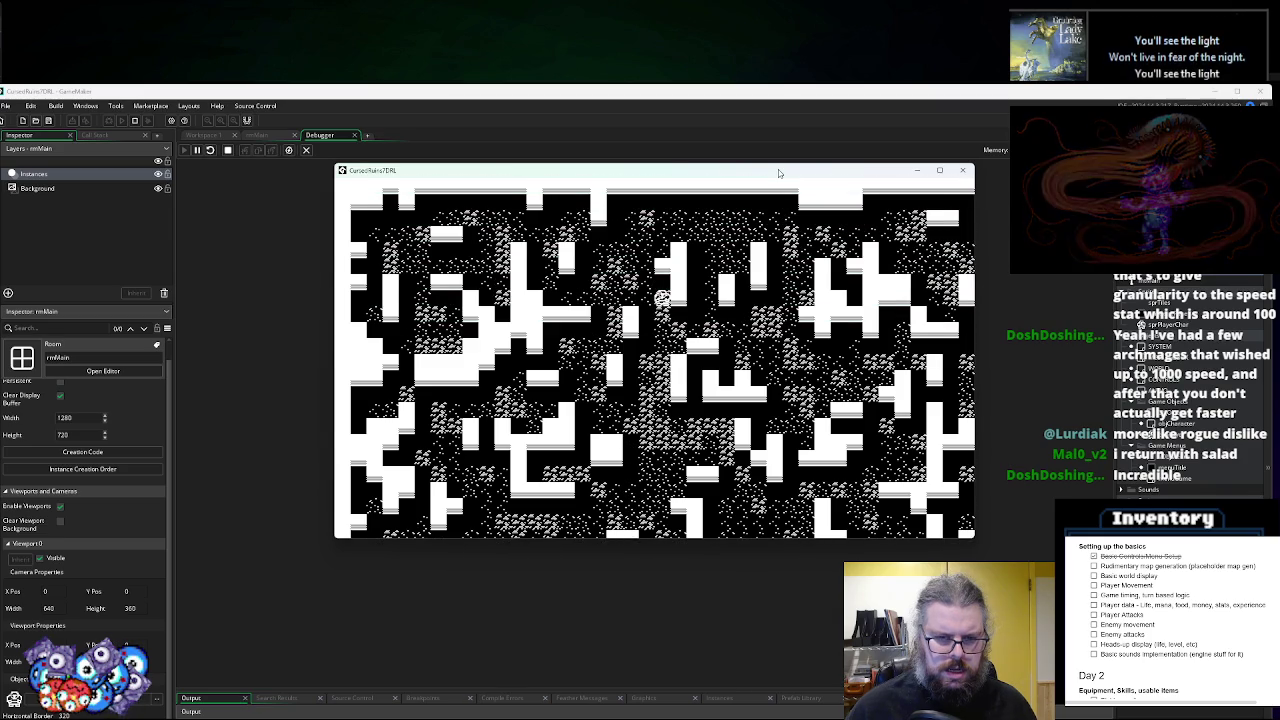
{"action": "key", "text": "Right"}
{"action": "key", "text": "Right"}
{"action": "key", "text": "Right"}
{"action": "key", "text": "Up"}
{"action": "key", "text": "Up"}
{"action": "key", "text": "Right"}
{"action": "key", "text": "Right"}
{"action": "key", "text": "Right"}
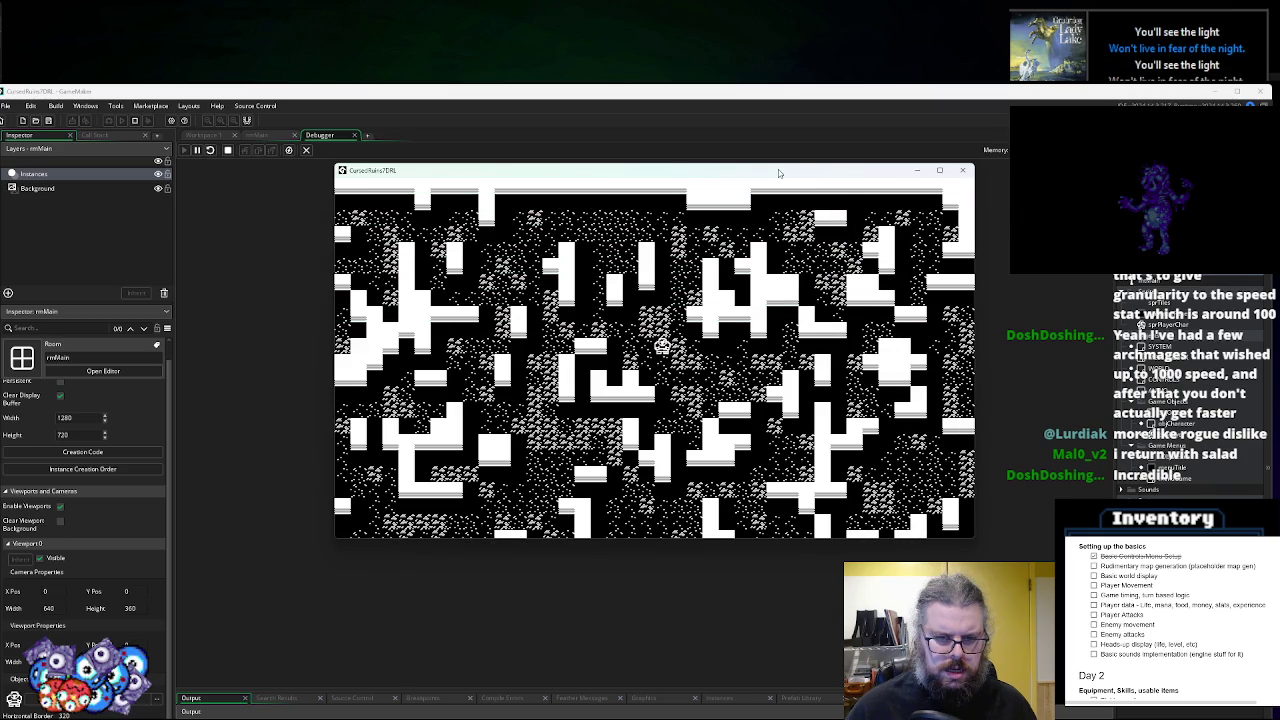
{"action": "key", "text": "Right"}
{"action": "key", "text": "Right"}
{"action": "key", "text": "Right"}
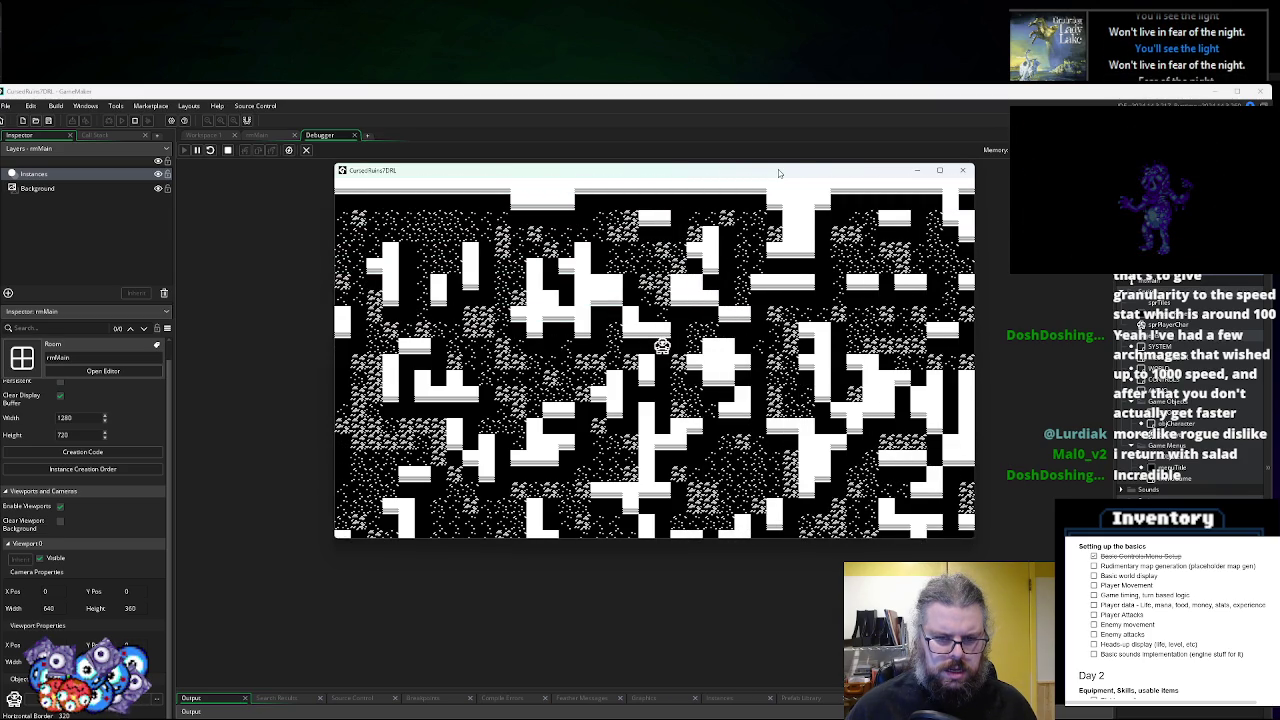
{"action": "key", "text": "Up"}
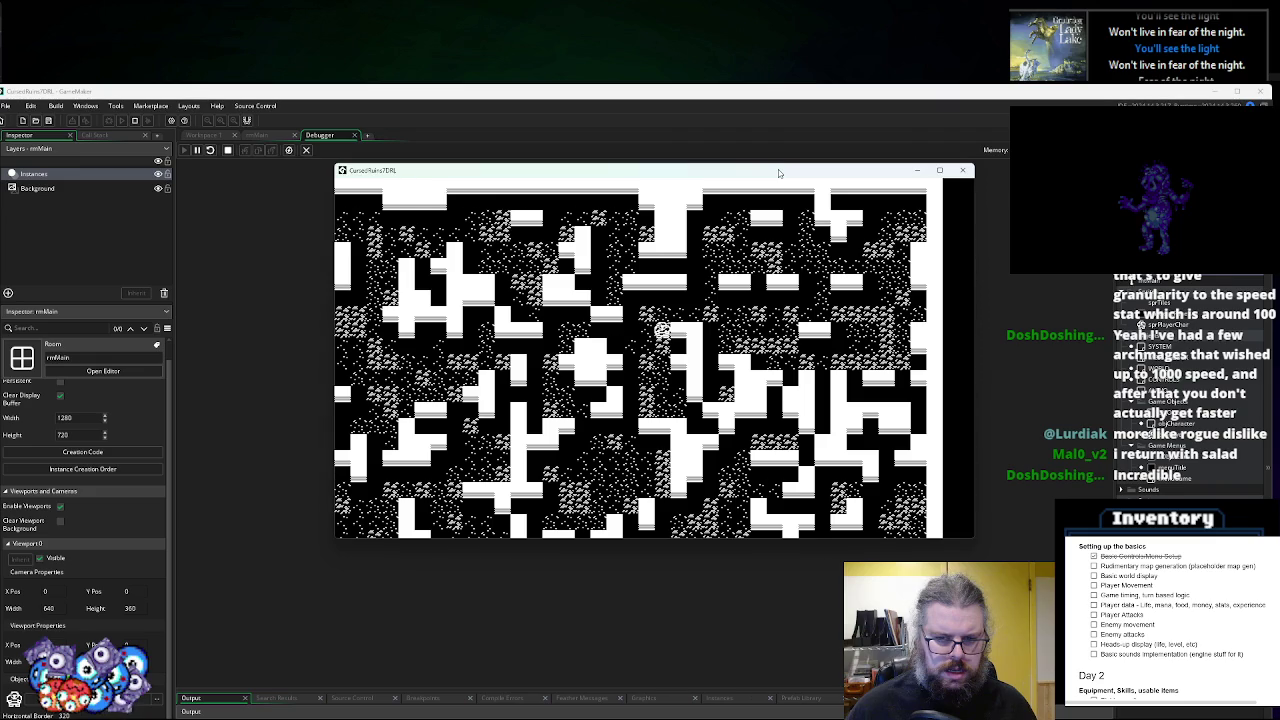
{"action": "key", "text": "Right"}
{"action": "key", "text": "Right"}
{"action": "key", "text": "Right"}
{"action": "key", "text": "Right"}
{"action": "key", "text": "Right"}
{"action": "key", "text": "Right"}
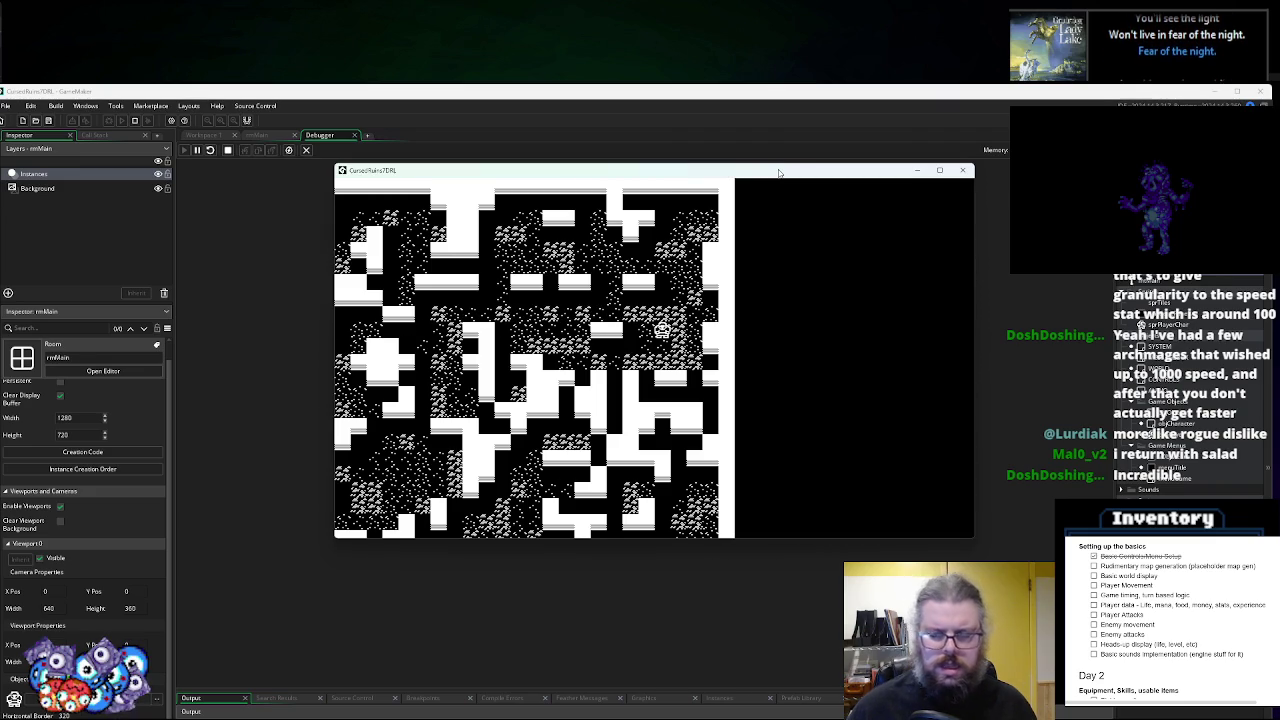
{"action": "key", "text": "Down"}
{"action": "key", "text": "Right"}
{"action": "left_click", "coordinate": [961, 171]}
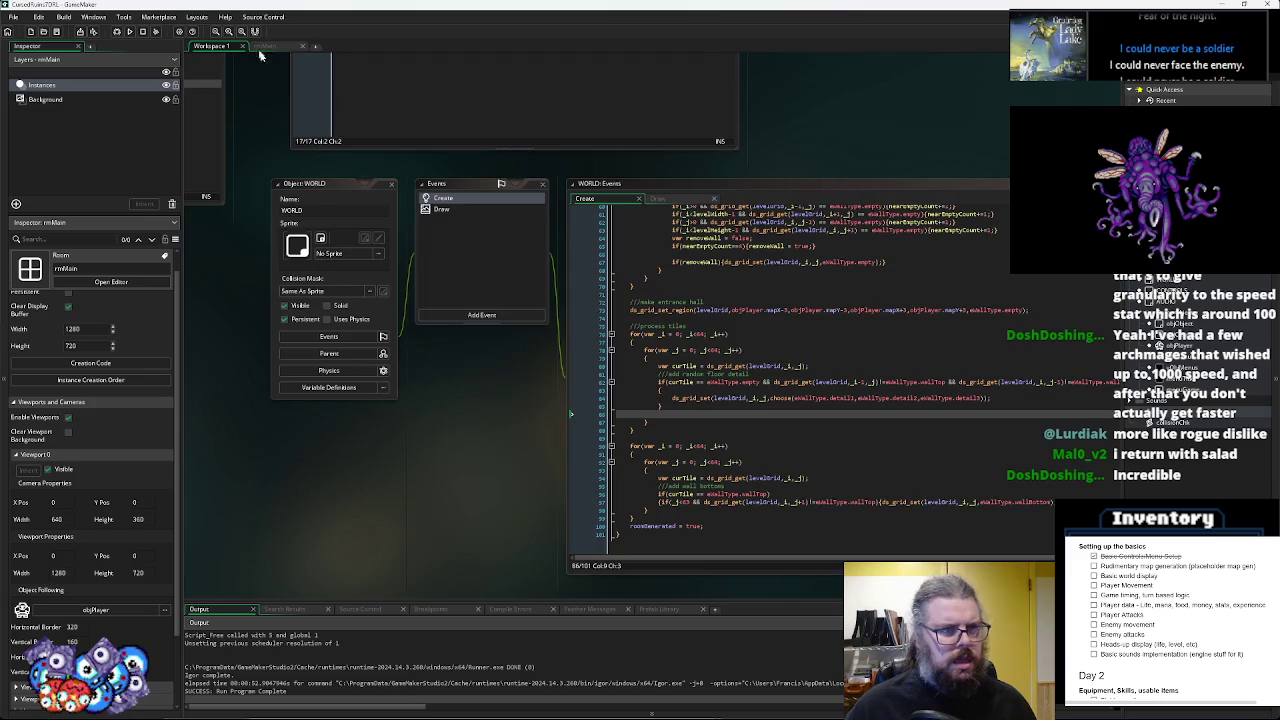
- In rmMain, set the camera view to 1280 wide by 720 high
{"action": "left_click", "coordinate": [262, 46]}
{"action": "double_click", "coordinate": [66, 345]}
{"action": "key", "text": "Return"}
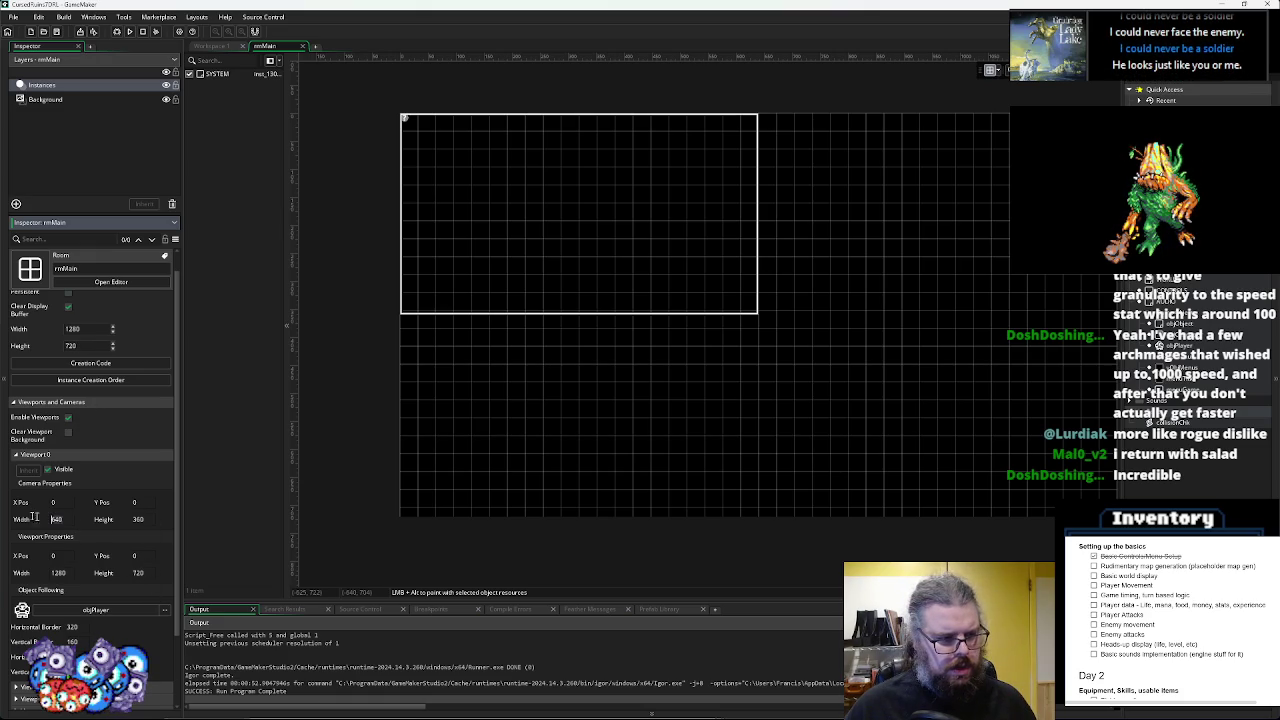
{"action": "type", "text": "1280"}
{"action": "left_click", "coordinate": [73, 518]}
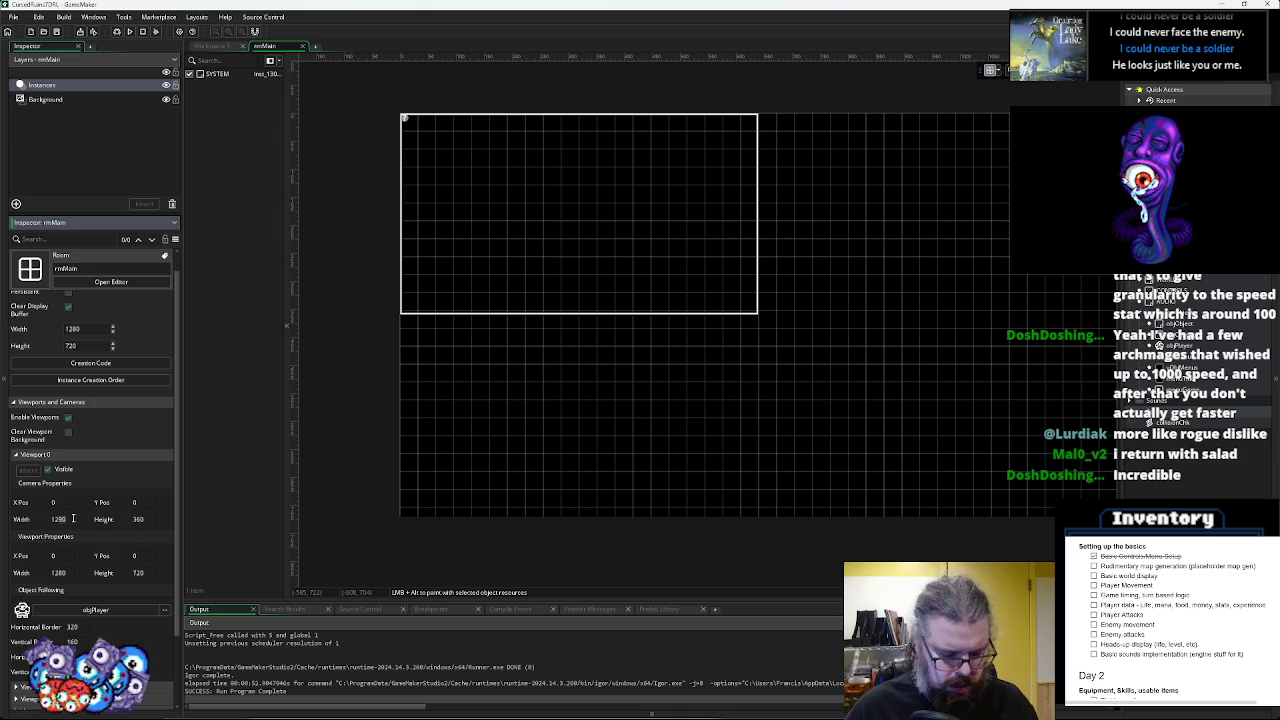
{"action": "key", "text": "Tab"}
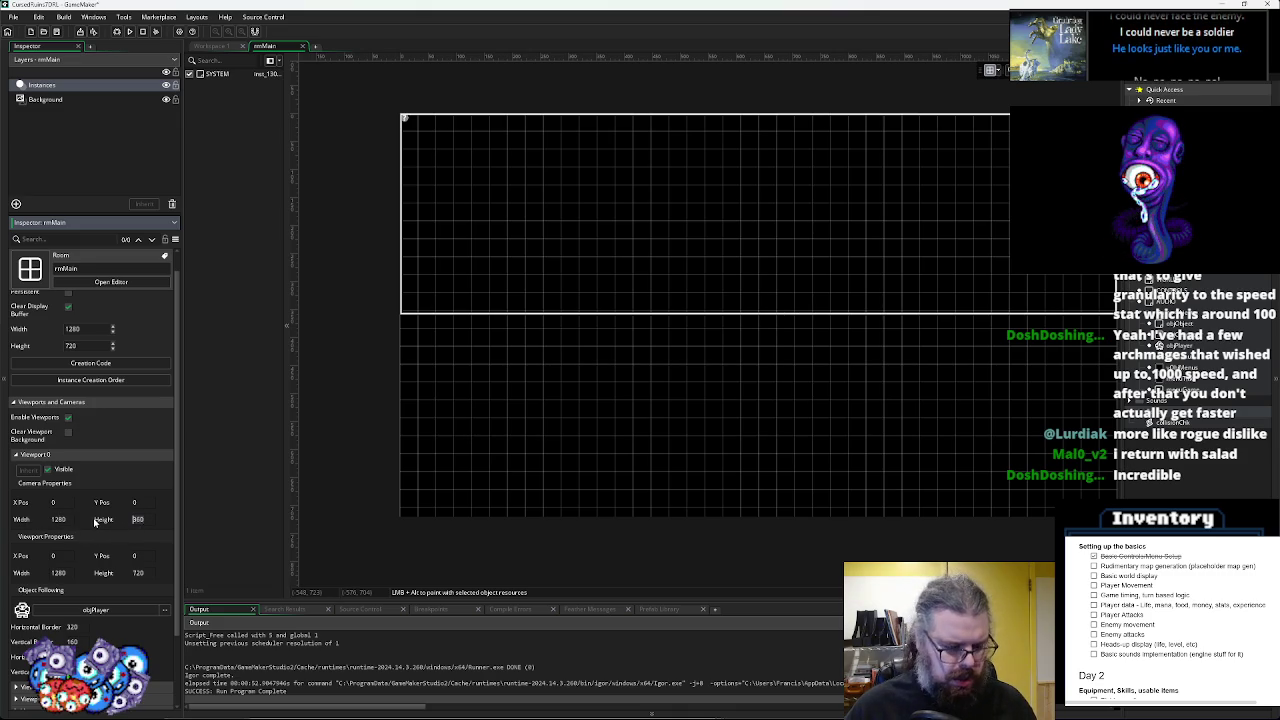
{"action": "type", "text": "720"}
{"action": "key", "text": "Tab"}
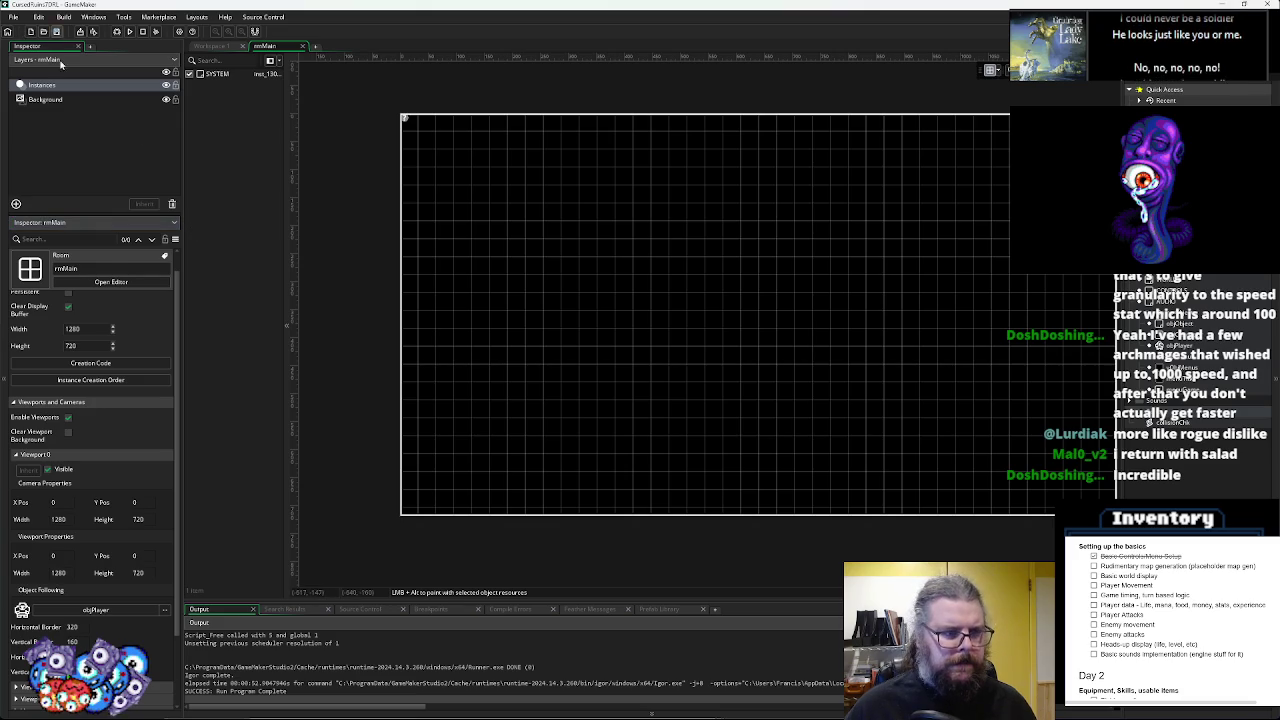
- Set the rmMain room height to 1280 and run the game again
{"action": "left_click", "coordinate": [88, 344]}
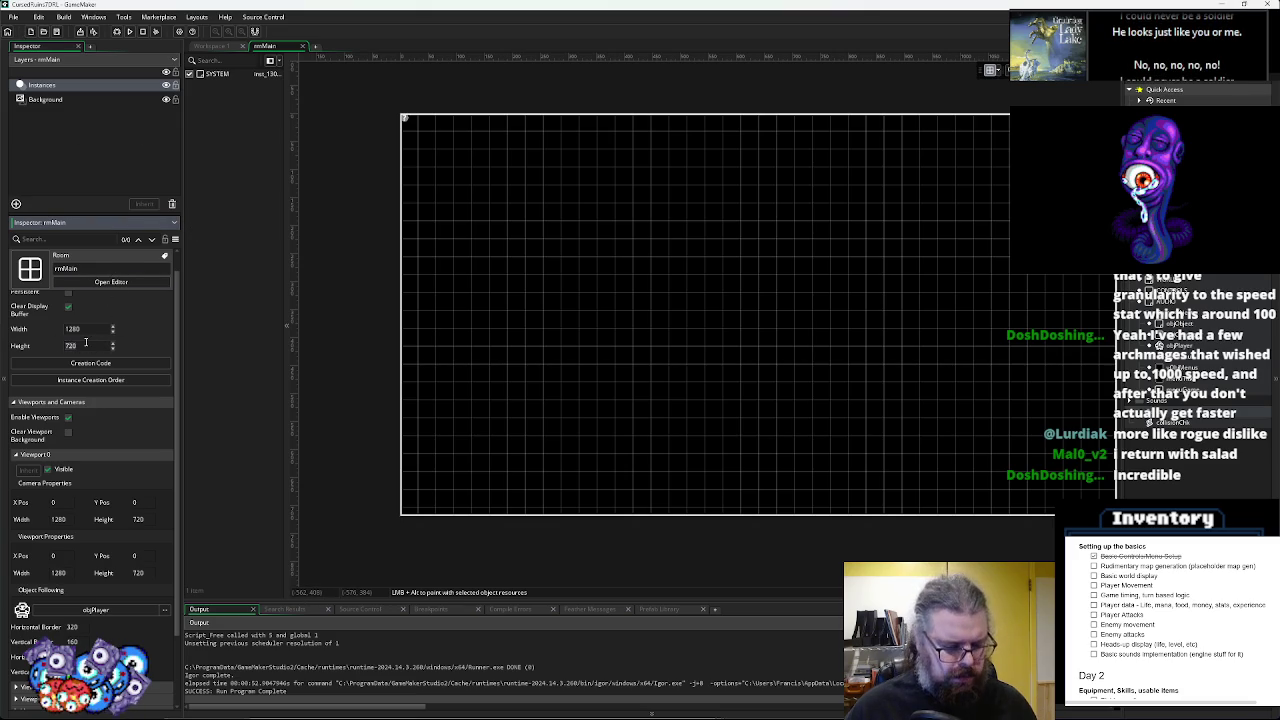
{"action": "type", "text": "1280"}
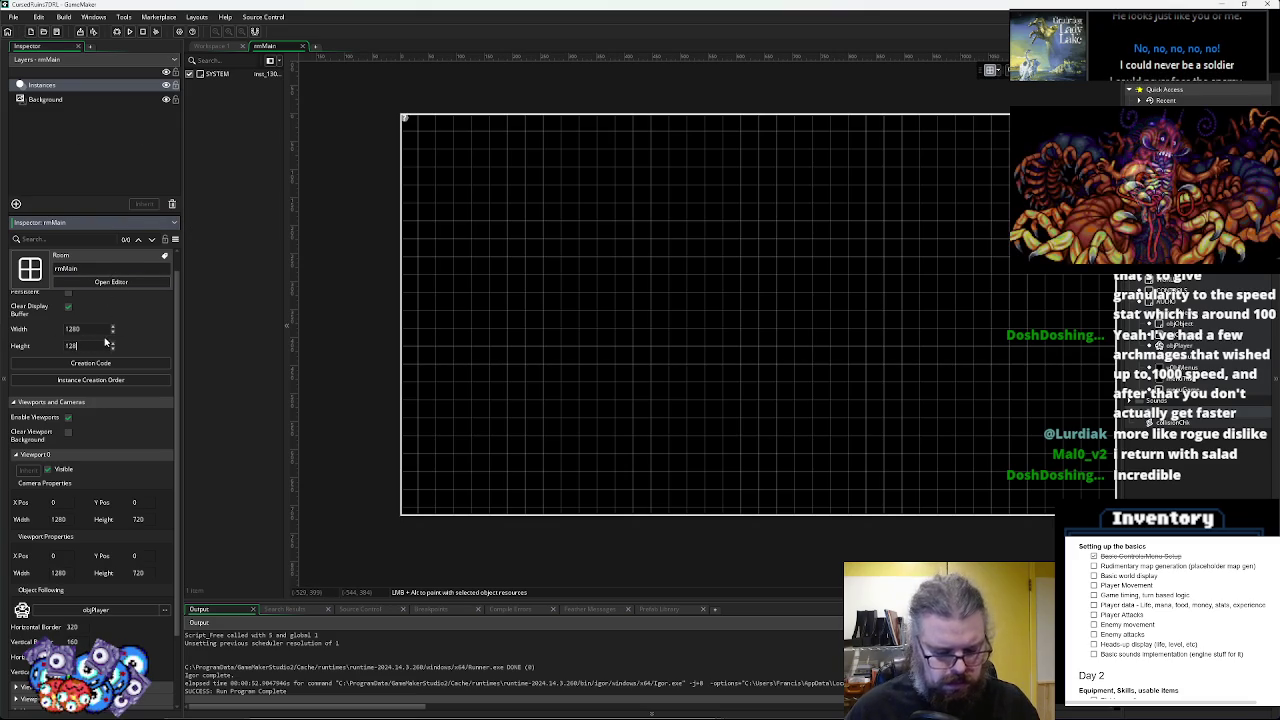
{"action": "key", "text": "Return"}
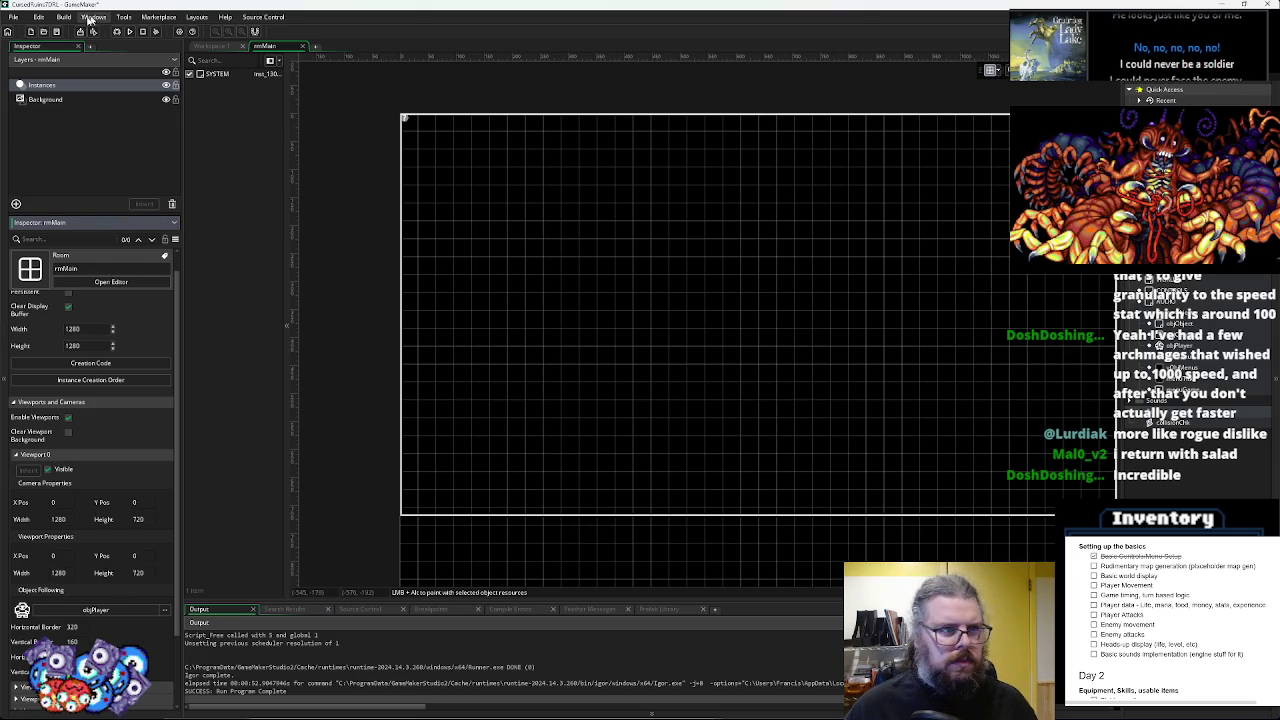
{"action": "left_click", "coordinate": [129, 31]}
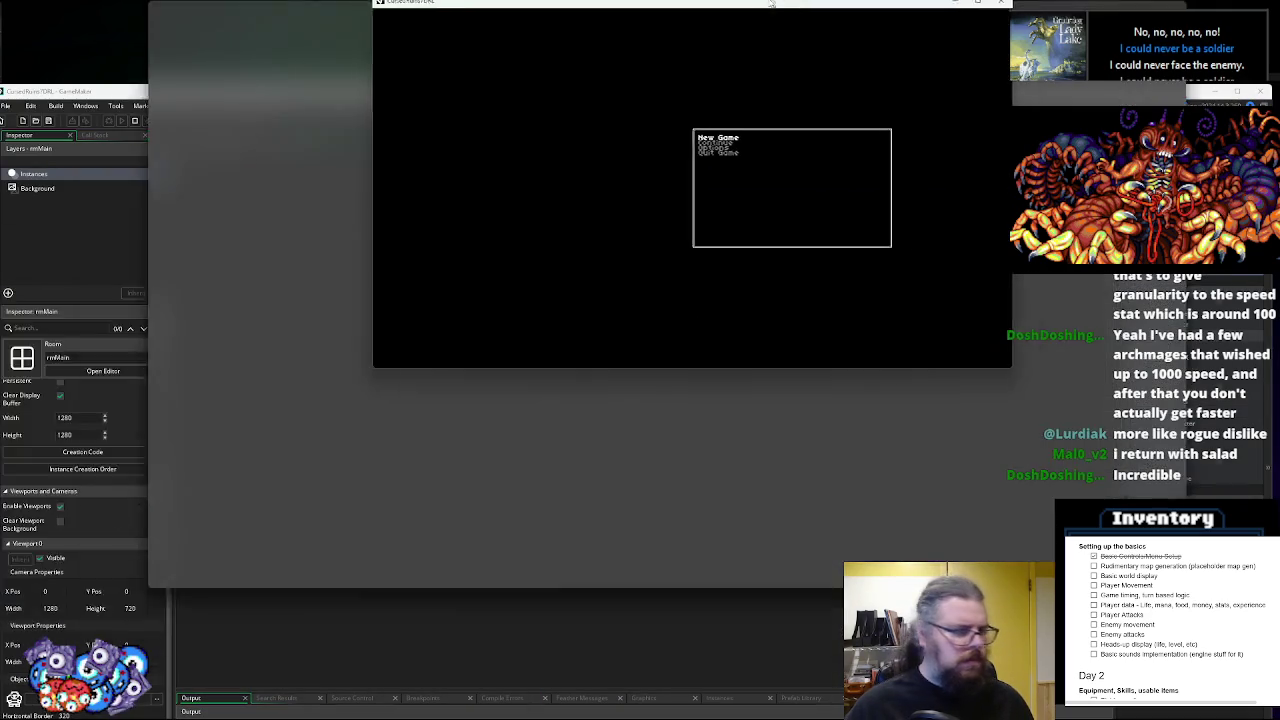
- Maximise the game window, start a new game and walk the player right and down
{"action": "double_click", "coordinate": [771, 4]}
{"action": "key", "text": "Return"}
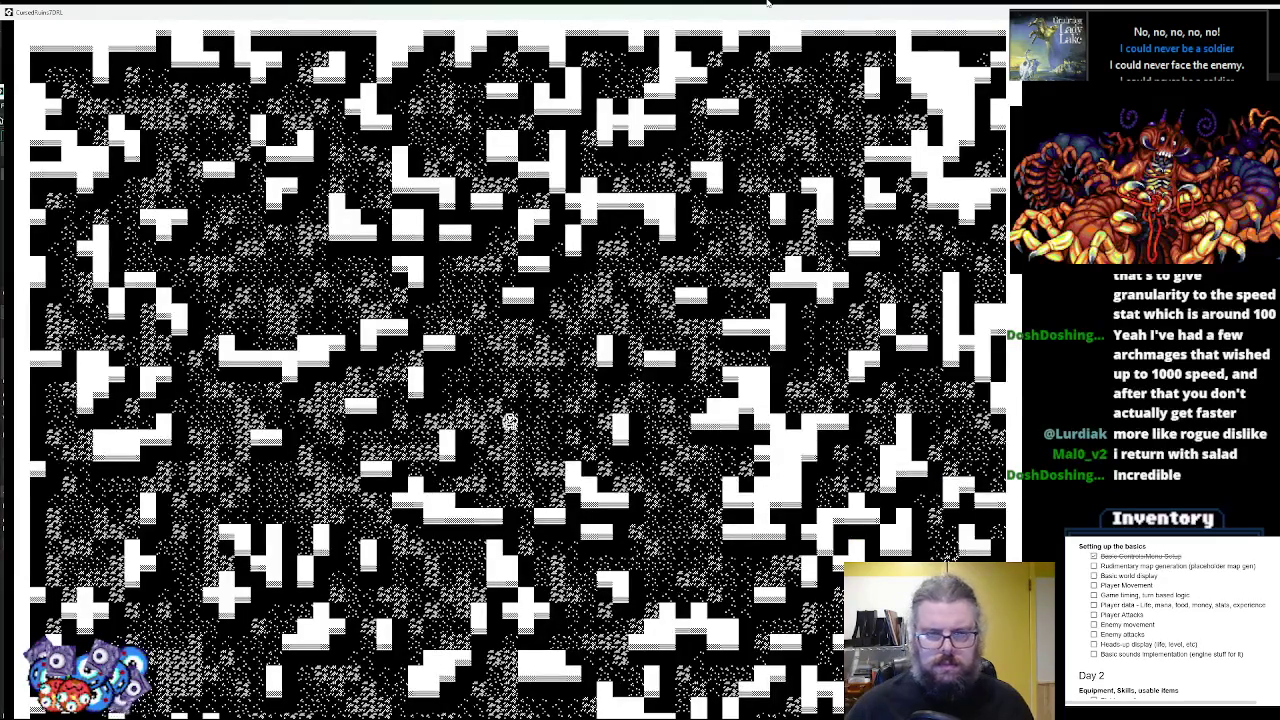
{"action": "key", "text": "Right"}
{"action": "key", "text": "Down"}
{"action": "key", "text": "Down"}
{"action": "key", "text": "Down"}
{"action": "key", "text": "Right"}
{"action": "key", "text": "Right"}
{"action": "key", "text": "Down"}
{"action": "key", "text": "Down"}
{"action": "key", "text": "Down"}
{"action": "key", "text": "Left"}
{"action": "key", "text": "Left"}
{"action": "key", "text": "Left"}
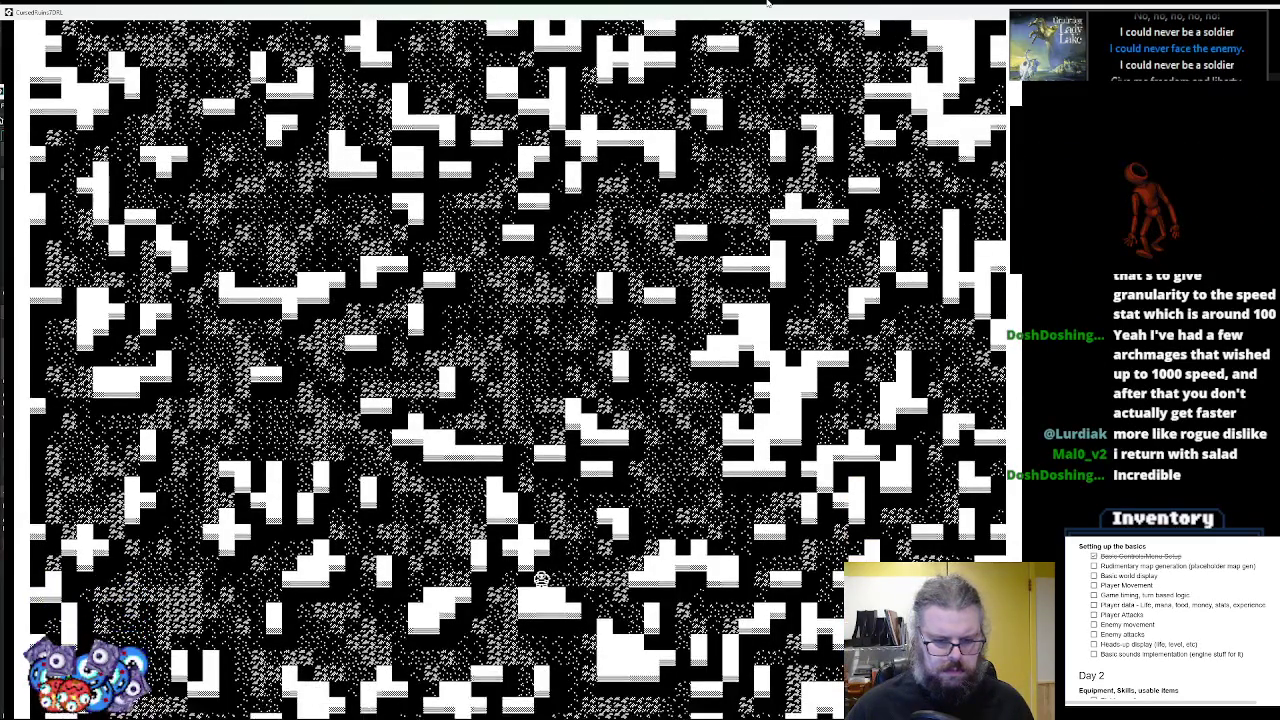
{"action": "key", "text": "Down"}
{"action": "key", "text": "Down"}
{"action": "key", "text": "Down"}
{"action": "key", "text": "Left"}
{"action": "key", "text": "Right"}
{"action": "key", "text": "Right"}
{"action": "key", "text": "Right"}
{"action": "key", "text": "Right"}
{"action": "key", "text": "Right"}
{"action": "key", "text": "Down"}
{"action": "key", "text": "Down"}
{"action": "key", "text": "Down"}
{"action": "key", "text": "Down"}
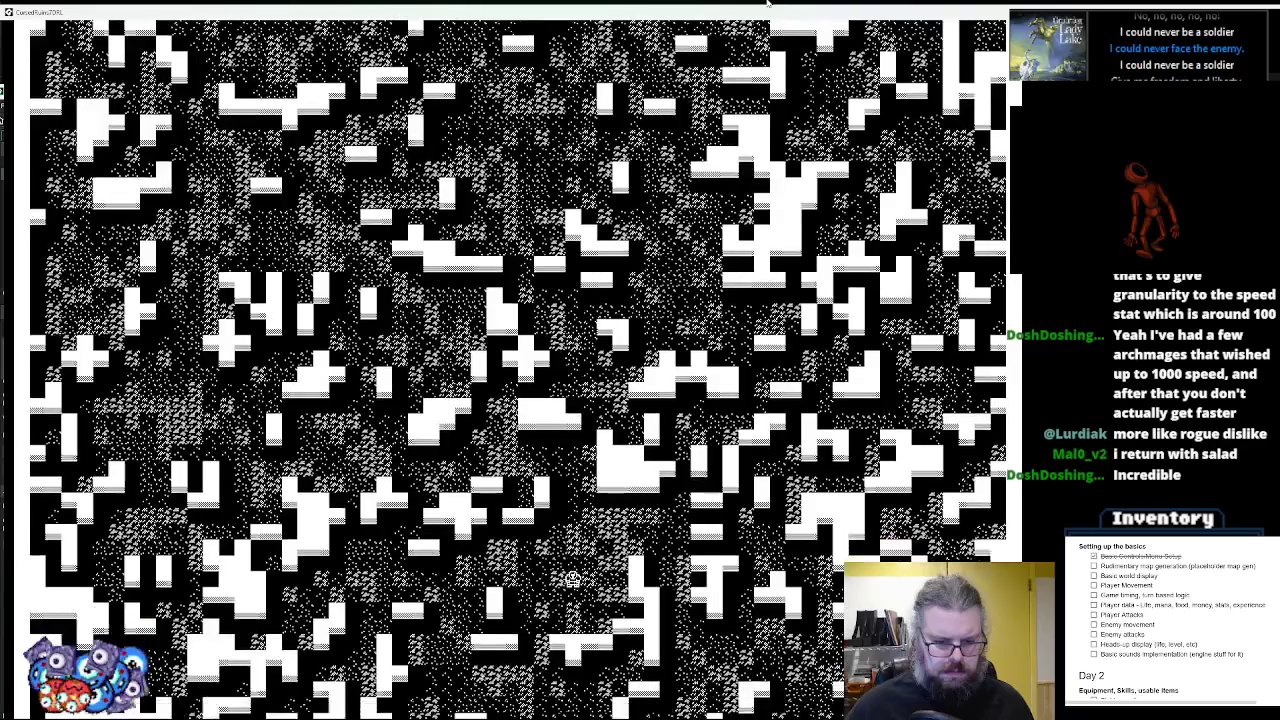
- Walk the player to the map's bottom edge and along it, then close the game and debugger
{"action": "key", "text": "Left"}
{"action": "key", "text": "Down"}
{"action": "key", "text": "Down"}
{"action": "key", "text": "Down"}
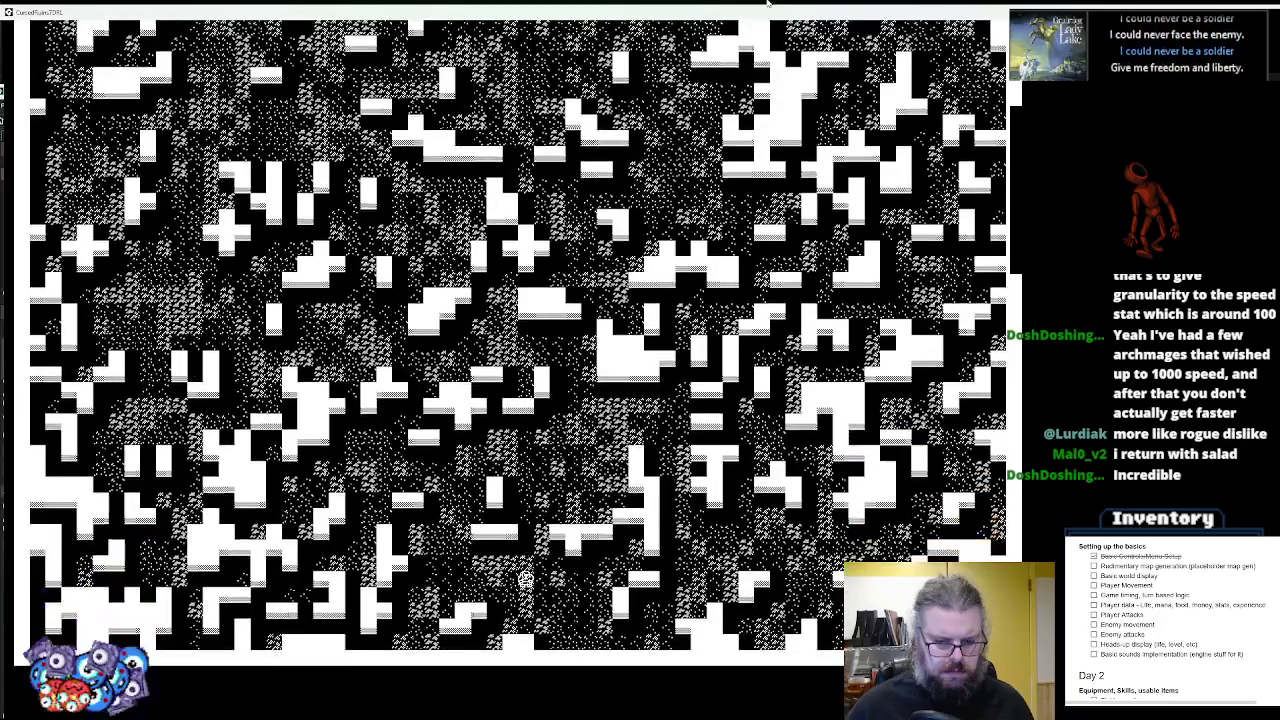
{"action": "key", "text": "Left"}
{"action": "key", "text": "Left"}
{"action": "key", "text": "Right"}
{"action": "key", "text": "Right"}
{"action": "key", "text": "Right"}
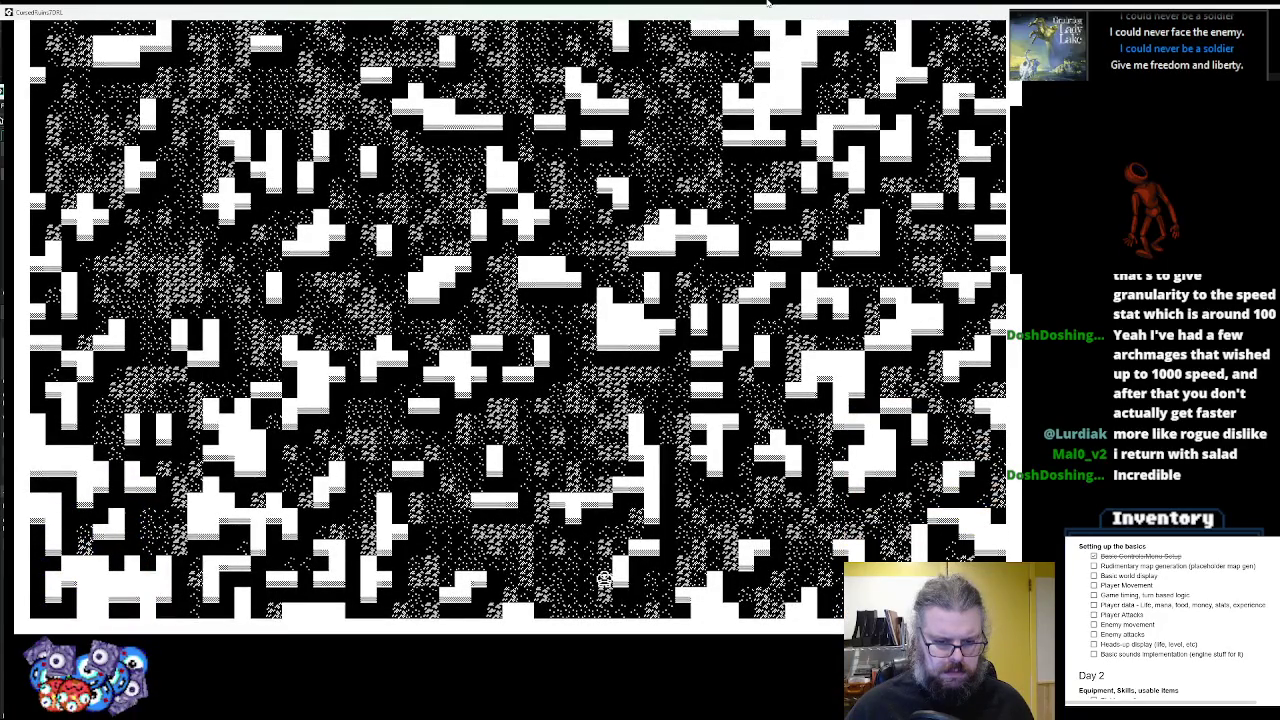
{"action": "key", "text": "Down"}
{"action": "key", "text": "Right"}
{"action": "key", "text": "Right"}
{"action": "key", "text": "Right"}
{"action": "key", "text": "Up"}
{"action": "key", "text": "Up"}
{"action": "key", "text": "Right"}
{"action": "key", "text": "Right"}
{"action": "key", "text": "Right"}
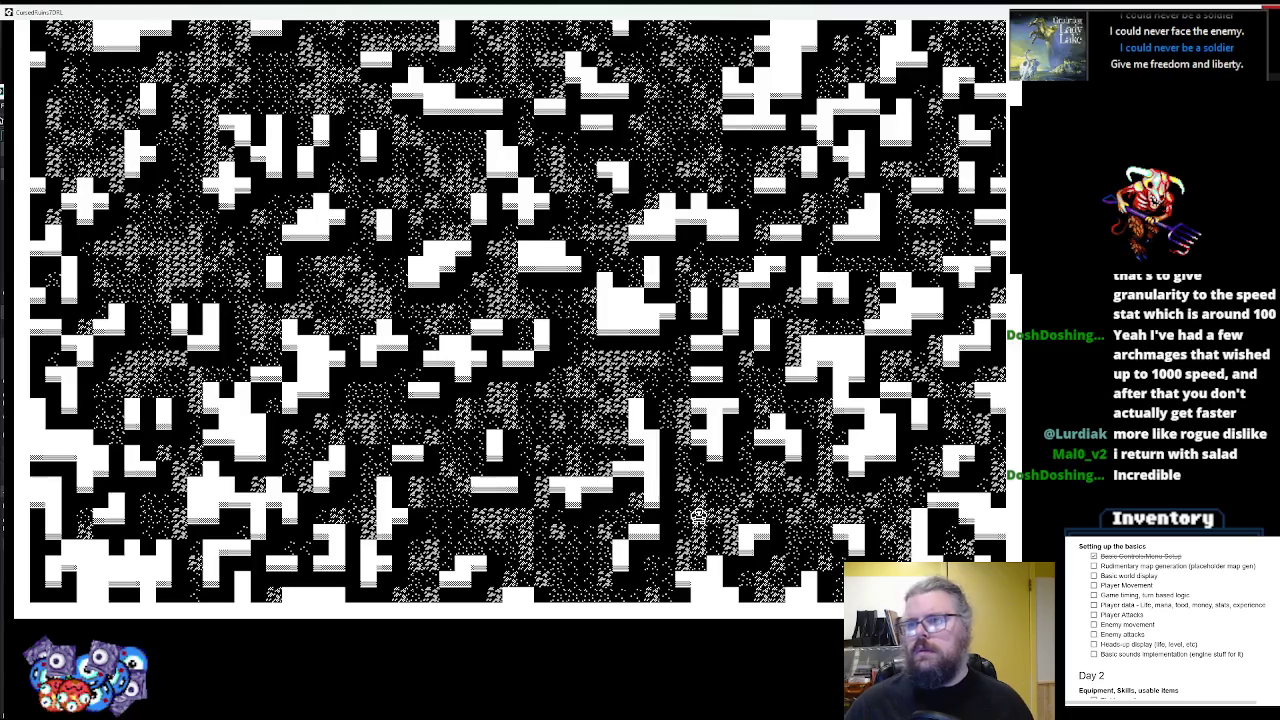
{"action": "key", "text": "Escape"}
{"action": "left_click", "coordinate": [306, 150]}
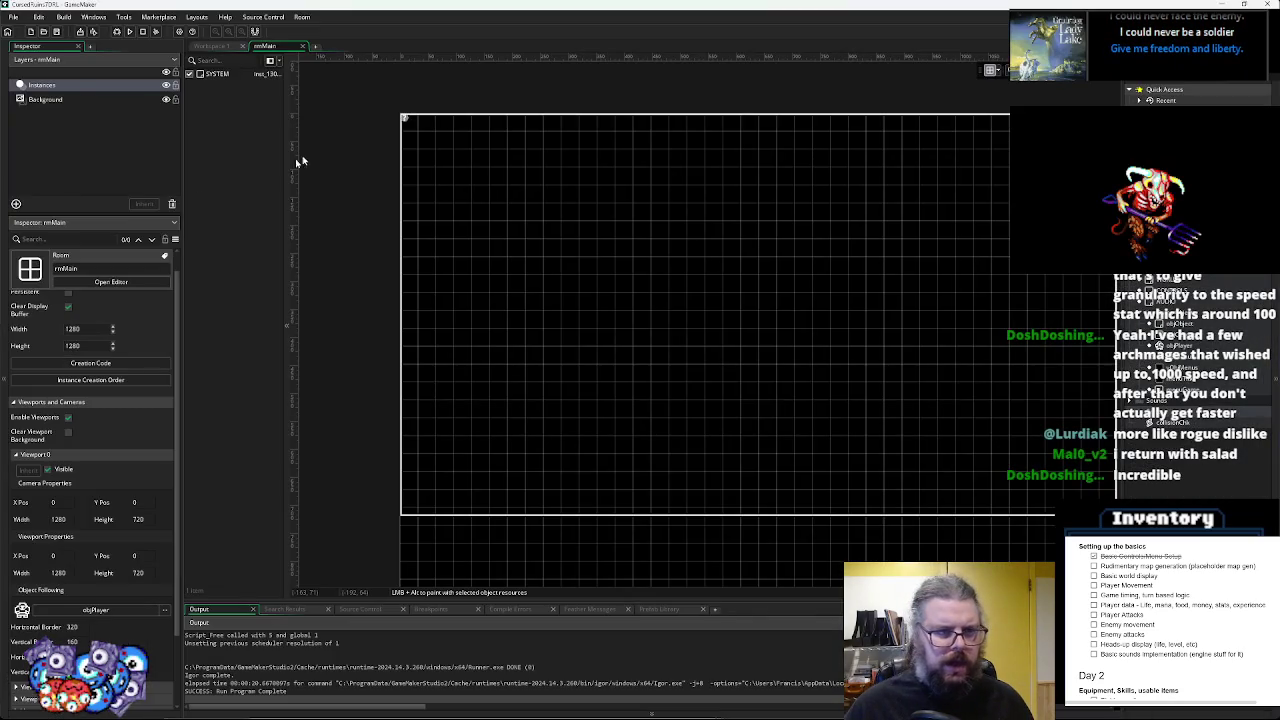
{"action": "left_click", "coordinate": [210, 46]}
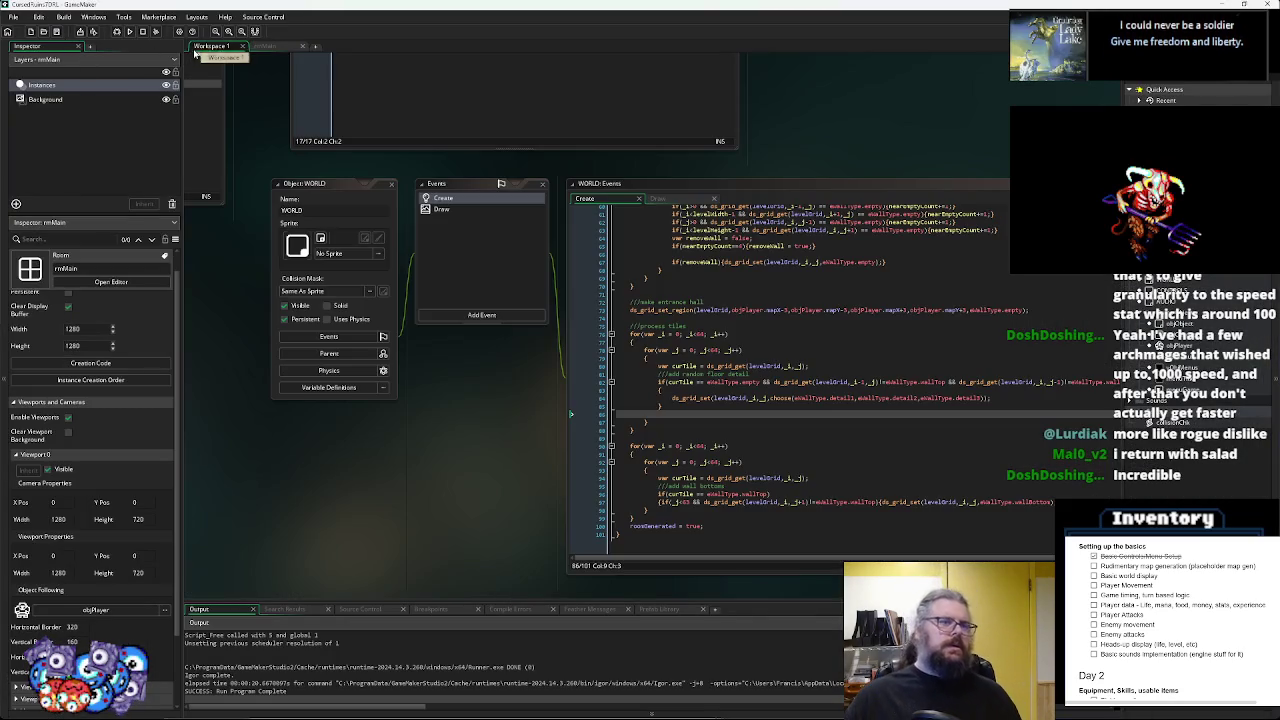
{"action": "mouse_move", "coordinate": [474, 465]}
{"action": "left_mouse_down"}
{"action": "mouse_move", "coordinate": [428, 389]}
{"action": "mouse_move", "coordinate": [360, 486]}
{"action": "mouse_move", "coordinate": [517, 420]}
{"action": "mouse_move", "coordinate": [605, 306]}
{"action": "mouse_move", "coordinate": [470, 310]}
{"action": "mouse_move", "coordinate": [700, 300]}
{"action": "left_mouse_up"}
{"action": "mouse_move", "coordinate": [320, 170]}
{"action": "left_mouse_down"}
{"action": "mouse_move", "coordinate": [885, 432]}
{"action": "mouse_move", "coordinate": [865, 332]}
{"action": "mouse_move", "coordinate": [620, 436]}
{"action": "mouse_move", "coordinate": [305, 498]}
{"action": "mouse_move", "coordinate": [732, 485]}
{"action": "left_mouse_up"}
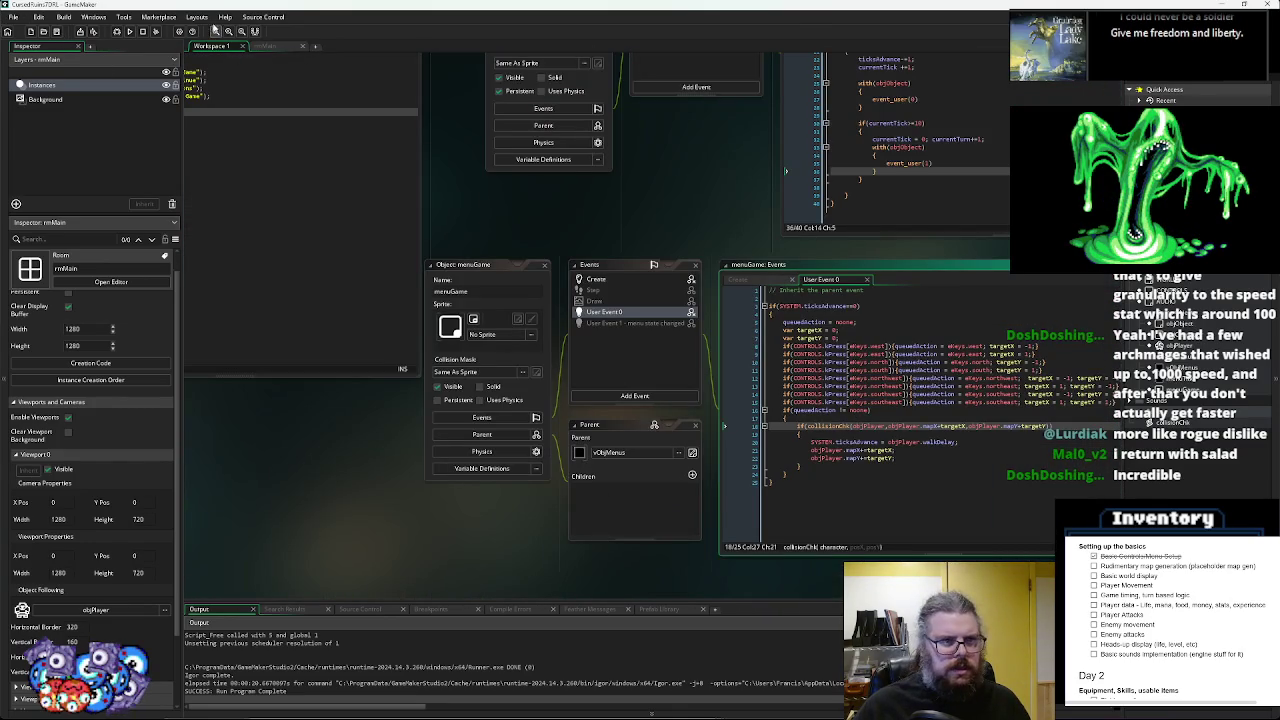
{"action": "left_click", "coordinate": [265, 46]}
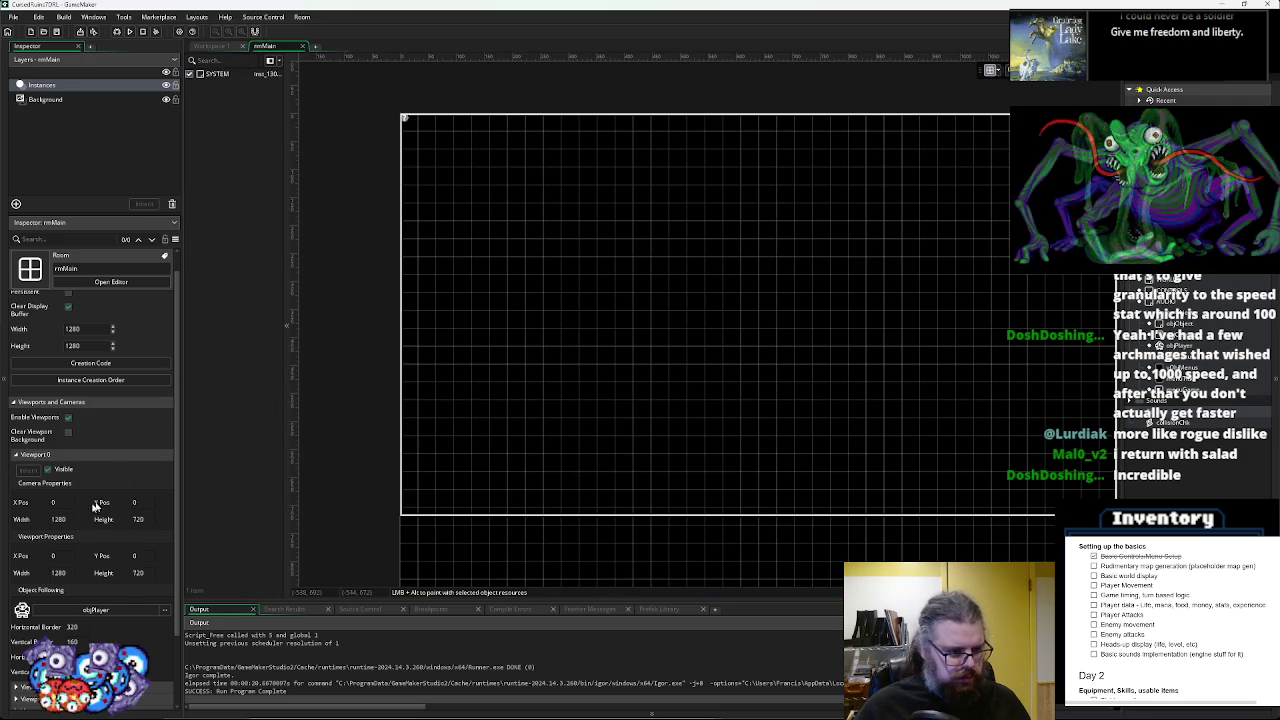
{"action": "left_click", "coordinate": [73, 519]}
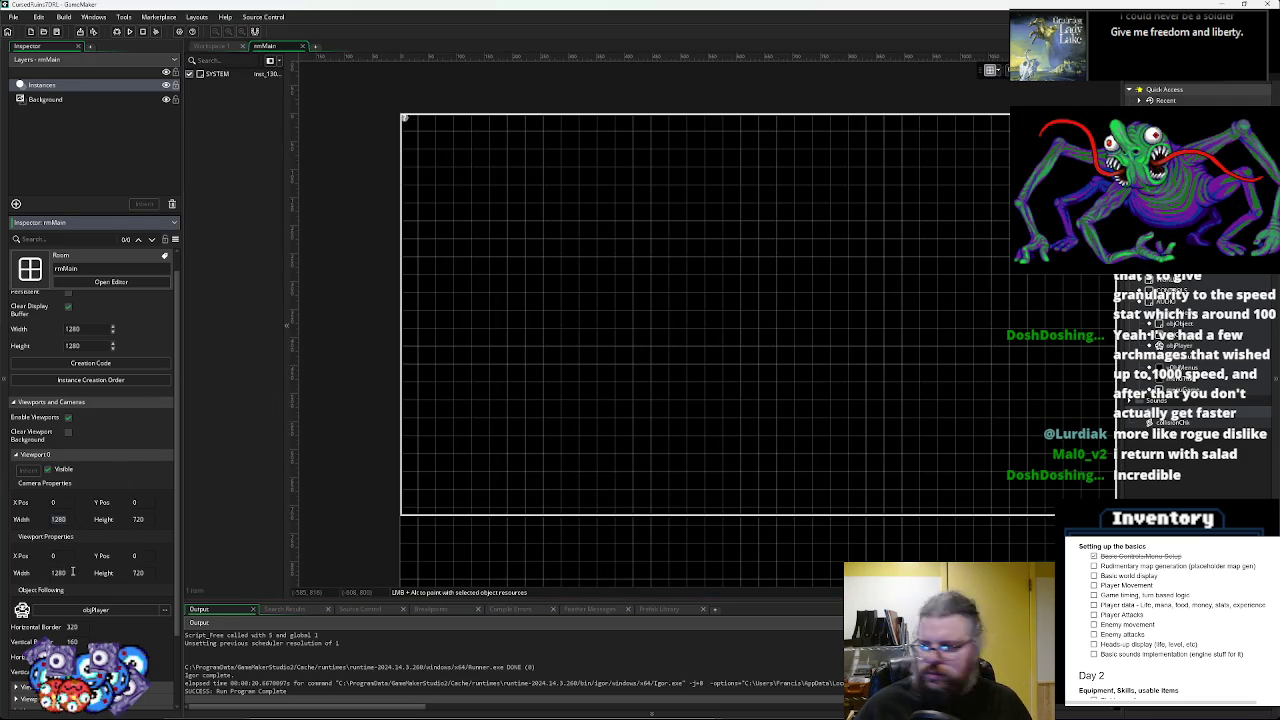
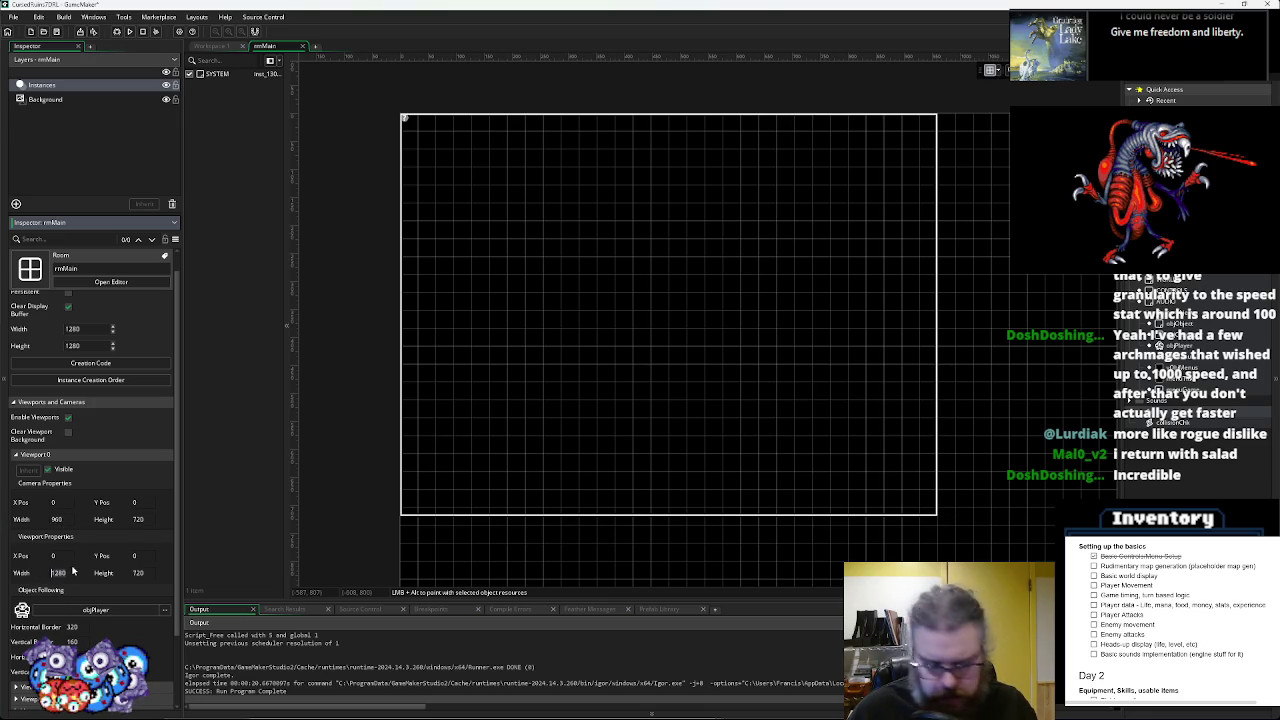
- Set the rmMain viewport width to 1920 (1920×1440 viewport) and launch a debug run
{"action": "type", "text": "1920"}
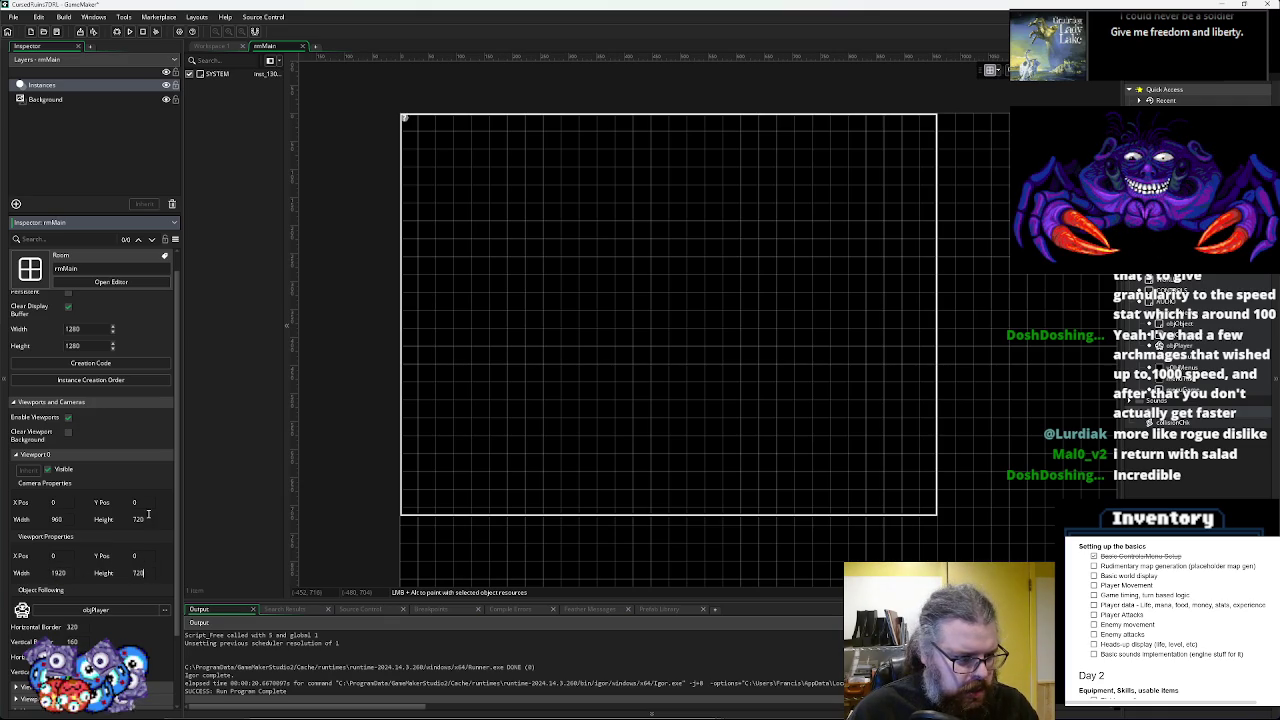
{"action": "type", "text": "1440"}
{"action": "key", "text": "Return"}
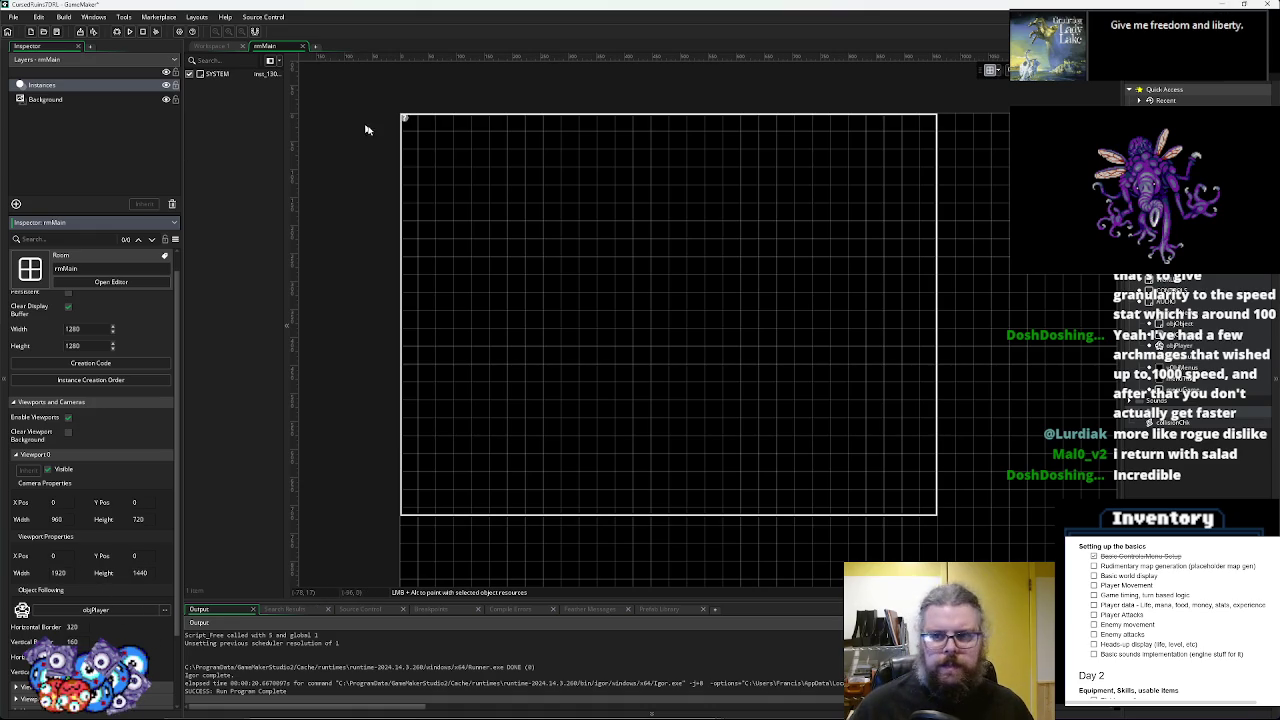
{"action": "left_click", "coordinate": [114, 34]}
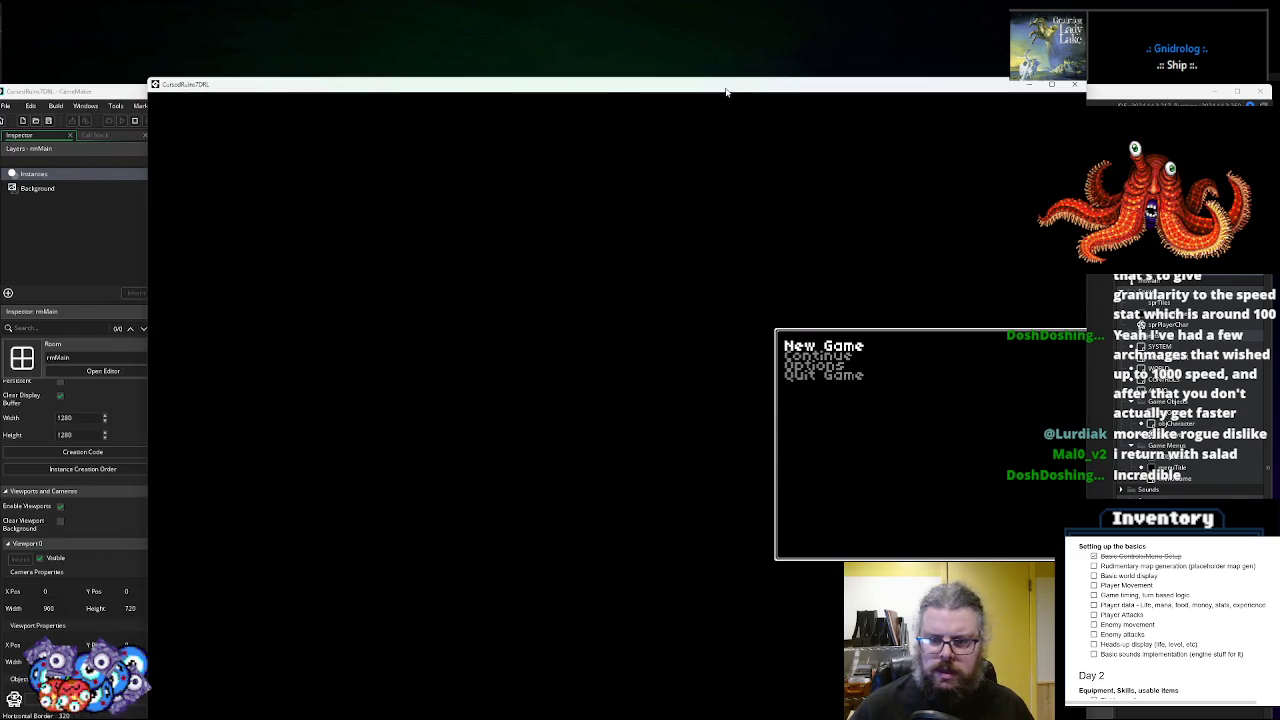
- Start a New Game, maximize the game window, and walk the player down and right across the map
{"action": "key", "text": "Return"}
{"action": "double_click", "coordinate": [726, 91]}
{"action": "key", "text": "Down"}
{"action": "key", "text": "Down"}
{"action": "key", "text": "Down"}
{"action": "key", "text": "Left"}
{"action": "key", "text": "Left"}
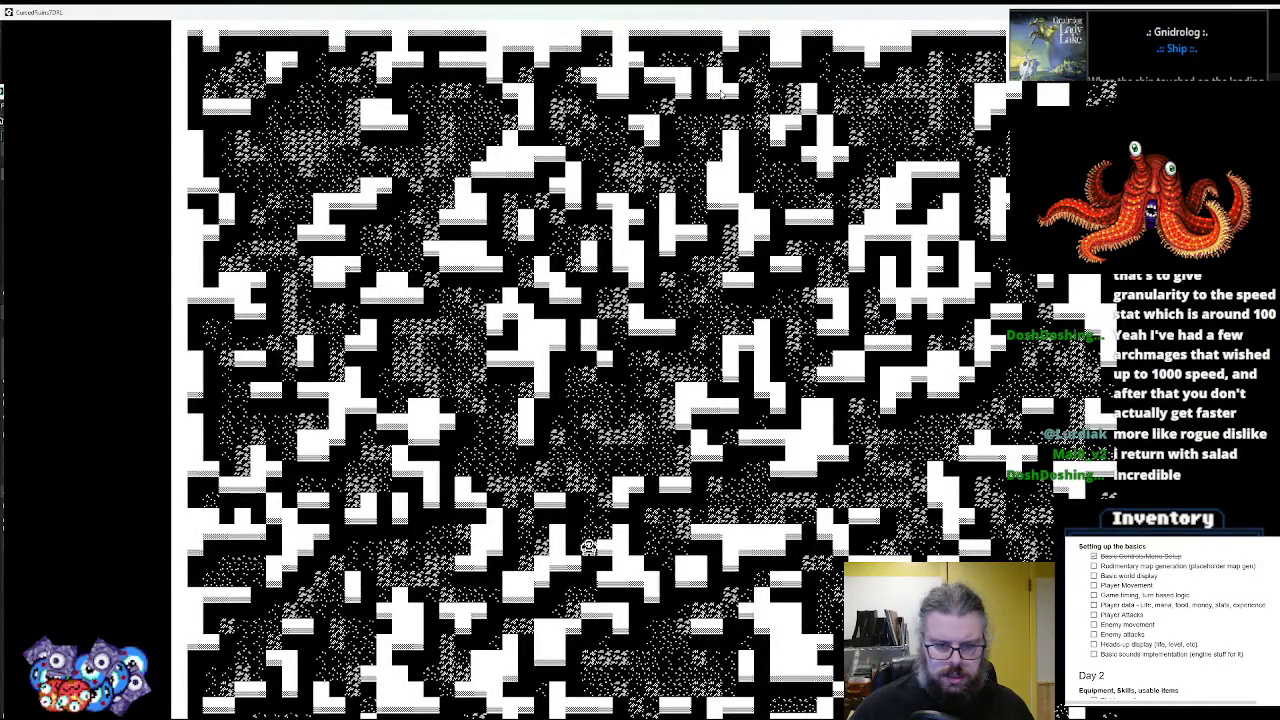
{"action": "key", "text": "Down"}
{"action": "key", "text": "Right"}
{"action": "key", "text": "Right"}
{"action": "key", "text": "Right"}
{"action": "key", "text": "Down"}
{"action": "key", "text": "Down"}
{"action": "key", "text": "Down"}
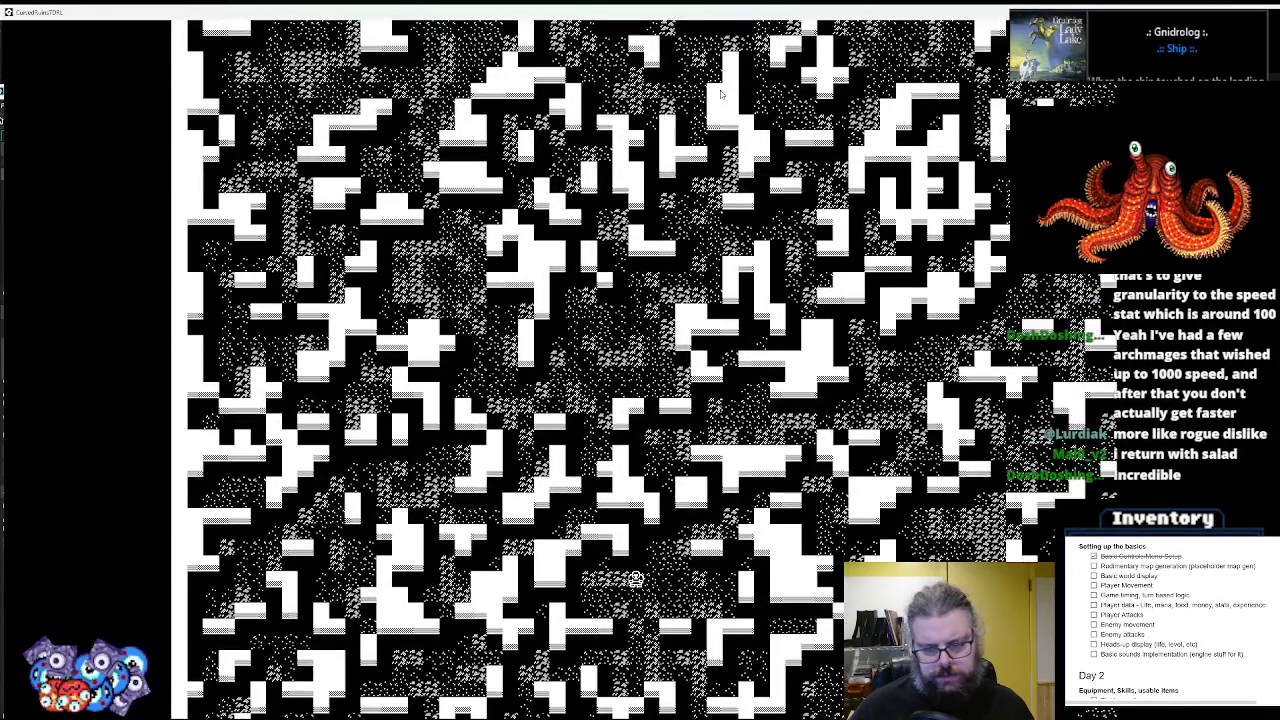
{"action": "key", "text": "Down"}
{"action": "key", "text": "Down"}
{"action": "key", "text": "Right"}
{"action": "key", "text": "Right"}
{"action": "key", "text": "Right"}
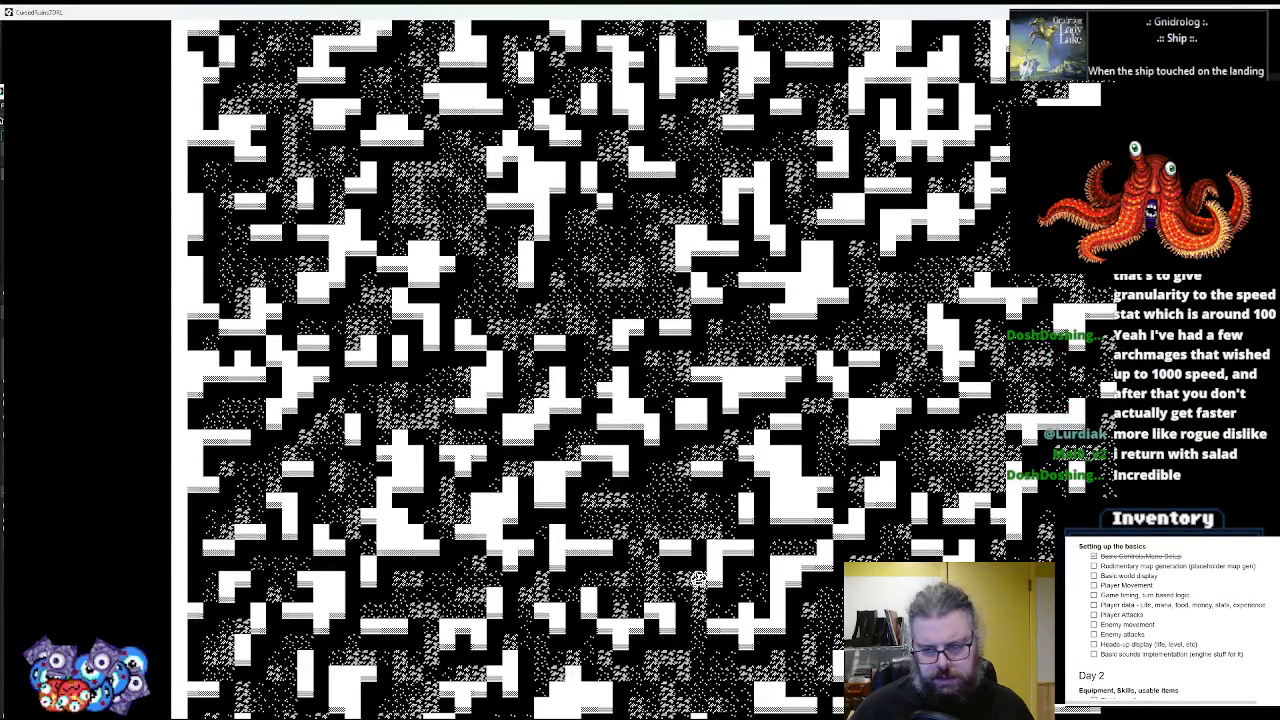
{"action": "key", "text": "Down"}
{"action": "key", "text": "Down"}
{"action": "key", "text": "Down"}
{"action": "key", "text": "Down"}
{"action": "key", "text": "Down"}
{"action": "key", "text": "Right"}
{"action": "key", "text": "Right"}
{"action": "key", "text": "Right"}
{"action": "key", "text": "Down"}
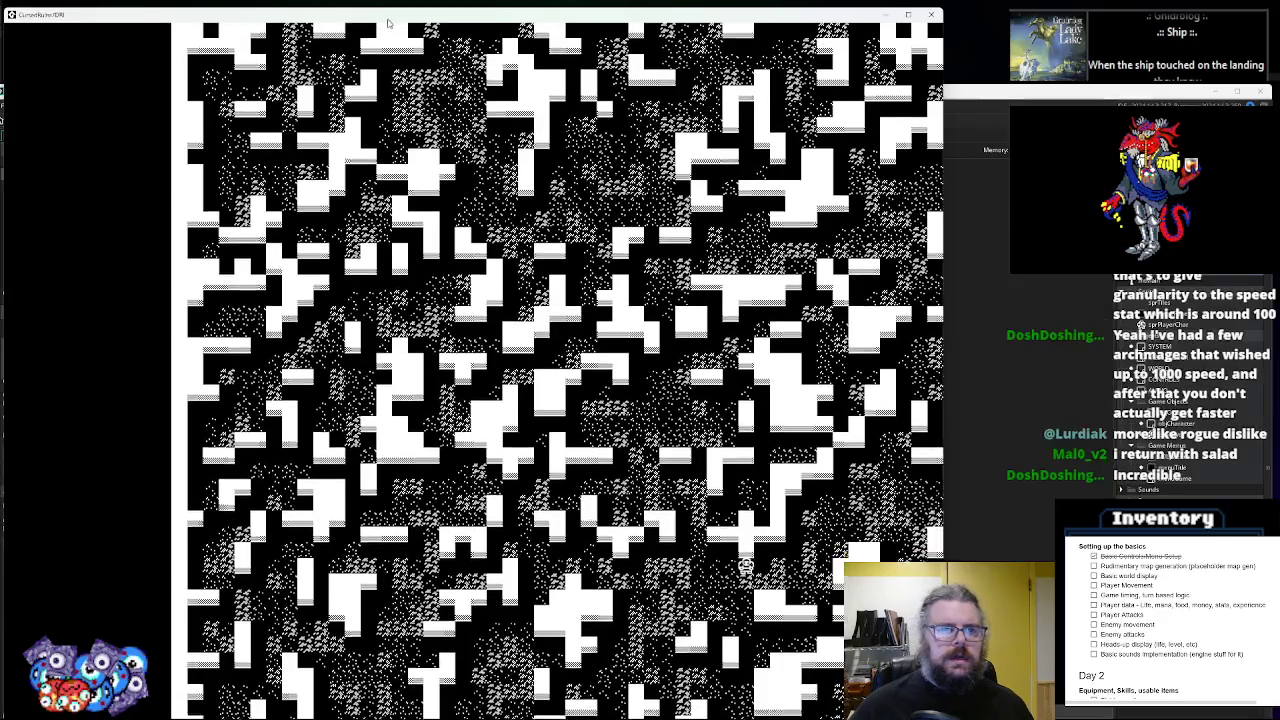
- Close the running game and stop the debug session to return to rmMain
{"action": "mouse_move", "coordinate": [426, 28]}
{"action": "left_mouse_down"}
{"action": "mouse_move", "coordinate": [636, 53]}
{"action": "mouse_move", "coordinate": [692, 30]}
{"action": "mouse_move", "coordinate": [673, 180]}
{"action": "mouse_move", "coordinate": [672, 68]}
{"action": "mouse_move", "coordinate": [644, 75]}
{"action": "left_mouse_up"}
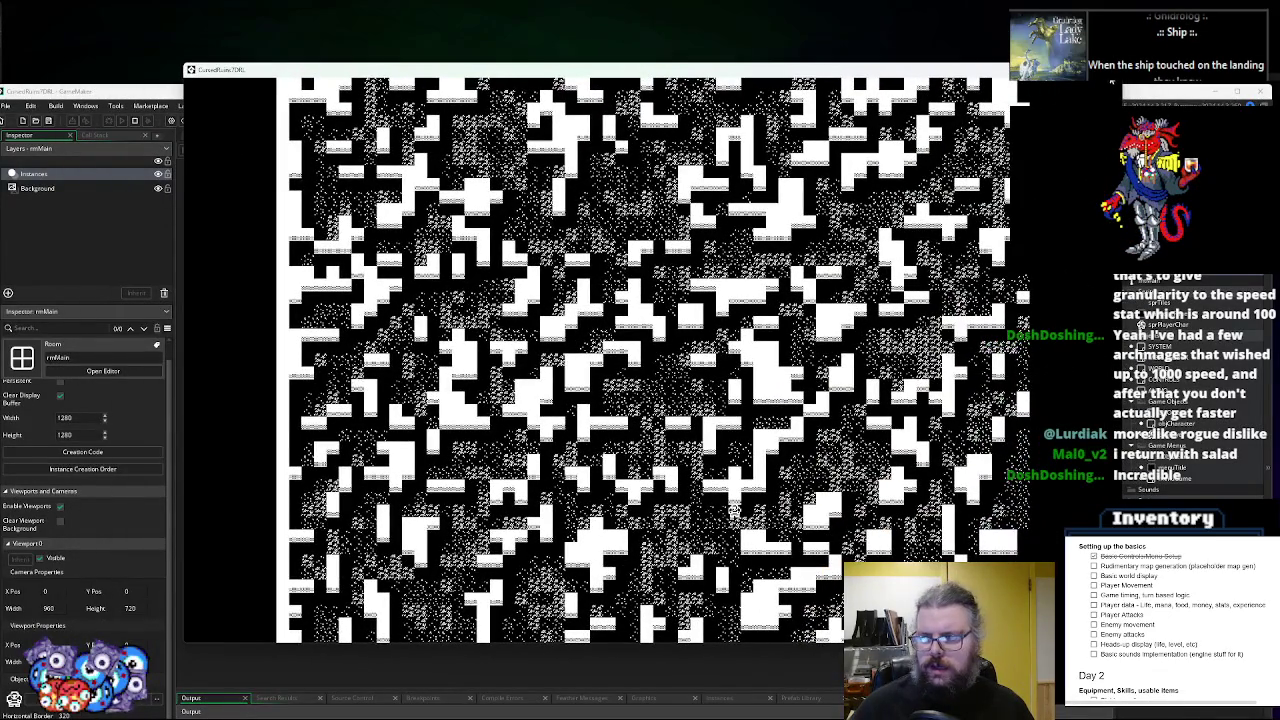
{"action": "key", "text": "Escape"}
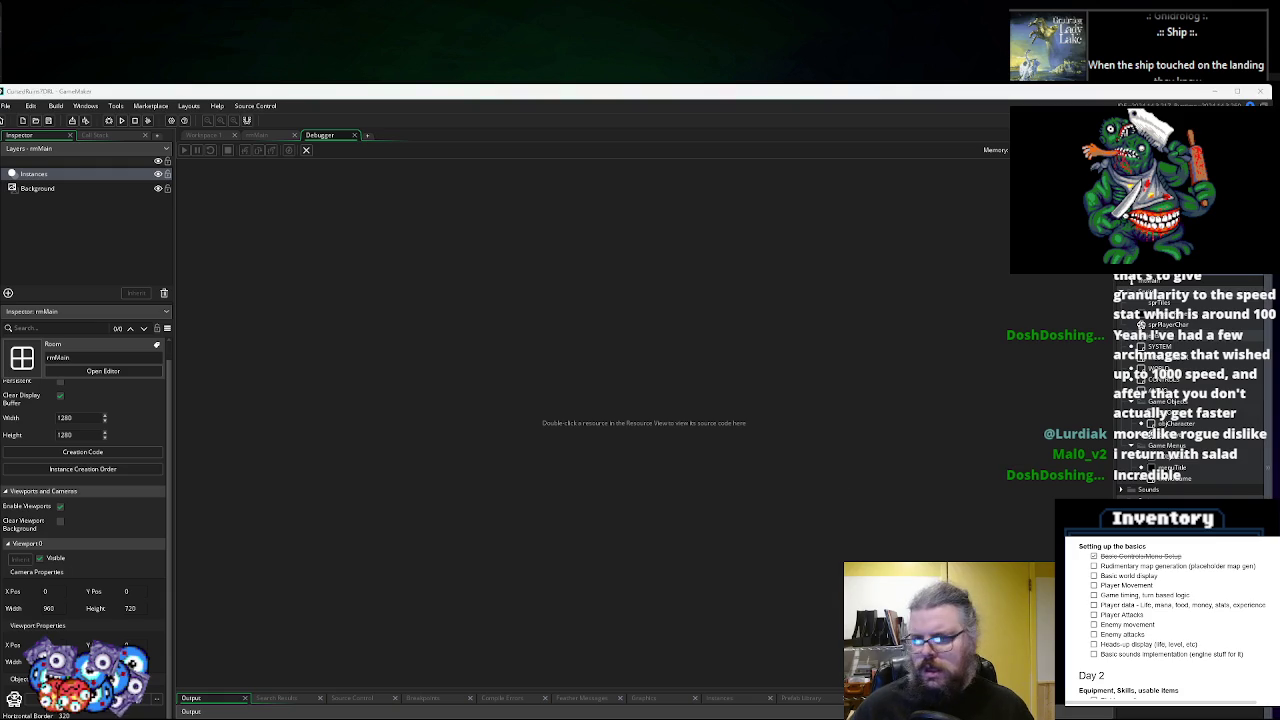
{"action": "left_click", "coordinate": [308, 151]}
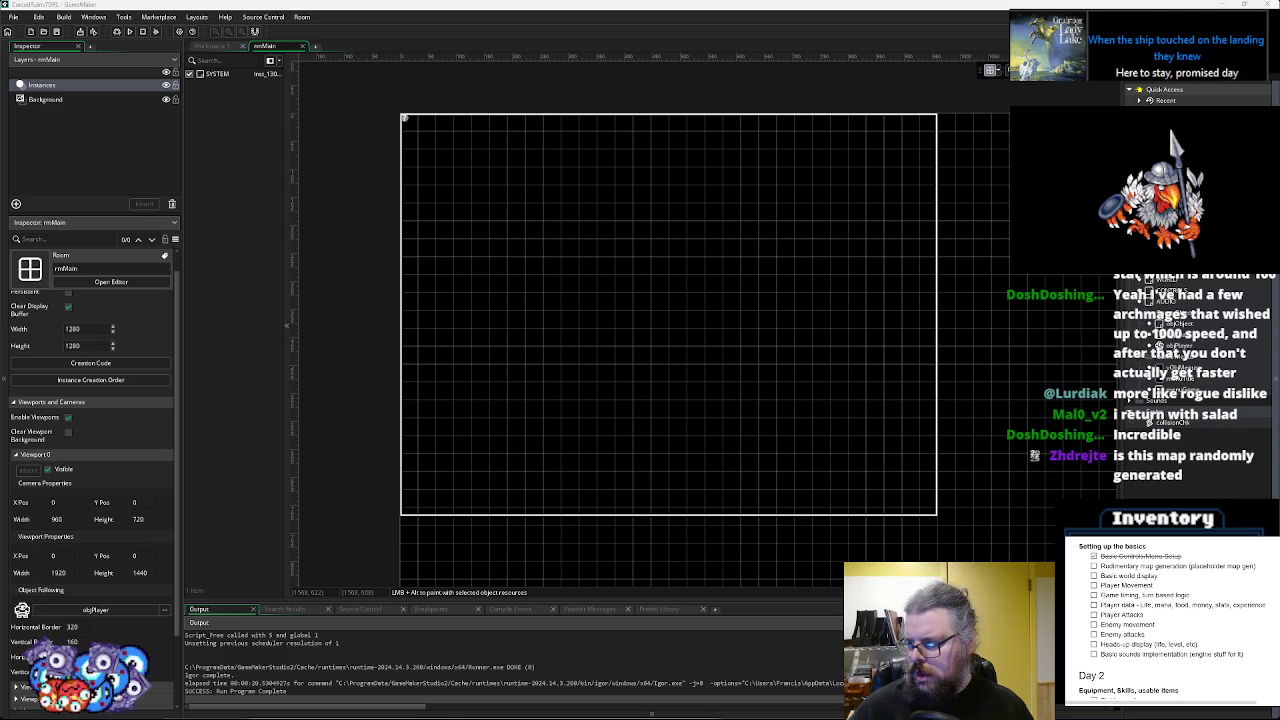
- Change the rmMain camera height to 540 and the viewport height to 1080
{"action": "left_click", "coordinate": [155, 520]}
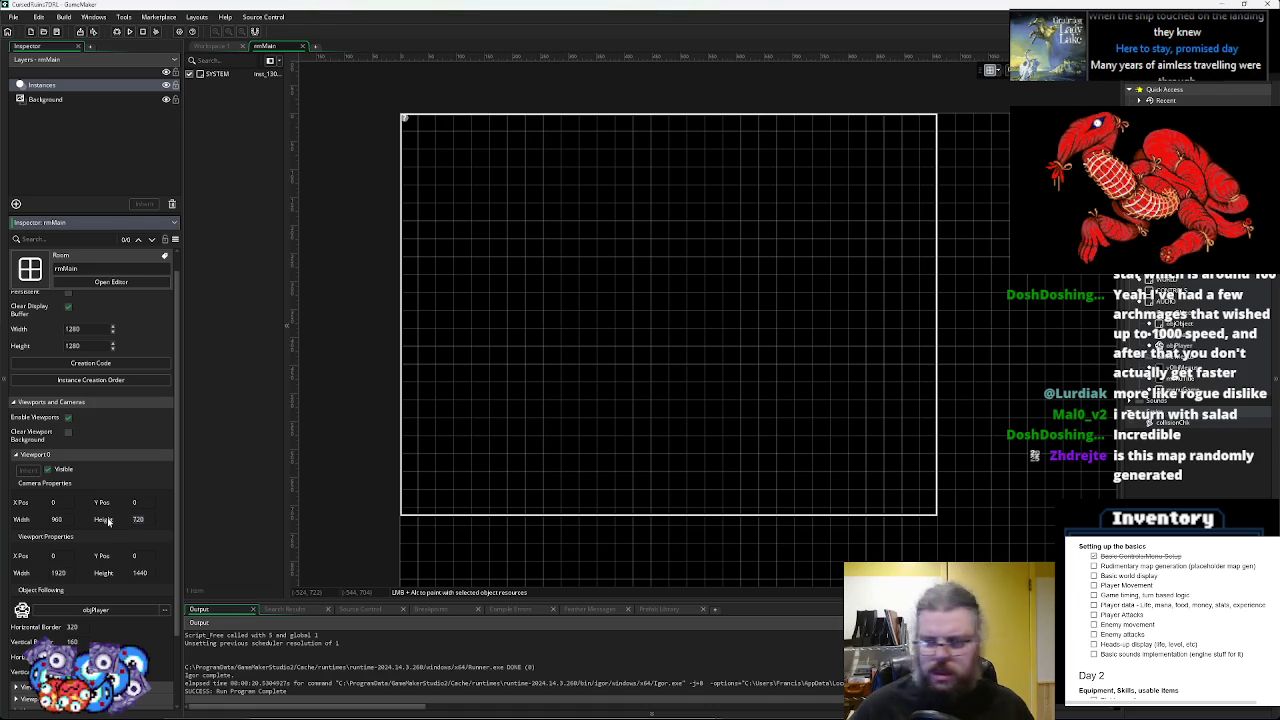
{"action": "type", "text": "540"}
{"action": "left_click", "coordinate": [155, 573]}
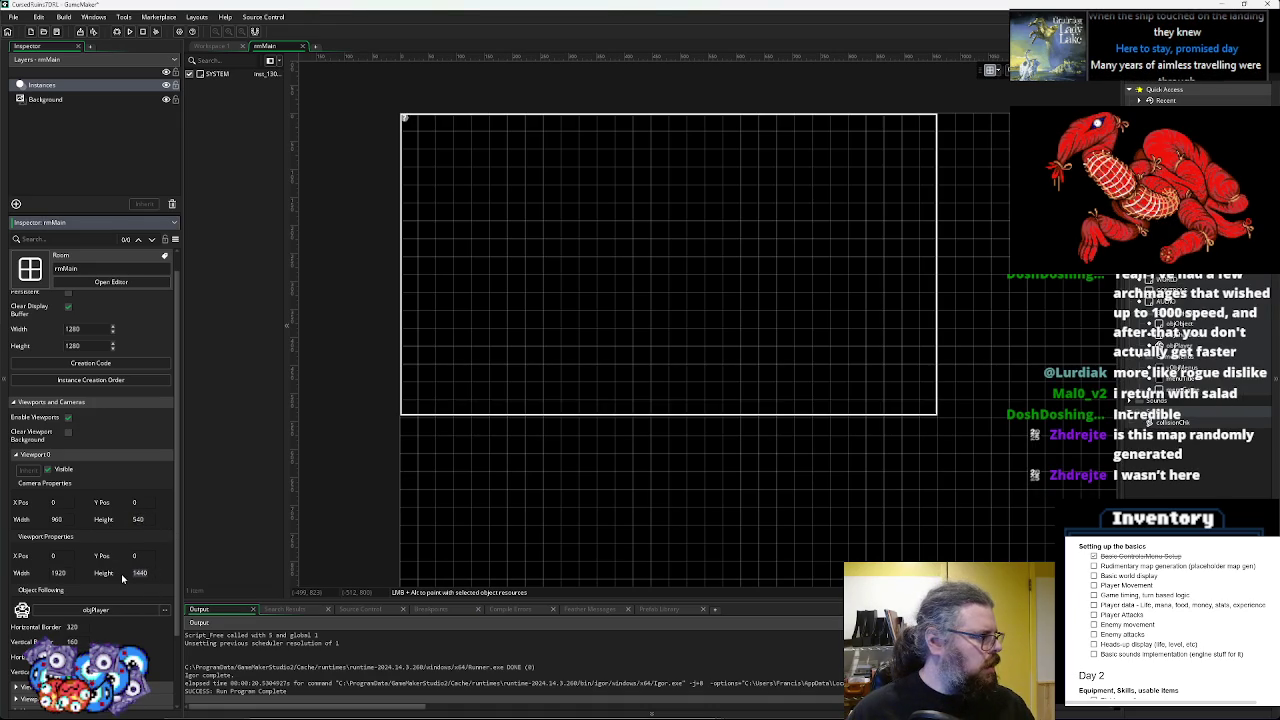
{"action": "key", "text": "BackSpace"}
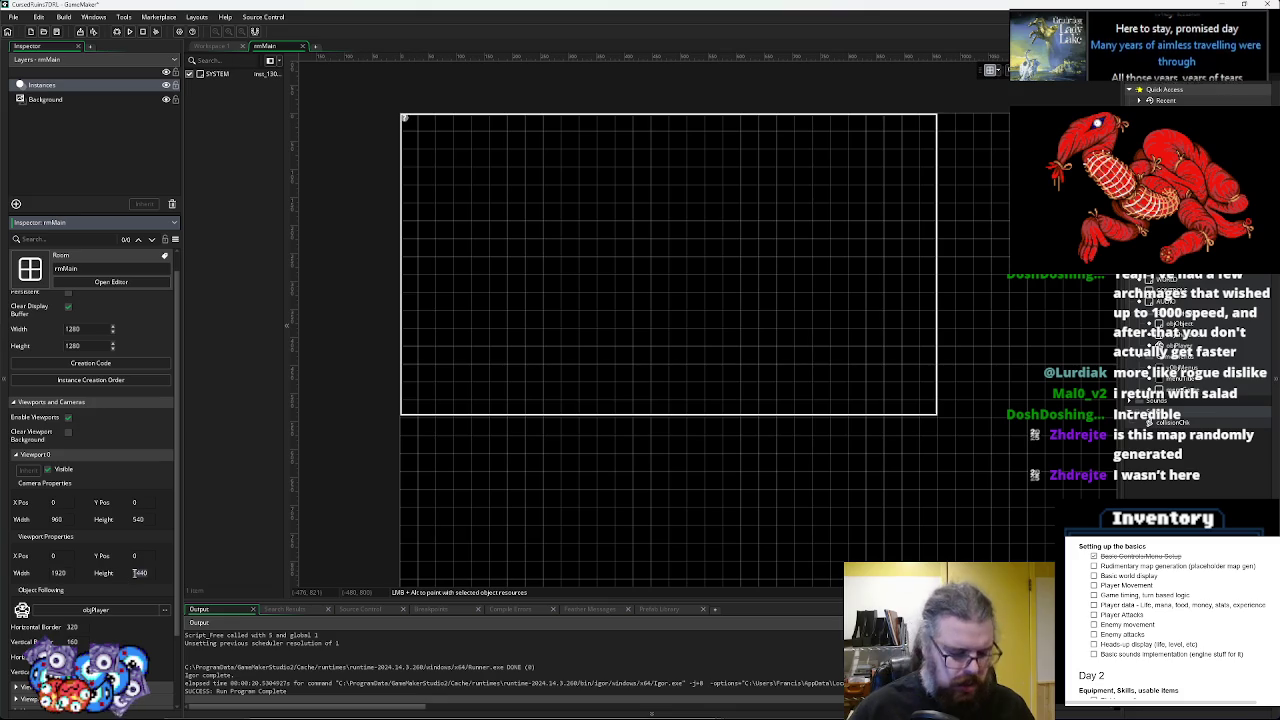
{"action": "type", "text": "1080"}
{"action": "left_click", "coordinate": [35, 72]}
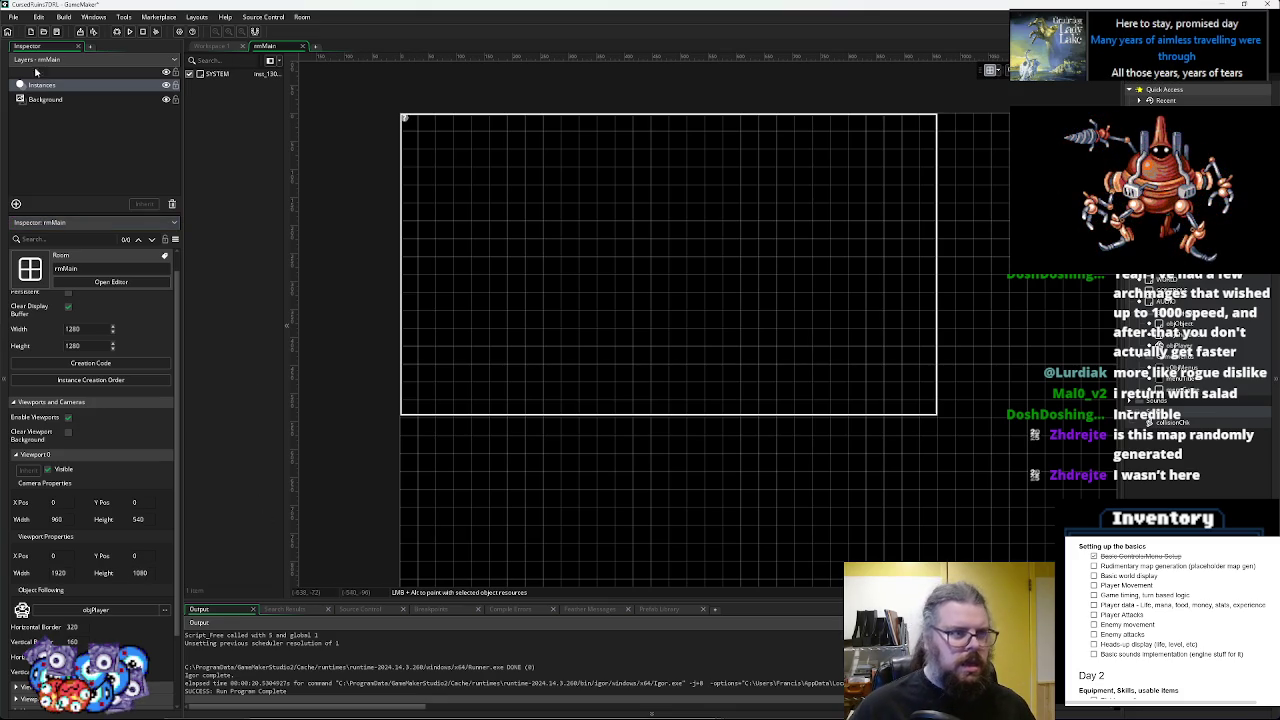
{"action": "left_click", "coordinate": [116, 32]}
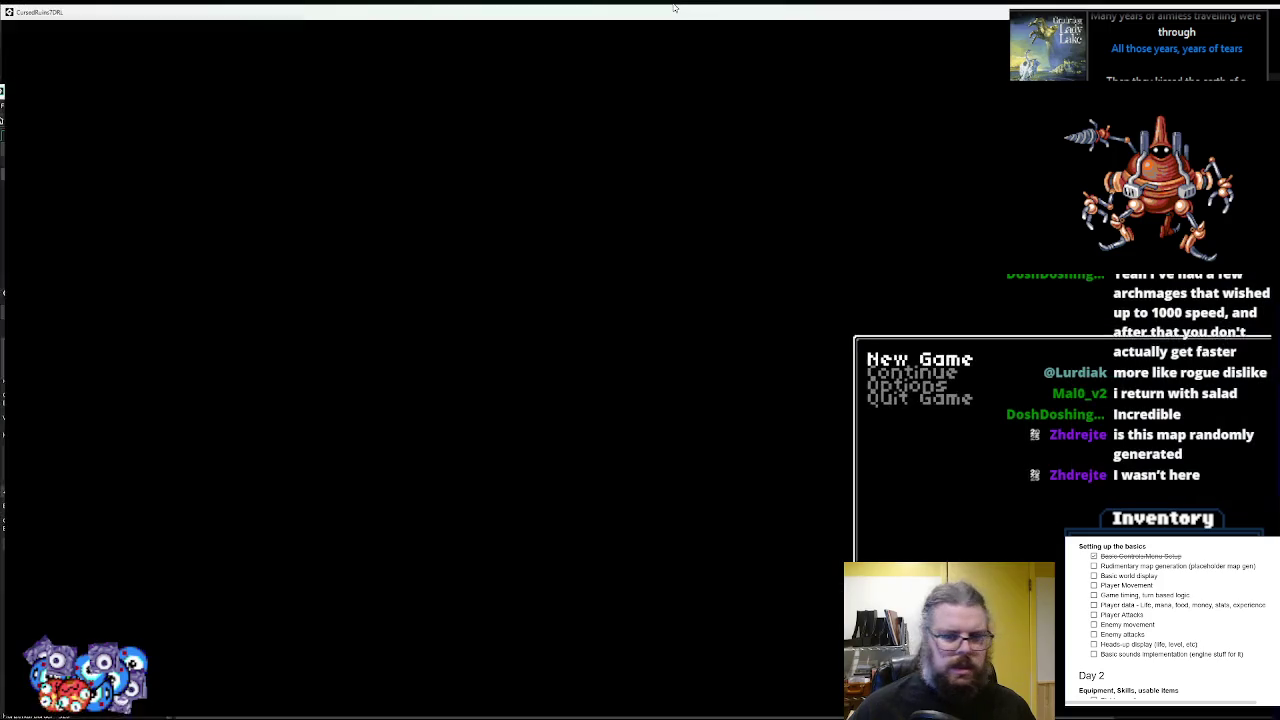
{"action": "key", "text": "Return"}
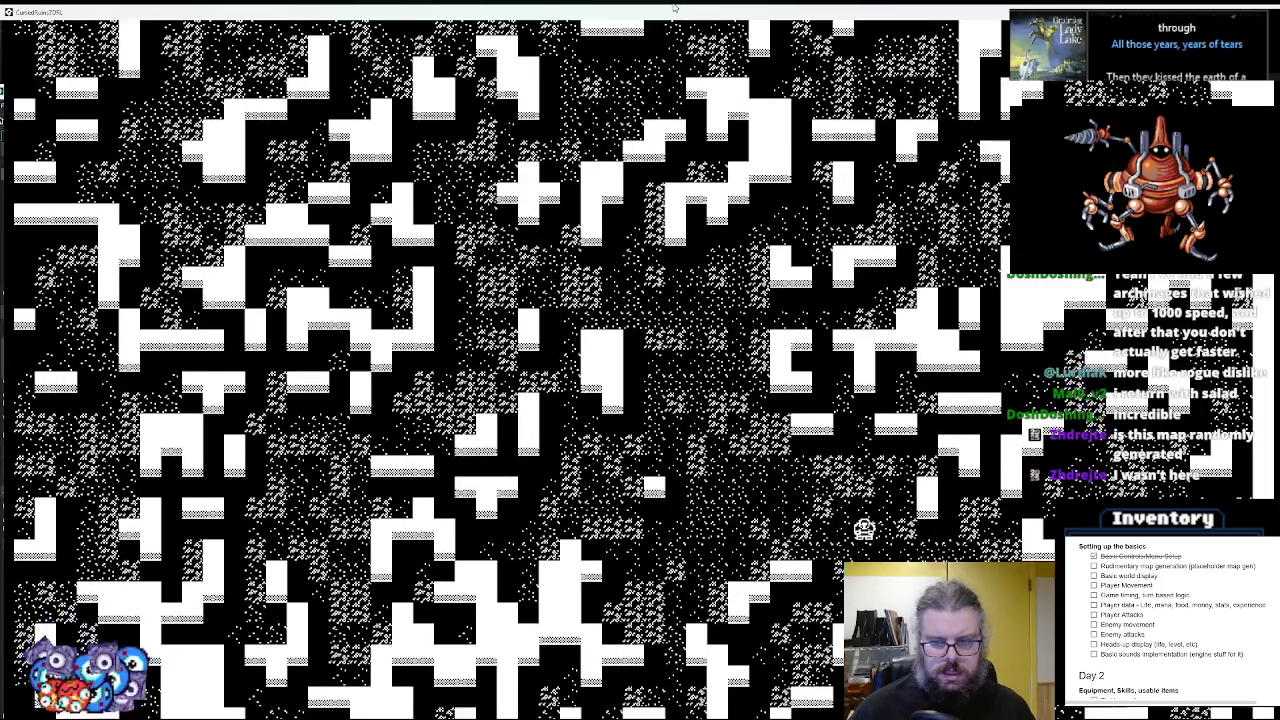
{"action": "key", "text": "Left"}
{"action": "key", "text": "Left"}
{"action": "key", "text": "Left"}
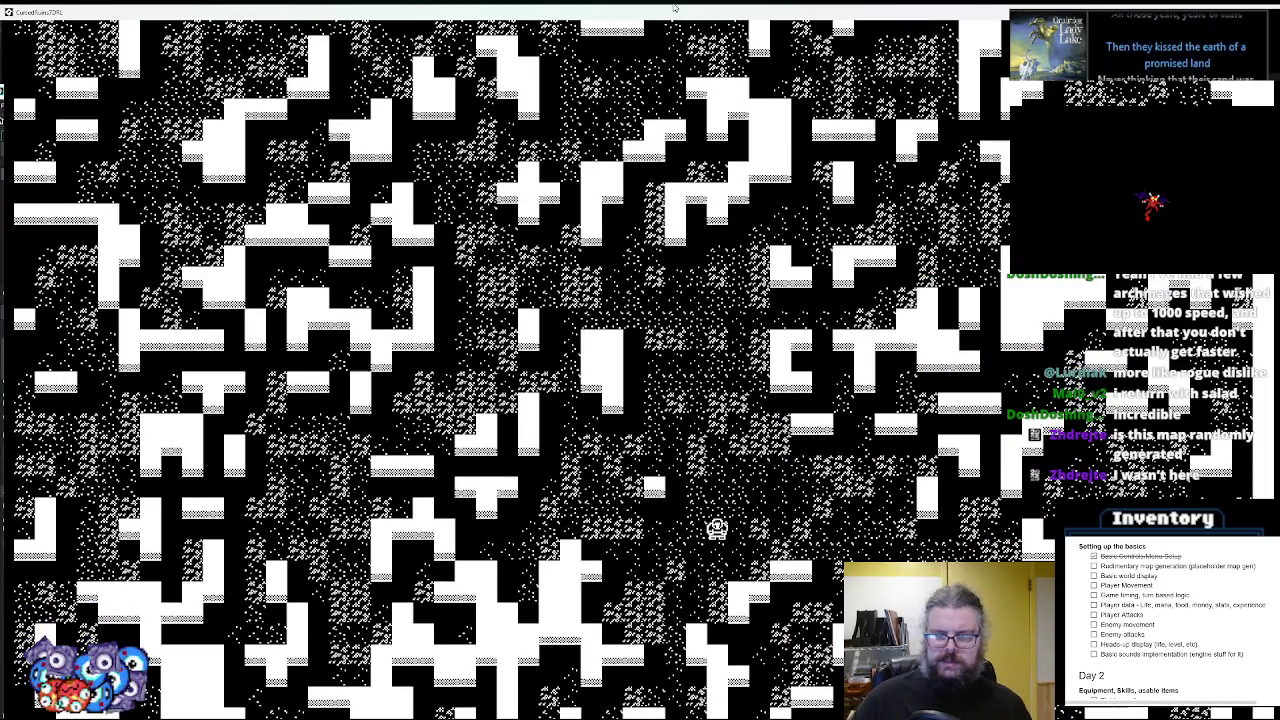
{"action": "key", "text": "Up"}
{"action": "key", "text": "Up"}
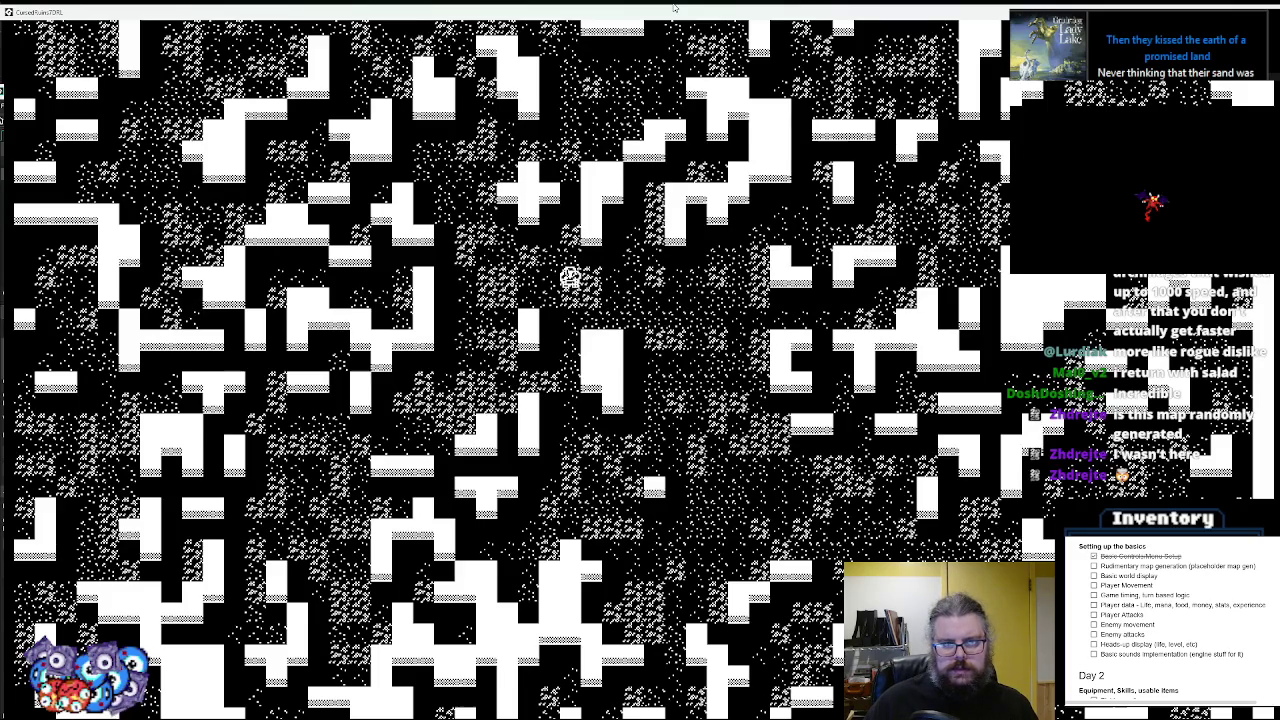
{"action": "key", "text": "Up"}
{"action": "key", "text": "Up"}
{"action": "left_click_drag", "start_coordinate": [561, 14], "coordinate": [558, 60]}
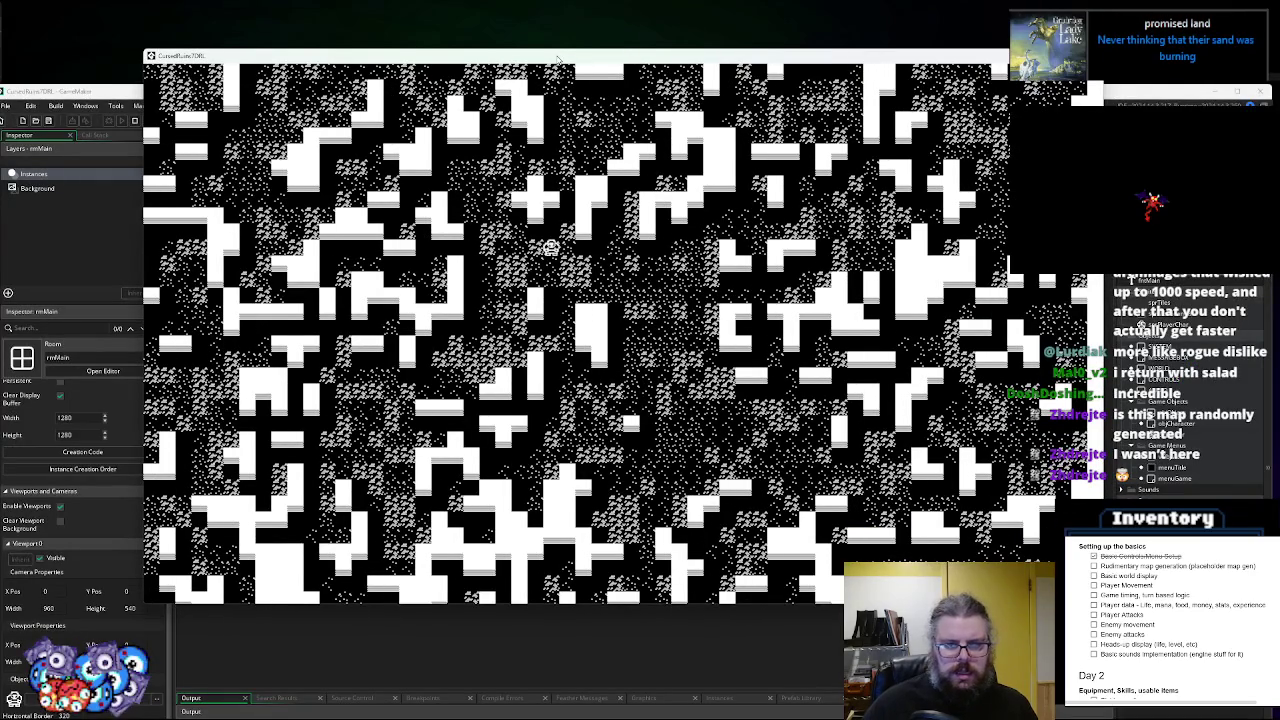
{"action": "key", "text": "Down"}
{"action": "key", "text": "Down"}
{"action": "key", "text": "Down"}
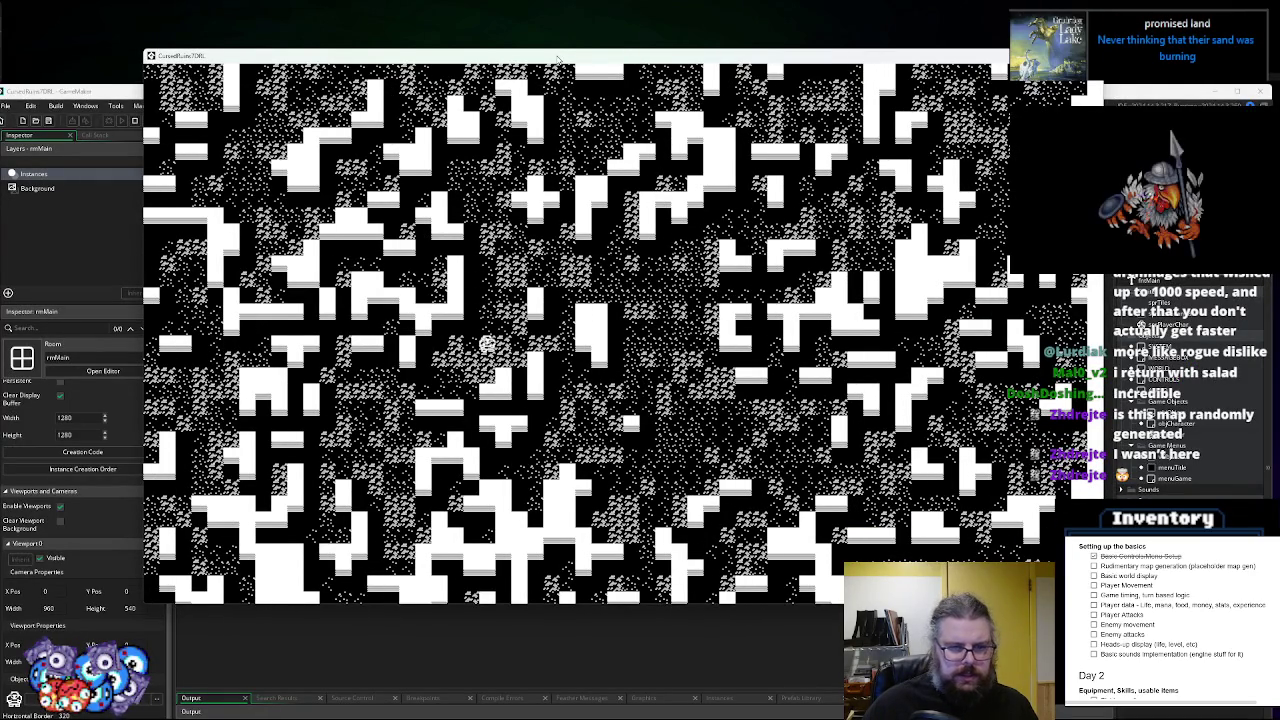
{"action": "key", "text": "Left"}
{"action": "key", "text": "Down"}
{"action": "key", "text": "Left"}
{"action": "key", "text": "Left"}
{"action": "key", "text": "Left"}
{"action": "key", "text": "Down"}
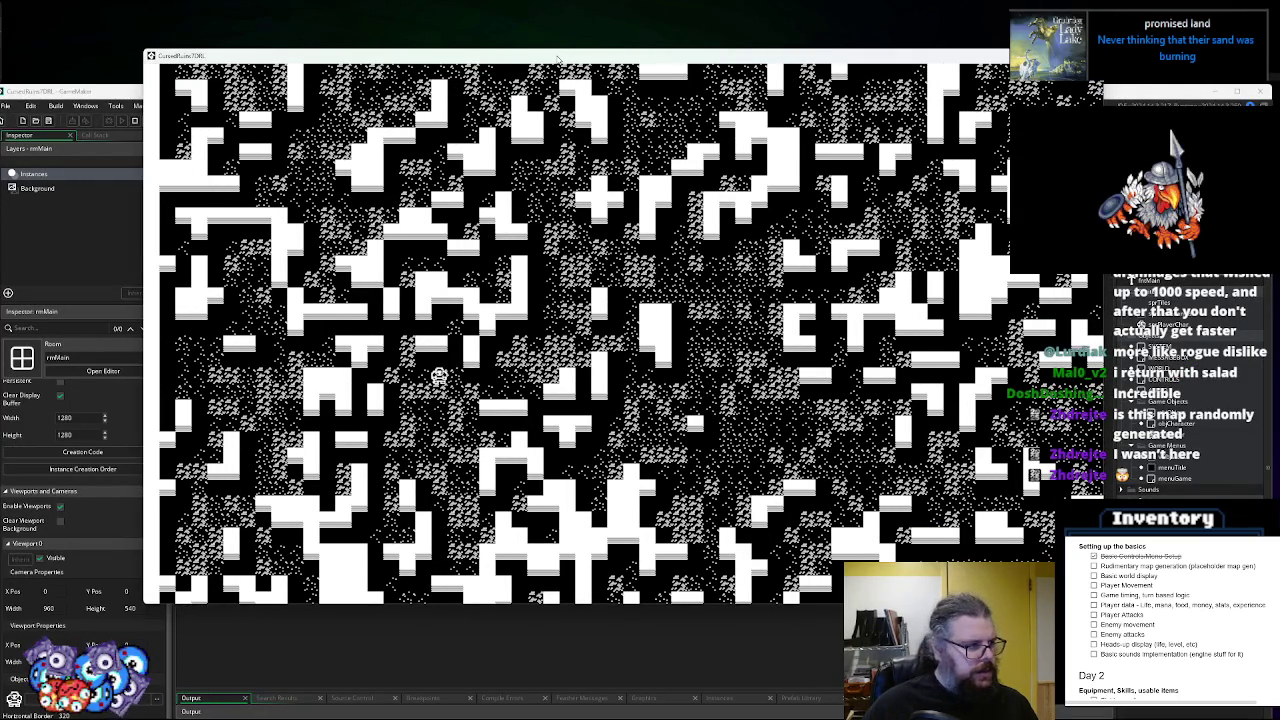
{"action": "key", "text": "Down"}
{"action": "key", "text": "Down"}
{"action": "key", "text": "Down"}
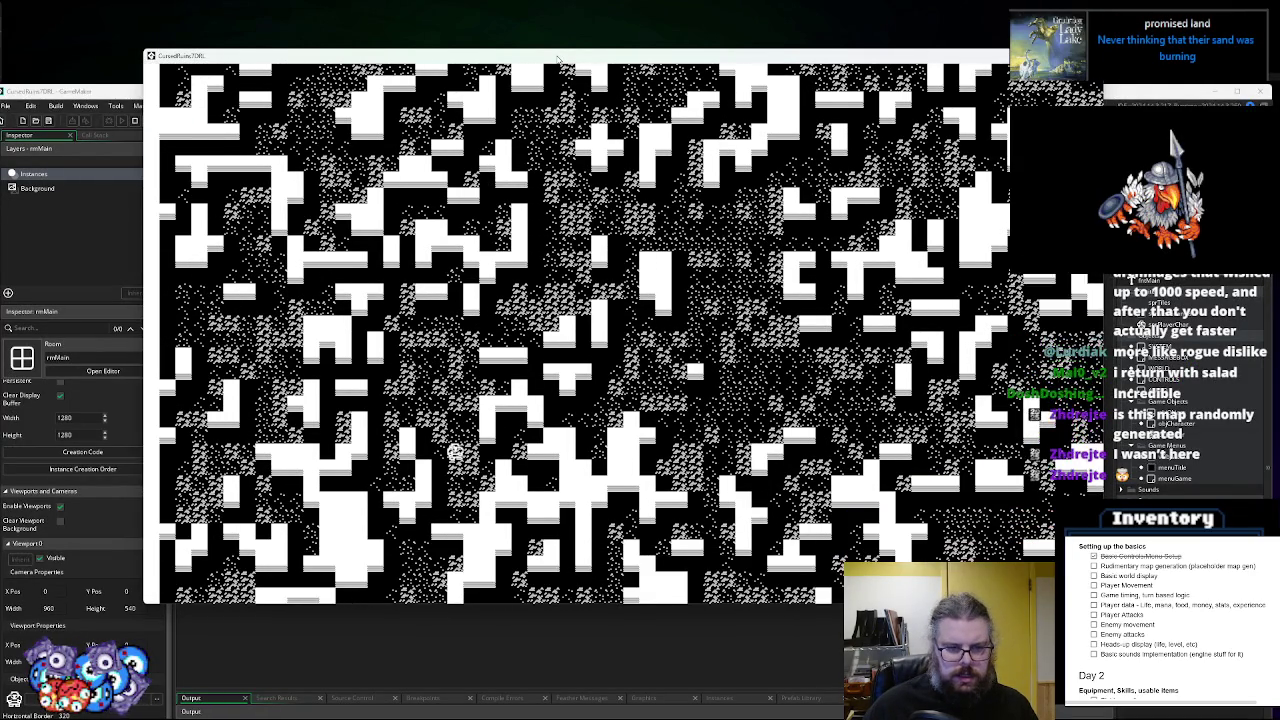
{"action": "key", "text": "Right"}
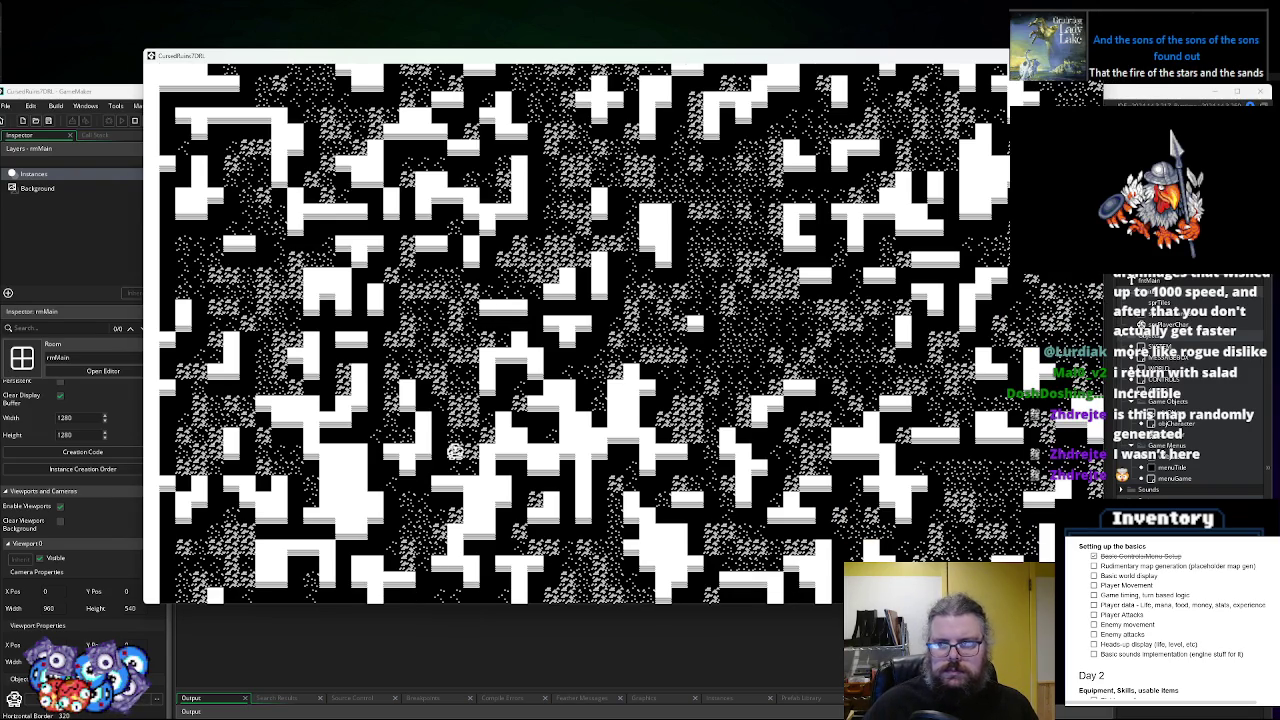
{"action": "key", "text": "Escape"}
{"action": "left_click", "coordinate": [308, 151]}
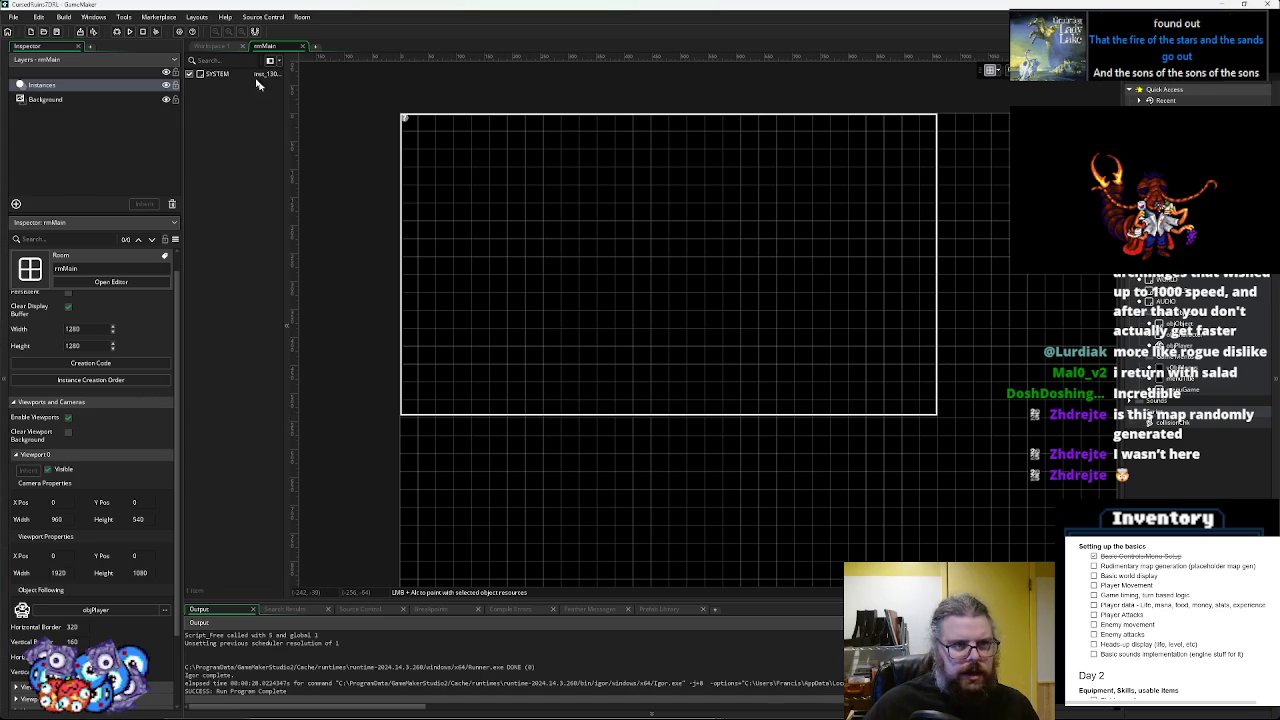
- Raise the camera's horizontal follow border to 440 in rmMain and start a new debug run
{"action": "left_click", "coordinate": [211, 47]}
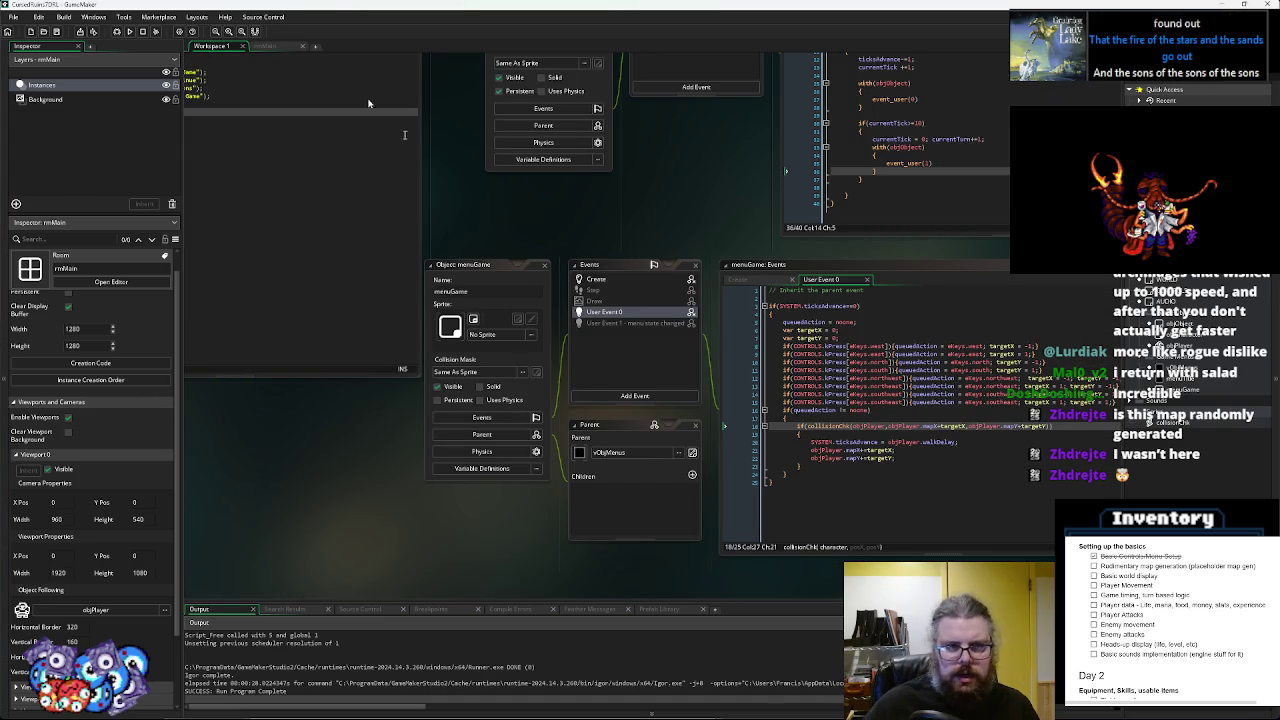
{"action": "left_click", "coordinate": [265, 47]}
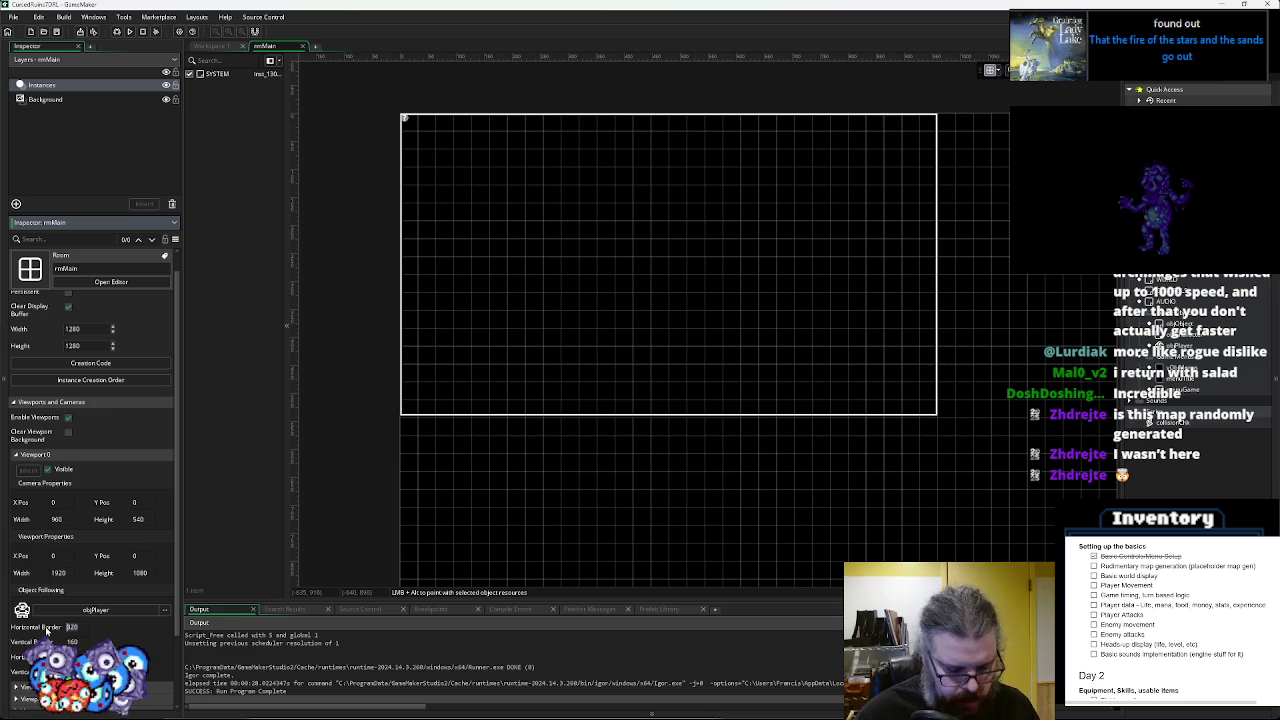
{"action": "type", "text": "440"}
{"action": "left_click_drag", "start_coordinate": [45, 626], "coordinate": [105, 626]}
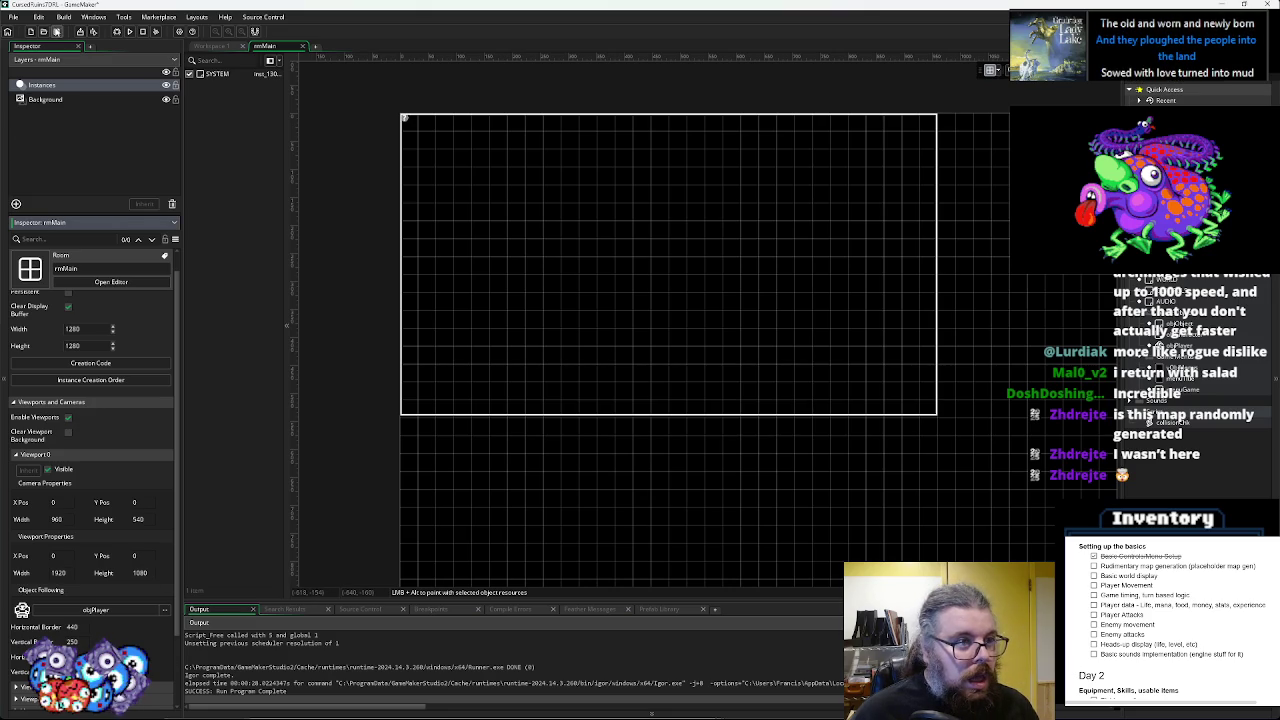
{"action": "left_click", "coordinate": [117, 32]}
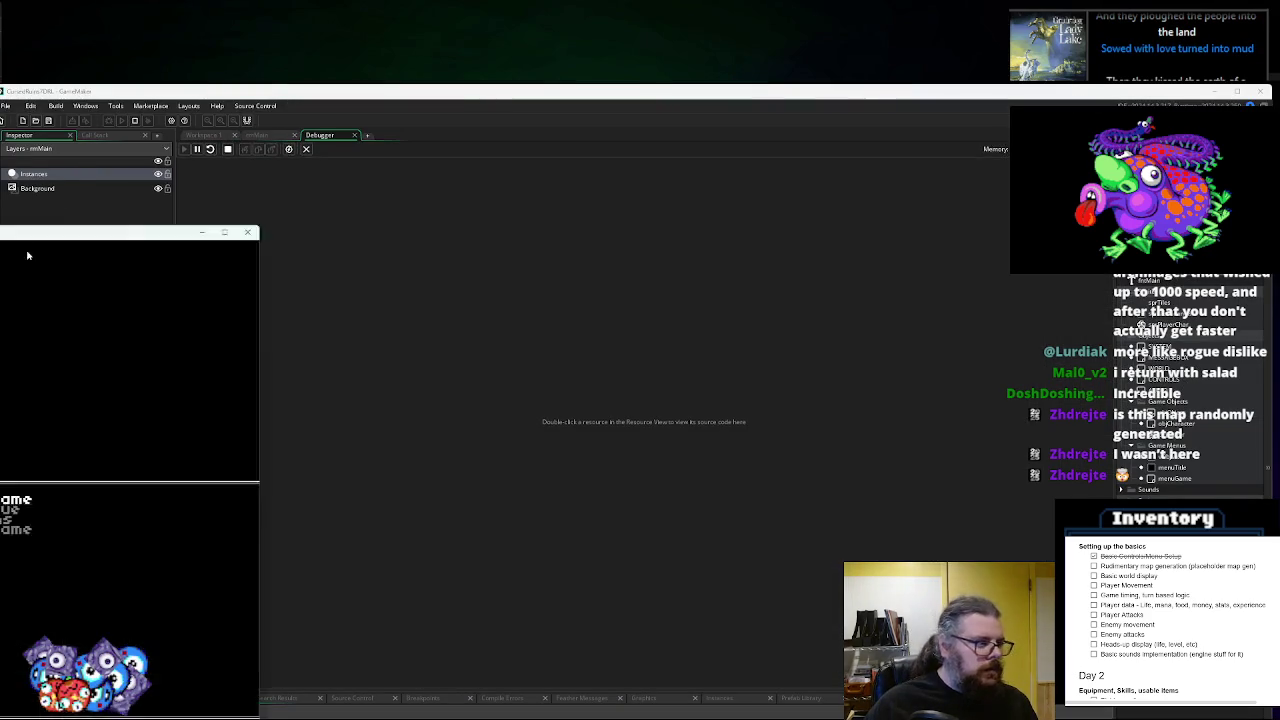
- Start a New Game, walk the player up, down, left and right through the fog, then quit
{"action": "key", "text": "Return"}
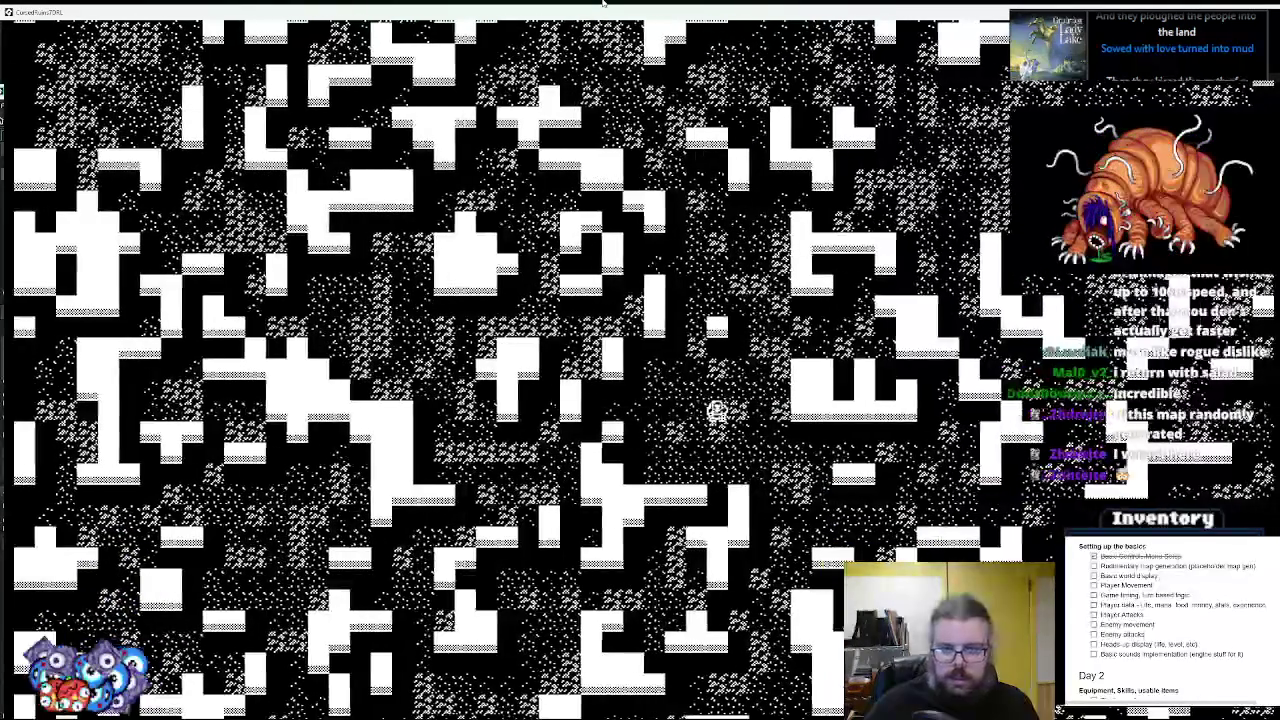
{"action": "key", "text": "Right"}
{"action": "key", "text": "Right"}
{"action": "key", "text": "Right"}
{"action": "key", "text": "Down"}
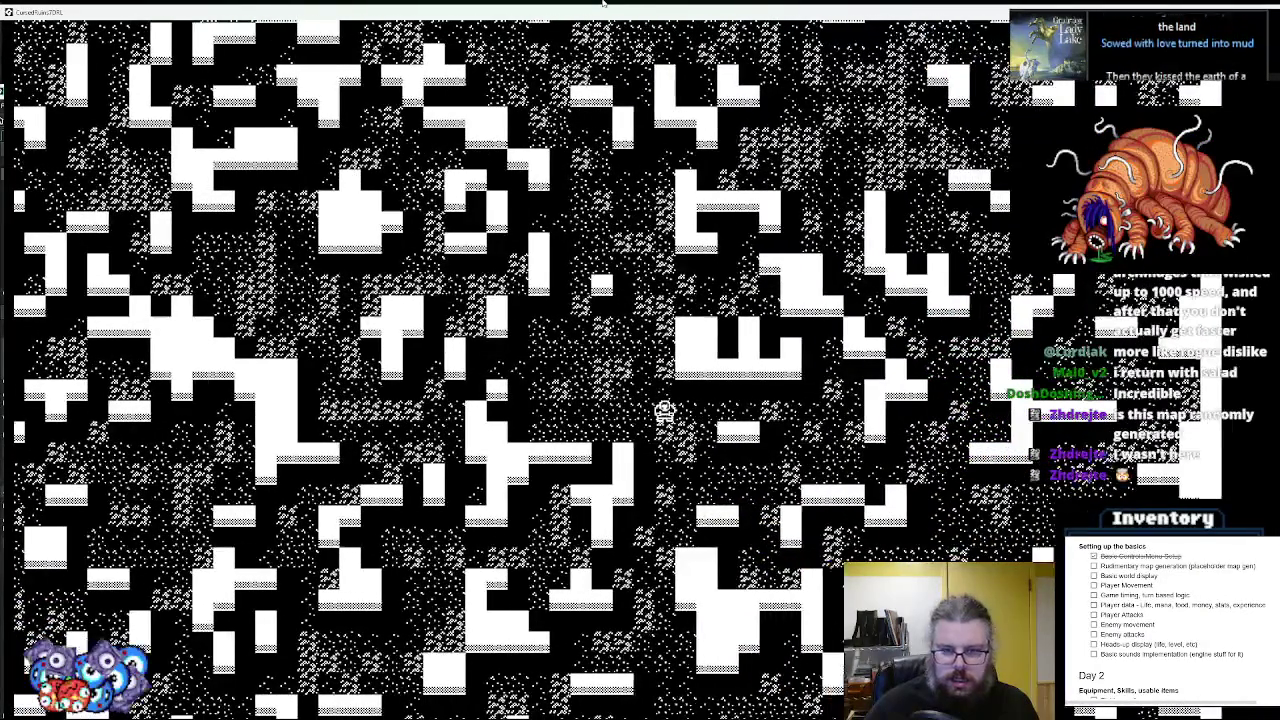
{"action": "key", "text": "Up"}
{"action": "key", "text": "Up"}
{"action": "key", "text": "Up"}
{"action": "key", "text": "Left"}
{"action": "key", "text": "Left"}
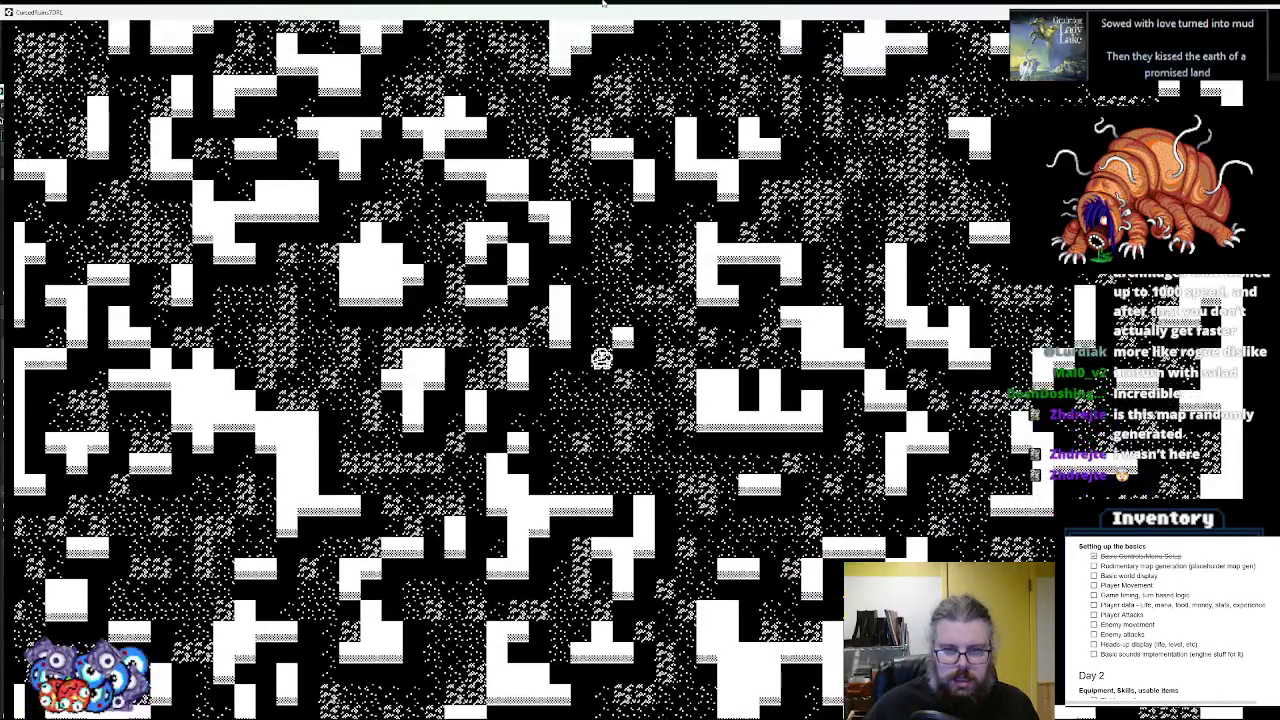
{"action": "key", "text": "Up"}
{"action": "key", "text": "Up"}
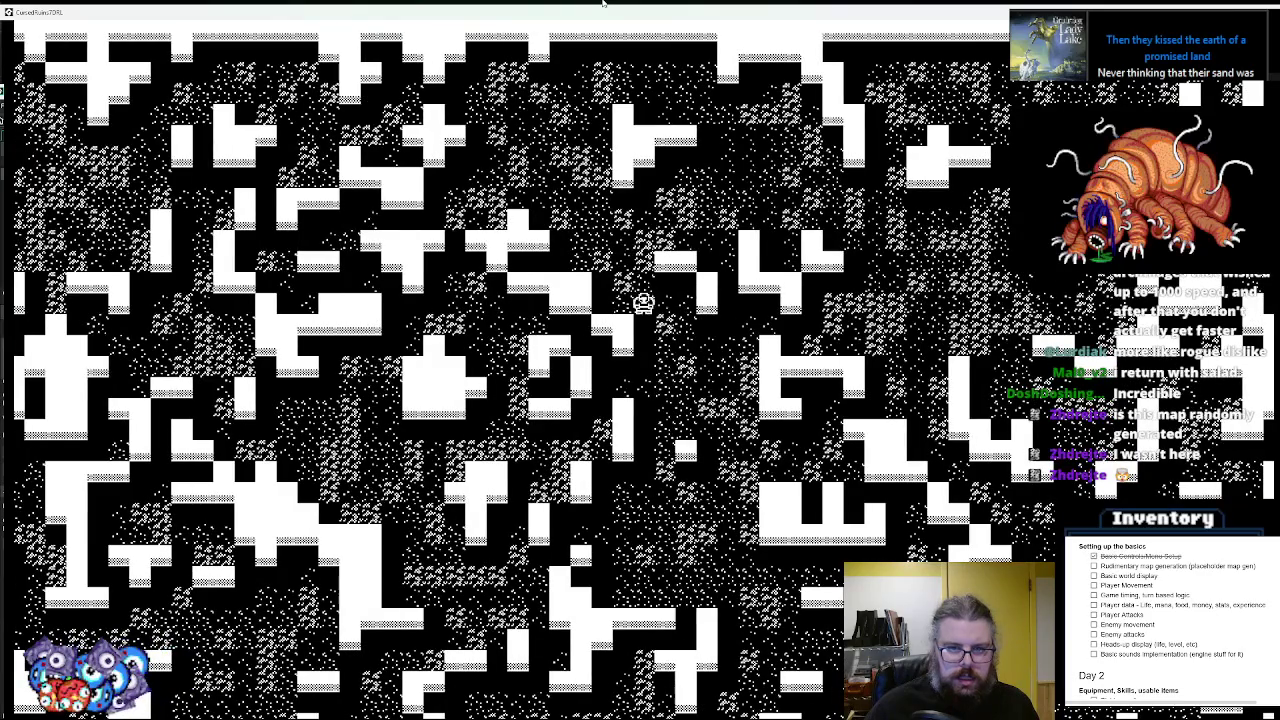
{"action": "key", "text": "Down"}
{"action": "key", "text": "Down"}
{"action": "key", "text": "Down"}
{"action": "key", "text": "Right"}
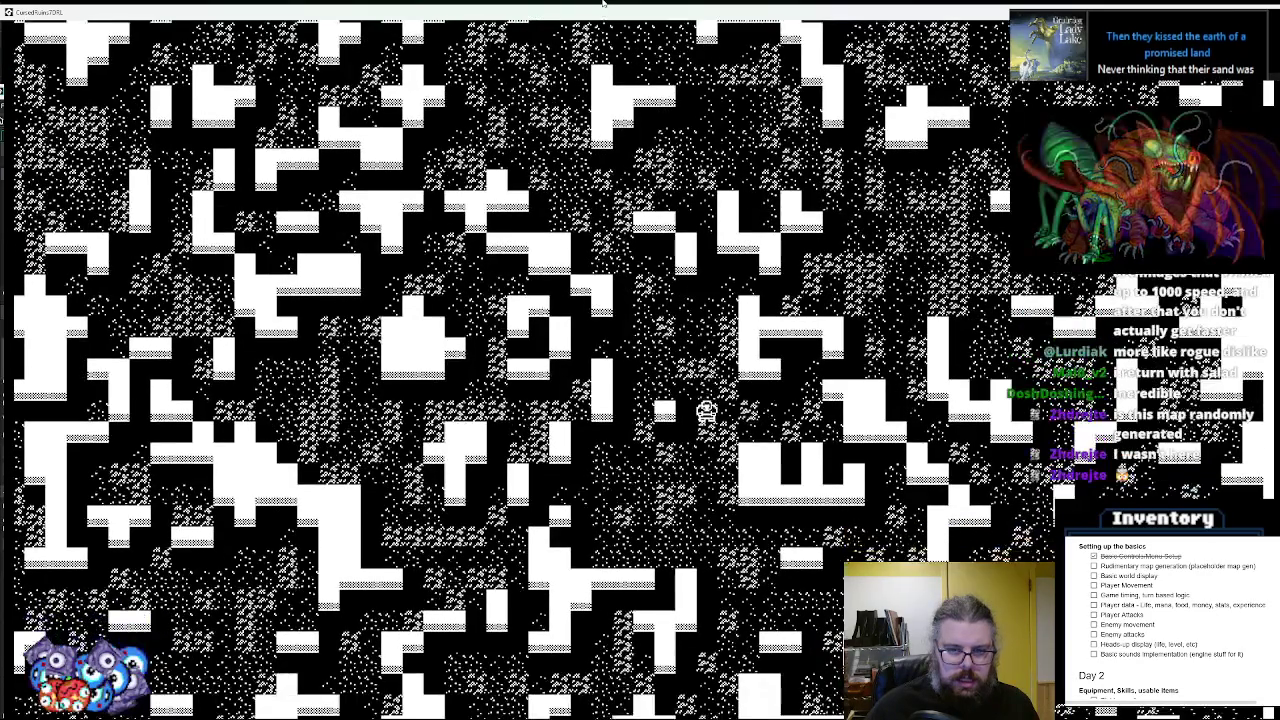
{"action": "key", "text": "Down"}
{"action": "key", "text": "Down"}
{"action": "key", "text": "Down"}
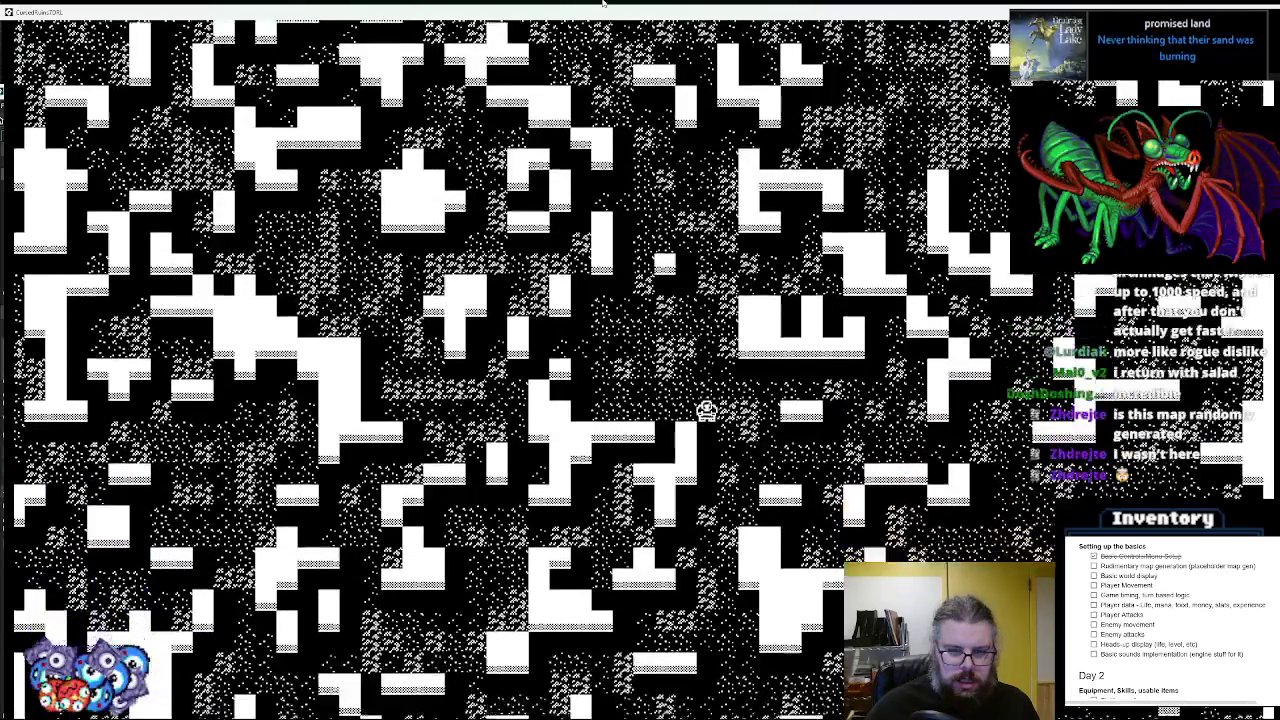
{"action": "key", "text": "Down"}
{"action": "key", "text": "Down"}
{"action": "key", "text": "Down"}
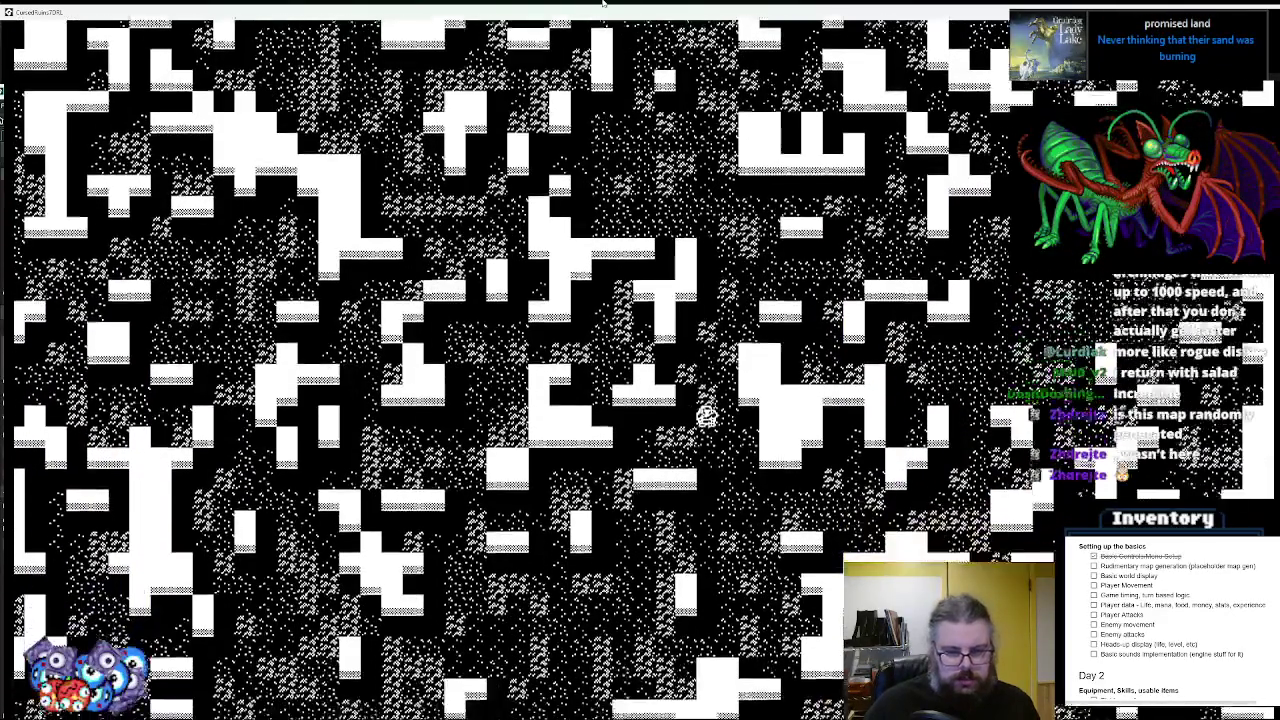
{"action": "key", "text": "Left"}
{"action": "key", "text": "Left"}
{"action": "key", "text": "Left"}
{"action": "key", "text": "Down"}
{"action": "key", "text": "Down"}
{"action": "key", "text": "Down"}
{"action": "key", "text": "Left"}
{"action": "key", "text": "Left"}
{"action": "key", "text": "Left"}
{"action": "key", "text": "Left"}
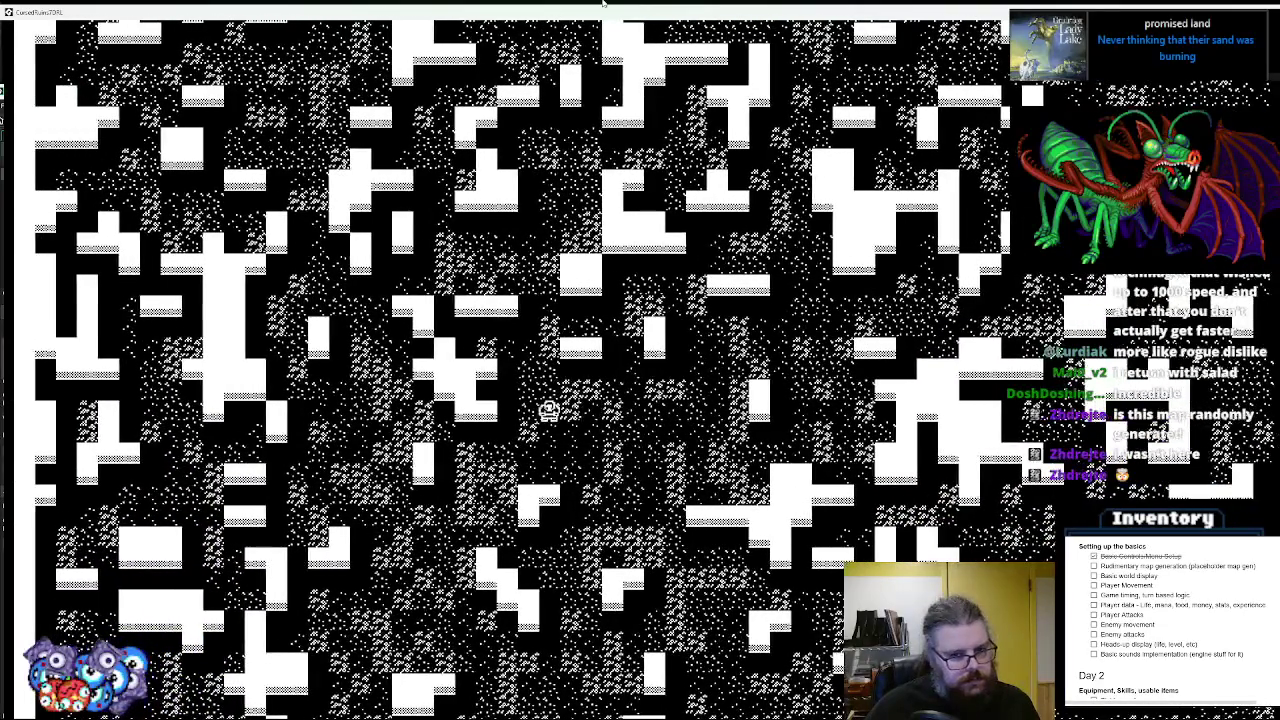
{"action": "key", "text": "Down"}
{"action": "key", "text": "Down"}
{"action": "key", "text": "Right"}
{"action": "key", "text": "Right"}
{"action": "key", "text": "Right"}
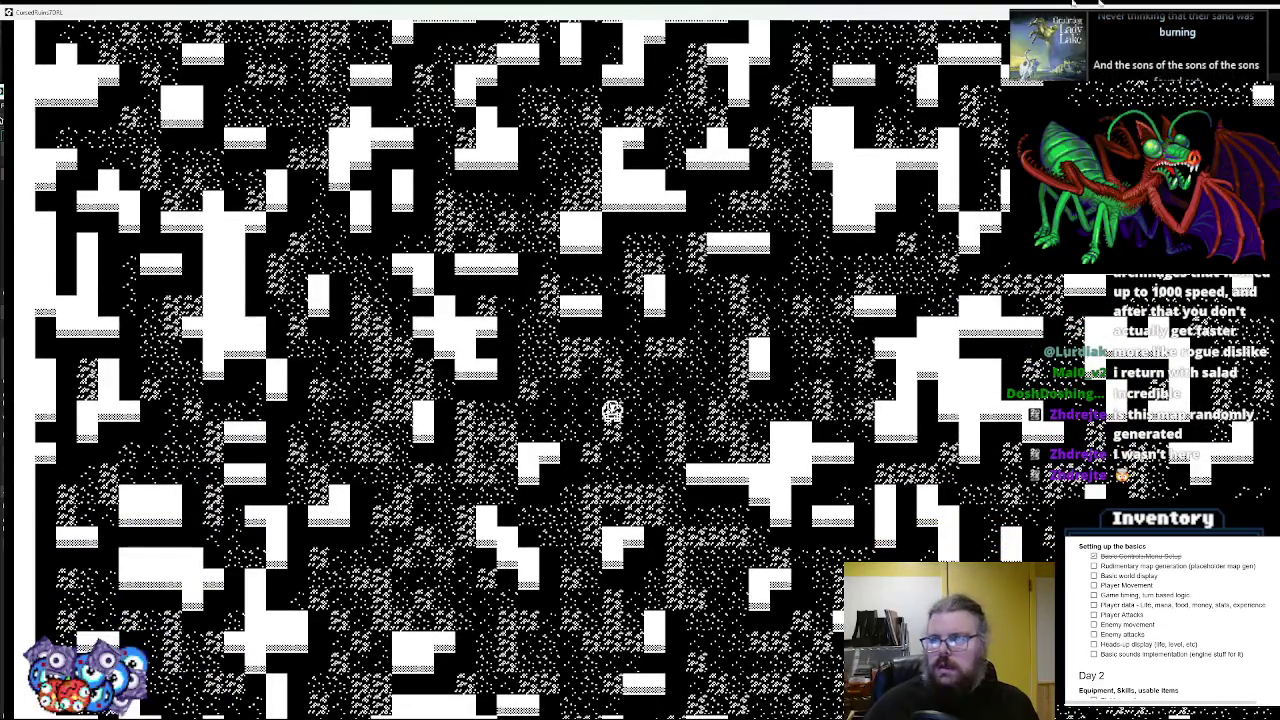
{"action": "key", "text": "Escape"}
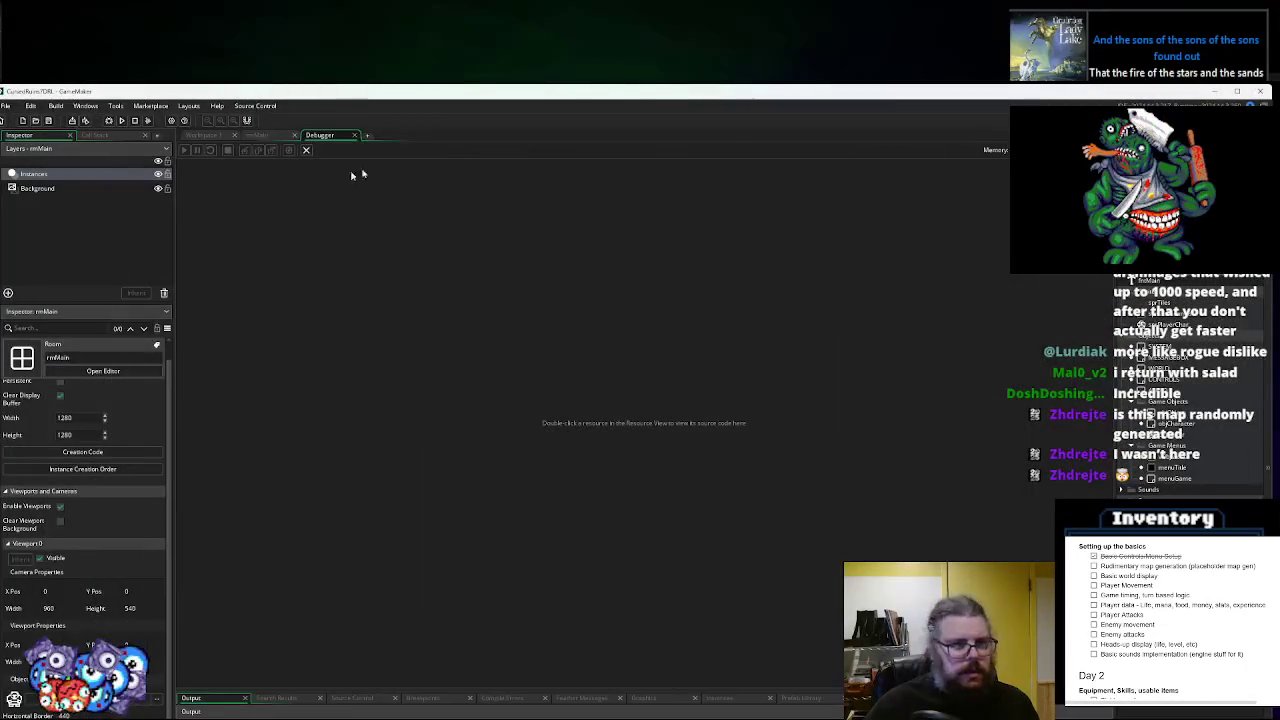
- Close the debugger and pan Workspace 1 to the WORLD object's Create event code
{"action": "left_click", "coordinate": [355, 135]}
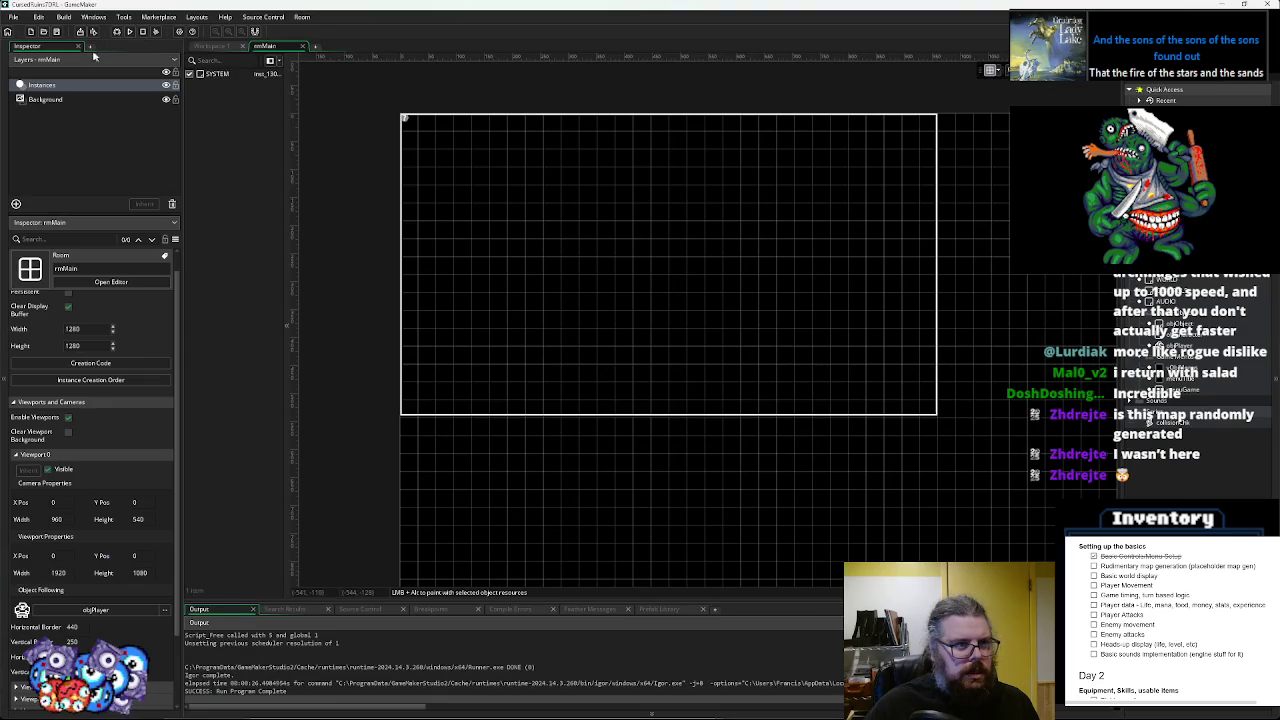
{"action": "left_click", "coordinate": [212, 47]}
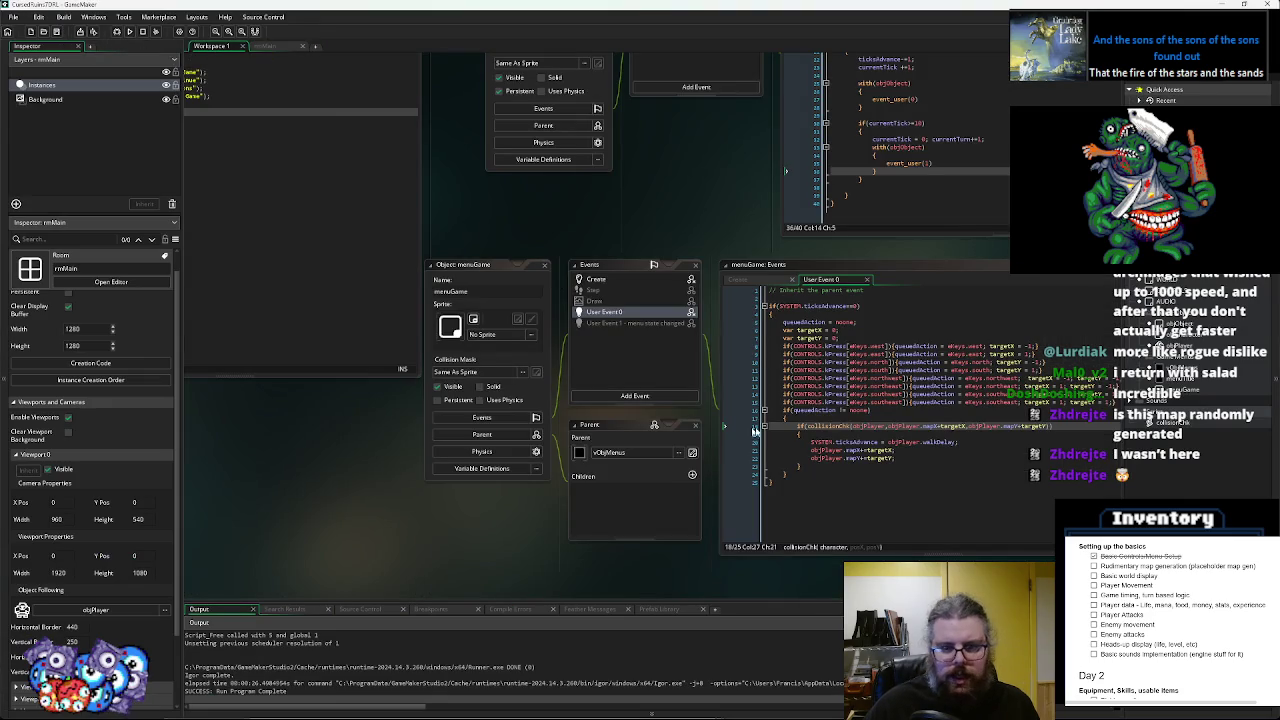
{"action": "left_click_drag", "start_coordinate": [738, 430], "coordinate": [880, 464]}
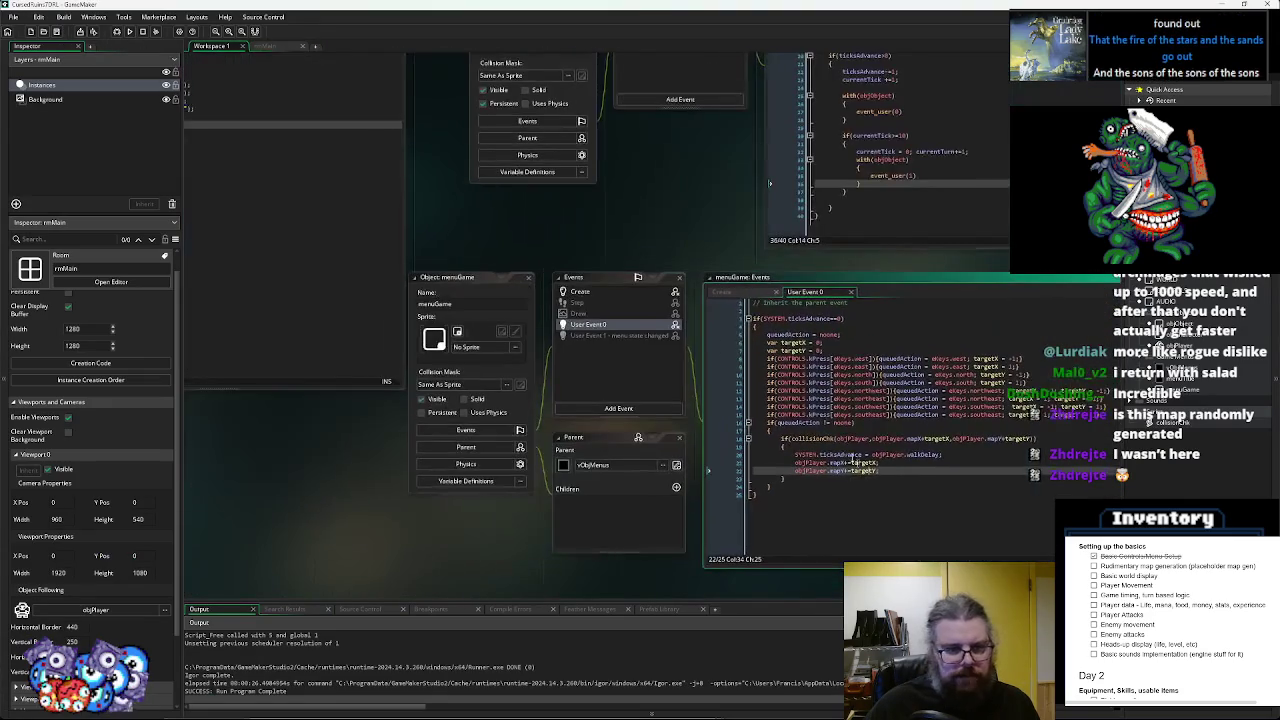
{"action": "key", "text": "ctrl+Tab"}
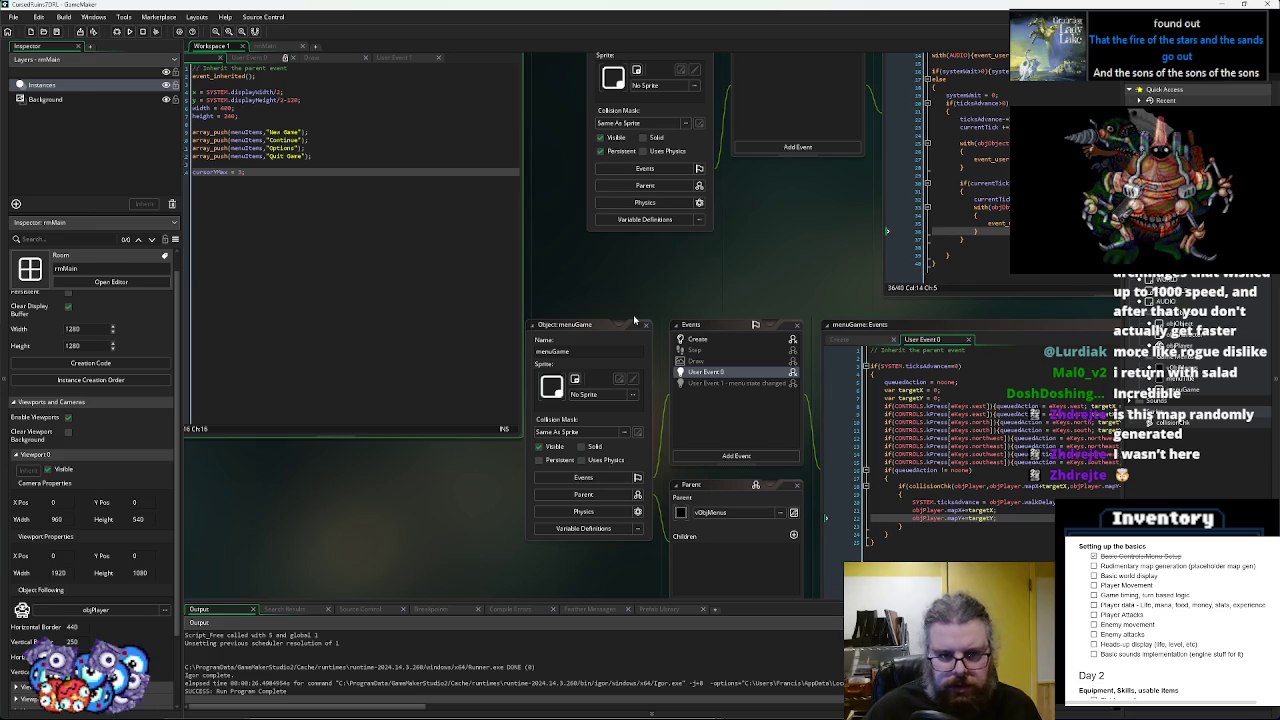
{"action": "key", "text": "ctrl+Tab"}
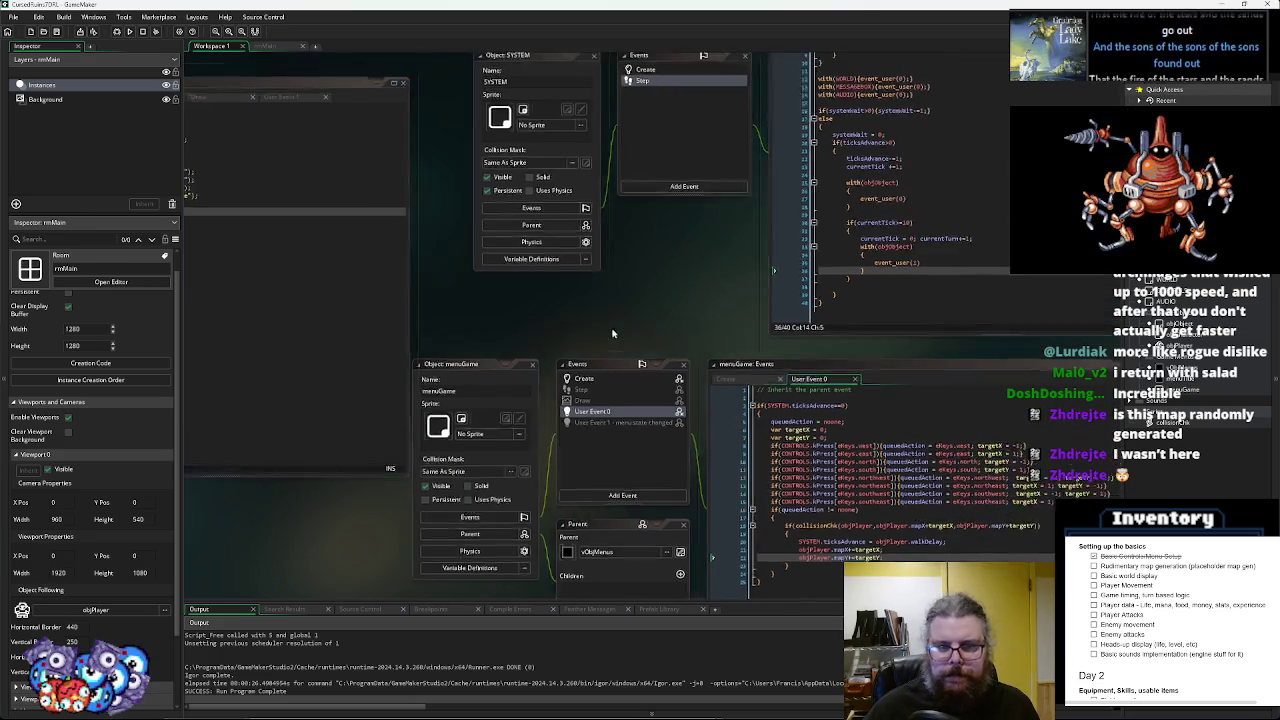
{"action": "left_click_drag", "start_coordinate": [582, 371], "coordinate": [120, 401]}
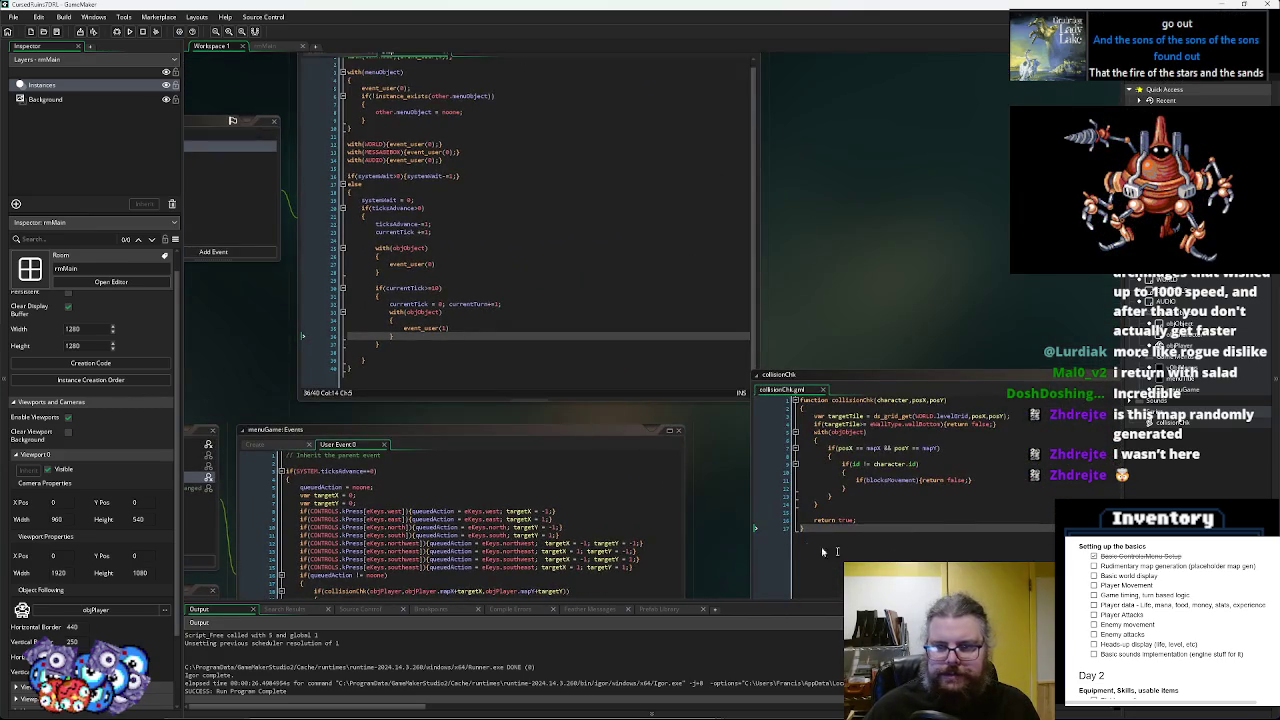
{"action": "left_click_drag", "start_coordinate": [806, 546], "coordinate": [755, 180]}
{"action": "mouse_move", "coordinate": [788, 409]}
{"action": "left_mouse_down"}
{"action": "mouse_move", "coordinate": [390, 232]}
{"action": "mouse_move", "coordinate": [300, 230]}
{"action": "mouse_move", "coordinate": [407, 218]}
{"action": "left_mouse_up"}
- Add fogGrid = ds_grid_create(64,64); below the levelGrid line in WORLD's Create code
{"action": "scroll", "coordinate": [760, 330], "scroll_direction": "up", "scroll_amount": 15}
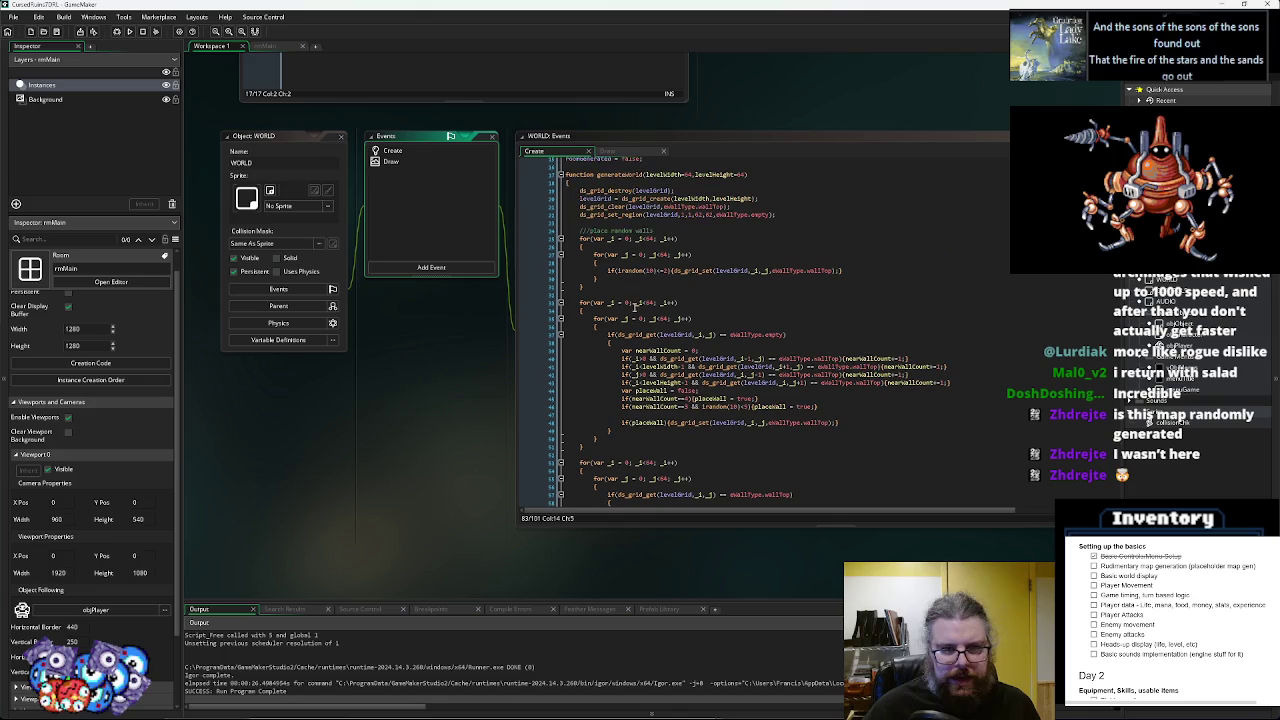
{"action": "left_click", "coordinate": [411, 150]}
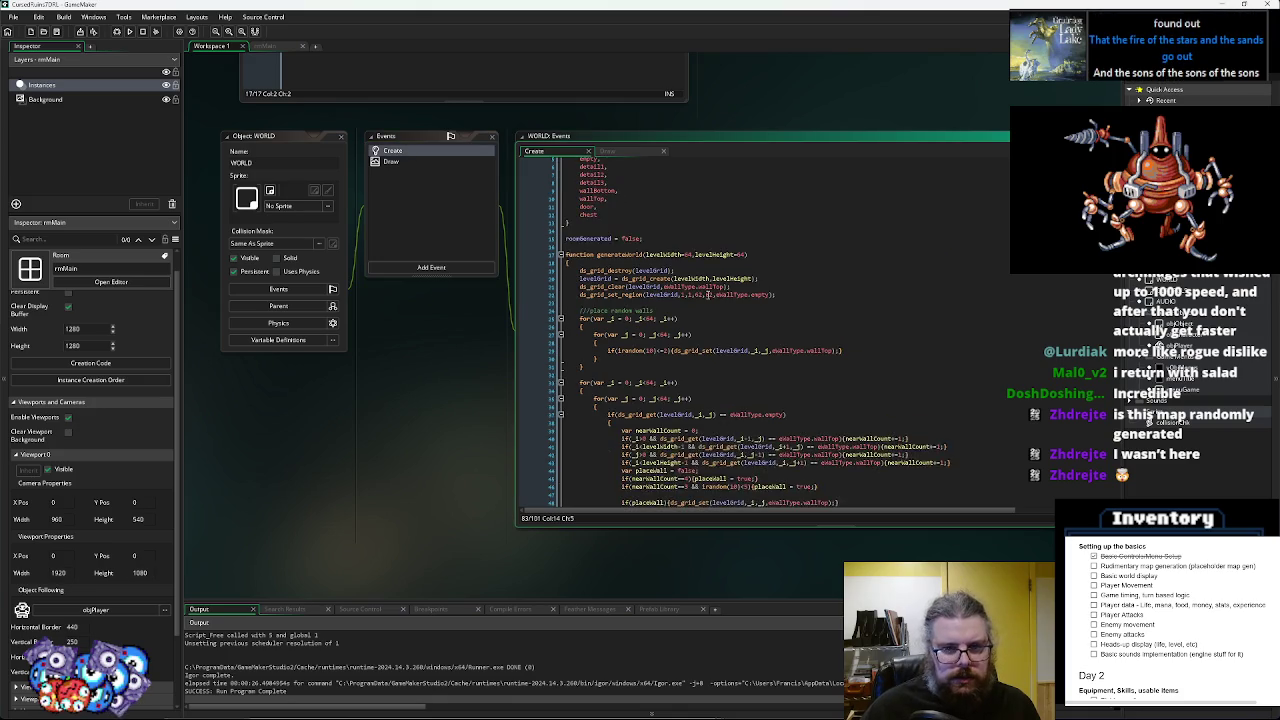
{"action": "scroll", "coordinate": [463, 205], "scroll_direction": "up", "scroll_amount": 5}
{"action": "left_click", "coordinate": [646, 169]}
{"action": "key", "text": "Return"}
{"action": "key", "text": "Return"}
{"action": "left_click", "coordinate": [646, 169]}
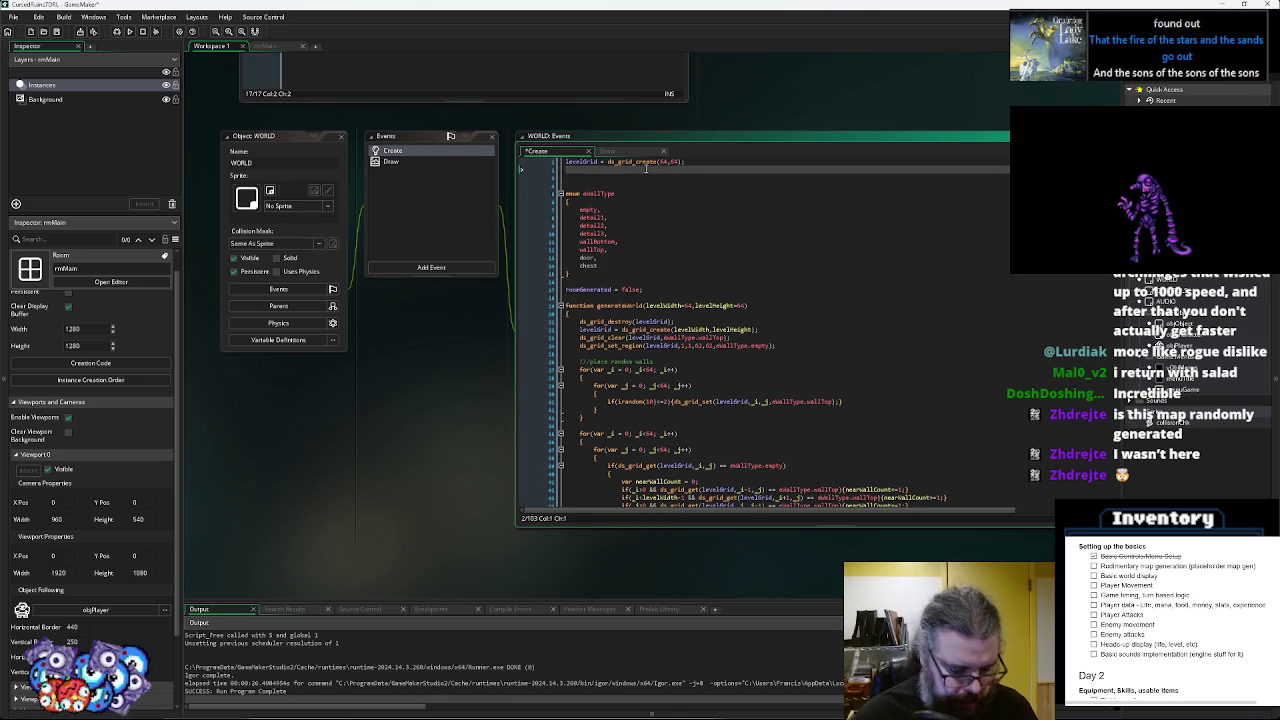
{"action": "type", "text": "fogGri"}
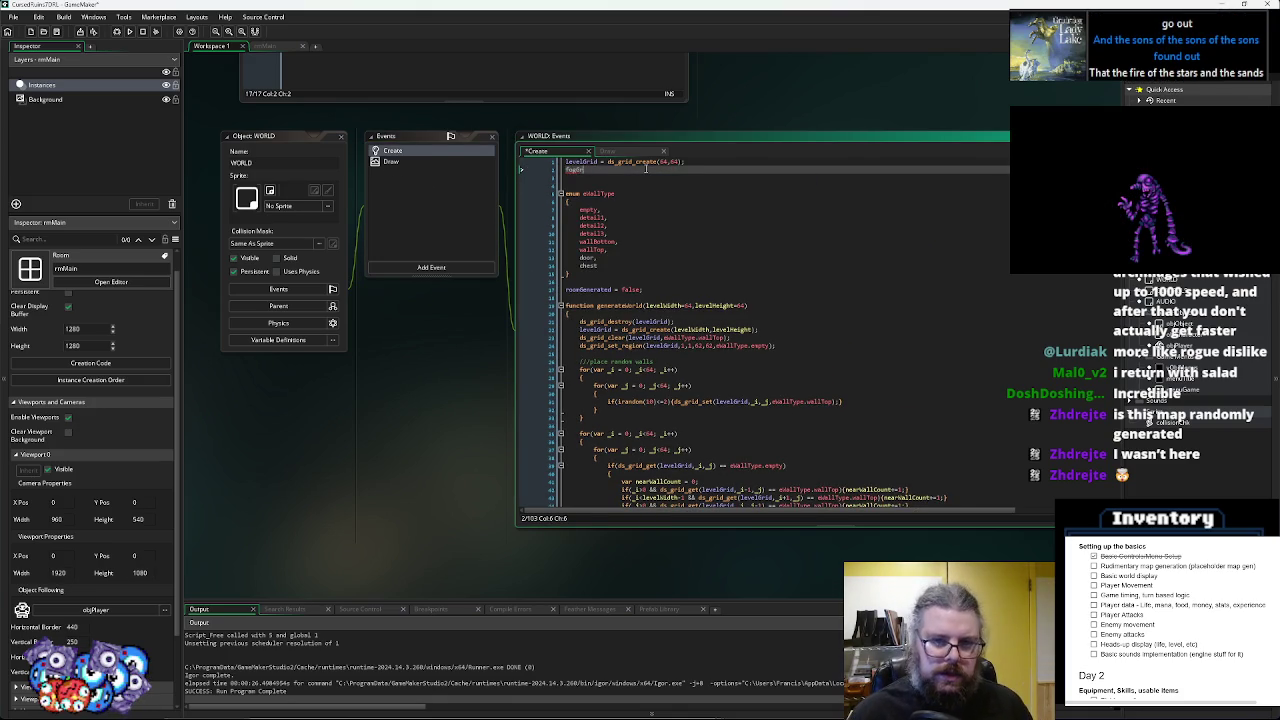
{"action": "type", "text": "d = ds_g"}
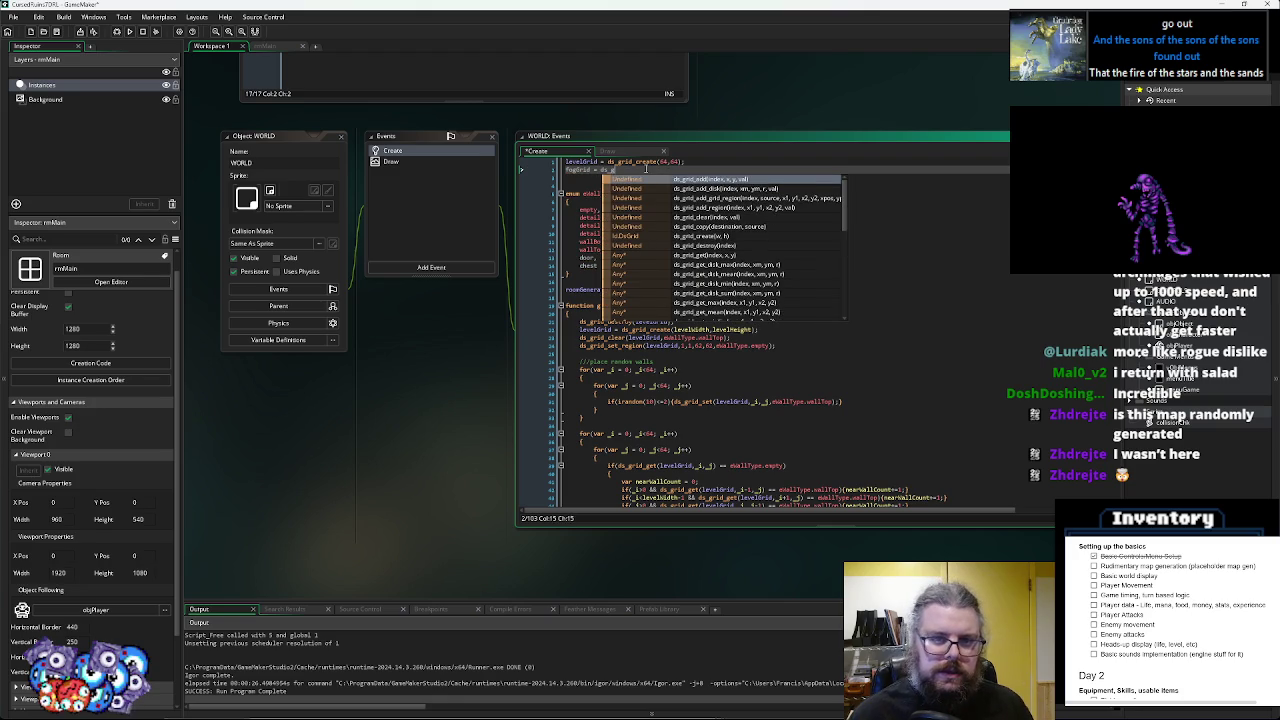
{"action": "type", "text": "rid_creat"}
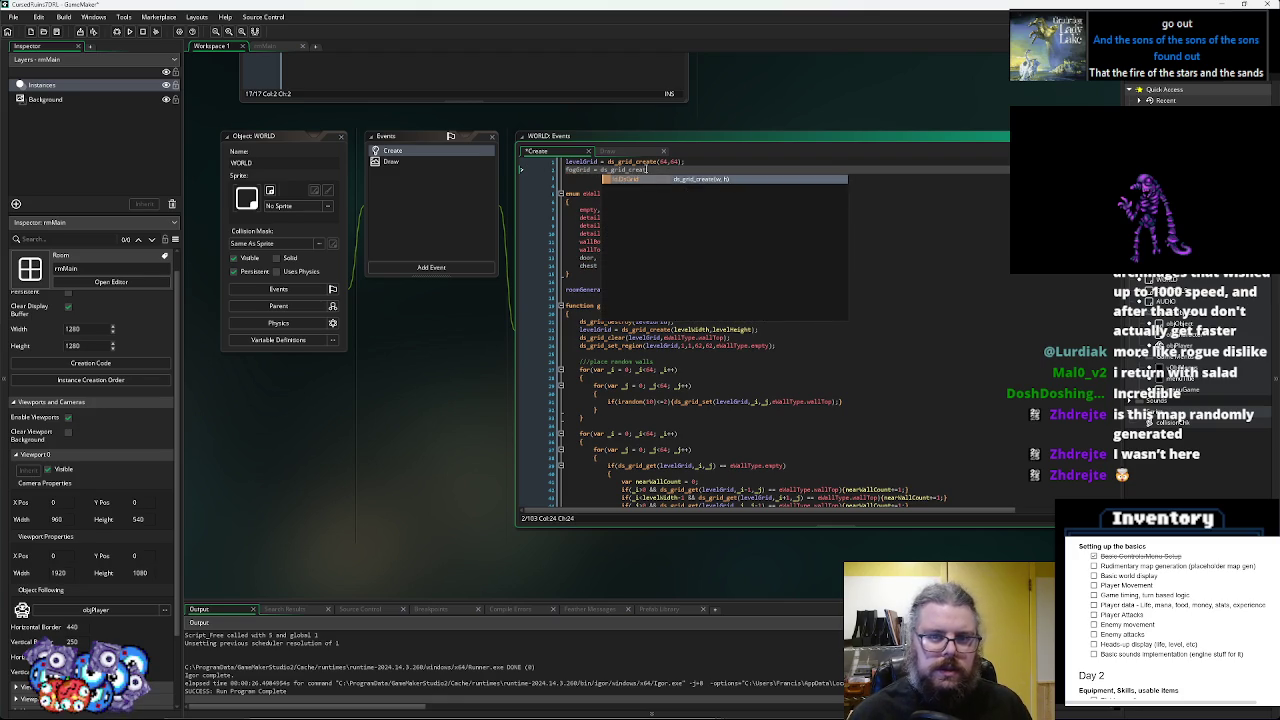
{"action": "type", "text": "e(64,64);"}
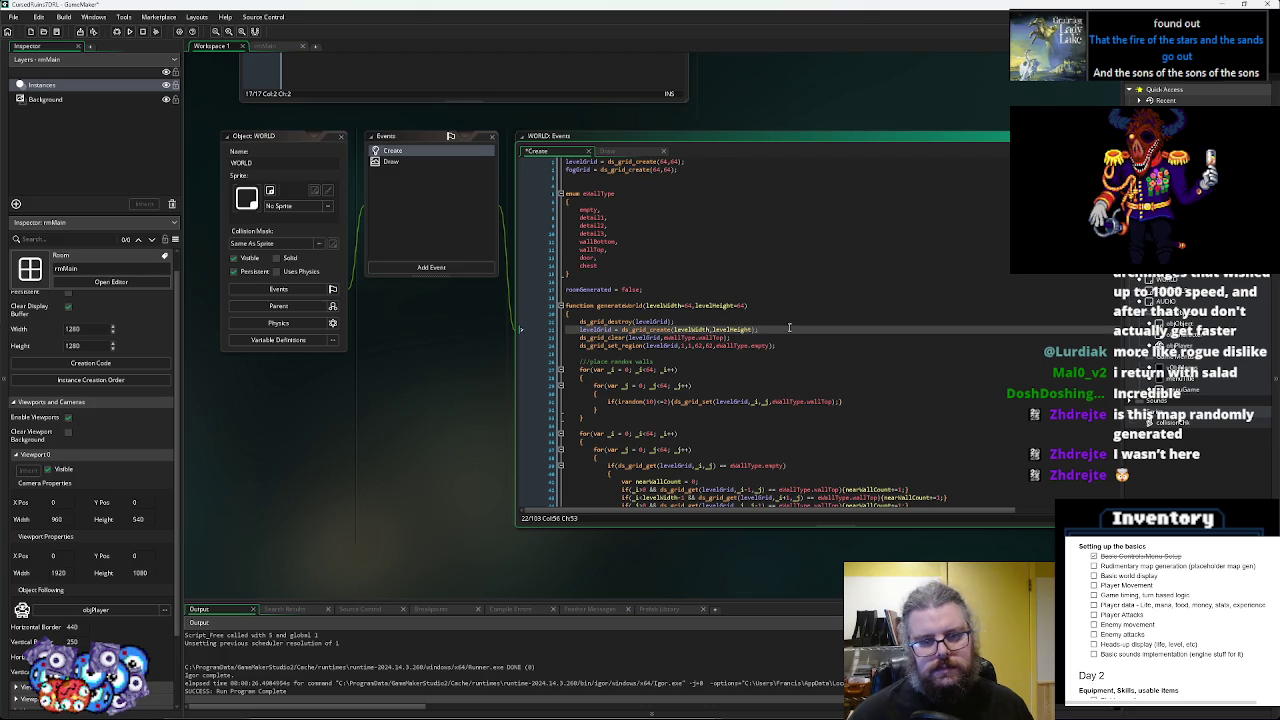
- Add a fogGrid = ds_grid_create(levelWidth,levelHeight); line inside generateWorld
{"action": "key", "text": "Return"}
{"action": "type", "text": "fogGrid = ds_grid_create(64,64);"}
{"action": "mouse_move", "coordinate": [753, 329]}
{"action": "left_mouse_down"}
{"action": "mouse_move", "coordinate": [673, 329]}
{"action": "mouse_move", "coordinate": [689, 339]}
{"action": "left_mouse_up"}
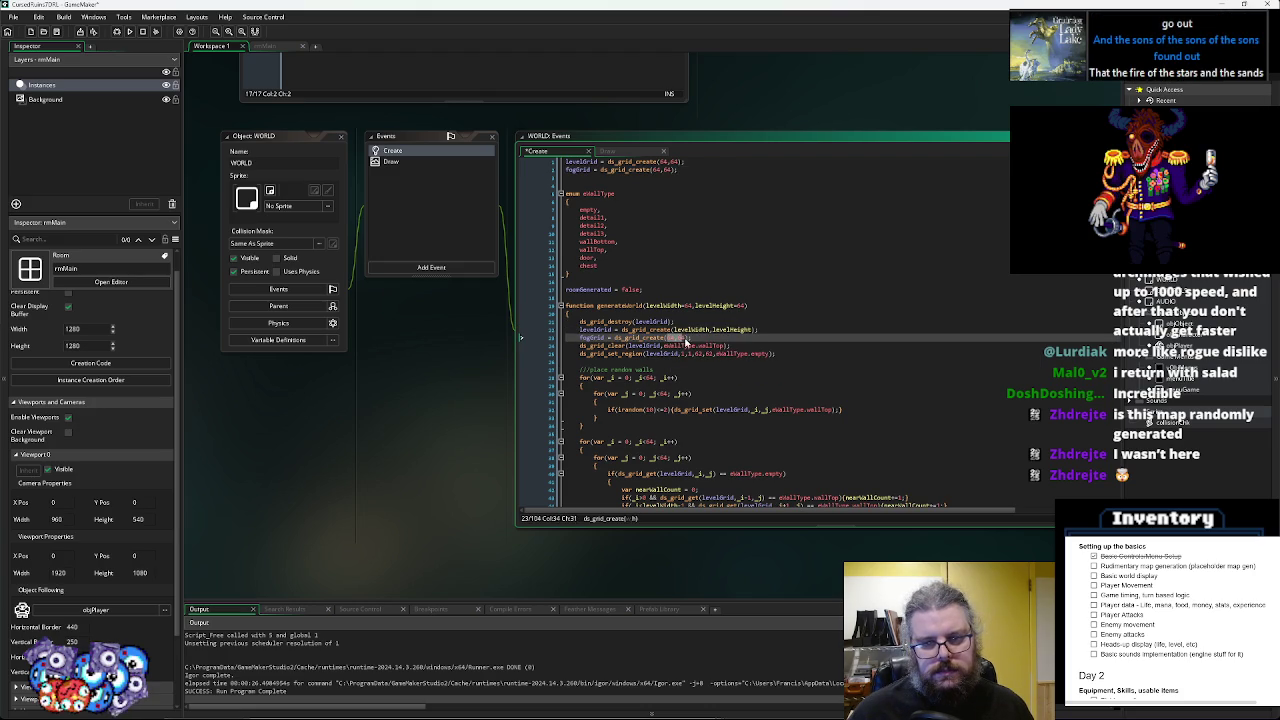
{"action": "type", "text": "levelWidth,levelHeight"}
{"action": "double_click", "coordinate": [594, 338]}
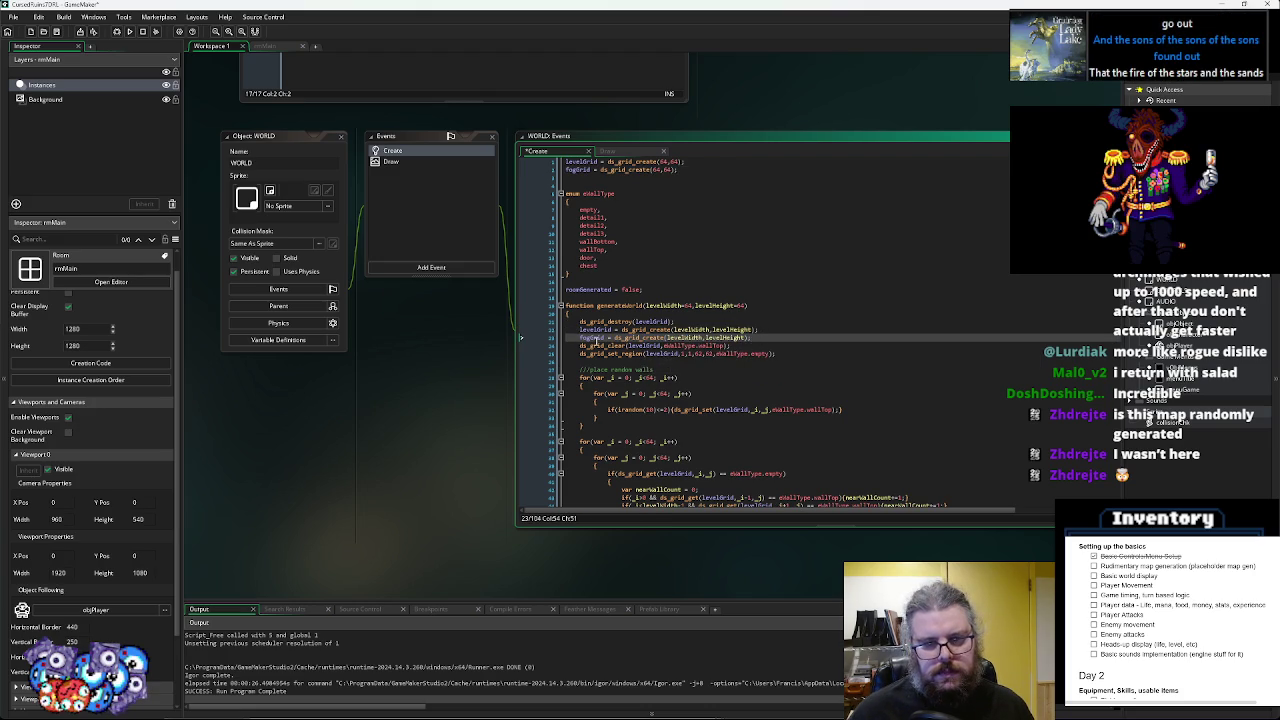
{"action": "left_click", "coordinate": [806, 337]}
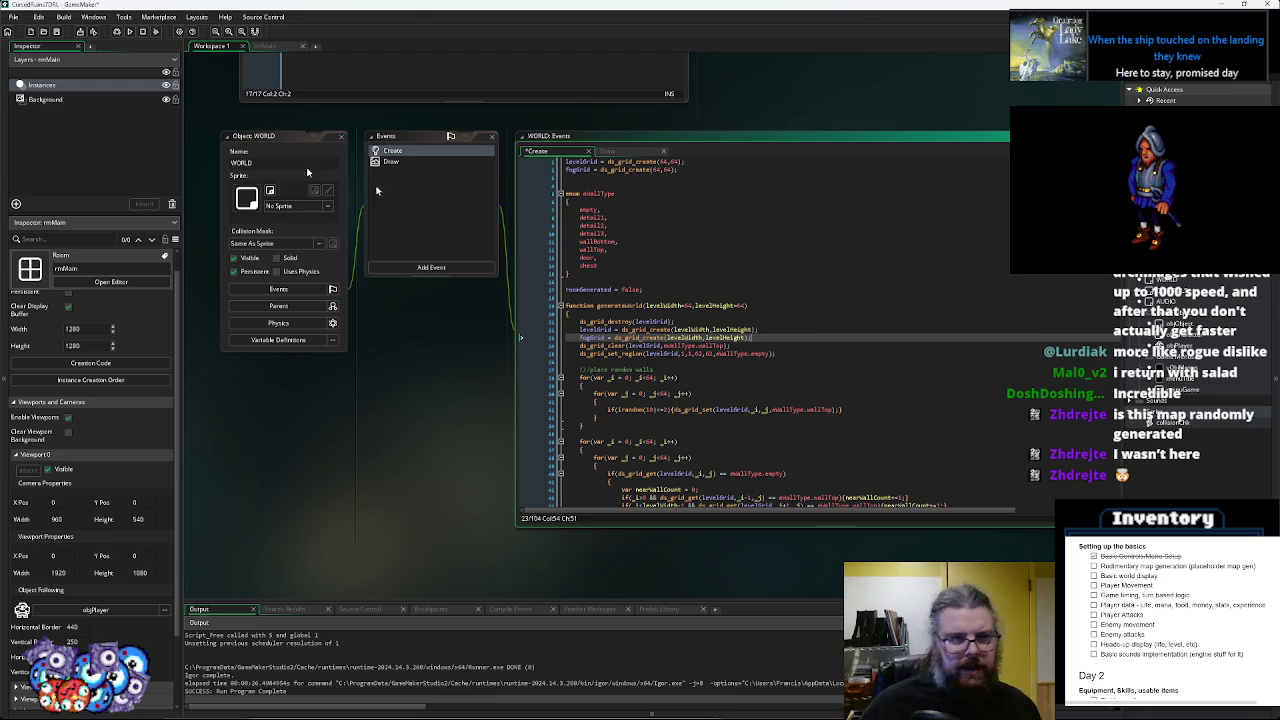
{"action": "mouse_move", "coordinate": [437, 377]}
{"action": "left_mouse_down"}
{"action": "mouse_move", "coordinate": [524, 397]}
{"action": "mouse_move", "coordinate": [482, 414]}
{"action": "left_mouse_up"}
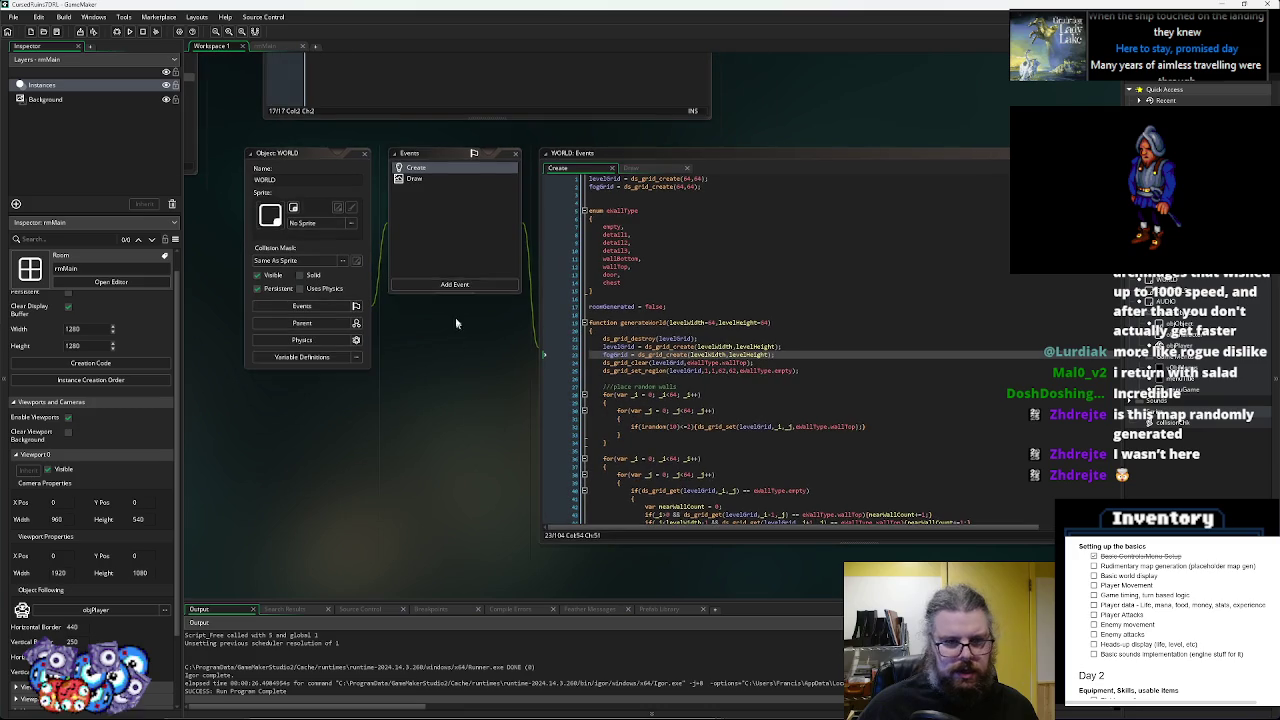
- Add User Event 0 to WORLD and give it the description 'update fog'
{"action": "left_click", "coordinate": [455, 285]}
{"action": "mouse_move", "coordinate": [504, 437]}
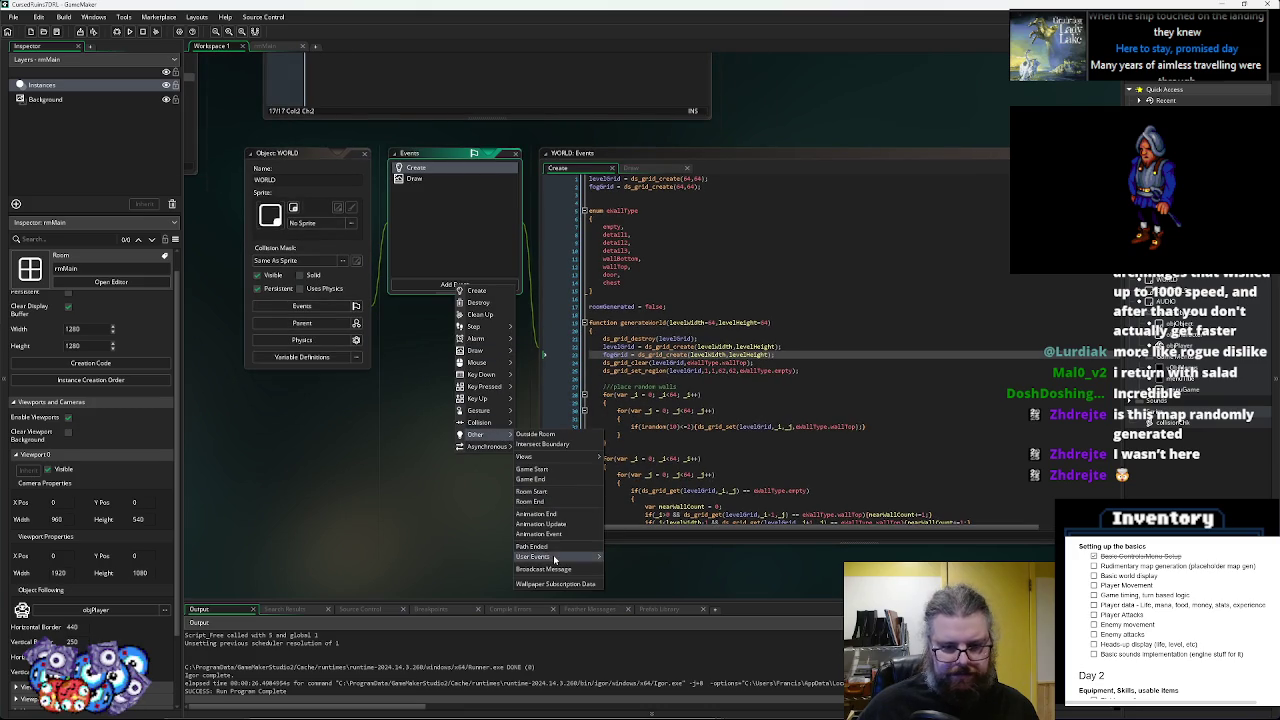
{"action": "mouse_move", "coordinate": [555, 557]}
{"action": "left_click", "coordinate": [620, 553]}
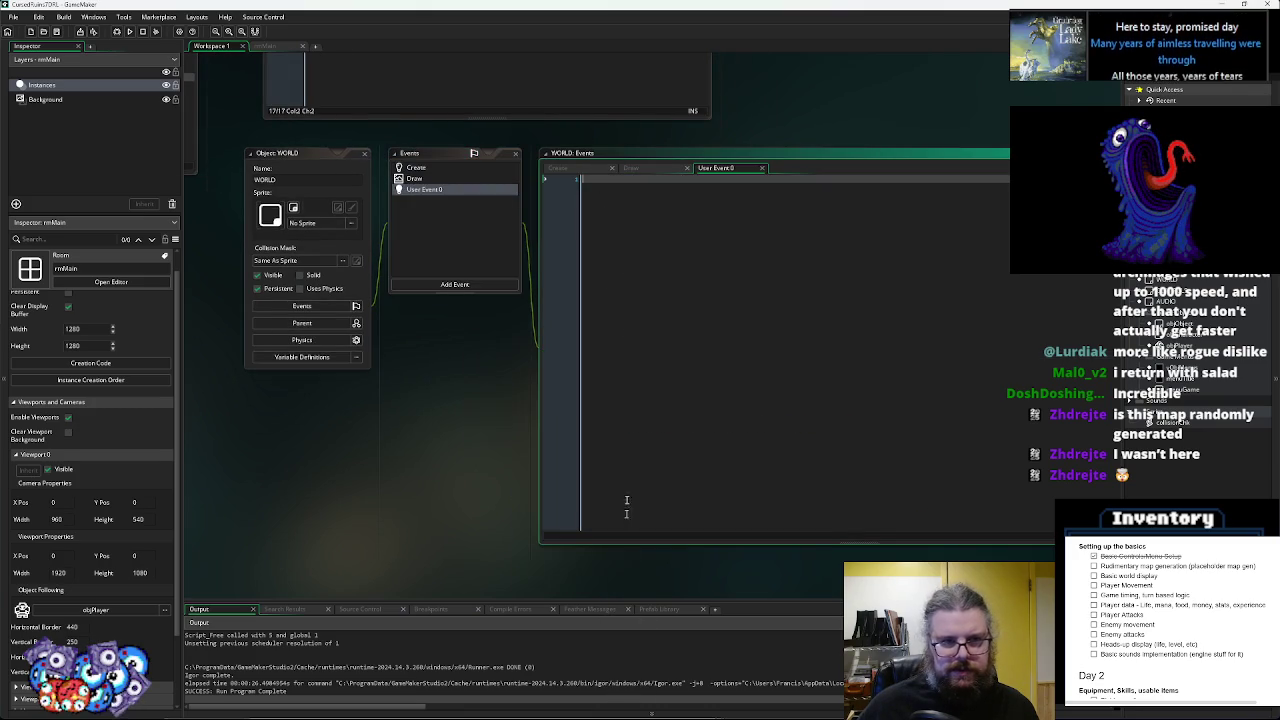
{"action": "type", "text": "///@d"}
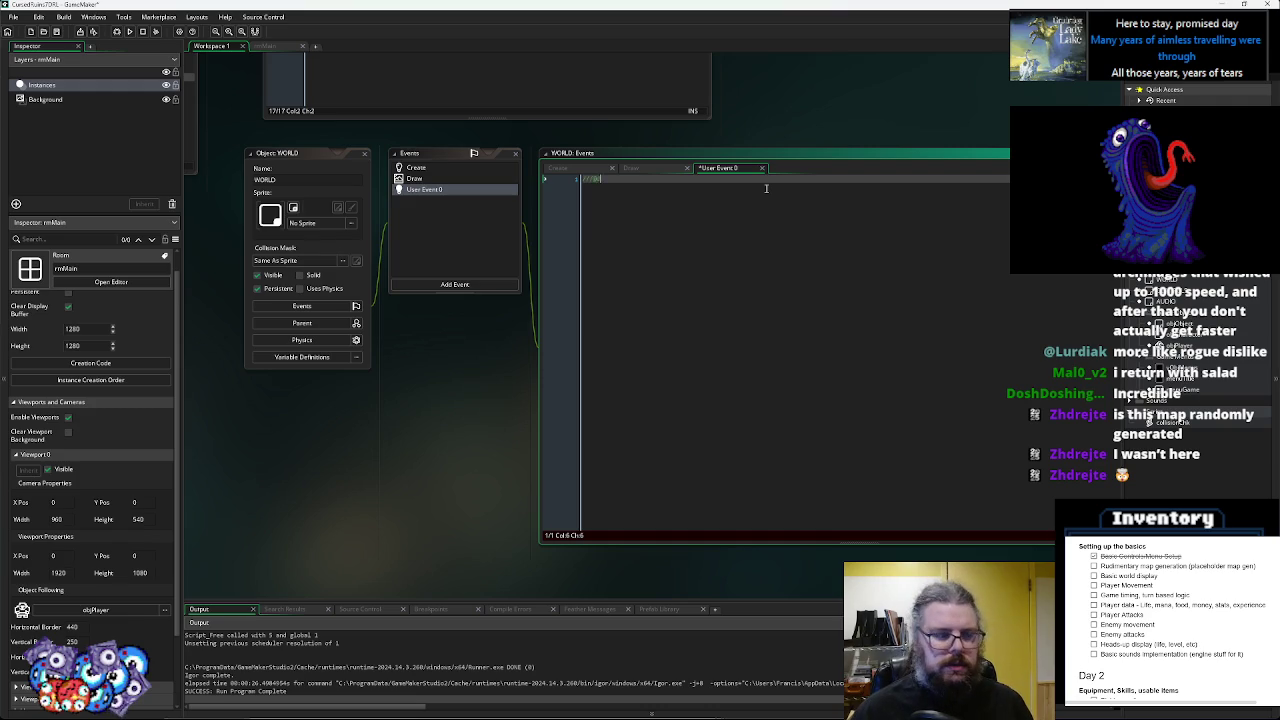
{"action": "type", "text": "escription code"}
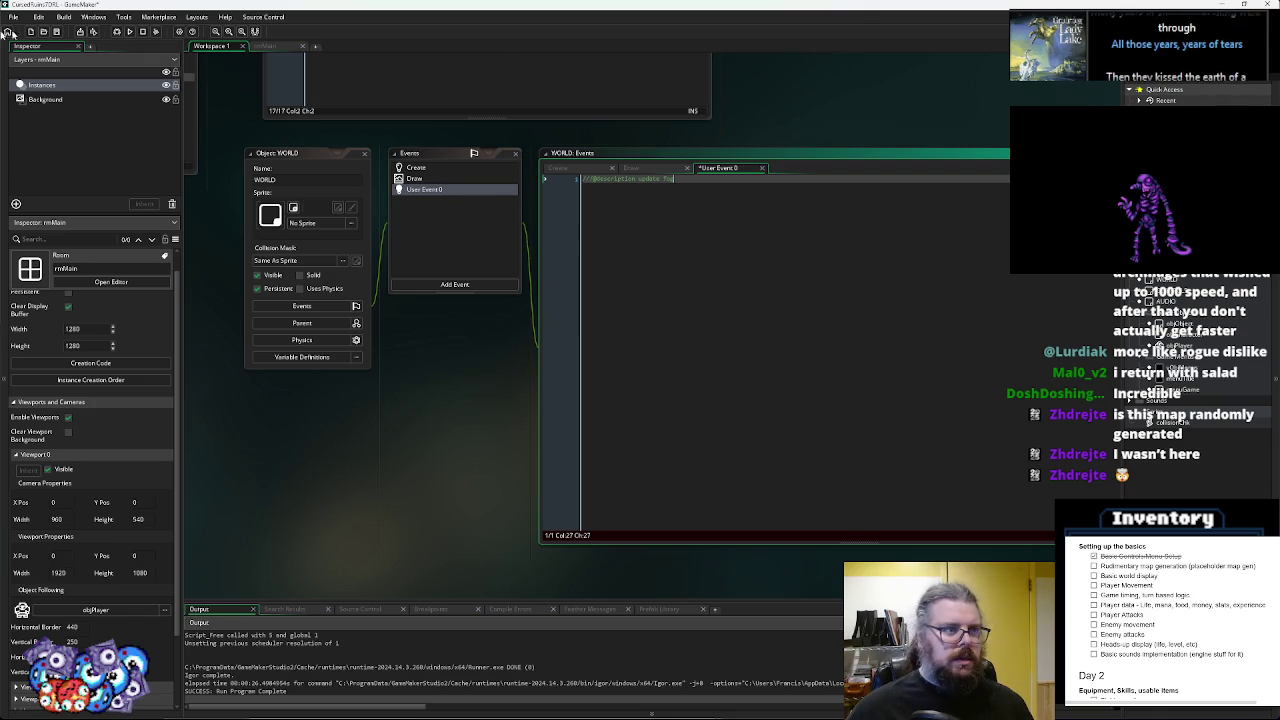
{"action": "left_click", "coordinate": [56, 31]}
{"action": "left_click_drag", "start_coordinate": [777, 349], "coordinate": [704, 325]}
{"action": "left_click", "coordinate": [379, 157]}
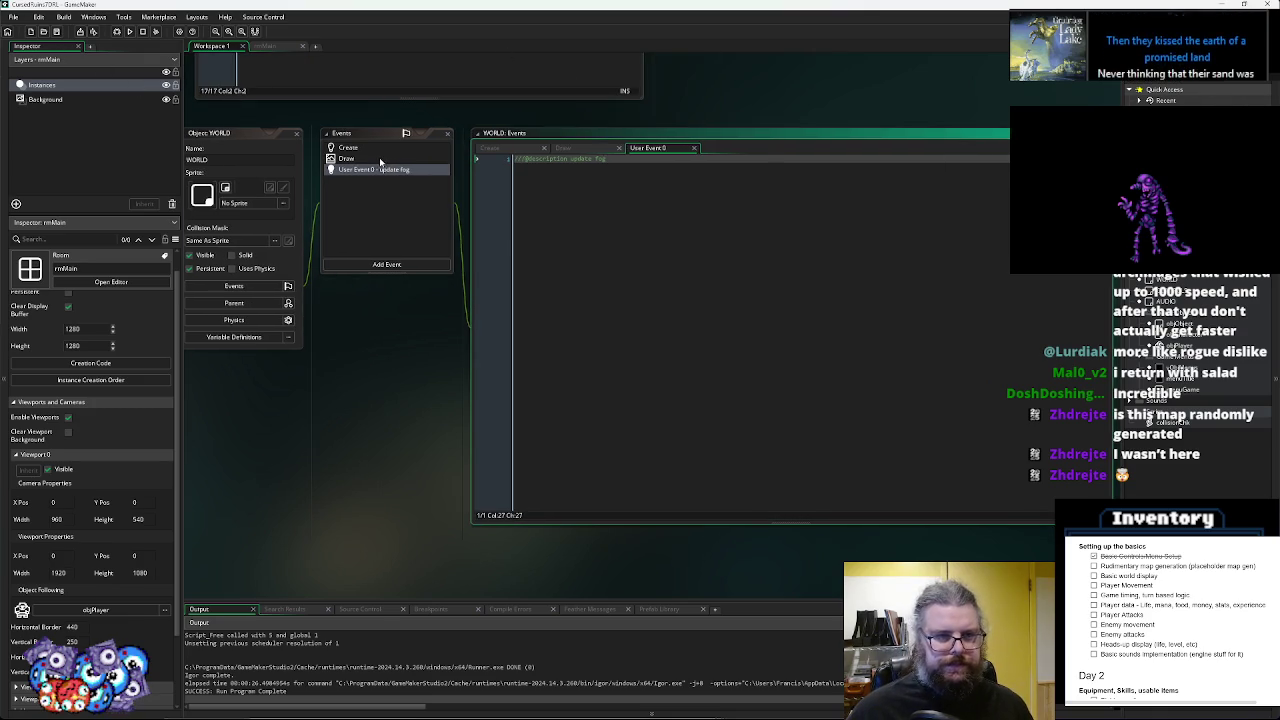
- Inspect the draw_sprite loop on lines 9–10 of WORLD's Draw event, ending on User Event 0
{"action": "left_click", "coordinate": [708, 232]}
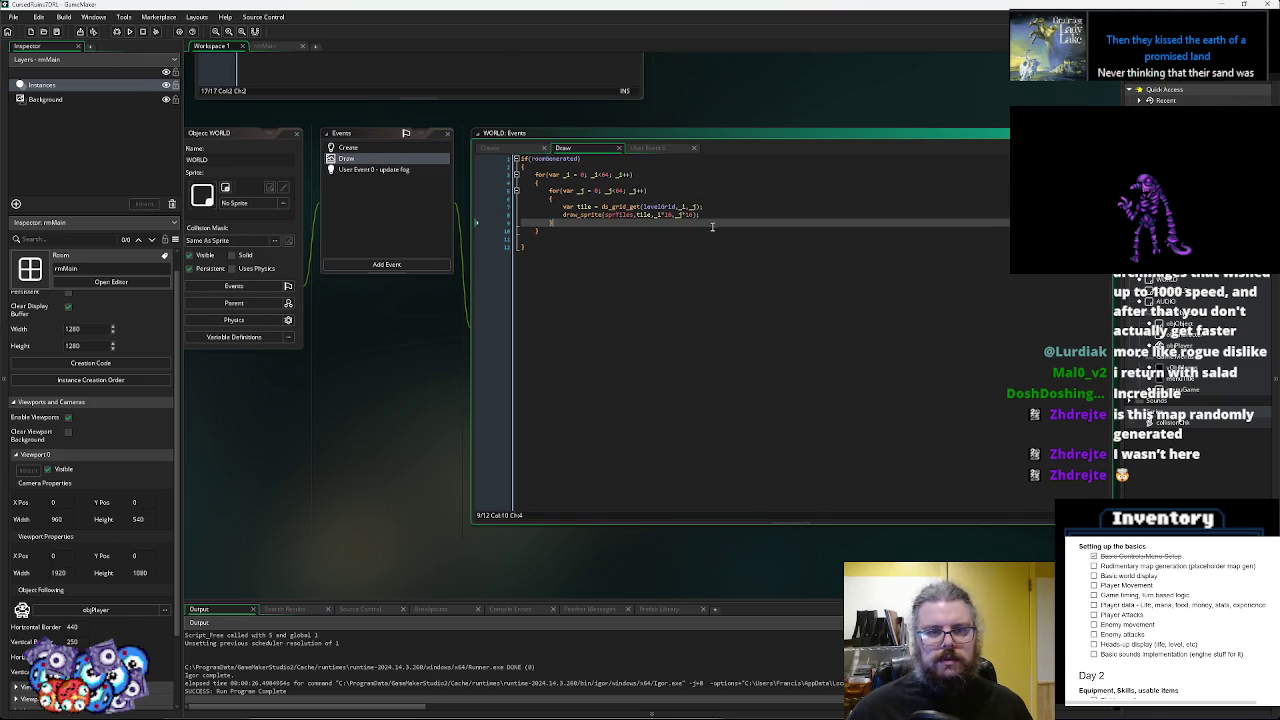
{"action": "left_click", "coordinate": [720, 223]}
{"action": "left_click", "coordinate": [704, 228]}
{"action": "left_click", "coordinate": [711, 220]}
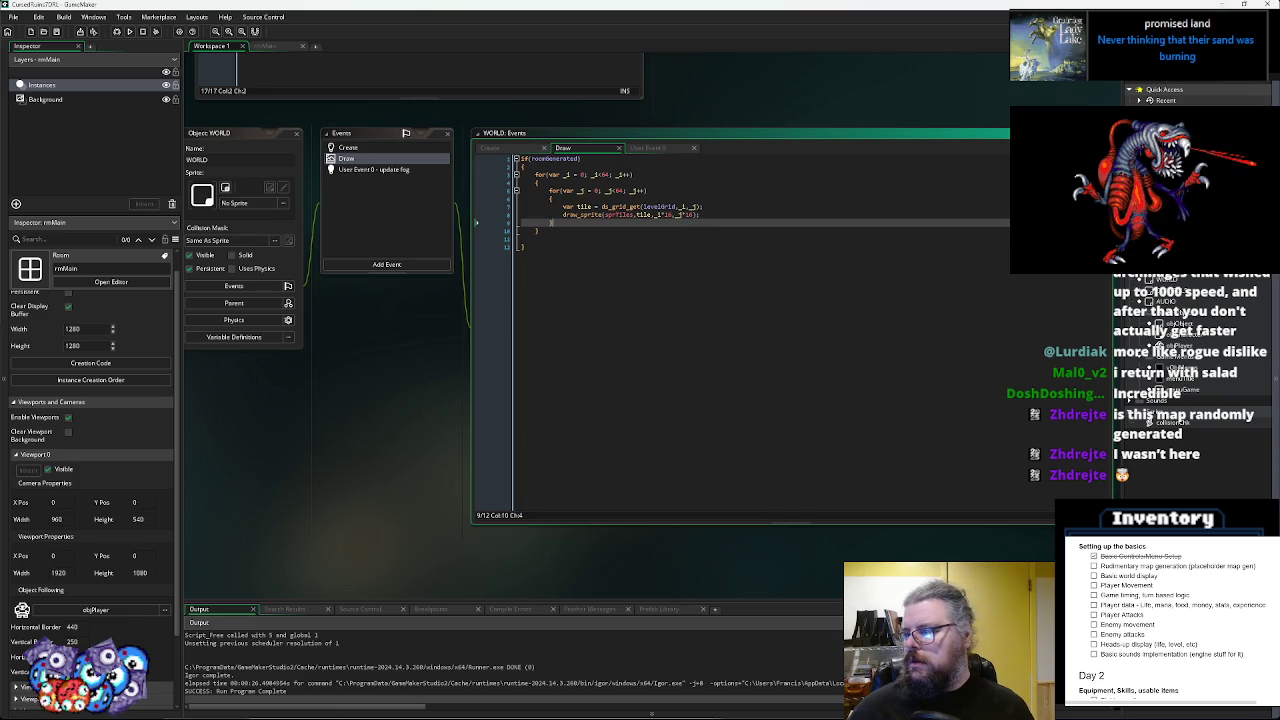
{"action": "left_click", "coordinate": [390, 172]}
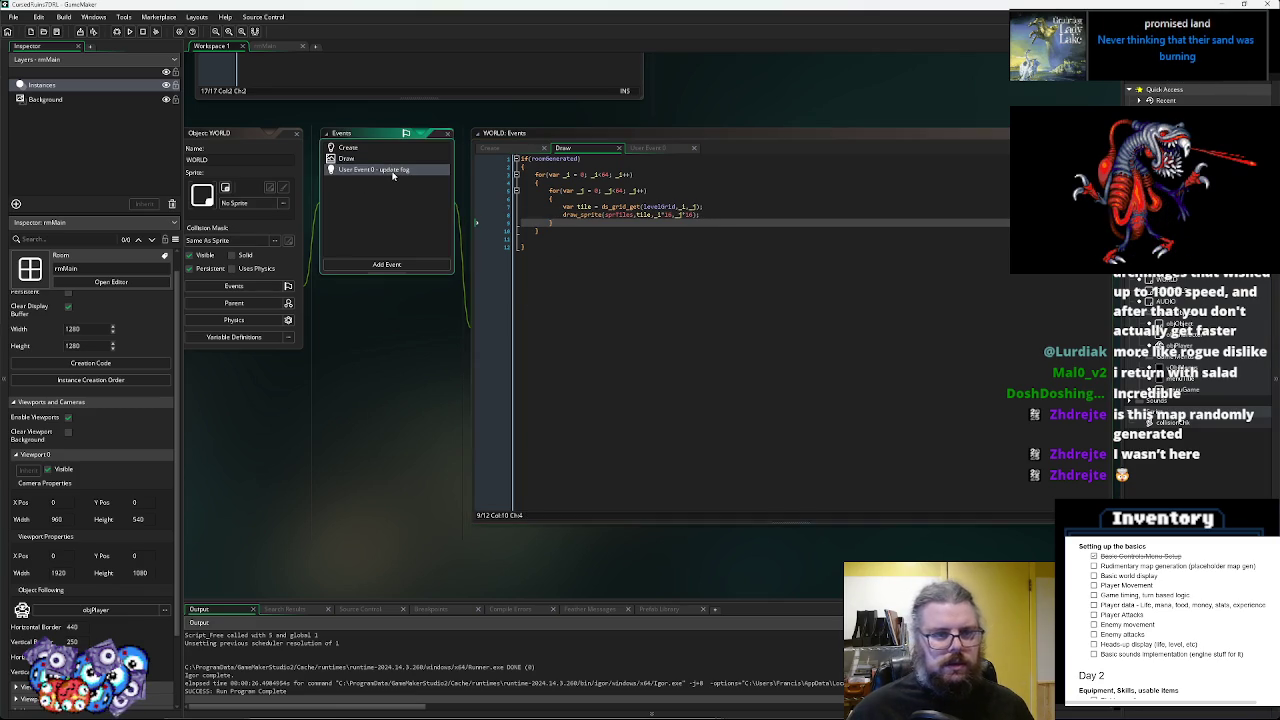
{"action": "left_click", "coordinate": [382, 158]}
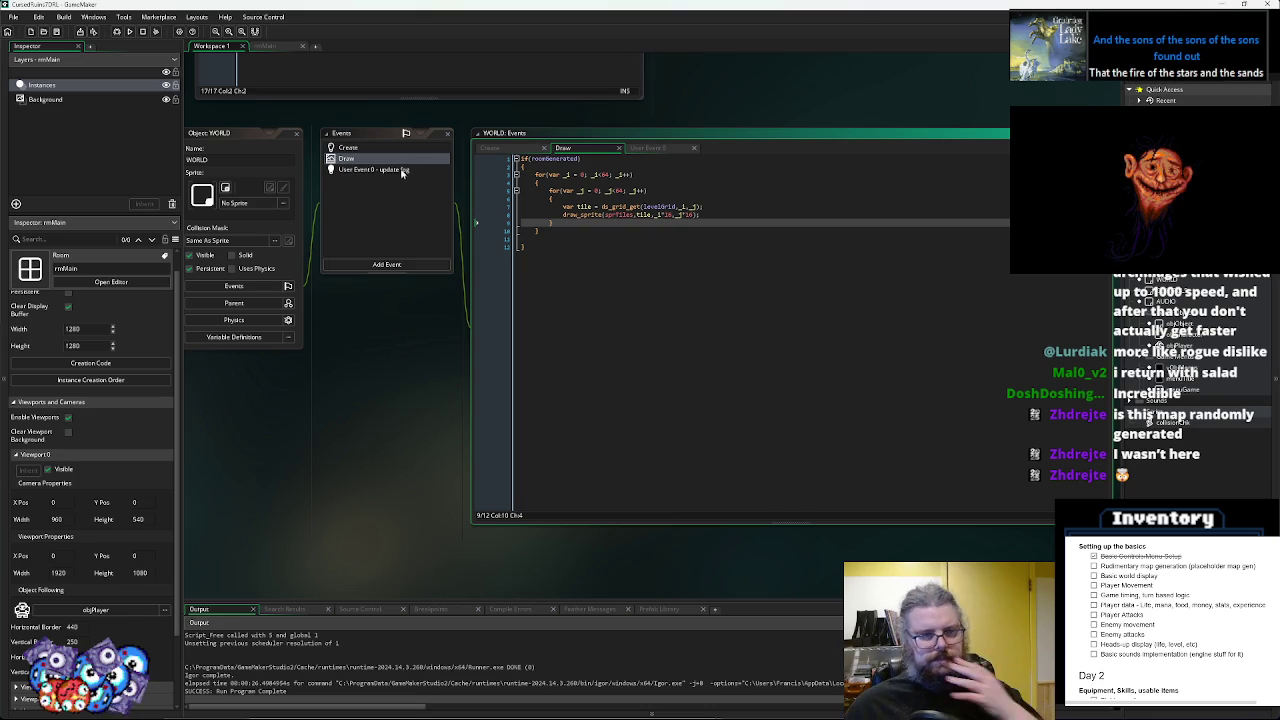
{"action": "left_click", "coordinate": [400, 170]}
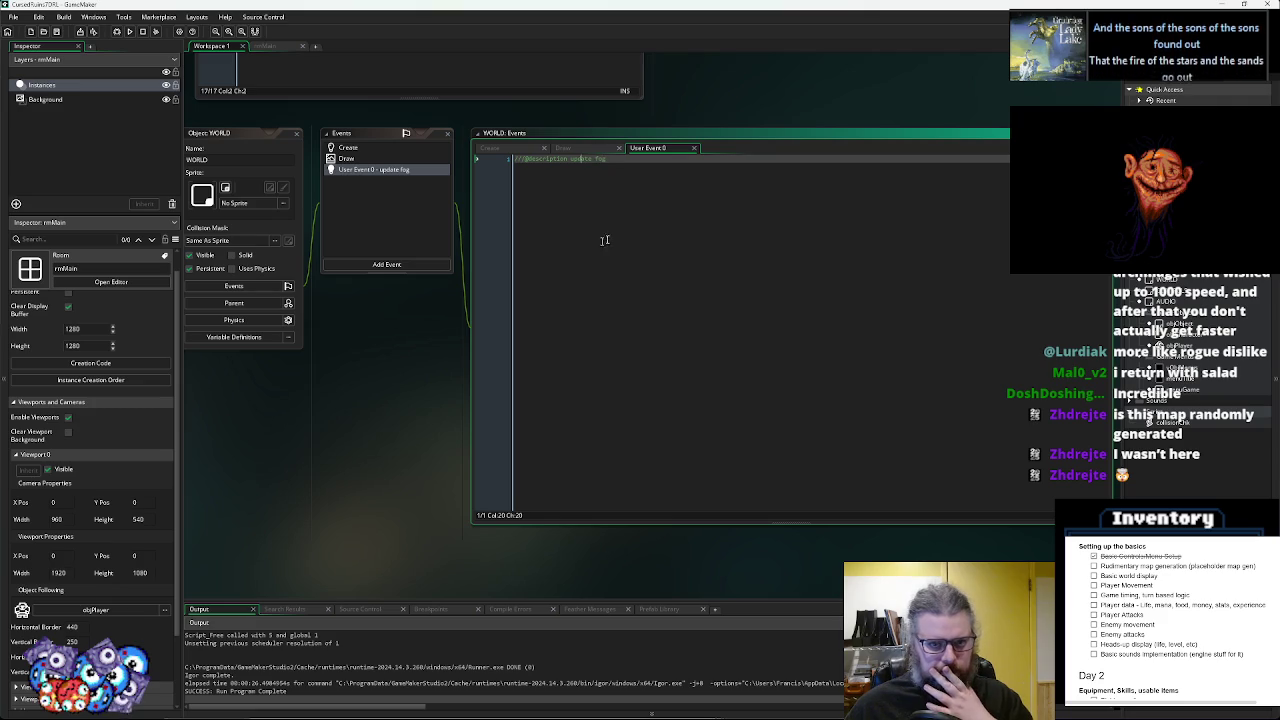
- Write ds_grid_clear(fogGrid, 0); in the update fog User Event 0
{"action": "key", "text": "Return"}
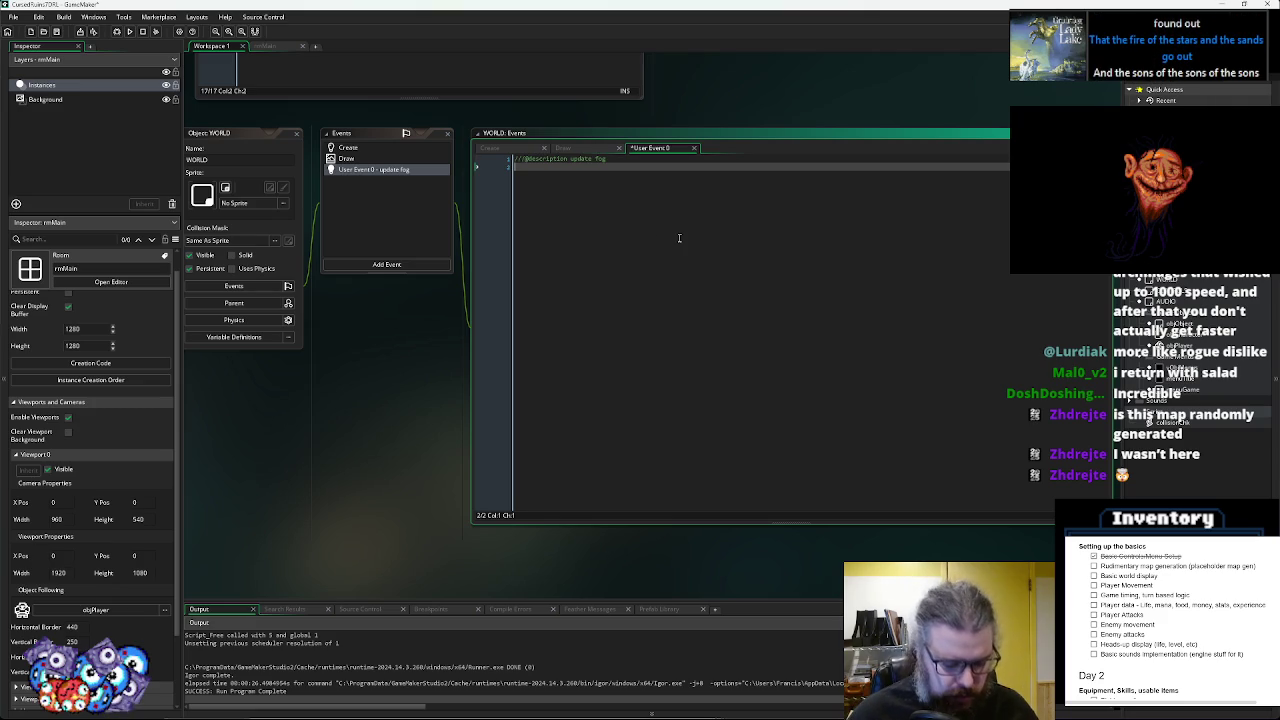
{"action": "type", "text": "draw"}
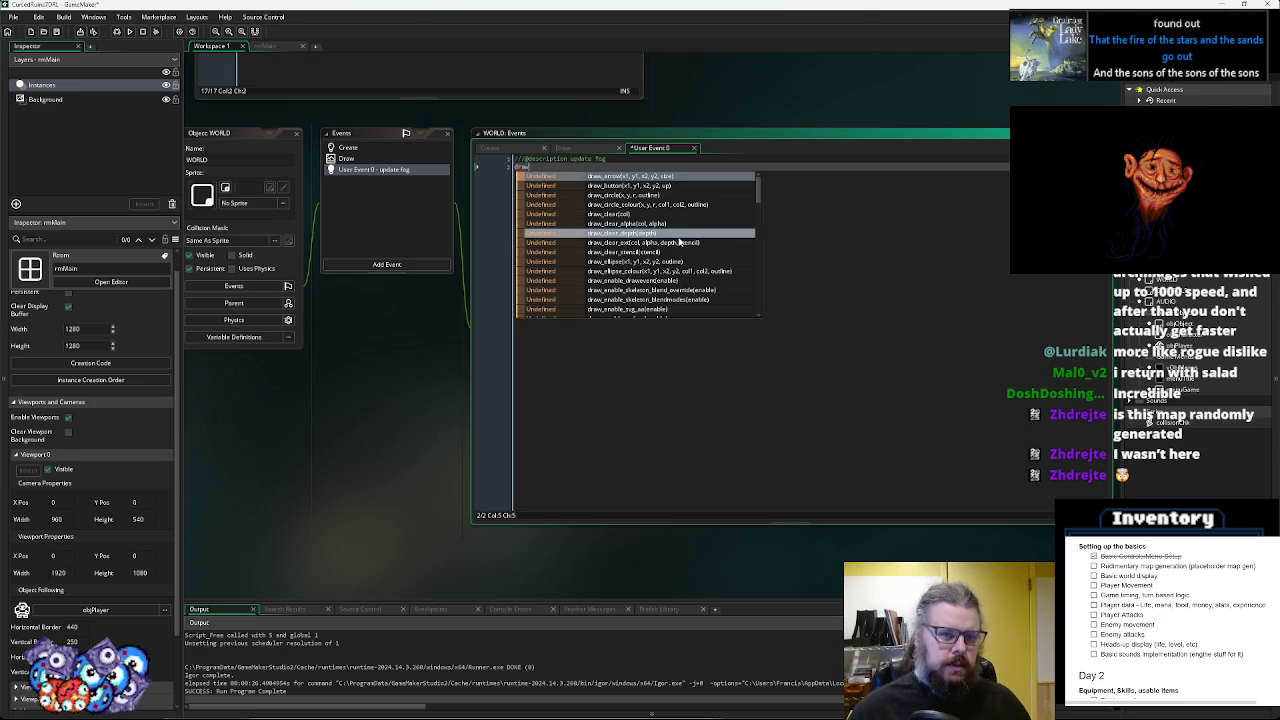
{"action": "key", "text": "BackSpace"}
{"action": "key", "text": "BackSpace"}
{"action": "type", "text": "ds_g"}
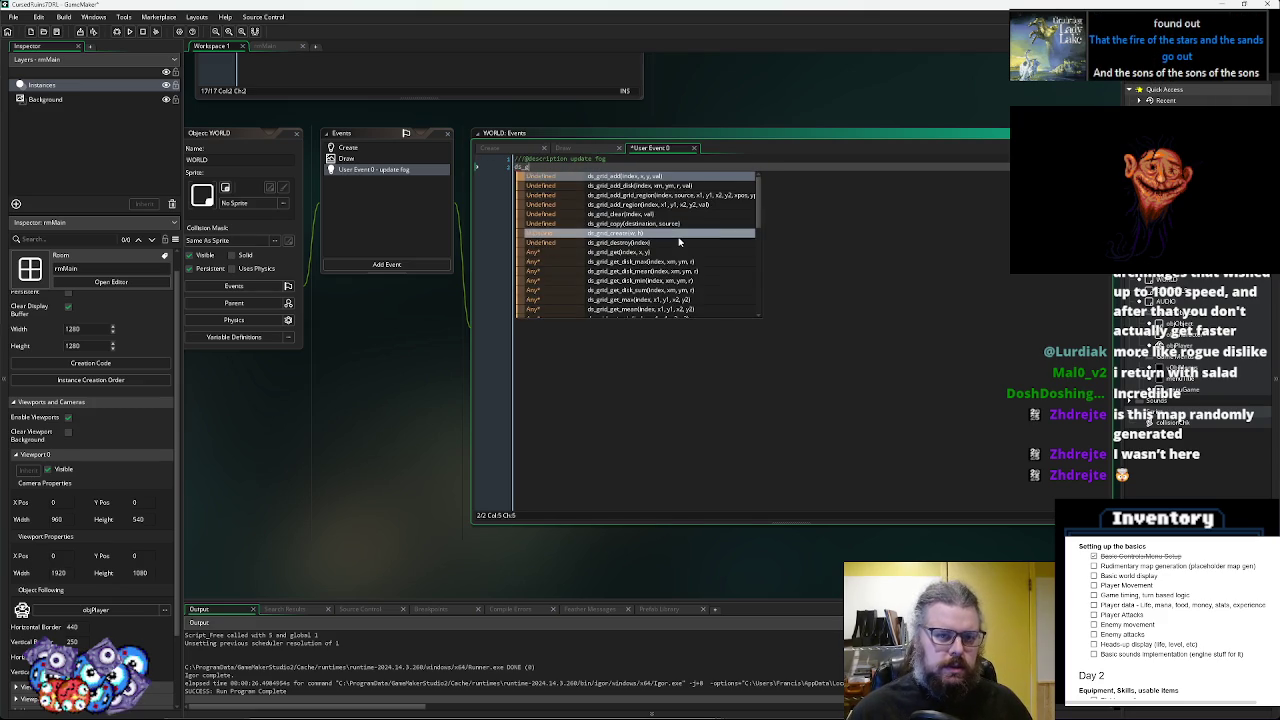
{"action": "type", "text": "rid_cle"}
{"action": "key", "text": "Return"}
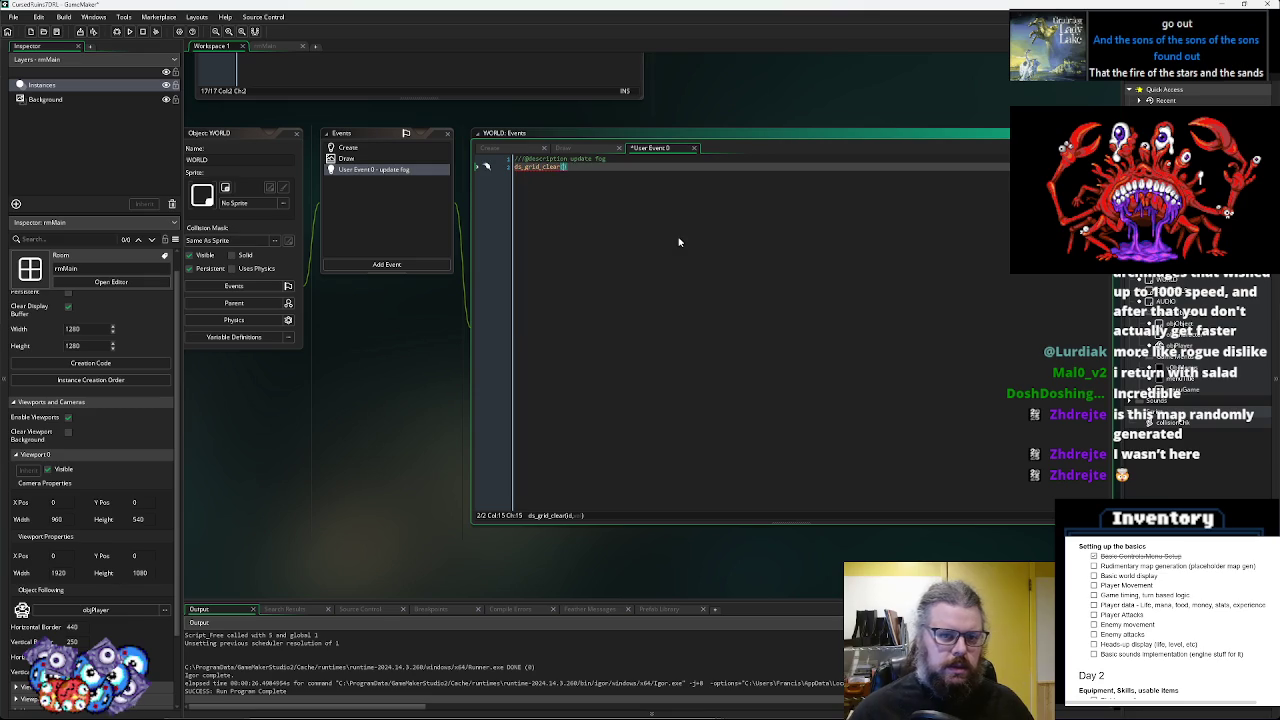
{"action": "left_click", "coordinate": [352, 148]}
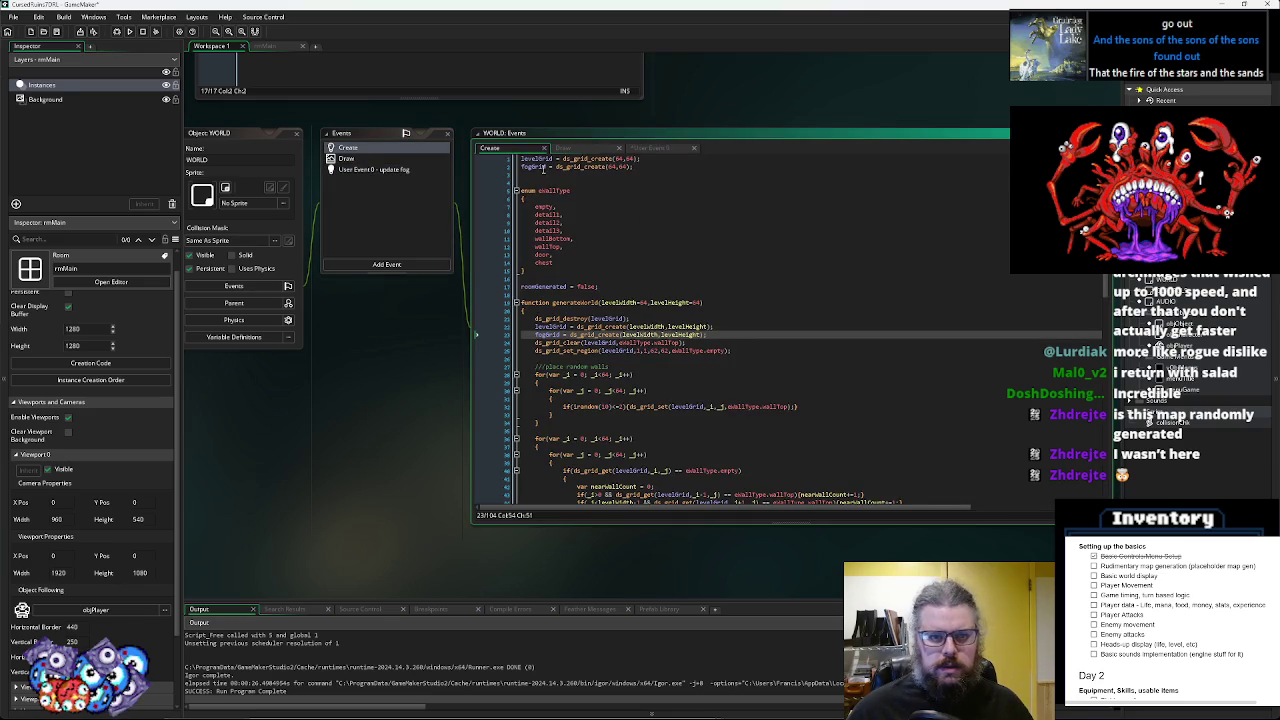
{"action": "left_click", "coordinate": [544, 168]}
{"action": "left_click", "coordinate": [416, 170]}
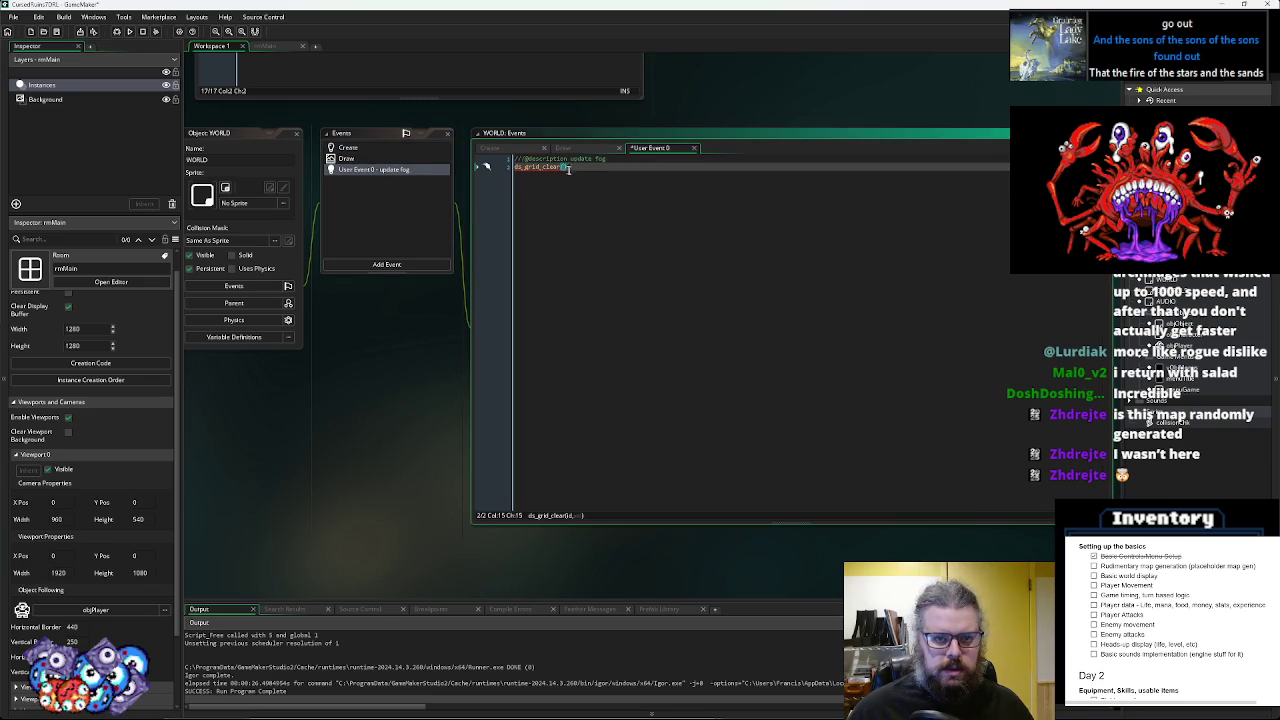
{"action": "type", "text": "fogGrid, 0)"}
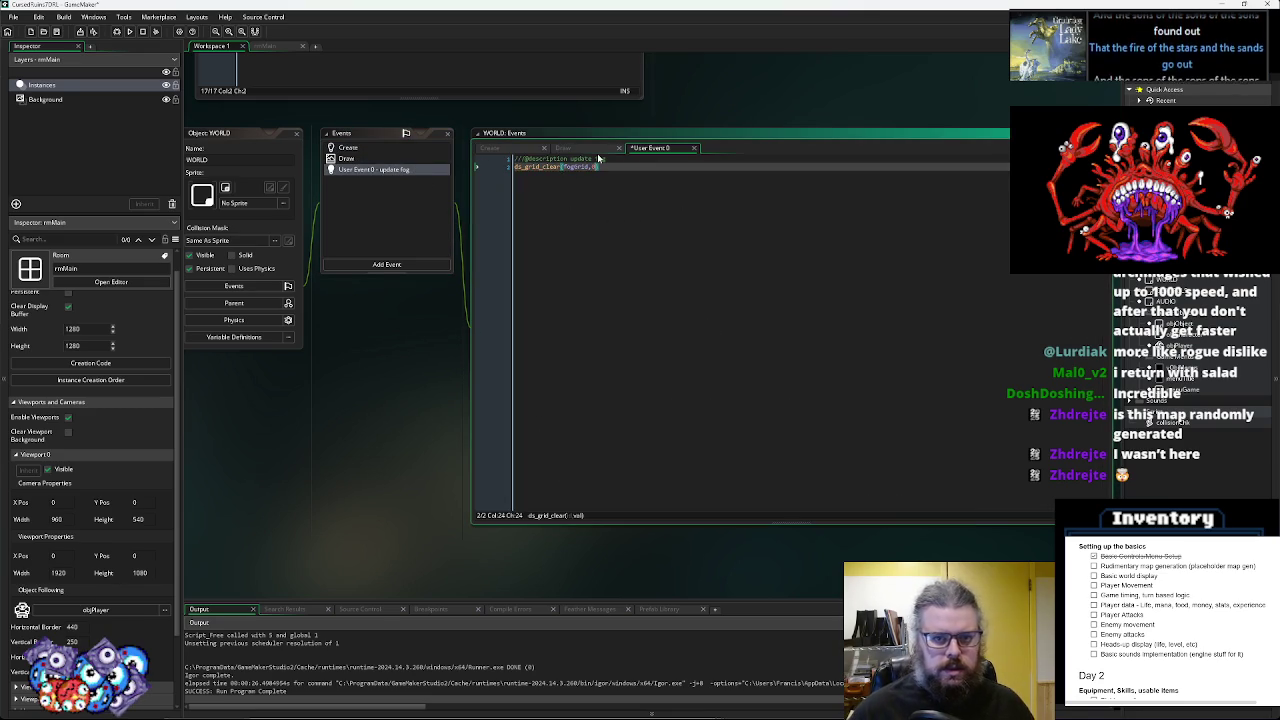
{"action": "type", "text": ";"}
- Paste the ds_grid_clear line after the fogGrid creation in generateWorld and save the Create code
{"action": "key", "text": "shift+Home"}
{"action": "key", "text": "ctrl+c"}
{"action": "left_click", "coordinate": [365, 145]}
{"action": "left_click", "coordinate": [365, 145]}
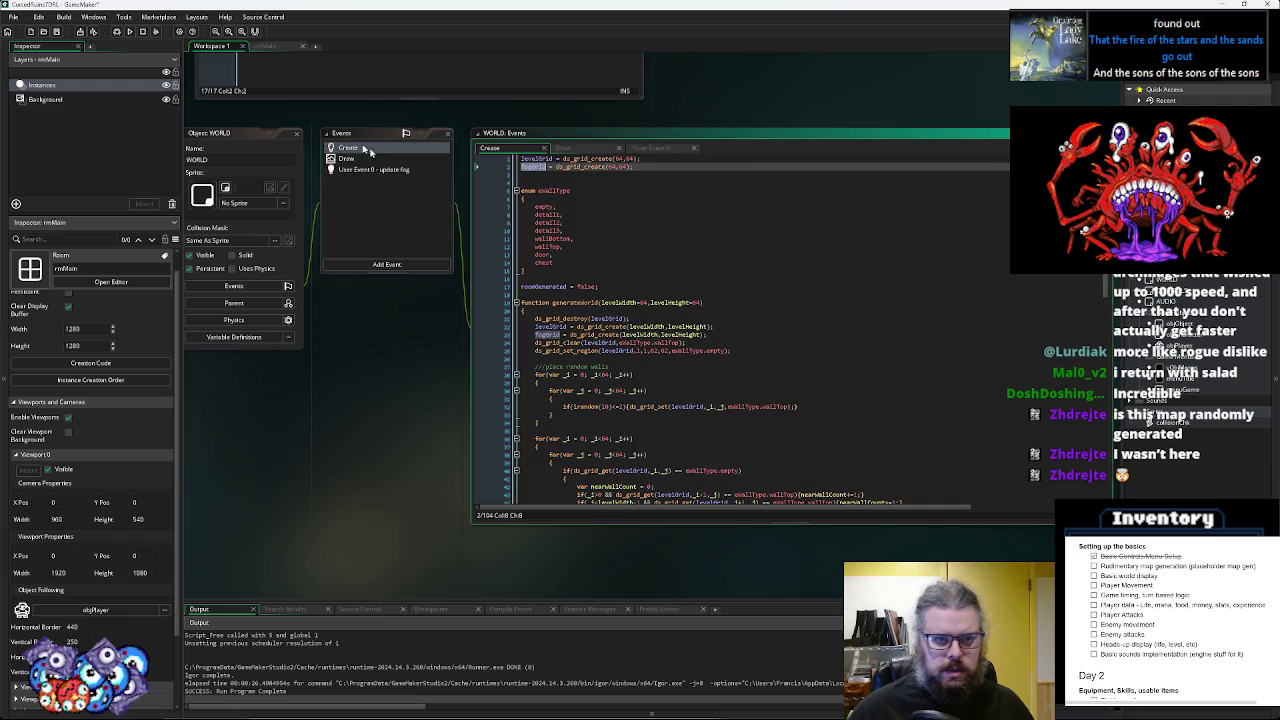
{"action": "left_click", "coordinate": [733, 333]}
{"action": "key", "text": "Return"}
{"action": "key", "text": "ctrl+v"}
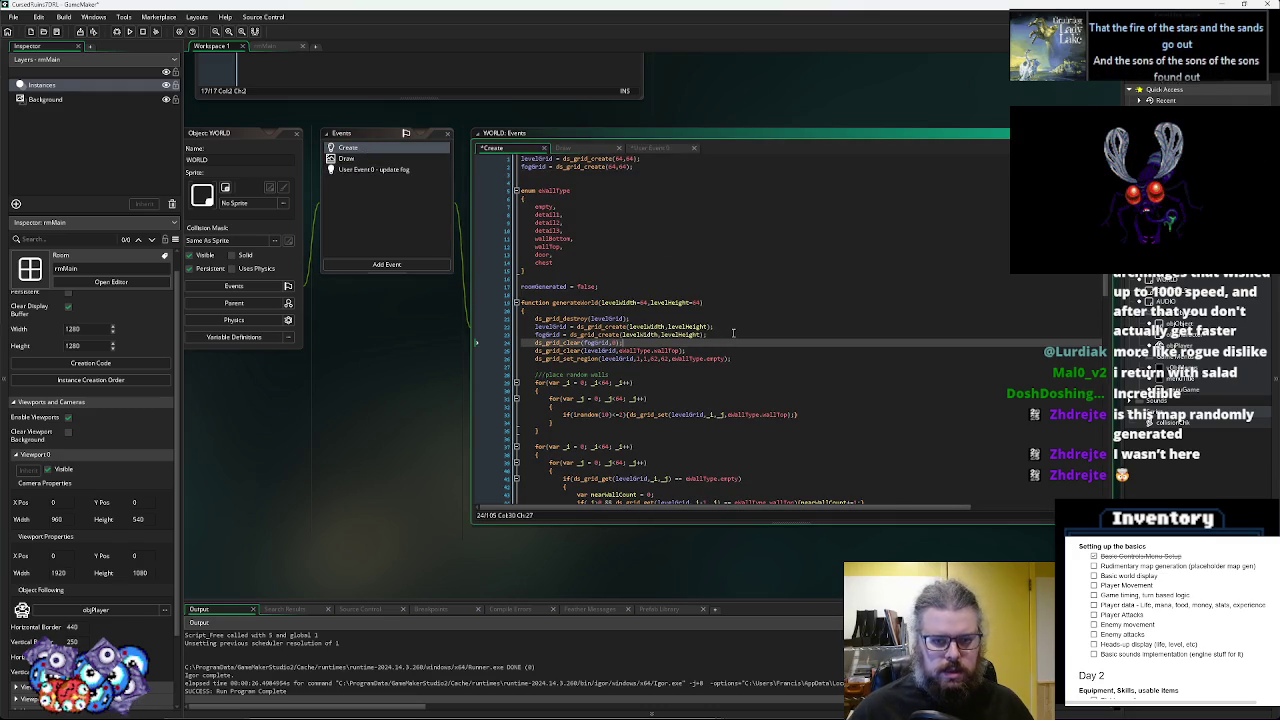
{"action": "scroll", "coordinate": [733, 333], "scroll_direction": "down", "scroll_amount": 3}
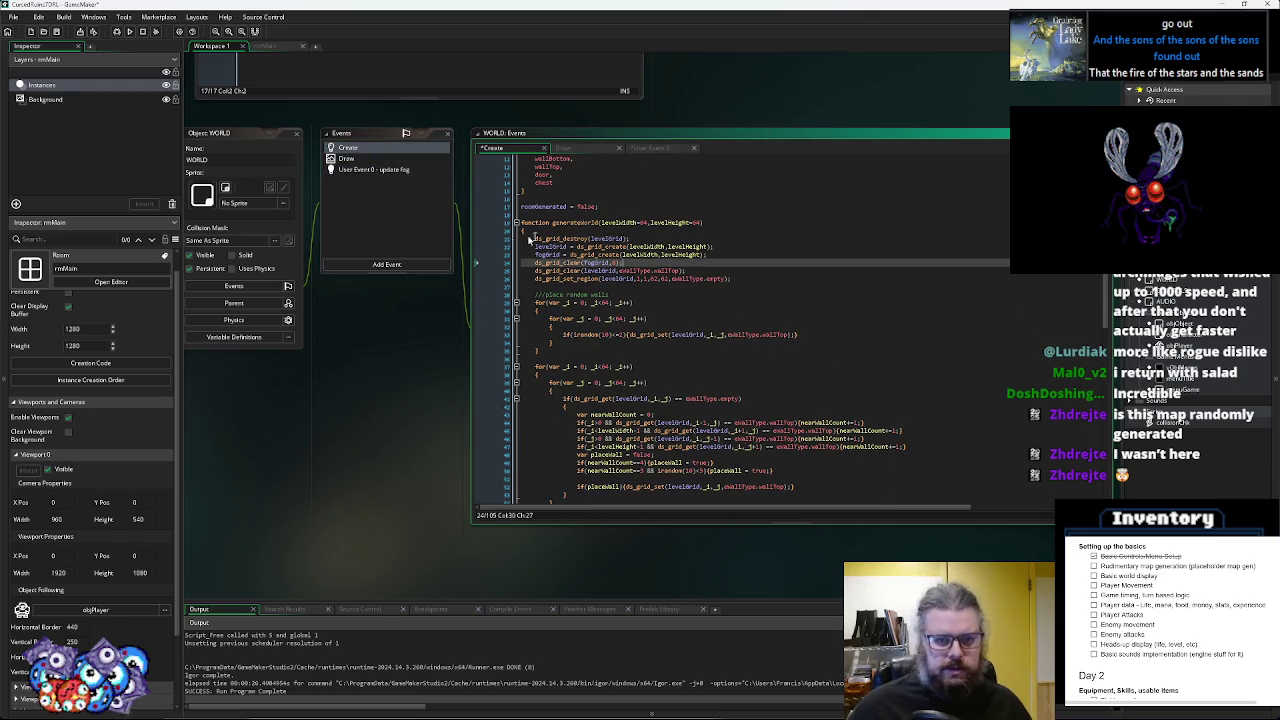
{"action": "left_click", "coordinate": [45, 31]}
{"action": "left_click", "coordinate": [629, 265]}
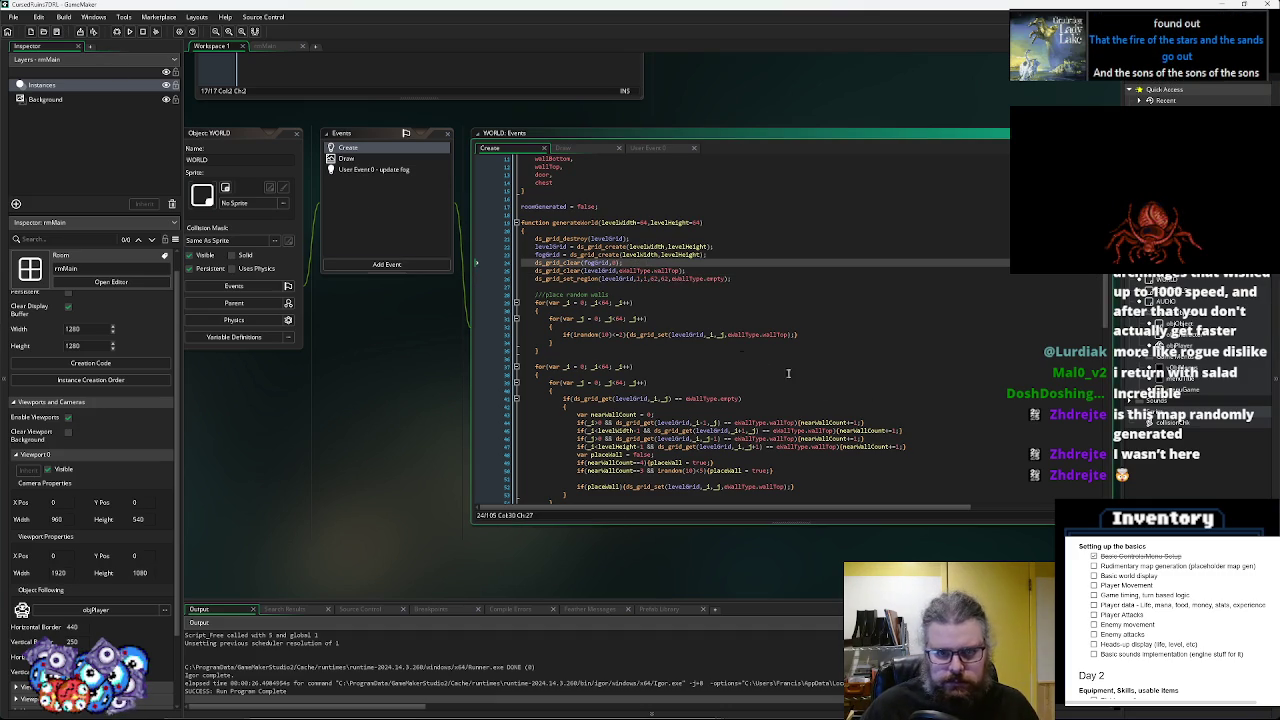
{"action": "key", "text": "shift+Home"}
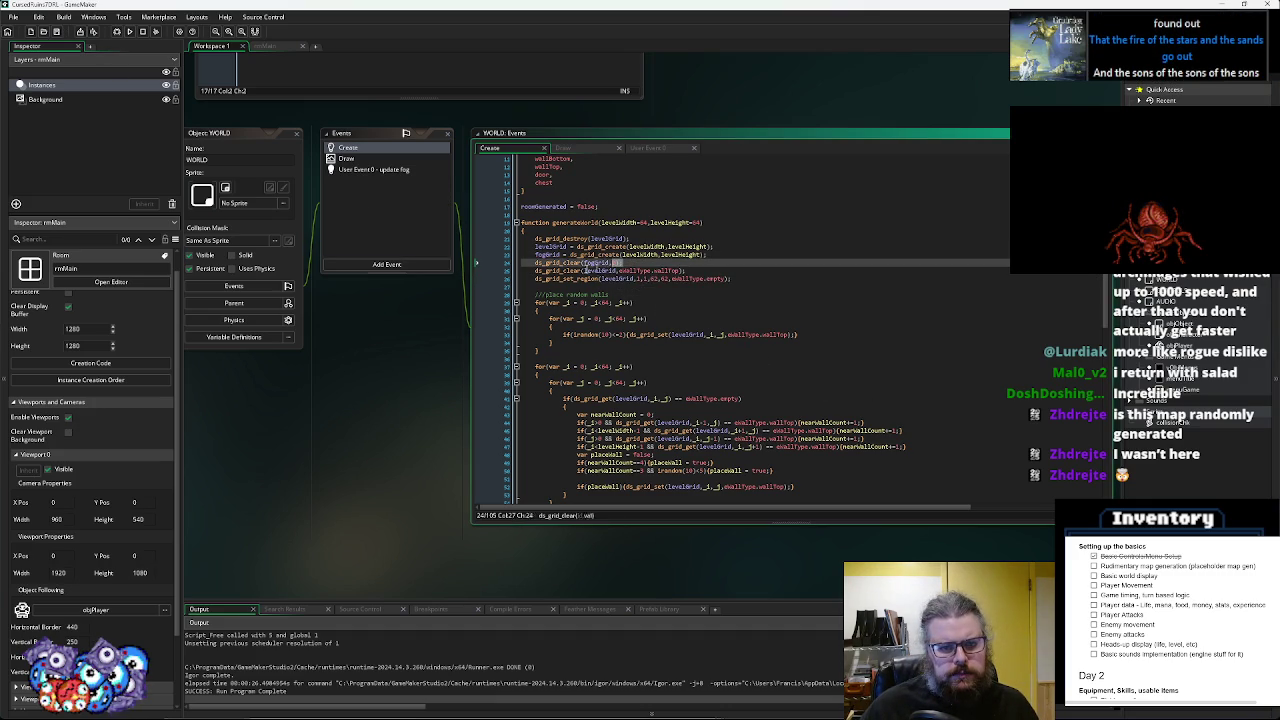
{"action": "right_click", "coordinate": [557, 270]}
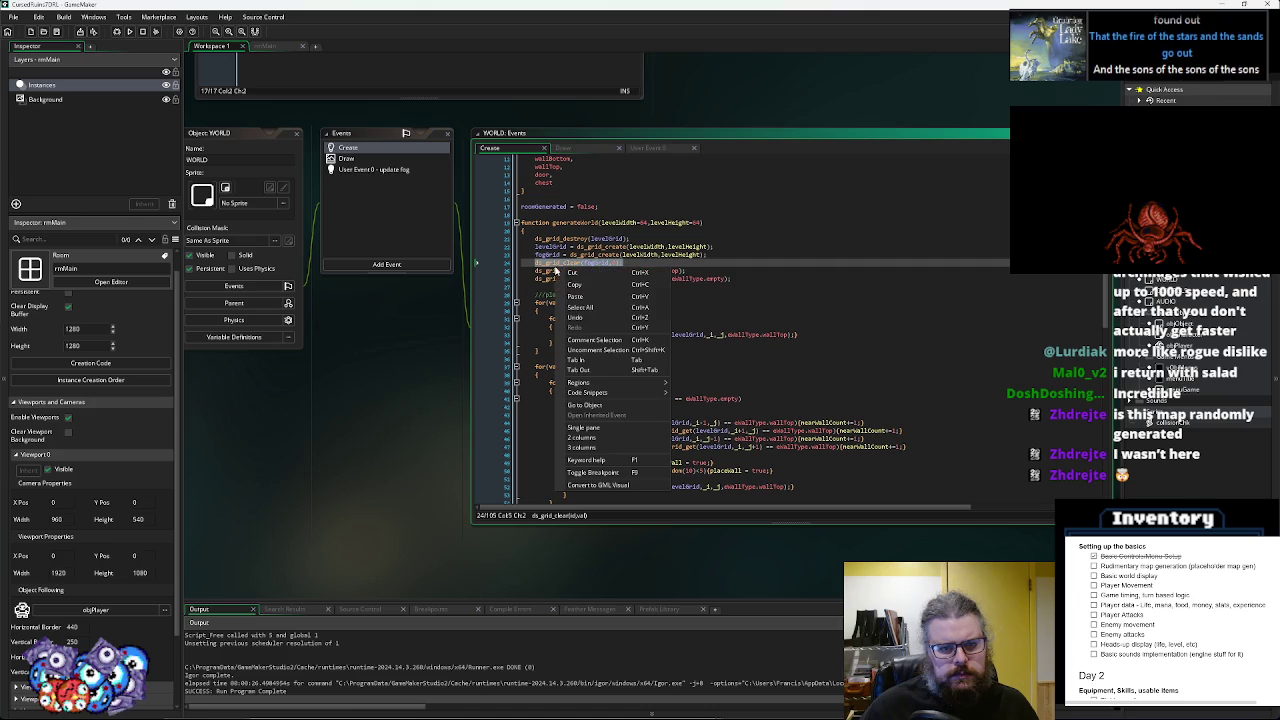
- Paste the copied fogGrid clear line into the update fog event and add space below it
{"action": "left_click", "coordinate": [600, 283]}
{"action": "left_click", "coordinate": [367, 172]}
{"action": "key", "text": "ctrl+v"}
{"action": "key", "text": "Return"}
{"action": "key", "text": "Return"}
- Add ds_grid_set_disk(fogGrid,objPlayer.mapX,objPlayer.mapY,3,2); using autocomplete
{"action": "type", "text": "ds_grid_"}
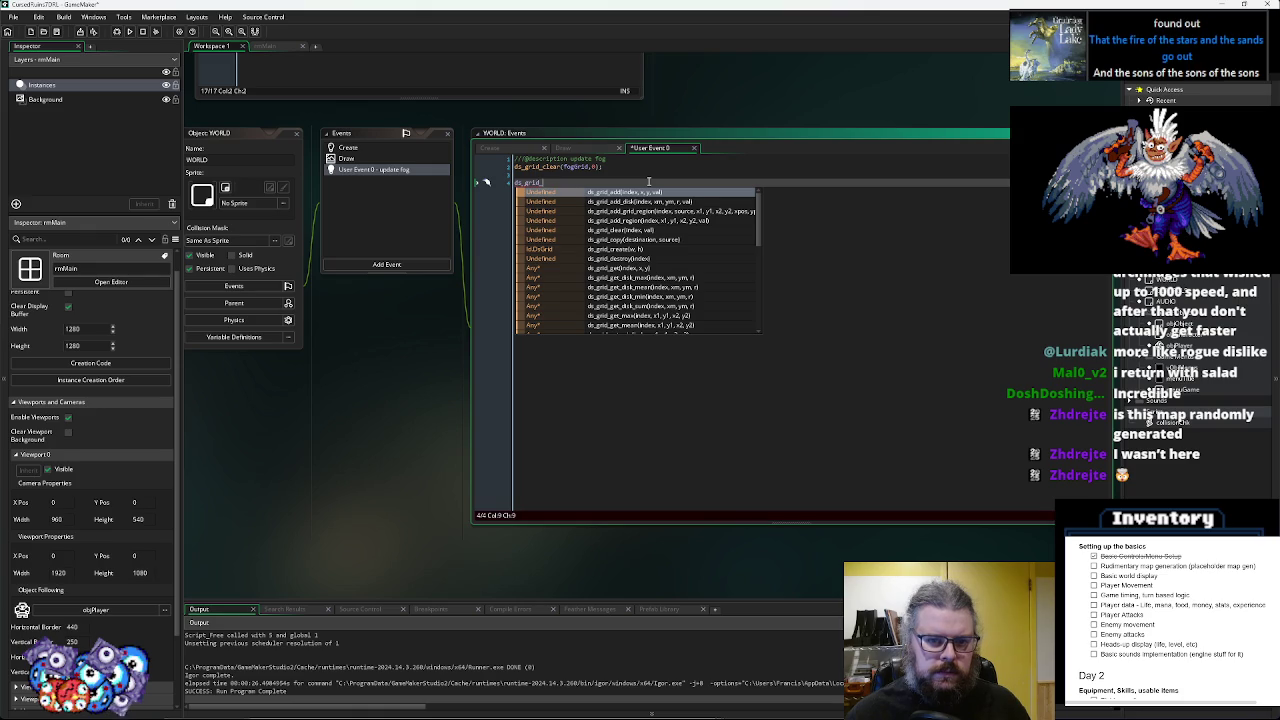
{"action": "type", "text": "set"}
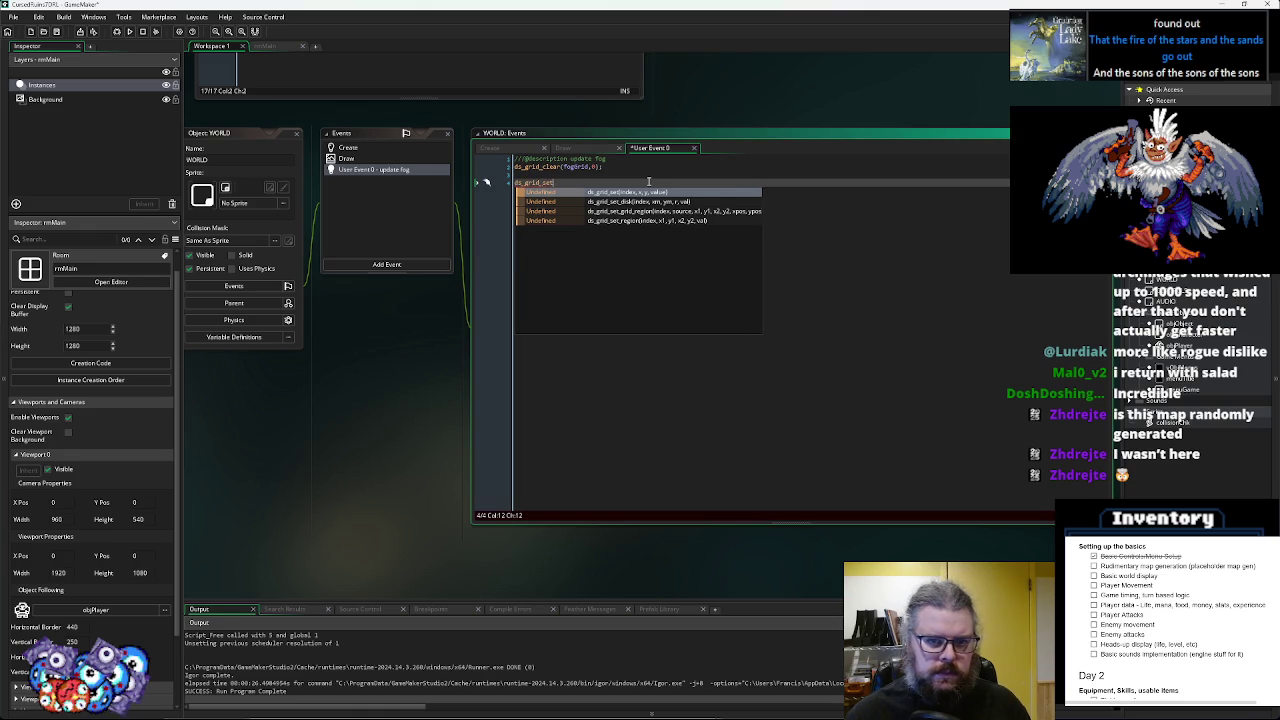
{"action": "key", "text": "Down"}
{"action": "key", "text": "Return"}
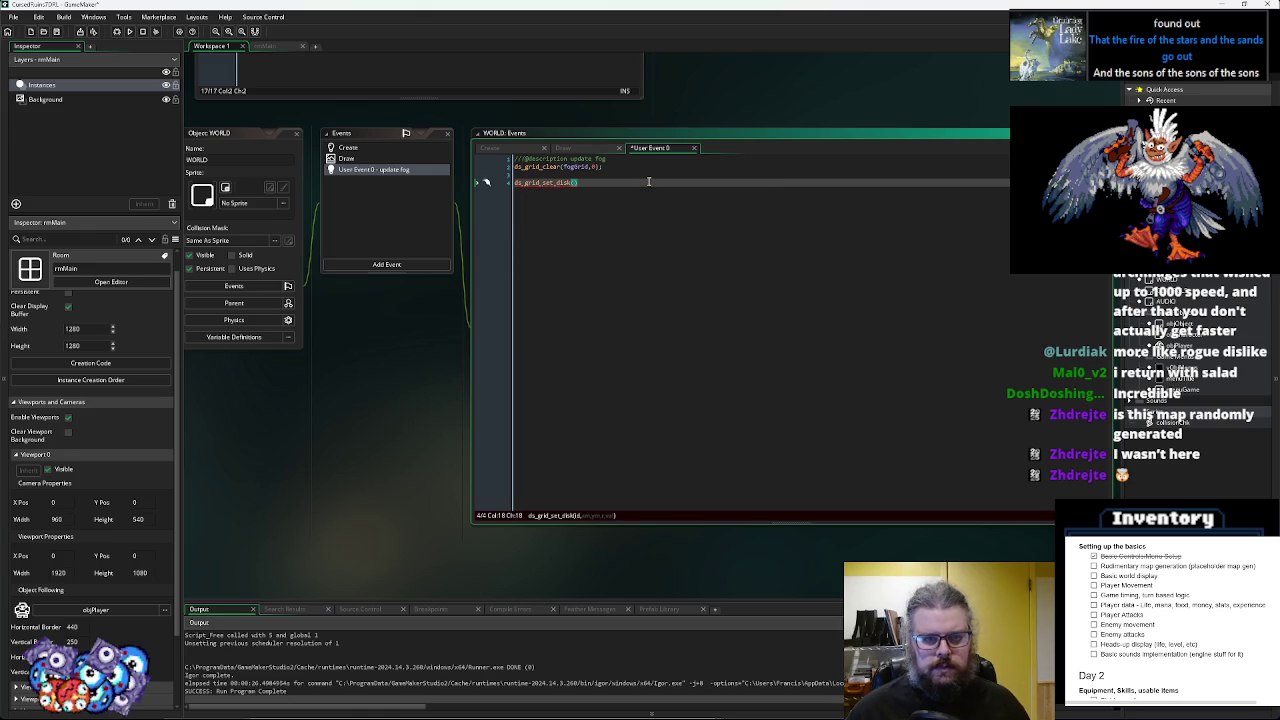
{"action": "type", "text": "fogGrid,objPlayer."}
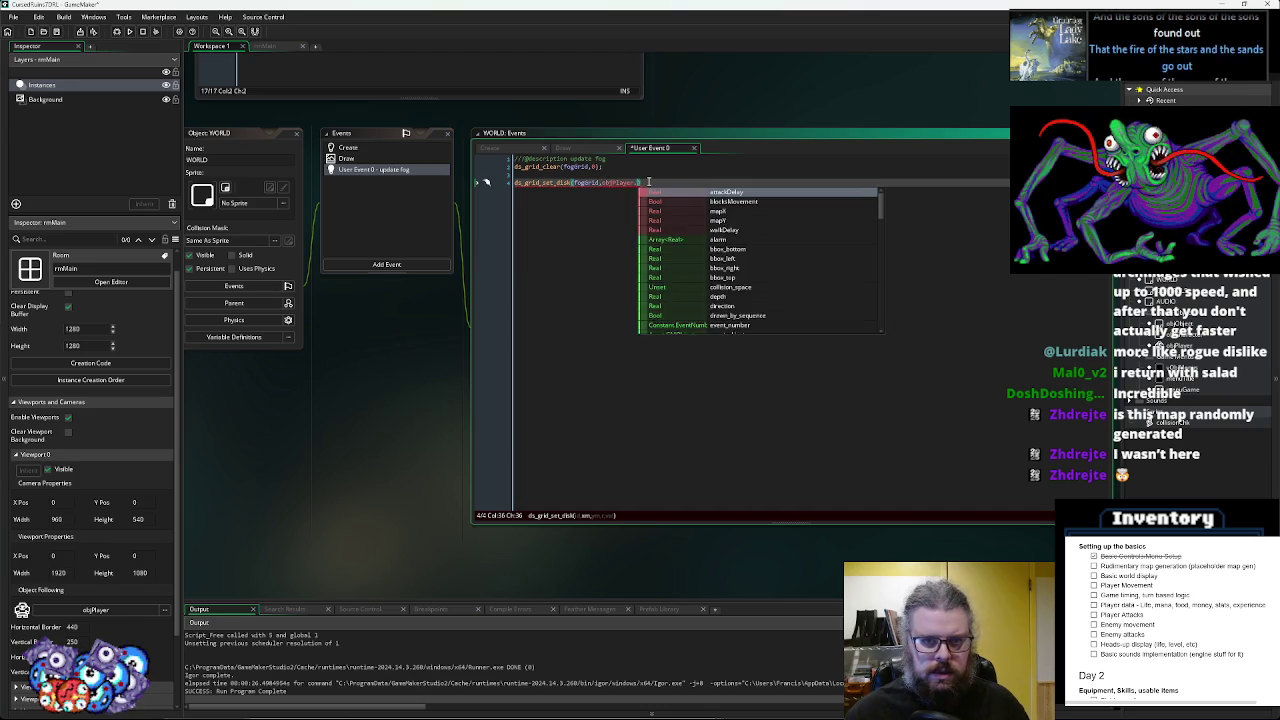
{"action": "type", "text": "mapX,objPlayer.mapY,"}
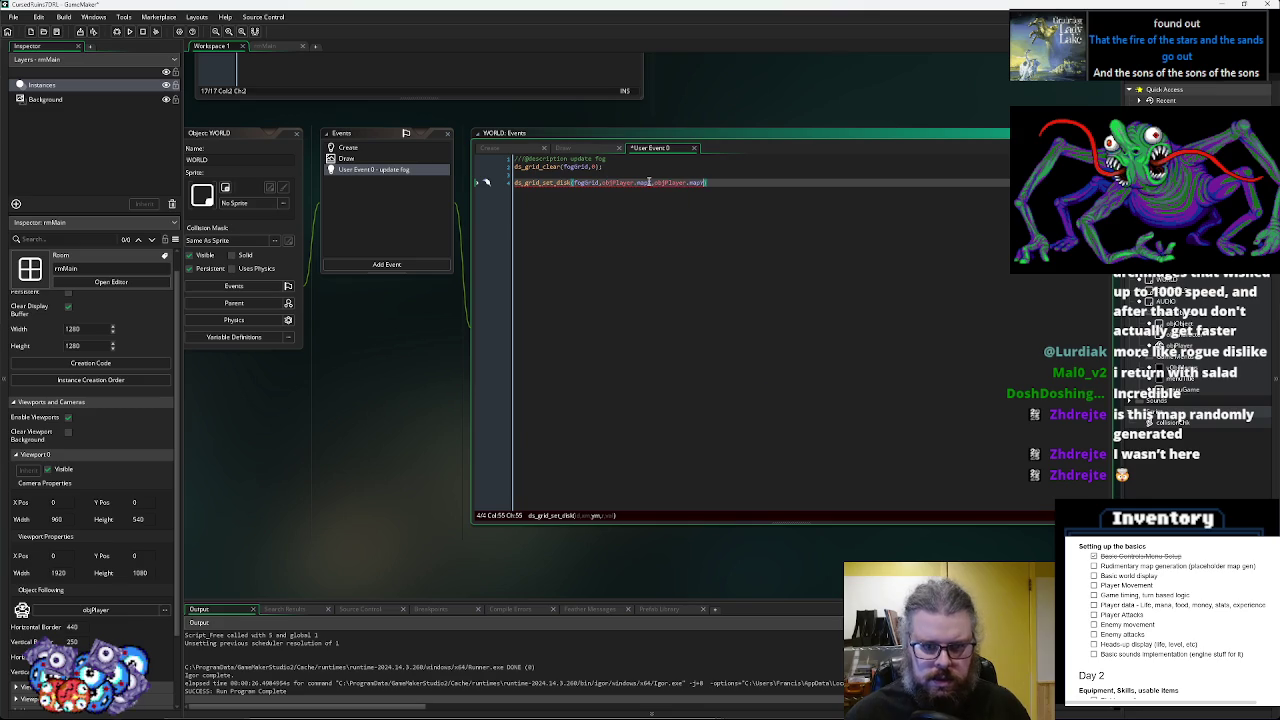
{"action": "type", "text": "3,"}
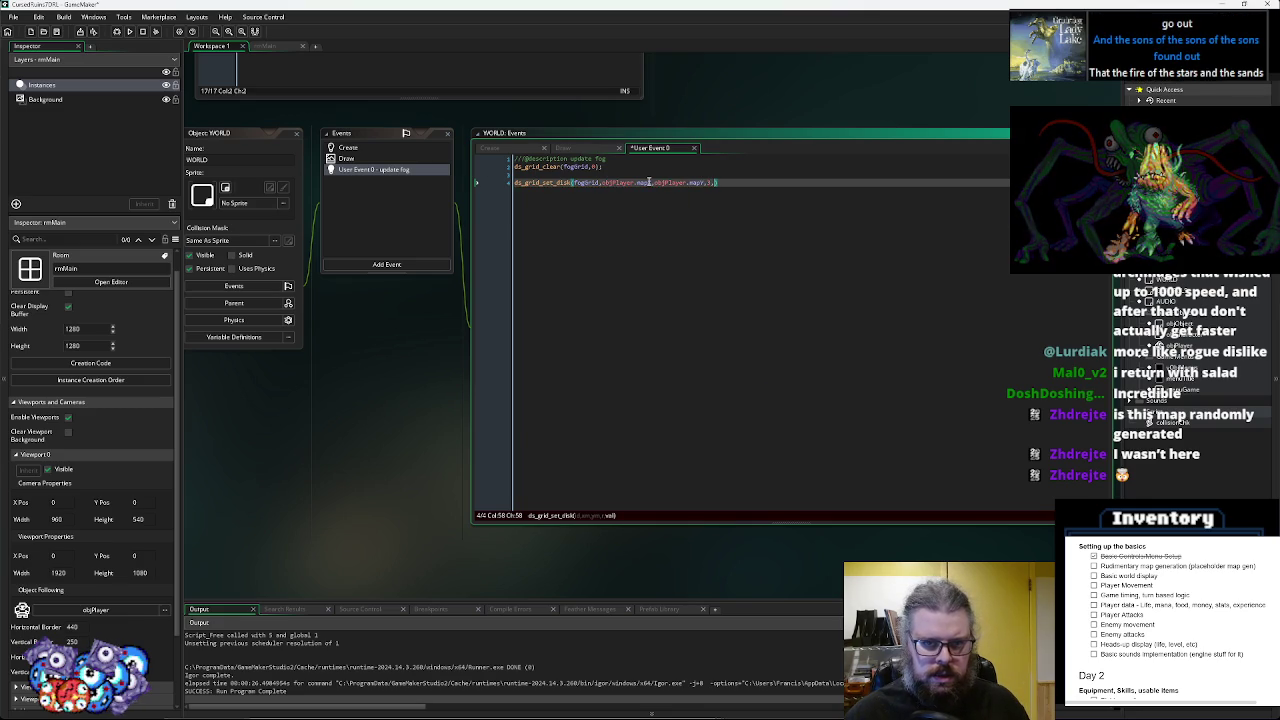
{"action": "type", "text": "2"}
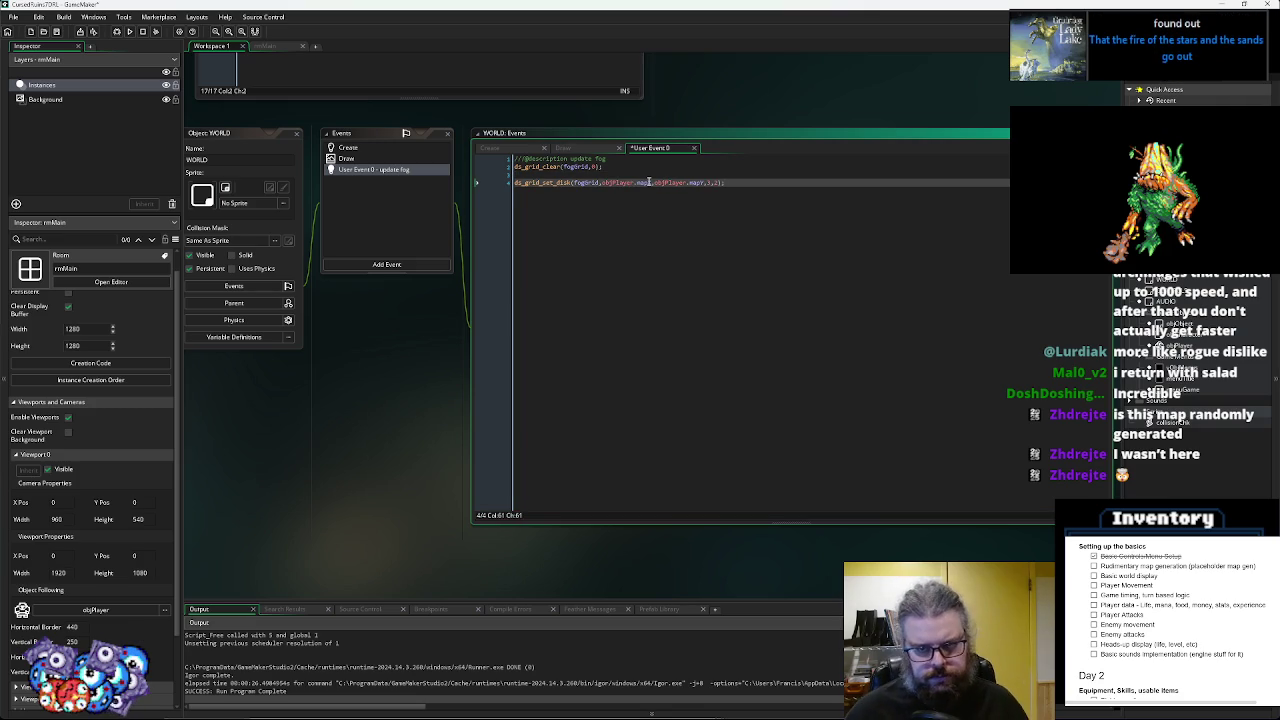
{"action": "key", "text": "Up"}
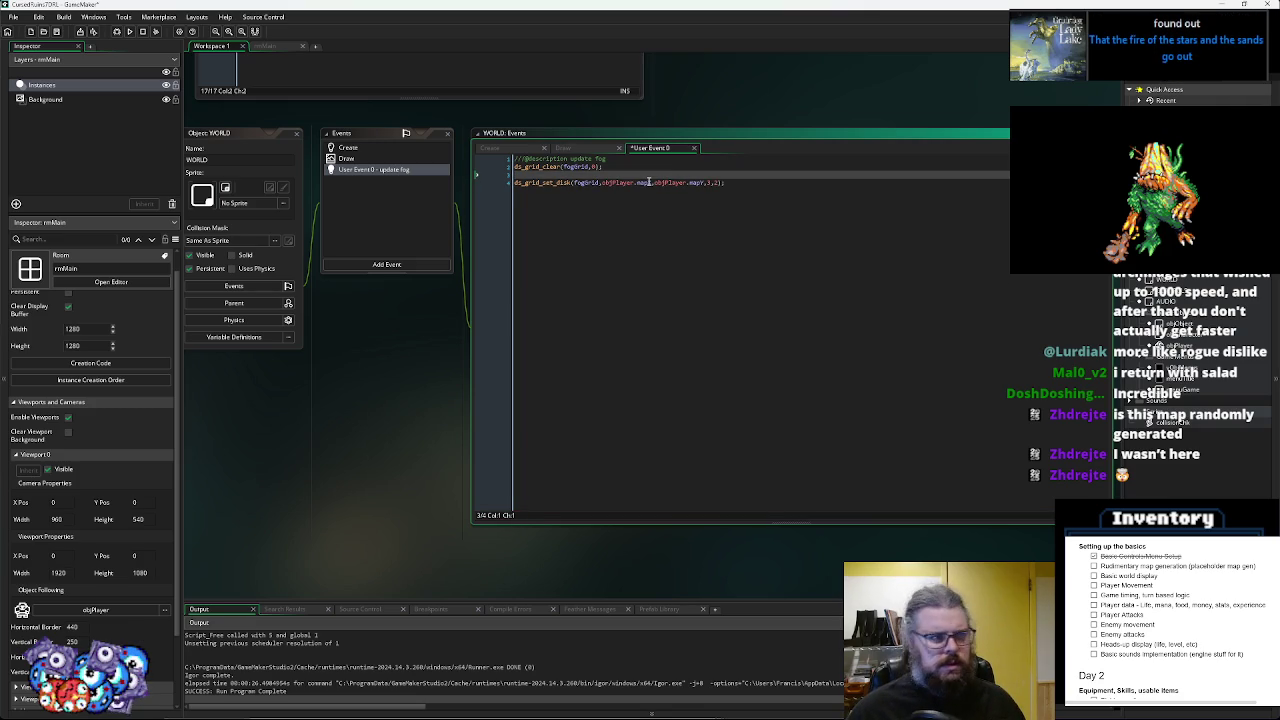
- Save the update fog event and comment out the fogGrid clear line with //
{"action": "key", "text": "ctrl+s"}
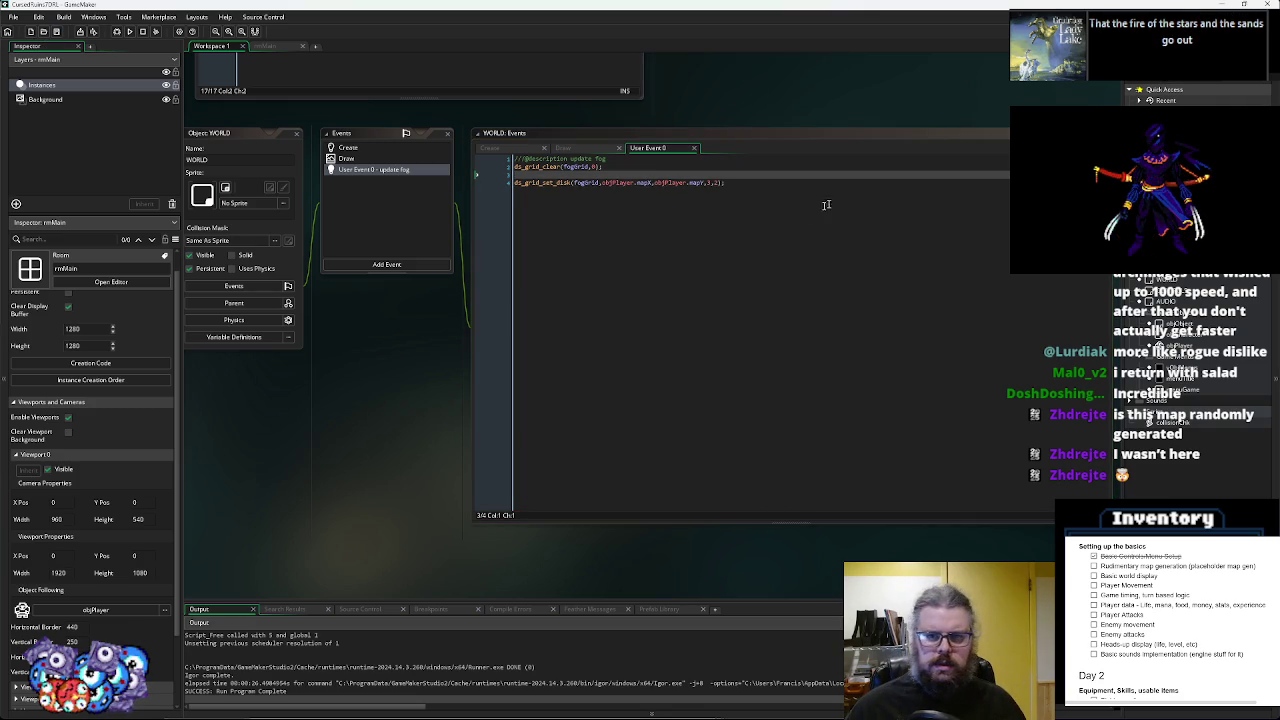
{"action": "left_click", "coordinate": [728, 186]}
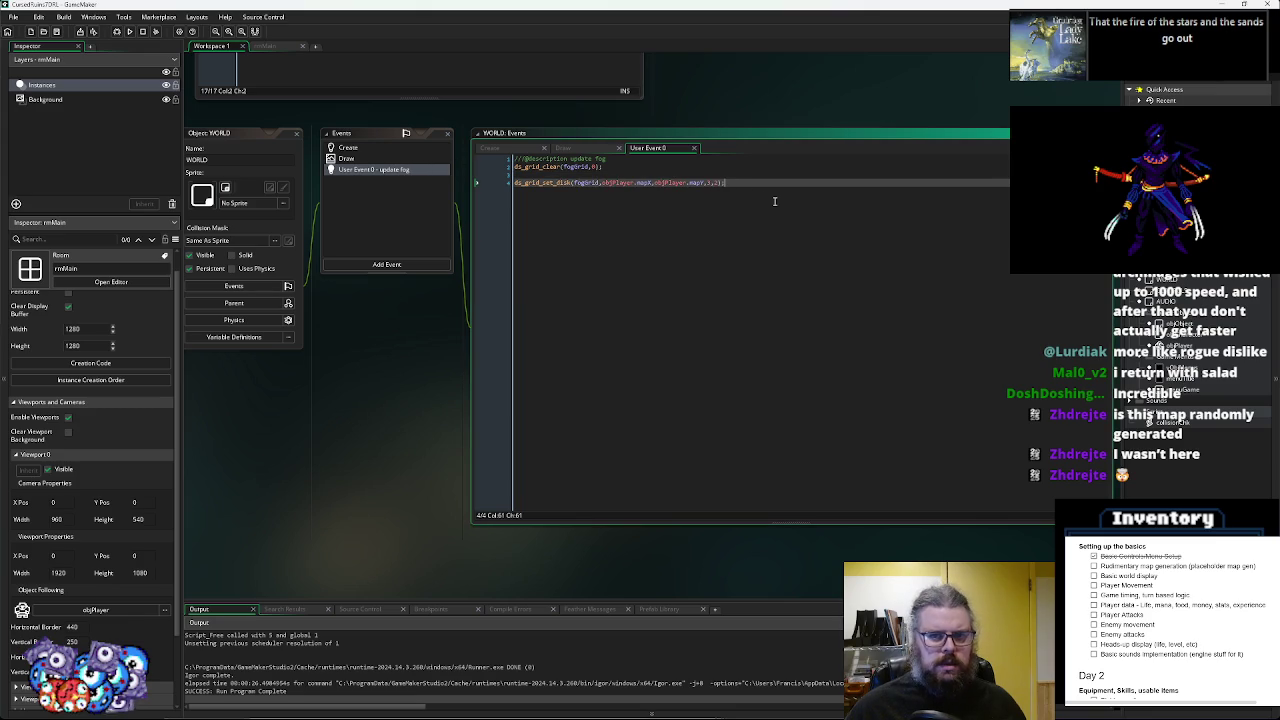
{"action": "left_click", "coordinate": [514, 167]}
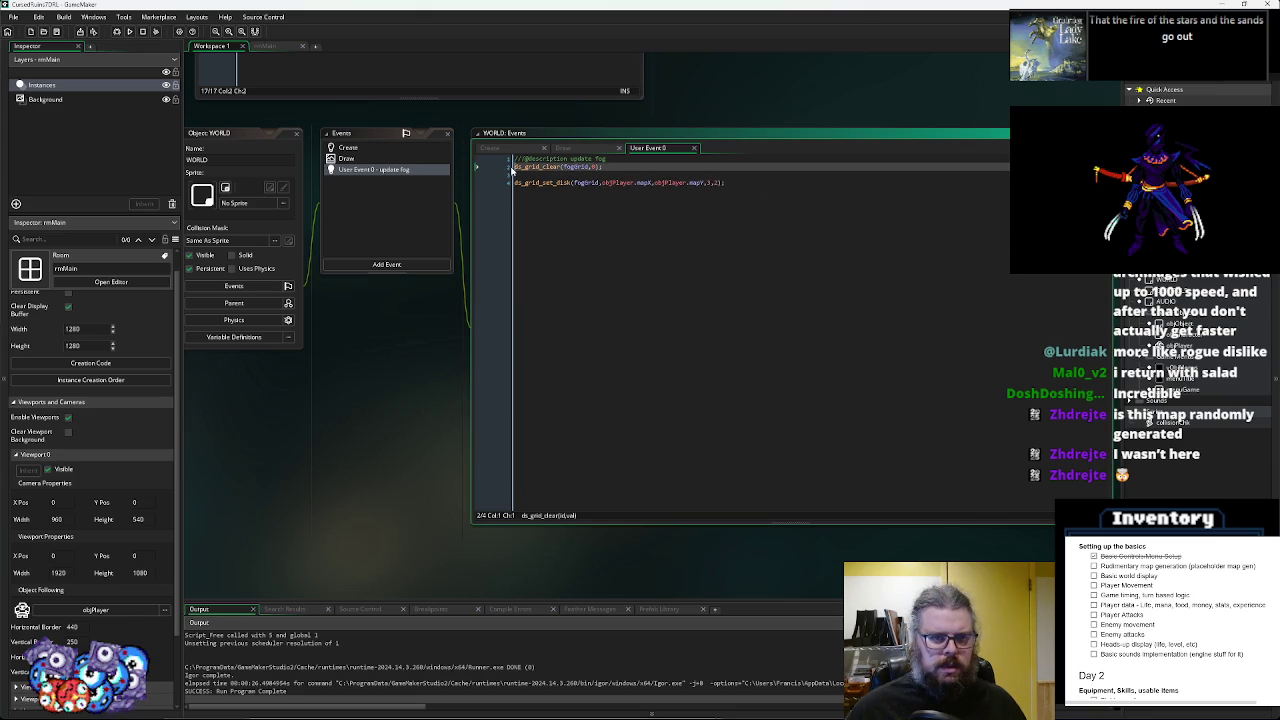
{"action": "type", "text": "//"}
{"action": "left_click", "coordinate": [697, 175]}
{"action": "key", "text": "Return"}
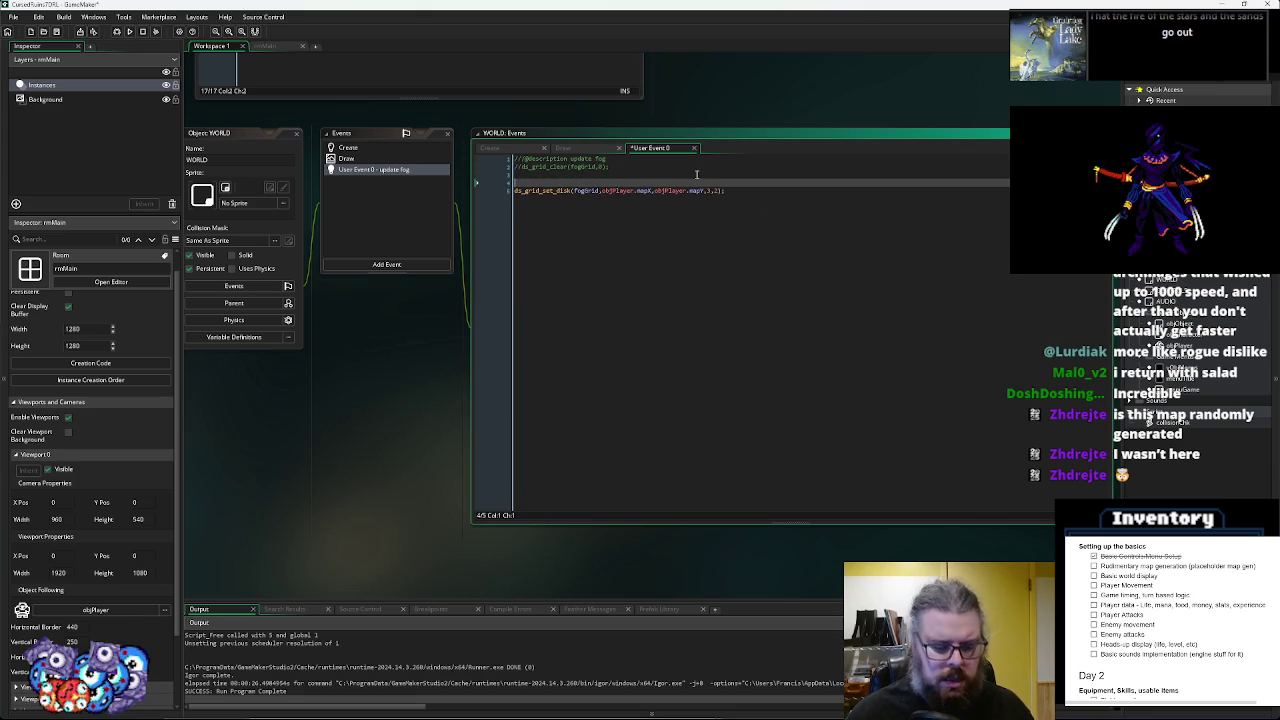
{"action": "key", "text": "BackSpace"}
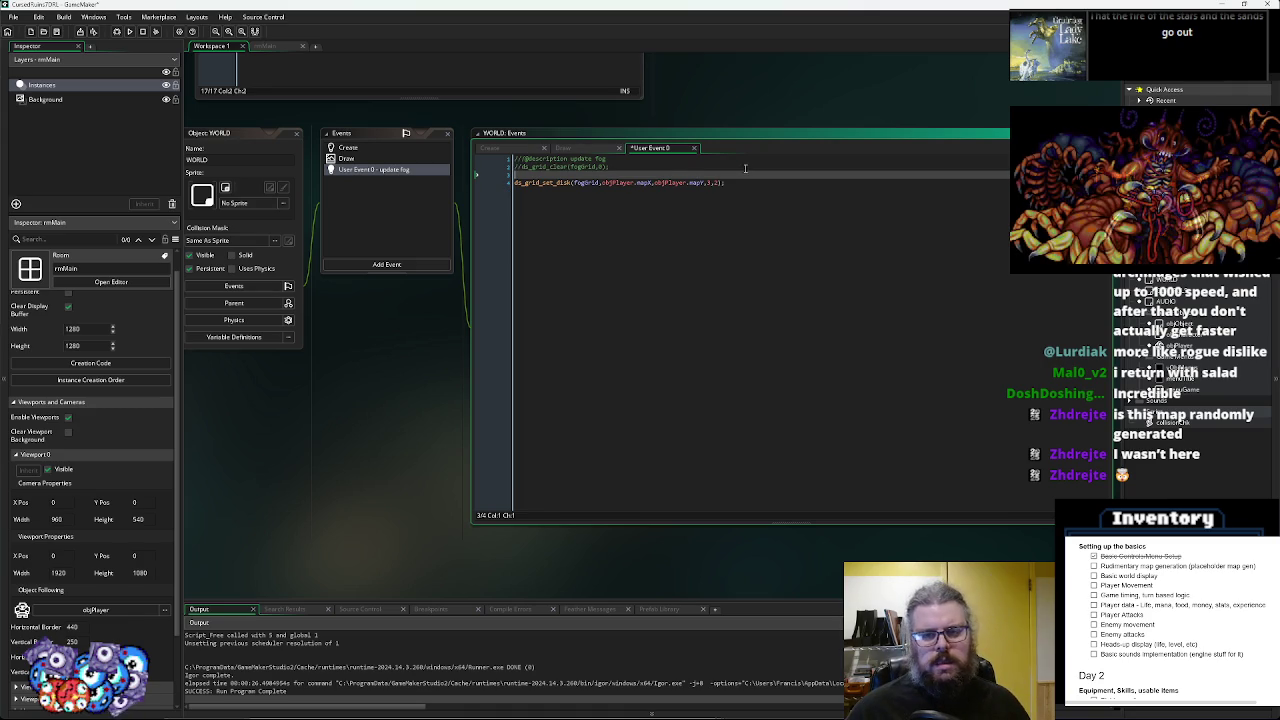
- Open blank lines above the ds_grid_set_disk call and start typing a for loop
{"action": "left_click", "coordinate": [768, 213]}
{"action": "left_click", "coordinate": [713, 168]}
{"action": "left_click", "coordinate": [701, 183]}
{"action": "left_click", "coordinate": [706, 176]}
{"action": "key", "text": "Return"}
{"action": "key", "text": "Return"}
{"action": "key", "text": "Up"}
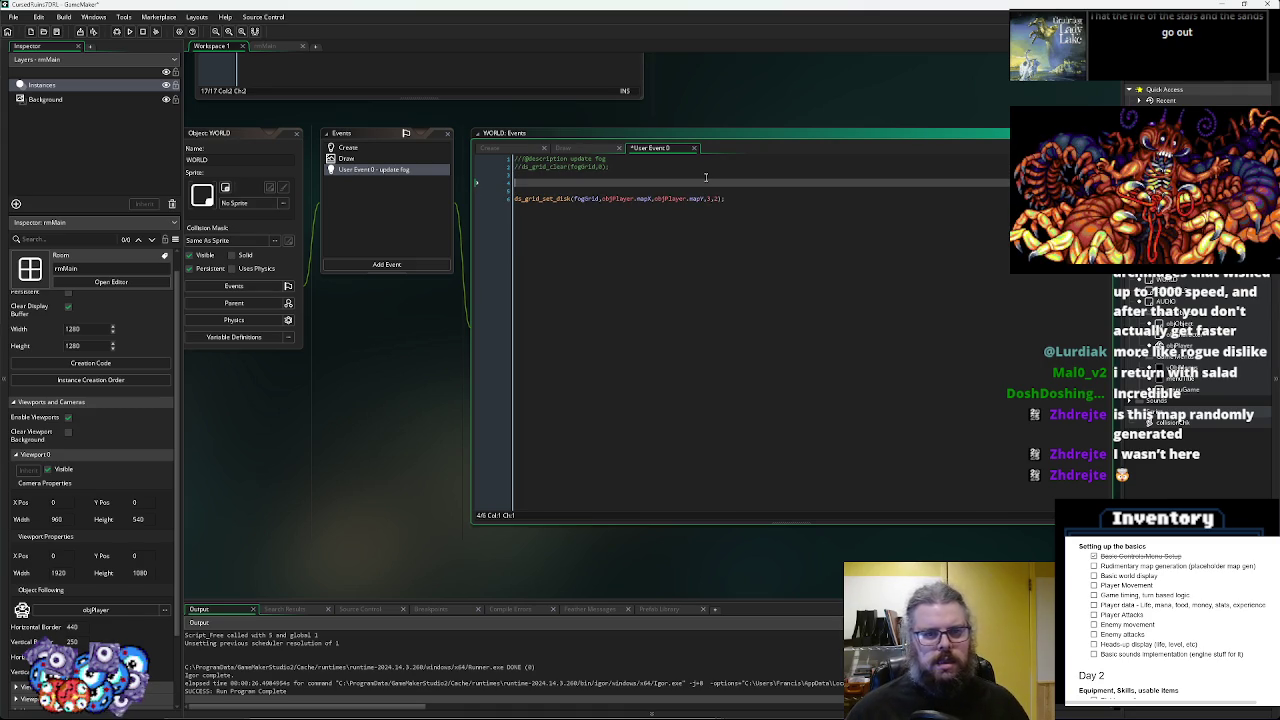
{"action": "type", "text": "for(var "}
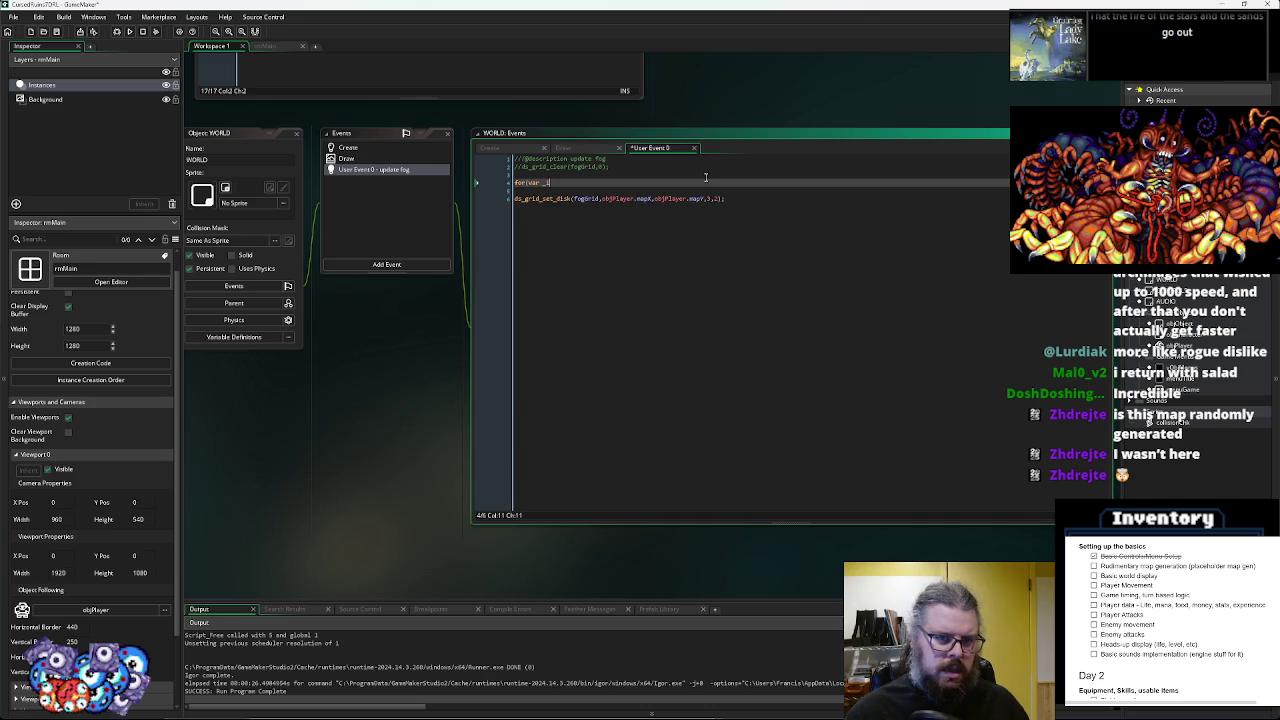
{"action": "type", "text": "_i"}
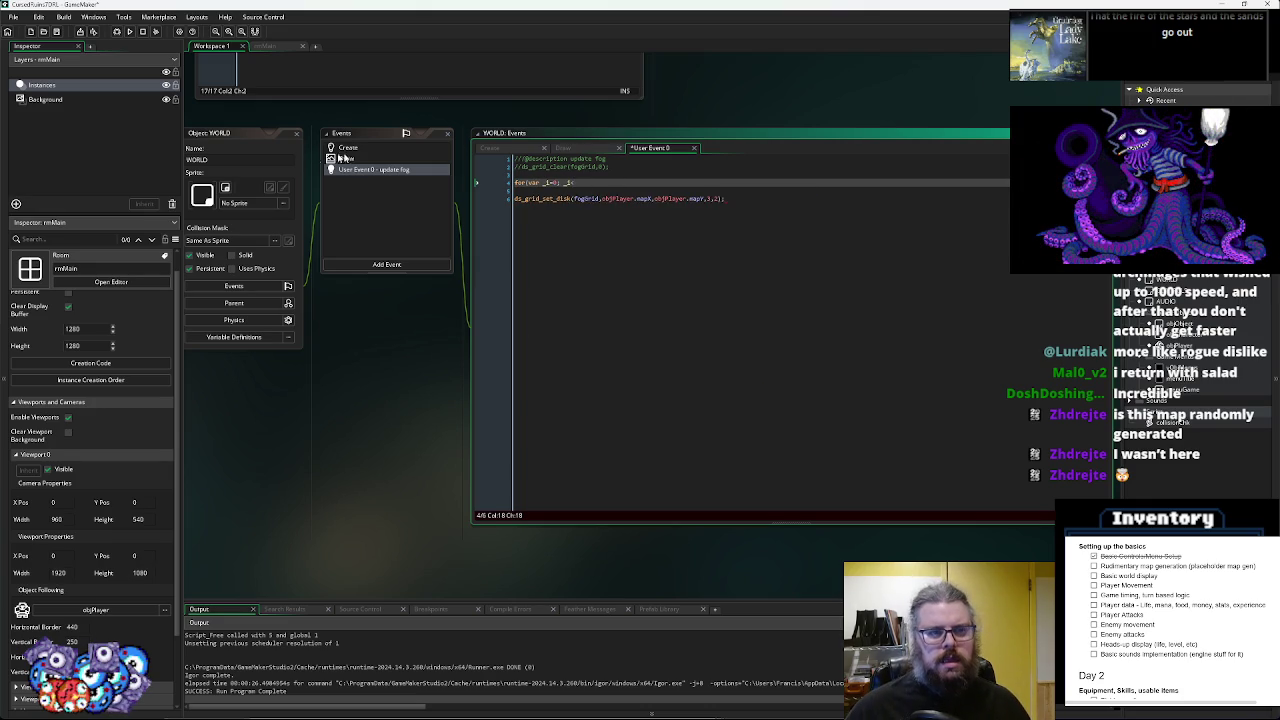
- Copy the Draw event's nested 64×64 tile loop into the update fog event and unindent it one level
{"action": "left_click", "coordinate": [354, 158]}
{"action": "left_click_drag", "start_coordinate": [545, 235], "coordinate": [535, 181]}
{"action": "left_click", "coordinate": [539, 203]}
{"action": "left_click_drag", "start_coordinate": [541, 230], "coordinate": [536, 176]}
{"action": "left_click", "coordinate": [413, 170]}
{"action": "key", "text": "shift+Home"}
{"action": "key", "text": "ctrl+v"}
{"action": "left_click_drag", "start_coordinate": [545, 238], "coordinate": [527, 190]}
{"action": "key", "text": "shift+Tab"}
{"action": "left_click", "coordinate": [576, 240]}
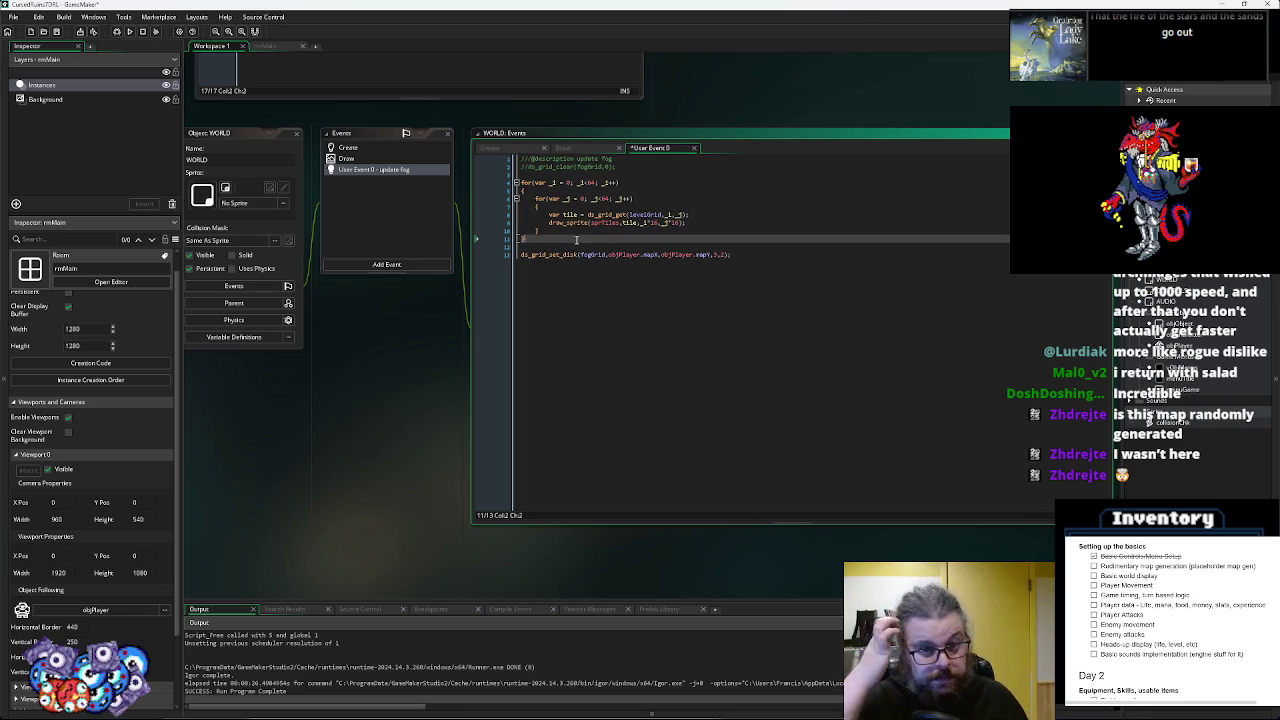
{"action": "left_click", "coordinate": [356, 147]}
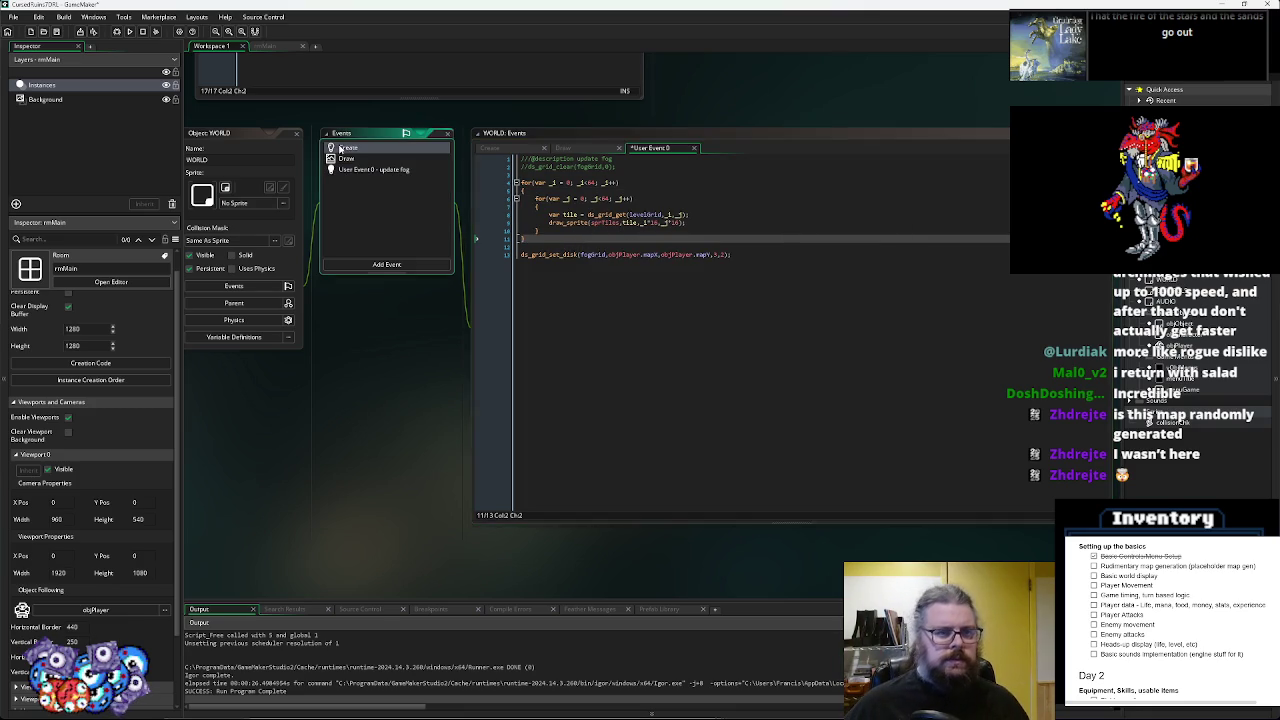
- Add fogNeedUpdate = false; below the roomGenerated line in the Create event
{"action": "left_click", "coordinate": [696, 287]}
{"action": "scroll", "coordinate": [690, 290], "scroll_direction": "up", "scroll_amount": 3}
{"action": "left_click", "coordinate": [660, 294]}
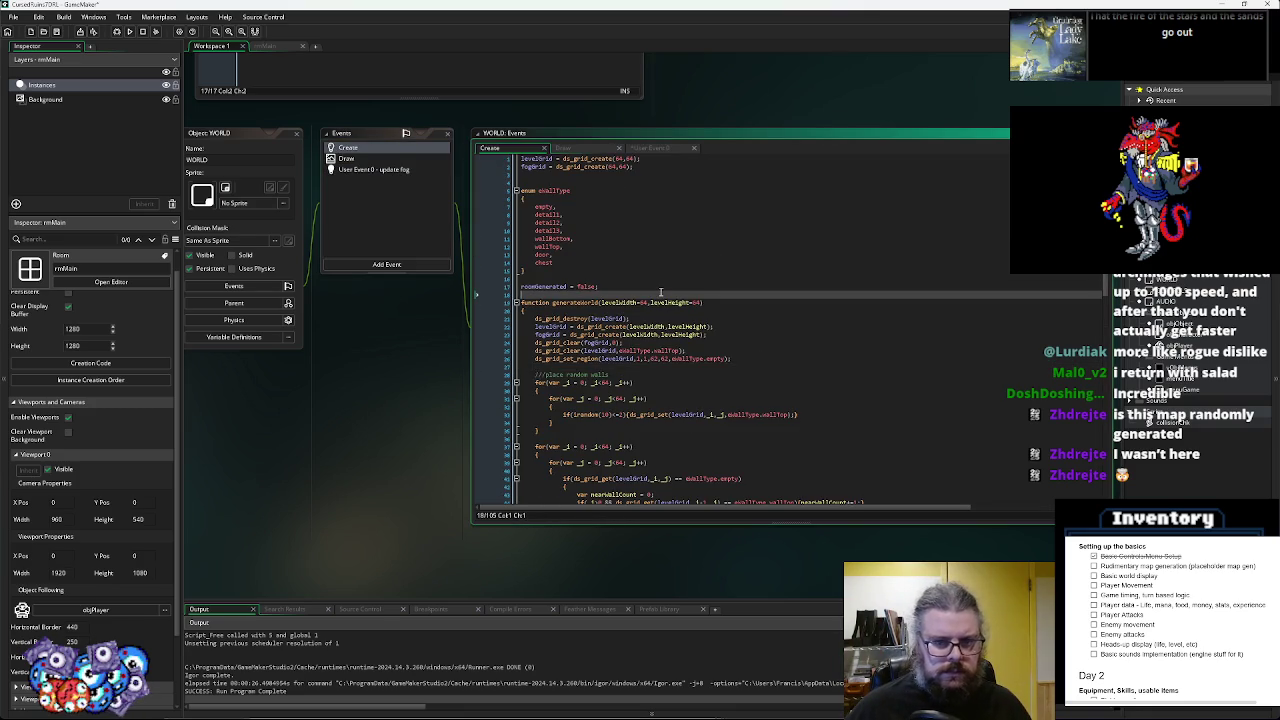
{"action": "key", "text": "Return"}
{"action": "type", "text": "dUpdate = false;"}
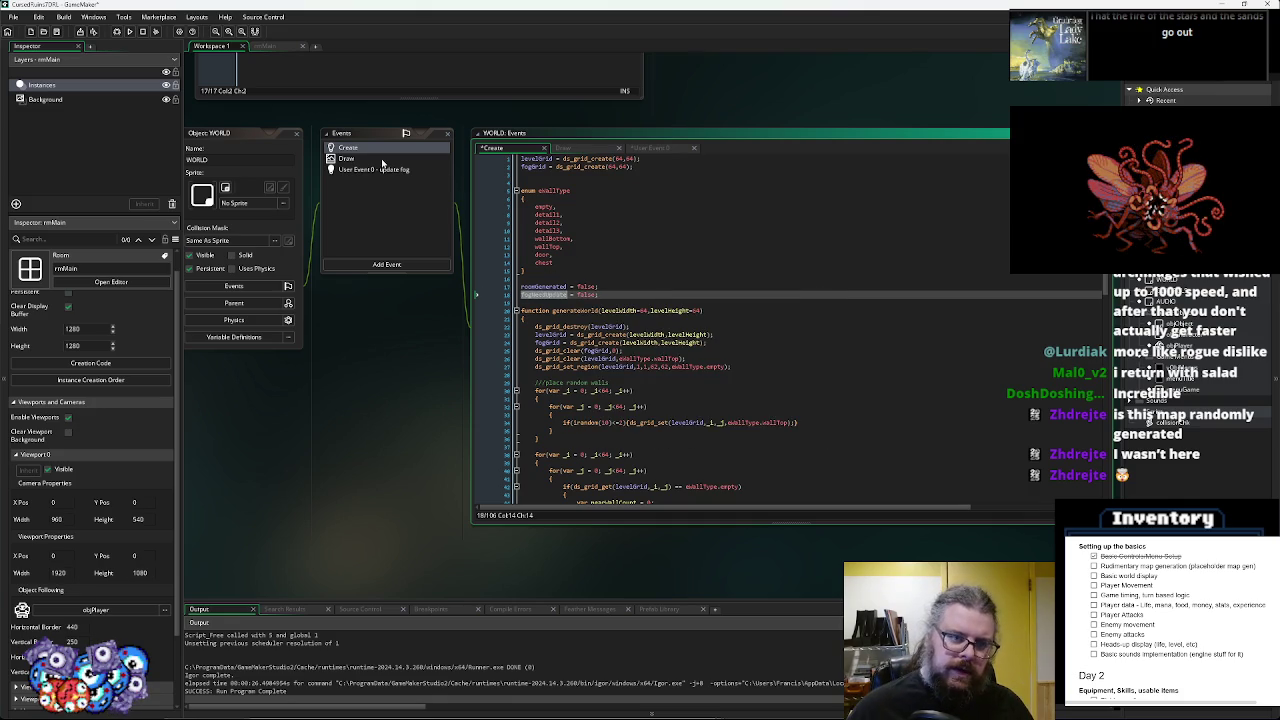
- Insert an empty line above the if(roomGenerated) check at the top of the Draw event
{"action": "left_click", "coordinate": [381, 158]}
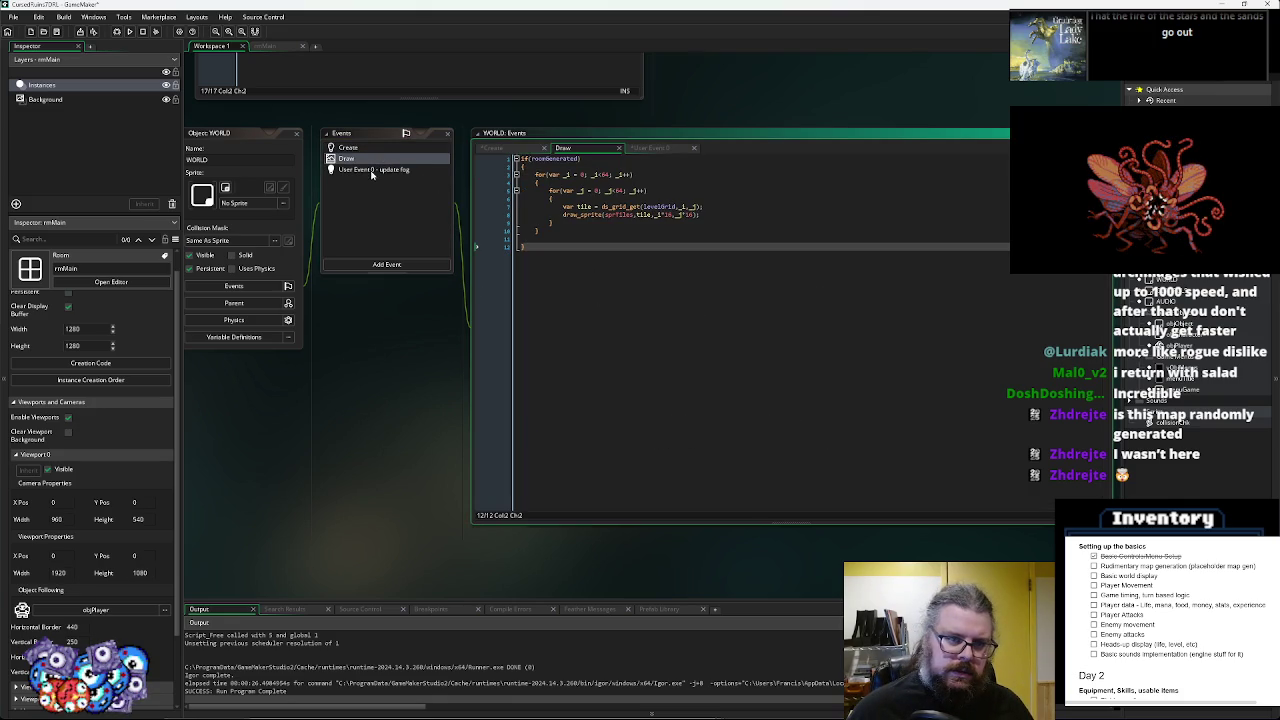
{"action": "left_click", "coordinate": [367, 149]}
{"action": "left_click", "coordinate": [356, 159]}
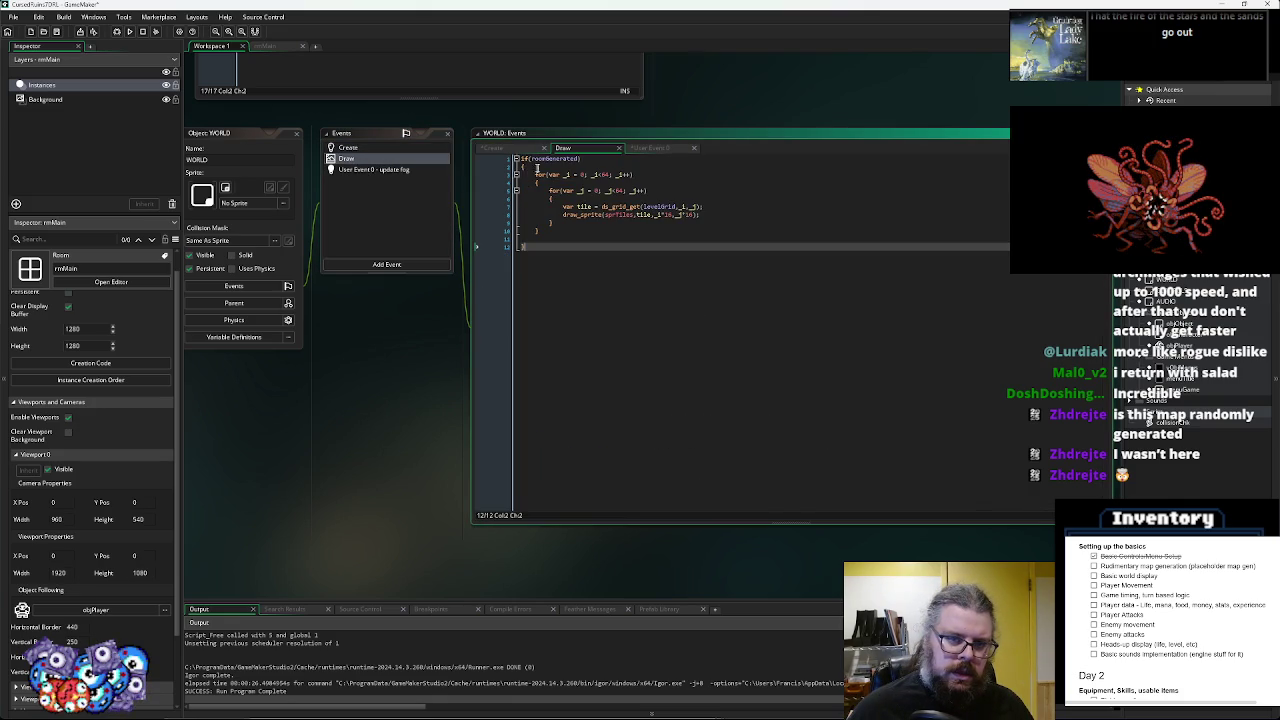
{"action": "key", "text": "ctrl+a"}
{"action": "left_click", "coordinate": [622, 162]}
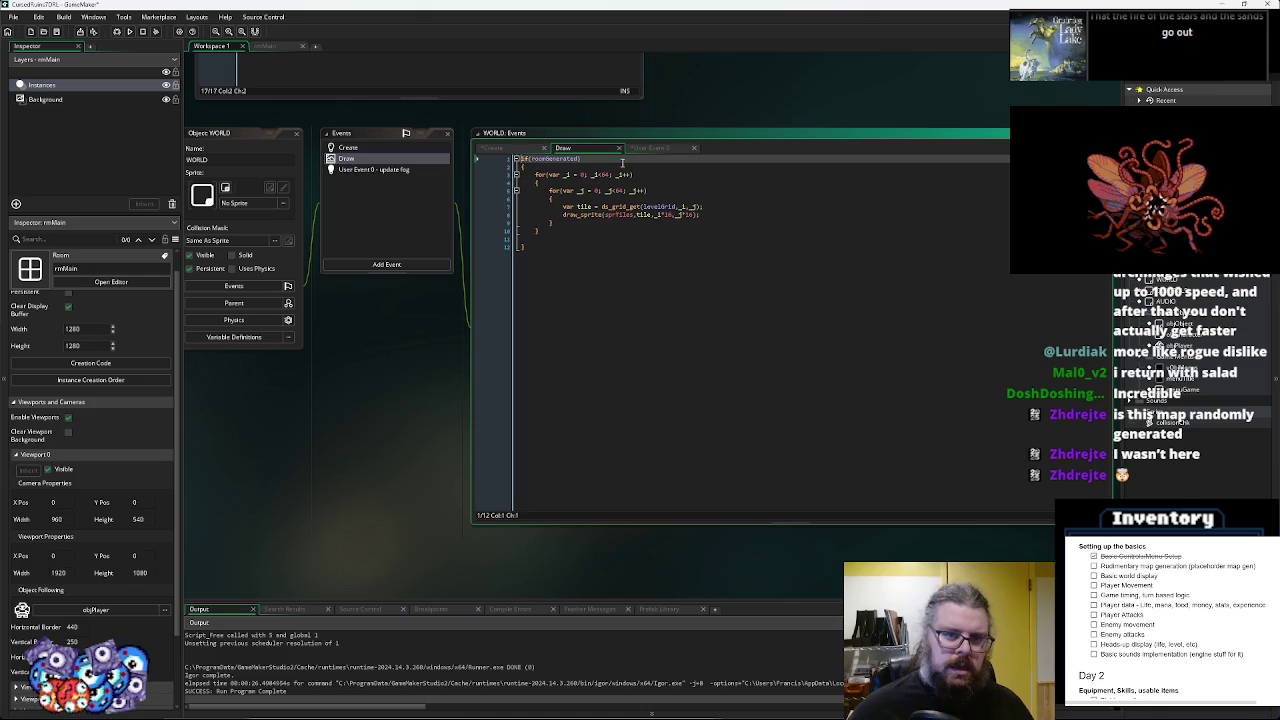
{"action": "left_click", "coordinate": [706, 297]}
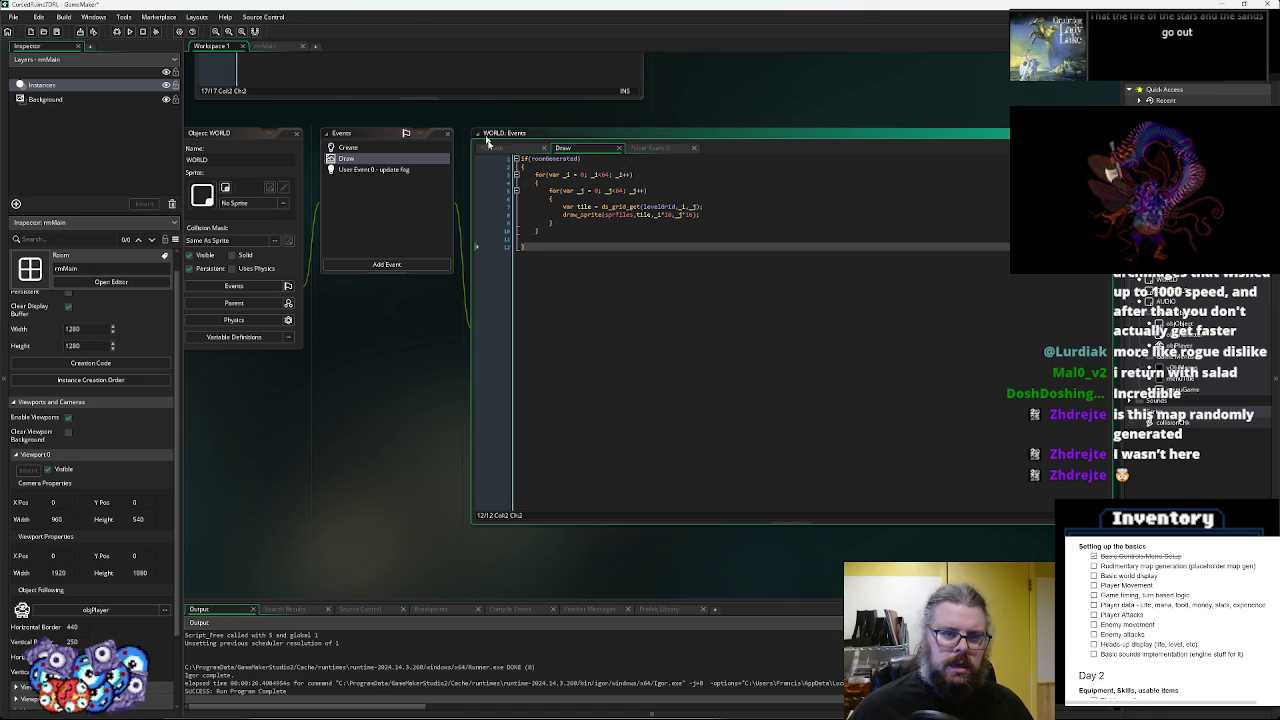
{"action": "left_click", "coordinate": [535, 159]}
{"action": "key", "text": "Home"}
{"action": "key", "text": "Return"}
{"action": "key", "text": "Up"}
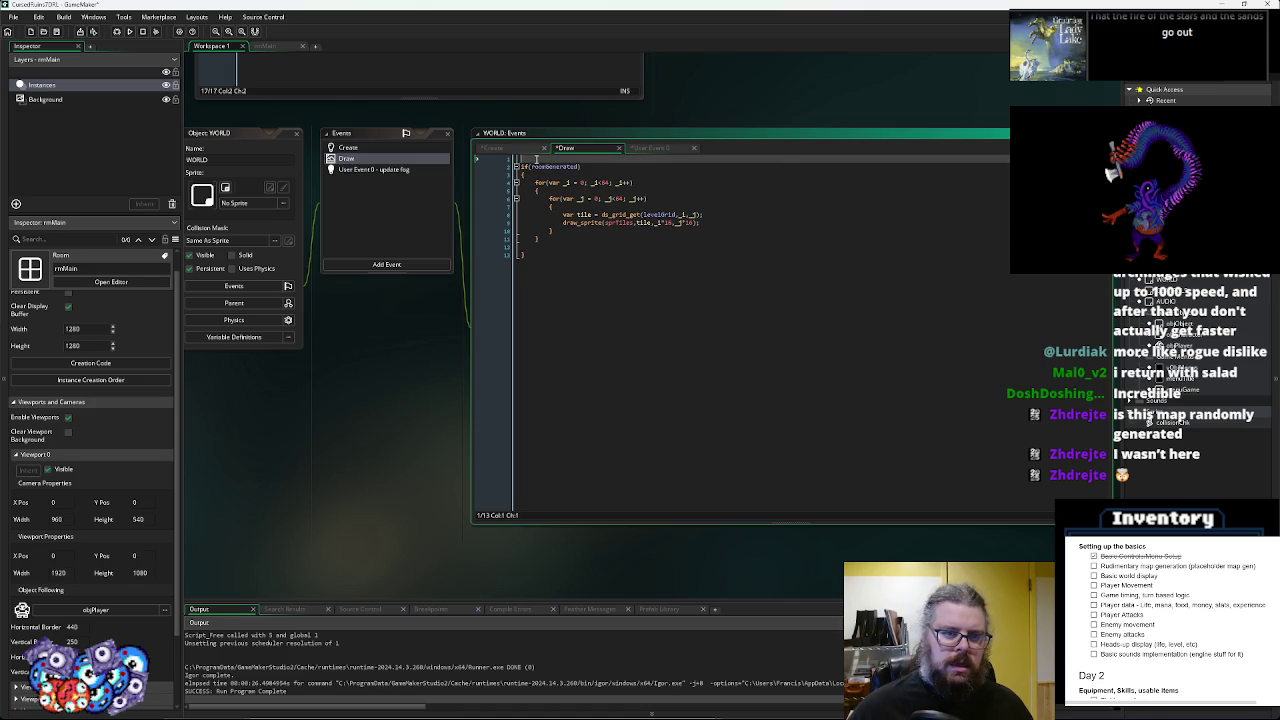
- Add an if(fogNeedUpdate){ event_user(0); } block, spaced from the tile loop
{"action": "type", "text": "f(needUpdate)"}
{"action": "key", "text": "Return"}
{"action": "type", "text": "{"}
{"action": "key", "text": "Return"}
{"action": "key", "text": "Up"}
{"action": "key", "text": "Return"}
{"action": "type", "text": "e"}
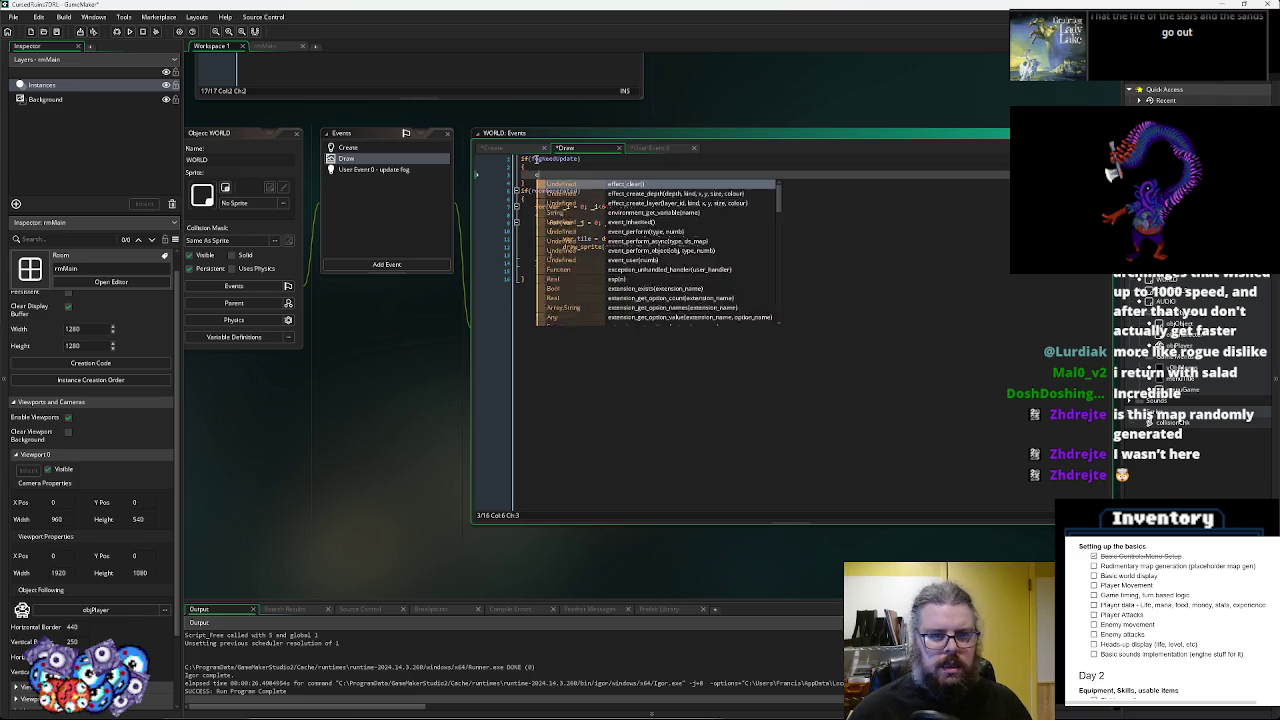
{"action": "type", "text": "vent_user(0);"}
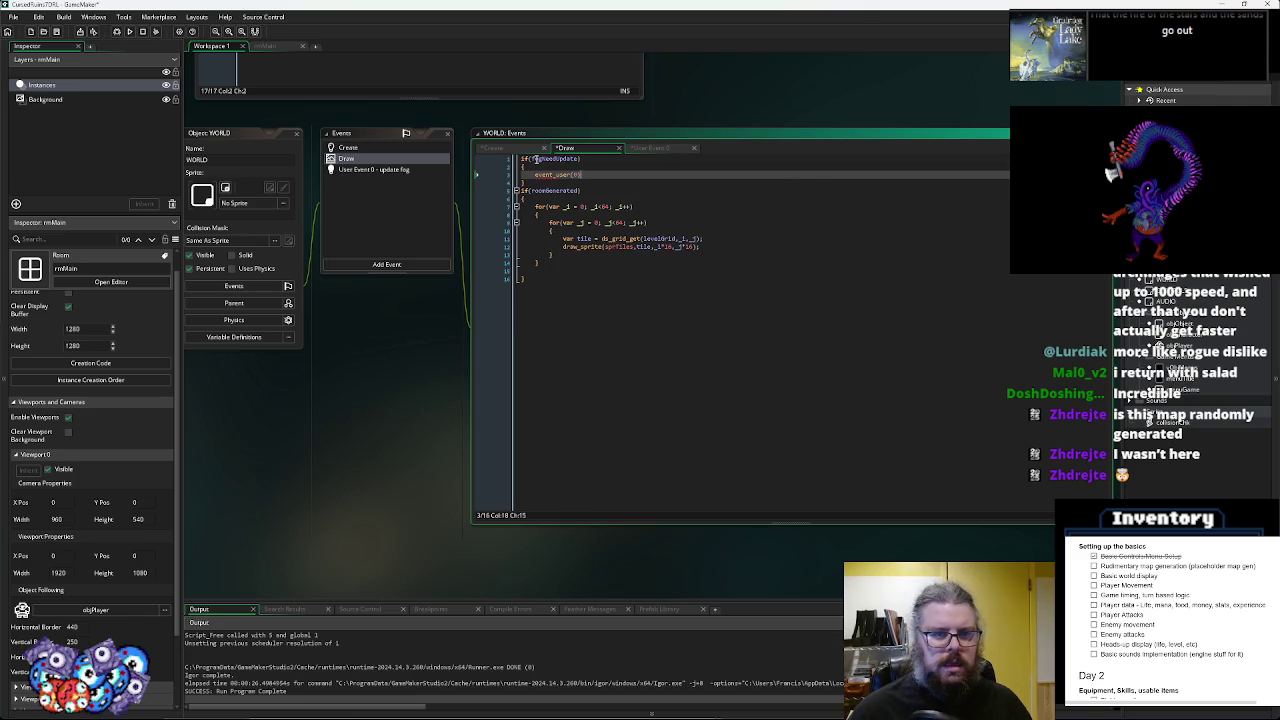
{"action": "key", "text": "Down"}
{"action": "key", "text": "Return"}
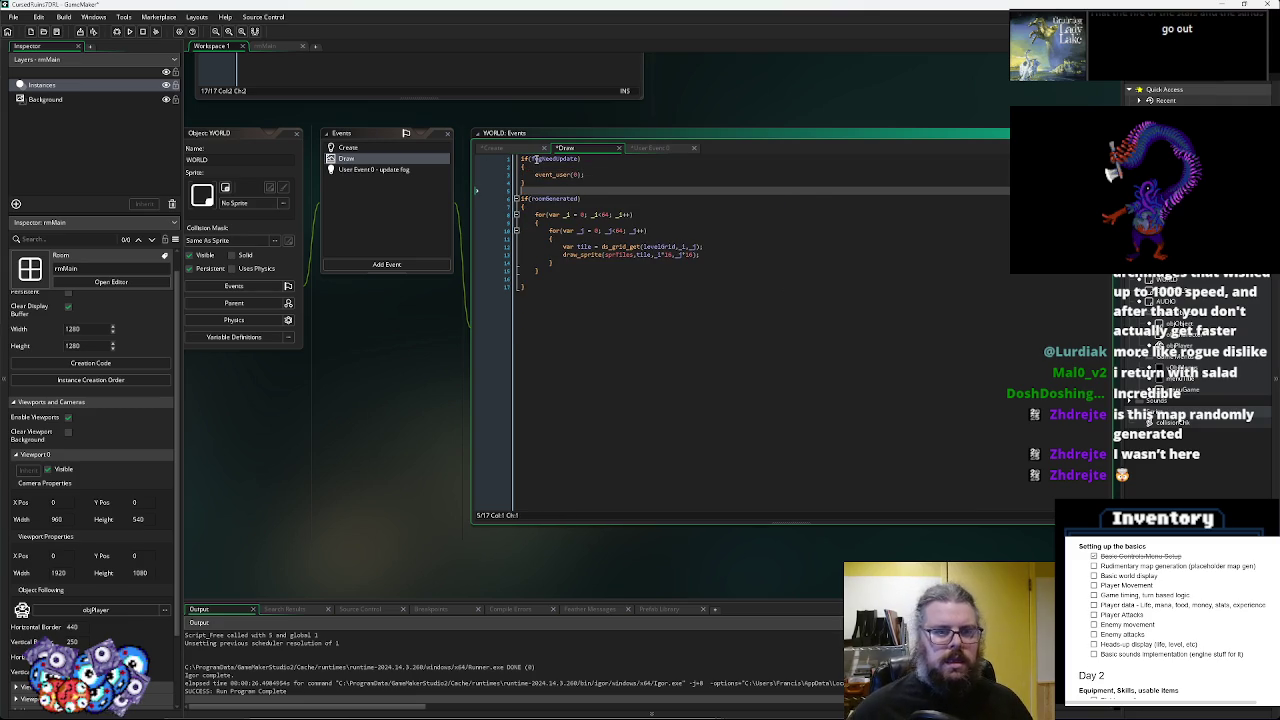
{"action": "left_click", "coordinate": [406, 174]}
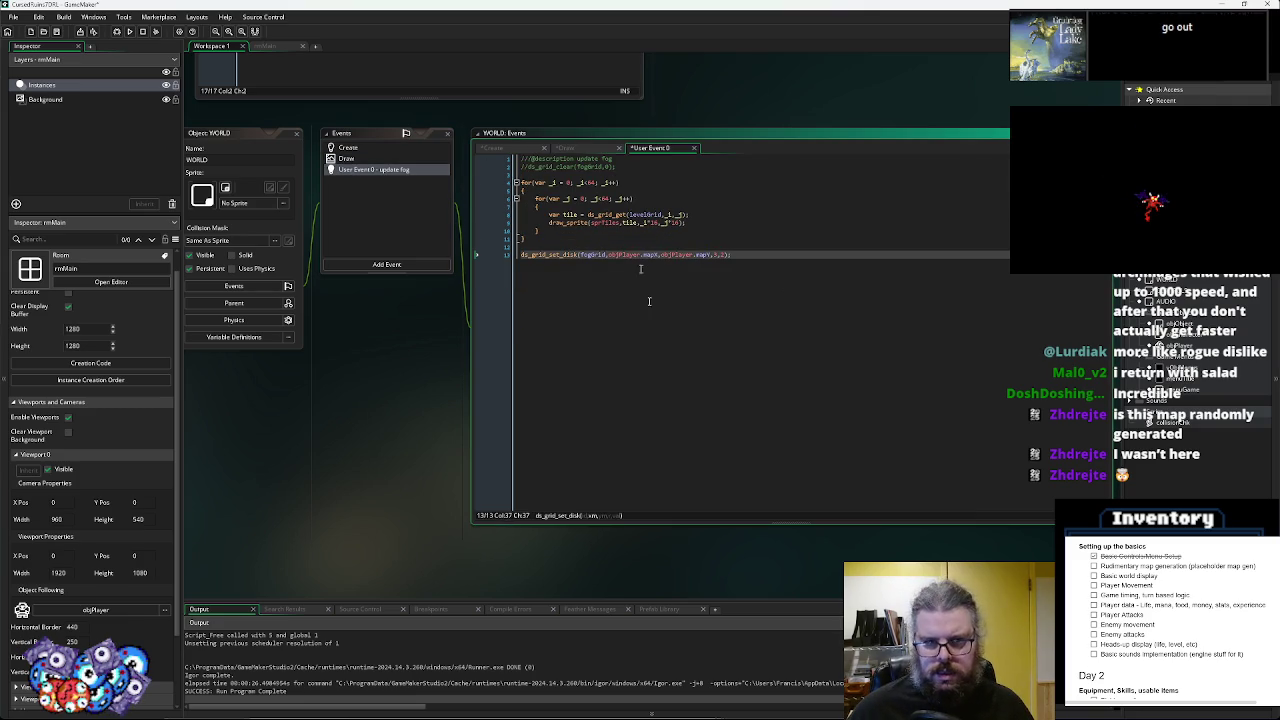
- Append fogNeedUpdate = false; to the end of the update fog event and save
{"action": "key", "text": "Return"}
{"action": "key", "text": "Return"}
{"action": "type", "text": "fogNeedUpdate = false;"}
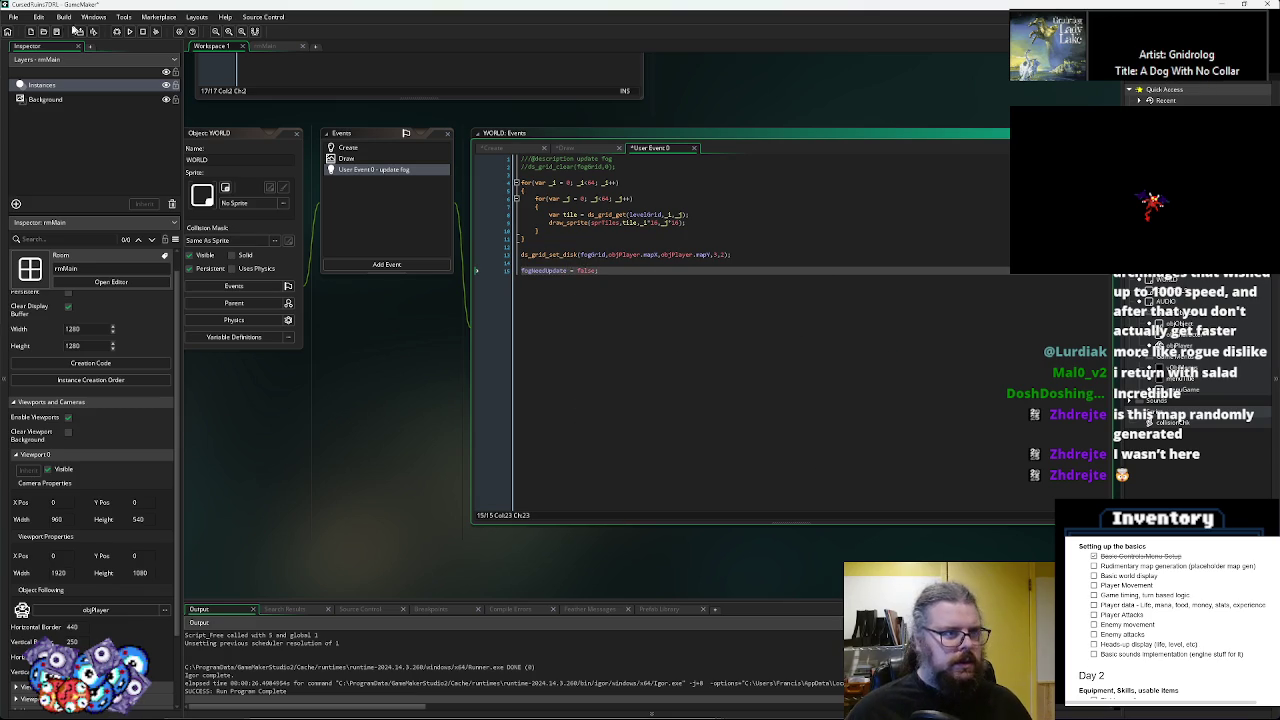
{"action": "key", "text": "ctrl+s"}
- Select the ds_grid_set_disk line and enter the text 'Fog of war'
{"action": "left_click", "coordinate": [746, 260]}
{"action": "triple_click", "coordinate": [746, 256]}
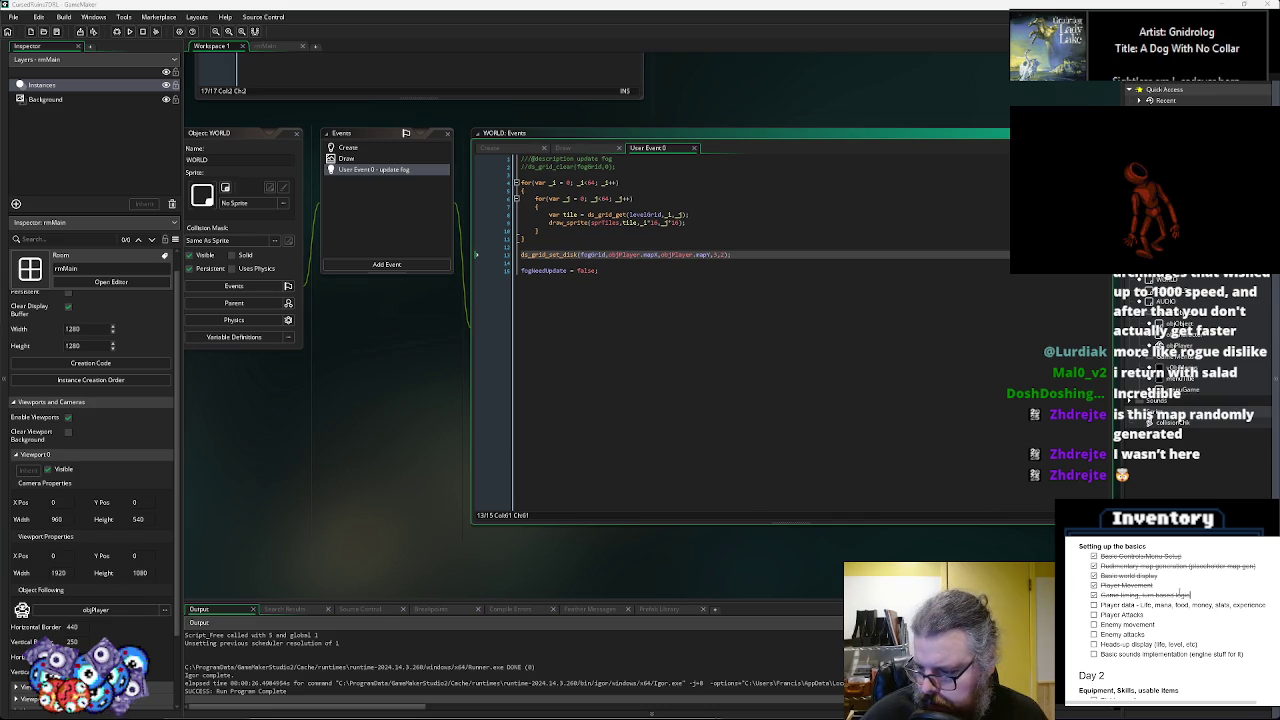
{"action": "type", "text": "Fog"}
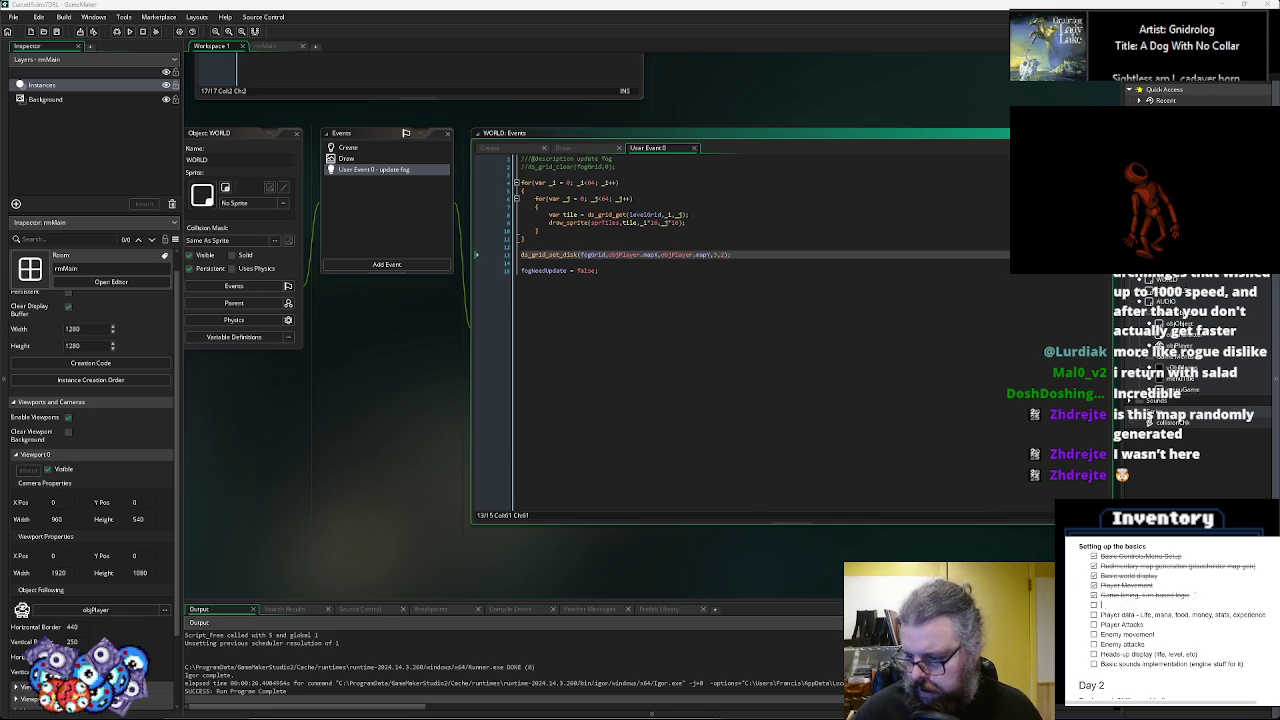
{"action": "type", "text": " of war"}
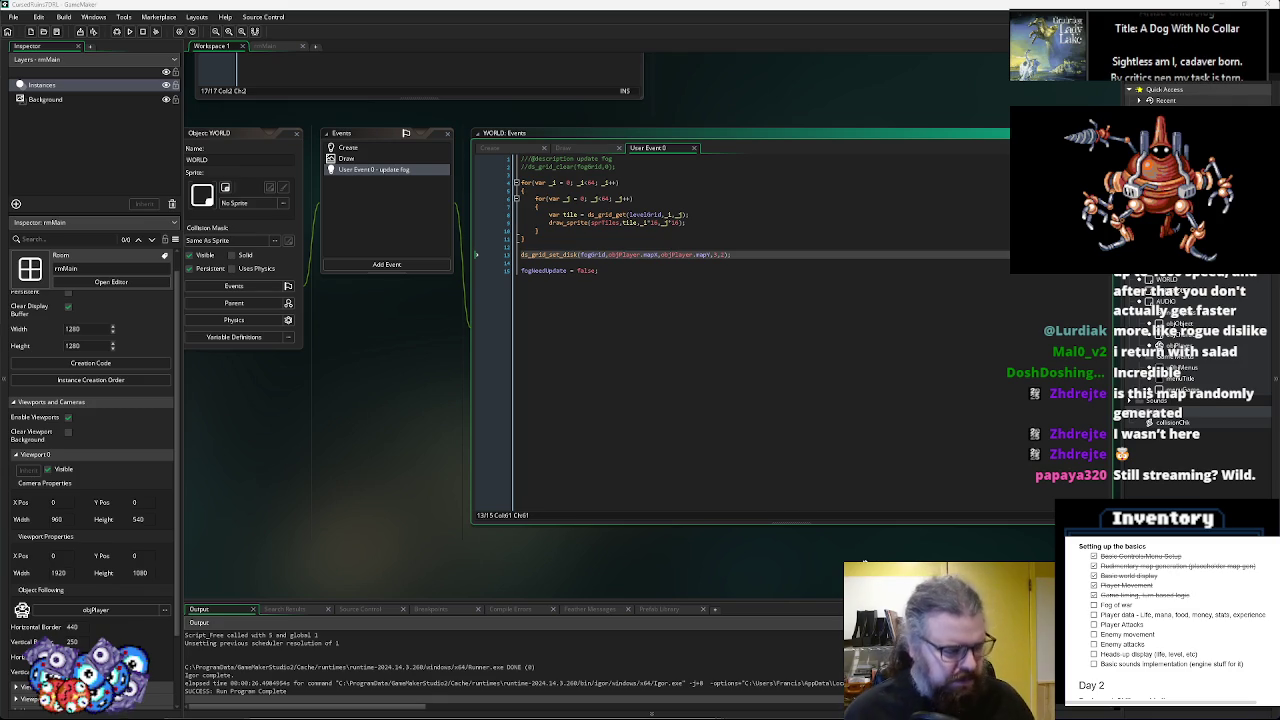
- Delete the draw_sprite call from the copied loop in the update fog event
{"action": "left_click", "coordinate": [850, 380]}
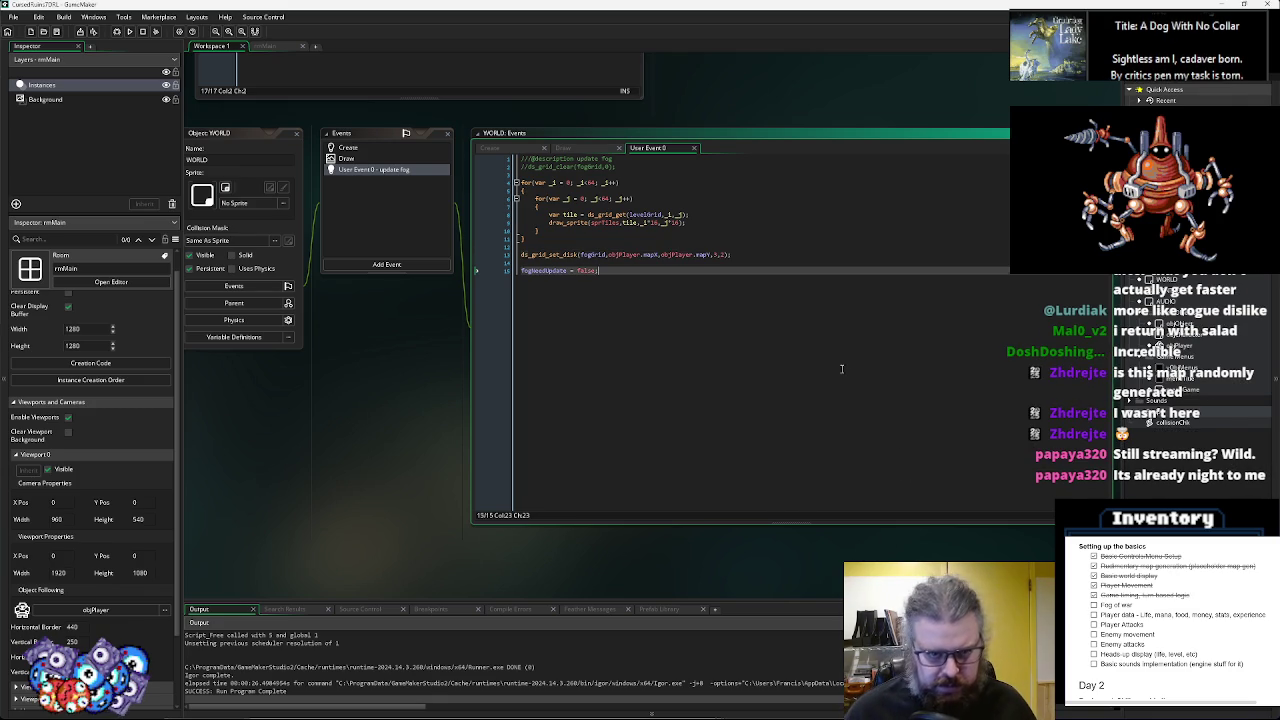
{"action": "left_click", "coordinate": [731, 247]}
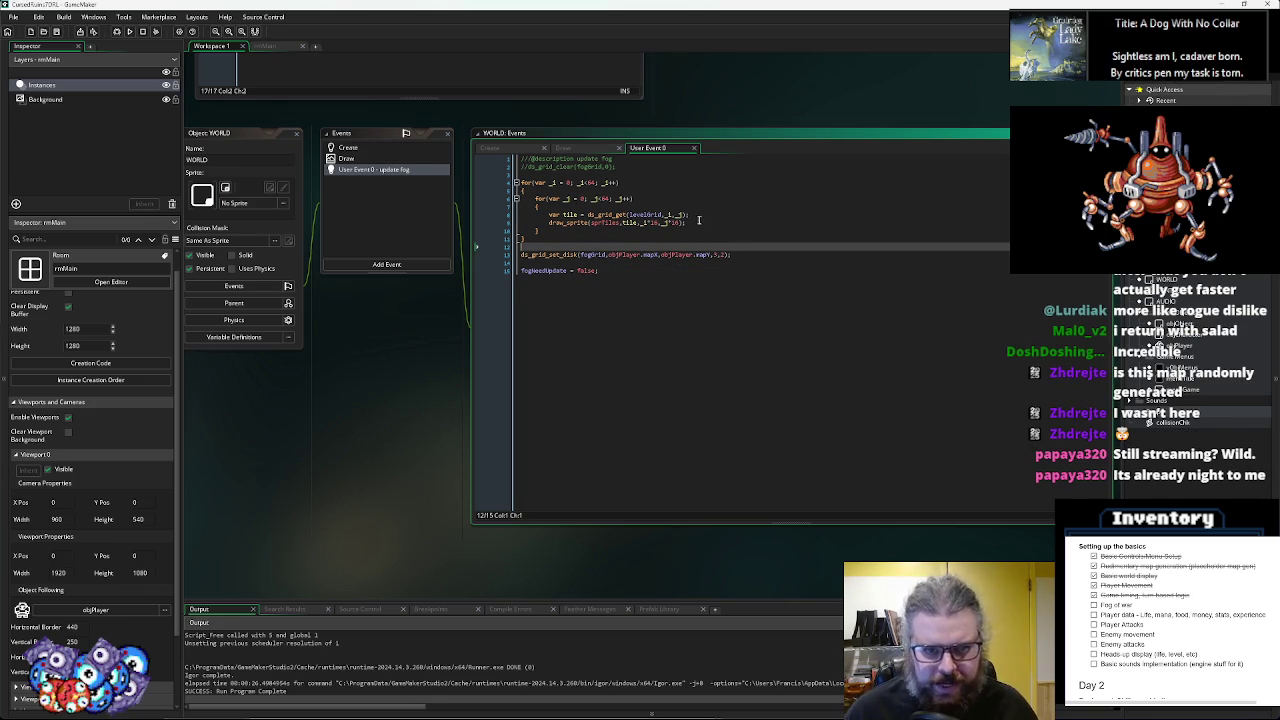
{"action": "left_click", "coordinate": [547, 215]}
{"action": "left_click_drag", "start_coordinate": [547, 222], "coordinate": [693, 223]}
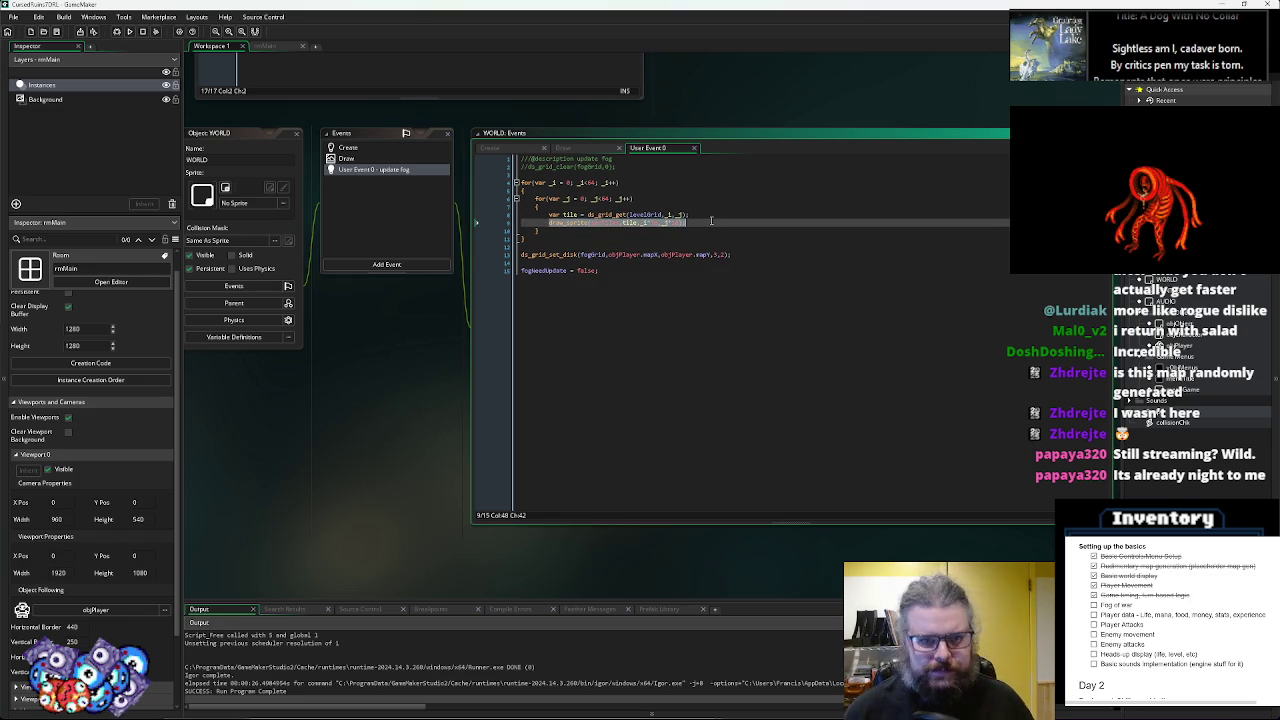
{"action": "key", "text": "Delete"}
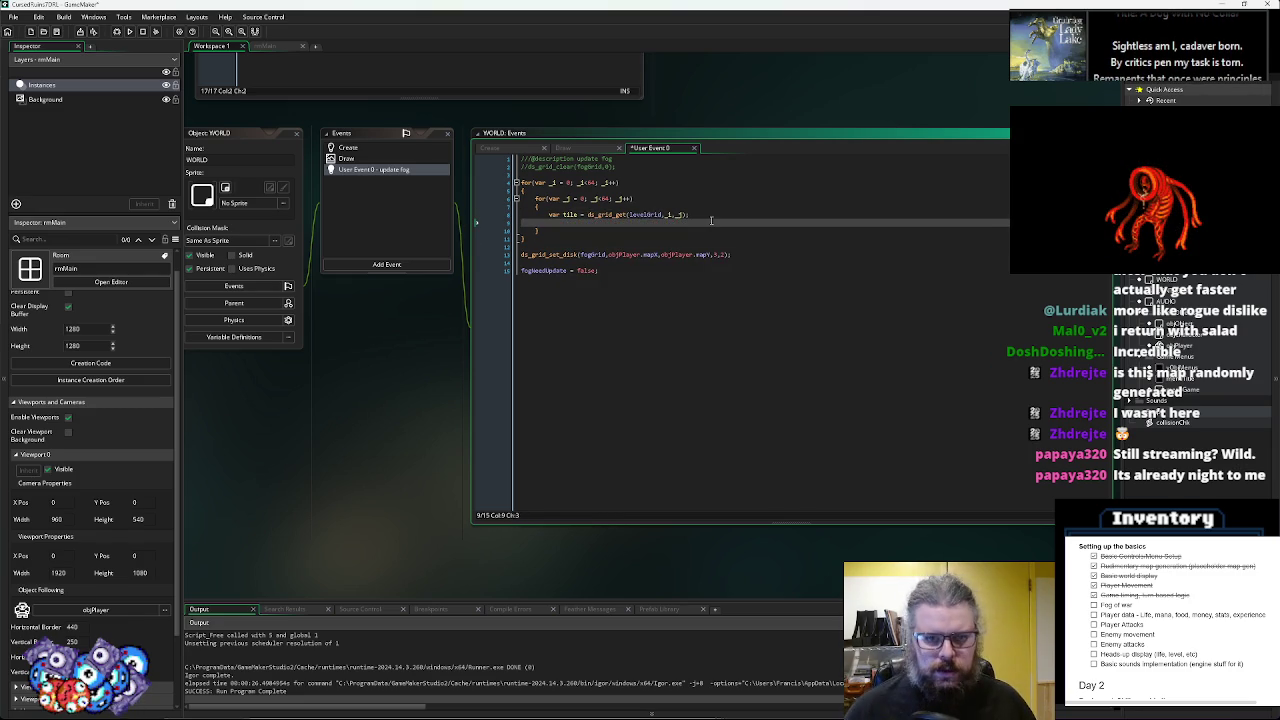
- Read each cell into fogState from fogGrid and add if(fogState==0) {ds_grid_set(fogGrid,_i,_j,1);
{"action": "left_click", "coordinate": [586, 252]}
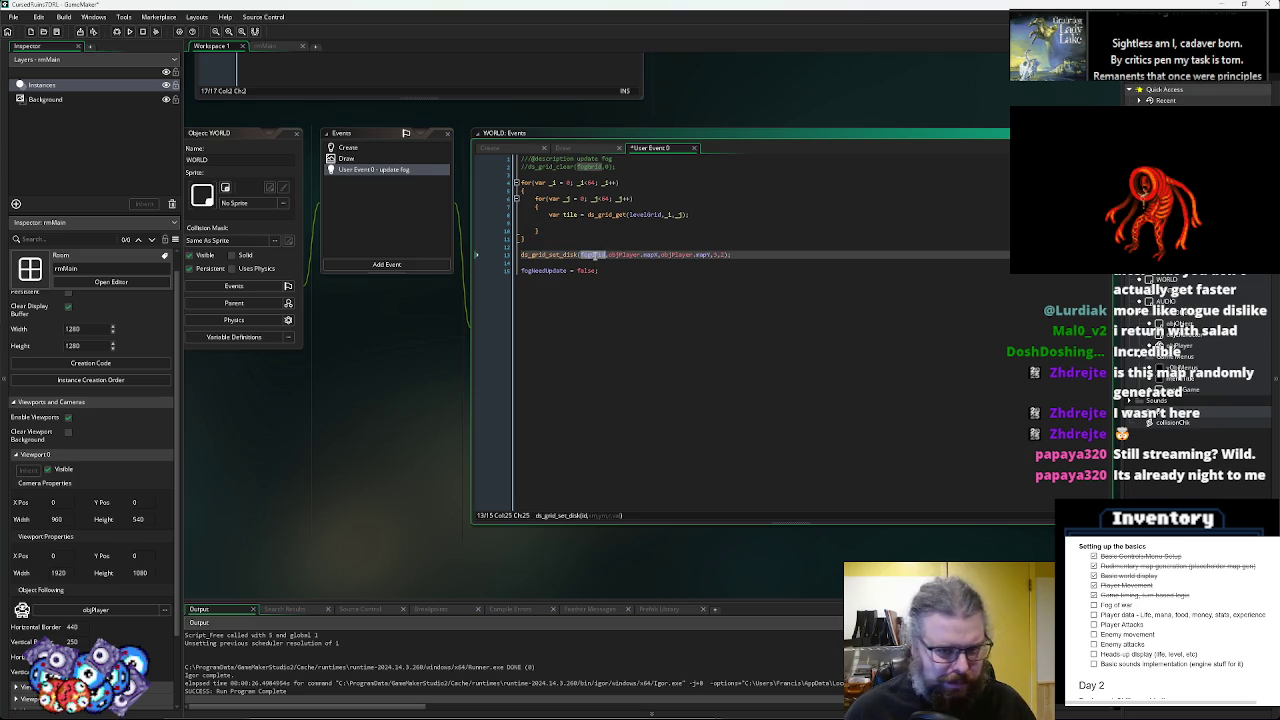
{"action": "left_click", "coordinate": [648, 214]}
{"action": "double_click", "coordinate": [645, 214]}
{"action": "type", "text": "fogGrid"}
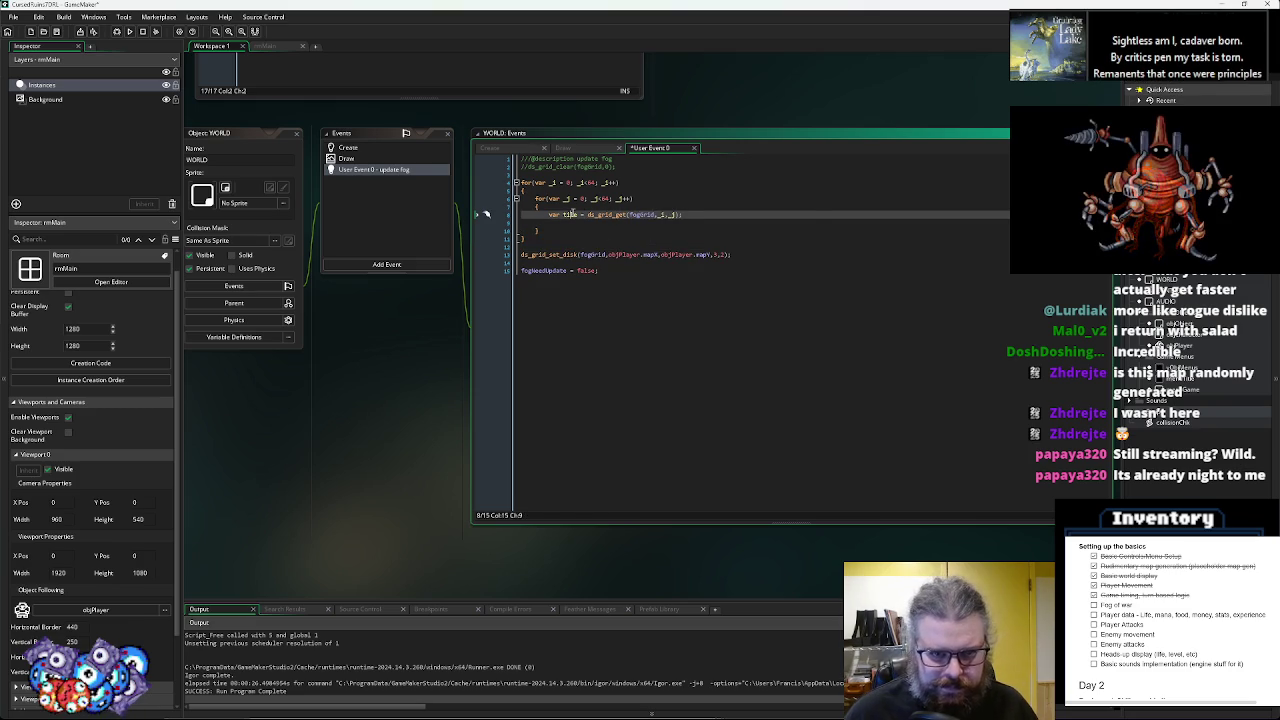
{"action": "double_click", "coordinate": [569, 214]}
{"action": "type", "text": "fogState"}
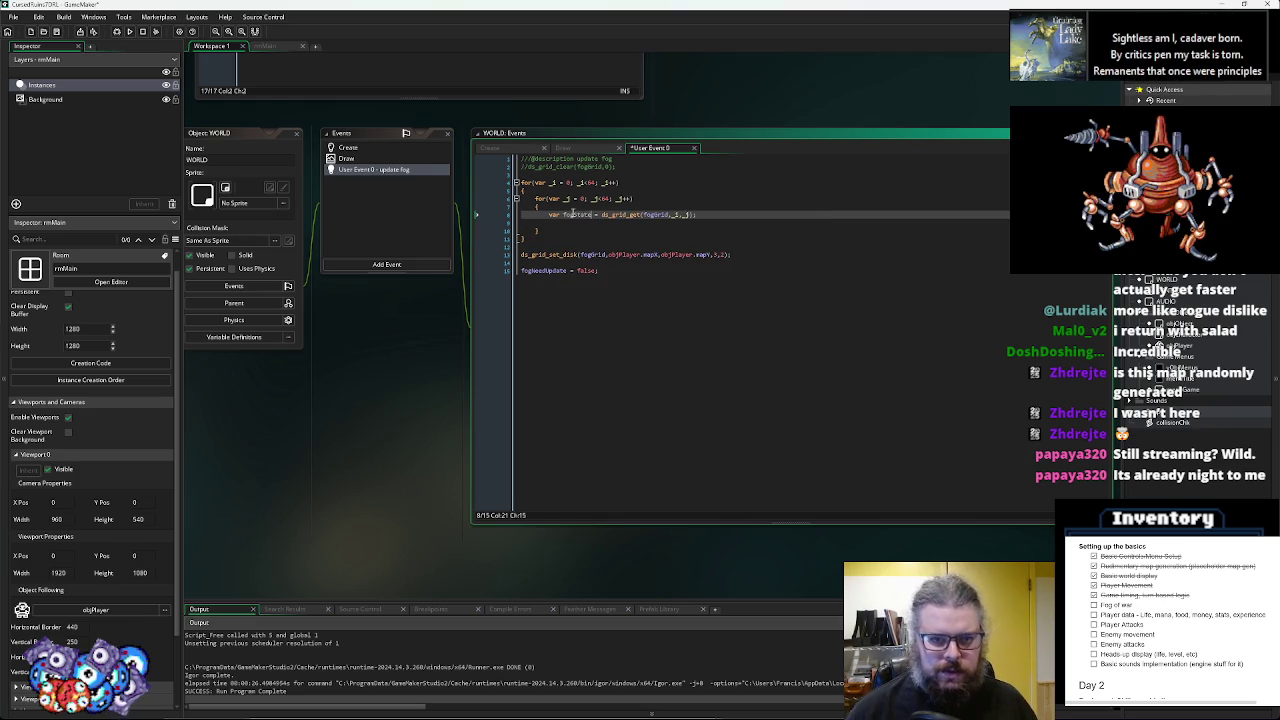
{"action": "left_click", "coordinate": [587, 223]}
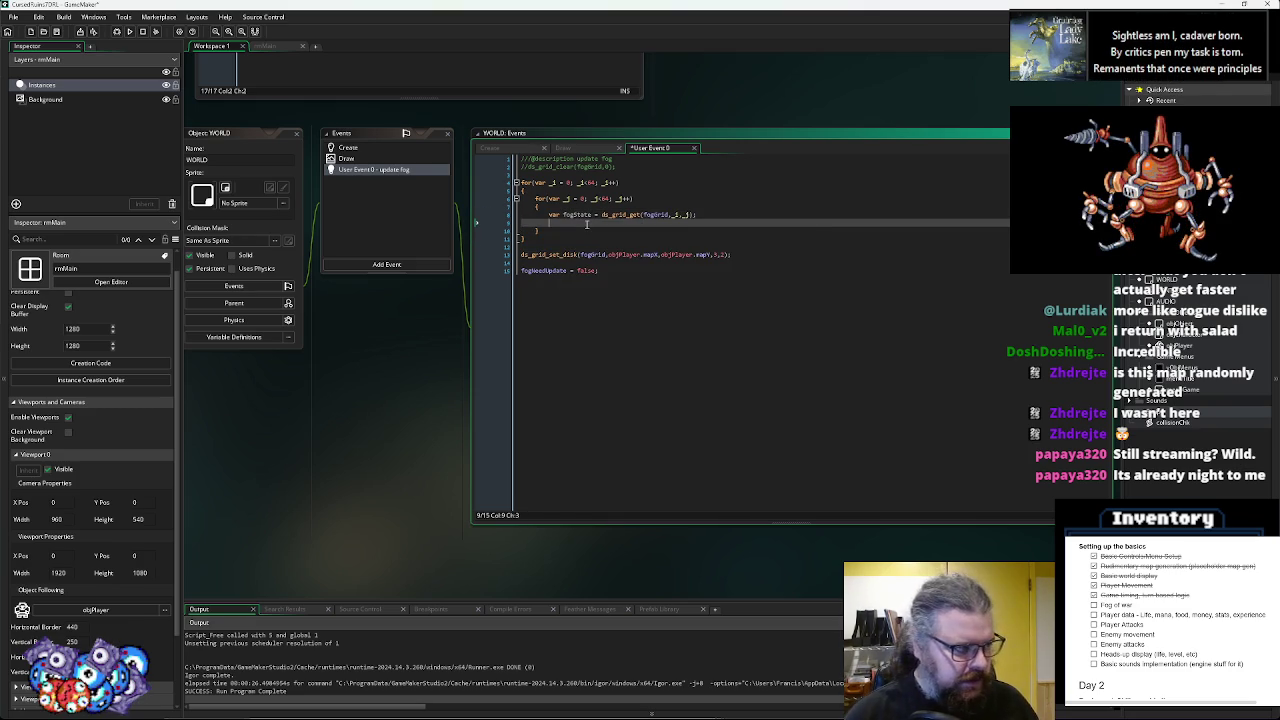
{"action": "type", "text": "if(fogState="}
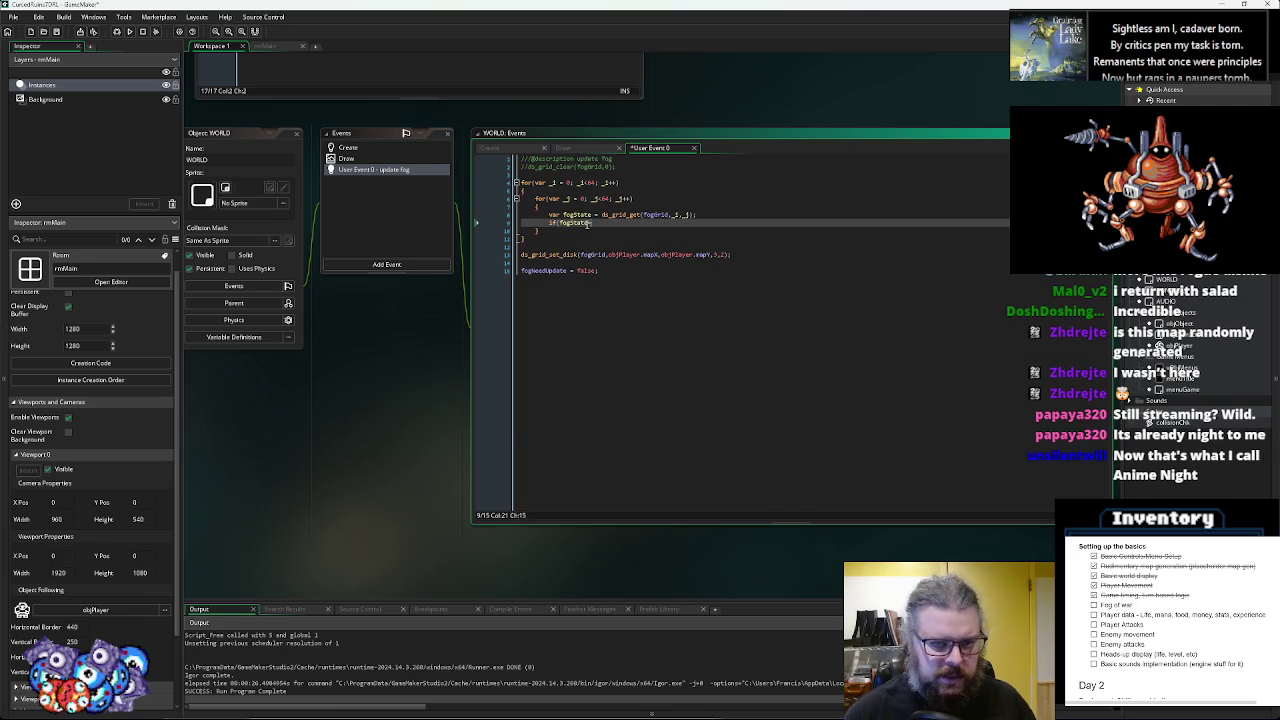
{"action": "type", "text": "=0) {"}
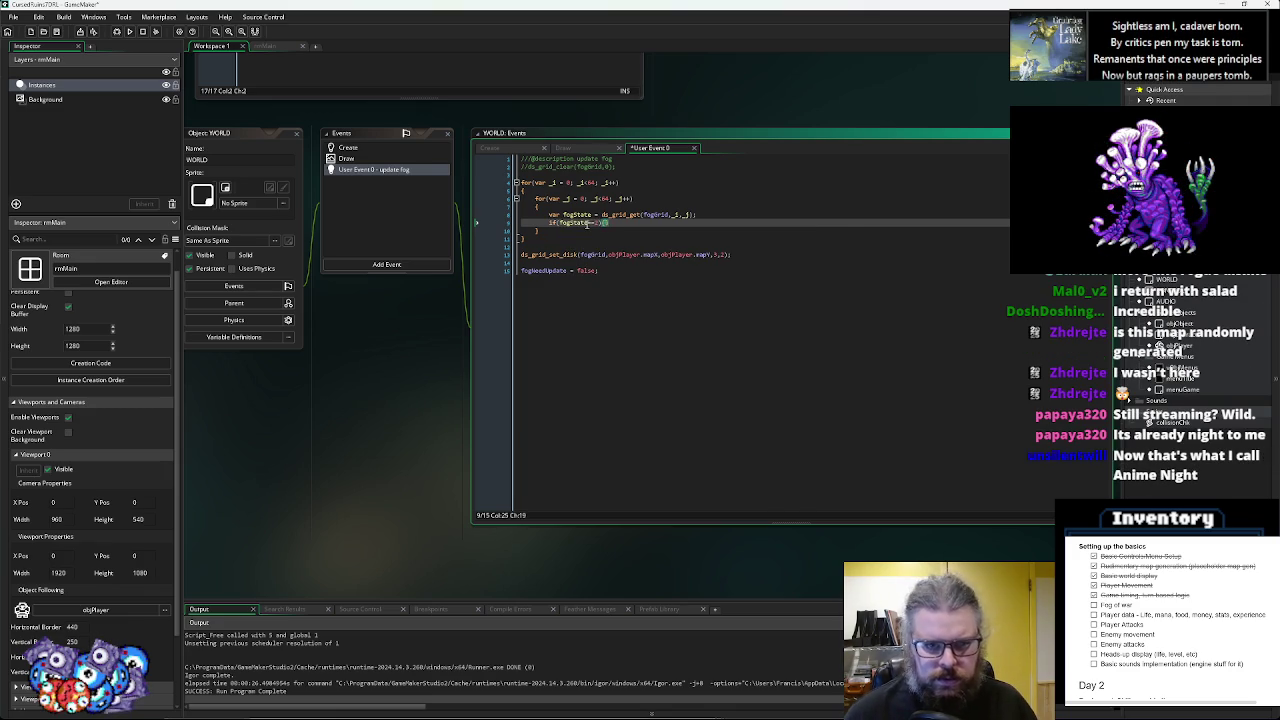
{"action": "type", "text": "ds_grid_set(fogGr"}
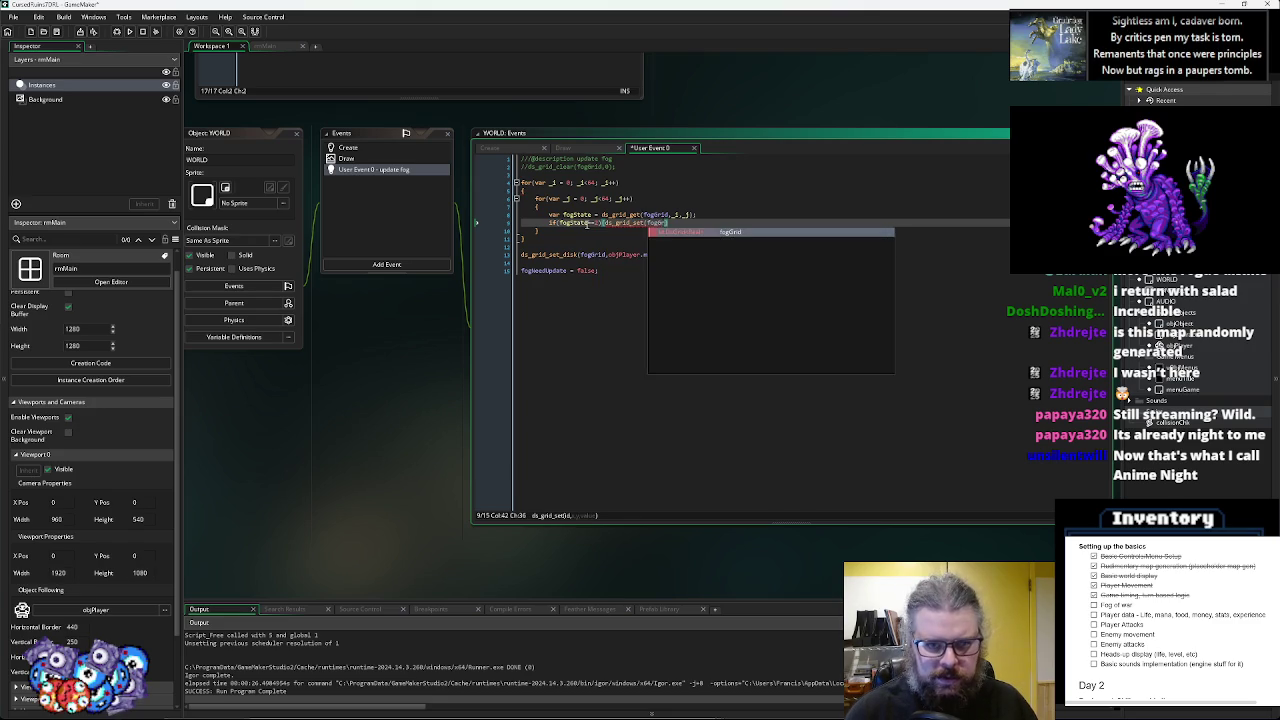
{"action": "type", "text": "id,_i,_j"}
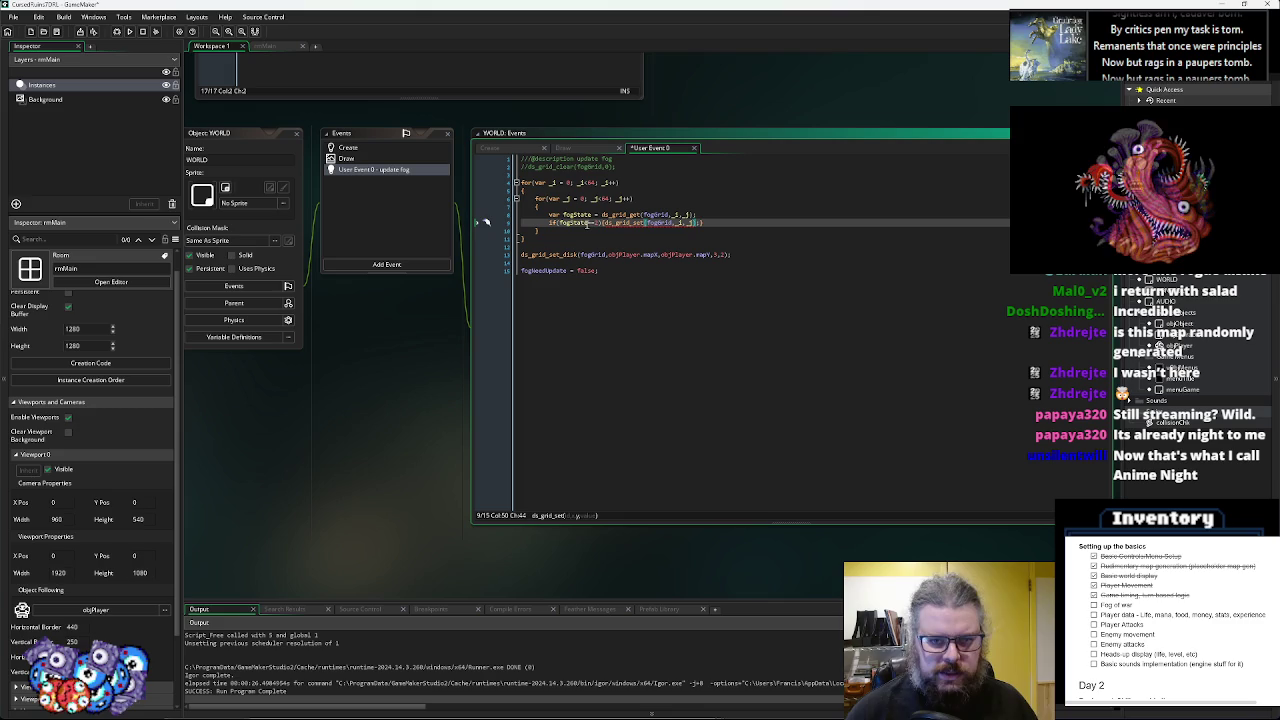
{"action": "type", "text": ",1);"}
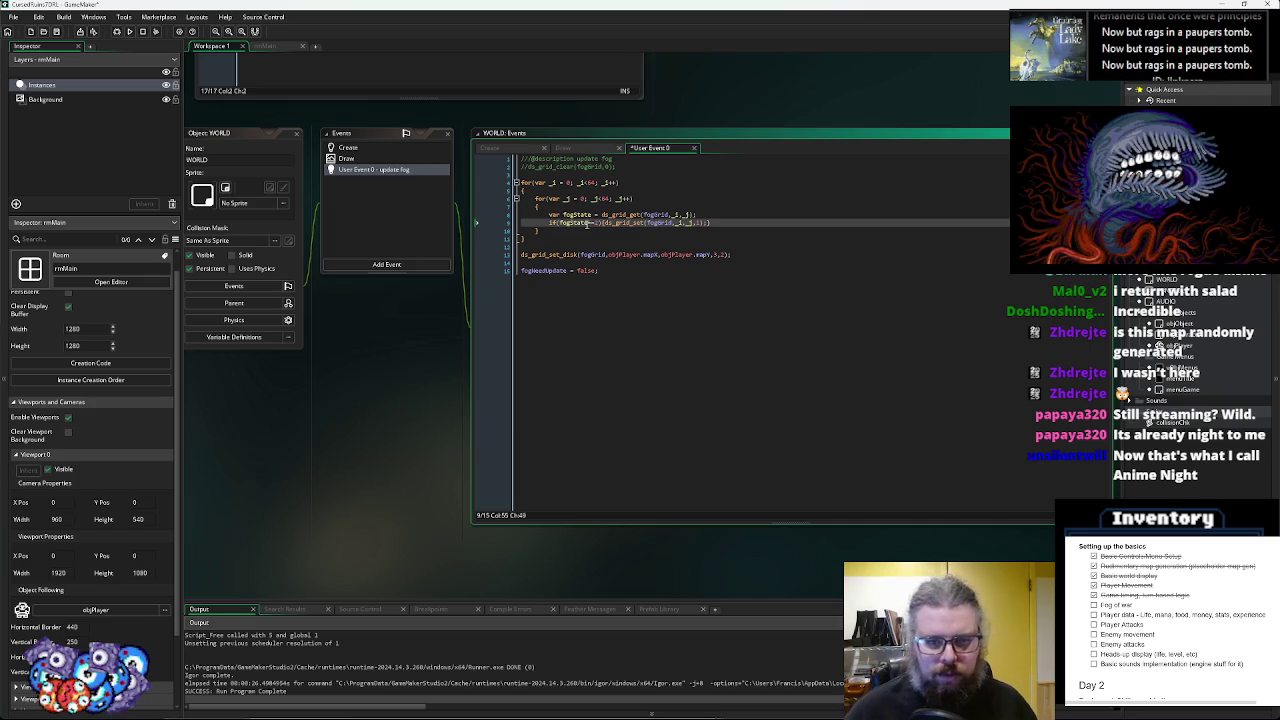
{"action": "left_click", "coordinate": [752, 259]}
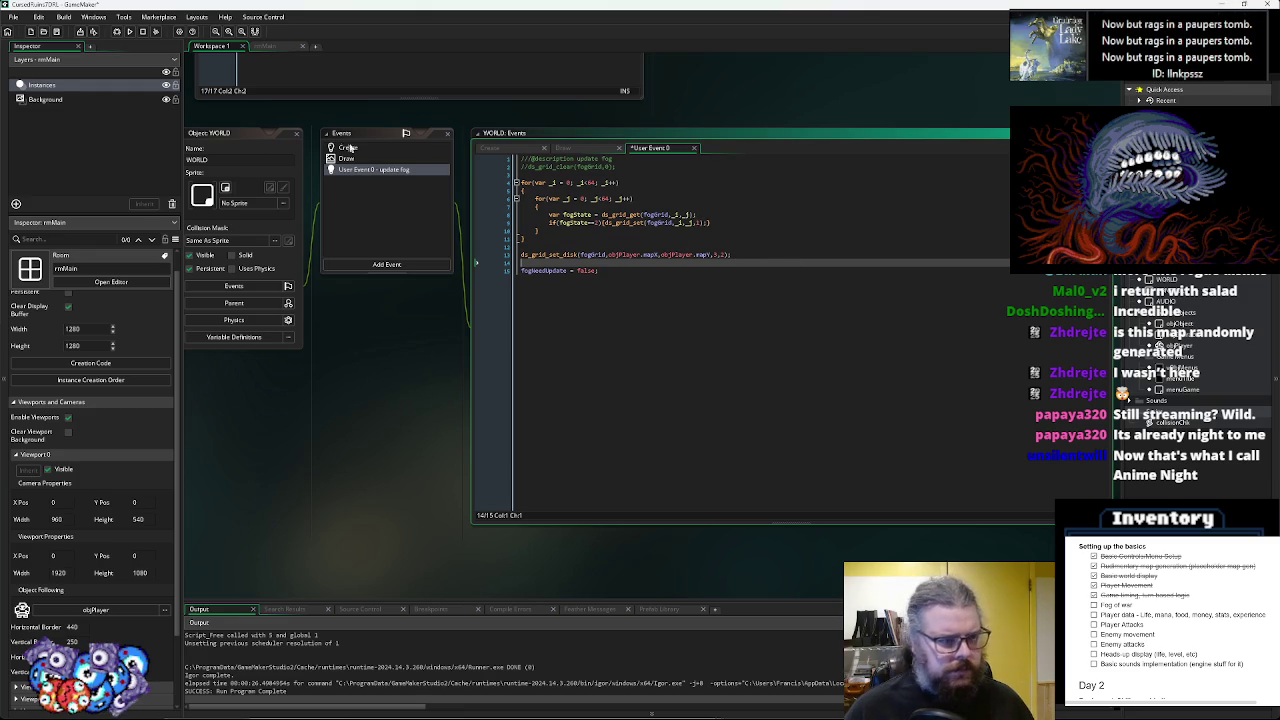
- Save the project and retype the ds_grid_set_disk numeric arguments, entering 3
{"action": "triple_click", "coordinate": [725, 252]}
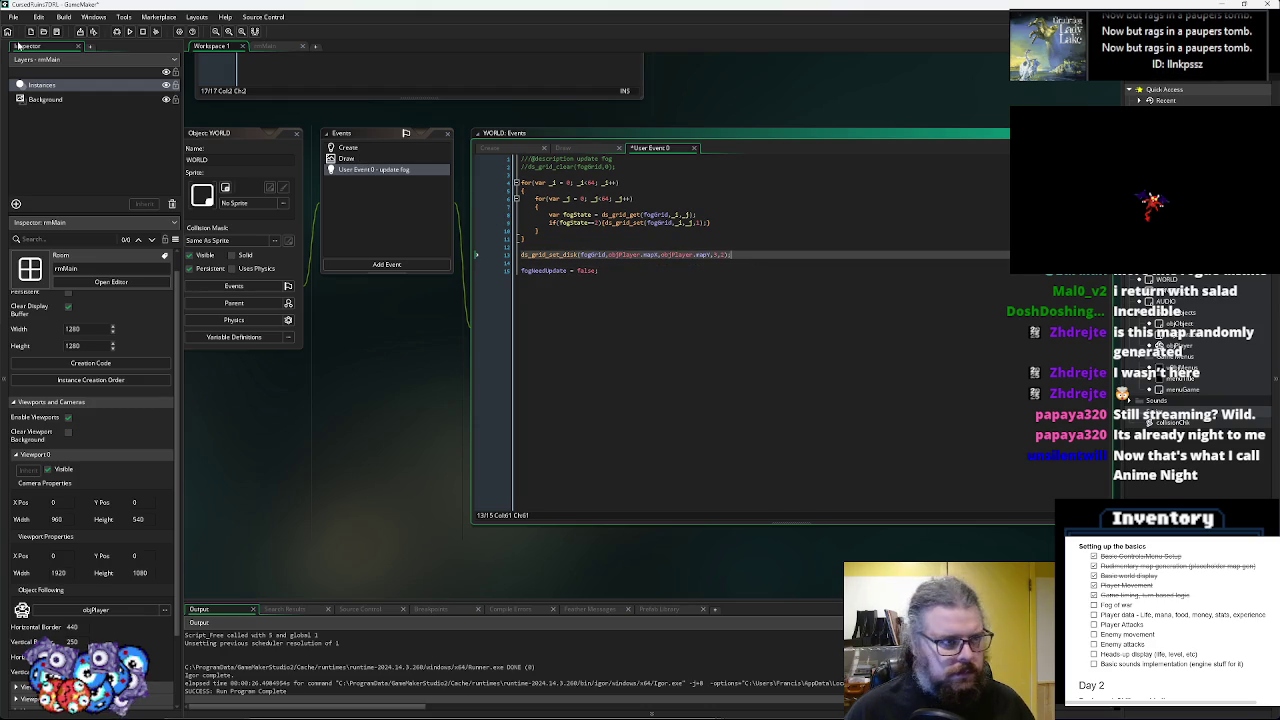
{"action": "left_click", "coordinate": [57, 31]}
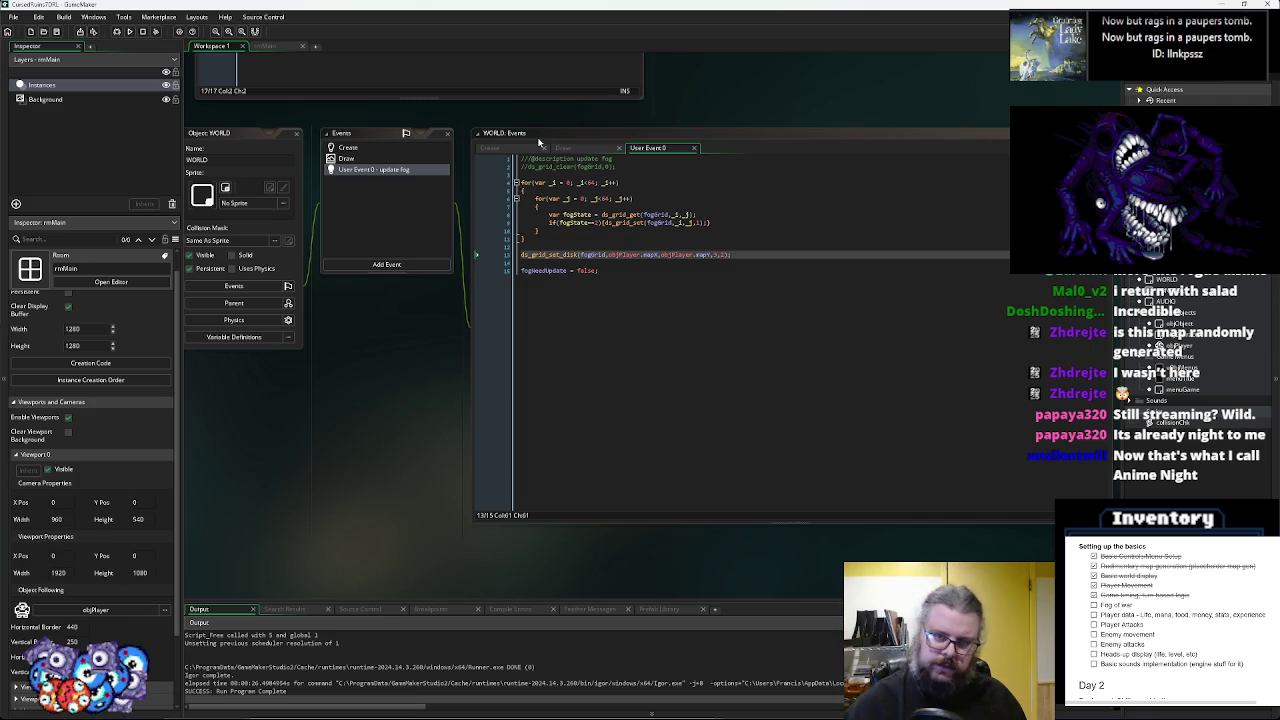
{"action": "left_click", "coordinate": [730, 223]}
{"action": "left_click", "coordinate": [714, 255]}
{"action": "type", "text": "3,"}
{"action": "left_click", "coordinate": [734, 255]}
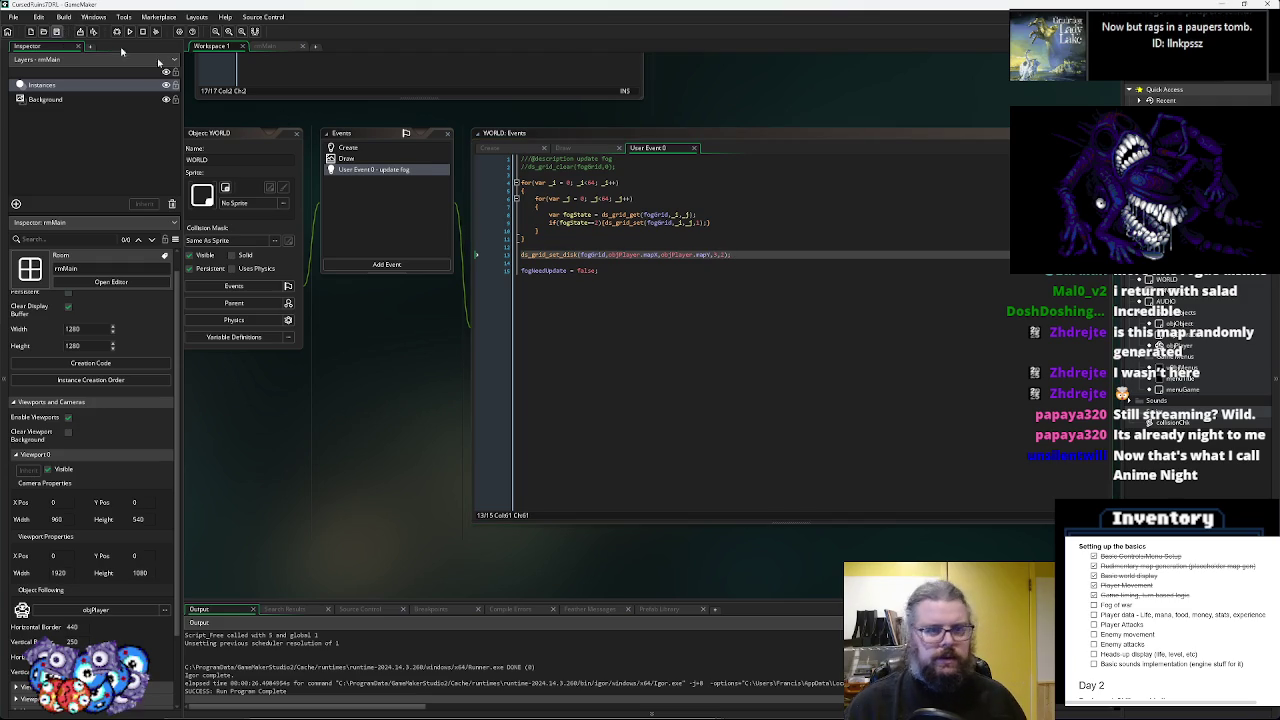
{"action": "left_click", "coordinate": [346, 158]}
- Add var fog = ds_grid_get(fogGrid,_i,_j); after the tile lookup in the Draw loop
{"action": "left_click", "coordinate": [538, 215]}
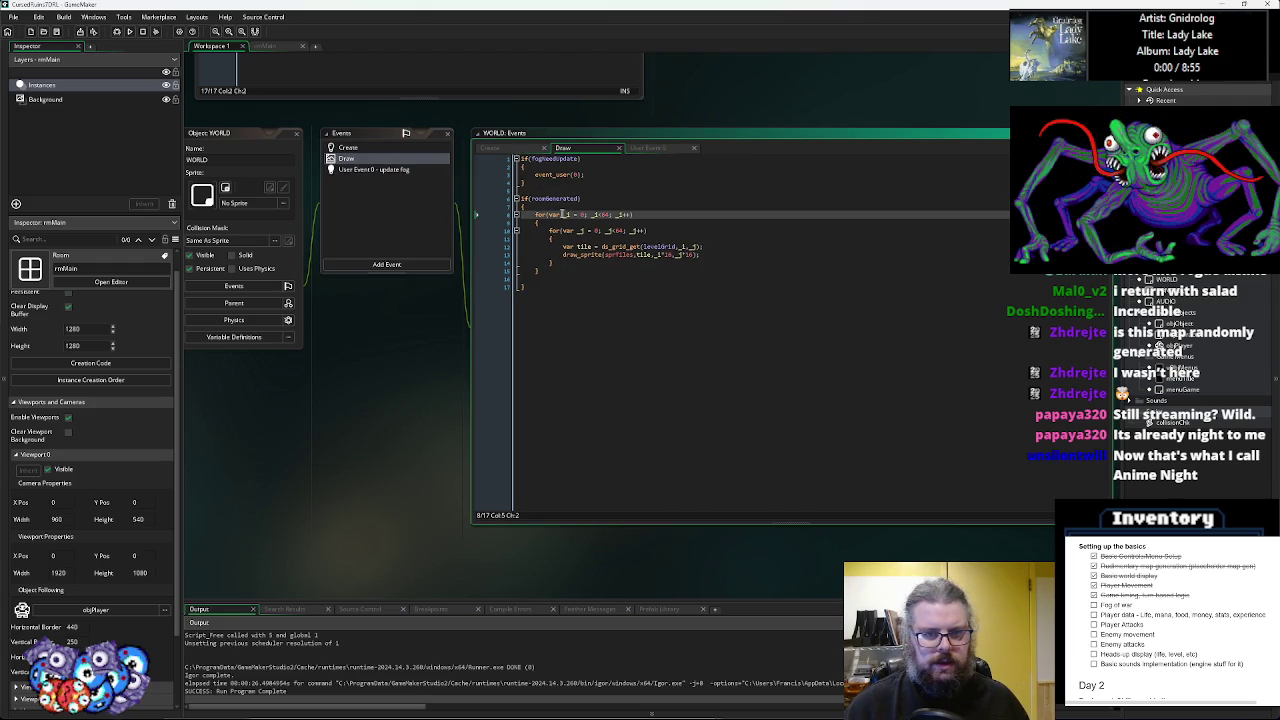
{"action": "left_click", "coordinate": [558, 224]}
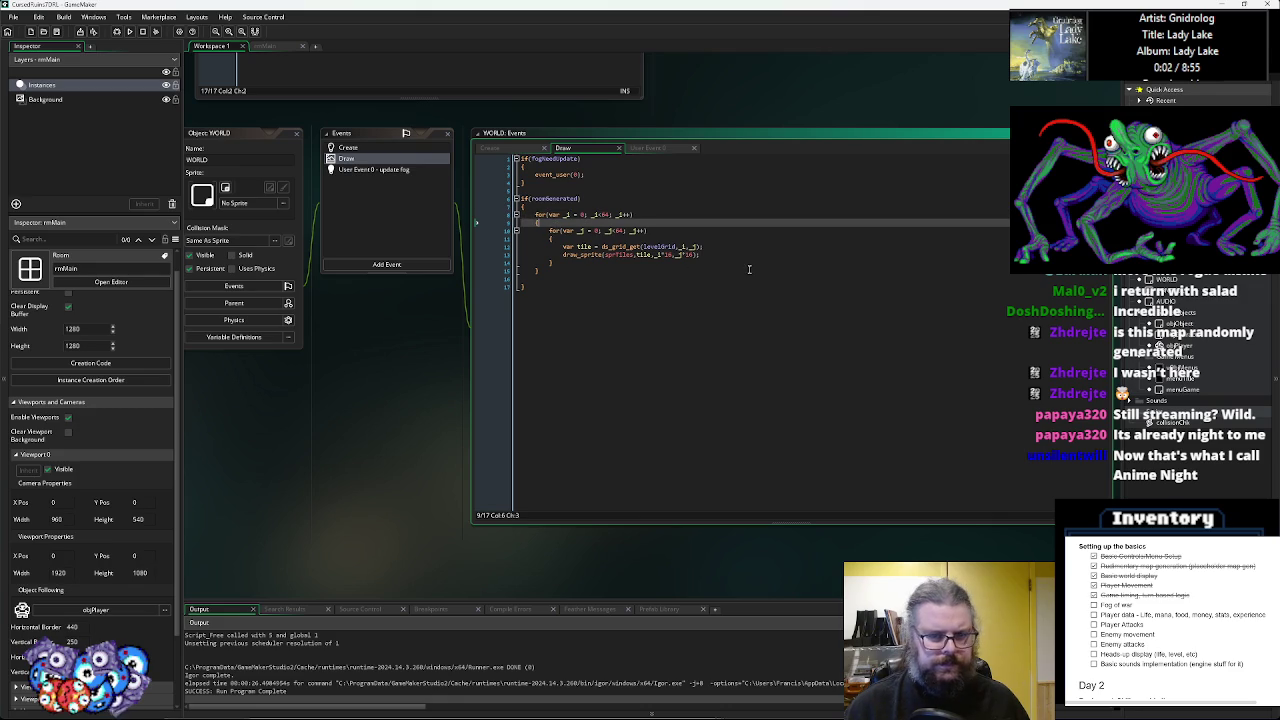
{"action": "left_click", "coordinate": [722, 250]}
{"action": "key", "text": "Return"}
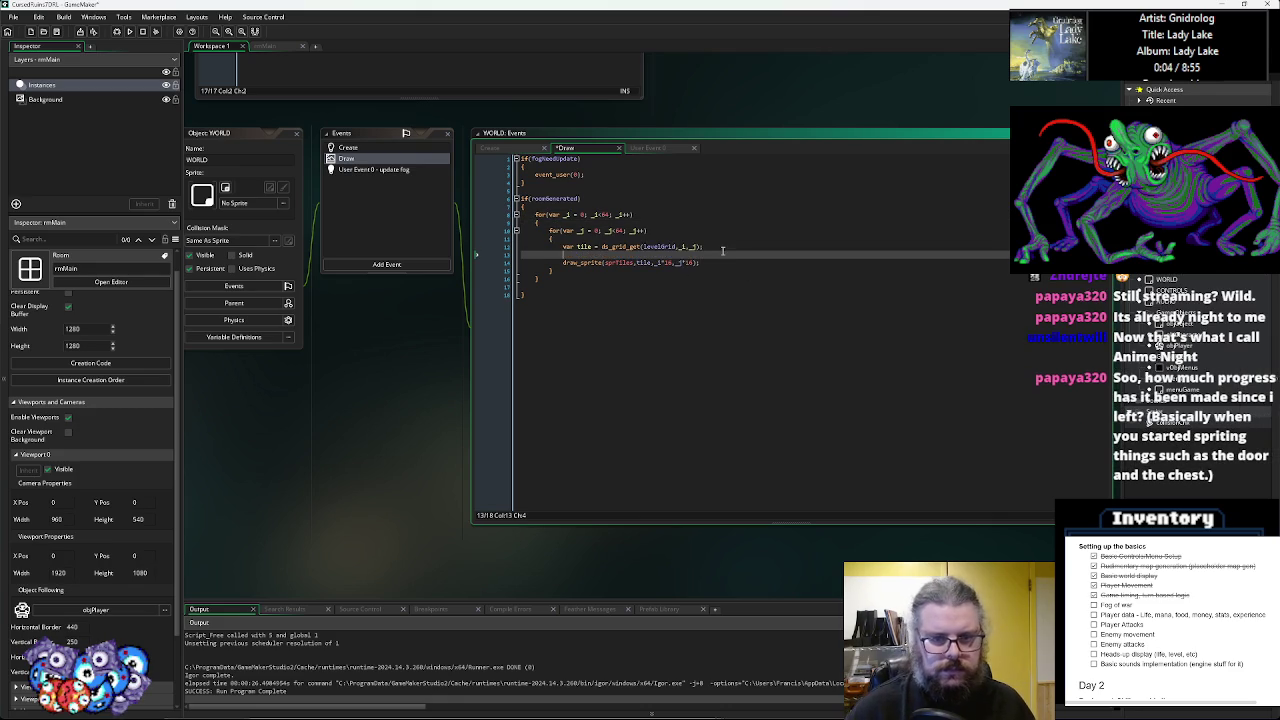
{"action": "type", "text": "va"}
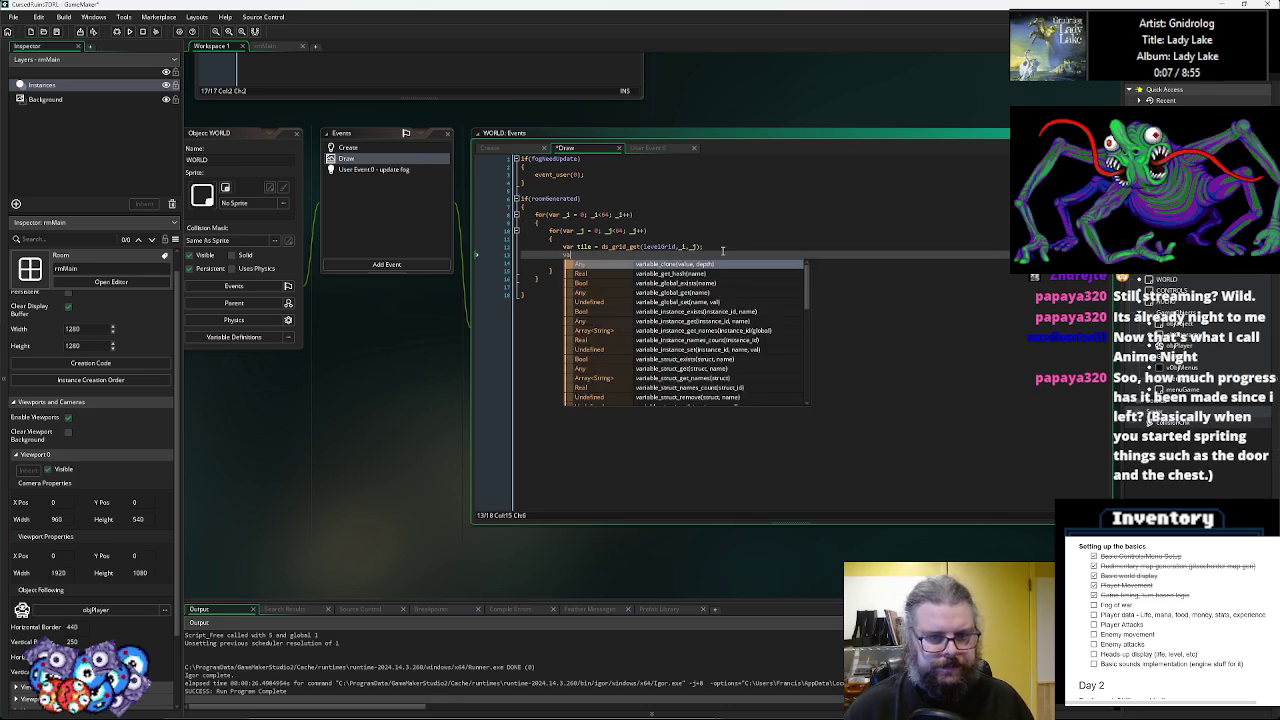
{"action": "type", "text": "r fog = ds_grid_"}
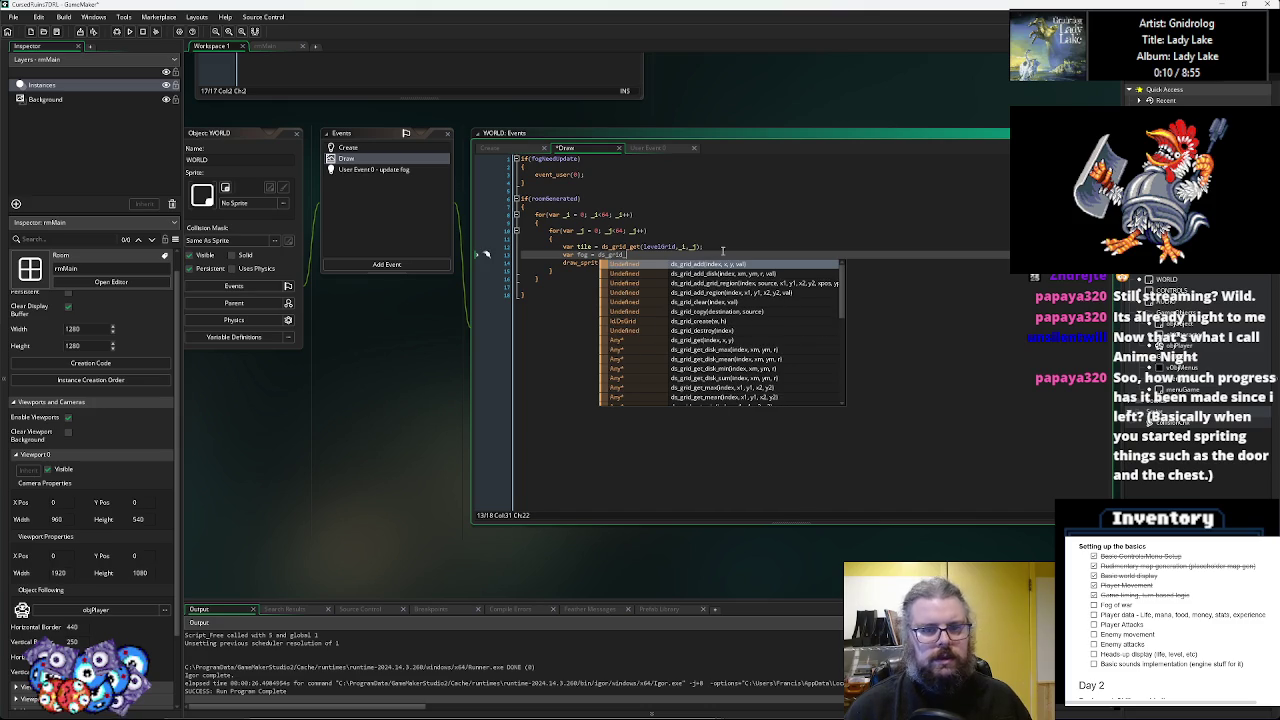
{"action": "type", "text": "get(fog"}
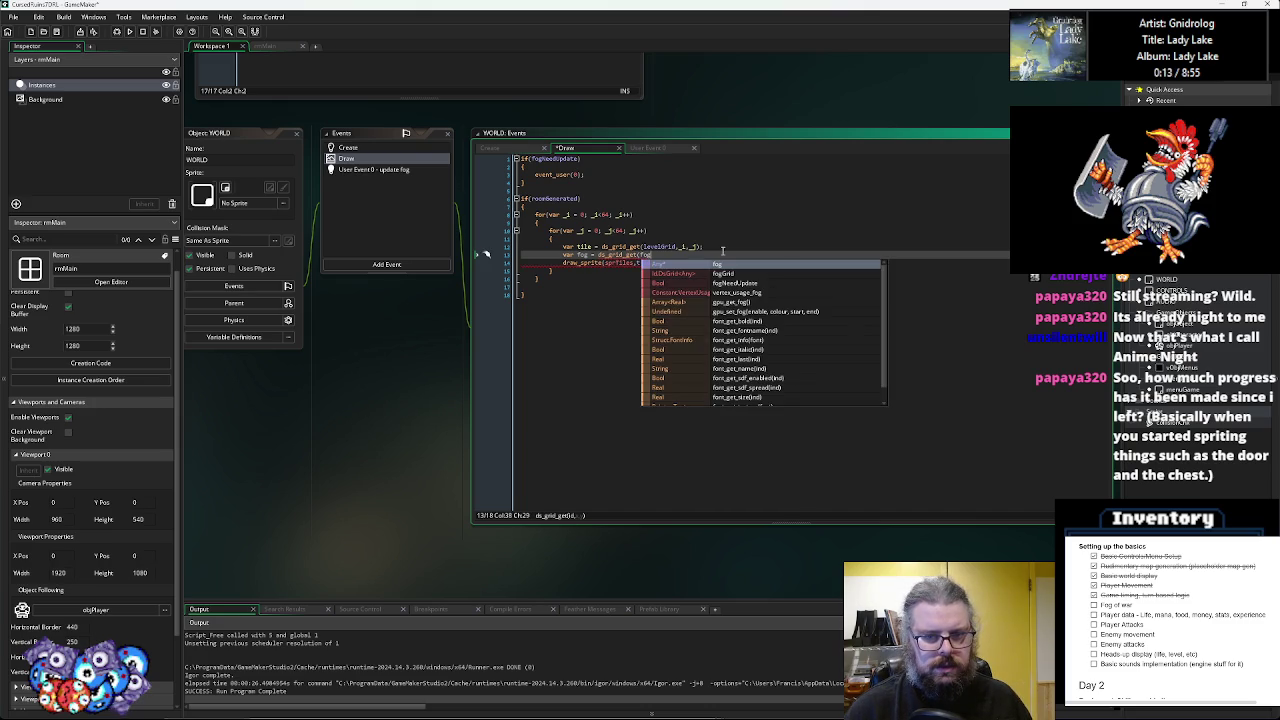
{"action": "type", "text": "Grid,"}
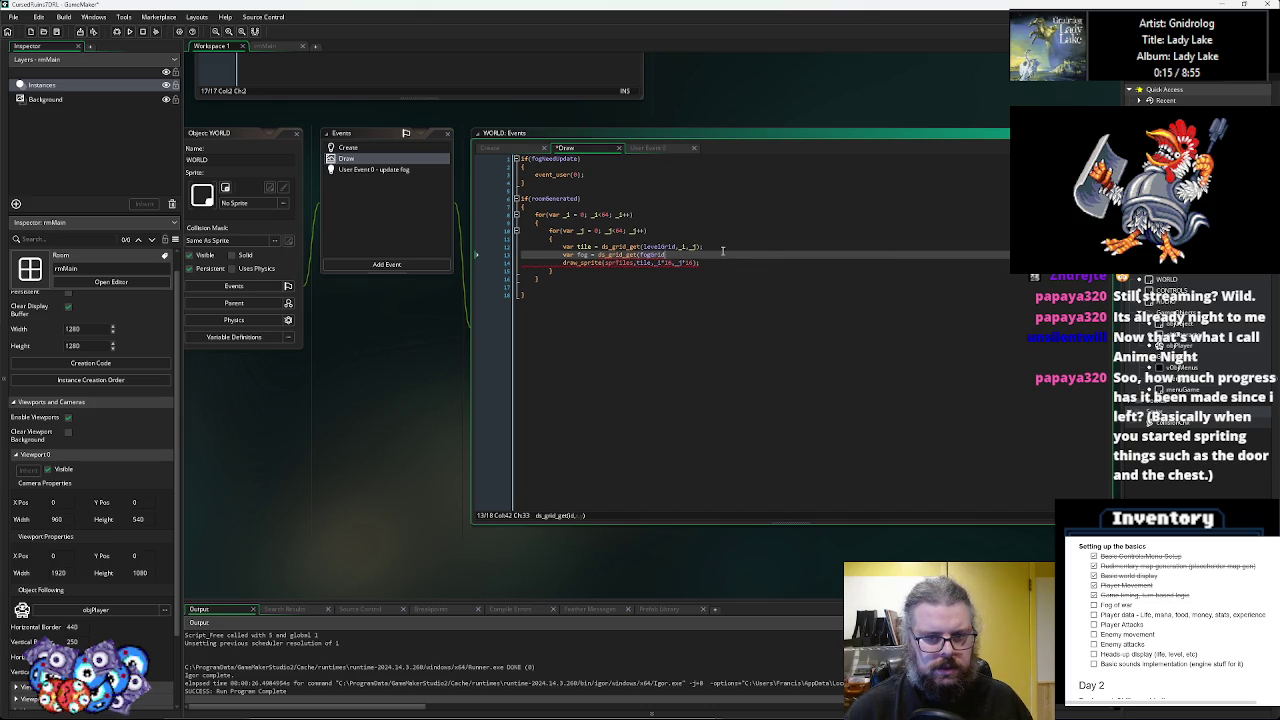
{"action": "type", "text": "_i,"}
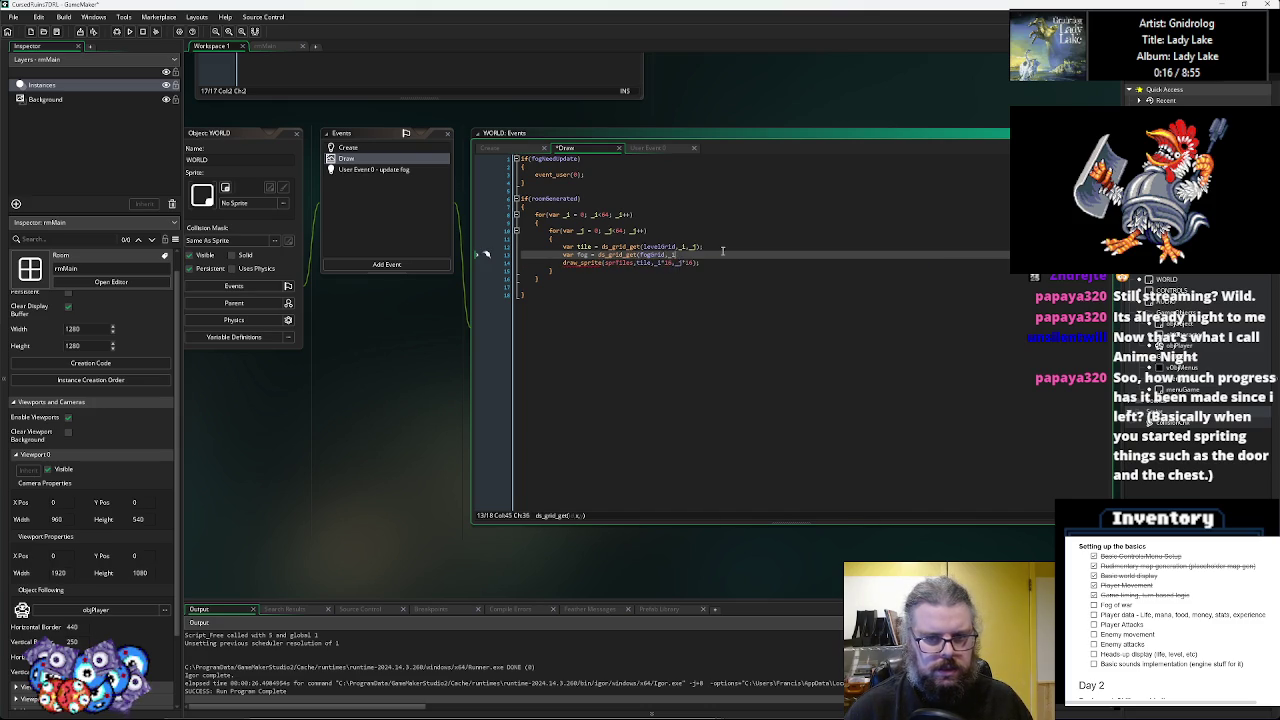
{"action": "type", "text": "_j);"}
{"action": "key", "text": "Return"}
- Wrap the draw_sprite call in an indented if(fog==1){ } block
{"action": "type", "text": "("}
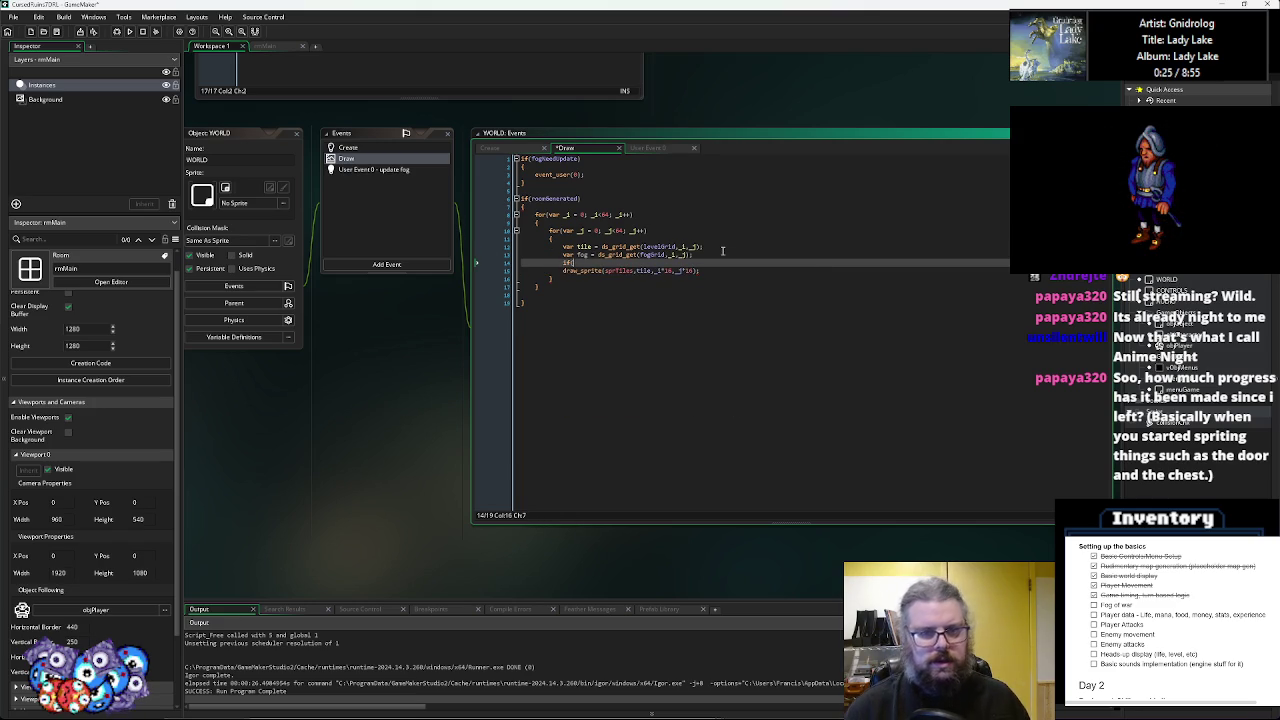
{"action": "type", "text": "fog"}
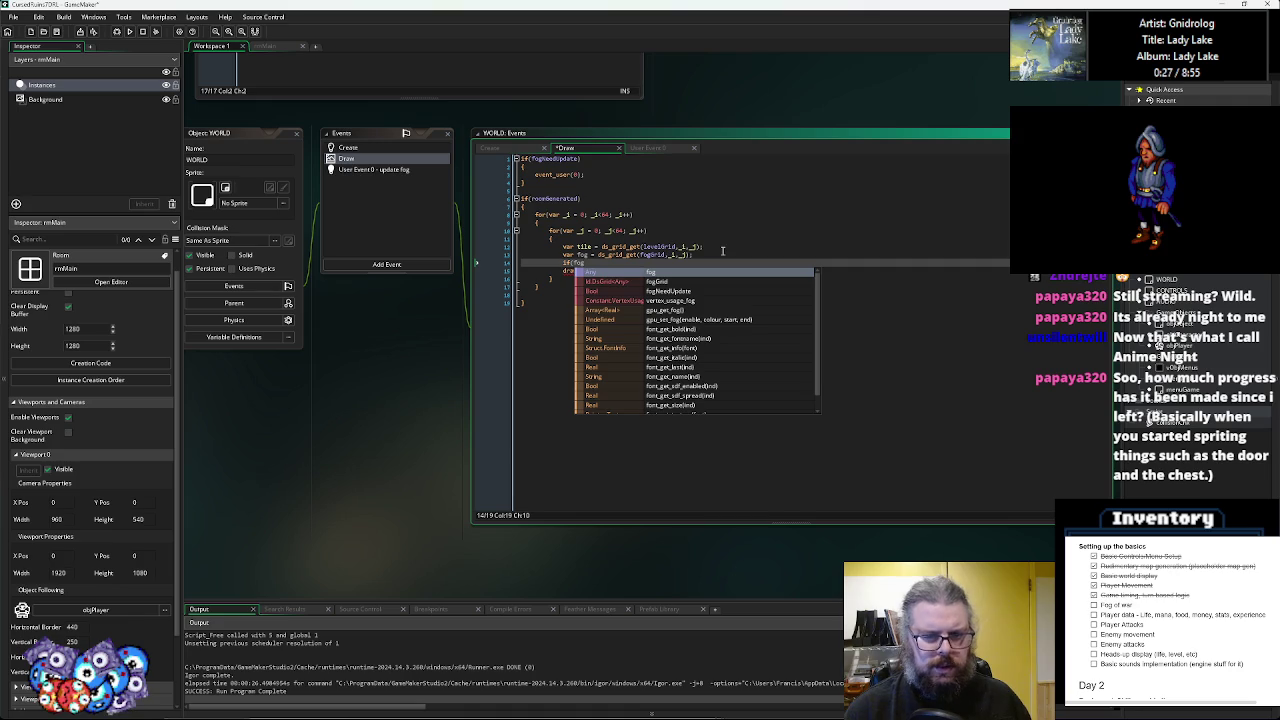
{"action": "type", "text": "==1"}
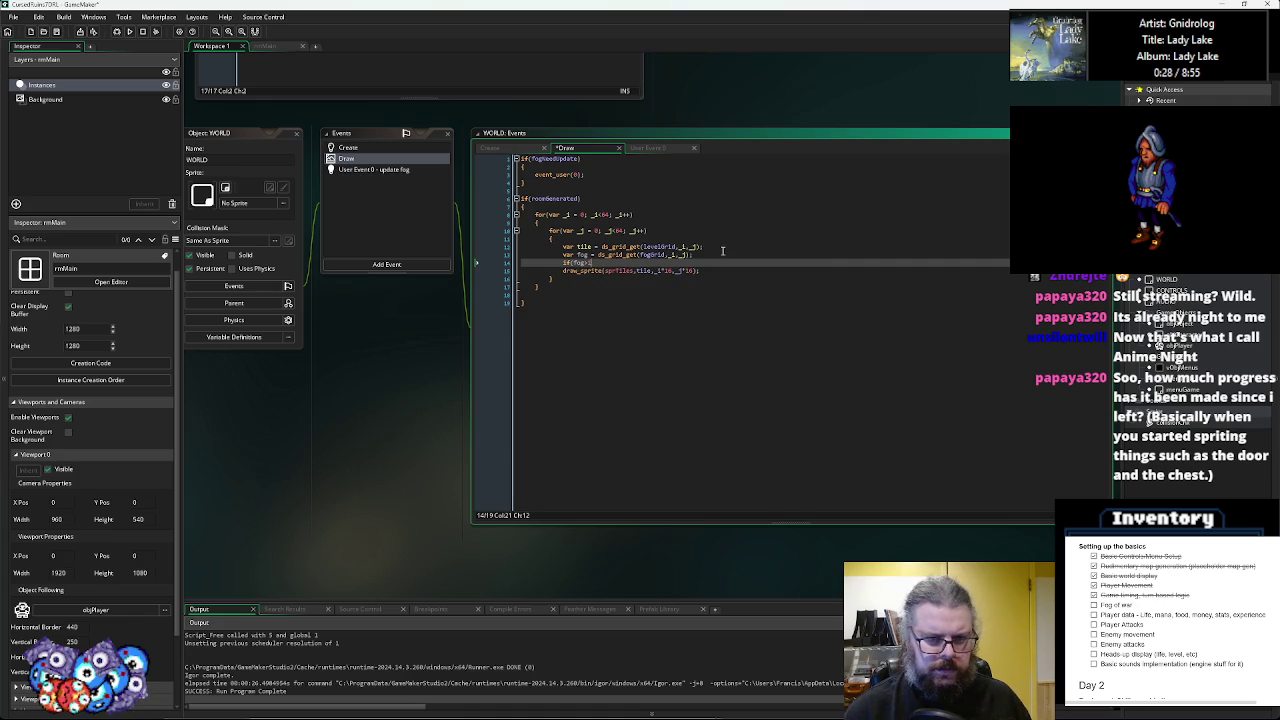
{"action": "key", "text": "Return"}
{"action": "type", "text": "{"}
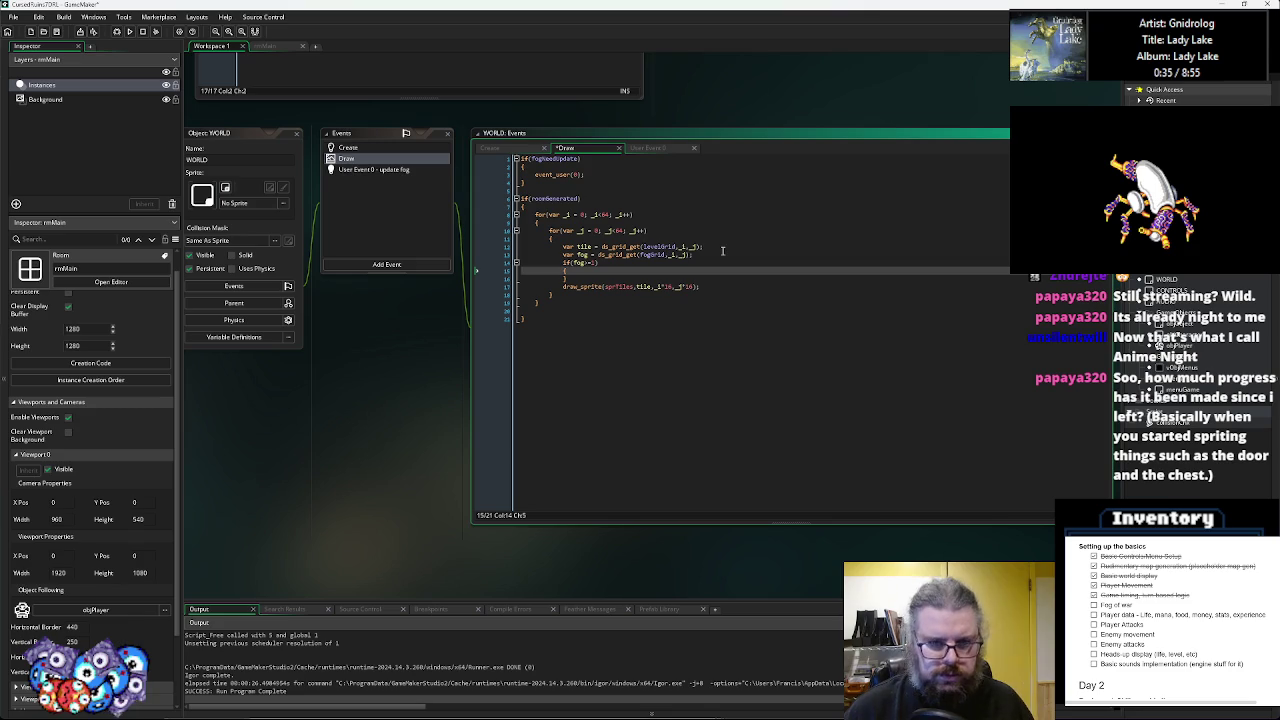
{"action": "key", "text": "Up"}
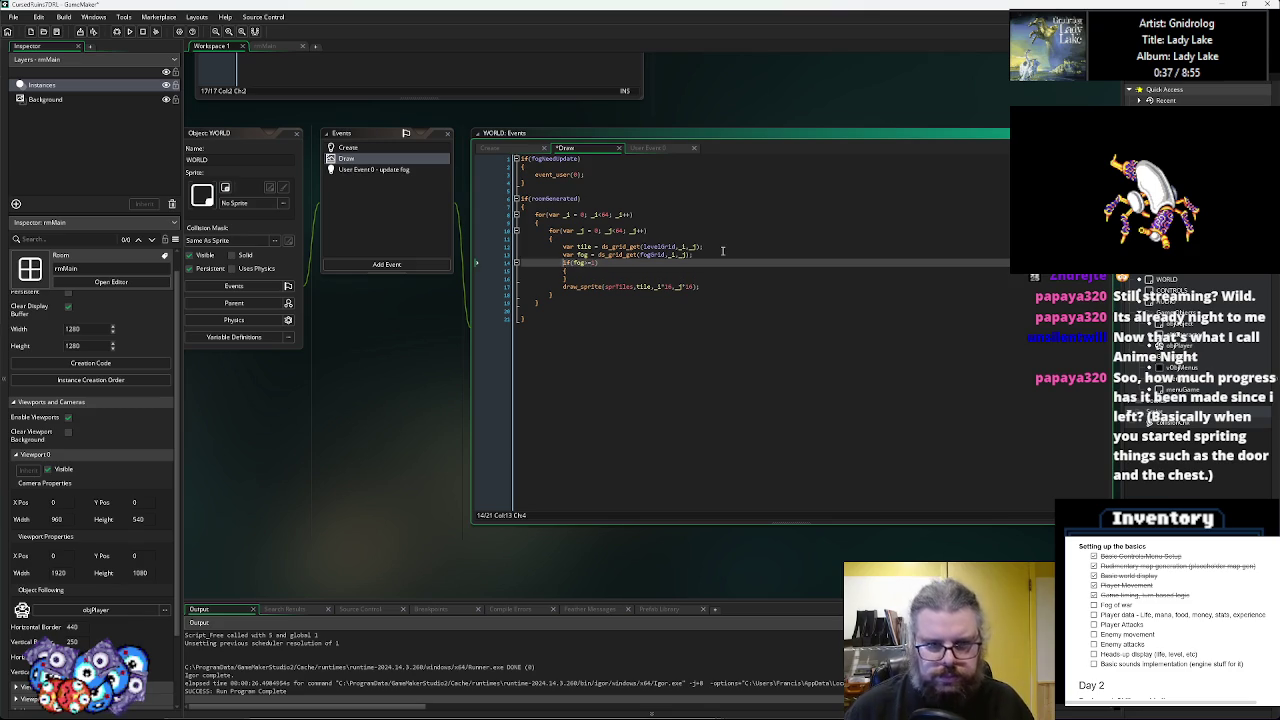
{"action": "key", "text": "Down"}
{"action": "key", "text": "Down"}
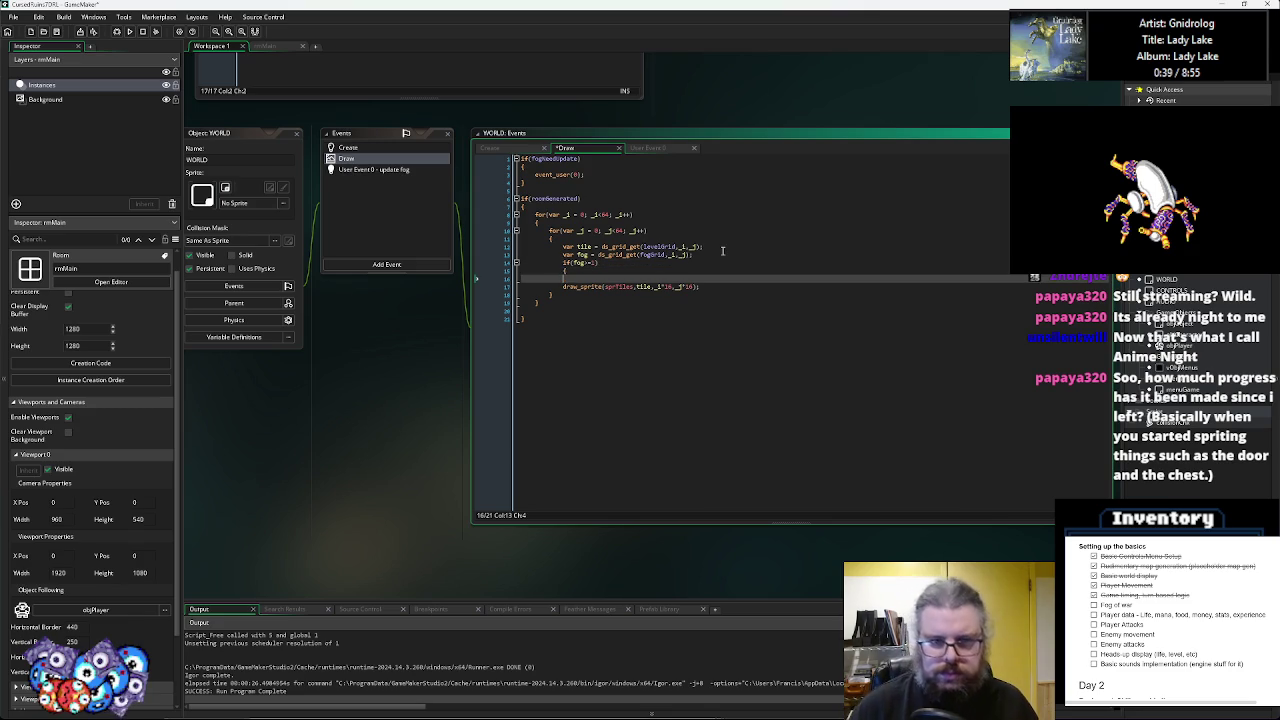
{"action": "key", "text": "Down"}
{"action": "key", "text": "End"}
{"action": "key", "text": "Return"}
{"action": "type", "text": "}"}
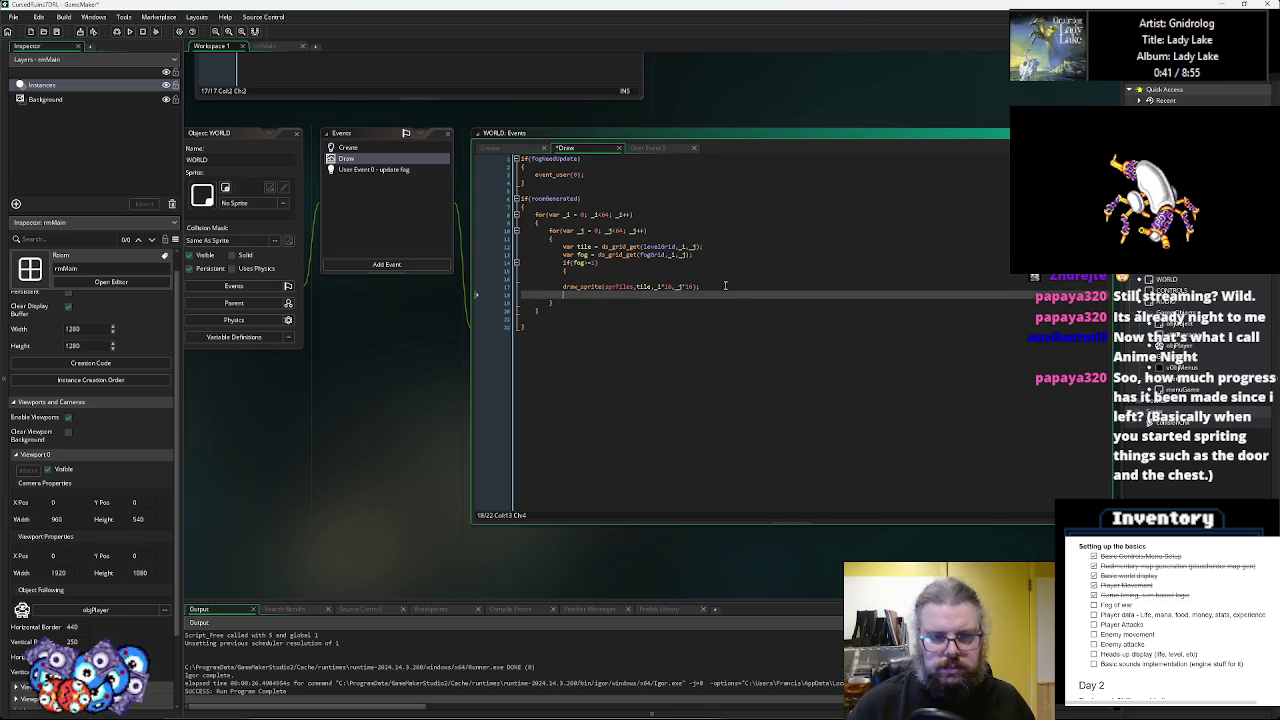
{"action": "key", "text": "Tab"}
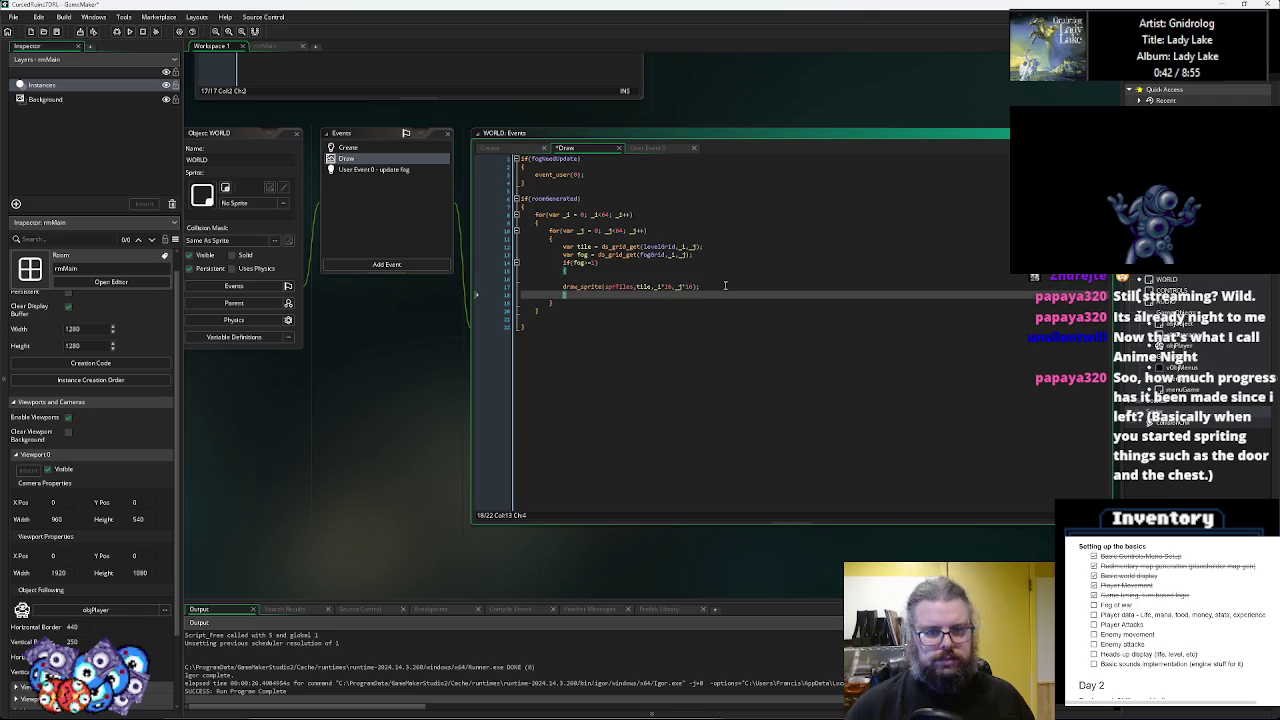
{"action": "key", "text": "Up"}
{"action": "key", "text": "Tab"}
- Move the var tile levelGrid lookup into the fog block above draw_sprite and indent it
{"action": "left_click_drag", "start_coordinate": [722, 248], "coordinate": [563, 247]}
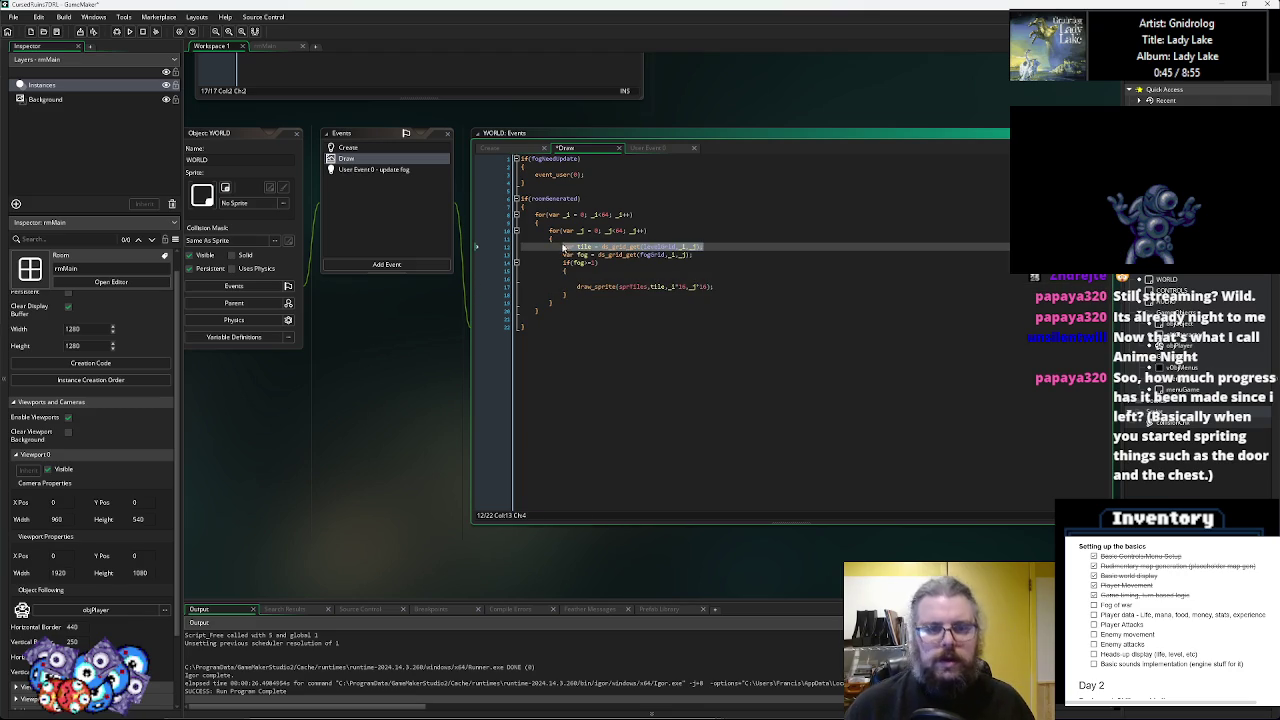
{"action": "key", "text": "ctrl+x"}
{"action": "left_click", "coordinate": [596, 276]}
{"action": "key", "text": "ctrl+v"}
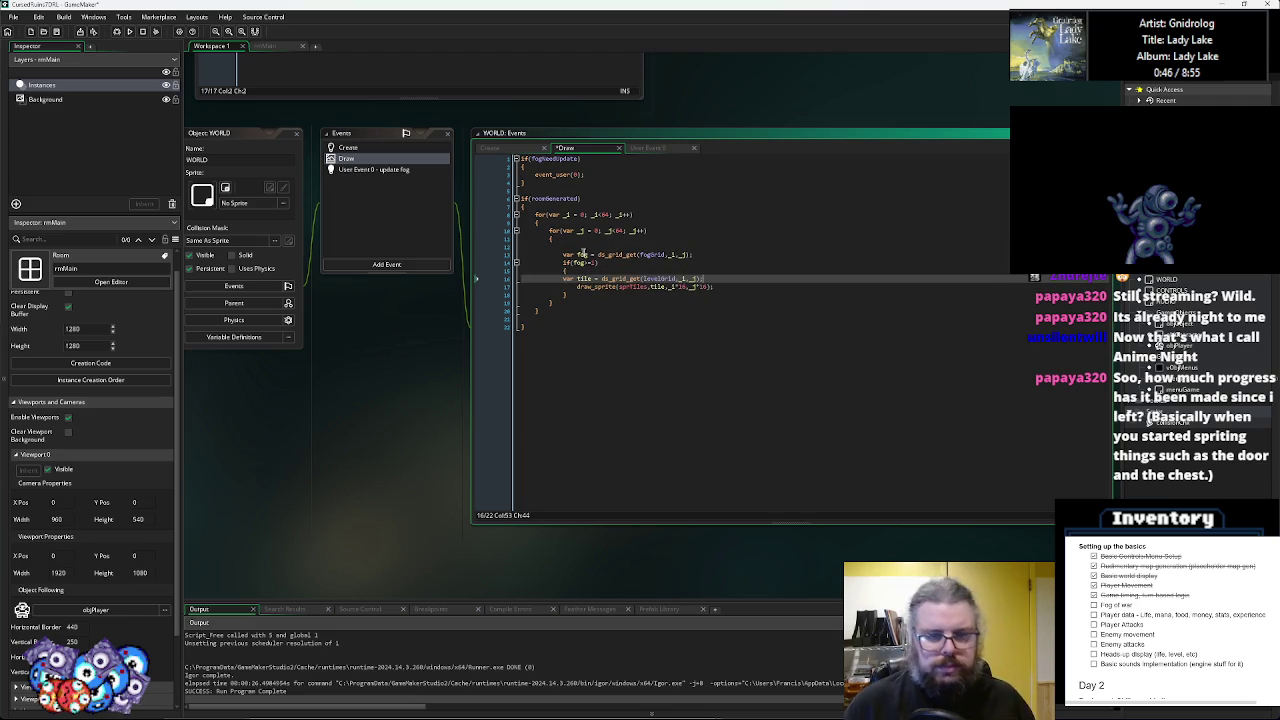
{"action": "left_click", "coordinate": [577, 248]}
{"action": "key", "text": "BackSpace"}
{"action": "key", "text": "BackSpace"}
{"action": "left_click", "coordinate": [564, 270]}
{"action": "key", "text": "Tab"}
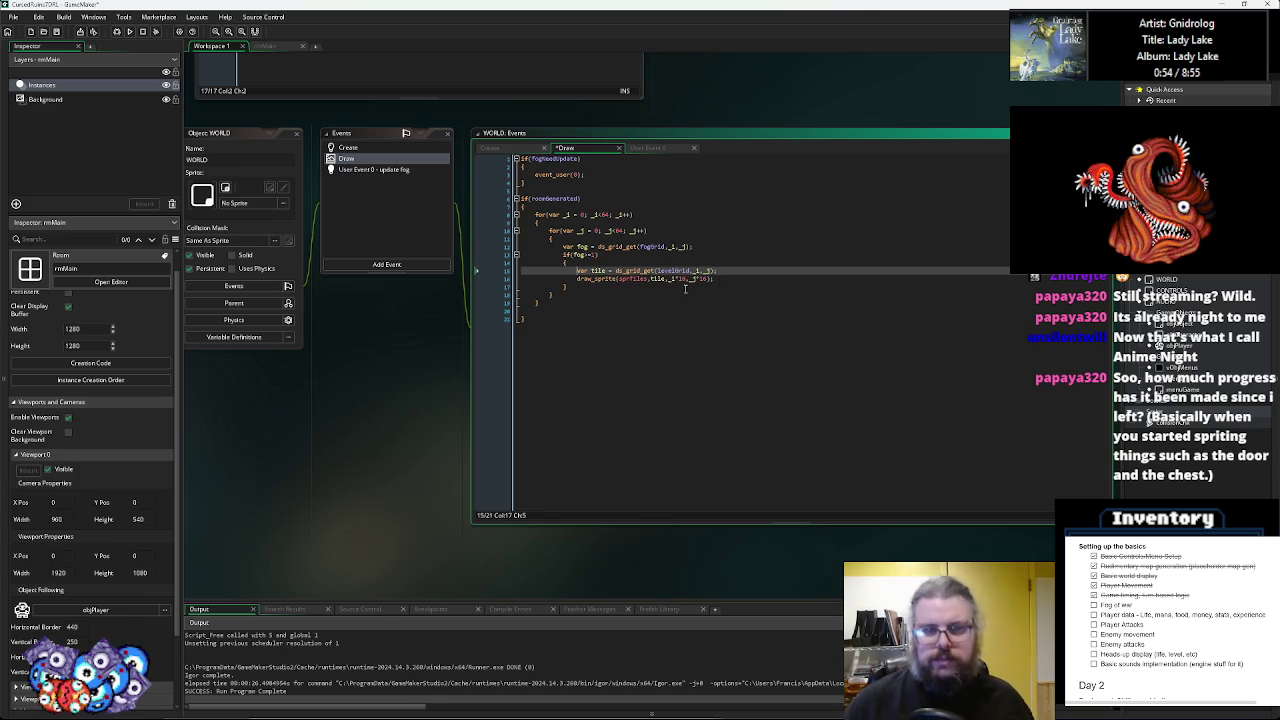
{"action": "left_click", "coordinate": [754, 311]}
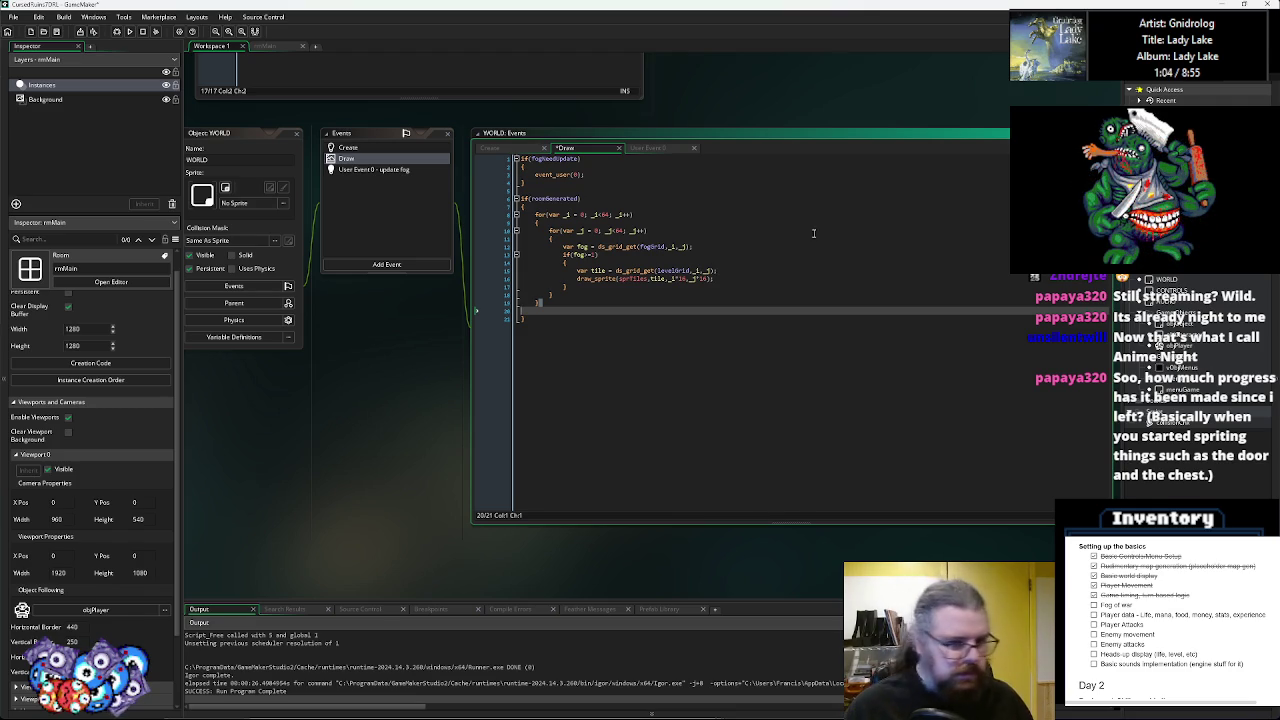
{"action": "left_click", "coordinate": [728, 271]}
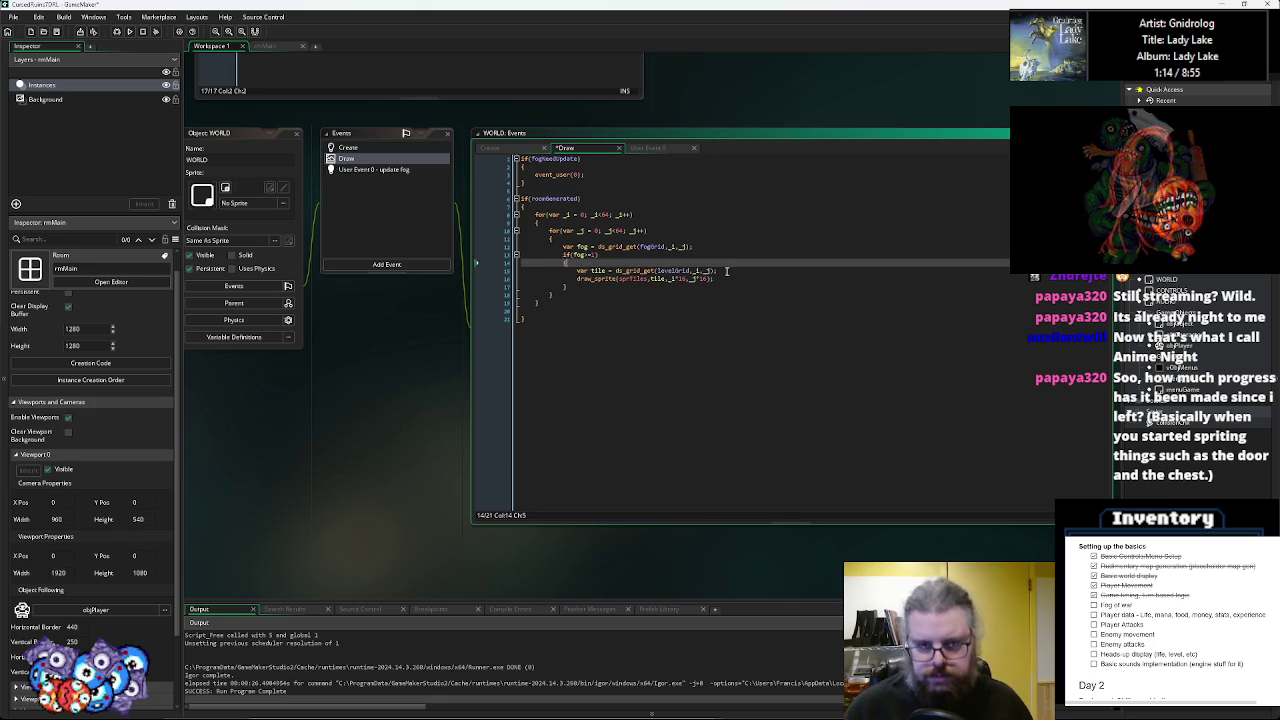
- Declare var blendCol = c_white; after the tile lookup
{"action": "key", "text": "Return"}
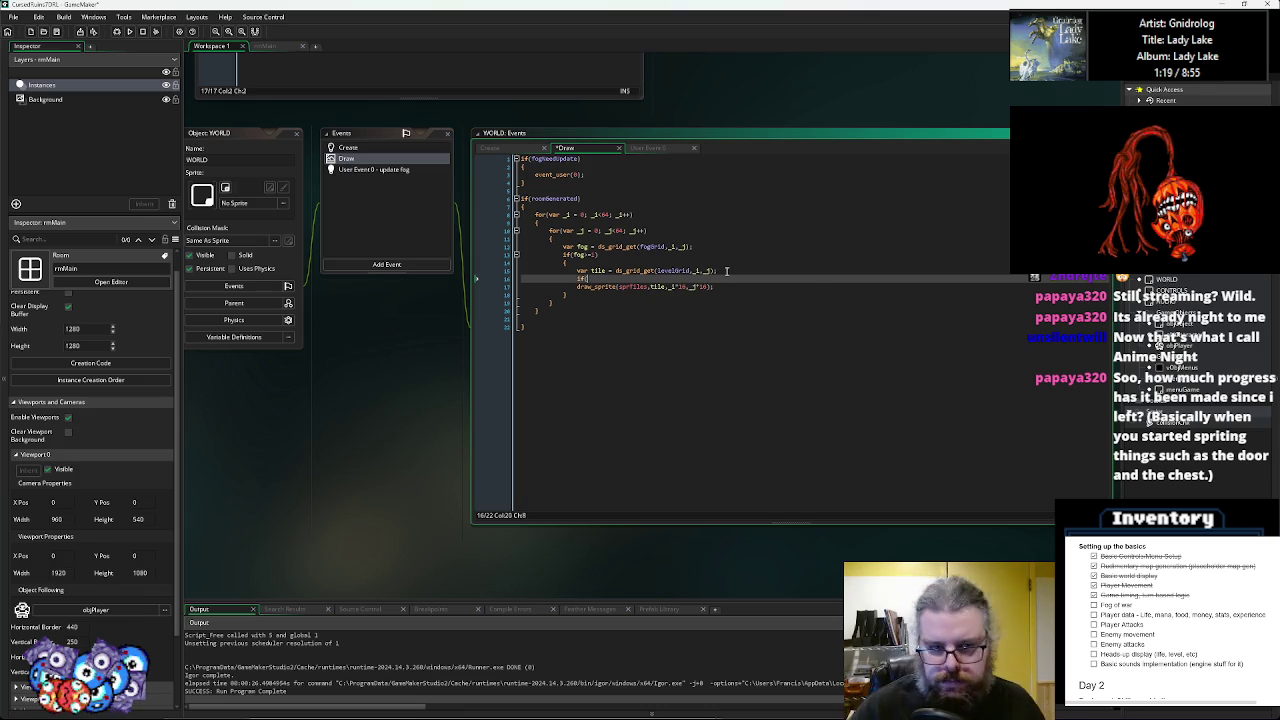
{"action": "type", "text": "til"}
{"action": "key", "text": "BackSpace"}
{"action": "key", "text": "BackSpace"}
{"action": "key", "text": "BackSpace"}
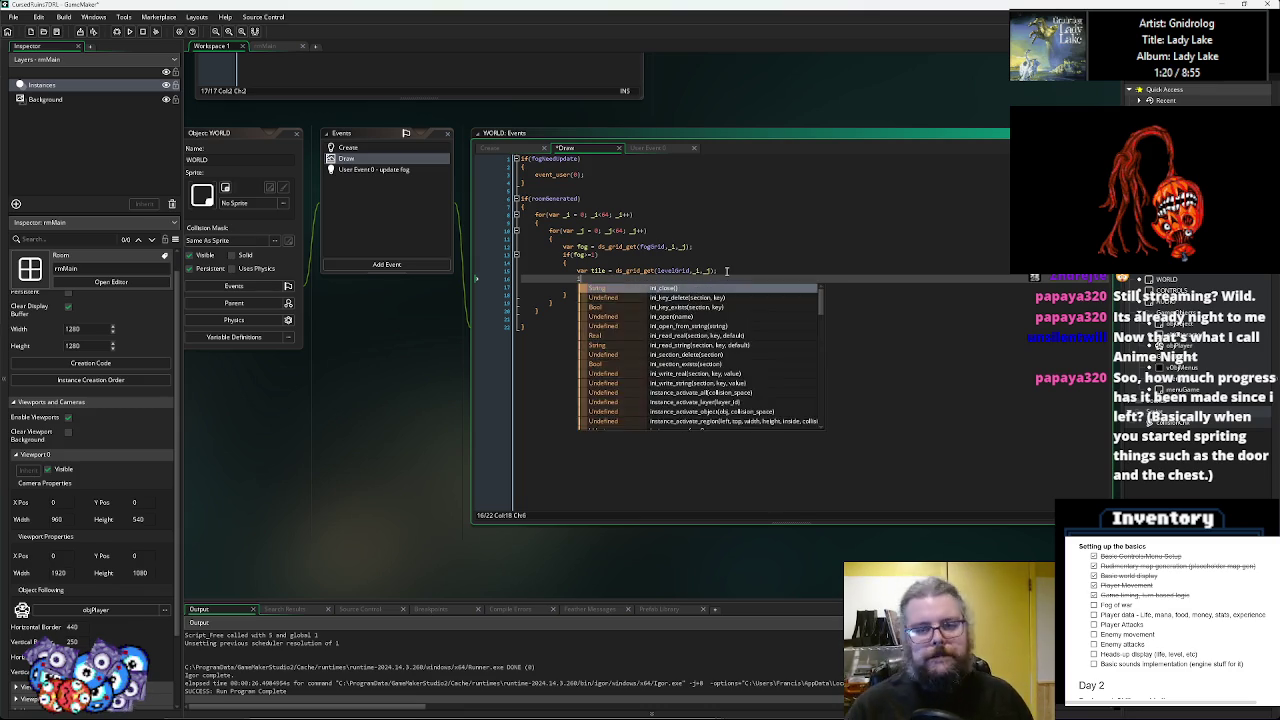
{"action": "type", "text": "var "}
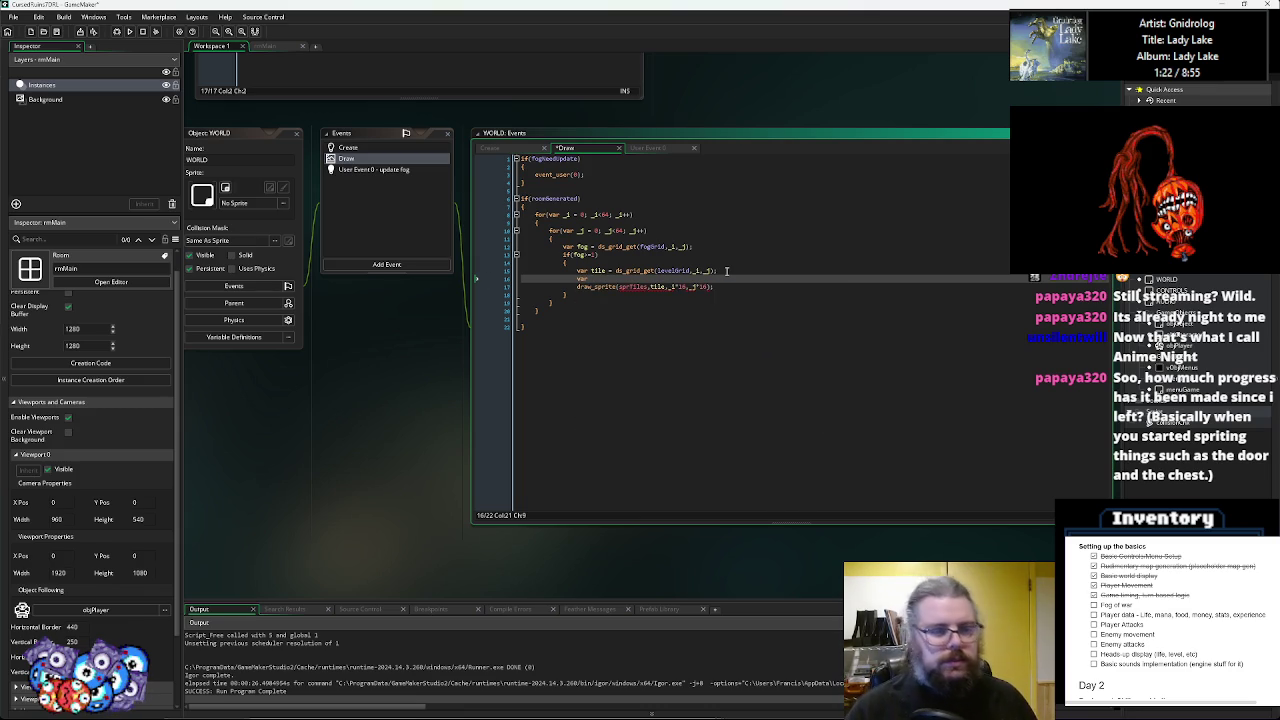
{"action": "type", "text": "blendCol = c"}
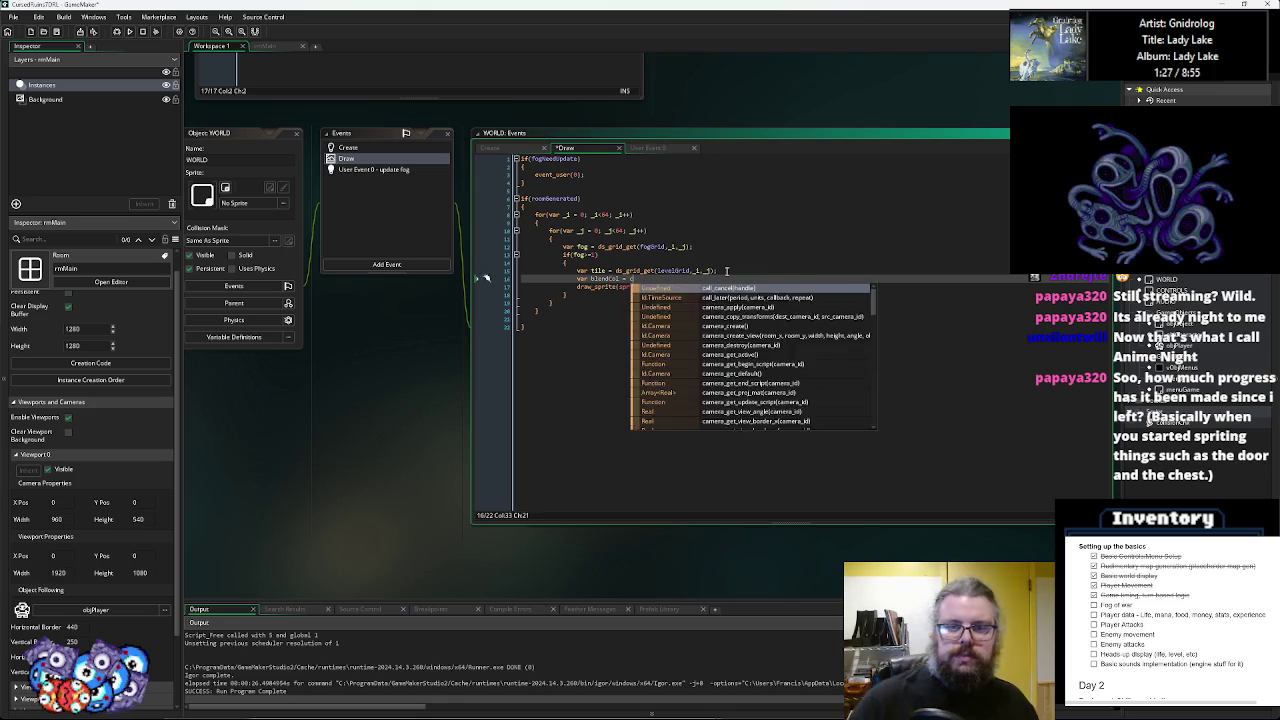
{"action": "type", "text": "_white;"}
{"action": "key", "text": "Return"}
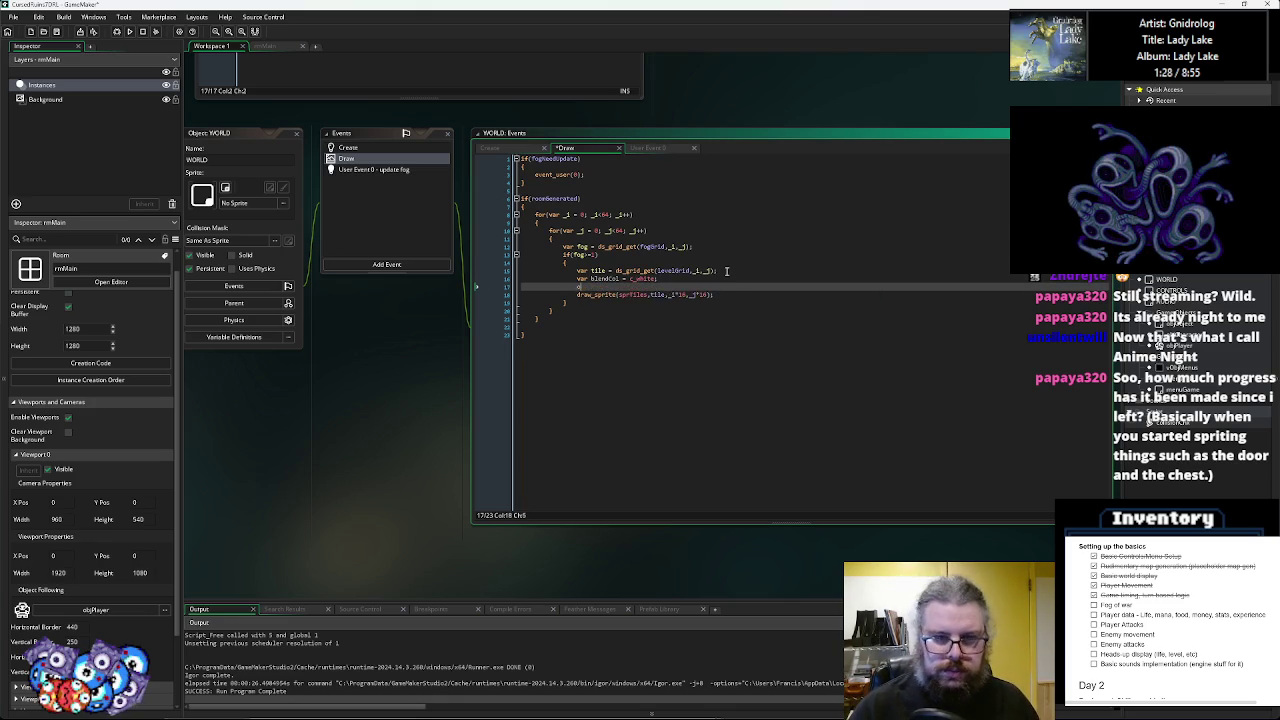
- Wrap the draw_sprite line in an indented fog==-1 condition block with braces
{"action": "type", "text": "if(fo"}
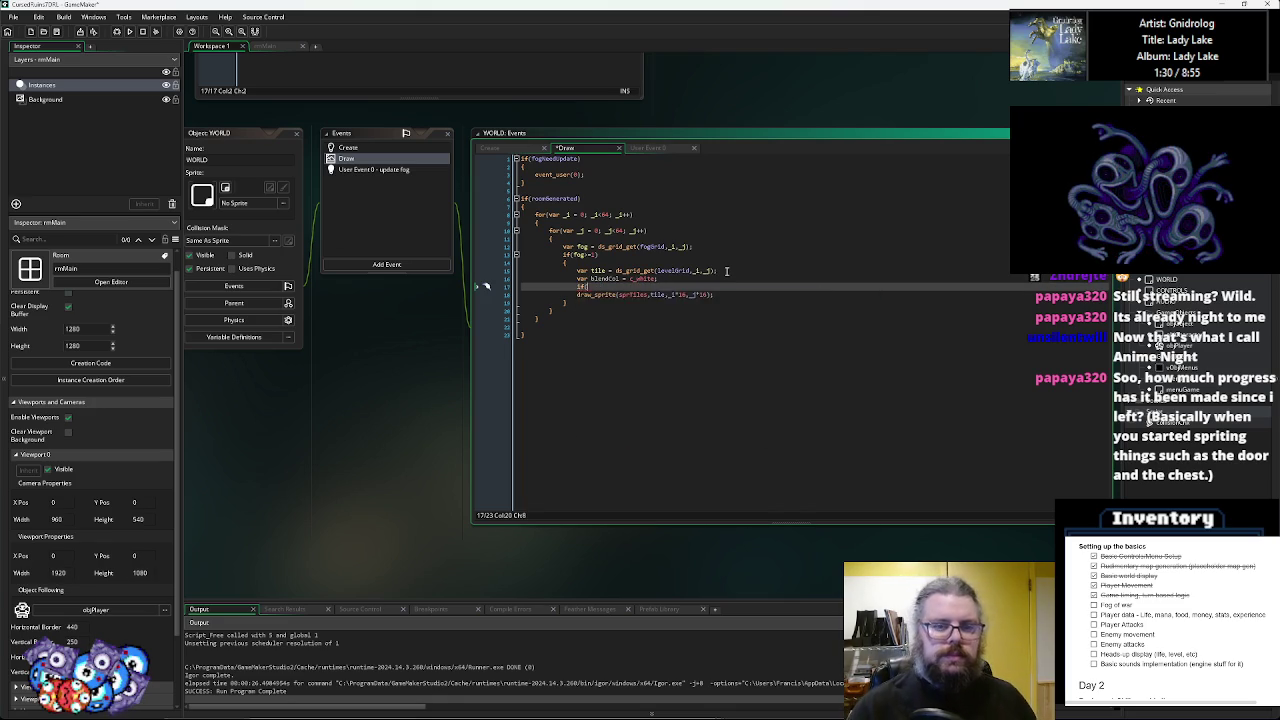
{"action": "type", "text": "g==-1"}
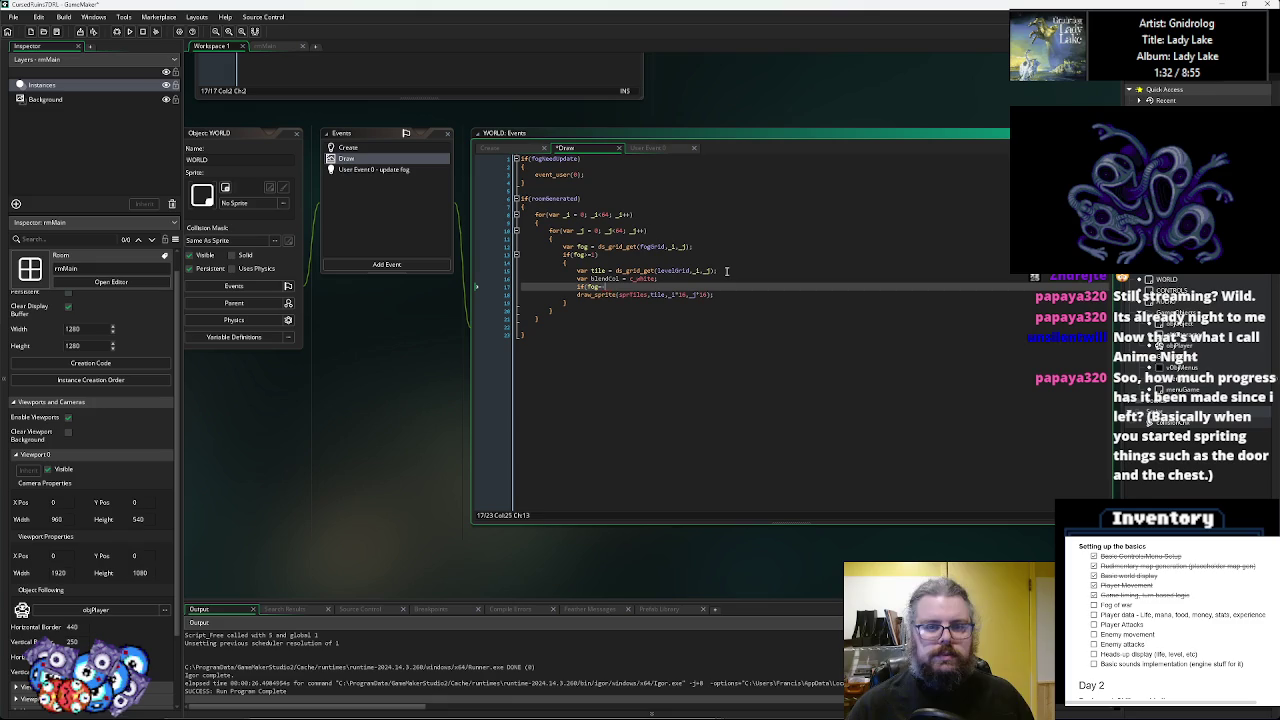
{"action": "key", "text": "Return"}
{"action": "type", "text": "{"}
{"action": "key", "text": "Return"}
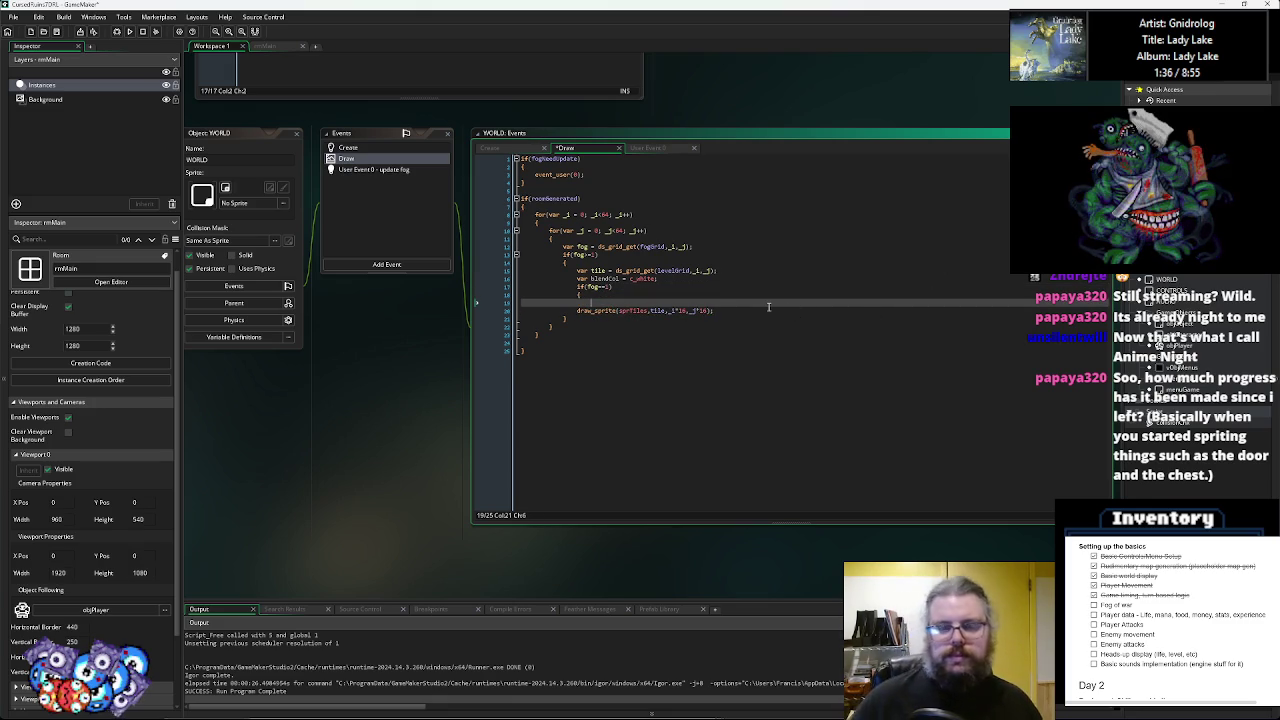
{"action": "key", "text": "Down"}
{"action": "key", "text": "End"}
{"action": "key", "text": "Return"}
{"action": "type", "text": "}"}
{"action": "key", "text": "Up"}
{"action": "key", "text": "Up"}
{"action": "key", "text": "Delete"}
{"action": "key", "text": "Home"}
{"action": "key", "text": "Tab"}
{"action": "left_click", "coordinate": [631, 303]}
- Change draw_sprite to draw_sprite_ext and add the arguments 1,1,0,fog
{"action": "type", "text": "_ext"}
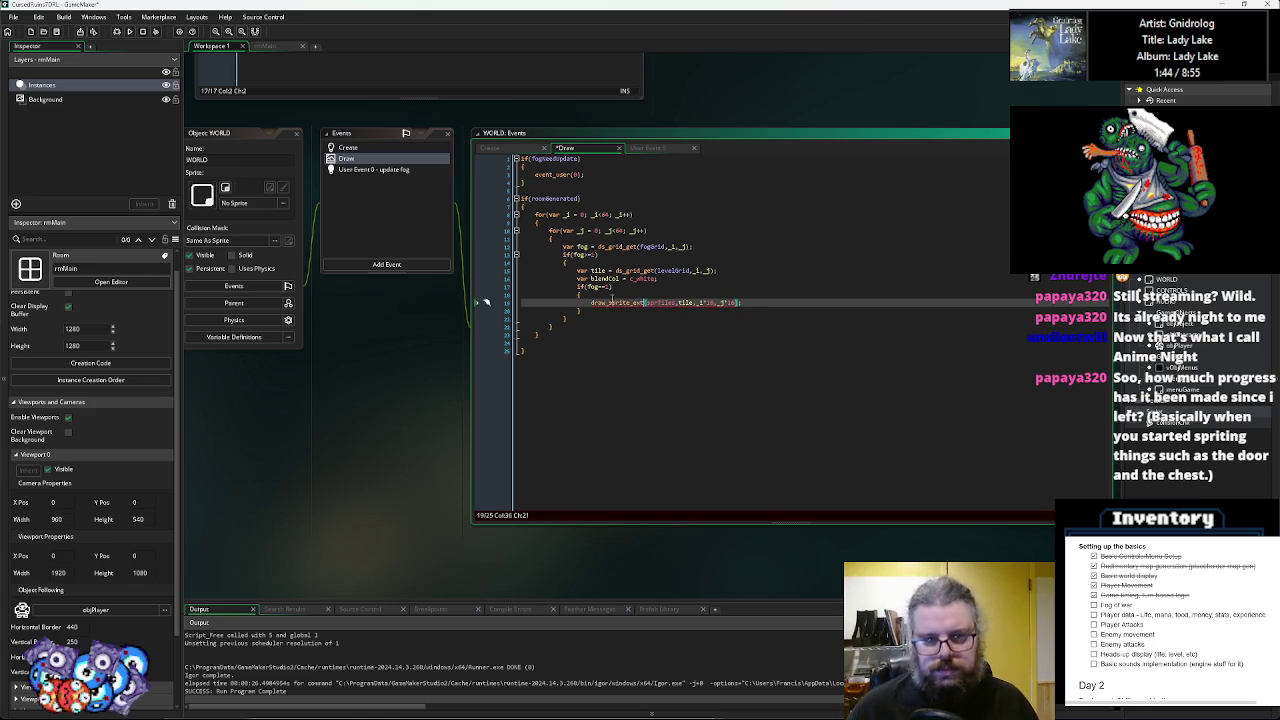
{"action": "double_click", "coordinate": [592, 287]}
{"action": "left_click", "coordinate": [738, 302]}
{"action": "type", "text": ",1,1,0"}
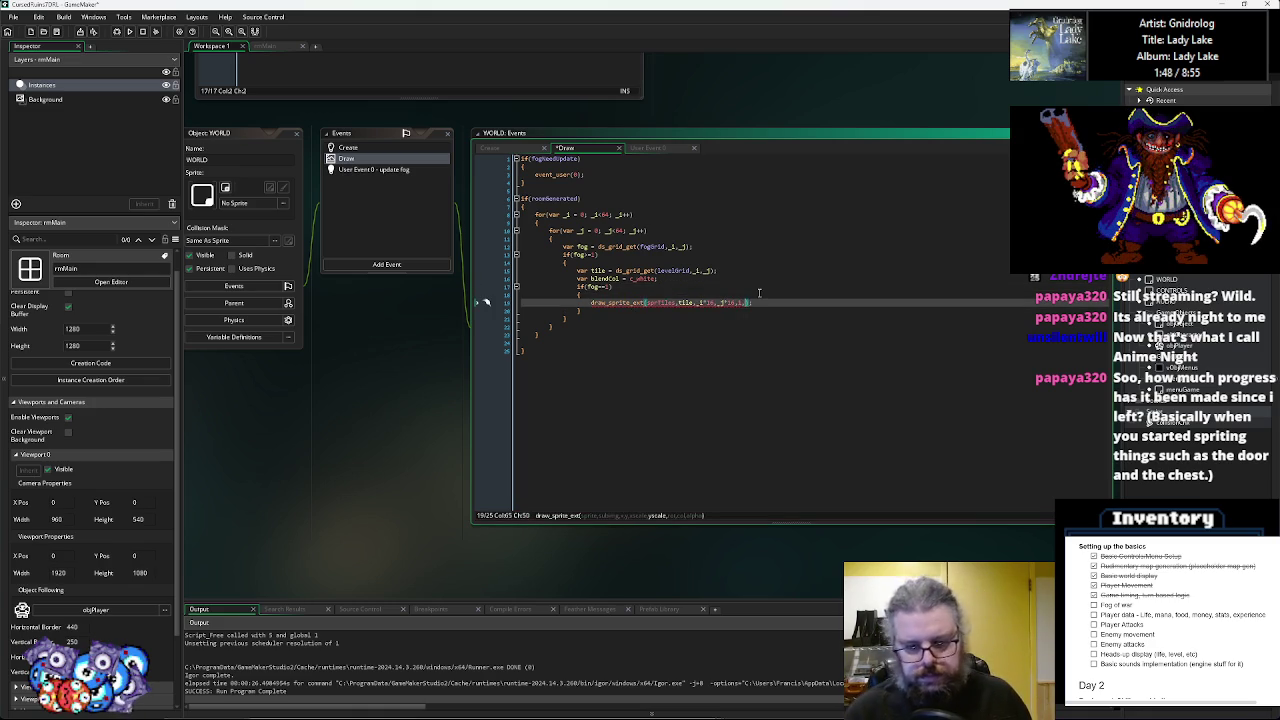
{"action": "type", "text": ",fog,"}
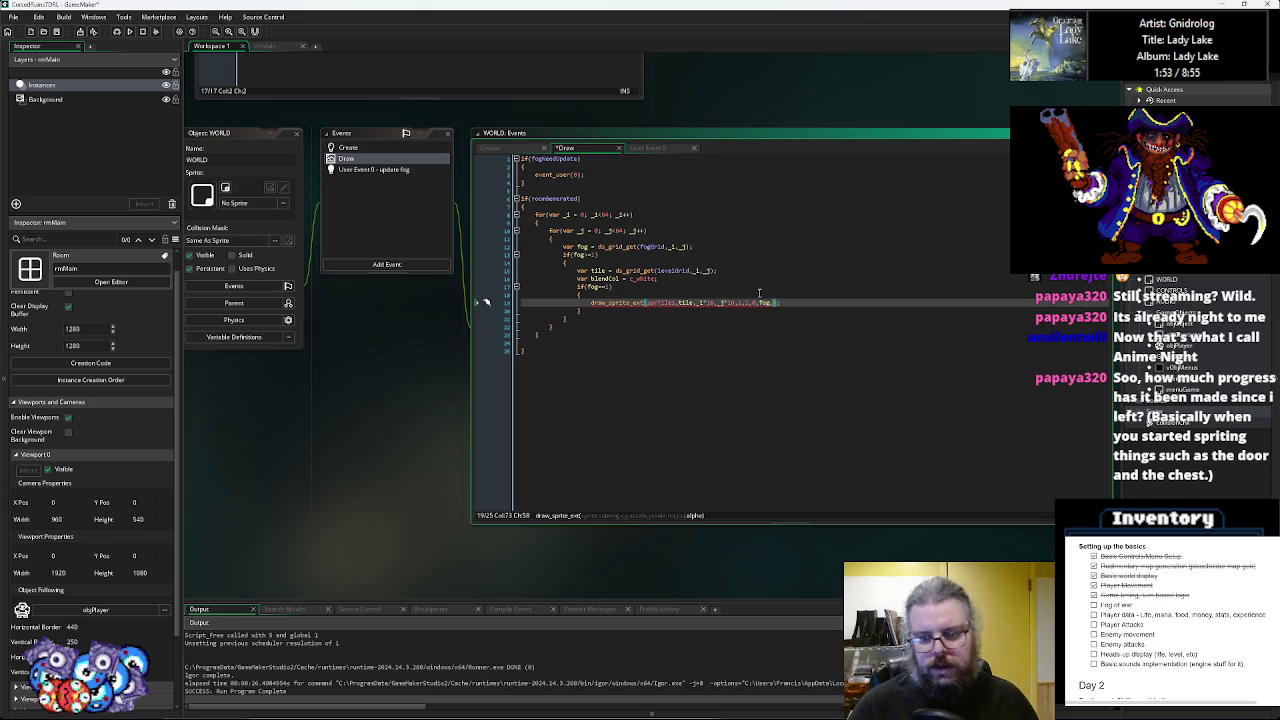
- Move the draw_sprite_ext line out of the fog condition's braces
{"action": "left_click", "coordinate": [759, 292]}
{"action": "key", "text": "Up"}
{"action": "key", "text": "End"}
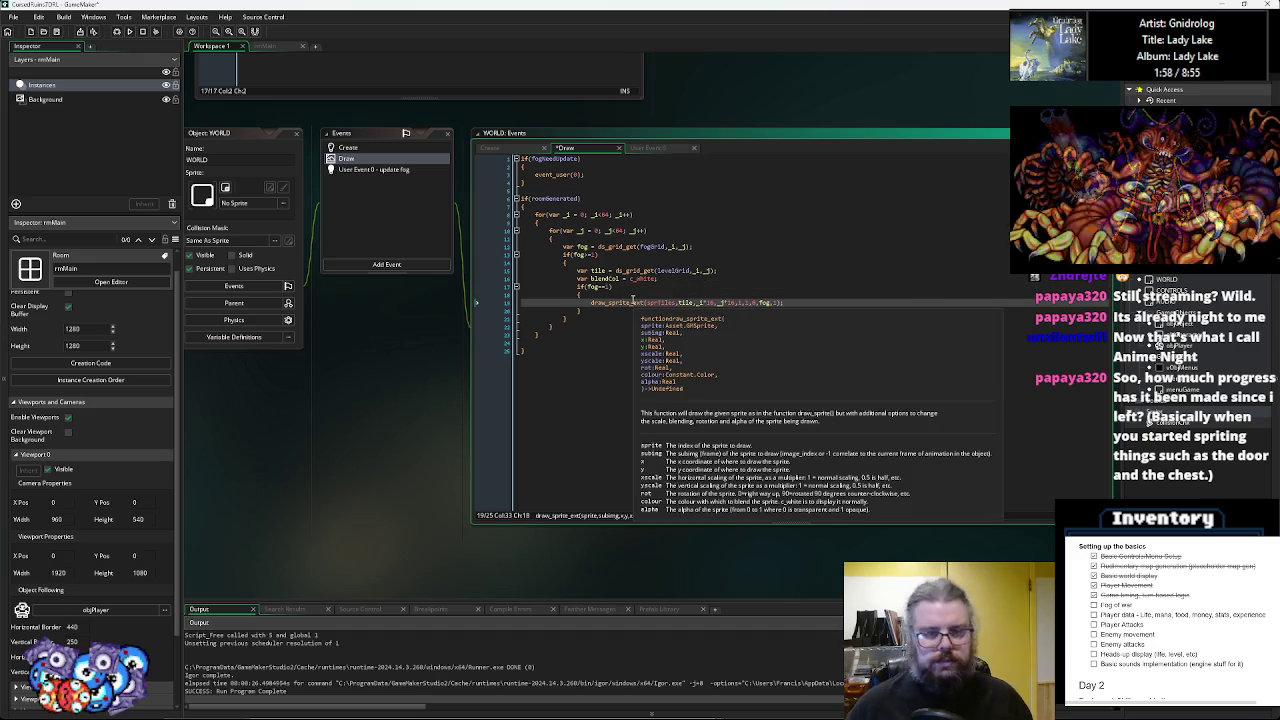
{"action": "key", "text": "Down"}
{"action": "key", "text": "Return"}
{"action": "key", "text": "Down"}
{"action": "key", "text": "Down"}
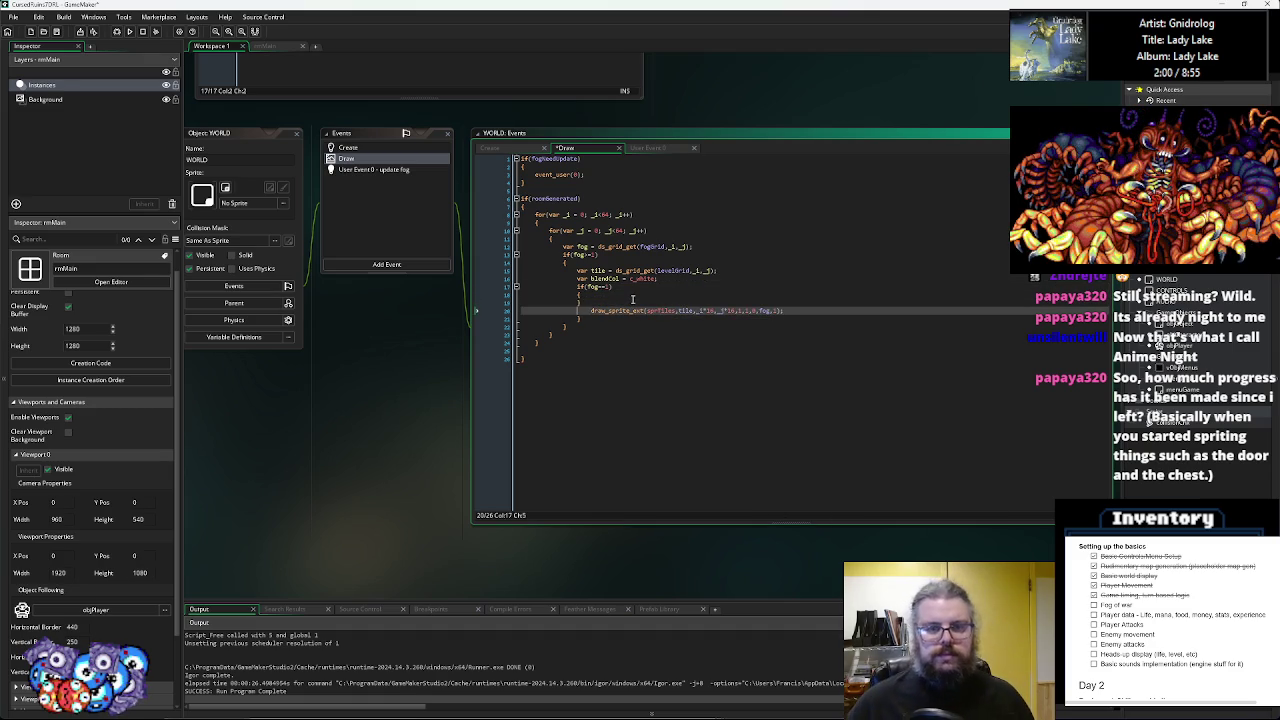
{"action": "key", "text": "Up"}
{"action": "key", "text": "shift+Tab"}
{"action": "key", "text": "Down"}
{"action": "key", "text": "BackSpace"}
- Put blendCol = c_gray; on the fog condition's line, then run the game
{"action": "left_click", "coordinate": [614, 286]}
{"action": "left_click", "coordinate": [598, 298]}
{"action": "key", "text": "Return"}
{"action": "type", "text": "blendCol = c_gray;"}
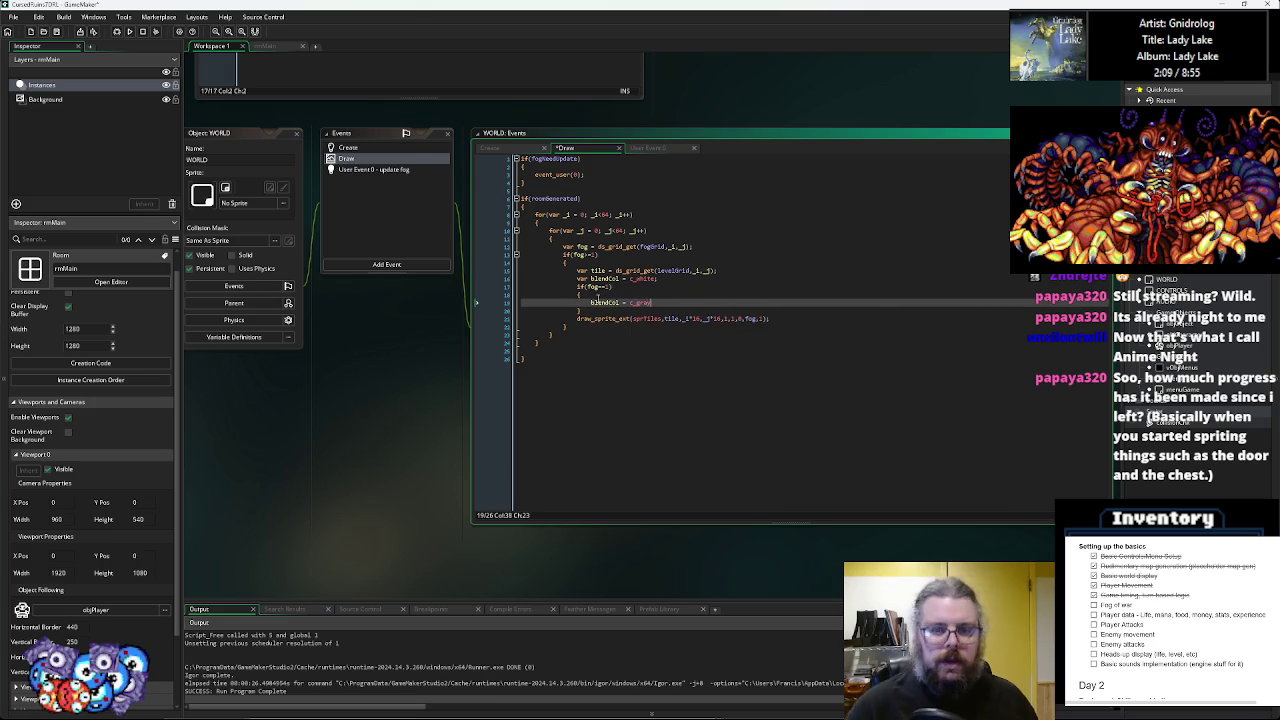
{"action": "key", "text": "Down"}
{"action": "key", "text": "Up"}
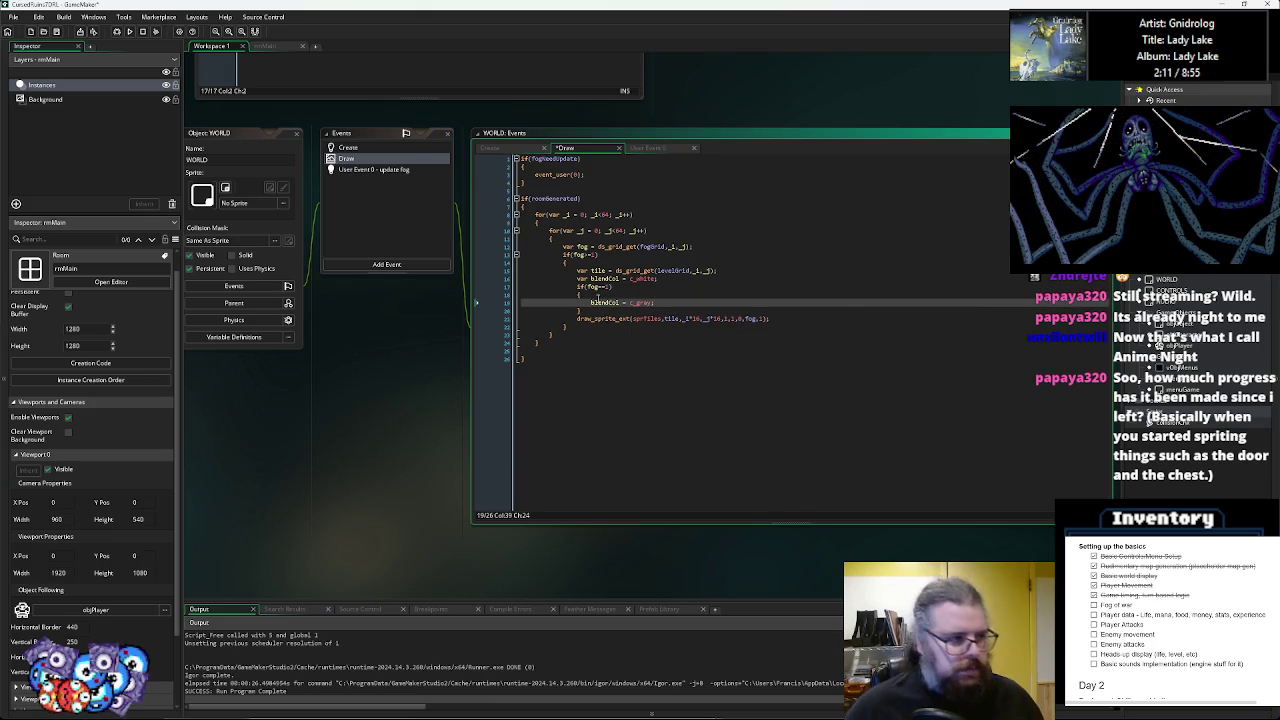
{"action": "left_click", "coordinate": [576, 301]}
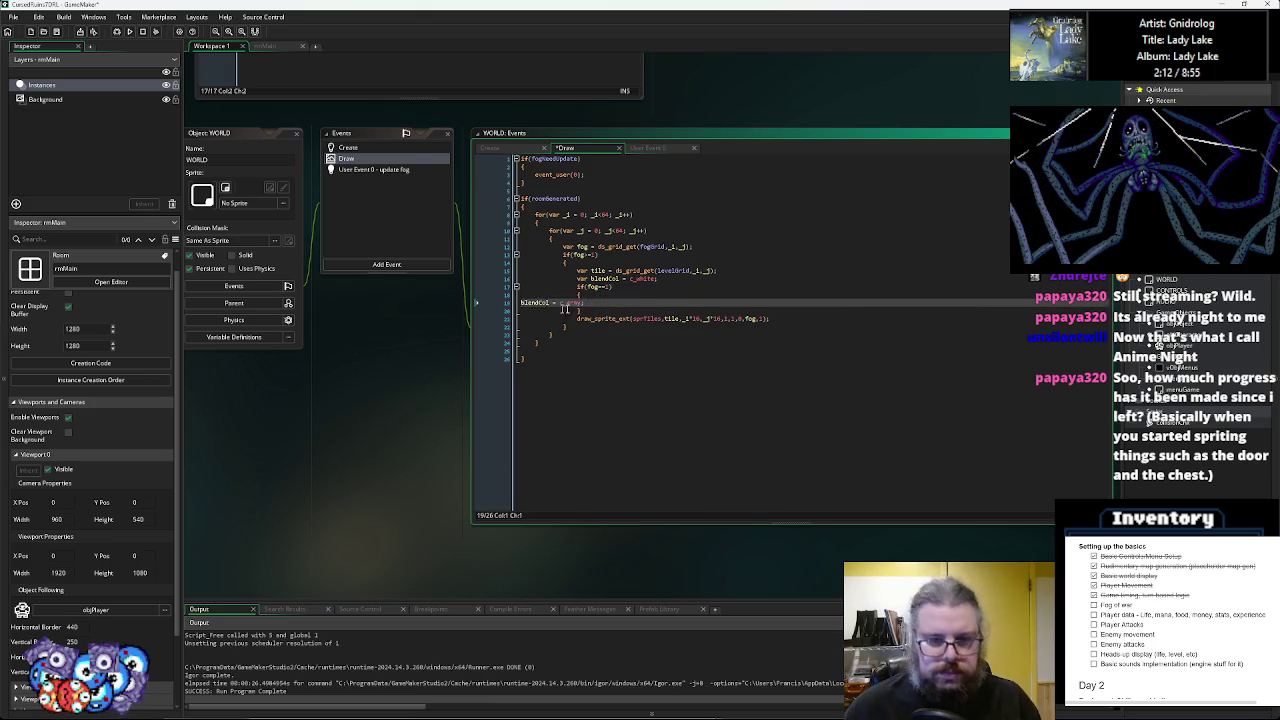
{"action": "key", "text": "BackSpace"}
{"action": "key", "text": "BackSpace"}
{"action": "key", "text": "BackSpace"}
{"action": "key", "text": "BackSpace"}
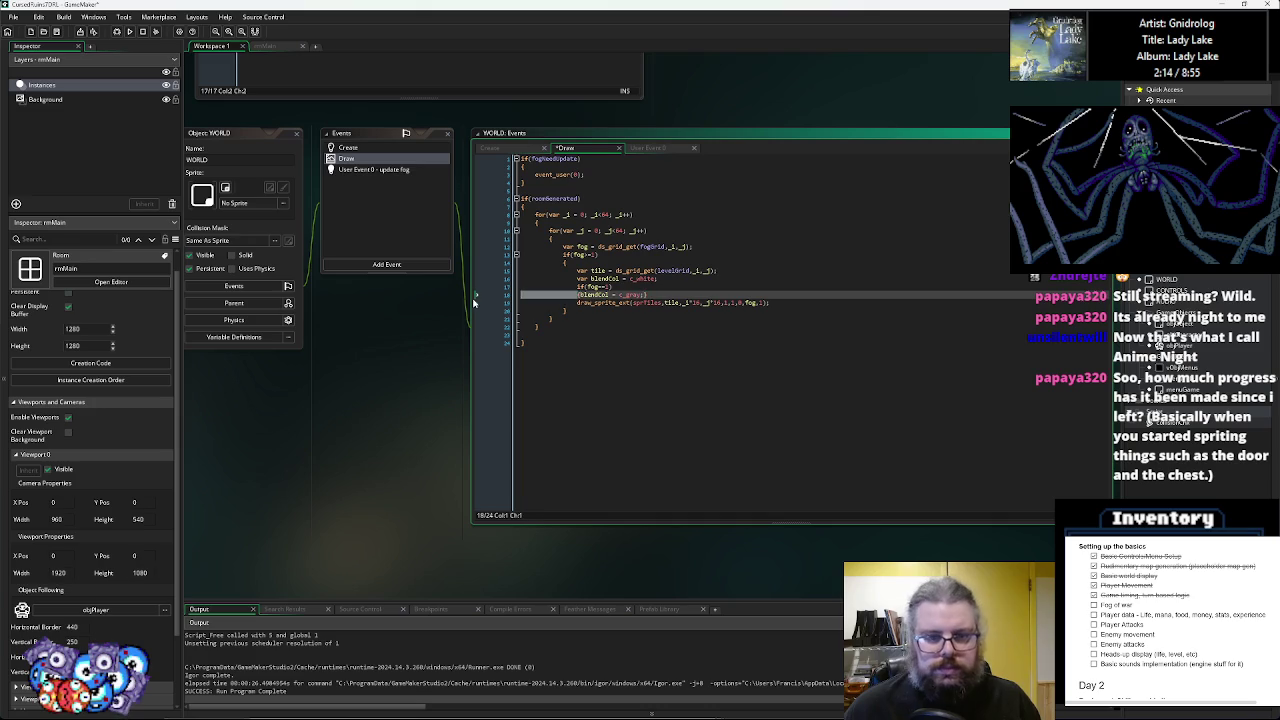
{"action": "key", "text": "End"}
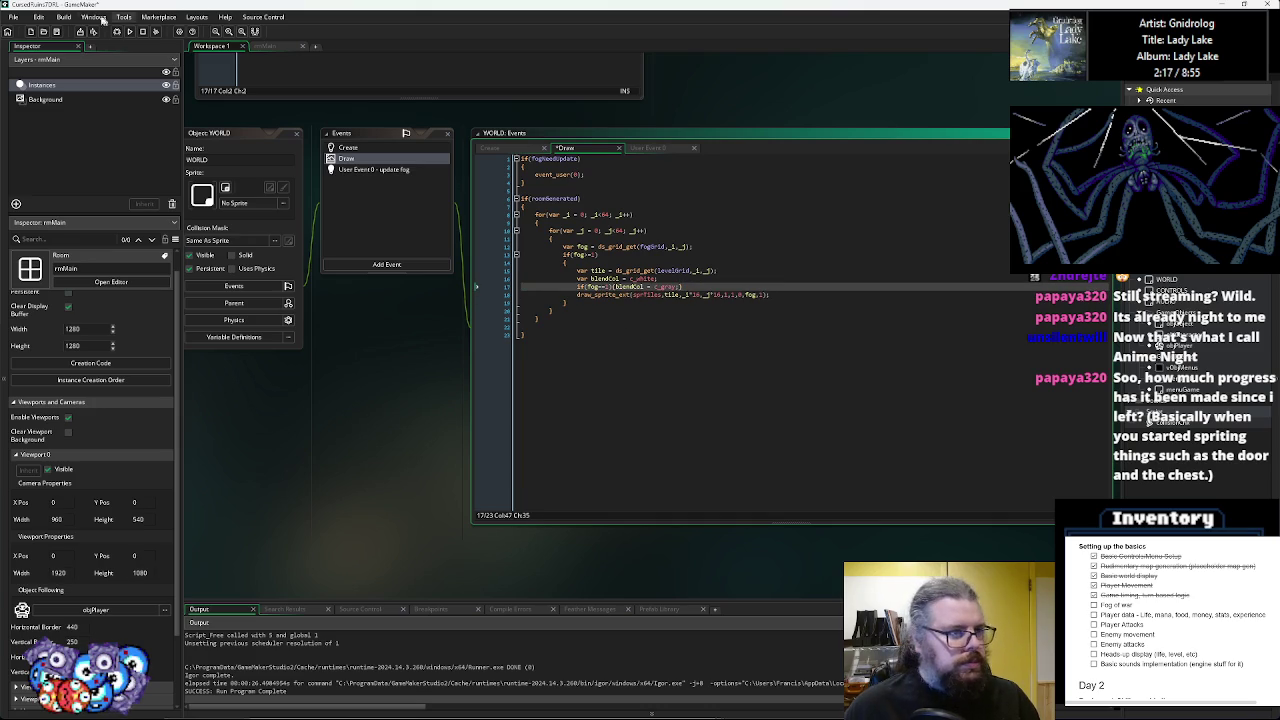
{"action": "left_click", "coordinate": [129, 32]}
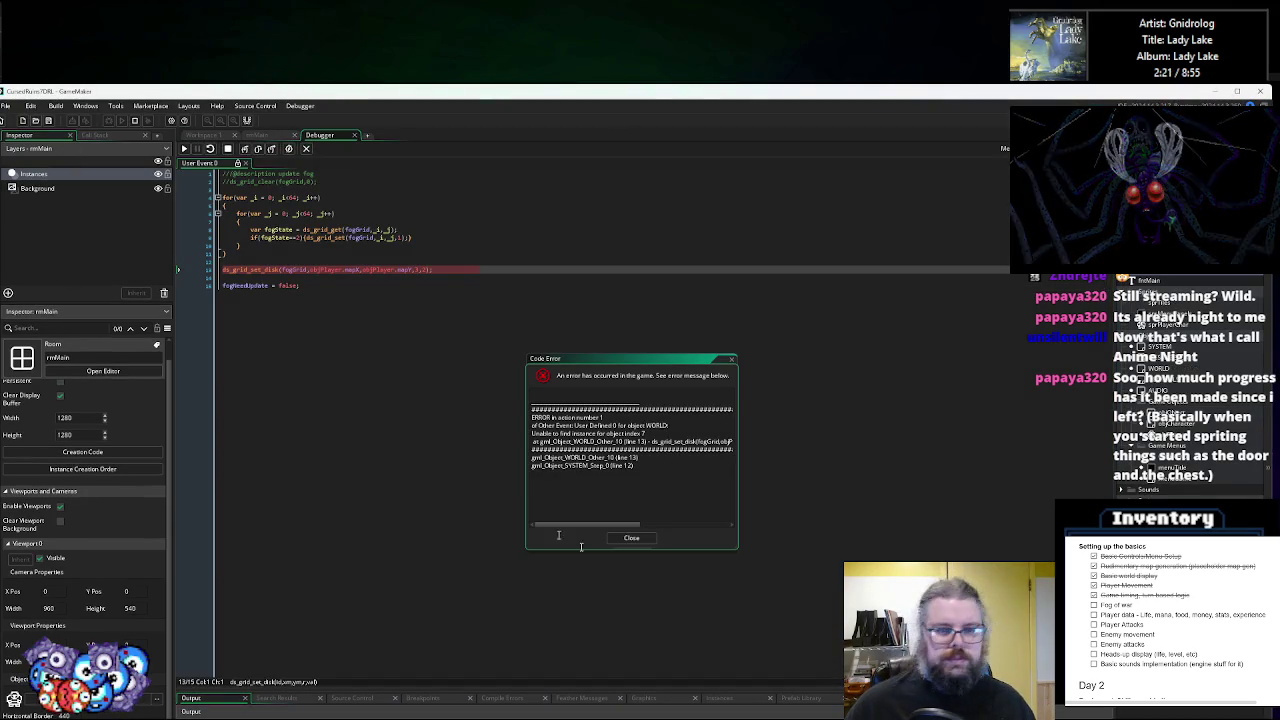
- Check fogGrid on the failing ds_grid_set_disk line, dismiss the error and close the debugger
{"action": "double_click", "coordinate": [295, 270]}
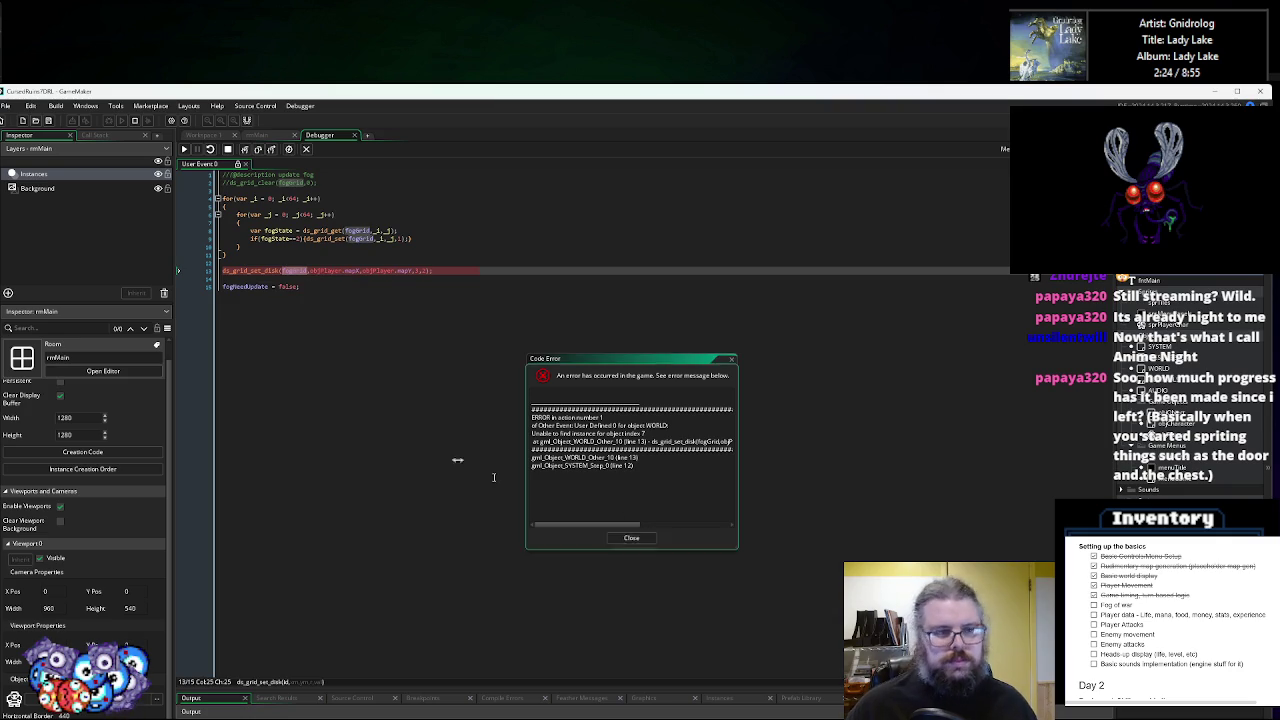
{"action": "left_click", "coordinate": [623, 540]}
{"action": "left_click", "coordinate": [491, 338]}
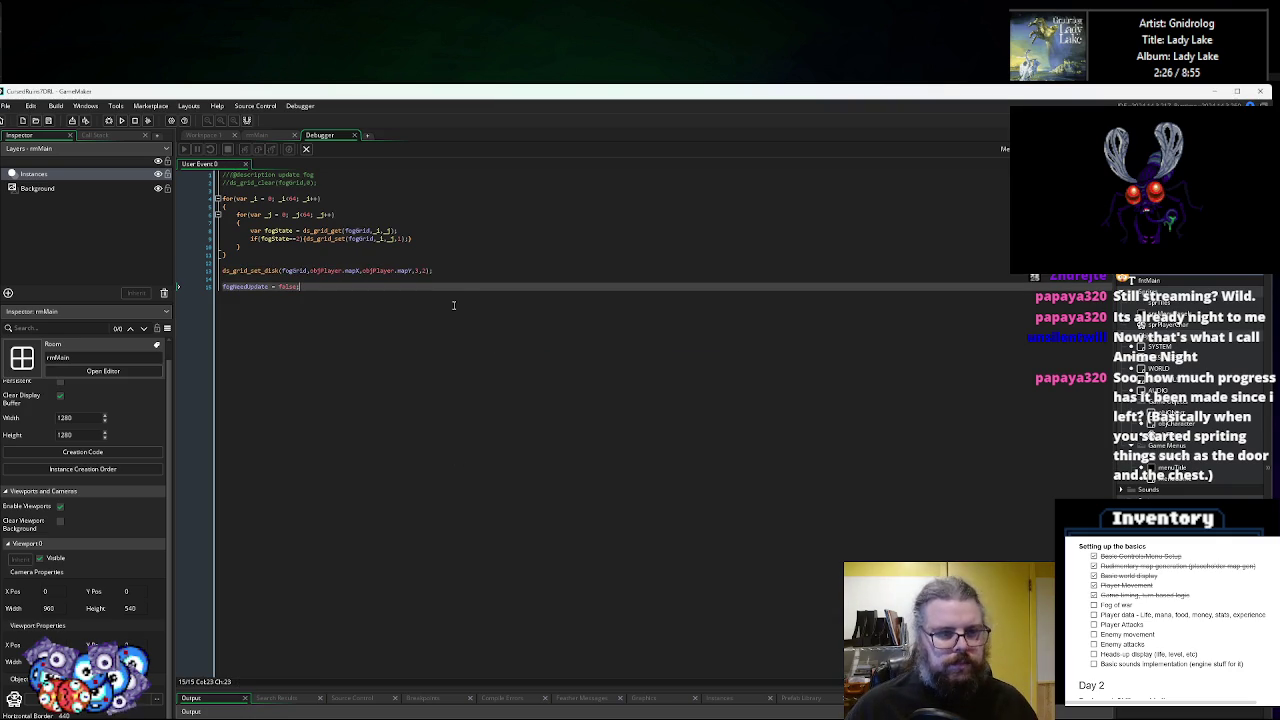
{"action": "left_click", "coordinate": [454, 281]}
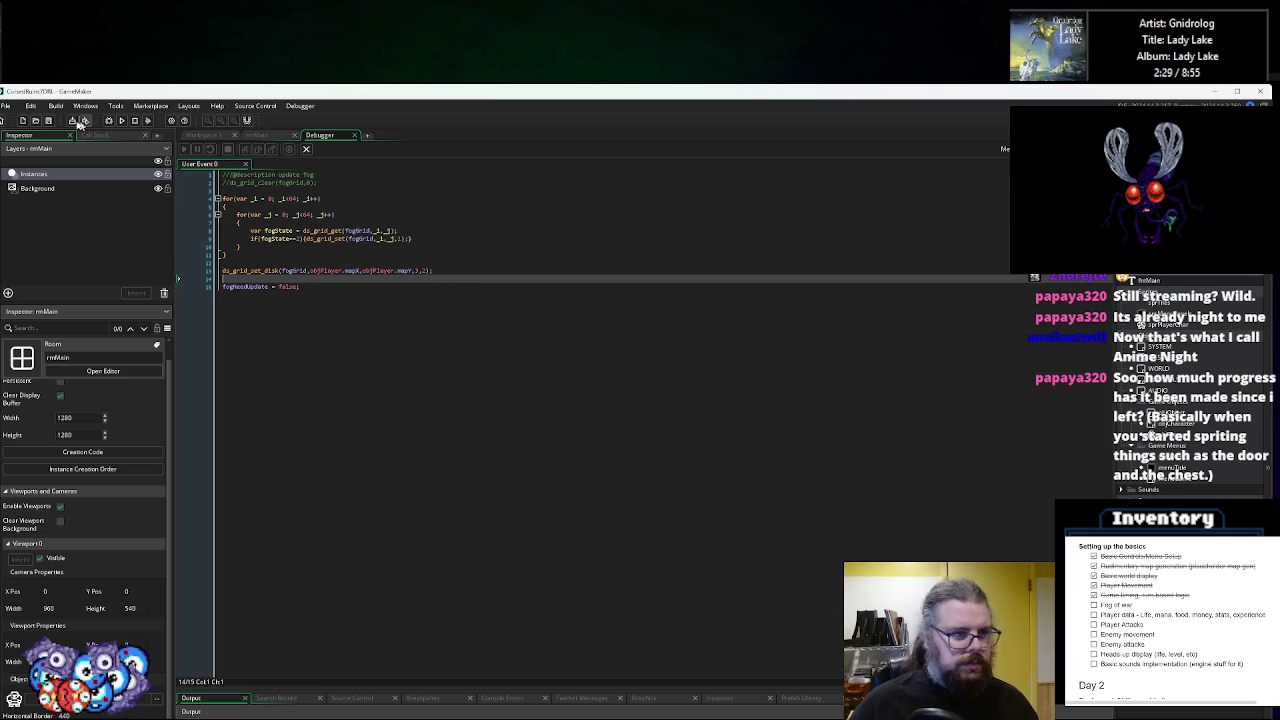
{"action": "left_click", "coordinate": [355, 135]}
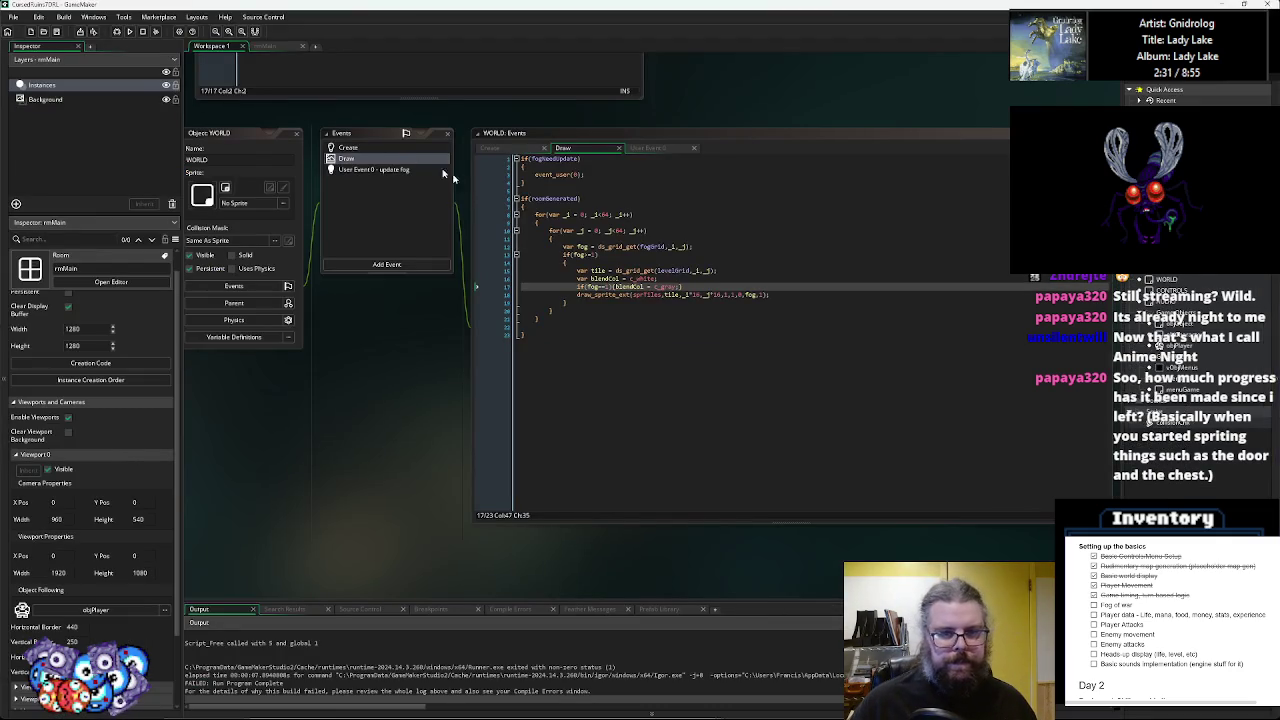
- Move the if(fogNeedUpdate) block inside the roomGenerated block of Draw and save
{"action": "key", "text": "ctrl+x"}
{"action": "left_click", "coordinate": [556, 187]}
{"action": "key", "text": "Return"}
{"action": "key", "text": "ctrl+v"}
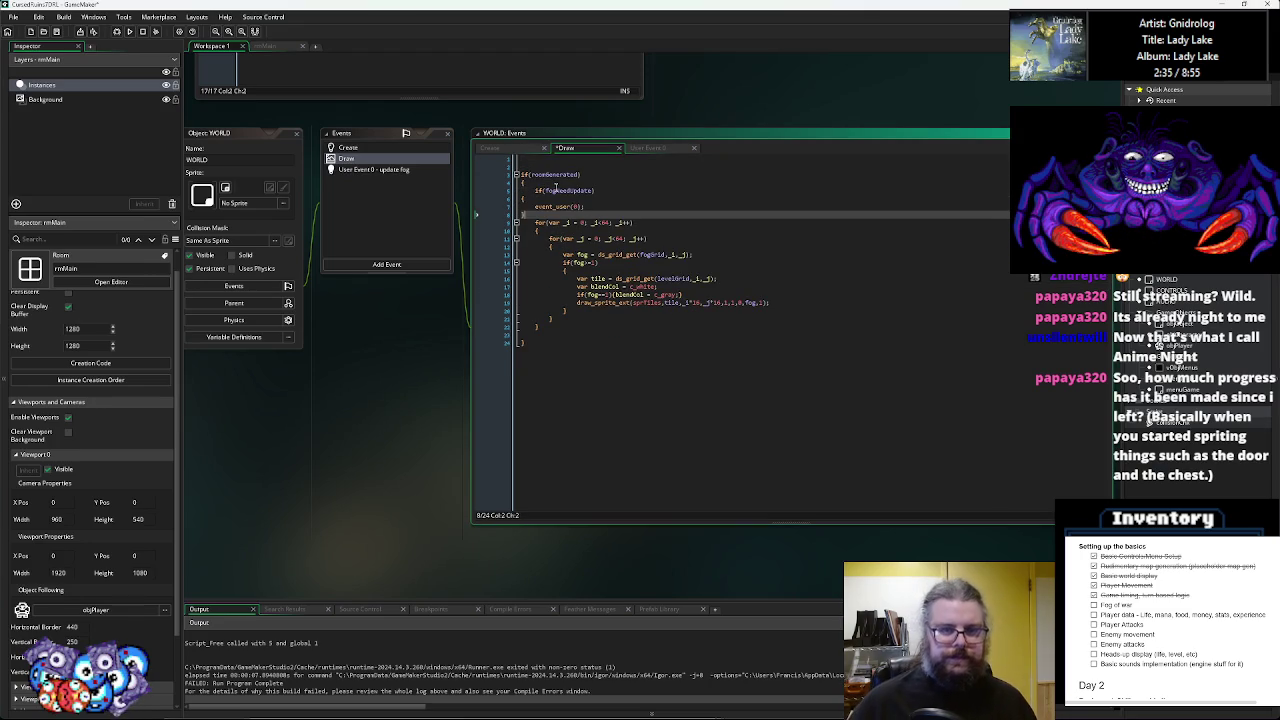
{"action": "key", "text": "Tab"}
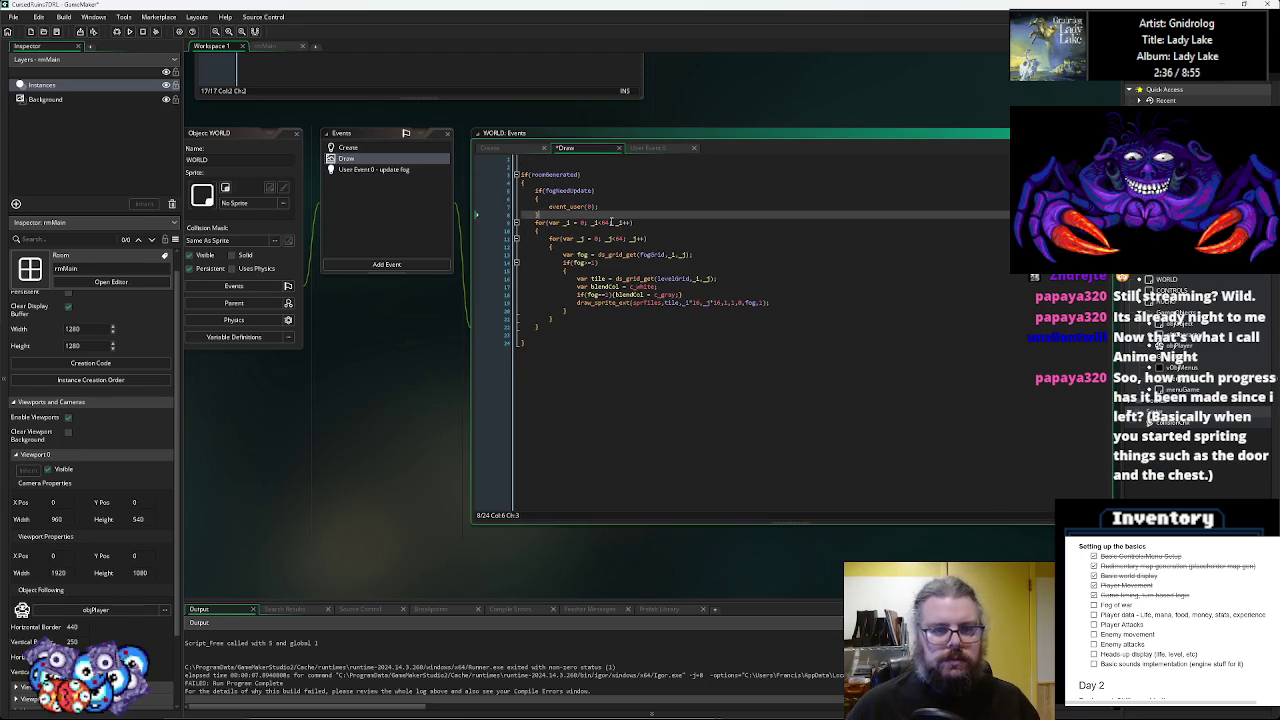
{"action": "key", "text": "Return"}
{"action": "key", "text": "ctrl+s"}
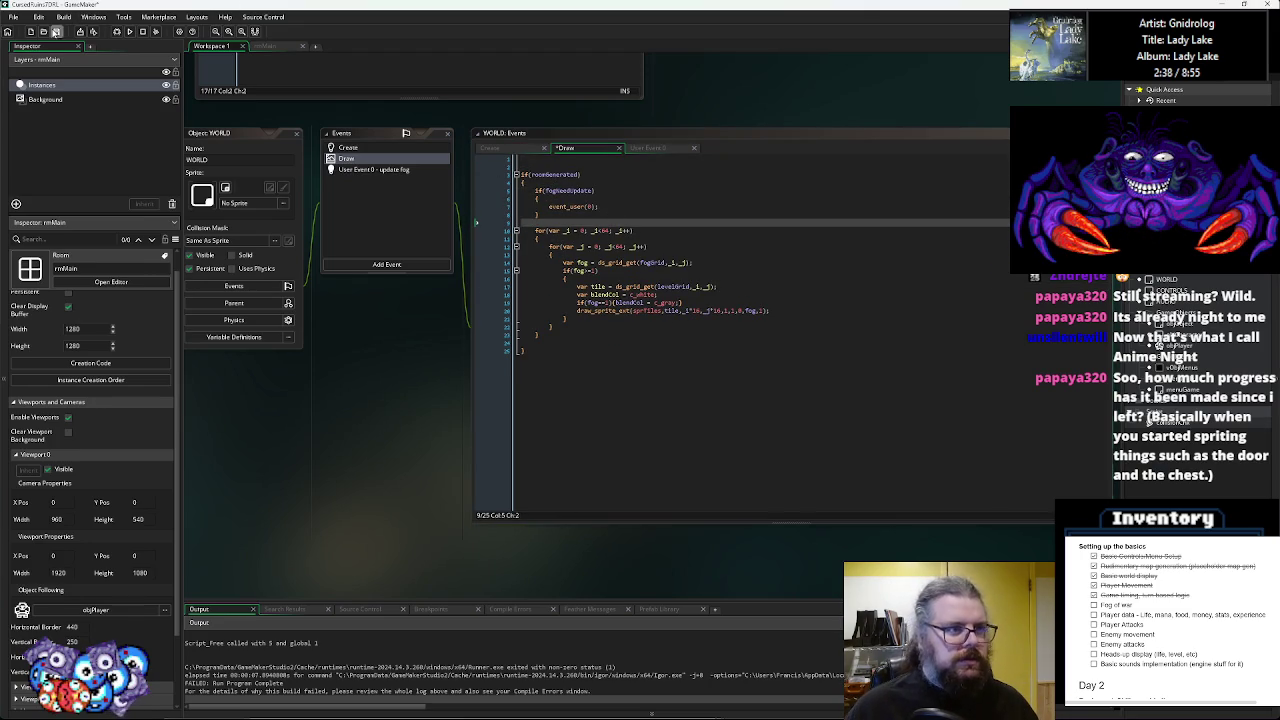
{"action": "left_click", "coordinate": [521, 175]}
{"action": "key", "text": "BackSpace"}
{"action": "key", "text": "BackSpace"}
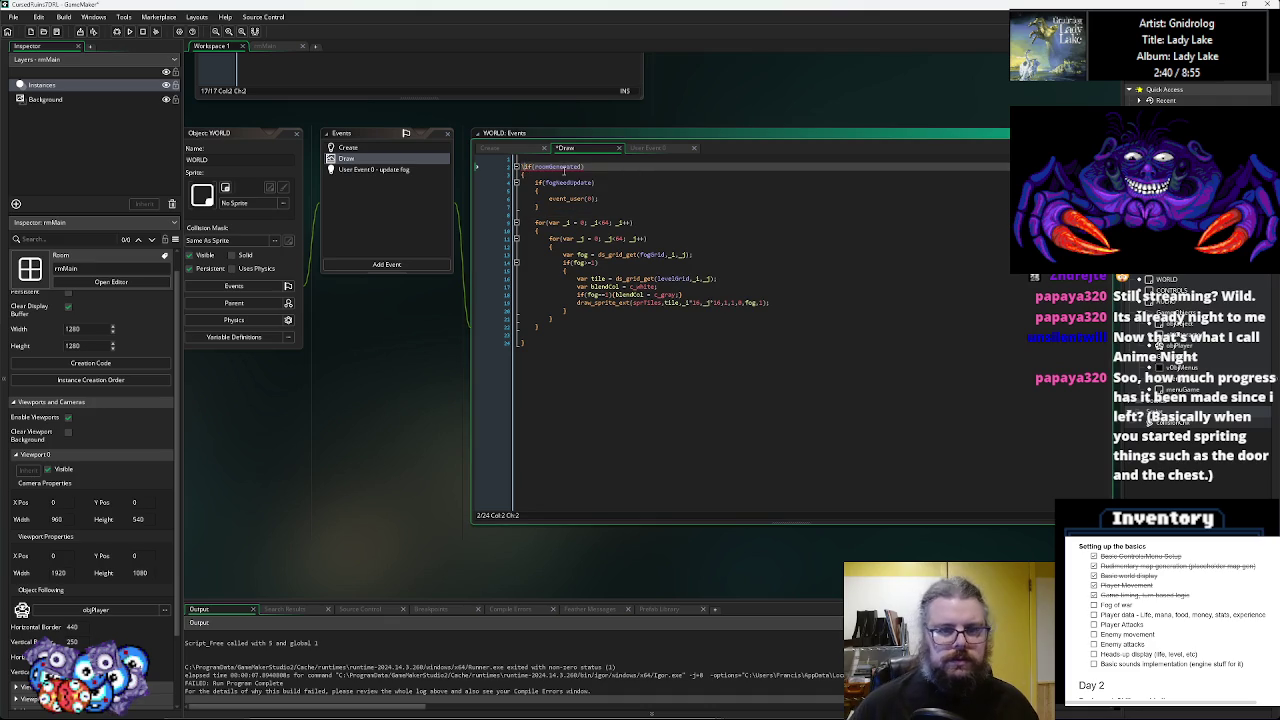
- Change fogNeedUpdate's starting value in WORLD's Create event from false to true
{"action": "double_click", "coordinate": [567, 174]}
{"action": "left_click", "coordinate": [348, 147]}
{"action": "left_click", "coordinate": [642, 296]}
{"action": "key", "text": "Return"}
{"action": "key", "text": "ctrl+v"}
{"action": "key", "text": "ctrl+z"}
{"action": "key", "text": "ctrl+z"}
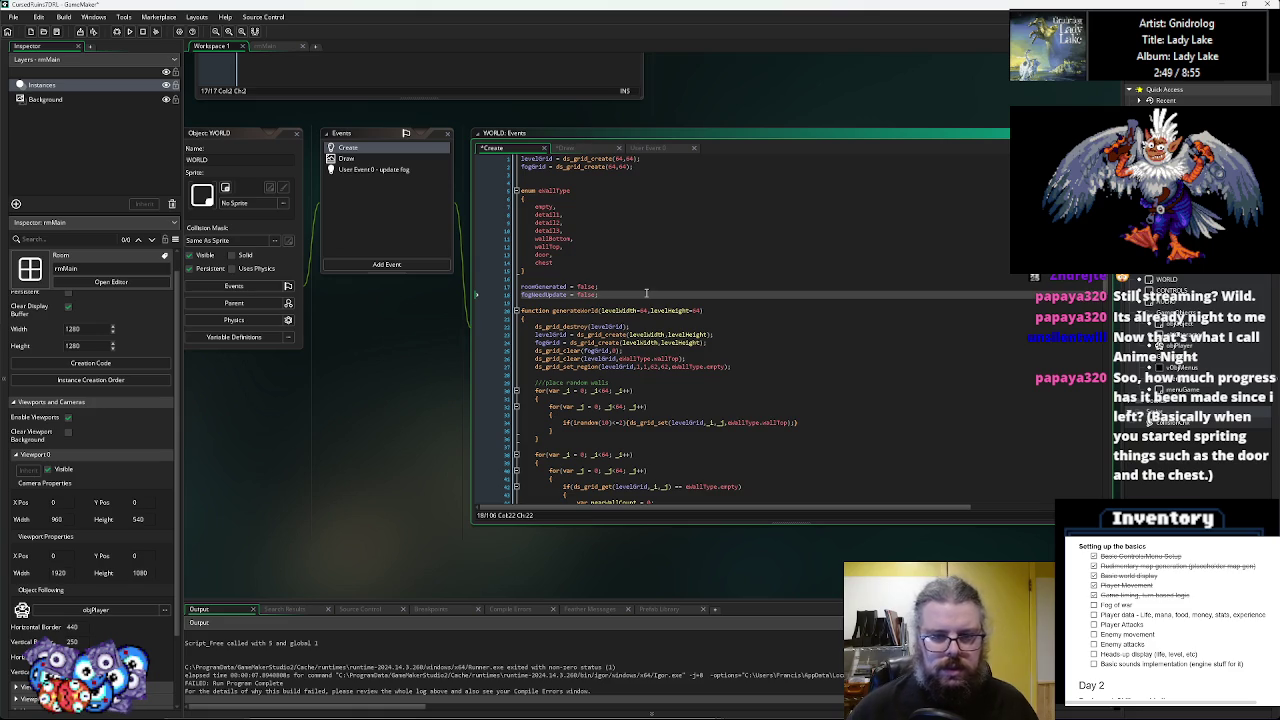
{"action": "key", "text": "BackSpace"}
{"action": "key", "text": "BackSpace"}
{"action": "key", "text": "BackSpace"}
{"action": "type", "text": "true;"}
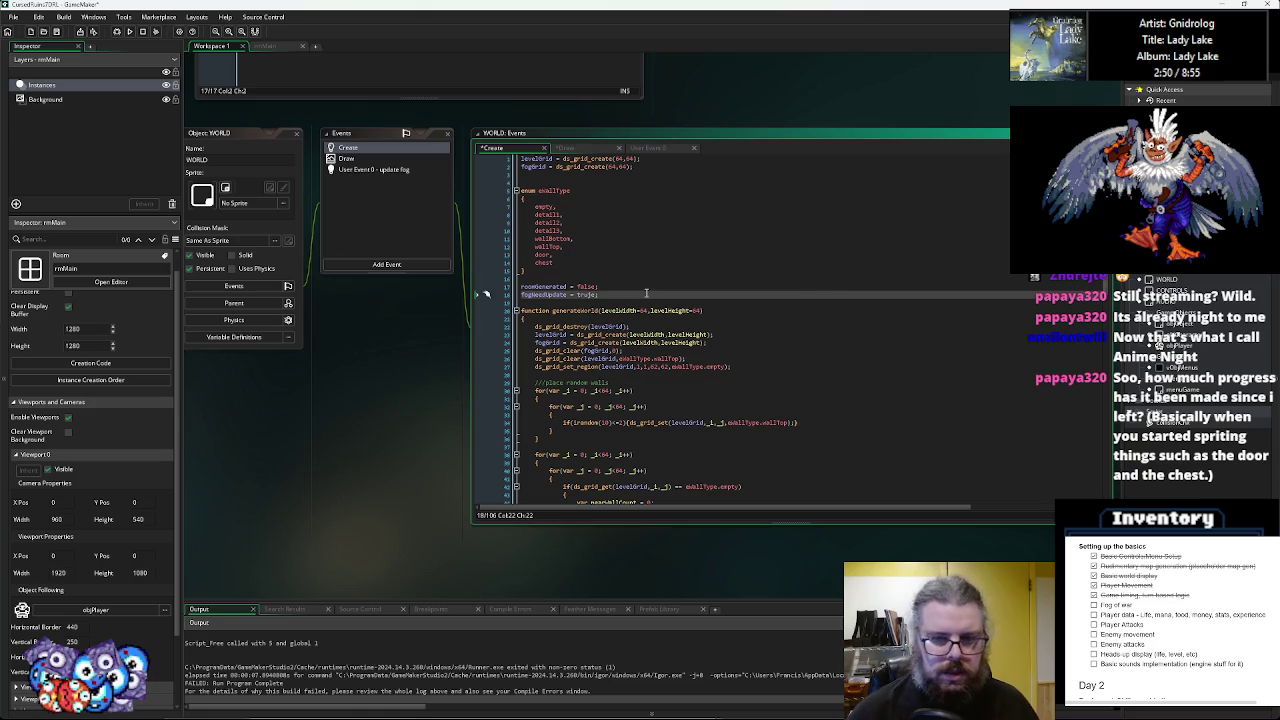
{"action": "key", "text": "ctrl+Tab"}
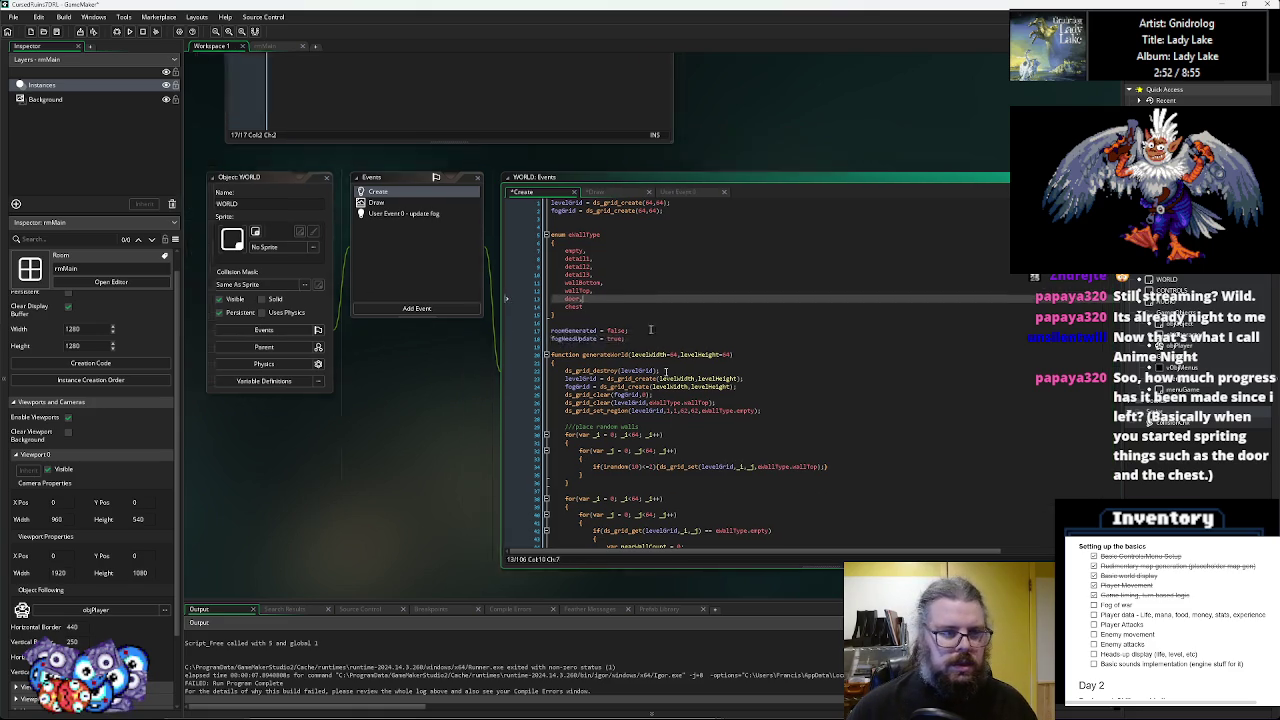
{"action": "key", "text": "ctrl+Tab"}
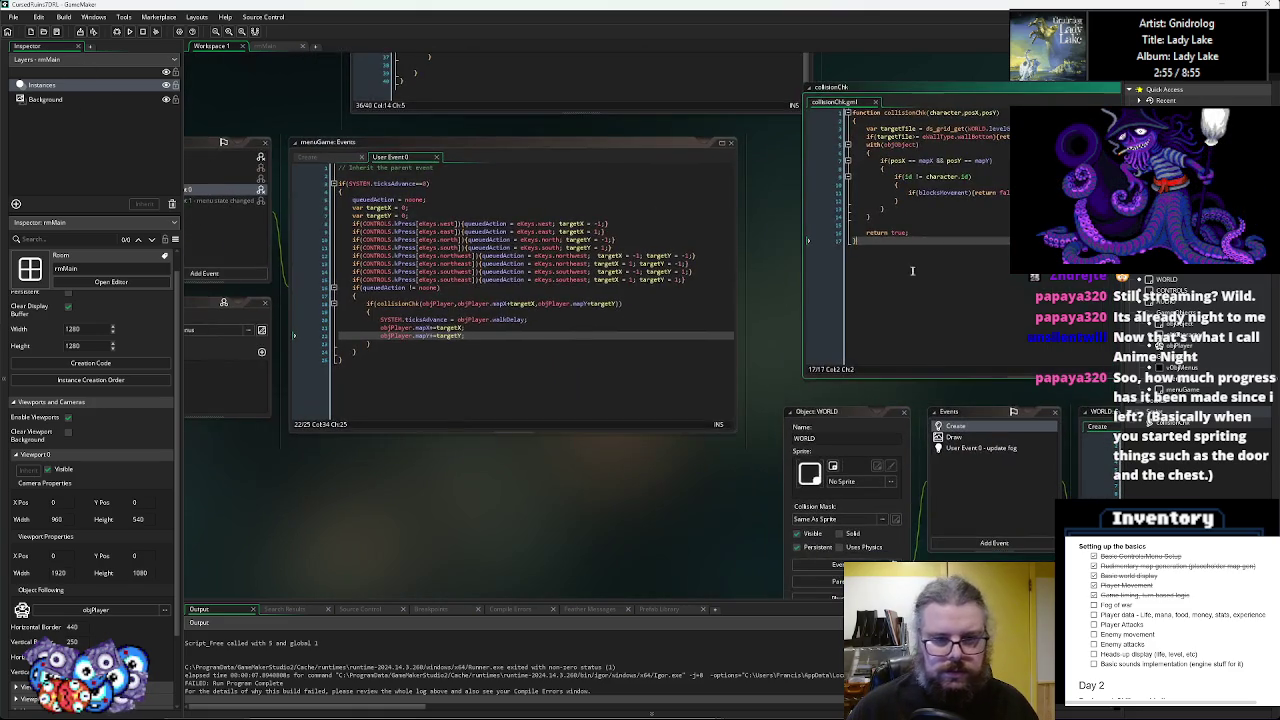
- Add WORLD.fogNeedUpdate = true; after objPlayer.mapY = targetY, then debug-run the game
{"action": "left_click", "coordinate": [533, 330]}
{"action": "left_click", "coordinate": [511, 336]}
{"action": "key", "text": "Return"}
{"action": "type", "text": "obj"}
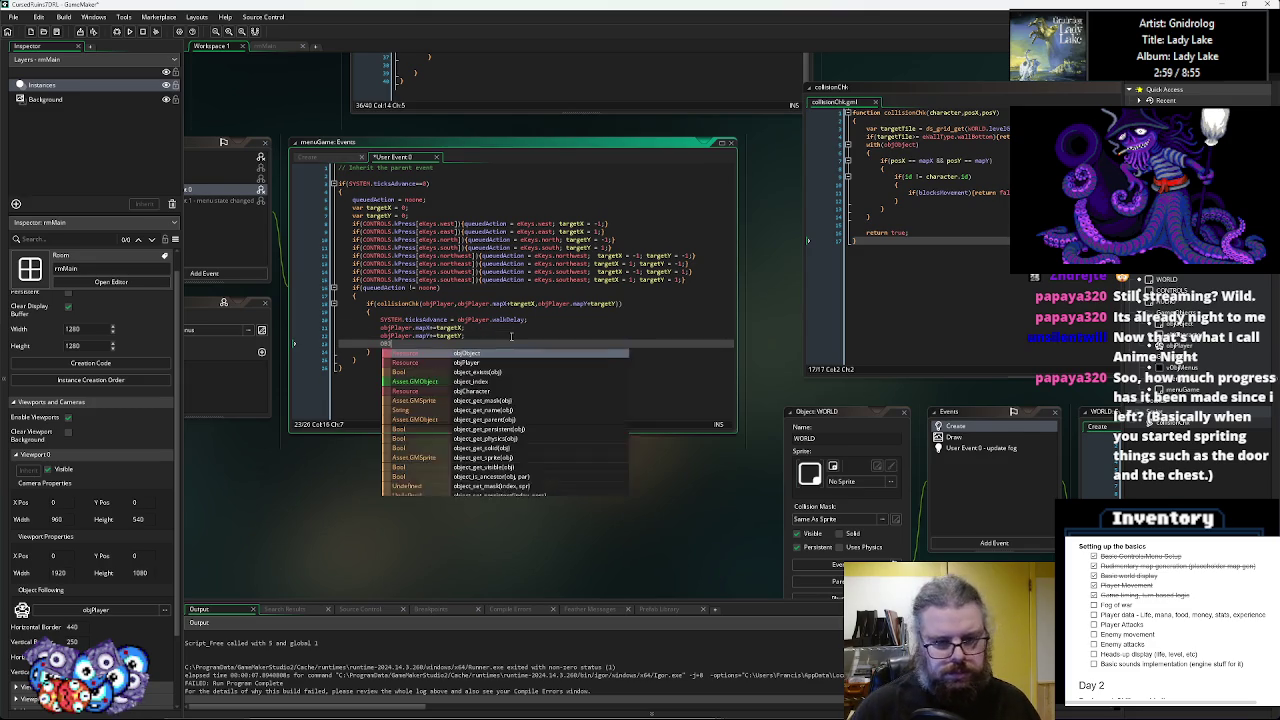
{"action": "key", "text": "BackSpace"}
{"action": "key", "text": "BackSpace"}
{"action": "key", "text": "BackSpace"}
{"action": "type", "text": "D.fogNeedUpdate = true;"}
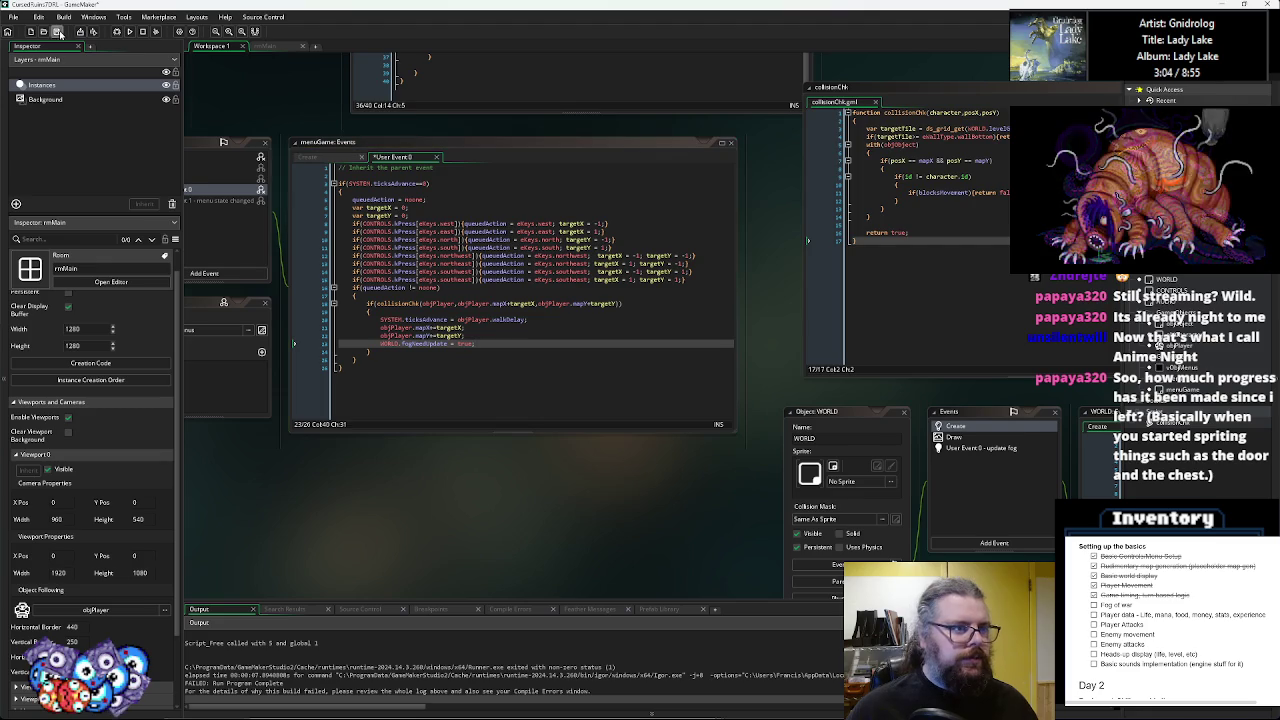
{"action": "left_click", "coordinate": [116, 32]}
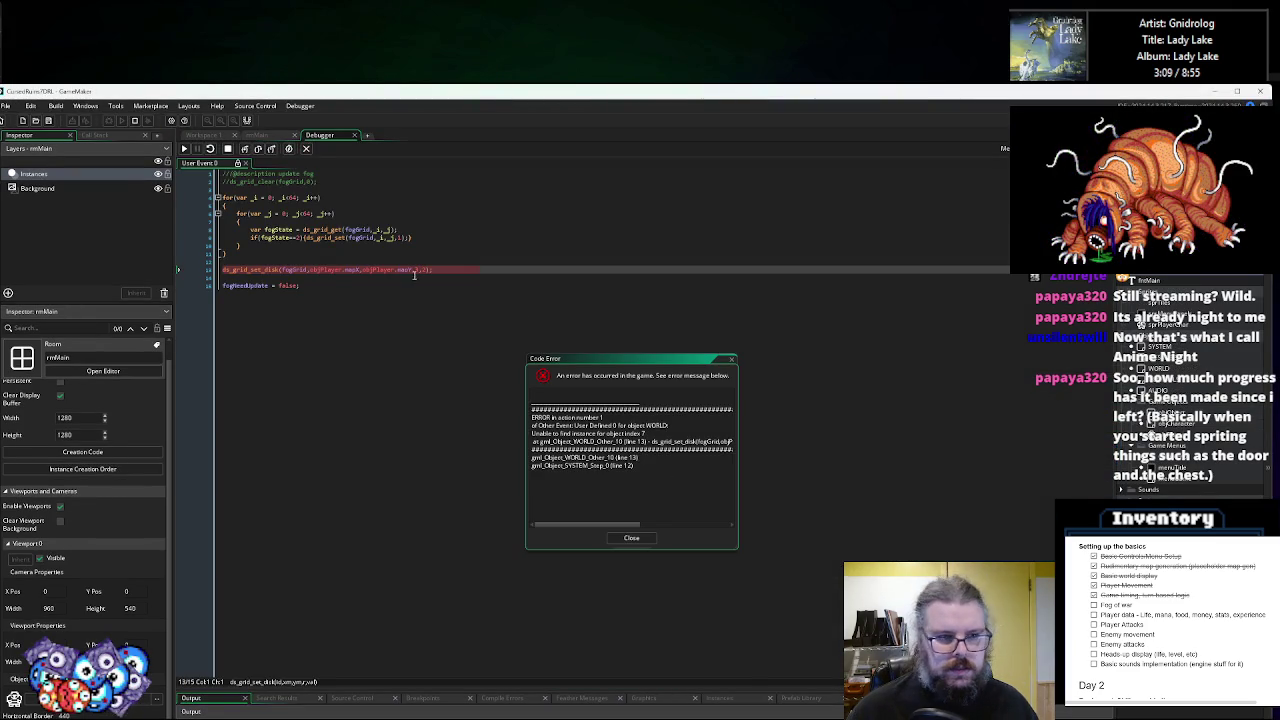
{"action": "left_click", "coordinate": [298, 270]}
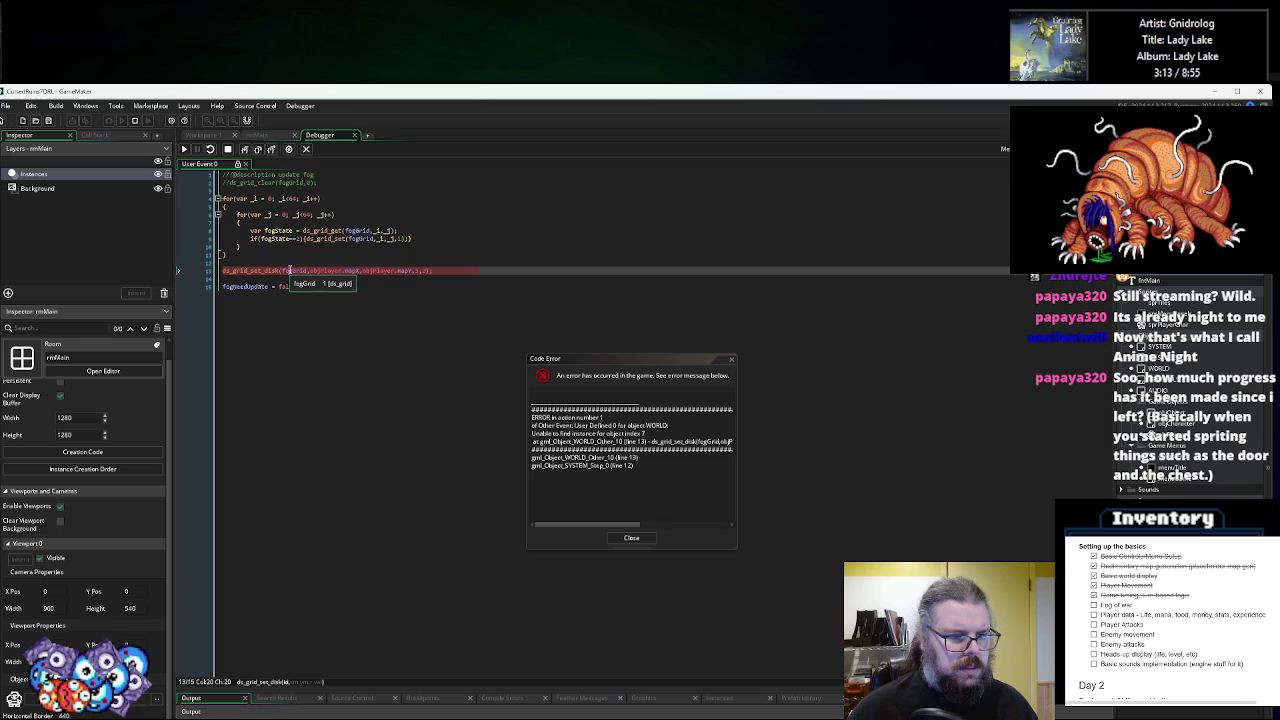
- Trace the error through the call stack to line 13 of User Event 0, then close it
{"action": "double_click", "coordinate": [290, 270]}
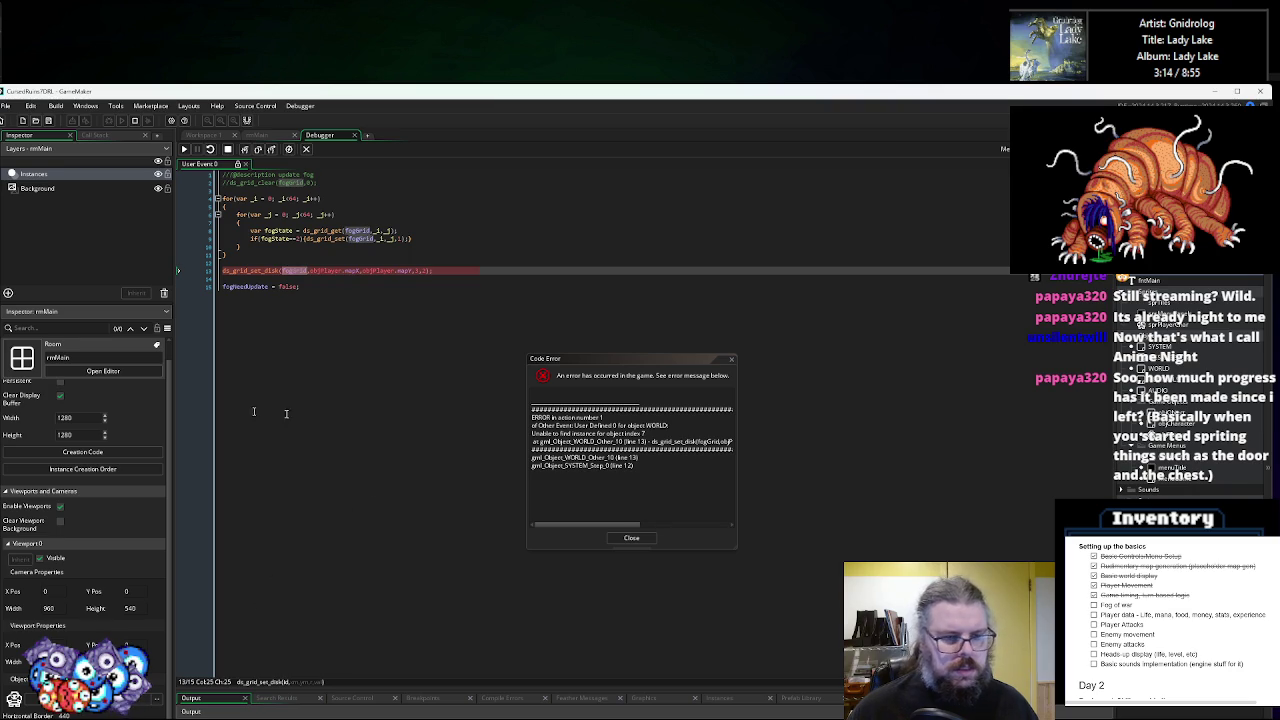
{"action": "double_click", "coordinate": [377, 92]}
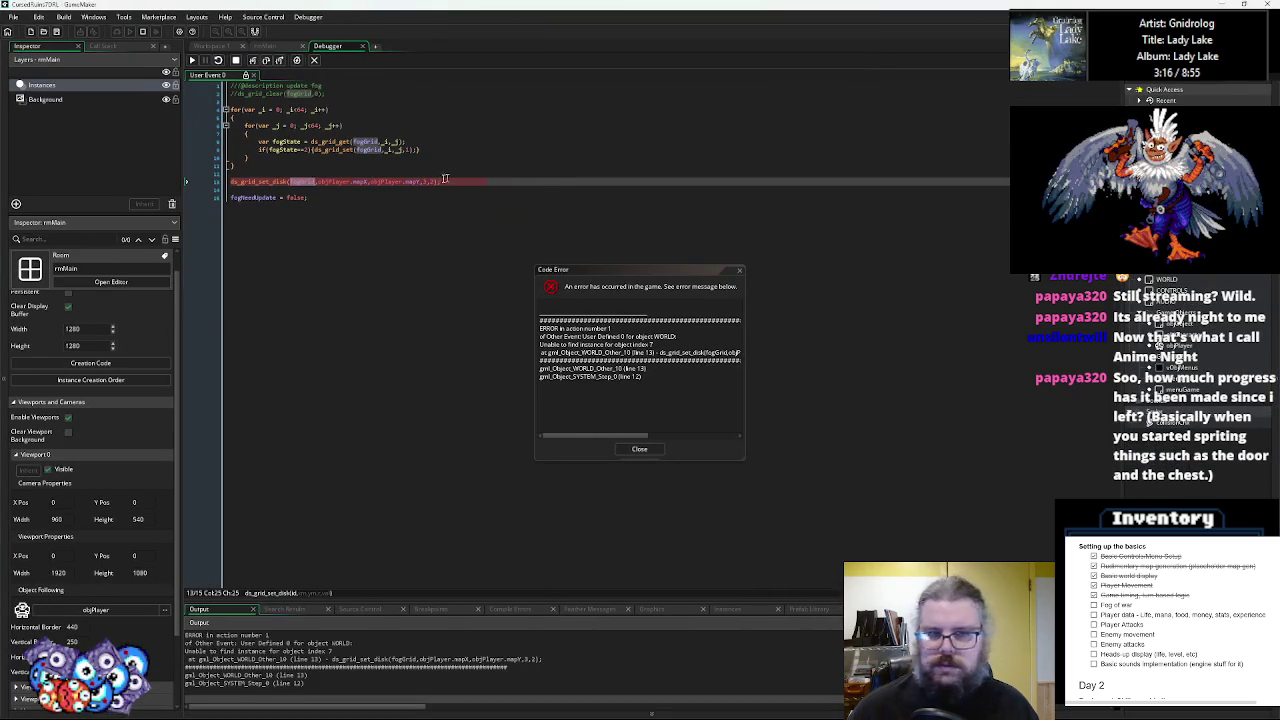
{"action": "left_click", "coordinate": [103, 46]}
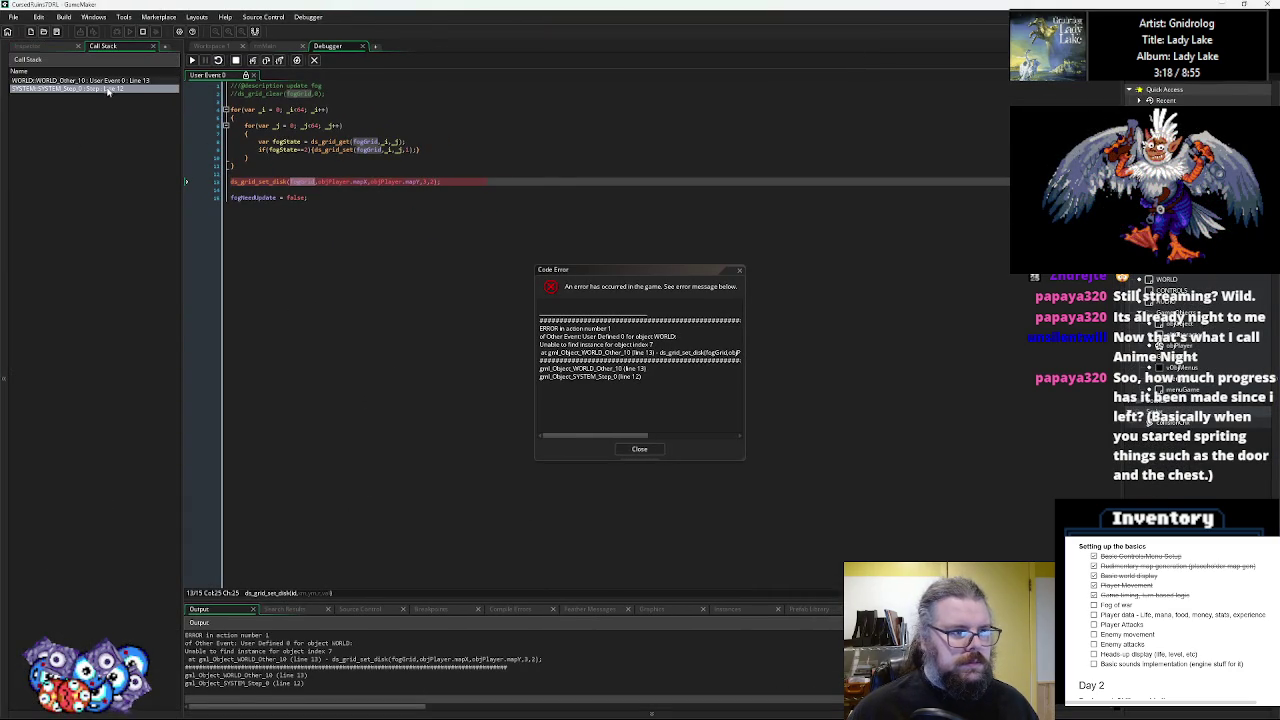
{"action": "double_click", "coordinate": [100, 88]}
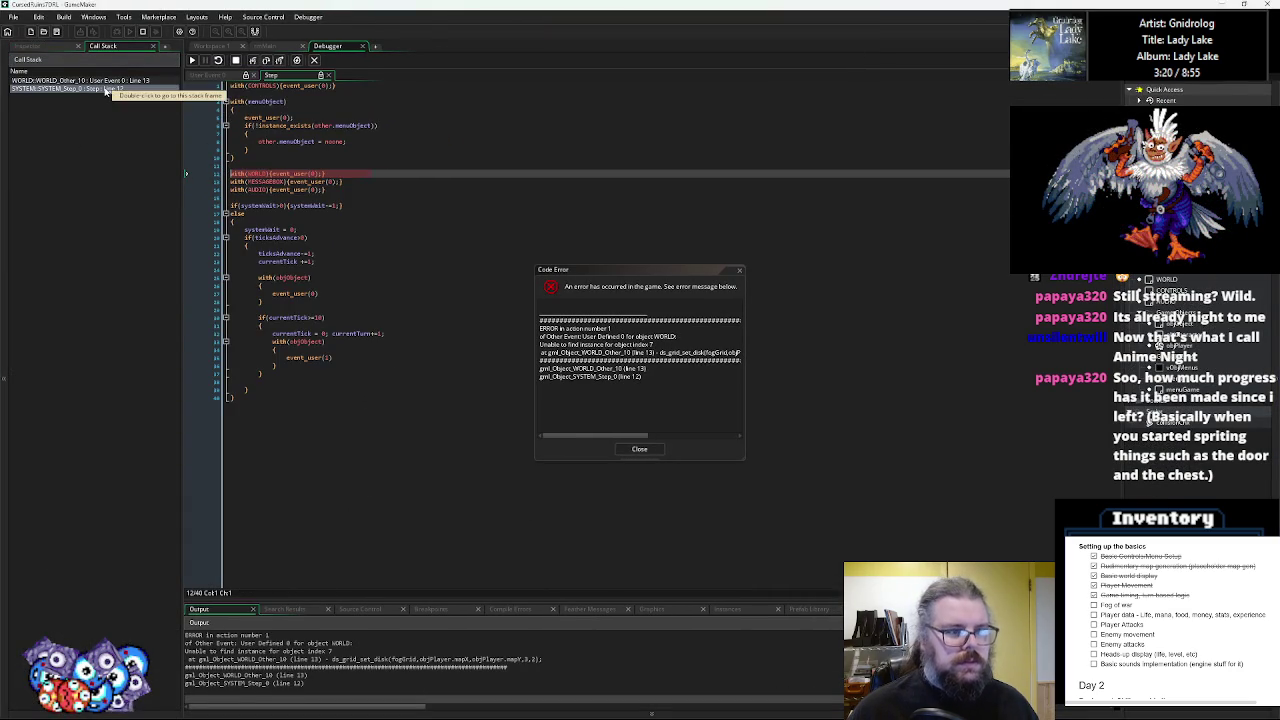
{"action": "double_click", "coordinate": [80, 80]}
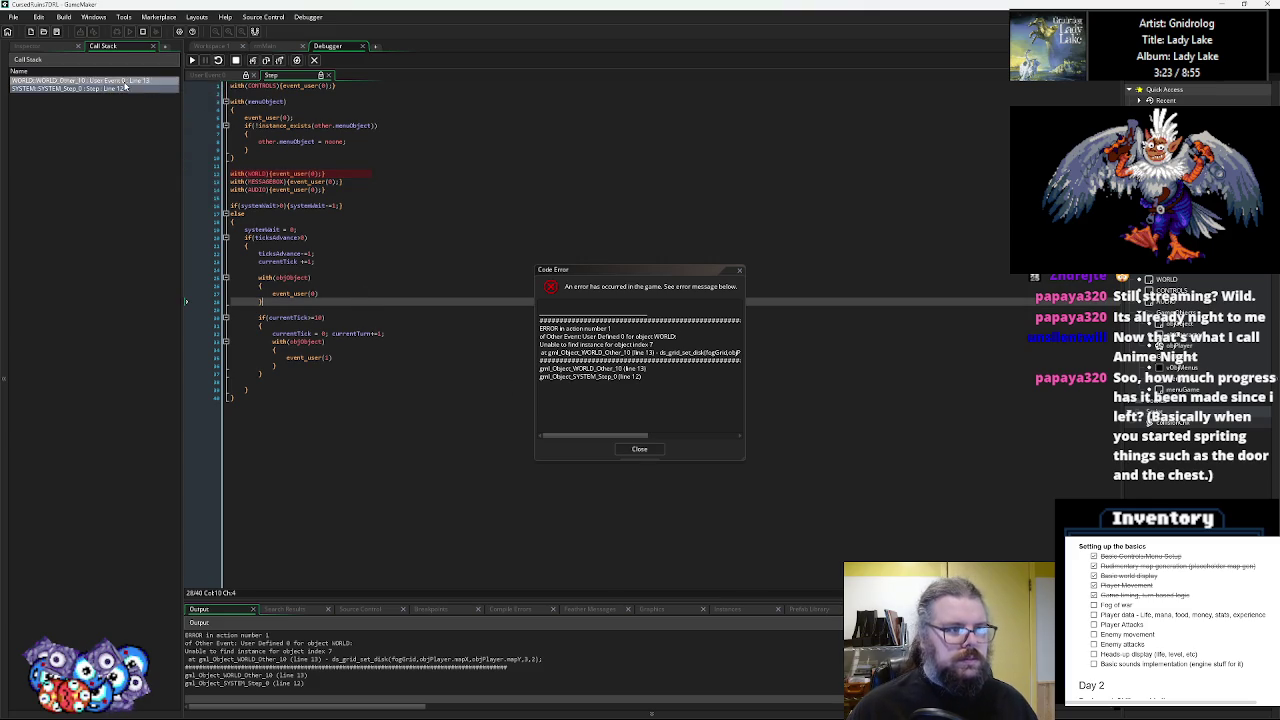
{"action": "left_click", "coordinate": [332, 236]}
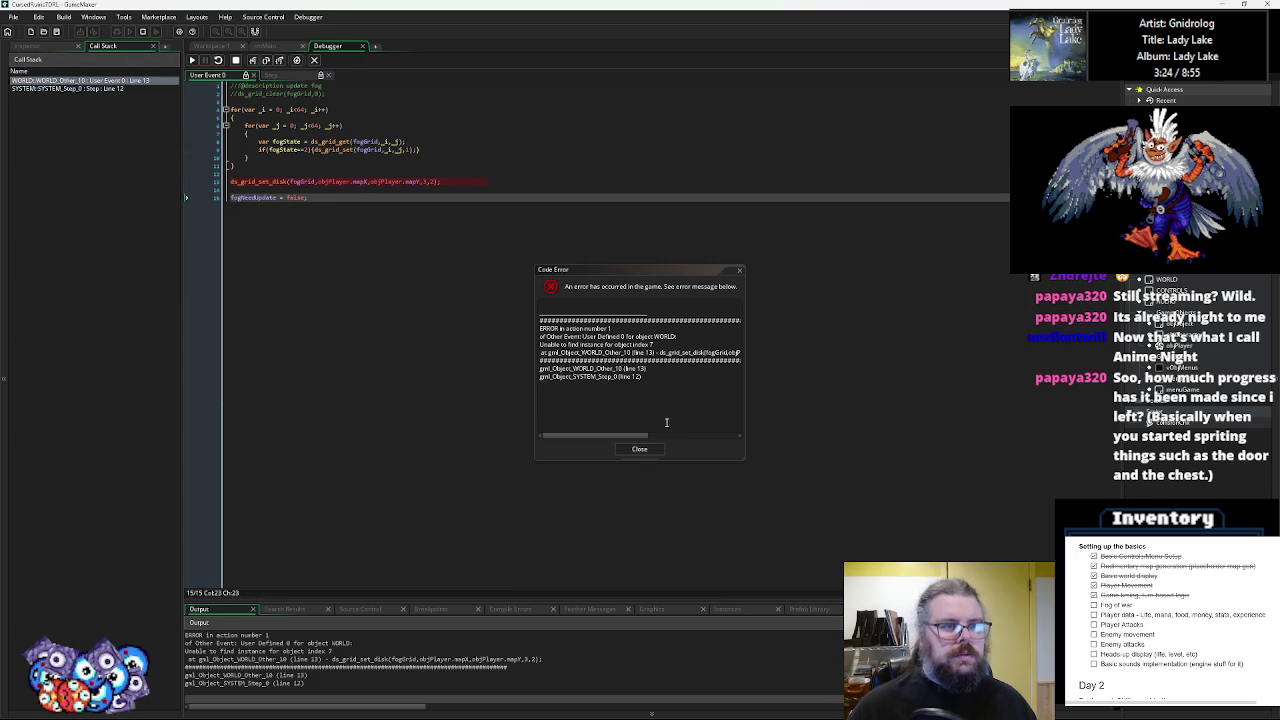
{"action": "left_click", "coordinate": [644, 449]}
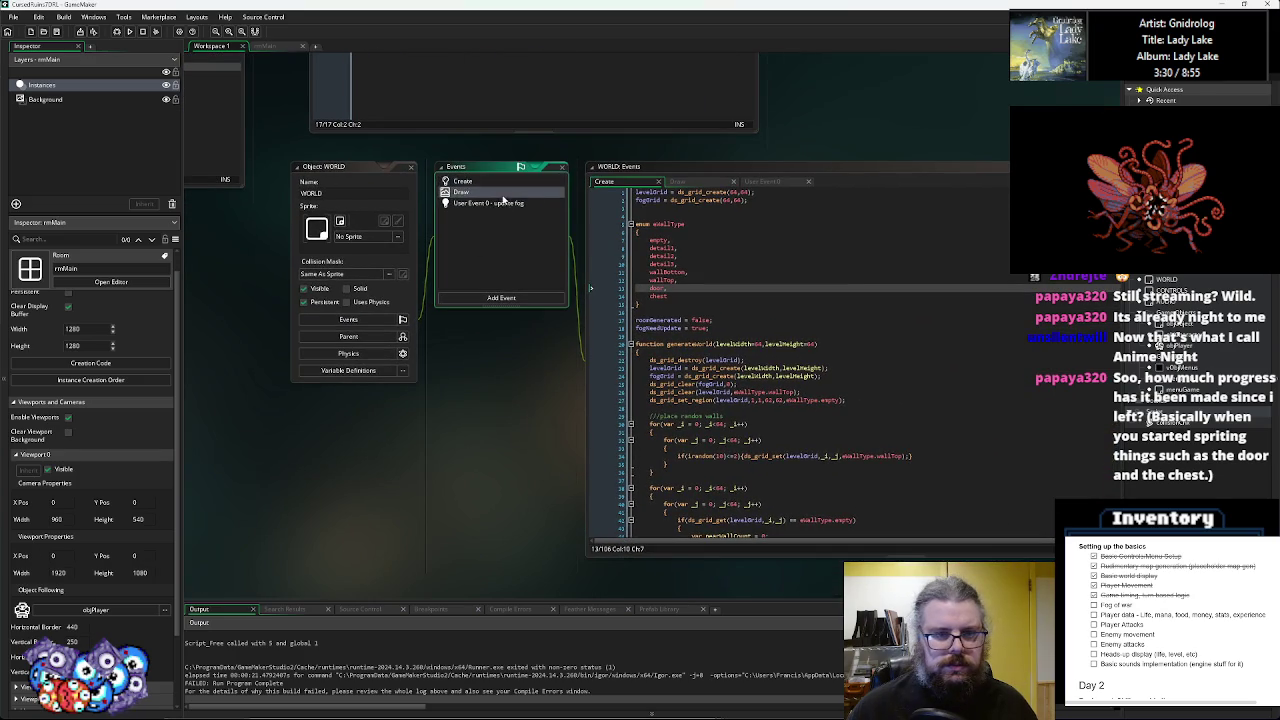
- Change WORLD's update fog event from User Event 0 to User Event 2 and run the game
{"action": "left_click", "coordinate": [499, 205]}
{"action": "right_click", "coordinate": [499, 207]}
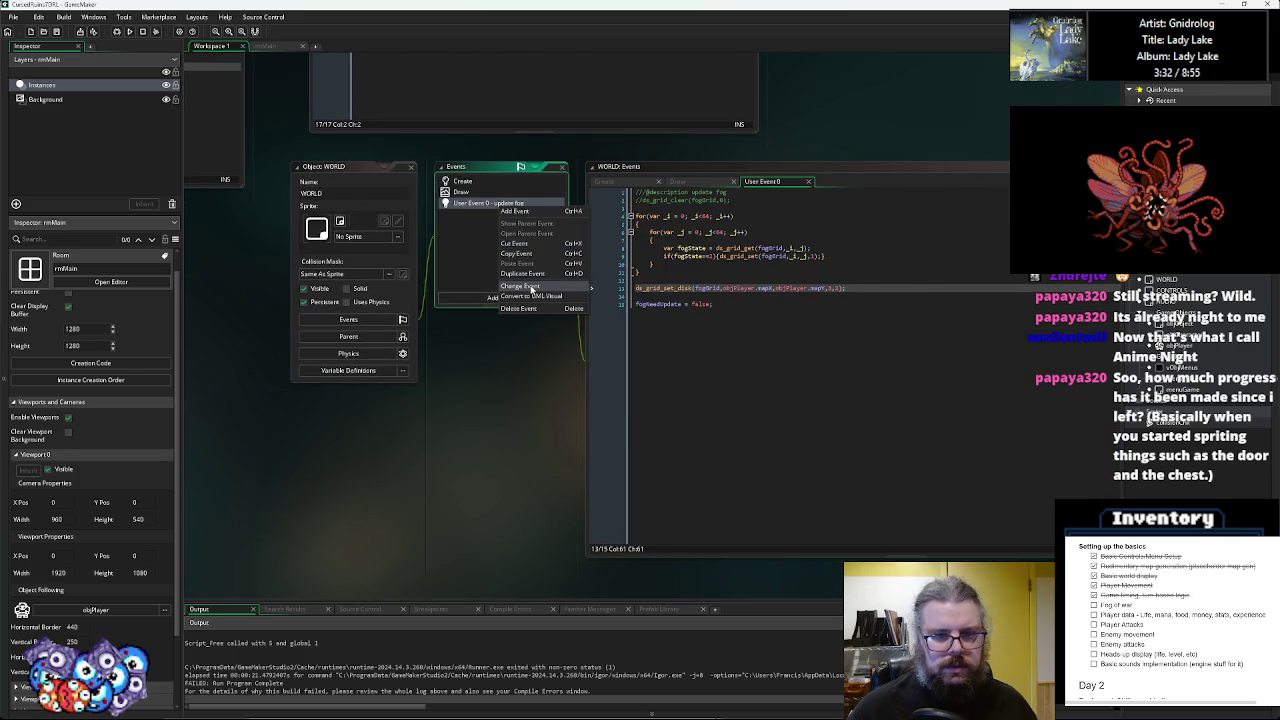
{"action": "left_click", "coordinate": [534, 289]}
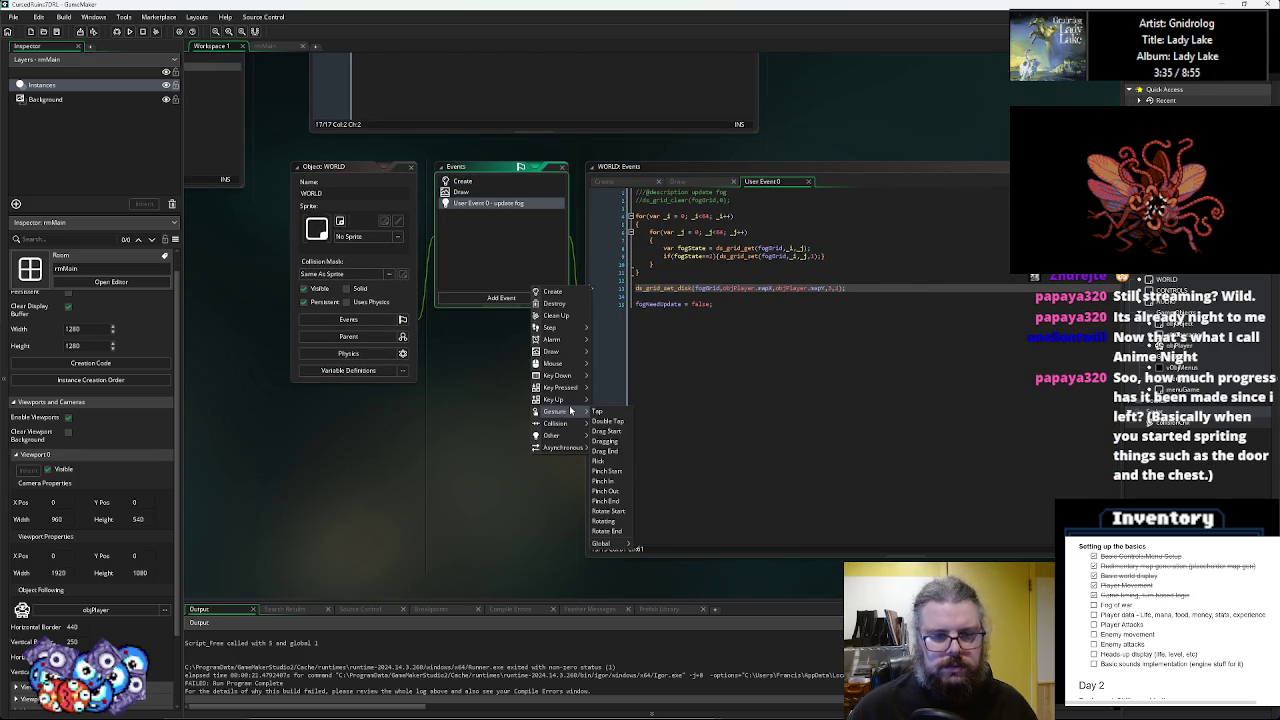
{"action": "mouse_move", "coordinate": [571, 402]}
{"action": "mouse_move", "coordinate": [611, 524]}
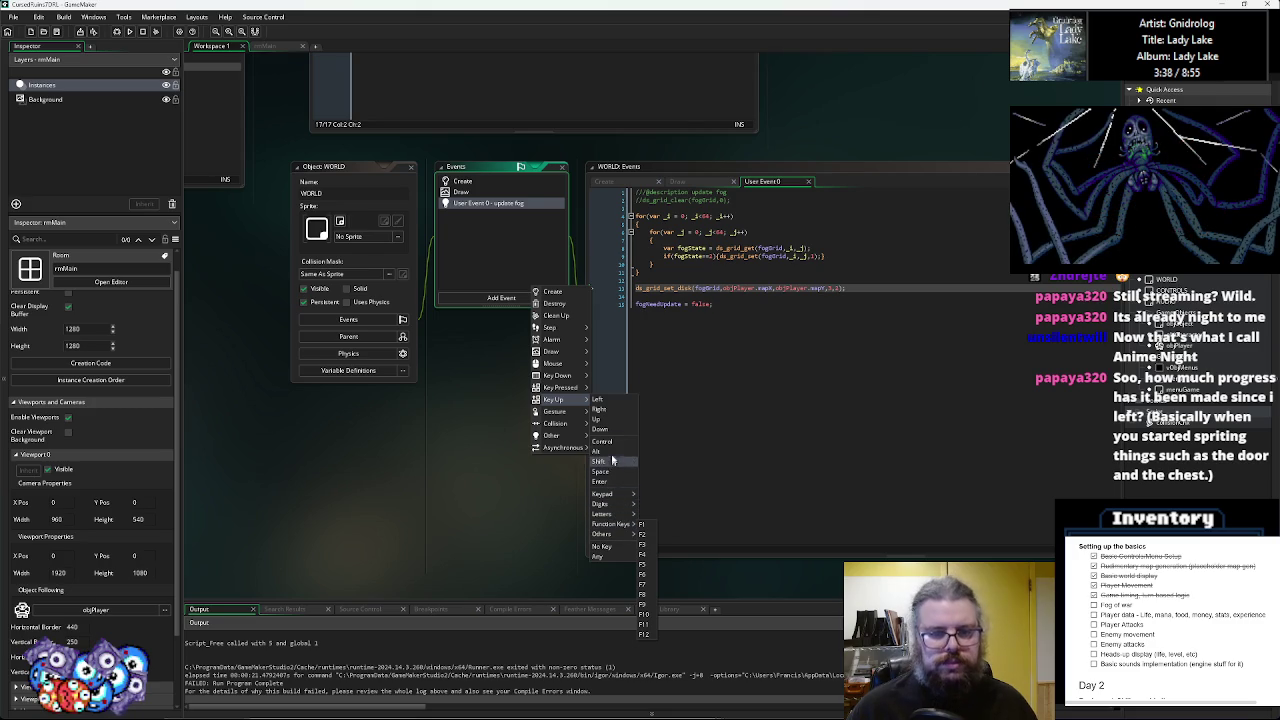
{"action": "mouse_move", "coordinate": [566, 434]}
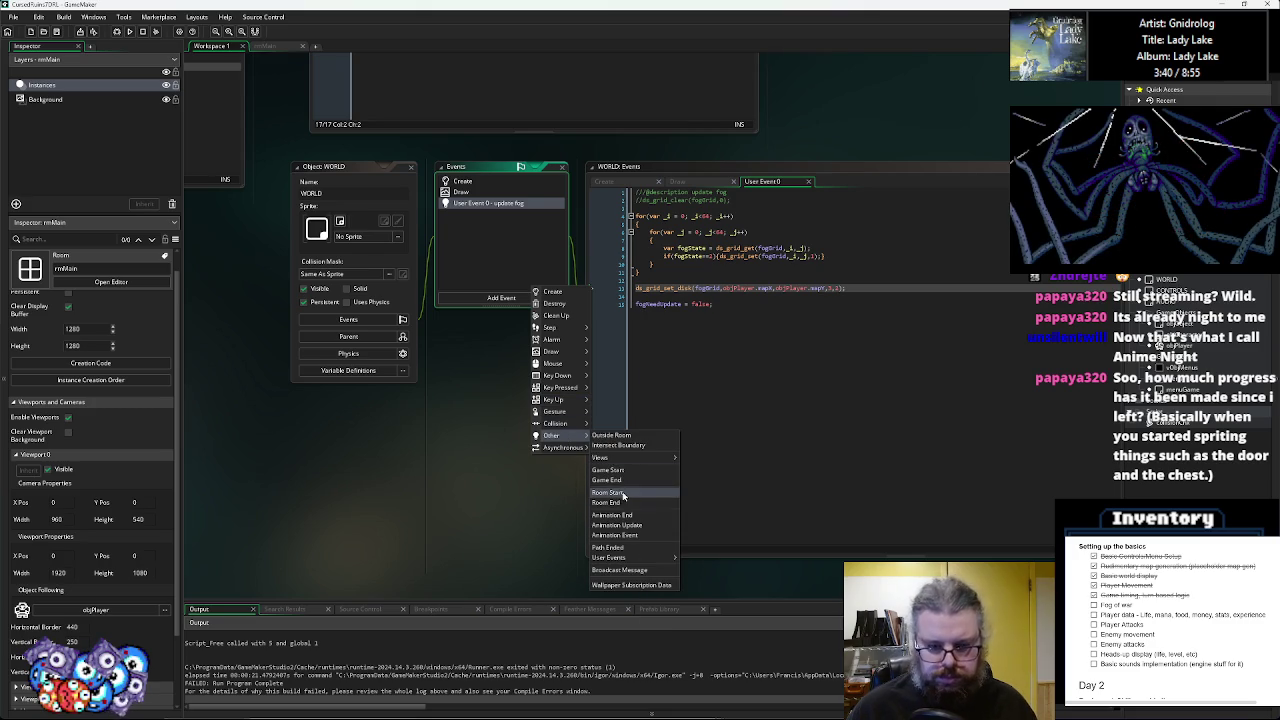
{"action": "mouse_move", "coordinate": [640, 565]}
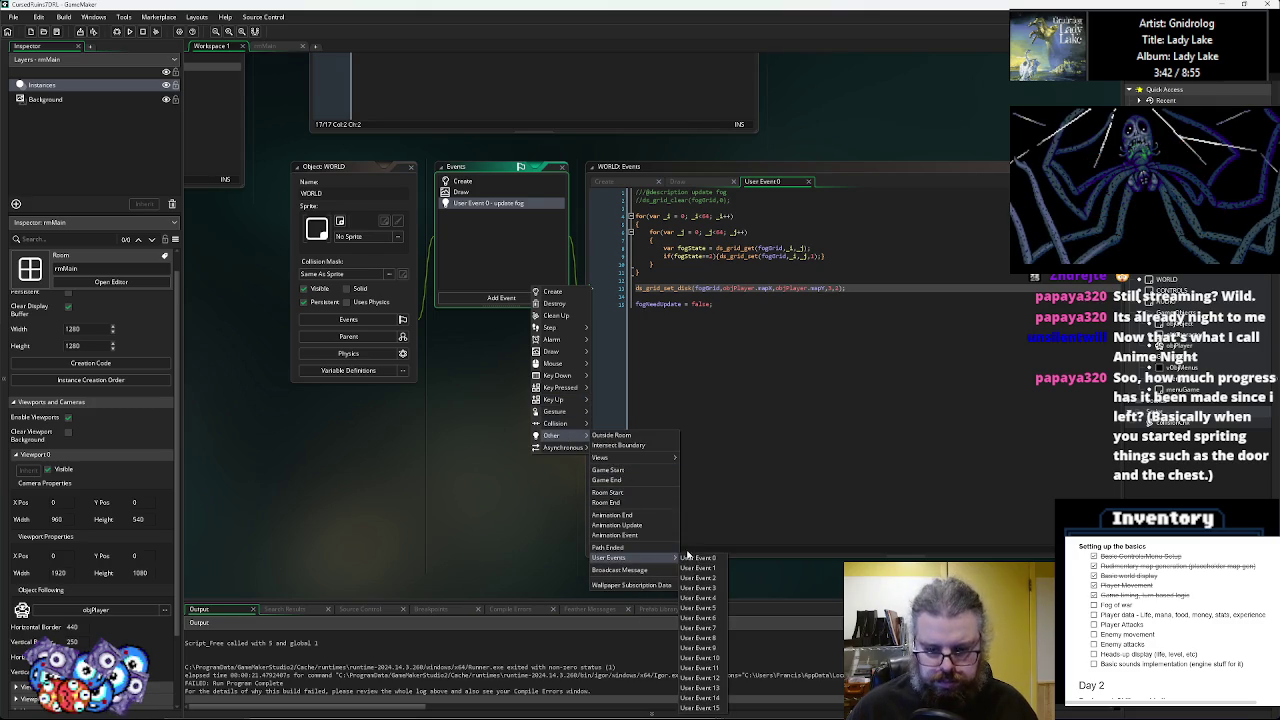
{"action": "left_click", "coordinate": [697, 579]}
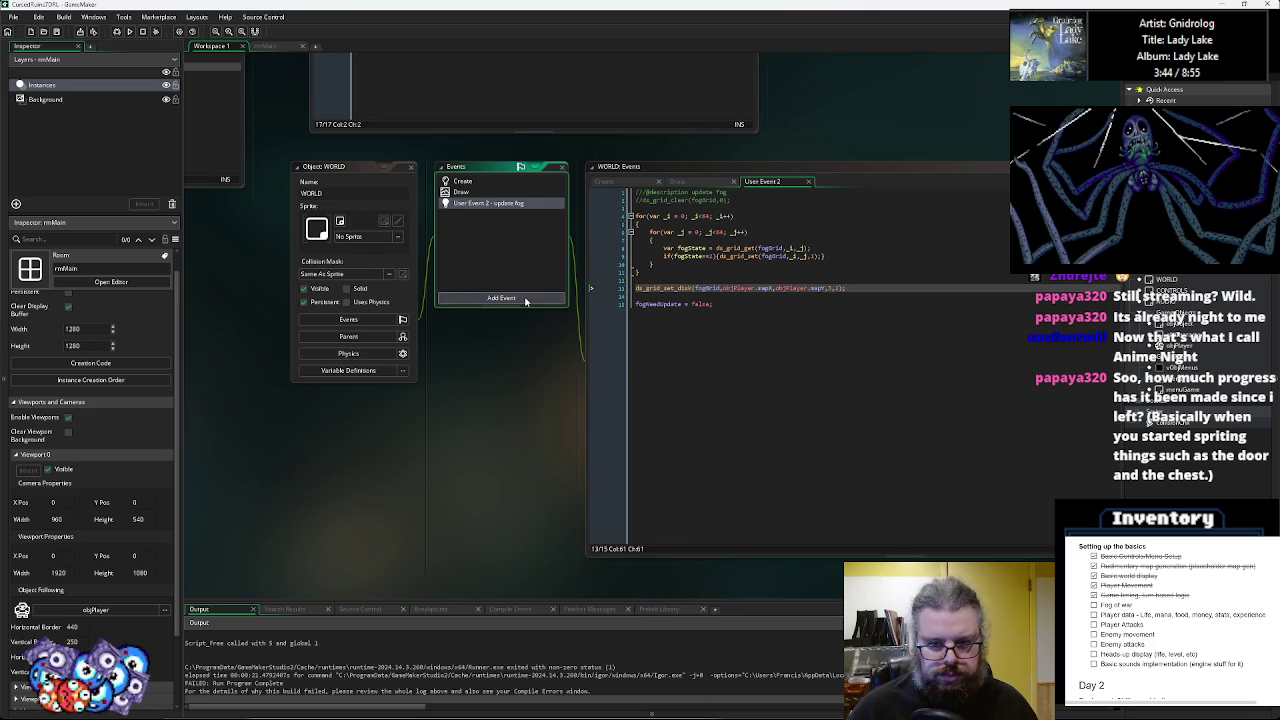
{"action": "left_click", "coordinate": [684, 306]}
{"action": "left_click", "coordinate": [116, 31]}
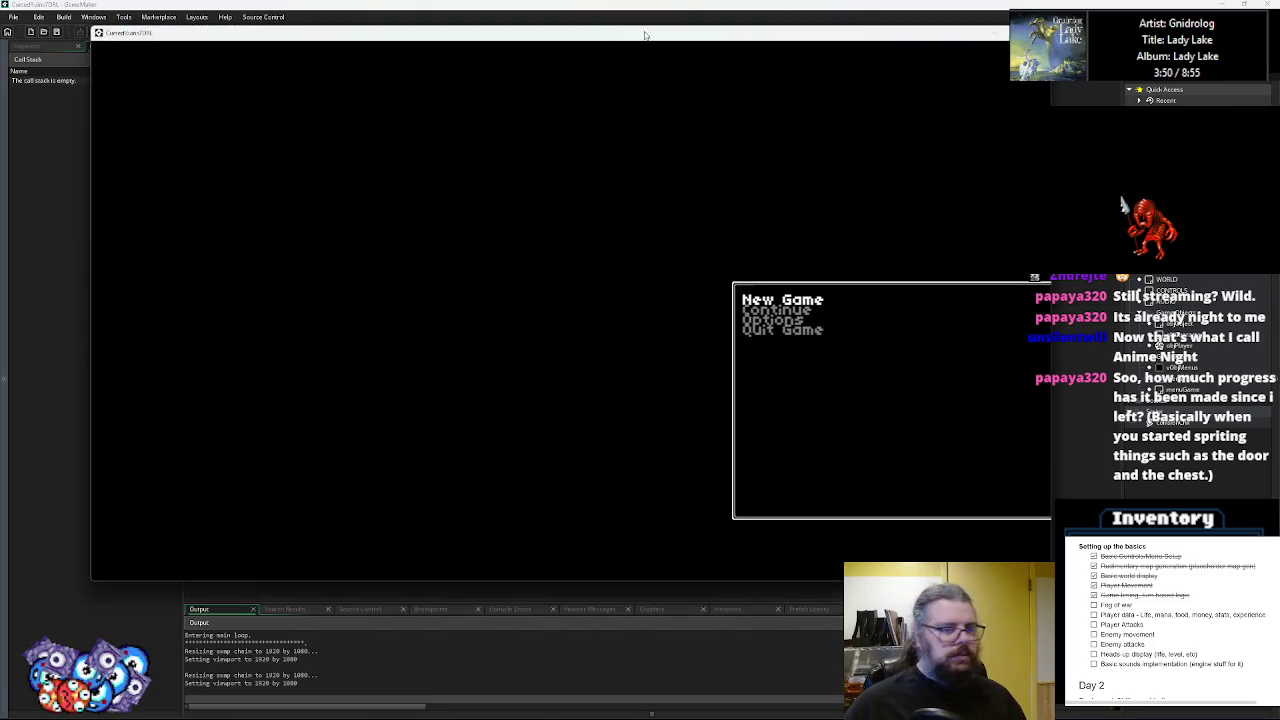
- Start a New Game, walk the player around with the arrow keys, then close the game and debugger
{"action": "key", "text": "Return"}
{"action": "key", "text": "Up"}
{"action": "key", "text": "Up"}
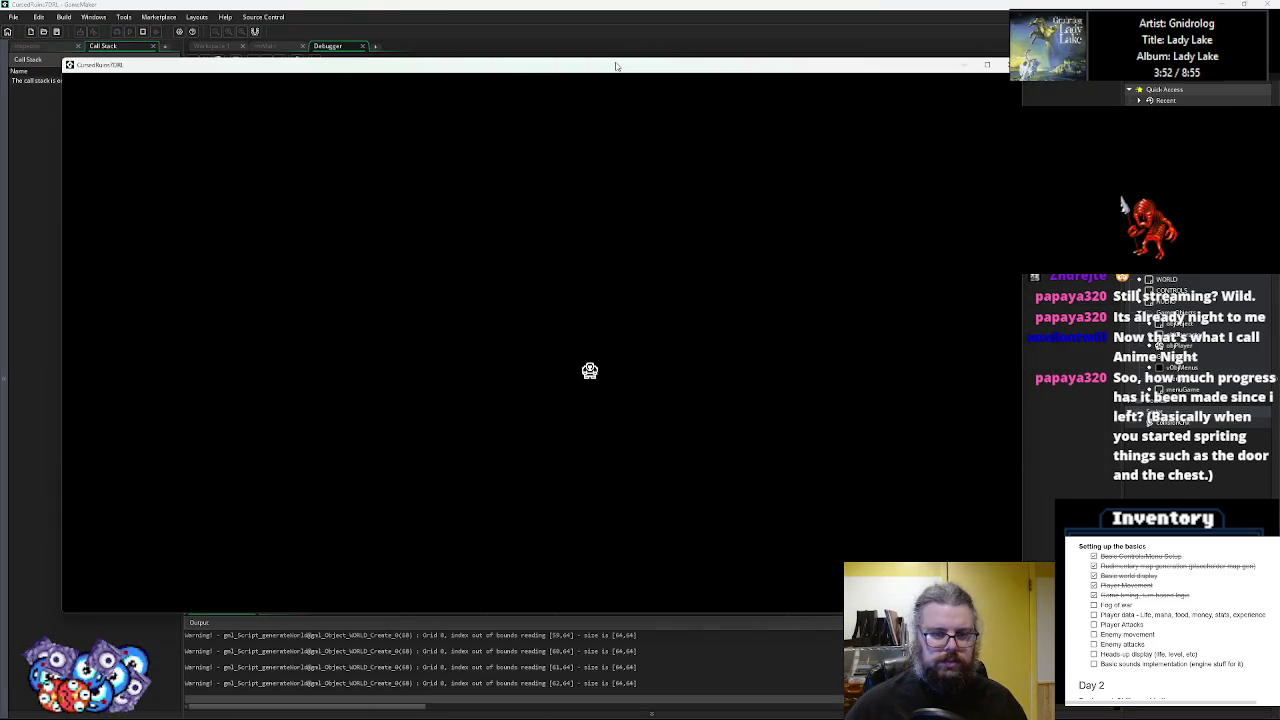
{"action": "key", "text": "Left"}
{"action": "key", "text": "Right"}
{"action": "key", "text": "Up"}
{"action": "key", "text": "Up"}
{"action": "key", "text": "Left"}
{"action": "key", "text": "Left"}
{"action": "key", "text": "Left"}
{"action": "key", "text": "Left"}
{"action": "key", "text": "Left"}
{"action": "key", "text": "Down"}
{"action": "key", "text": "Down"}
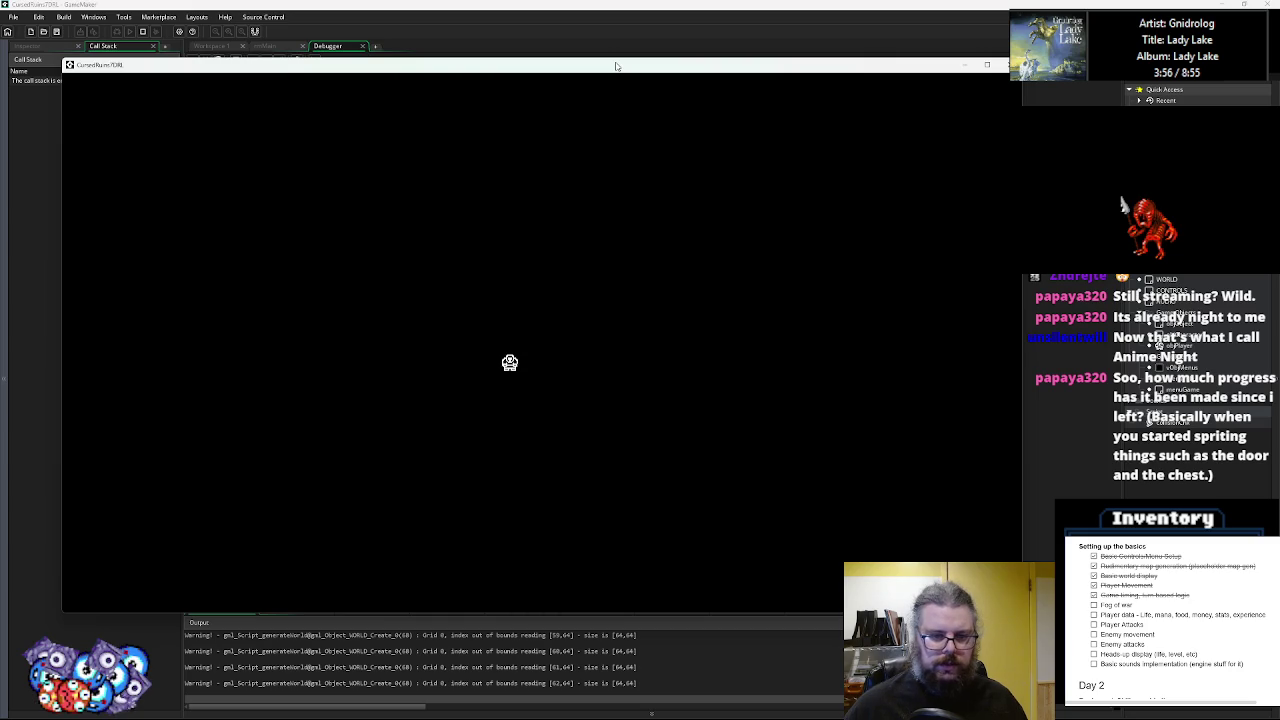
{"action": "key", "text": "Up"}
{"action": "key", "text": "Up"}
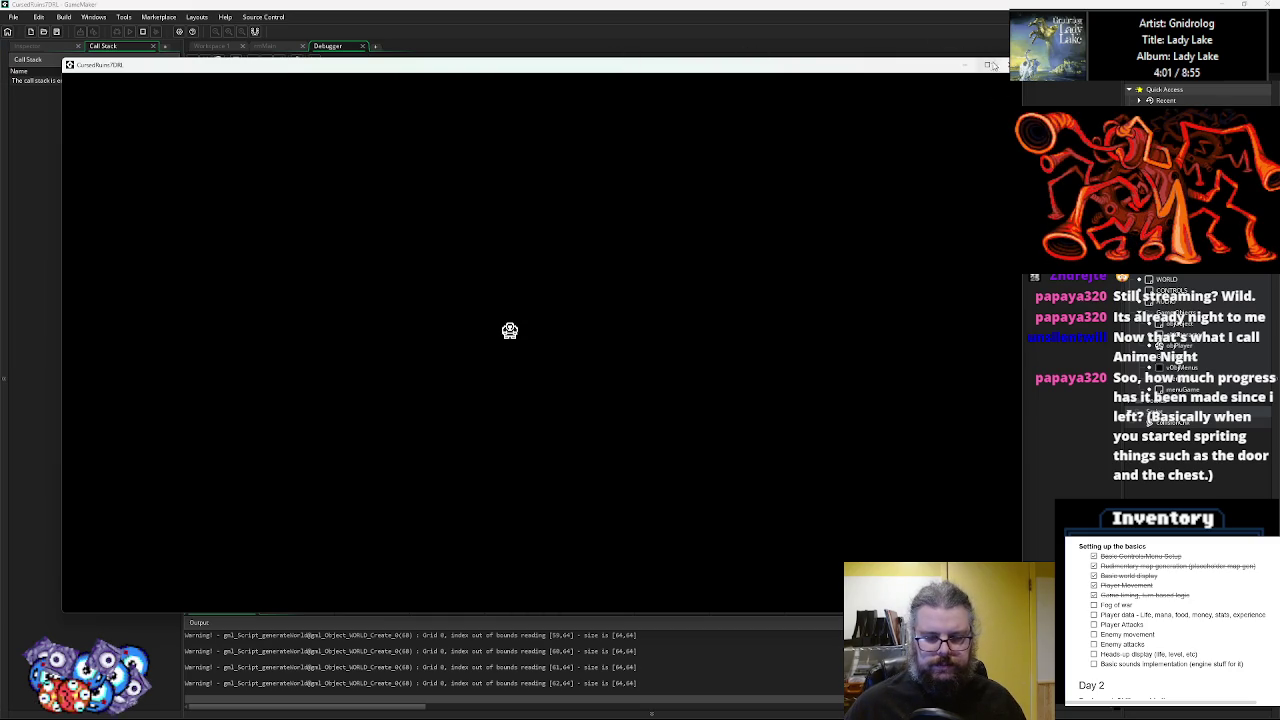
{"action": "left_click", "coordinate": [1004, 64]}
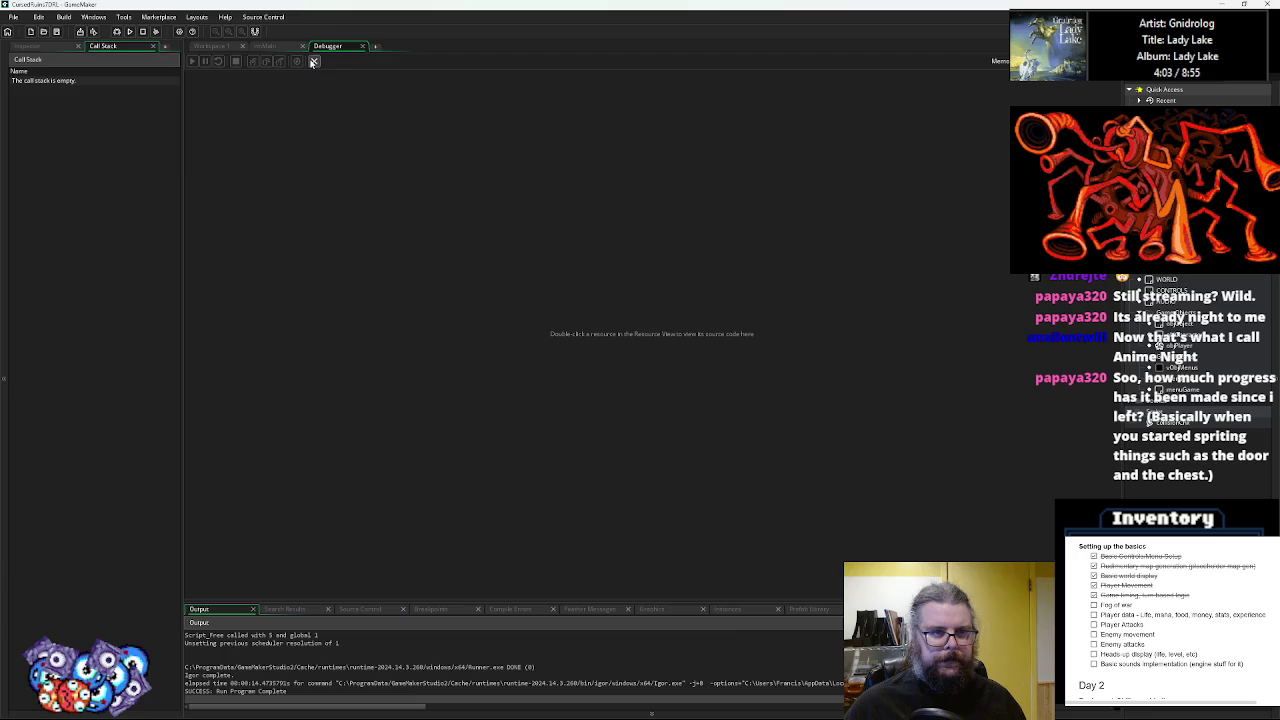
{"action": "left_click", "coordinate": [313, 61]}
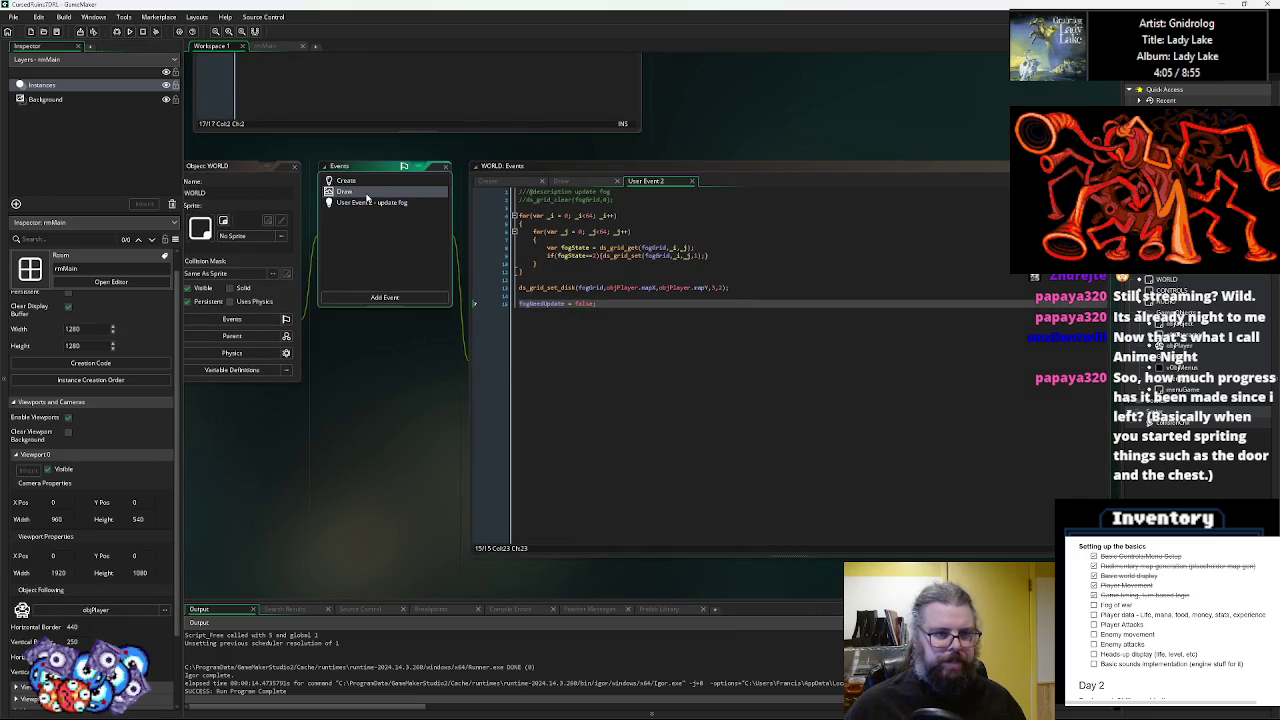
- Review the Draw event's ds_grid_get lookup that reads fog from fogGrid
{"action": "double_click", "coordinate": [367, 194]}
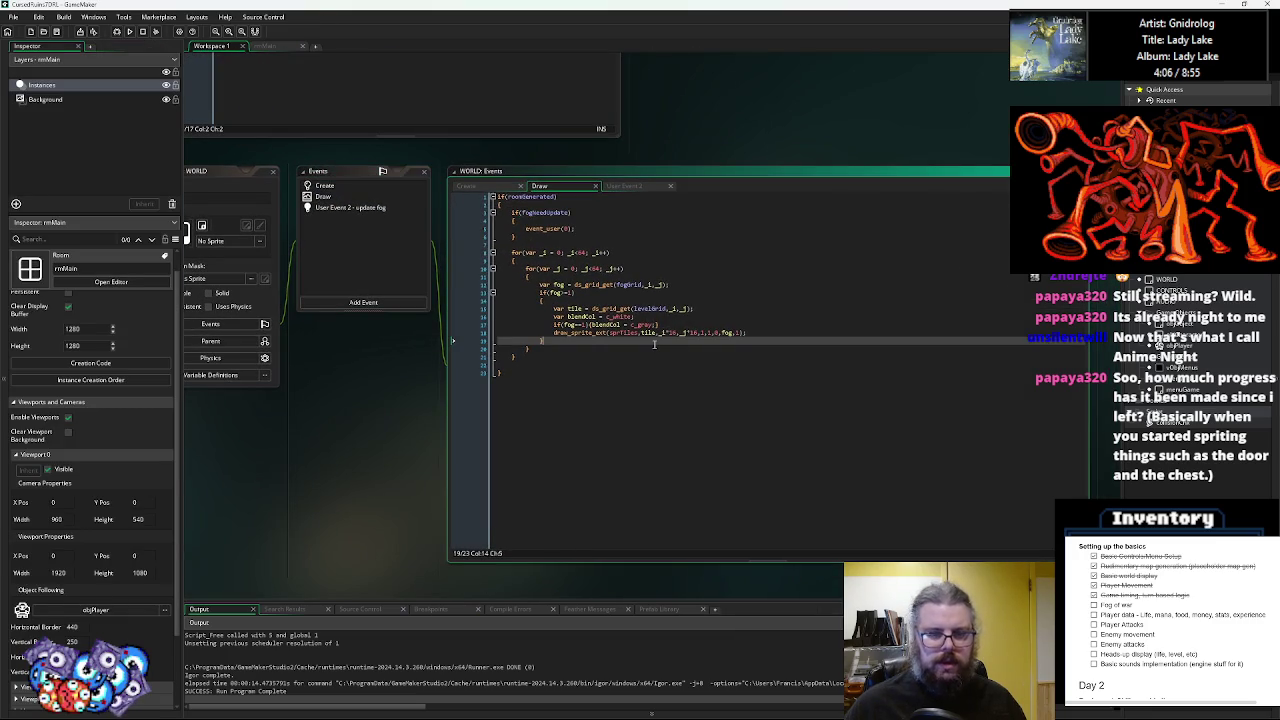
{"action": "left_click", "coordinate": [668, 323]}
{"action": "left_click", "coordinate": [685, 285]}
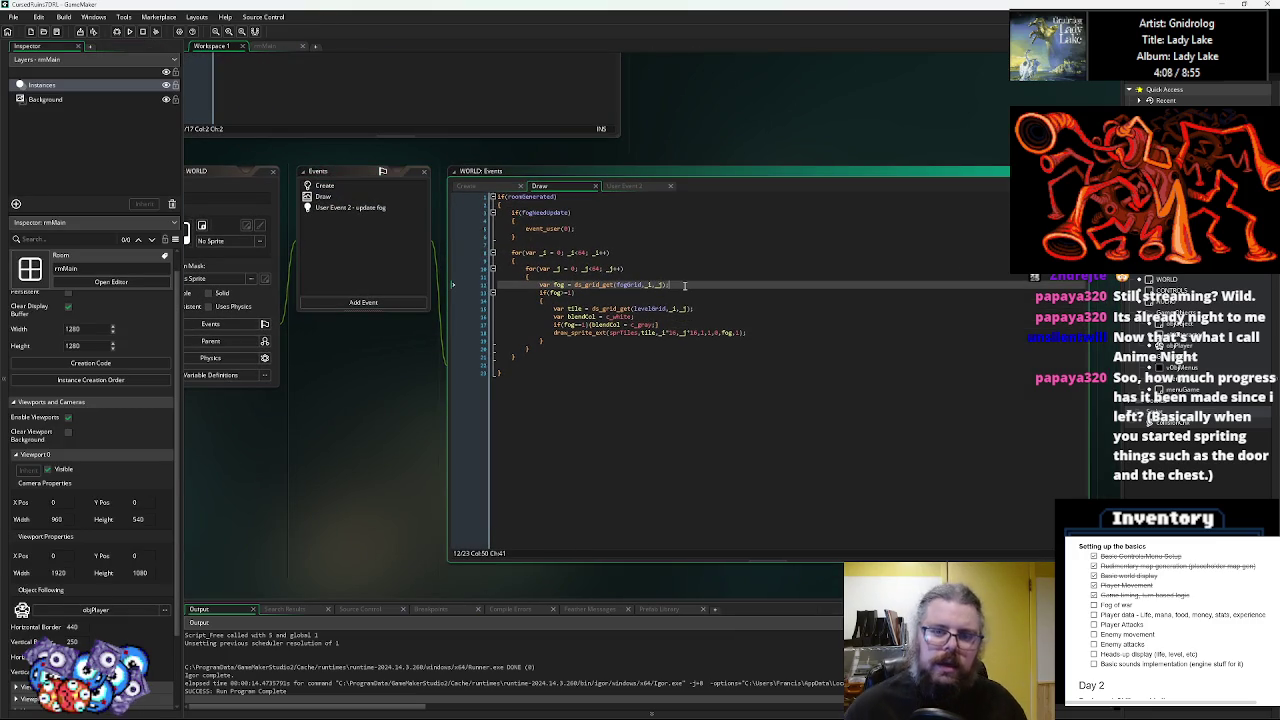
{"action": "left_click", "coordinate": [648, 284]}
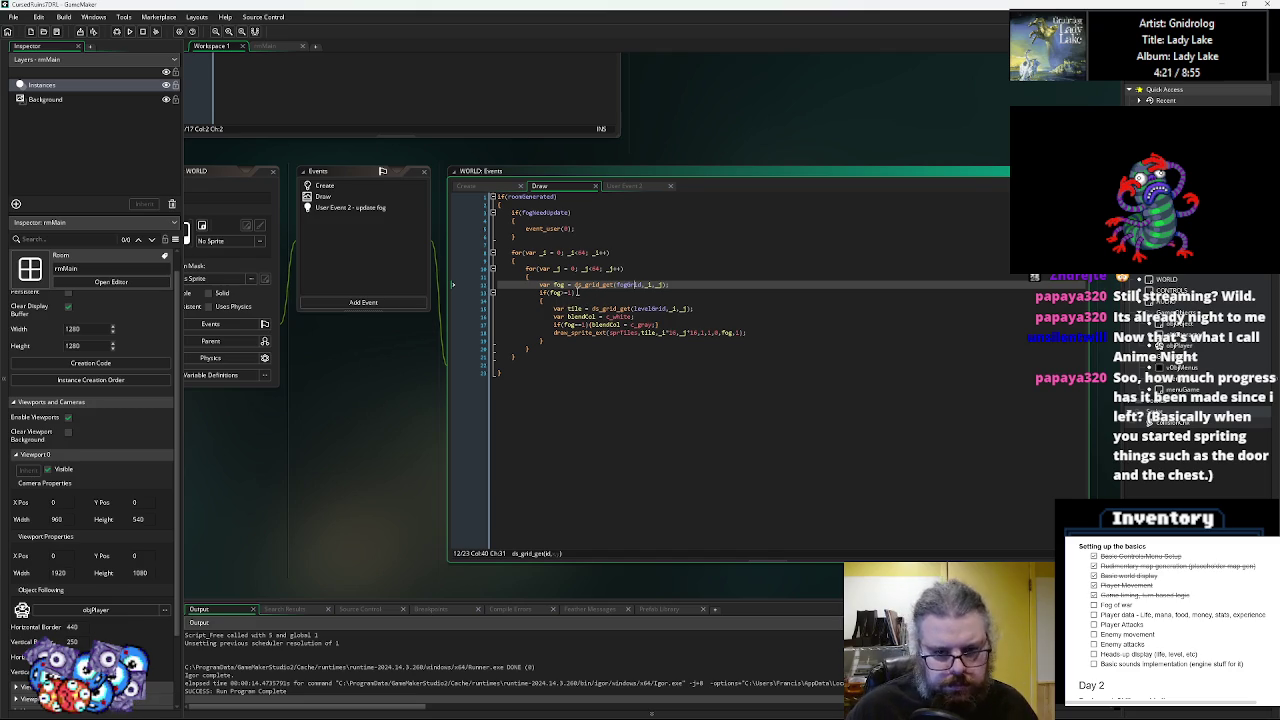
{"action": "left_click", "coordinate": [528, 276]}
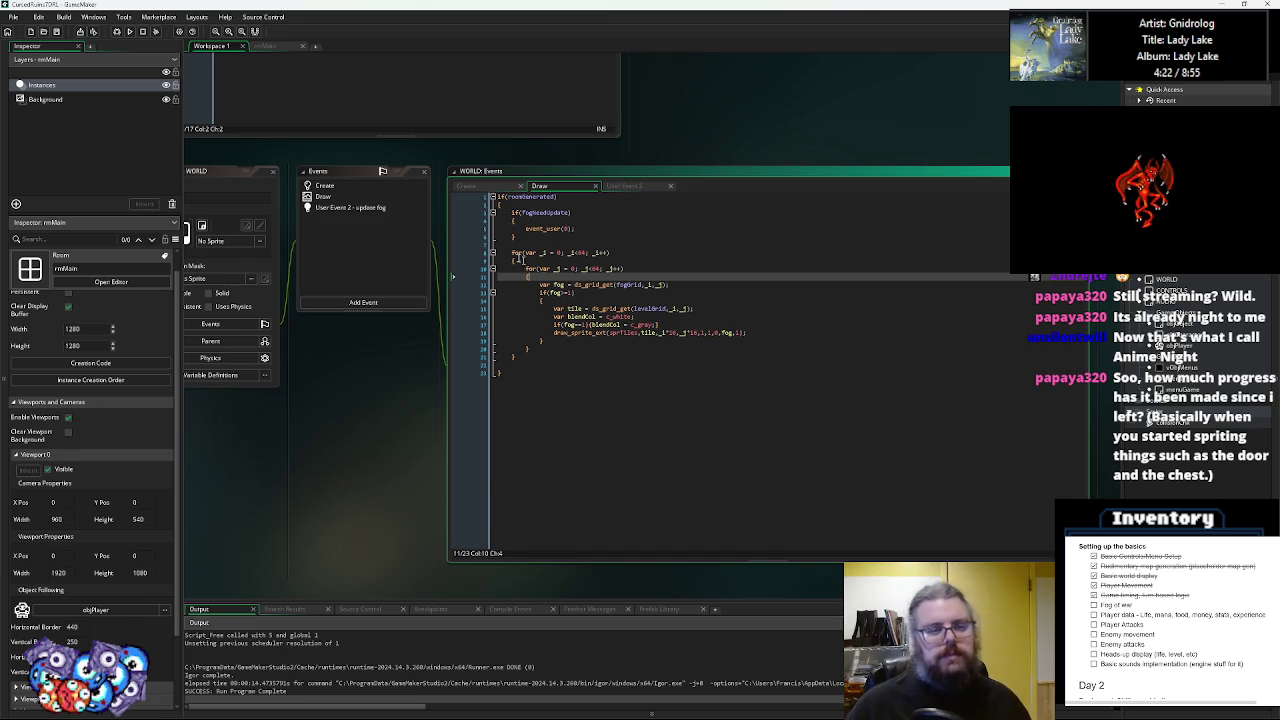
- Check the ds_grid_set_disk(fogGrid, mapX, mapY, 3, 2) call in User Event 2
{"action": "left_click", "coordinate": [374, 207]}
{"action": "left_click", "coordinate": [634, 292]}
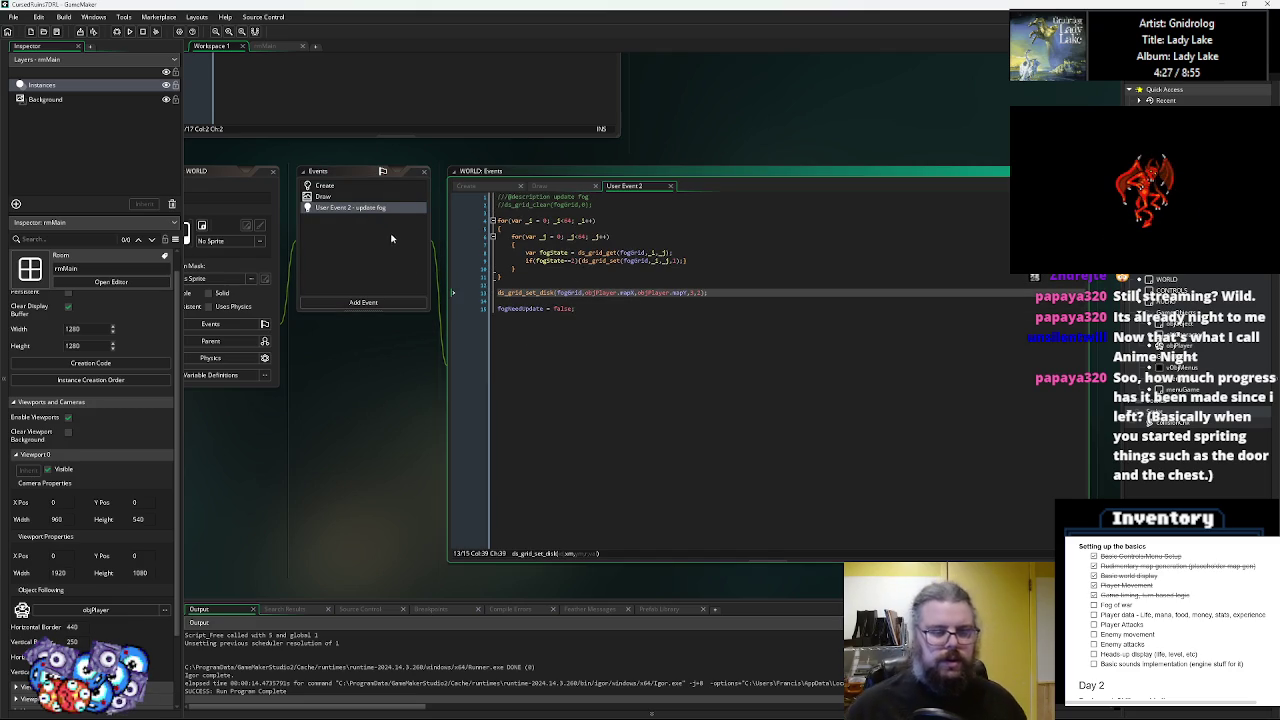
{"action": "mouse_move", "coordinate": [590, 292]}
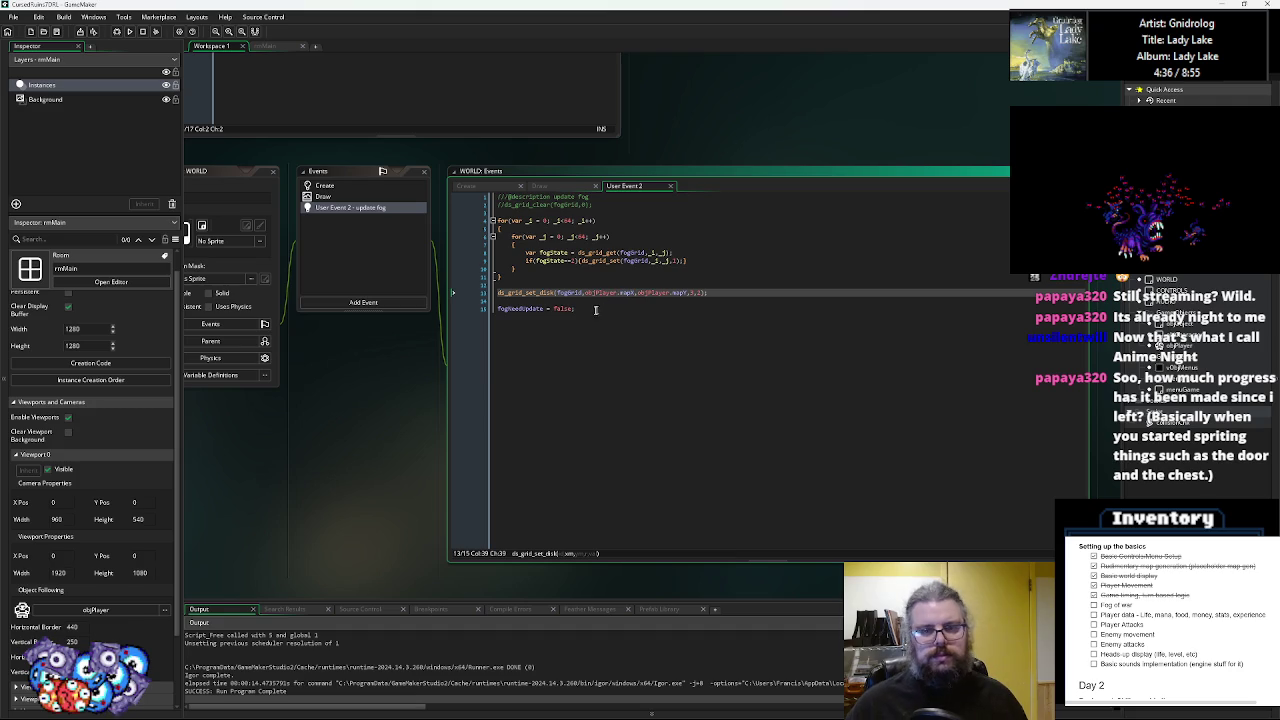
{"action": "left_click", "coordinate": [634, 292]}
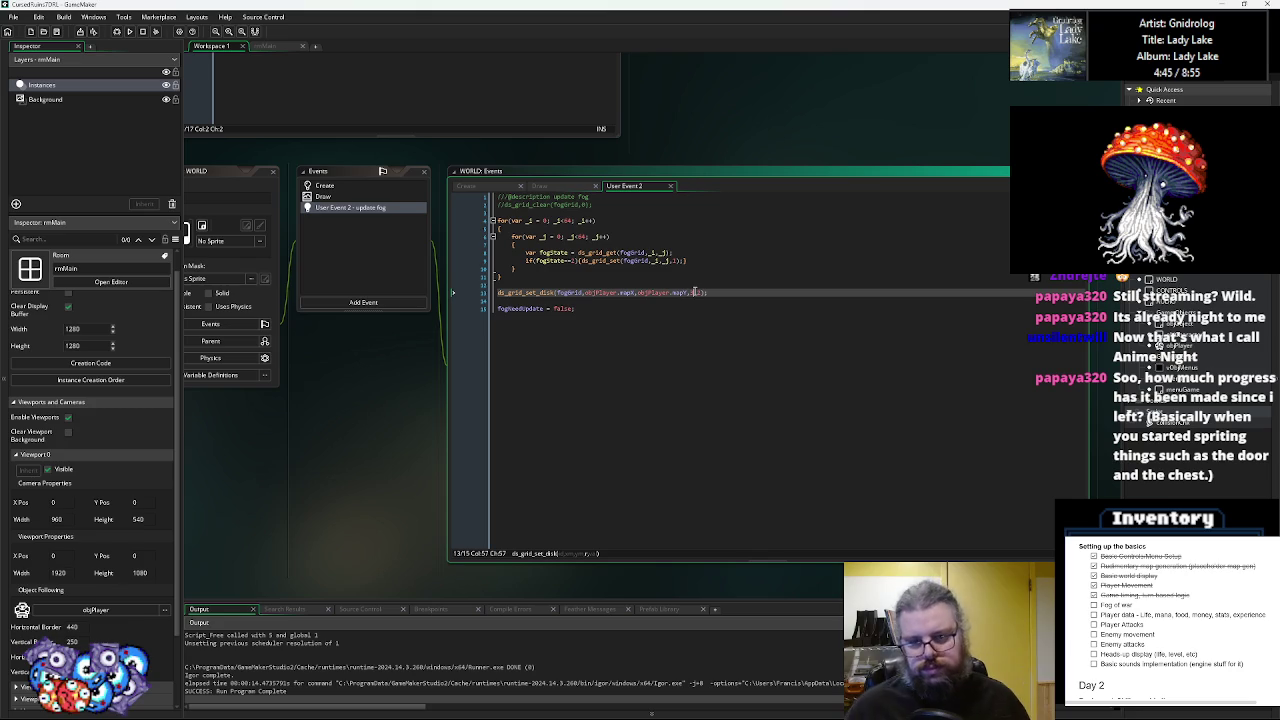
{"action": "left_click", "coordinate": [637, 318]}
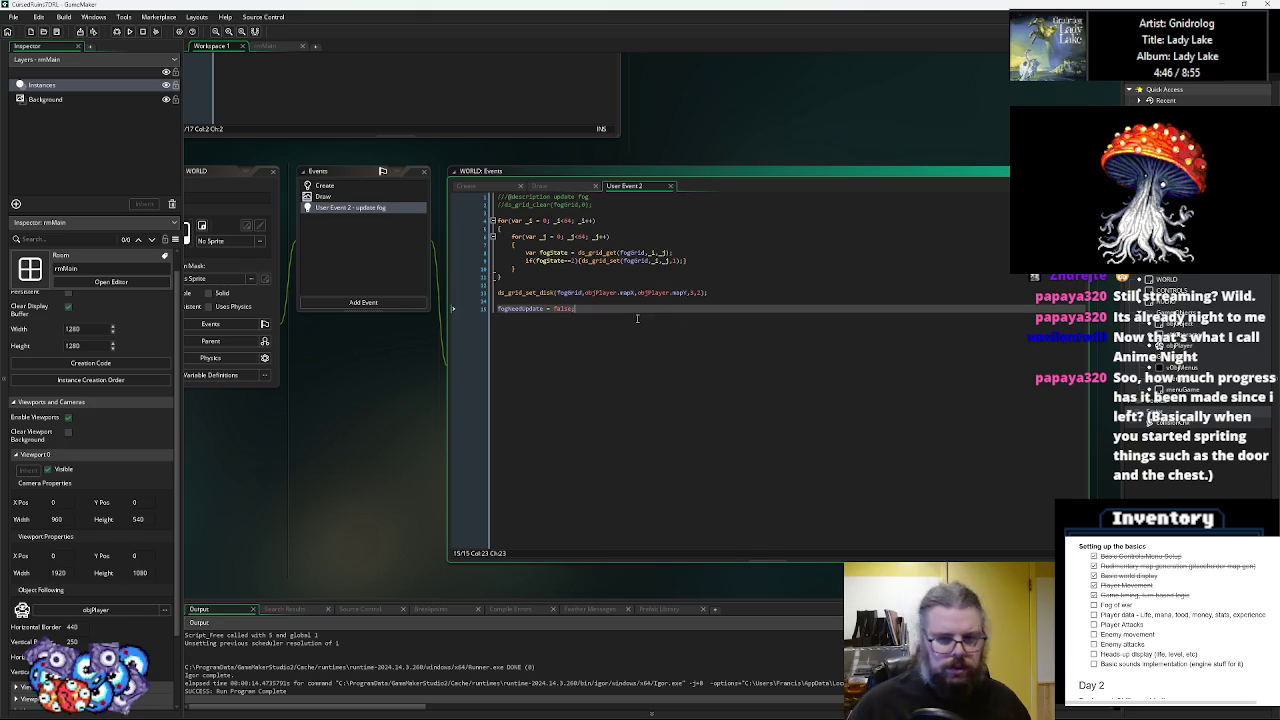
{"action": "left_click", "coordinate": [623, 286]}
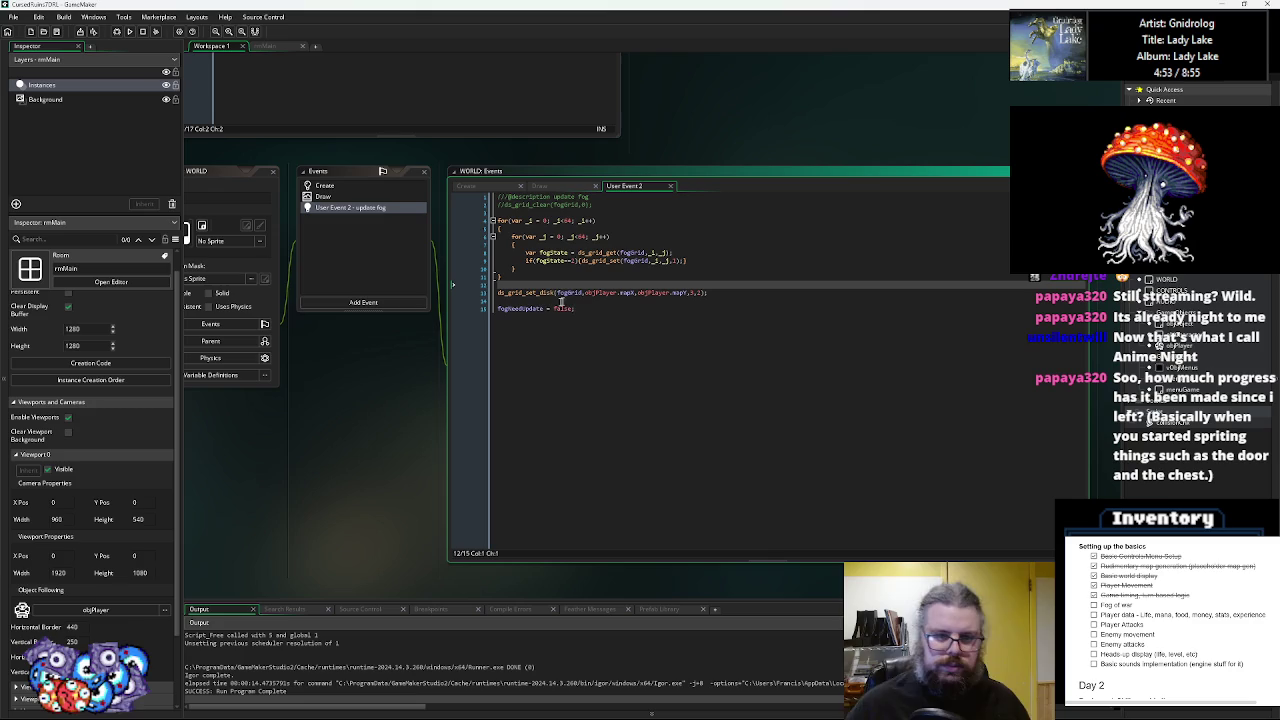
{"action": "left_click", "coordinate": [476, 296]}
- Debug-run the game, close it, and clear the breakpoint on the ds_grid_set_disk line
{"action": "left_click", "coordinate": [117, 32]}
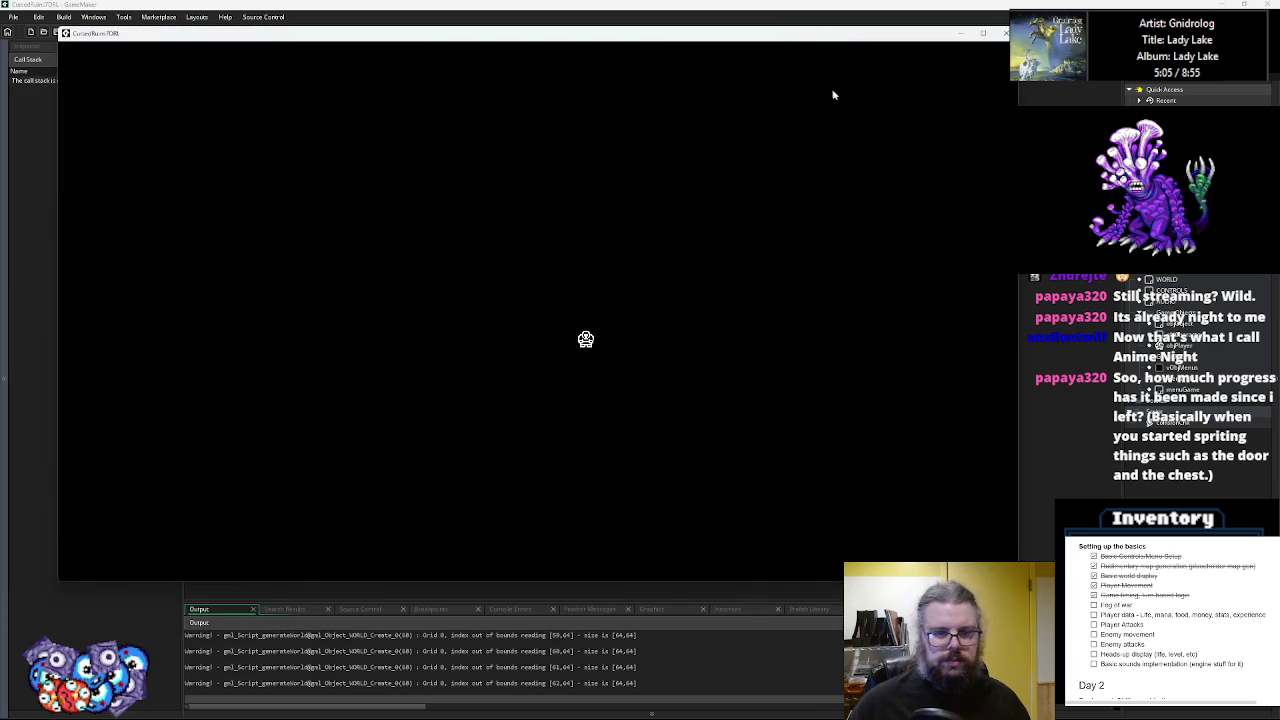
{"action": "mouse_move", "coordinate": [684, 92]}
{"action": "left_mouse_down"}
{"action": "mouse_move", "coordinate": [678, 108]}
{"action": "mouse_move", "coordinate": [573, 156]}
{"action": "left_mouse_up"}
{"action": "key", "text": "alt+F4"}
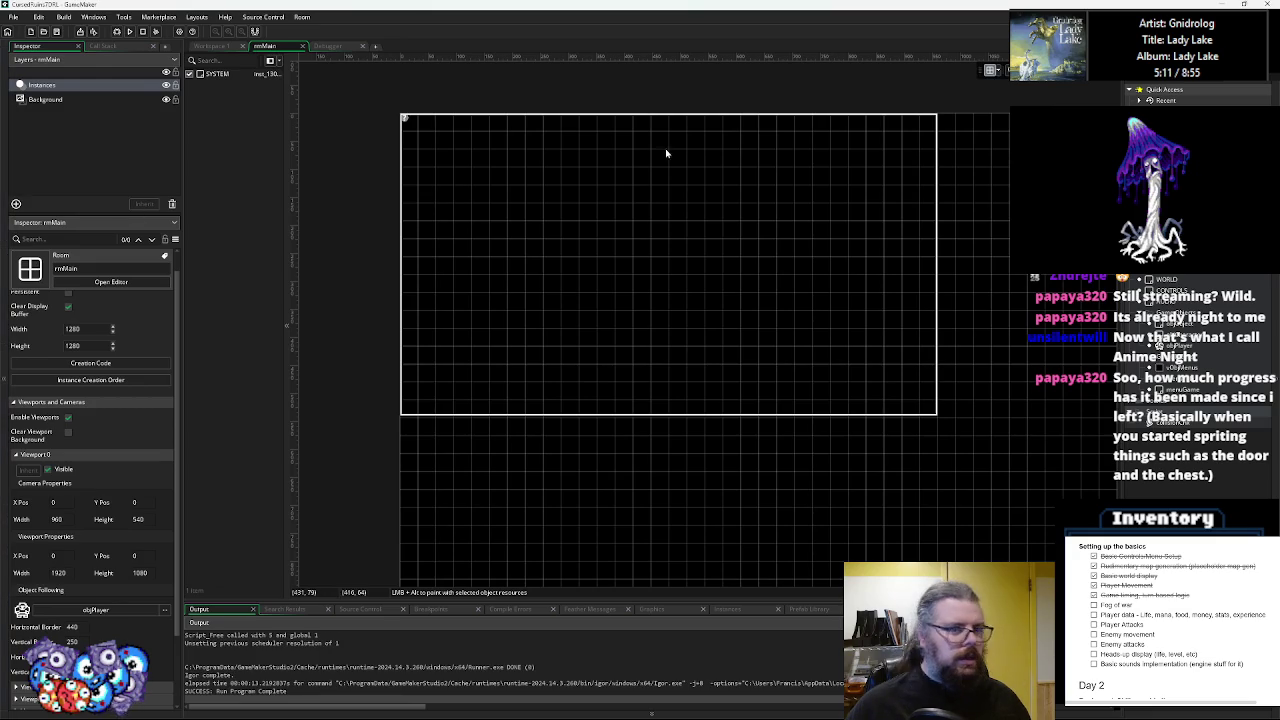
{"action": "left_click", "coordinate": [351, 47]}
{"action": "left_click", "coordinate": [363, 47]}
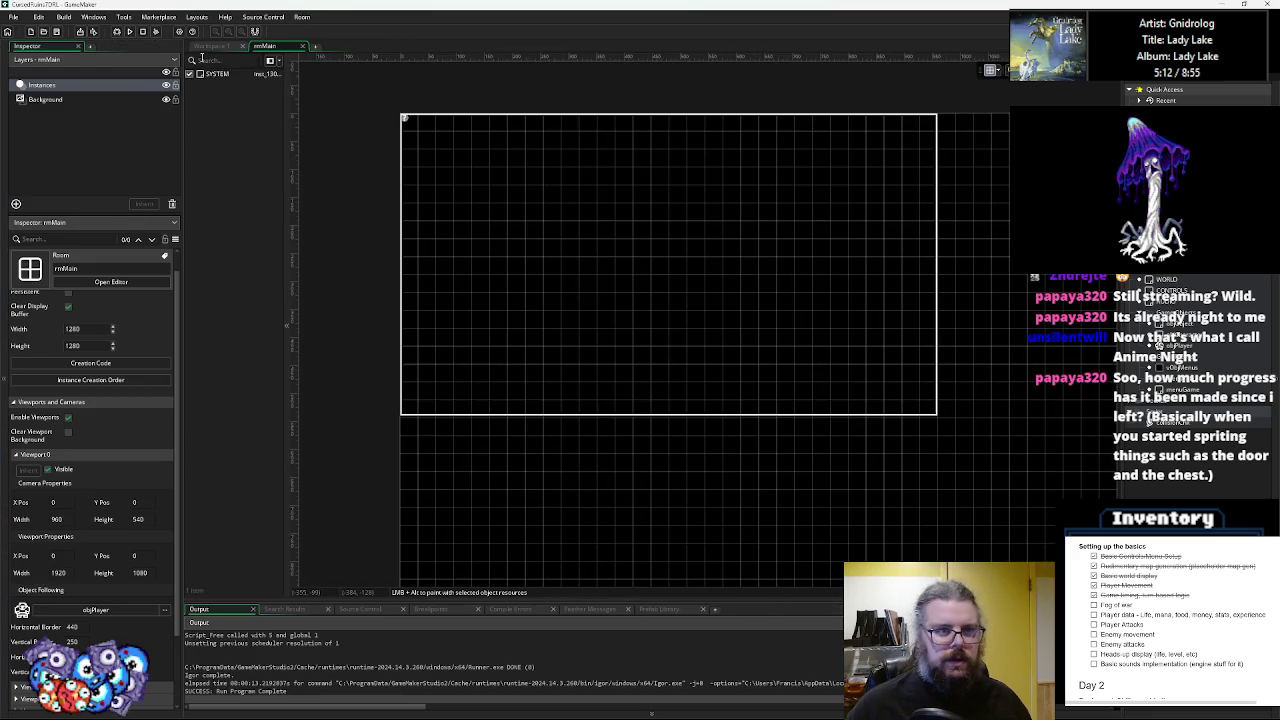
{"action": "left_click", "coordinate": [214, 48]}
{"action": "left_click", "coordinate": [471, 295]}
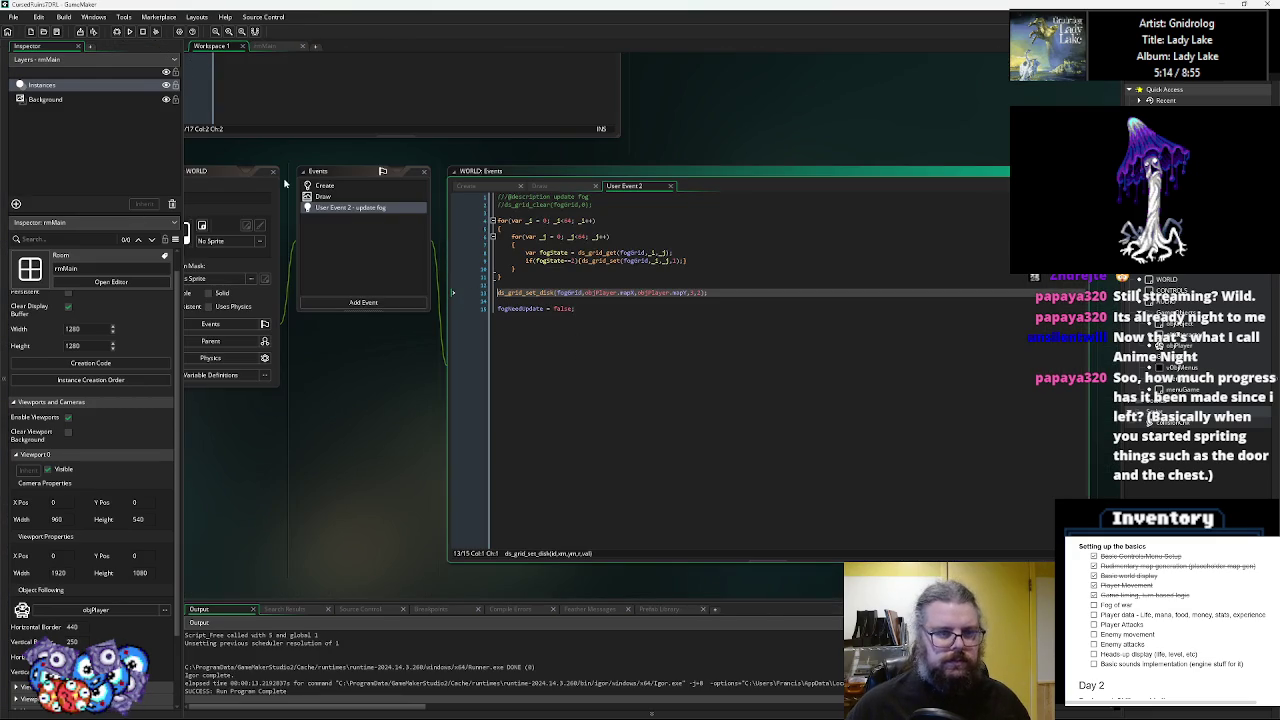
- Edit the event_user call and cut the if(fogNeedUpdate) block out of the Draw event
{"action": "left_click", "coordinate": [336, 197]}
{"action": "left_click", "coordinate": [572, 228]}
{"action": "left_click", "coordinate": [567, 228]}
{"action": "key", "text": "BackSpace"}
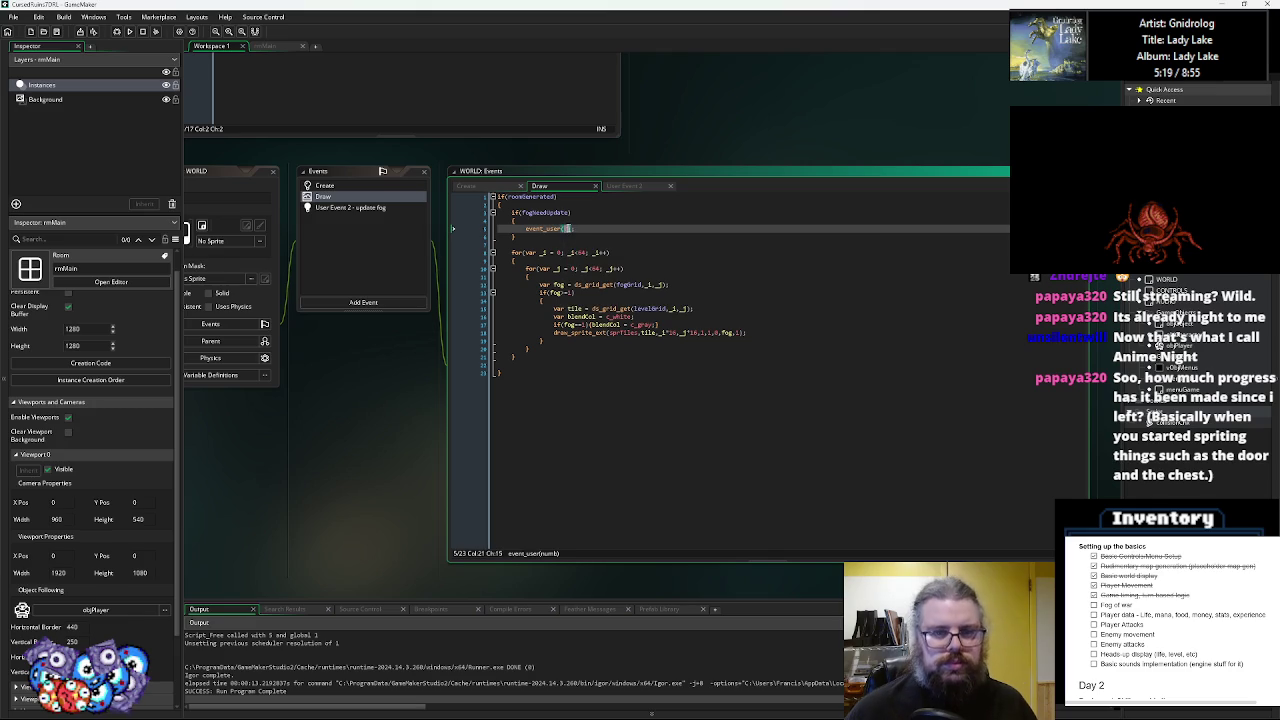
{"action": "left_click_drag", "start_coordinate": [521, 236], "coordinate": [514, 212]}
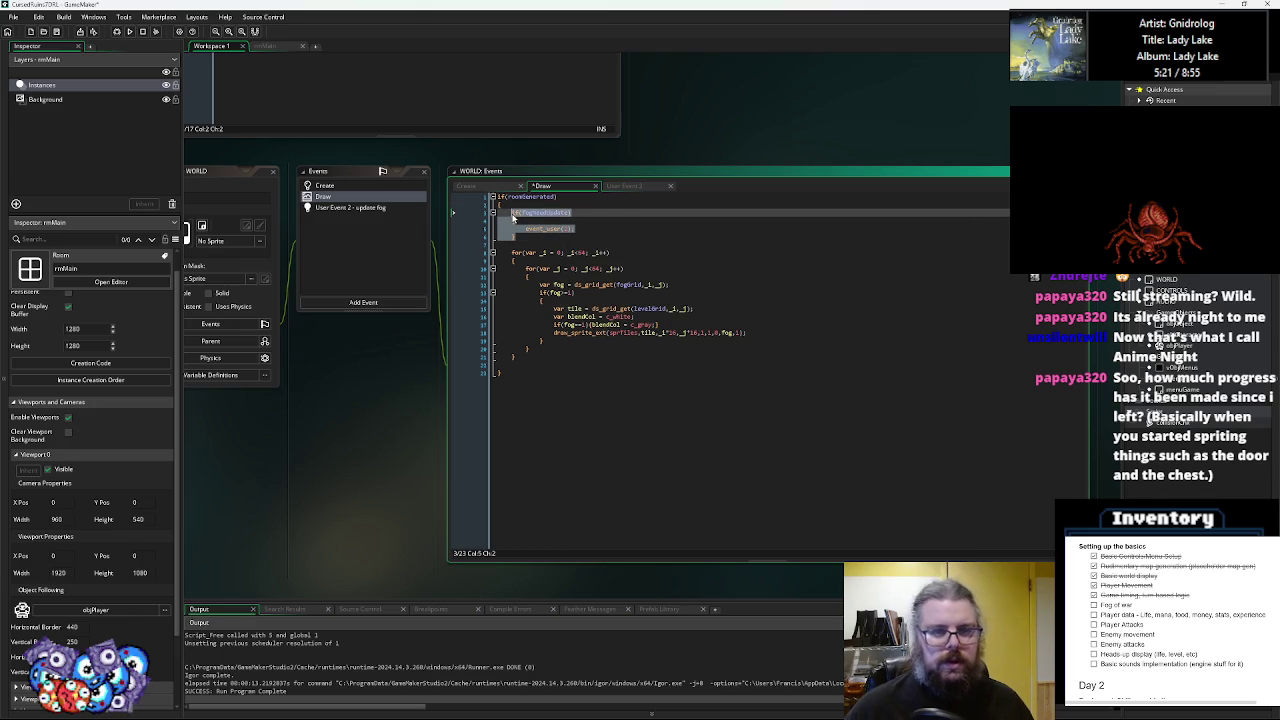
{"action": "key", "text": "BackSpace"}
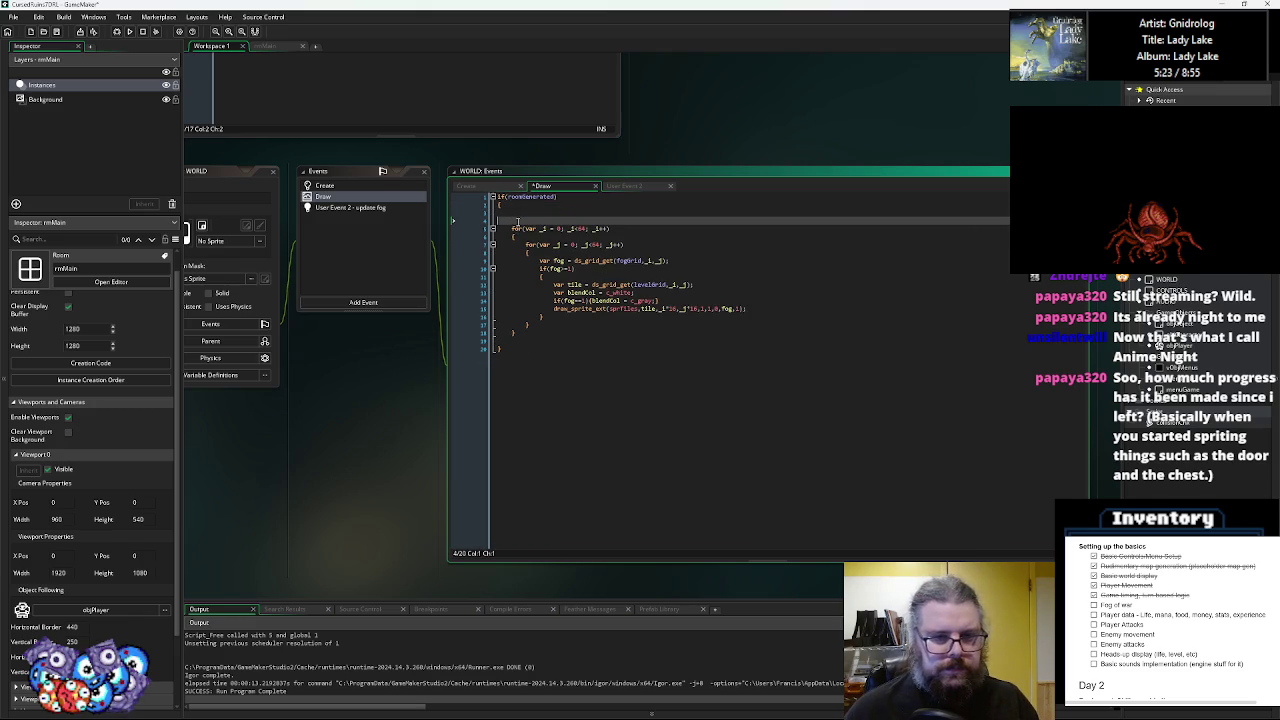
{"action": "key", "text": "ctrl+z"}
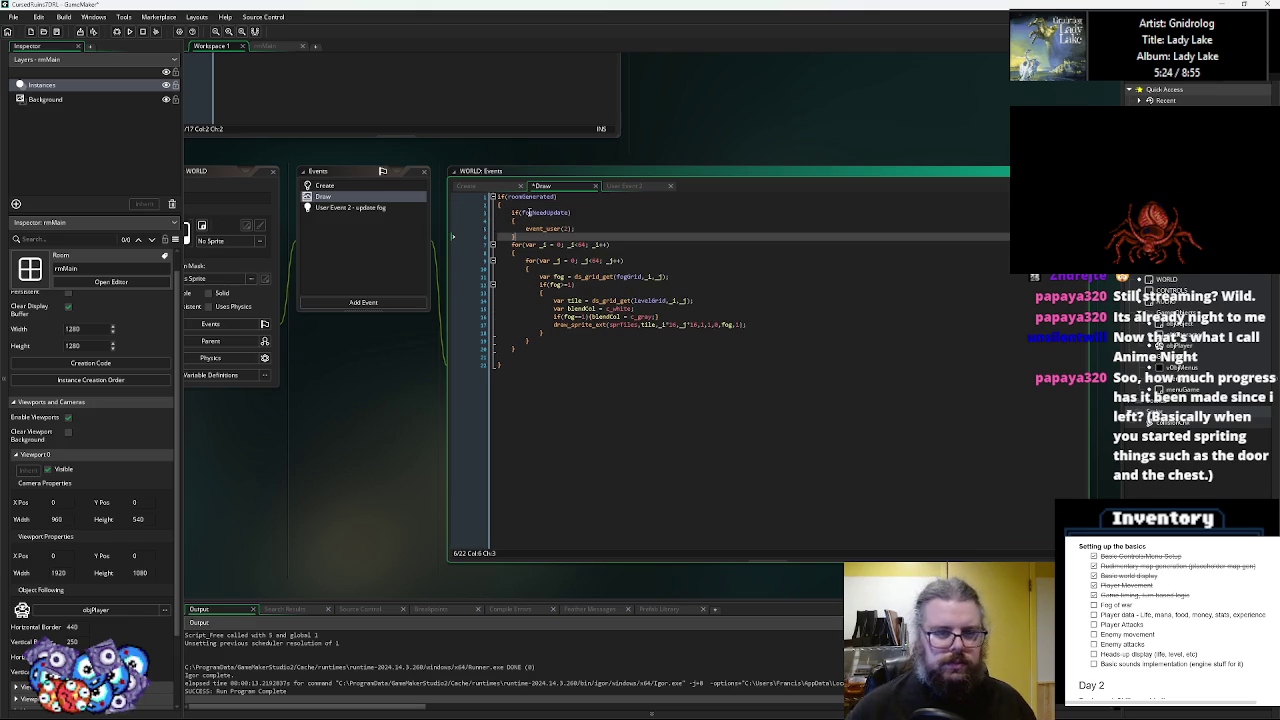
{"action": "left_click_drag", "start_coordinate": [521, 236], "coordinate": [494, 212]}
{"action": "key", "text": "BackSpace"}
{"action": "key", "text": "BackSpace"}
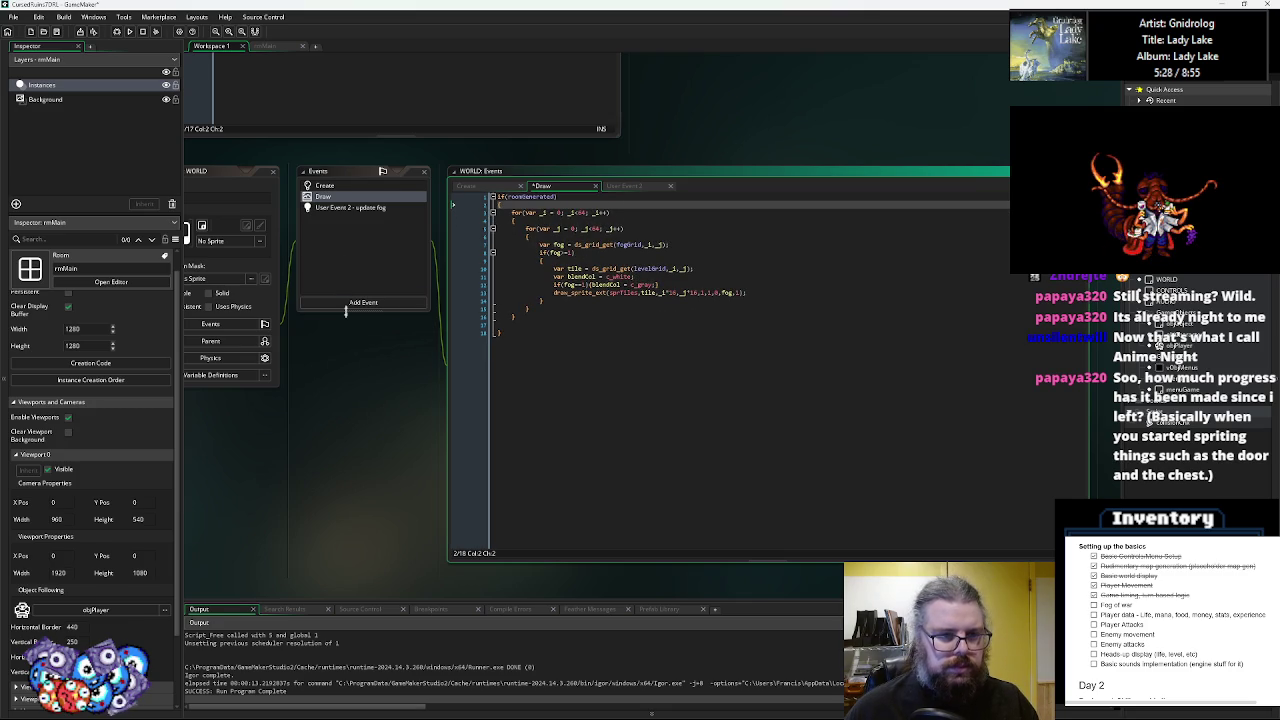
- Paste the block into a new User Event 0, save the project and debug-run
{"action": "left_click", "coordinate": [355, 302]}
{"action": "mouse_move", "coordinate": [380, 447]}
{"action": "mouse_move", "coordinate": [462, 569]}
{"action": "left_click", "coordinate": [525, 566]}
{"action": "key", "text": "ctrl+v"}
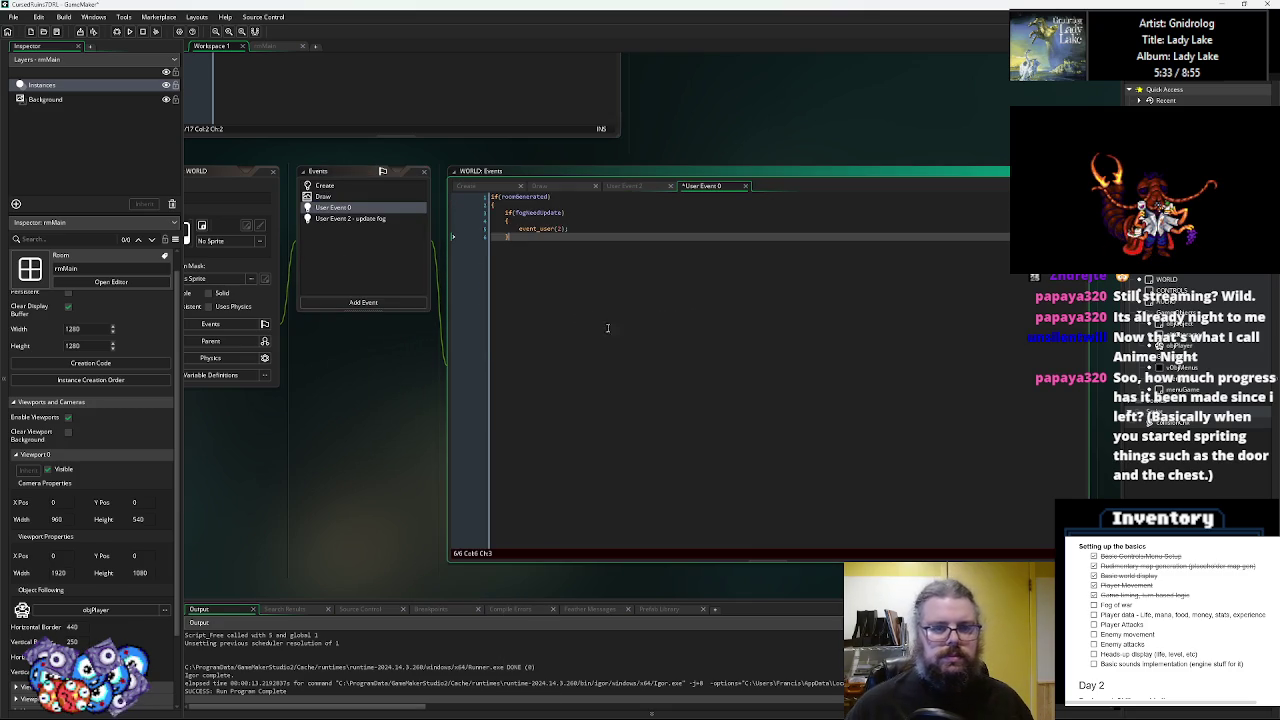
{"action": "key", "text": "Return"}
{"action": "type", "text": "}"}
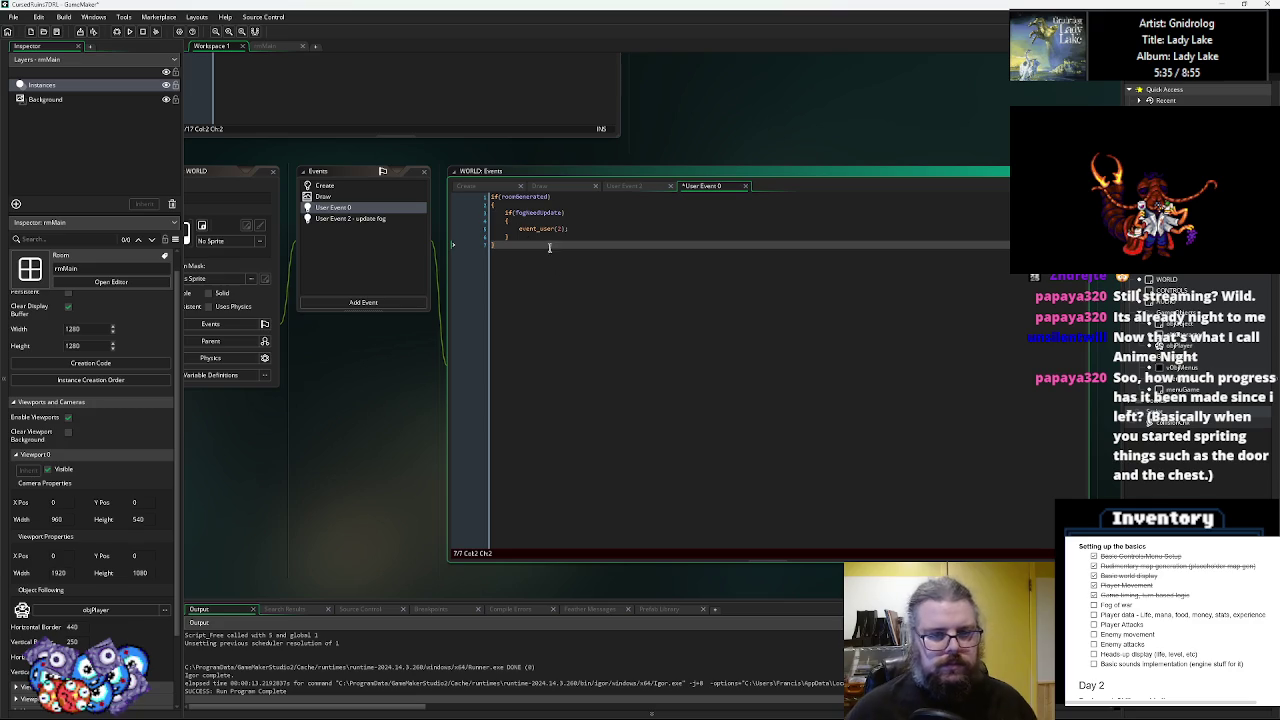
{"action": "left_click", "coordinate": [56, 31]}
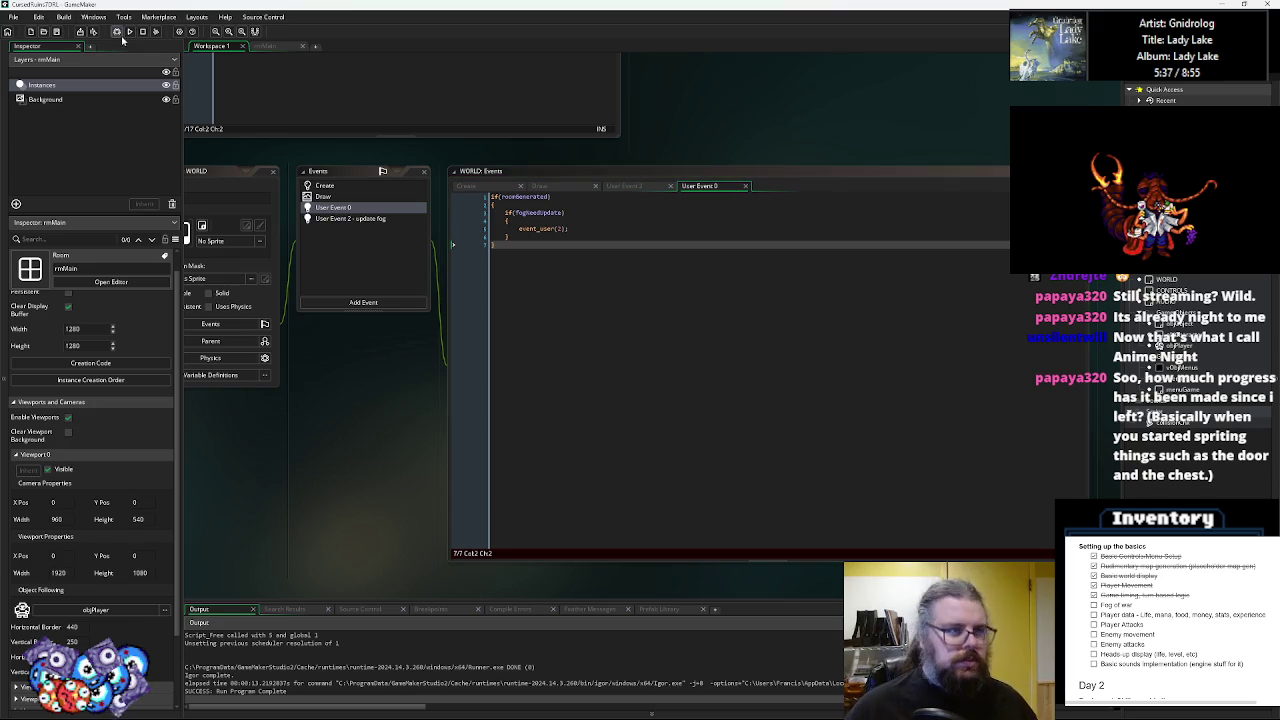
{"action": "left_click", "coordinate": [116, 31]}
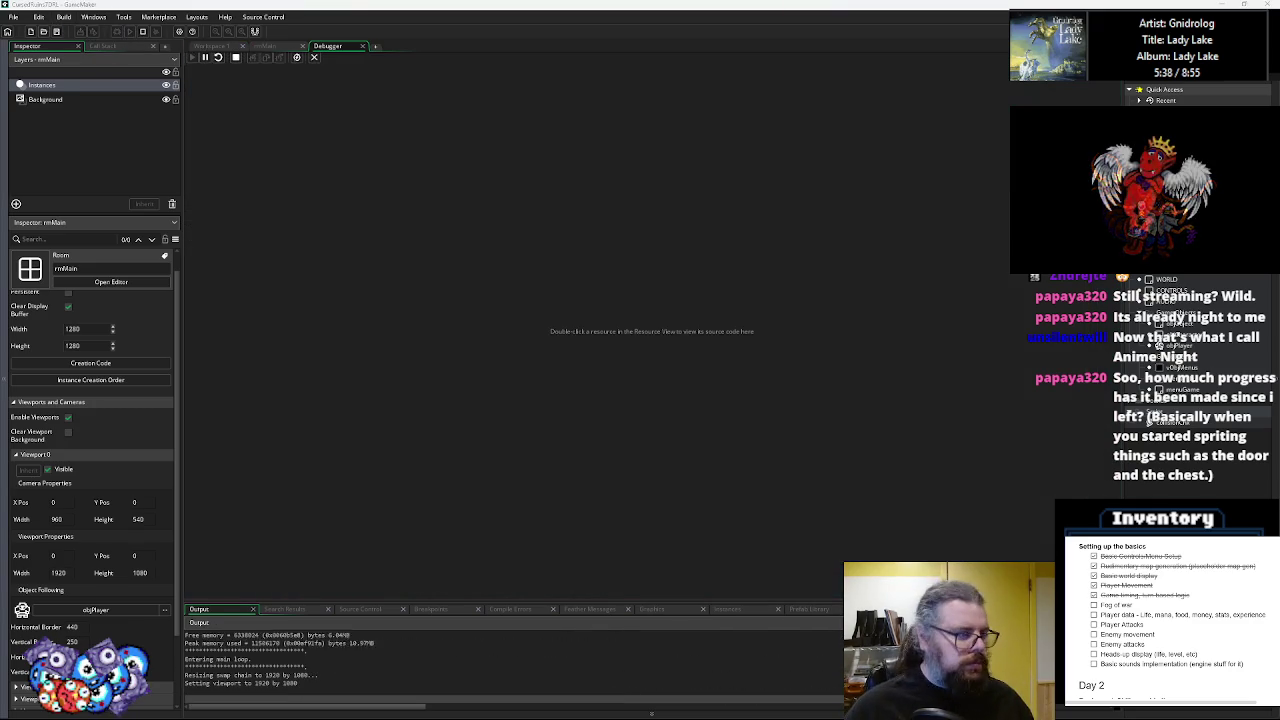
- Start a new game and move the player up, left, right and up
{"action": "key", "text": "Return"}
{"action": "key", "text": "Up"}
{"action": "key", "text": "Up"}
{"action": "key", "text": "Up"}
{"action": "key", "text": "Left"}
{"action": "key", "text": "Right"}
{"action": "key", "text": "Up"}
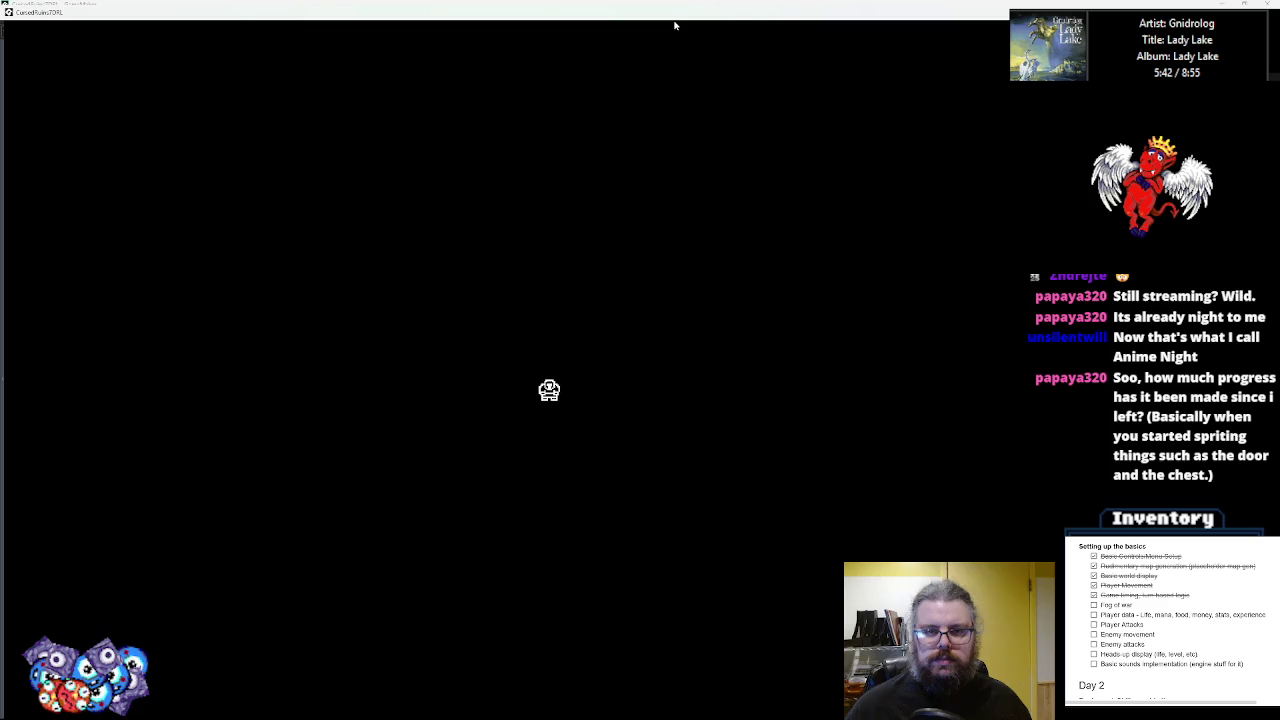
- Set a breakpoint on the event_user(2) line and step into the User Event 2 fog code
{"action": "key", "text": "alt+Tab"}
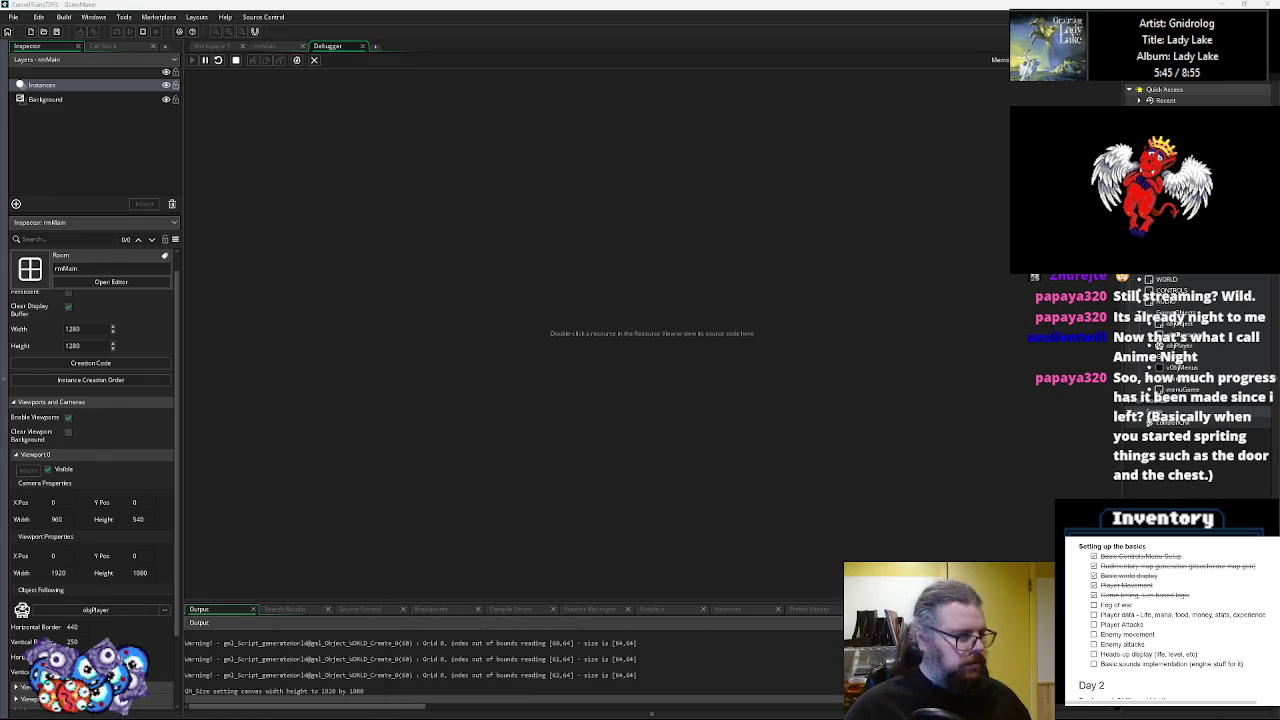
{"action": "left_click", "coordinate": [216, 46]}
{"action": "left_click", "coordinate": [580, 360]}
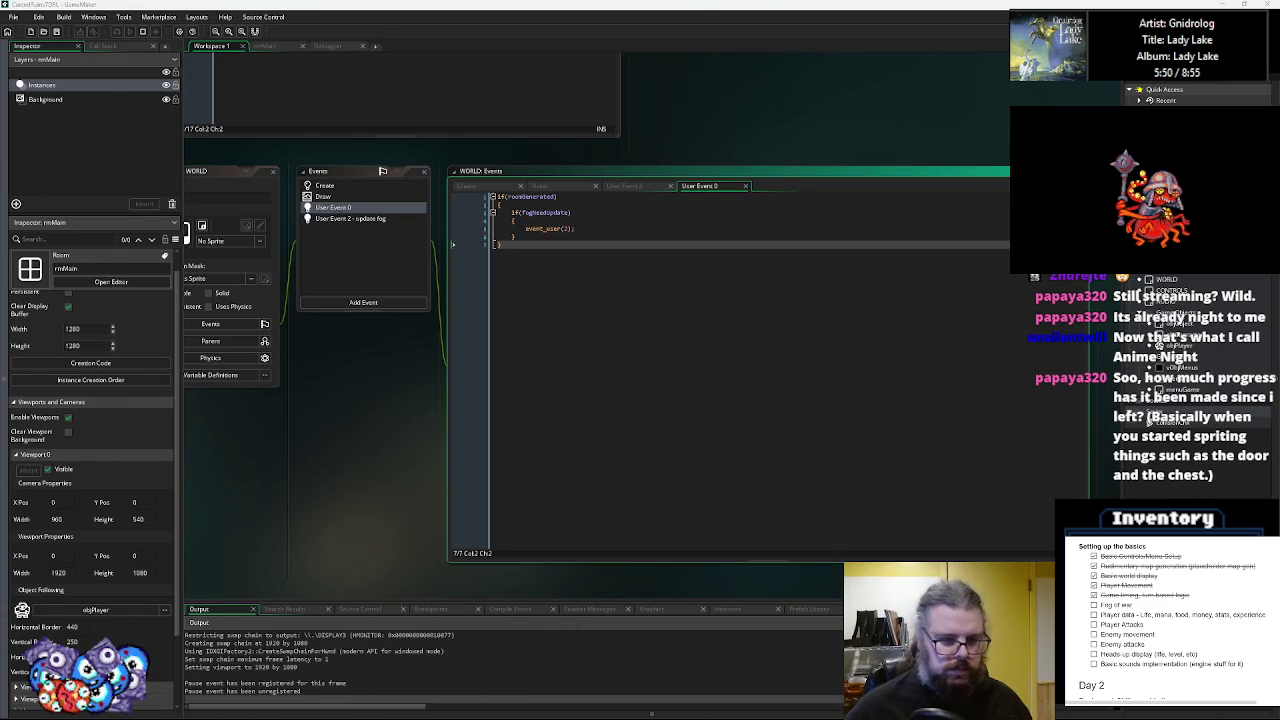
{"action": "left_click", "coordinate": [474, 229]}
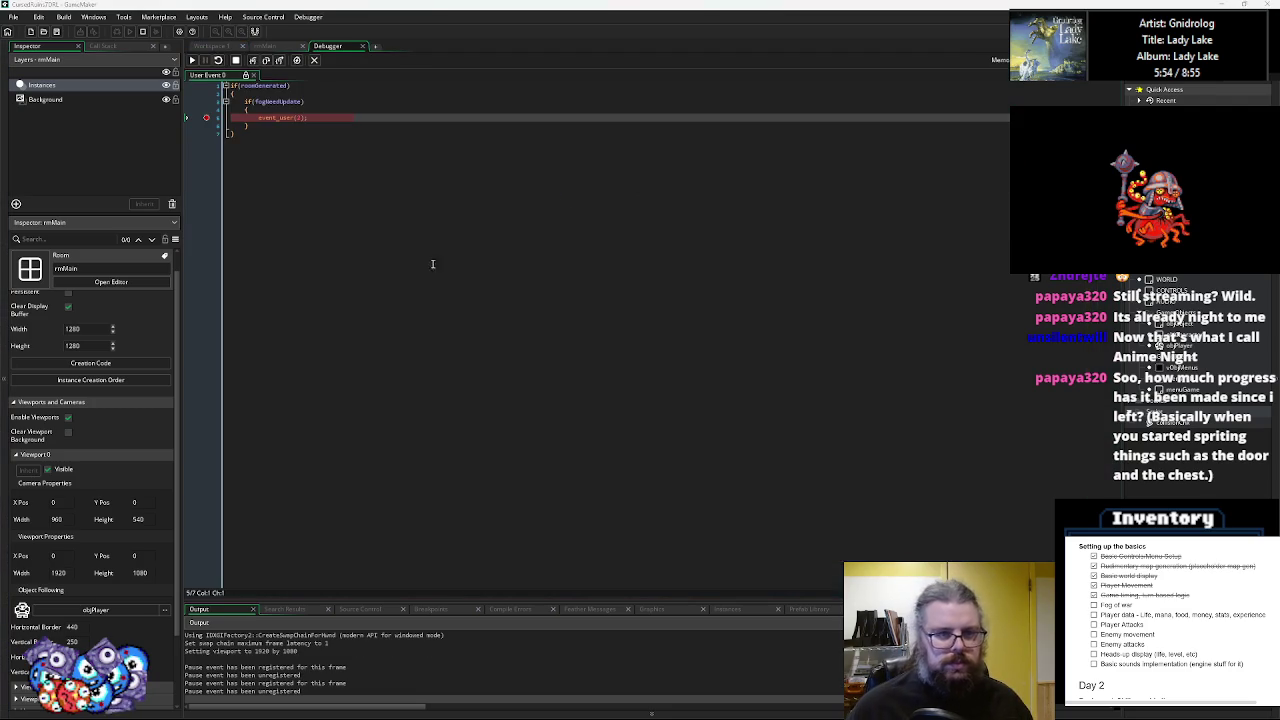
{"action": "left_click", "coordinate": [252, 60]}
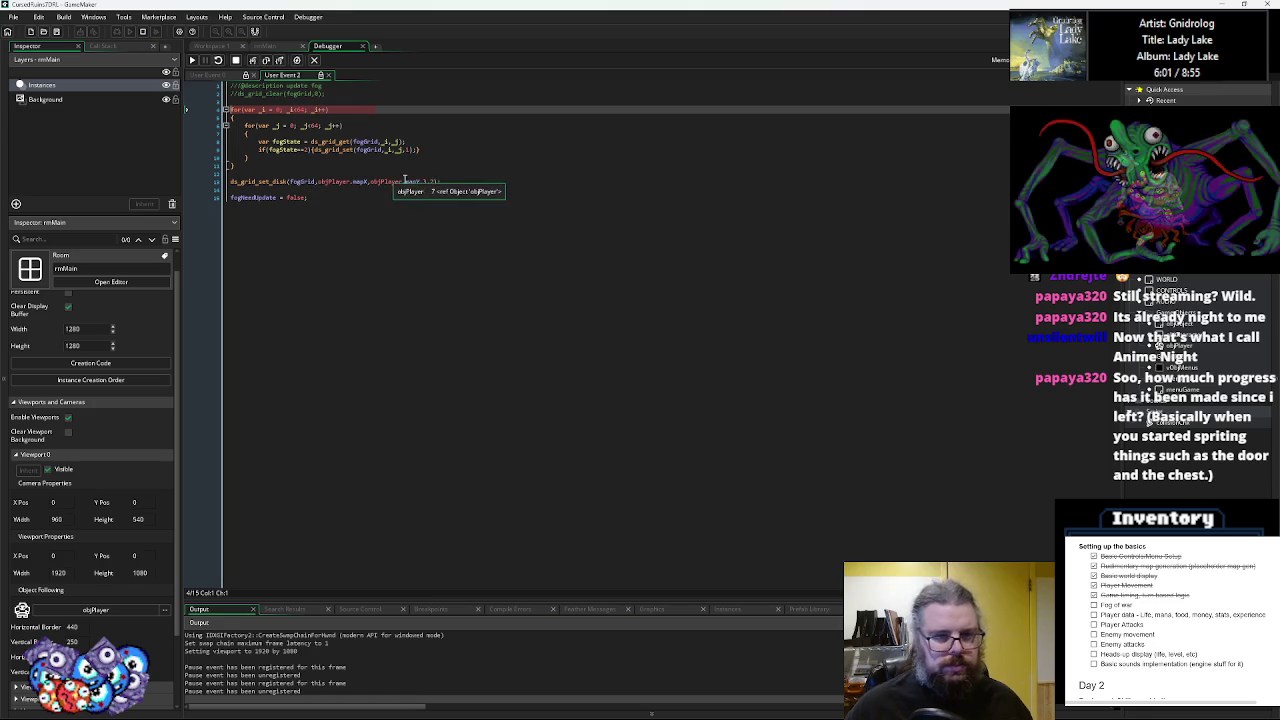
{"action": "left_click_drag", "start_coordinate": [480, 600], "coordinate": [486, 427]}
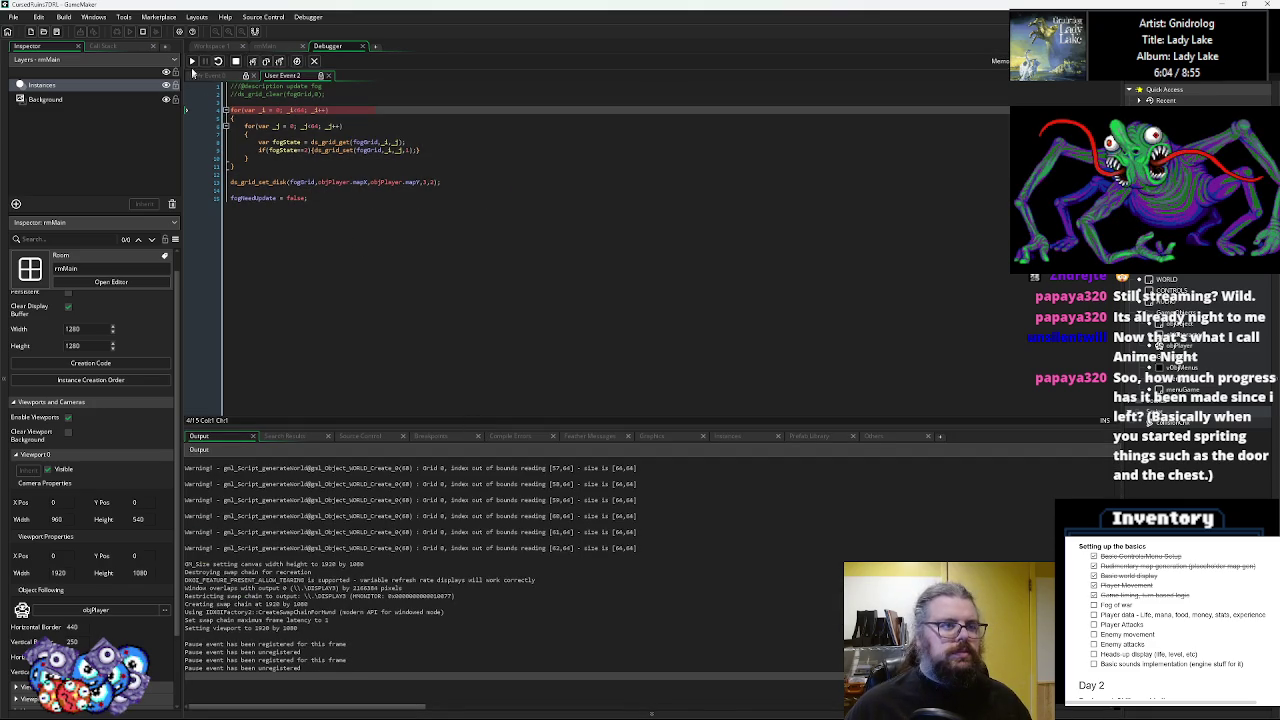
{"action": "left_click", "coordinate": [272, 47]}
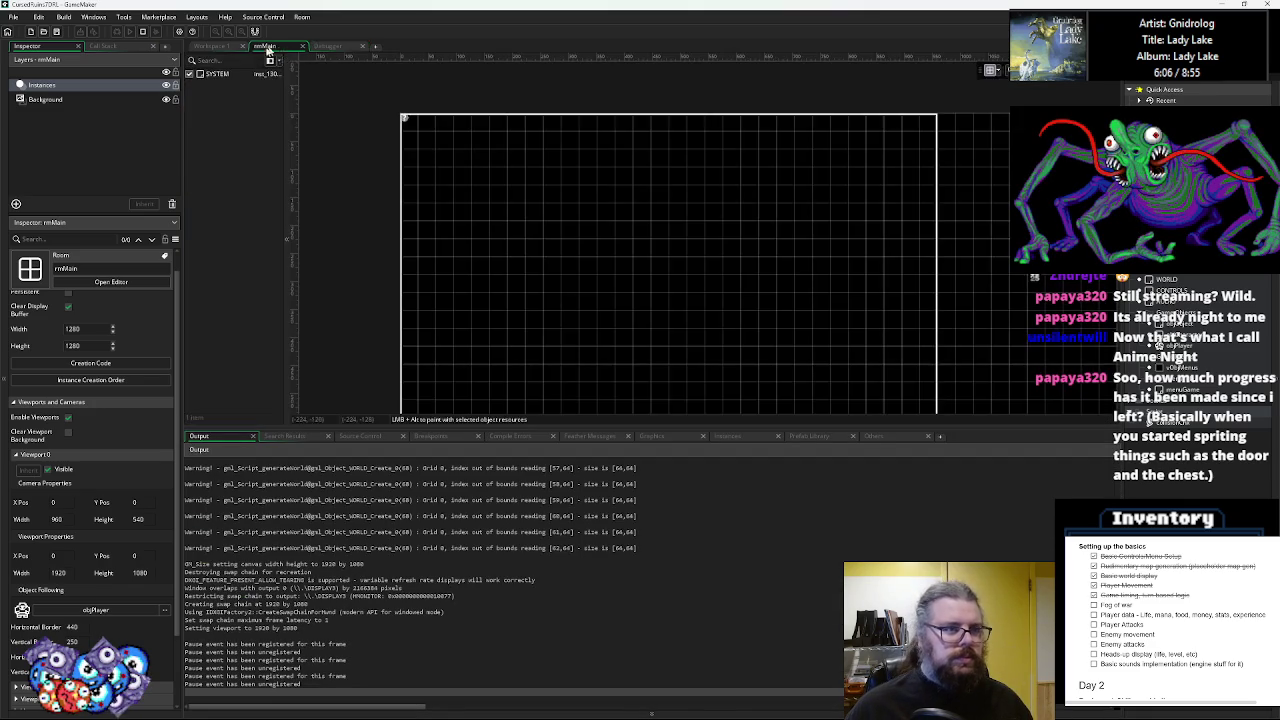
- Break inside the Draw event's fog loop and step through to inspect the fog colour argument
{"action": "left_click", "coordinate": [213, 47]}
{"action": "left_click", "coordinate": [476, 235]}
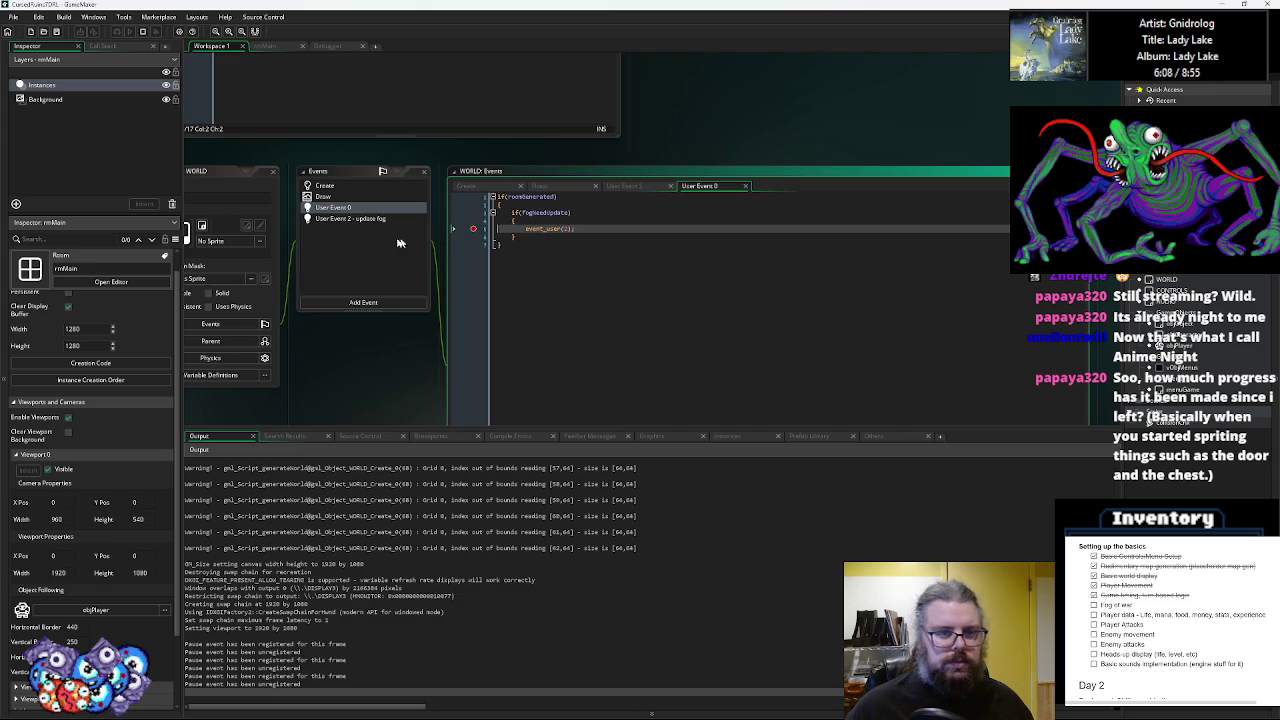
{"action": "left_click", "coordinate": [352, 197]}
{"action": "left_click", "coordinate": [474, 230]}
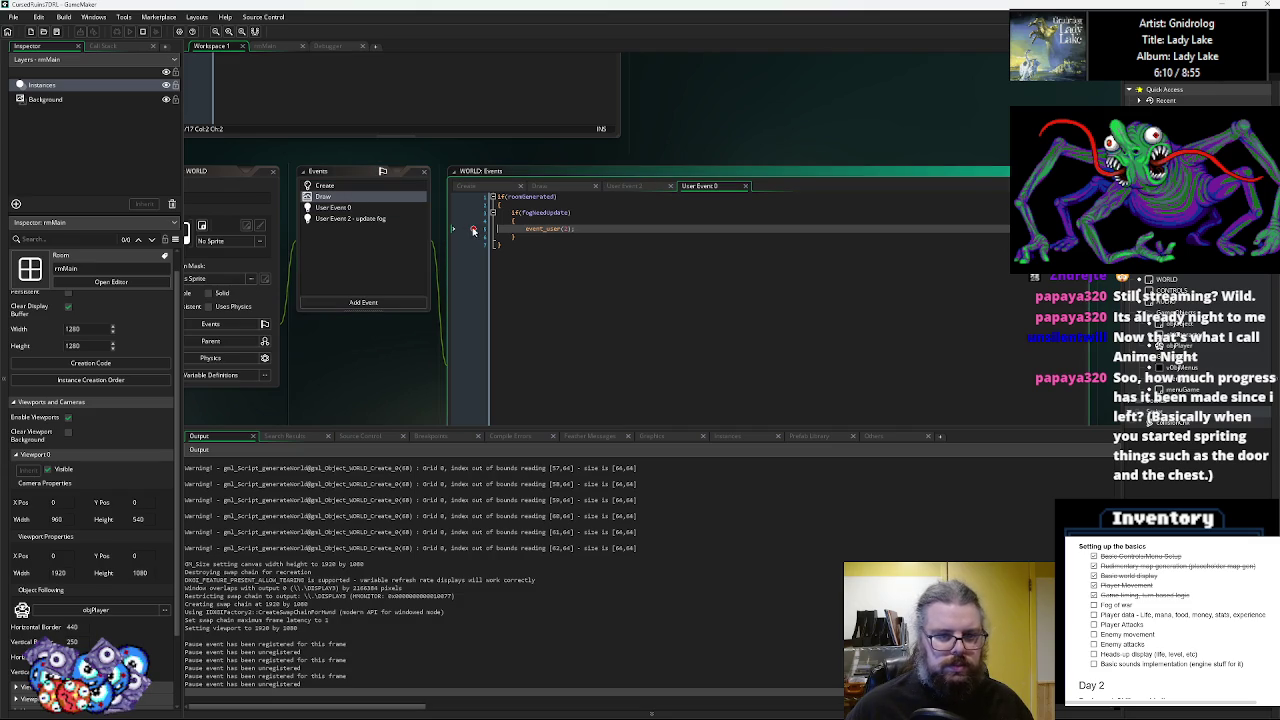
{"action": "left_click", "coordinate": [362, 198]}
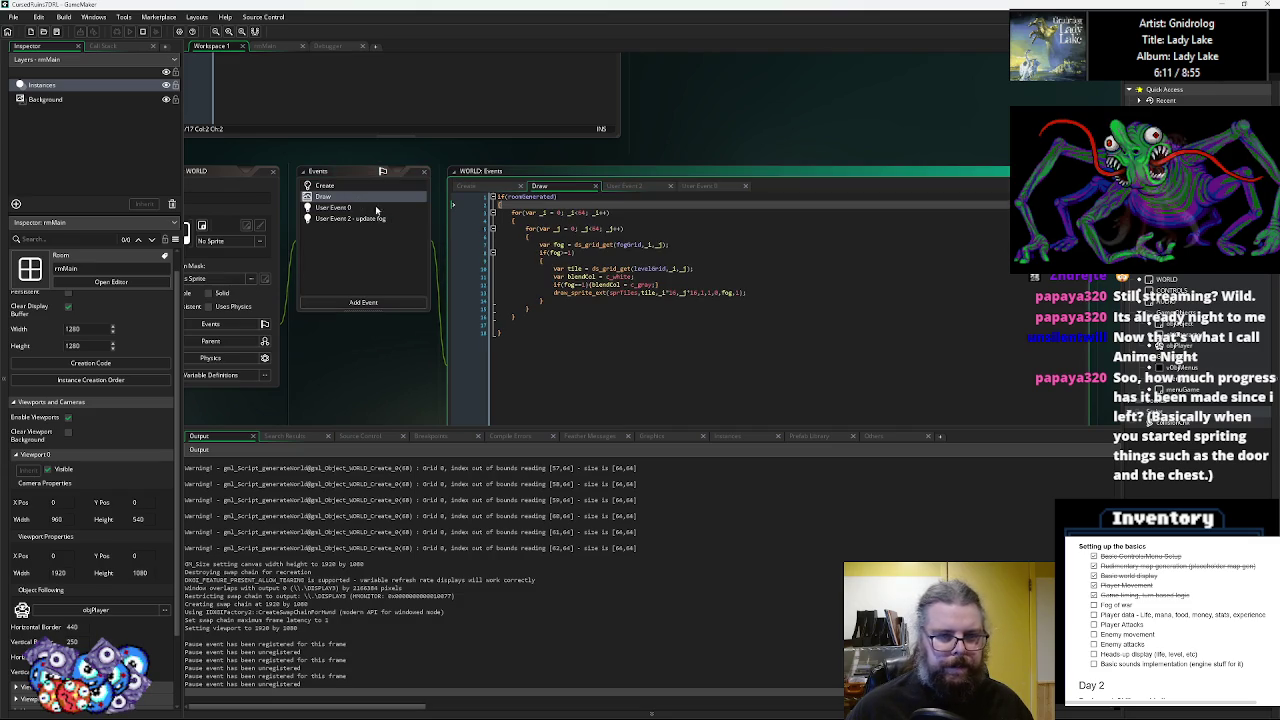
{"action": "left_click", "coordinate": [479, 268]}
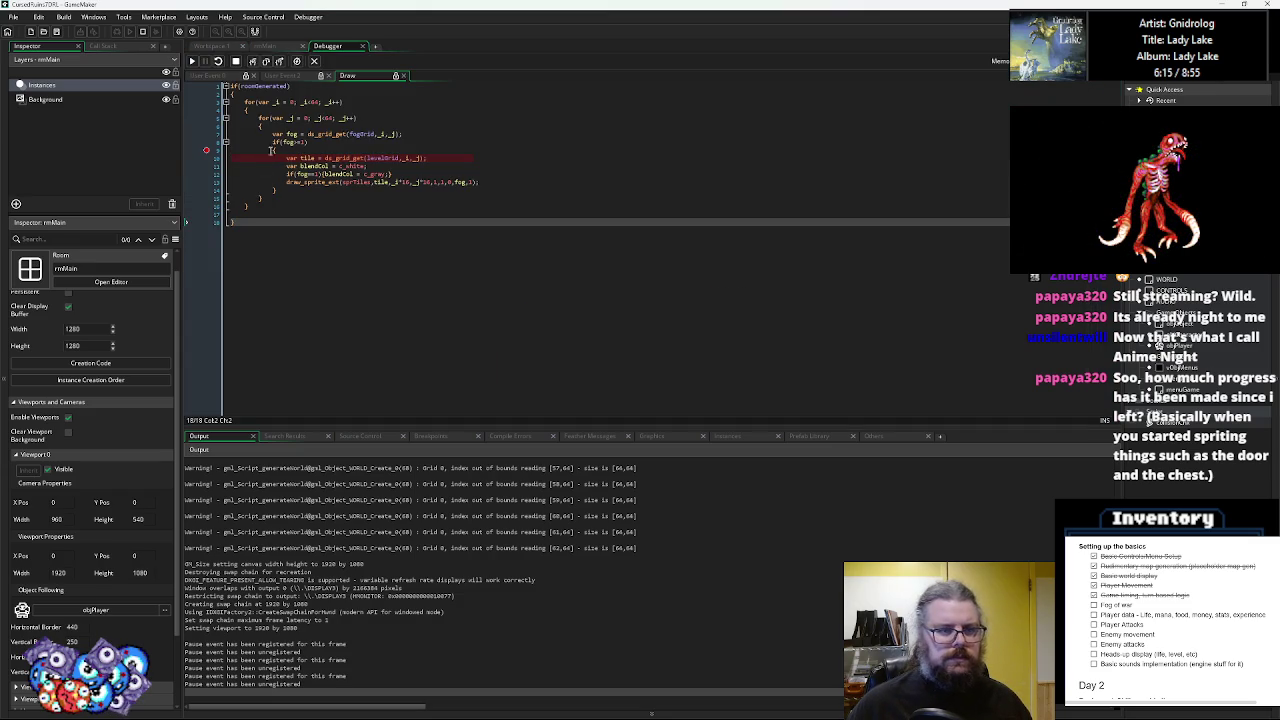
{"action": "mouse_move", "coordinate": [289, 143]}
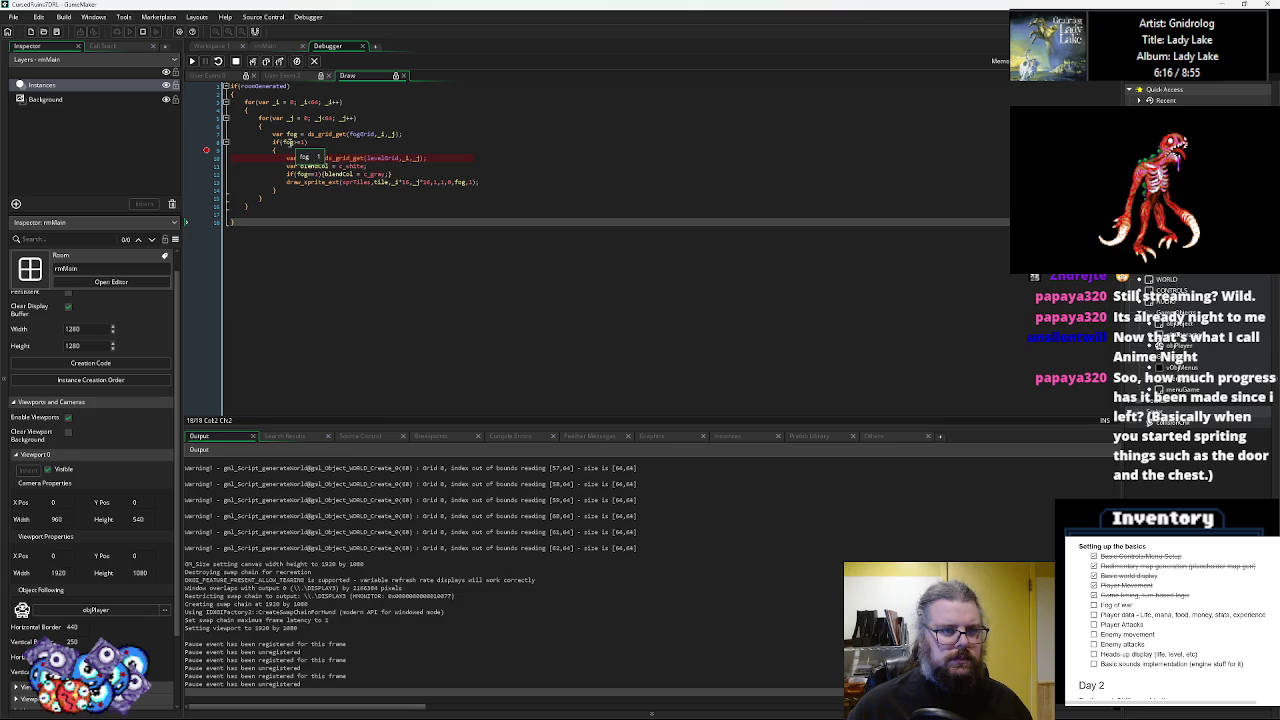
{"action": "left_click", "coordinate": [205, 150]}
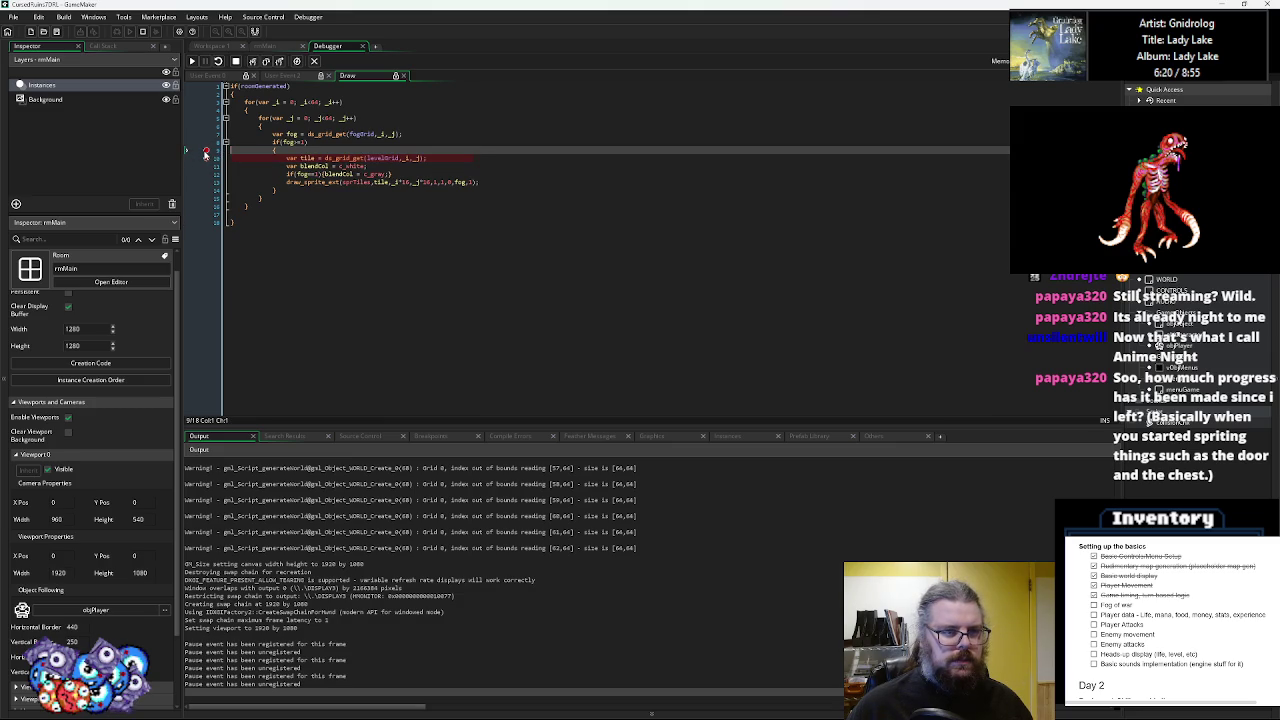
{"action": "left_click", "coordinate": [264, 61]}
{"action": "left_click", "coordinate": [264, 61]}
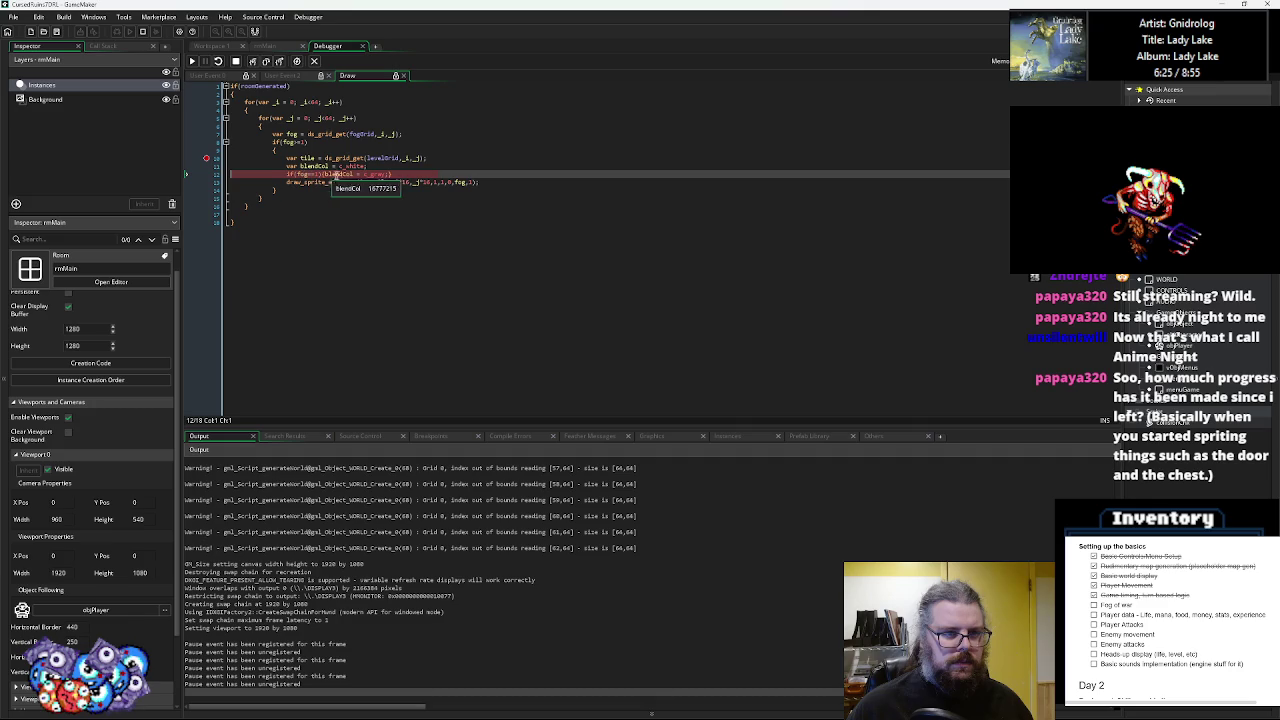
{"action": "mouse_move", "coordinate": [312, 166]}
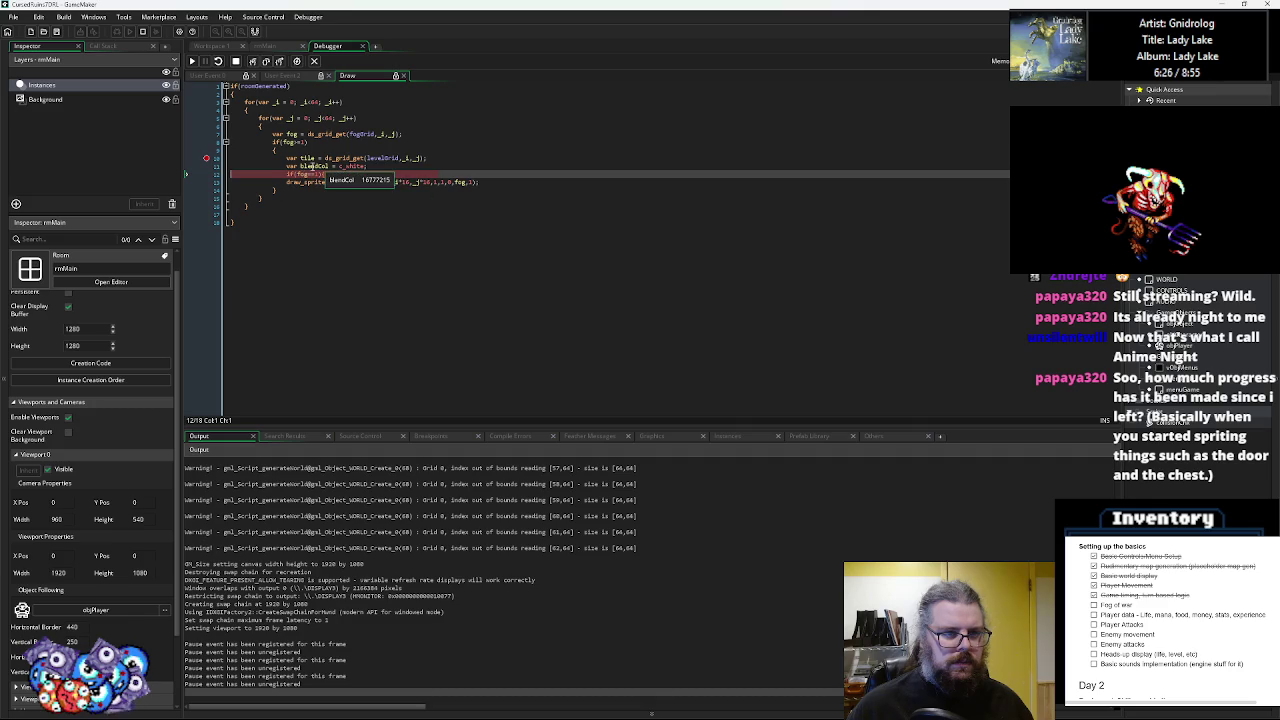
{"action": "left_click", "coordinate": [461, 182]}
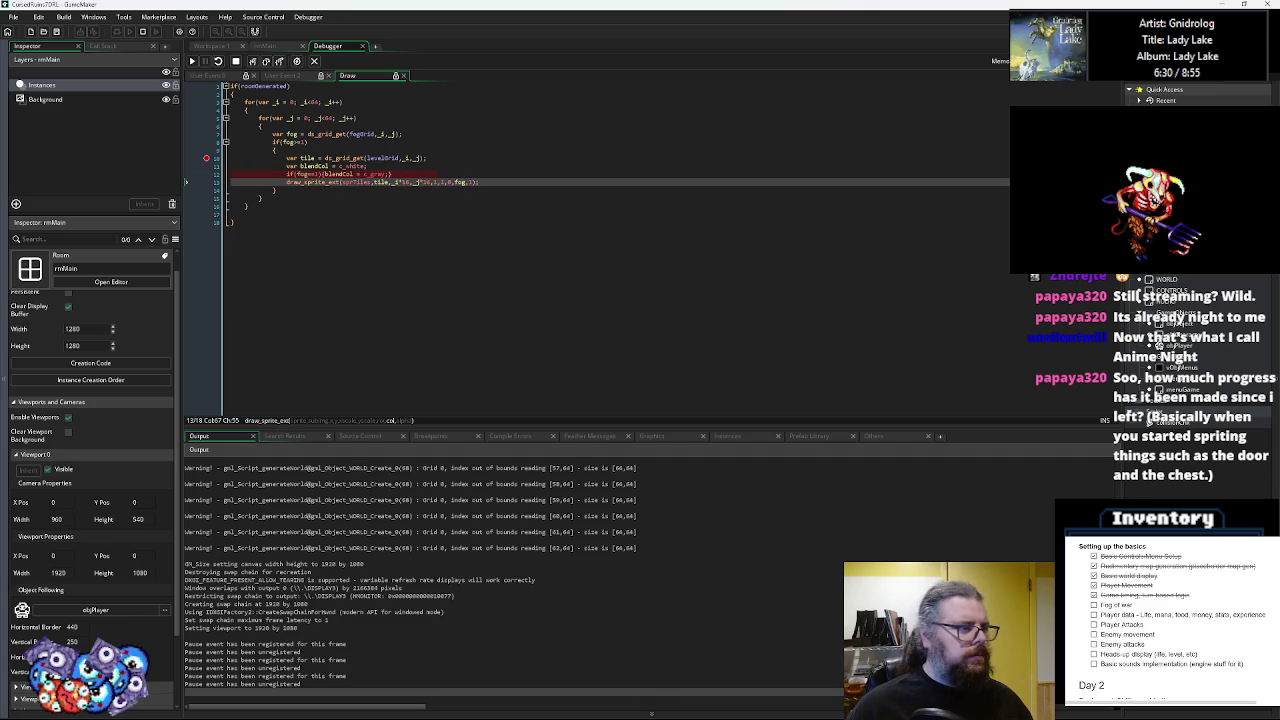
- Stop the game, replace fog with blendCol in the draw_sprite_ext call, and save
{"action": "key", "text": "shift+F5"}
{"action": "left_click", "coordinate": [206, 159]}
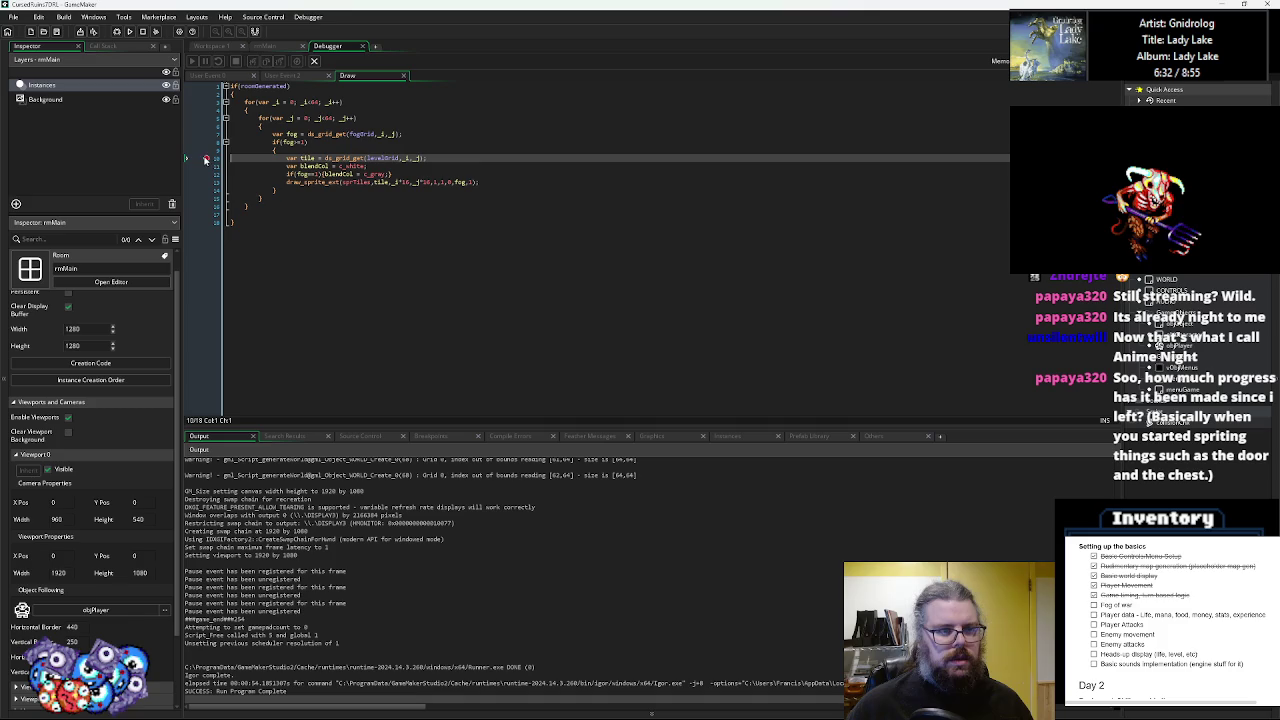
{"action": "double_click", "coordinate": [340, 174]}
{"action": "key", "text": "ctrl+c"}
{"action": "double_click", "coordinate": [461, 182]}
{"action": "key", "text": "ctrl+v"}
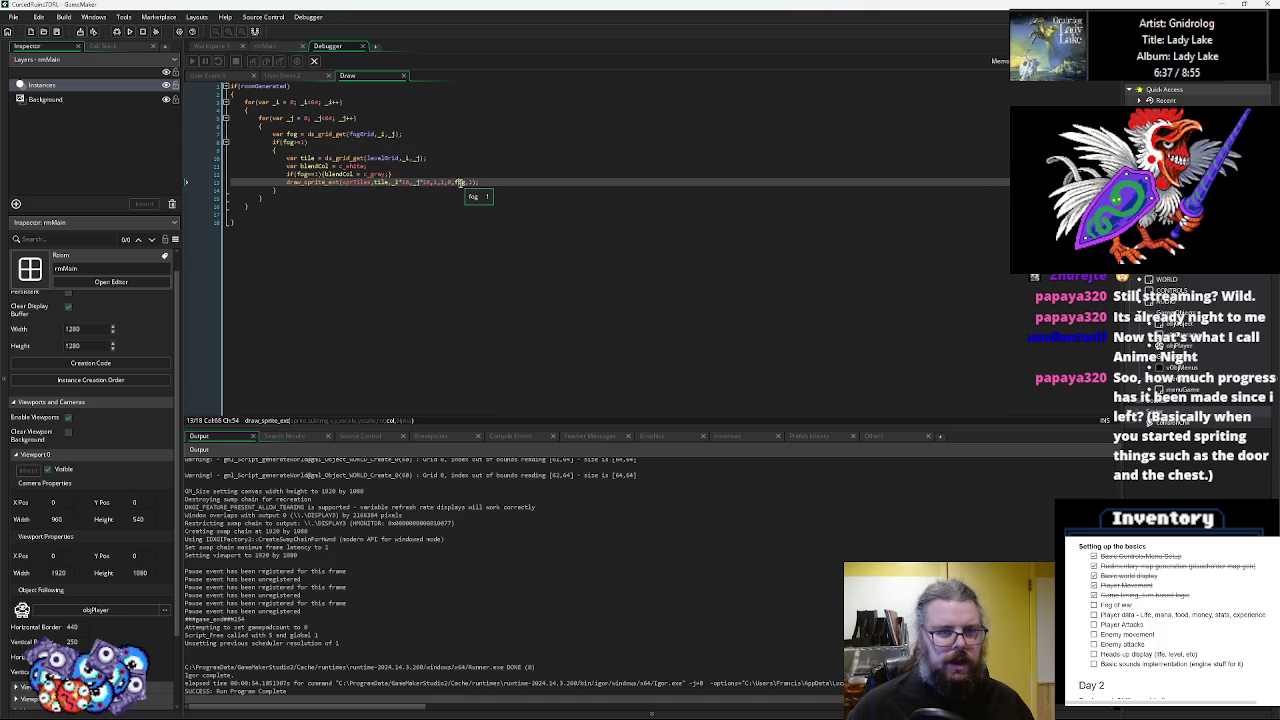
{"action": "left_click", "coordinate": [57, 32]}
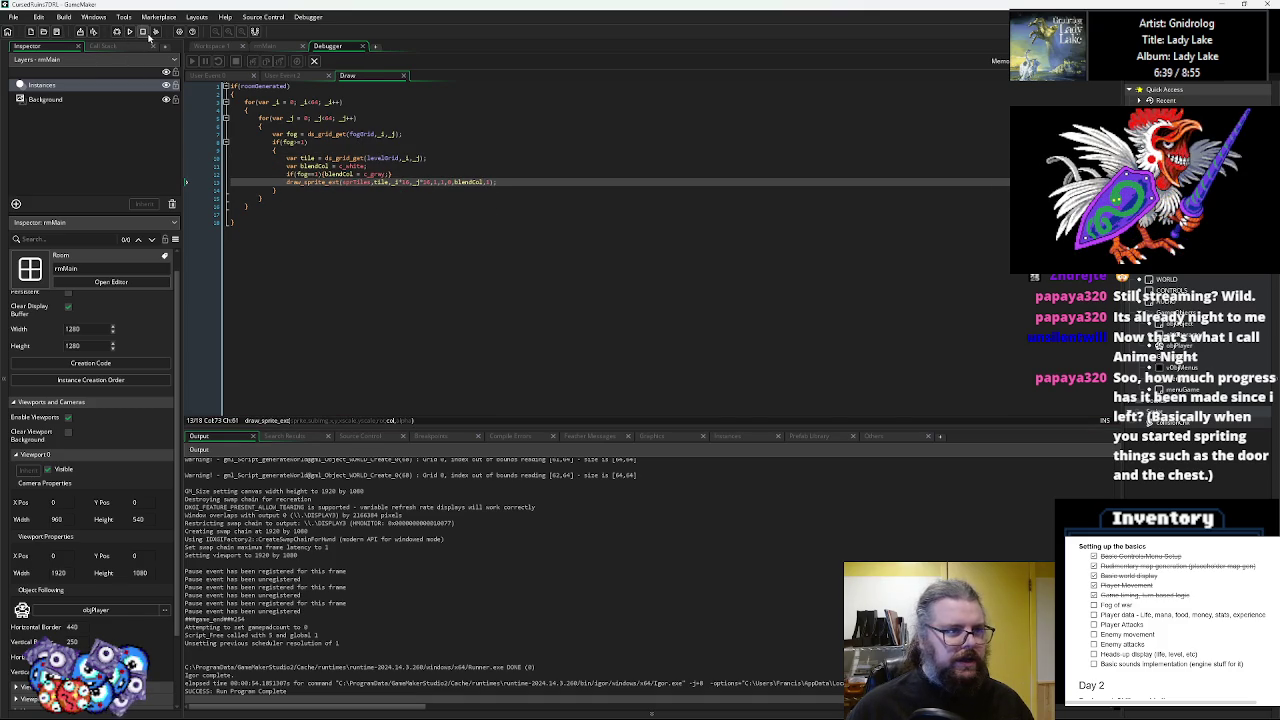
- Run the game in debug mode, choose Continue, and walk the player up and right
{"action": "left_click", "coordinate": [127, 32]}
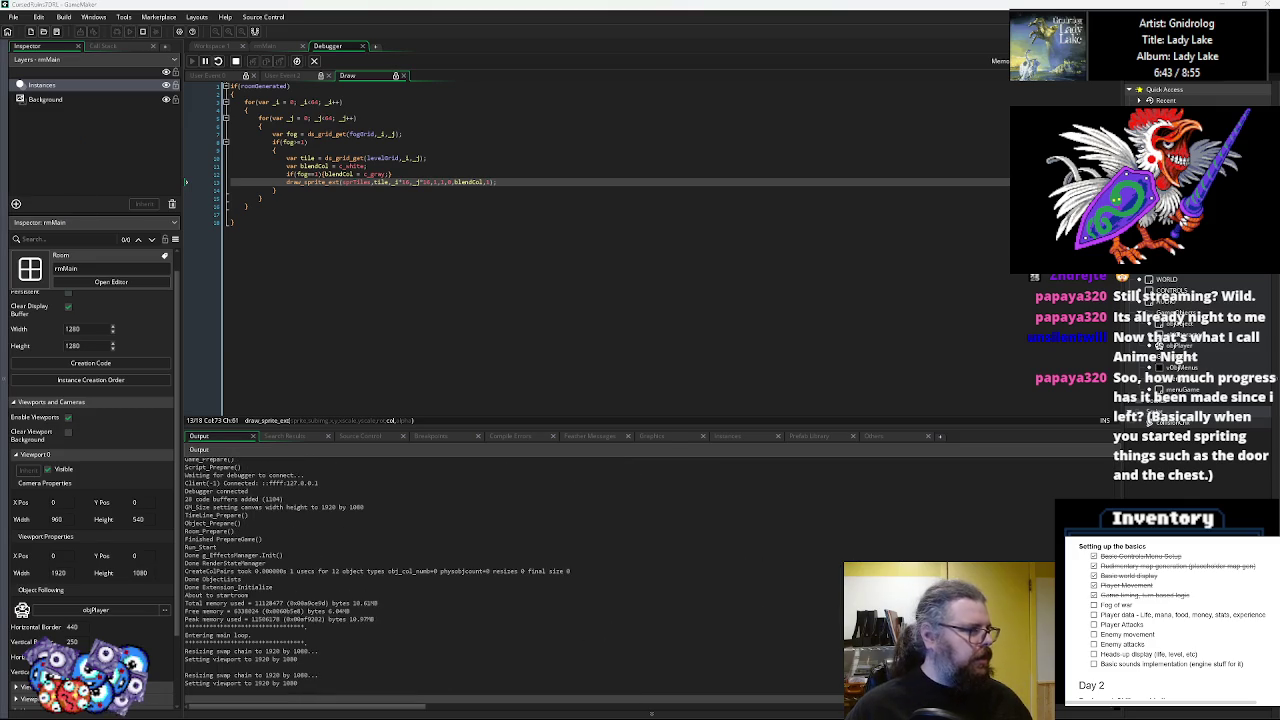
{"action": "key", "text": "Down"}
{"action": "key", "text": "Return"}
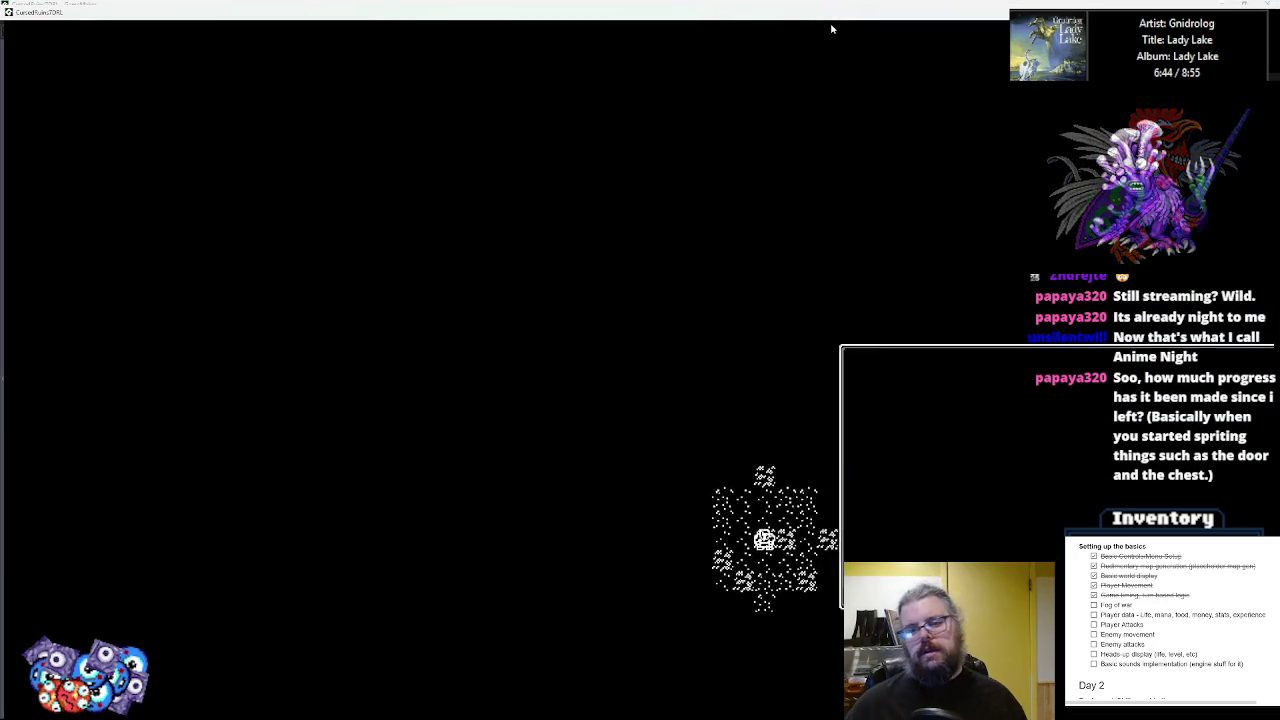
{"action": "key", "text": "Left"}
{"action": "key", "text": "Left"}
{"action": "key", "text": "Left"}
{"action": "key", "text": "Up"}
{"action": "key", "text": "Up"}
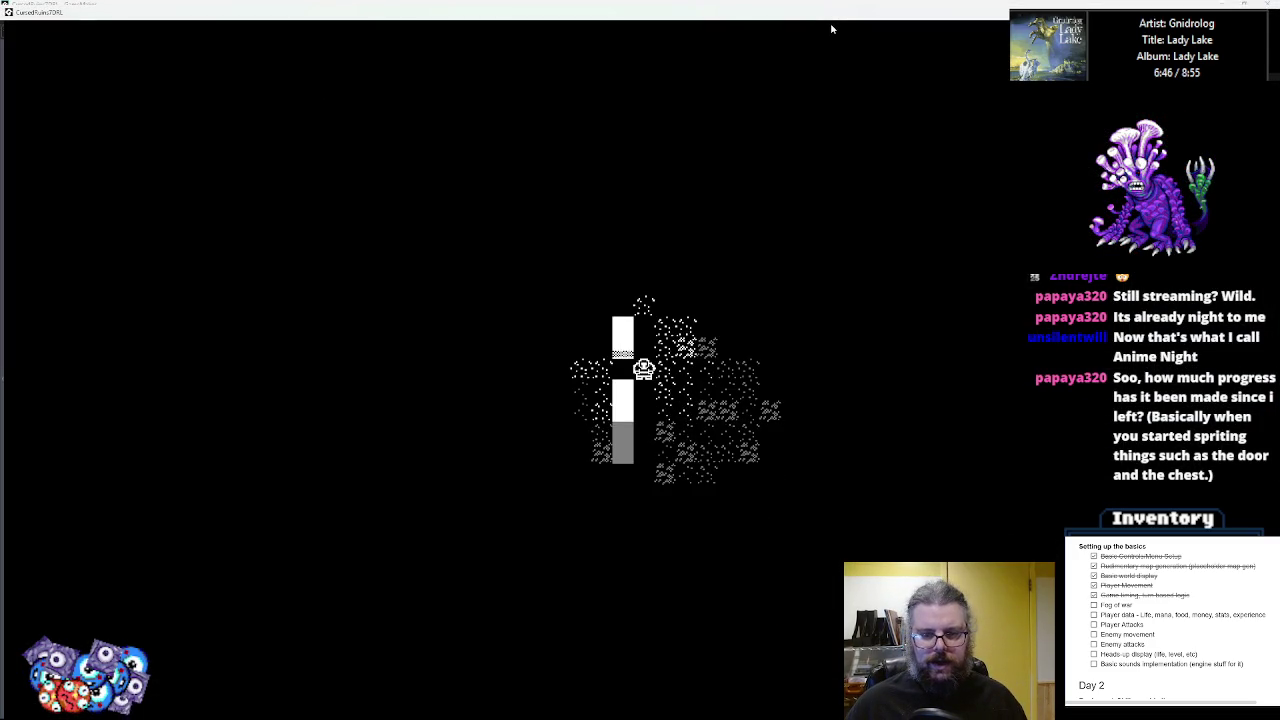
{"action": "key", "text": "Up"}
{"action": "key", "text": "Right"}
{"action": "key", "text": "Right"}
{"action": "key", "text": "Right"}
{"action": "key", "text": "Right"}
{"action": "key", "text": "Down"}
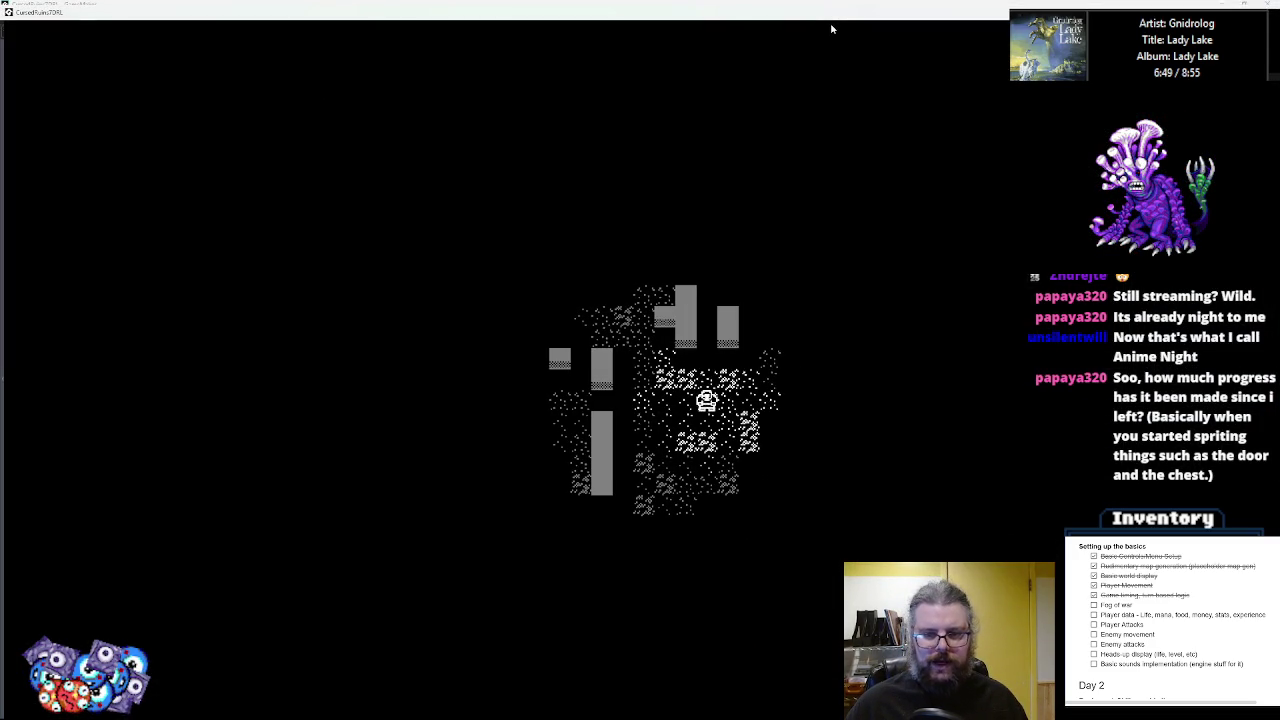
{"action": "key", "text": "Up"}
{"action": "key", "text": "Up"}
{"action": "key", "text": "Right"}
{"action": "key", "text": "Right"}
{"action": "key", "text": "Right"}
{"action": "key", "text": "Up"}
{"action": "key", "text": "Up"}
{"action": "key", "text": "Up"}
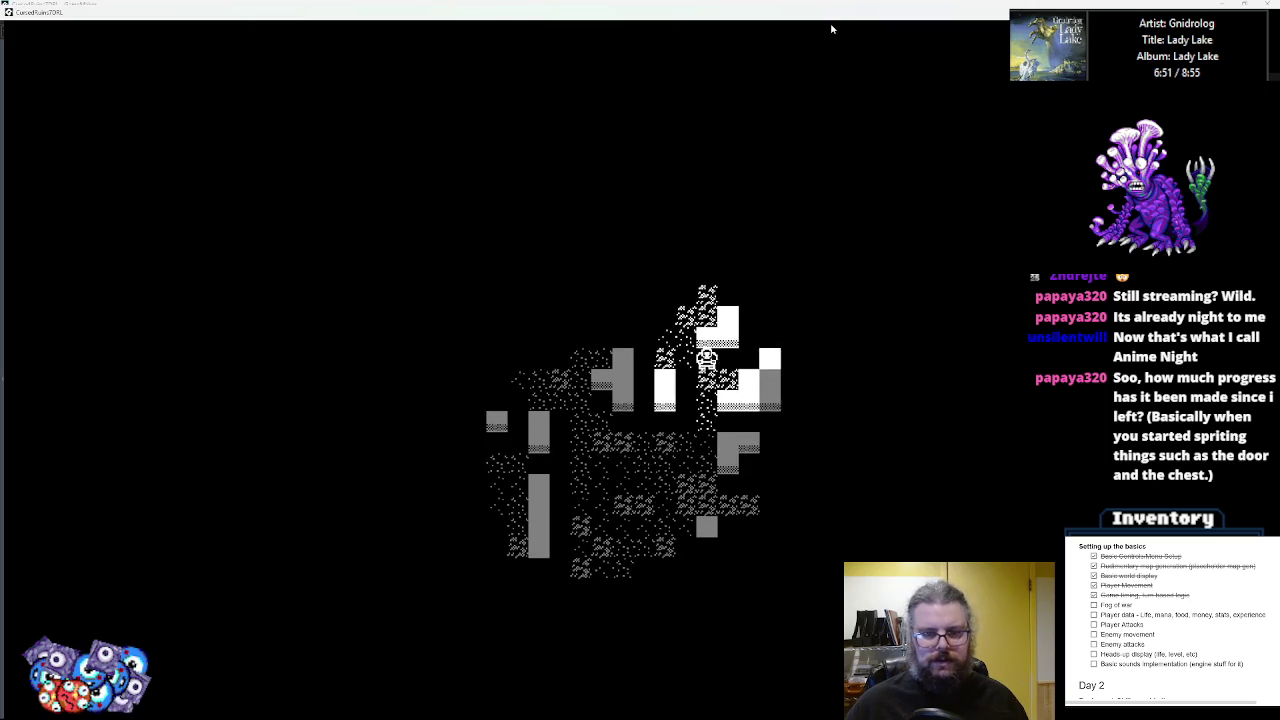
{"action": "key", "text": "Up"}
{"action": "key", "text": "Up"}
{"action": "key", "text": "Up"}
{"action": "key", "text": "Right"}
{"action": "key", "text": "Up"}
{"action": "key", "text": "Up"}
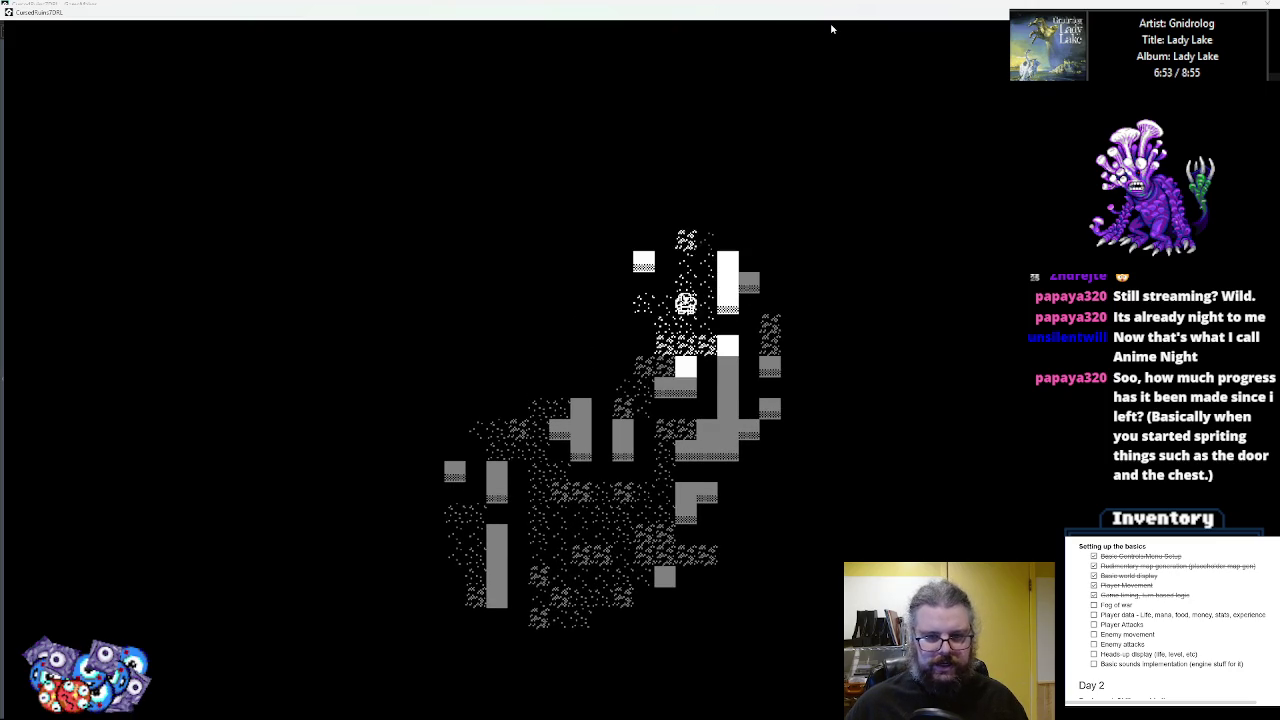
- Walk the player left, down, then up and right, revealing tiles while explored areas stay grey
{"action": "key", "text": "Left"}
{"action": "key", "text": "Left"}
{"action": "key", "text": "Left"}
{"action": "key", "text": "Right"}
{"action": "key", "text": "Down"}
{"action": "key", "text": "Down"}
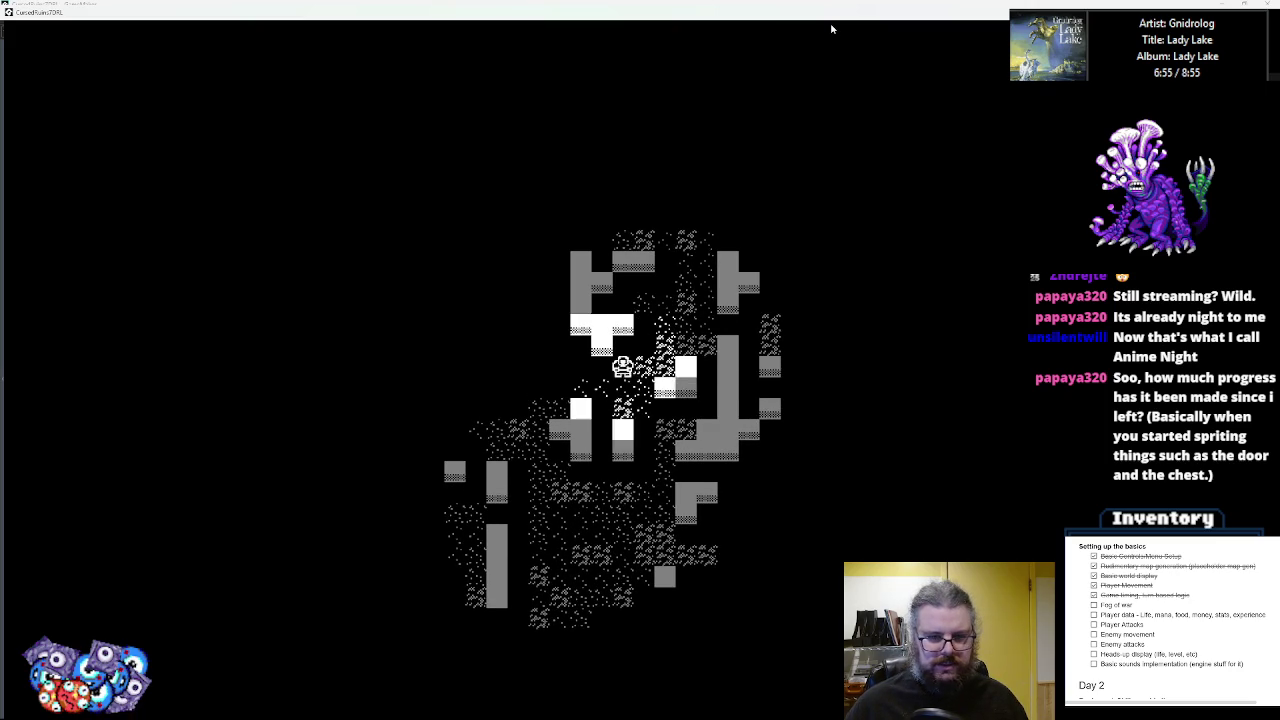
{"action": "key", "text": "Left"}
{"action": "key", "text": "Left"}
{"action": "key", "text": "Left"}
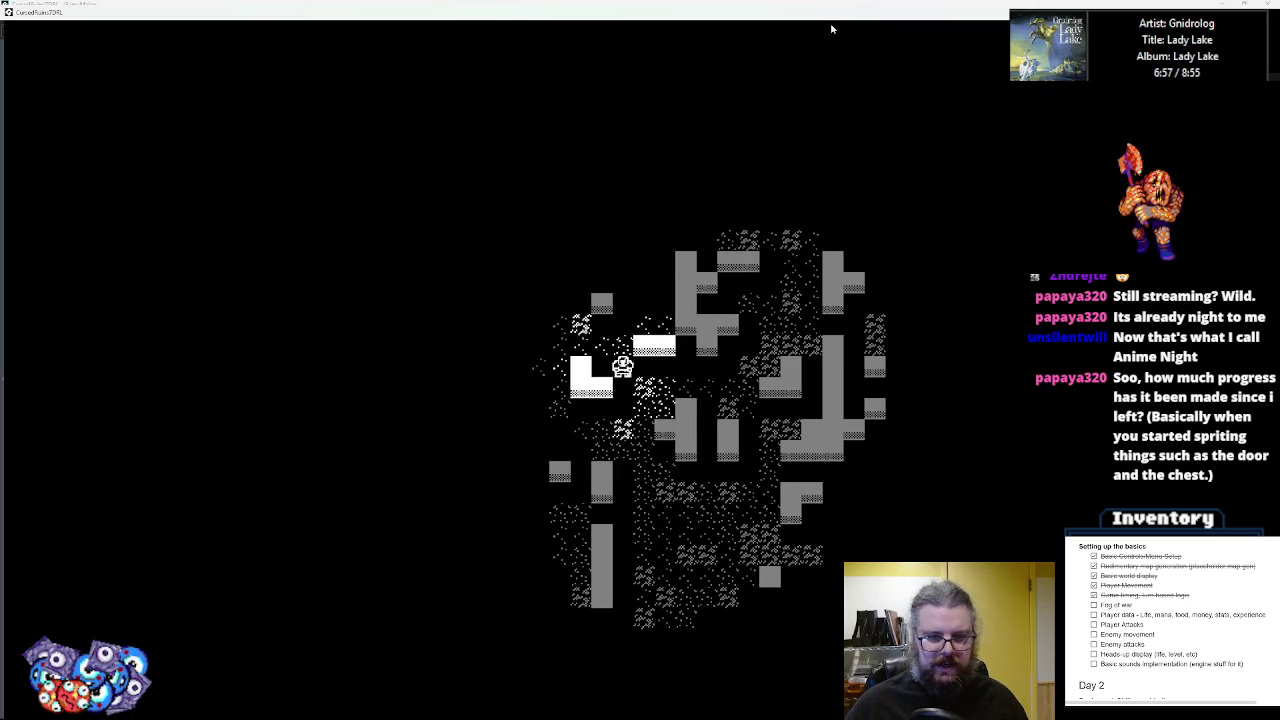
{"action": "key", "text": "Down"}
{"action": "key", "text": "Left"}
{"action": "key", "text": "Left"}
{"action": "key", "text": "Down"}
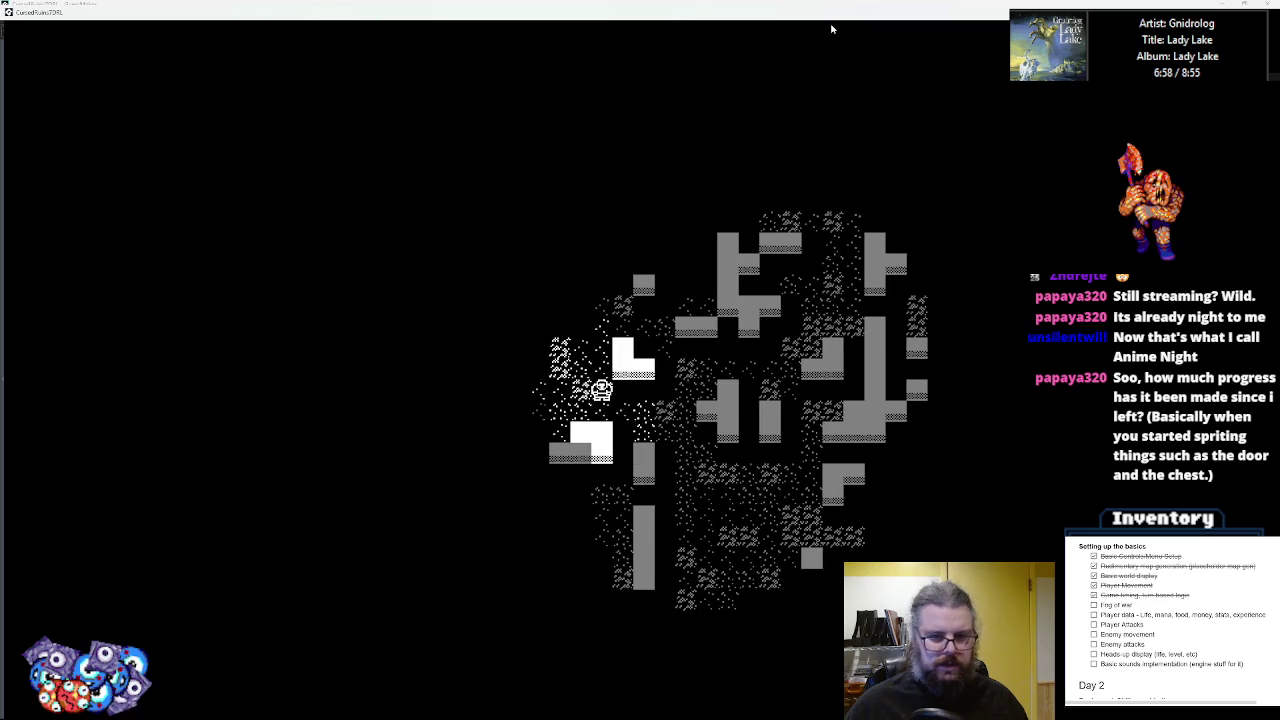
{"action": "key", "text": "Left"}
{"action": "key", "text": "Left"}
{"action": "key", "text": "Down"}
{"action": "key", "text": "Down"}
{"action": "key", "text": "Down"}
{"action": "key", "text": "Down"}
{"action": "key", "text": "Down"}
{"action": "key", "text": "Down"}
{"action": "key", "text": "Down"}
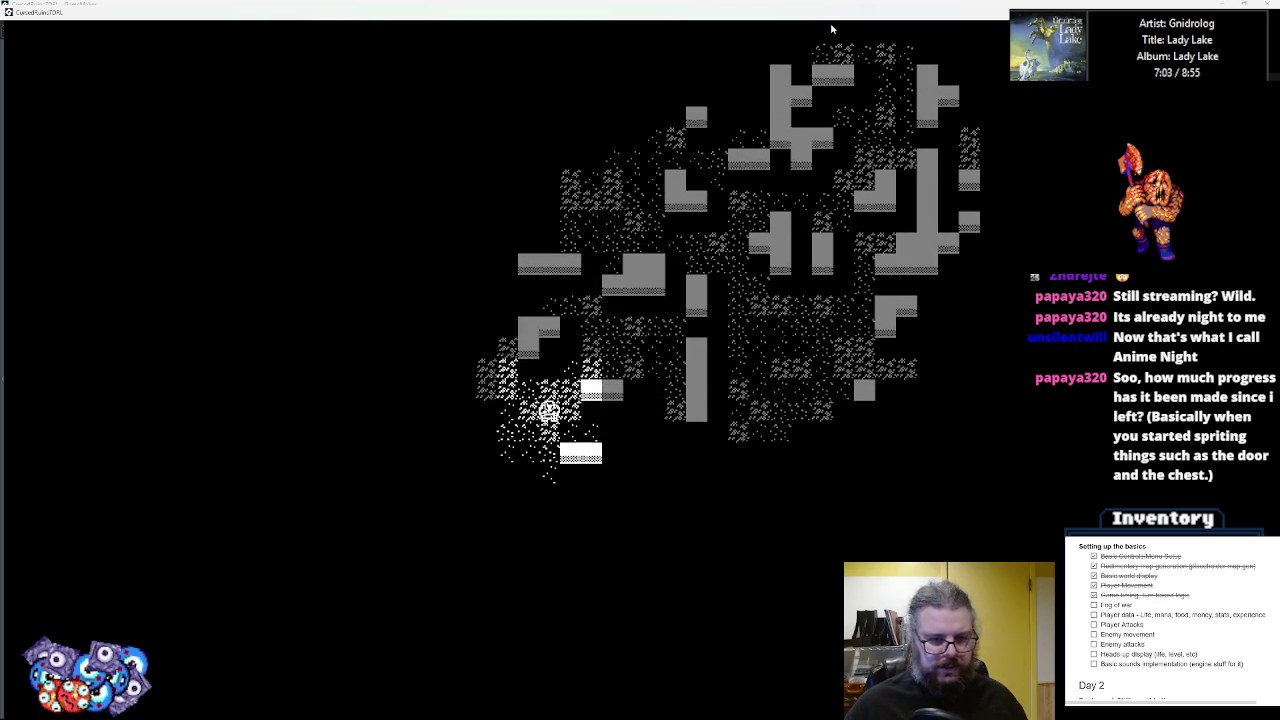
{"action": "key", "text": "Left"}
{"action": "key", "text": "Left"}
{"action": "key", "text": "Left"}
{"action": "key", "text": "Up"}
{"action": "key", "text": "Up"}
{"action": "key", "text": "Up"}
{"action": "key", "text": "Up"}
{"action": "key", "text": "Left"}
{"action": "key", "text": "Left"}
{"action": "key", "text": "Left"}
{"action": "key", "text": "Left"}
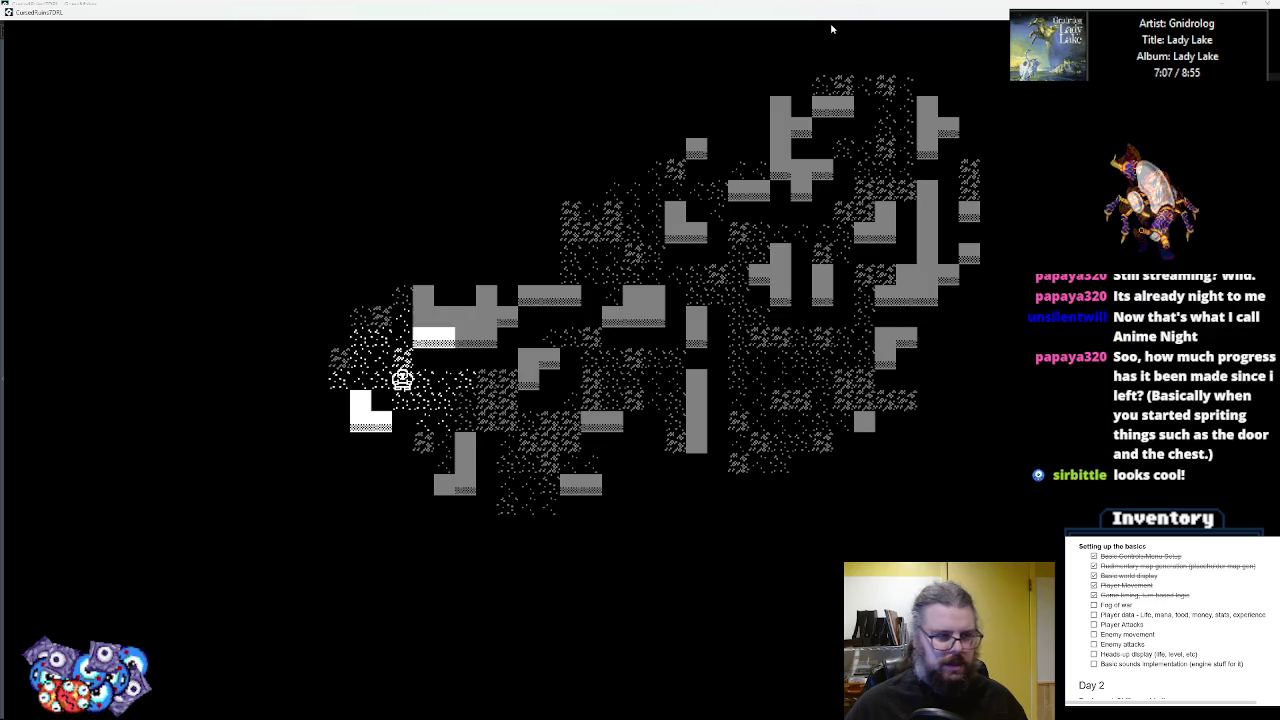
{"action": "key", "text": "Down"}
{"action": "key", "text": "Down"}
{"action": "key", "text": "Down"}
{"action": "key", "text": "Down"}
{"action": "key", "text": "Down"}
{"action": "key", "text": "Down"}
{"action": "key", "text": "Up"}
{"action": "key", "text": "Left"}
{"action": "key", "text": "Left"}
{"action": "key", "text": "Left"}
{"action": "key", "text": "Left"}
{"action": "key", "text": "Left"}
{"action": "key", "text": "Up"}
{"action": "key", "text": "Up"}
{"action": "key", "text": "Up"}
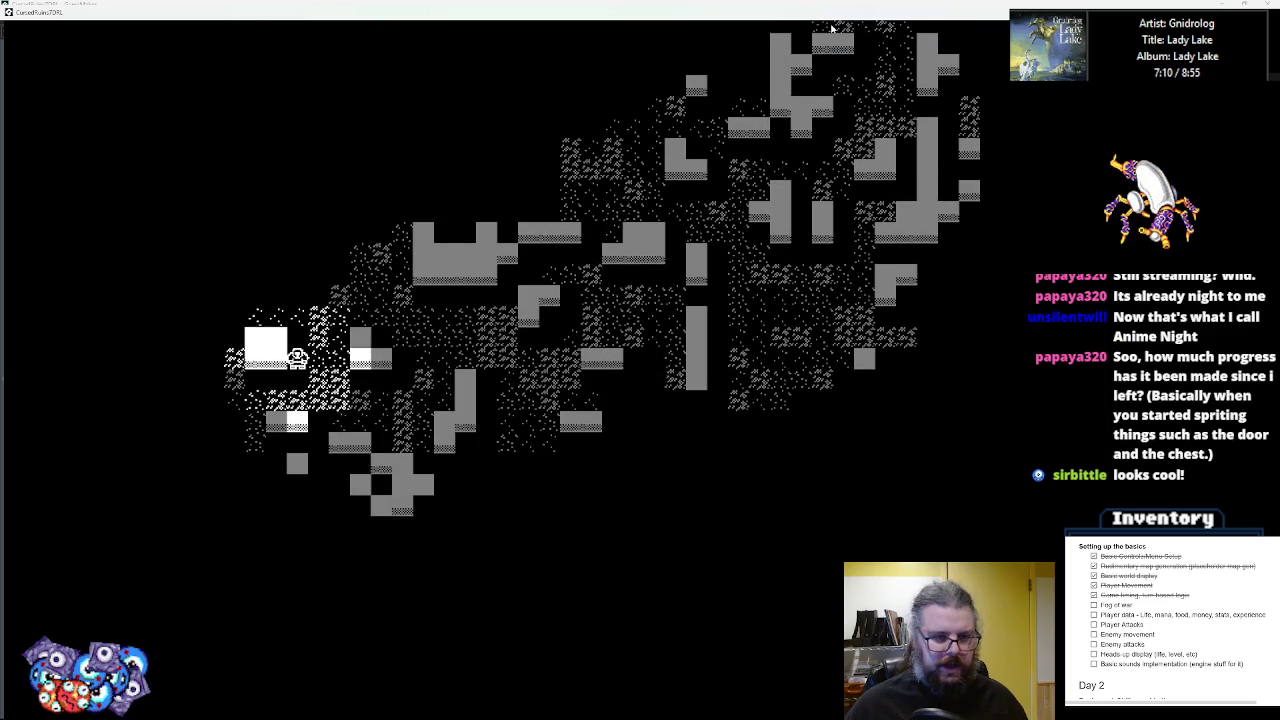
{"action": "key", "text": "Right"}
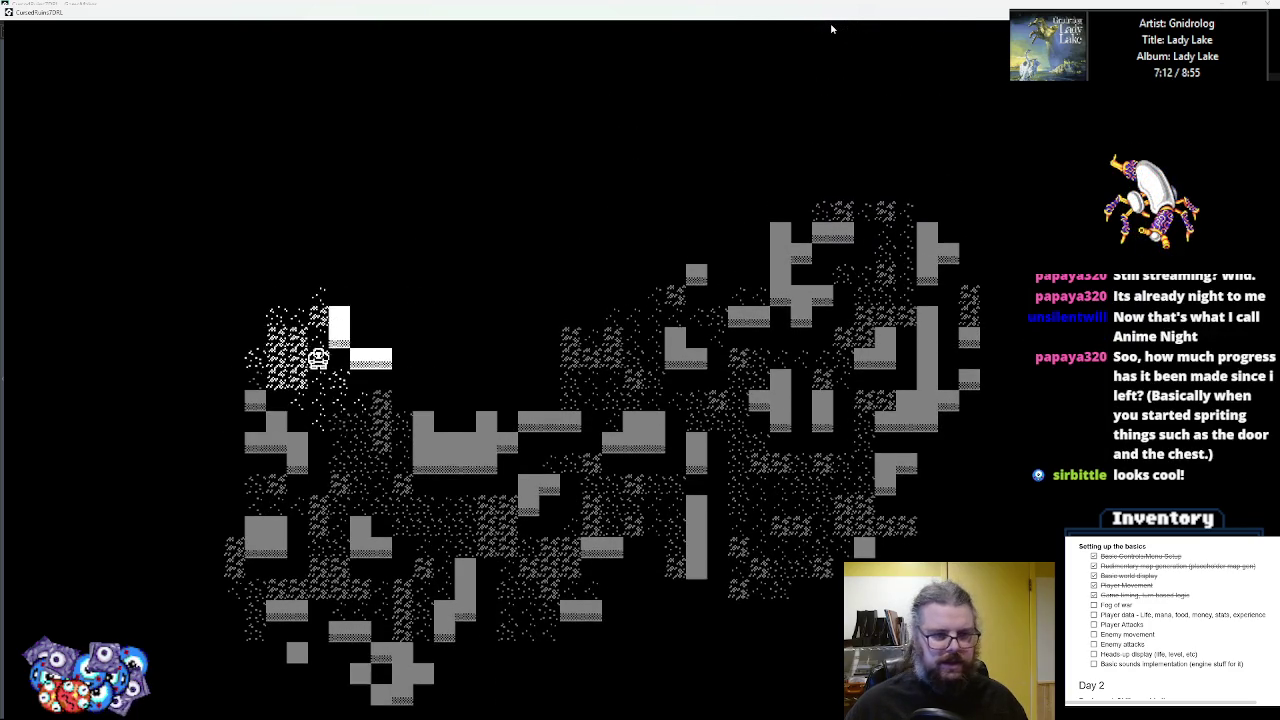
{"action": "key", "text": "Left"}
{"action": "key", "text": "Left"}
{"action": "key", "text": "Left"}
{"action": "key", "text": "Up"}
{"action": "key", "text": "Up"}
{"action": "key", "text": "Up"}
{"action": "key", "text": "Right"}
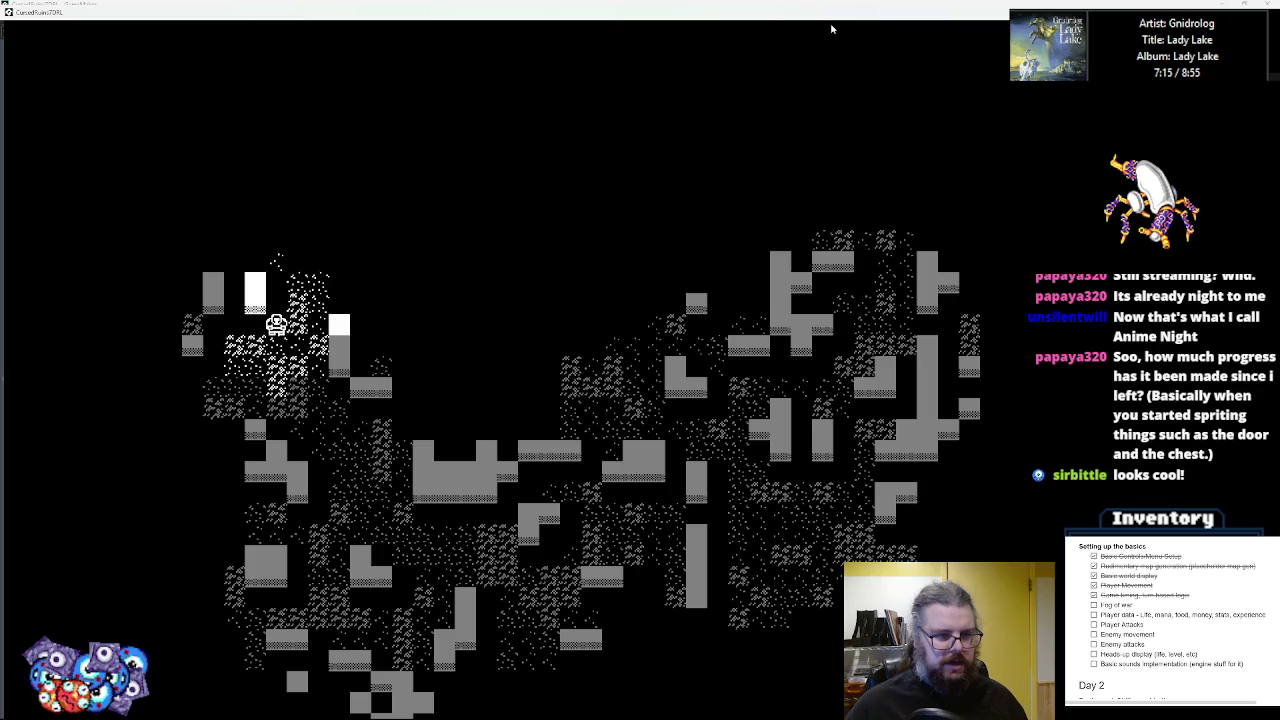
{"action": "key", "text": "Right"}
{"action": "key", "text": "Up"}
{"action": "key", "text": "Up"}
{"action": "key", "text": "Up"}
{"action": "key", "text": "Right"}
{"action": "key", "text": "Right"}
{"action": "key", "text": "Right"}
{"action": "key", "text": "Right"}
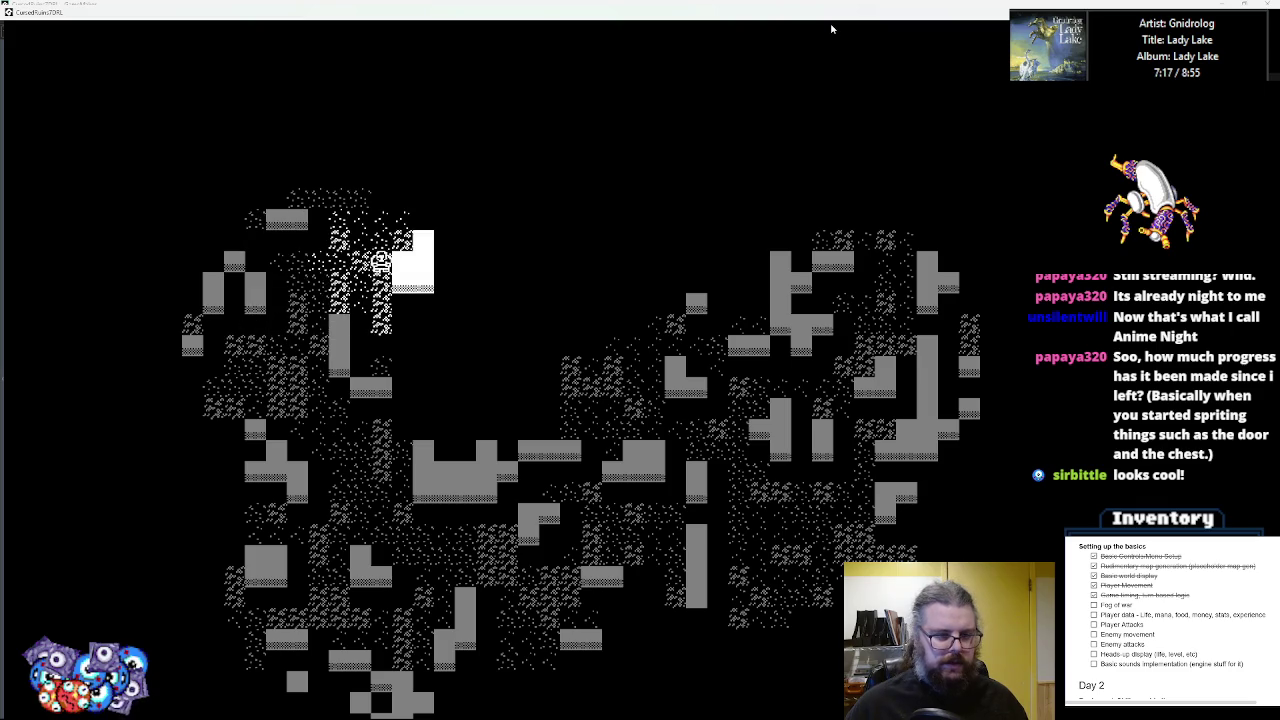
{"action": "key", "text": "Down"}
{"action": "key", "text": "Down"}
{"action": "key", "text": "Down"}
{"action": "key", "text": "Right"}
{"action": "key", "text": "Right"}
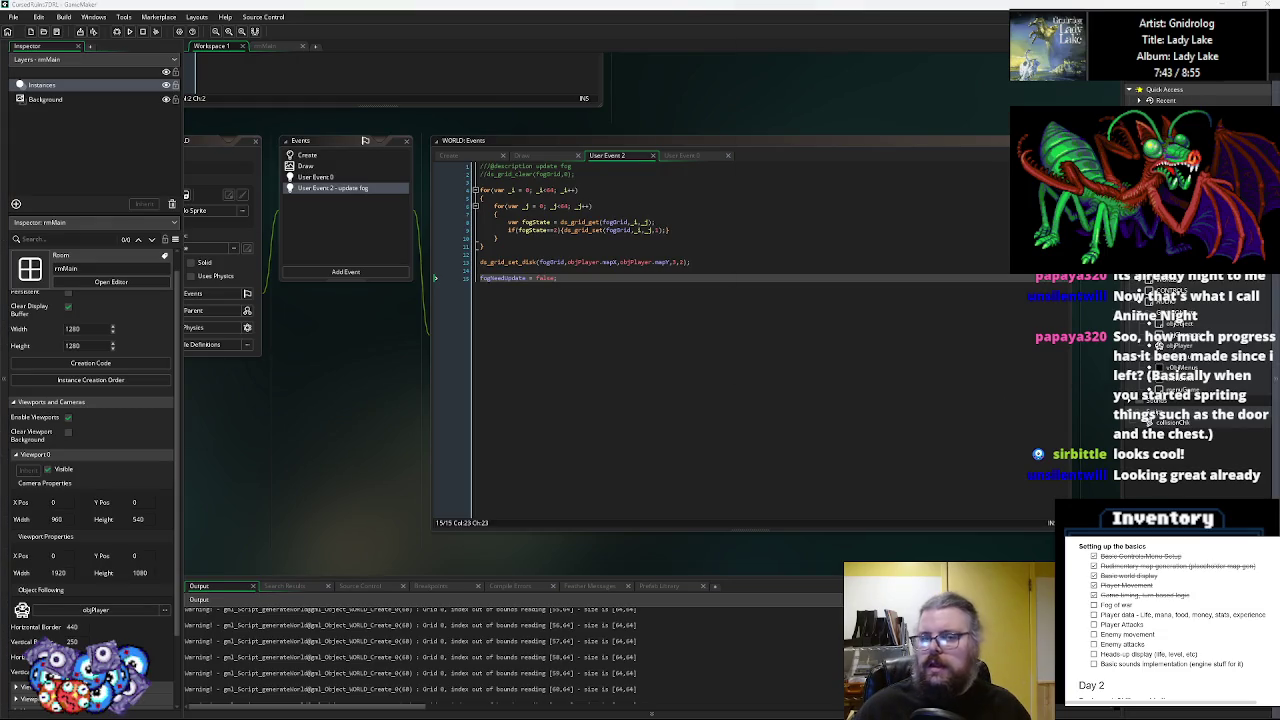
- Create a new script asset, Script2, from the Asset Browser's context menu
{"action": "left_click", "coordinate": [811, 296]}
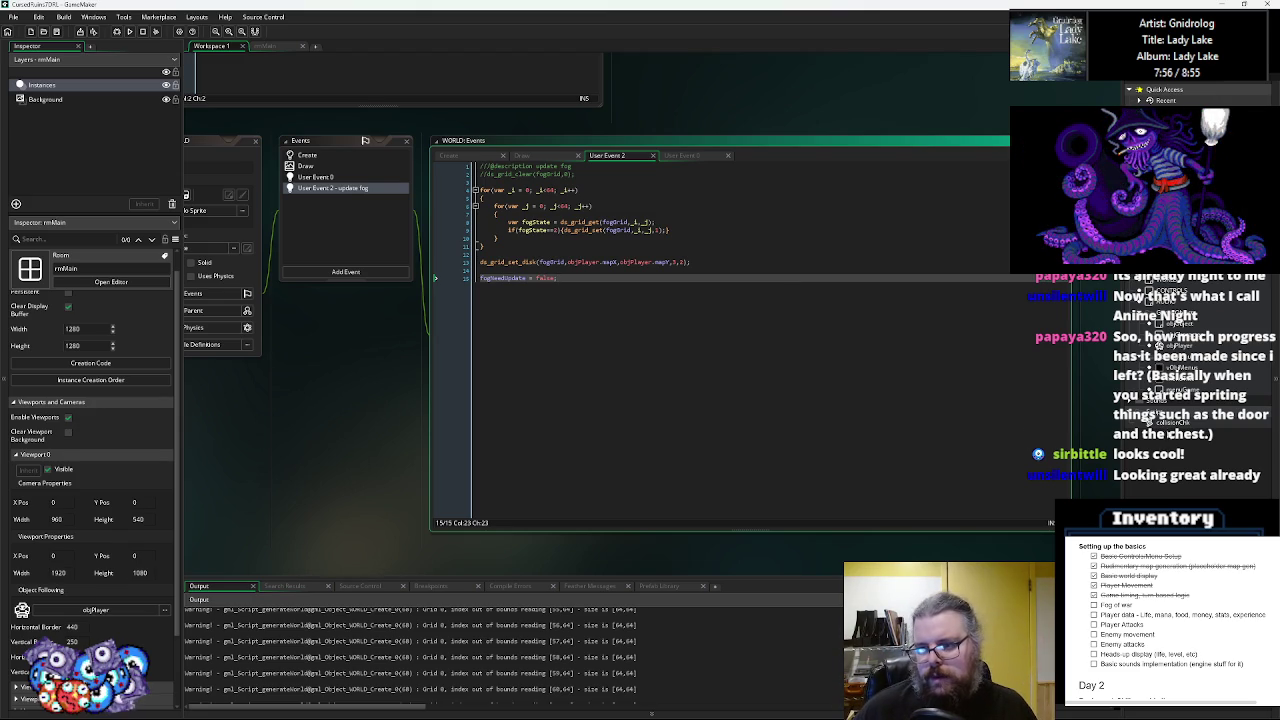
{"action": "right_click", "coordinate": [1168, 427]}
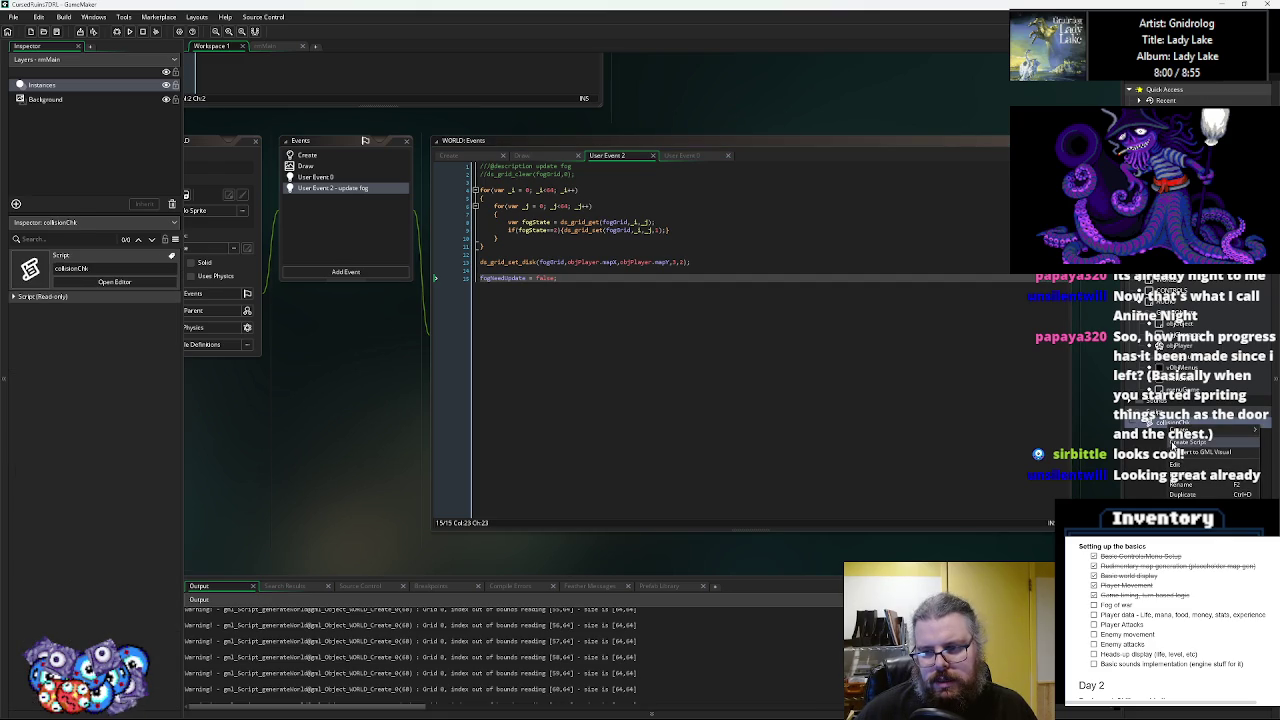
{"action": "left_click", "coordinate": [1187, 442]}
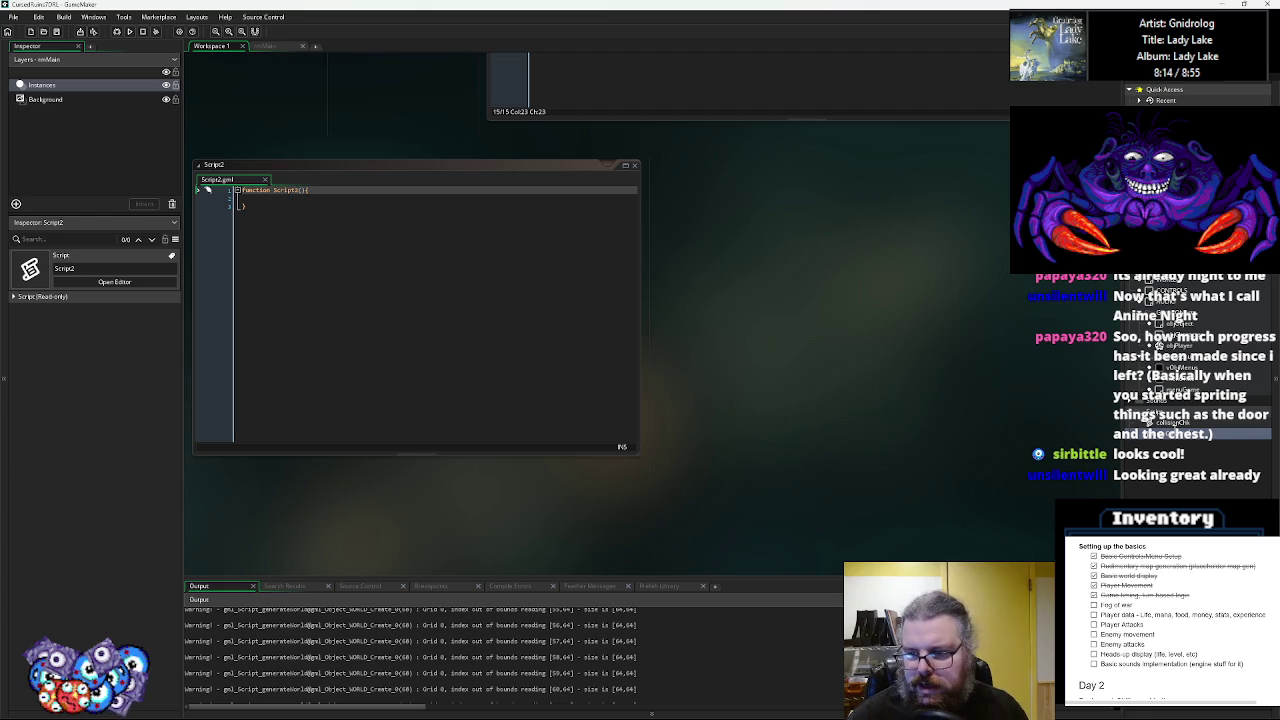
{"action": "type", "text": "rayCastCheck"}
- Name the script rayCastCheck and put the function's opening brace on its own line
{"action": "key", "text": "Return"}
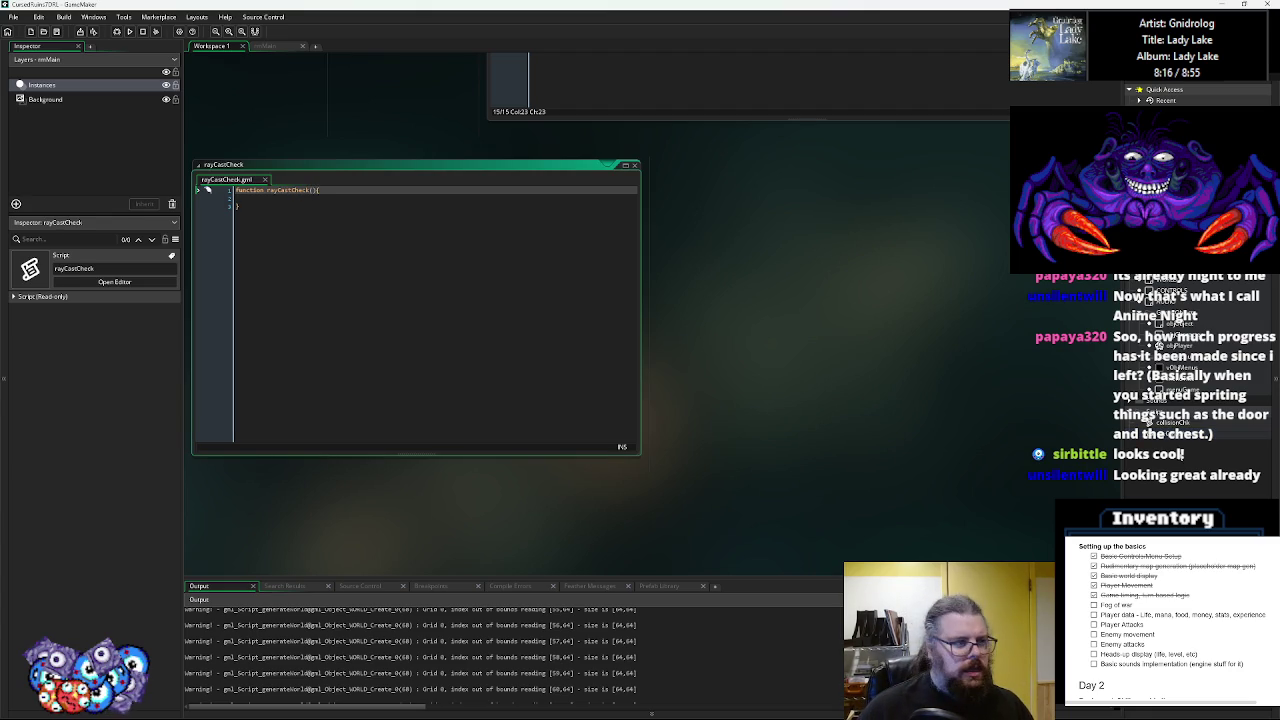
{"action": "left_click", "coordinate": [293, 233]}
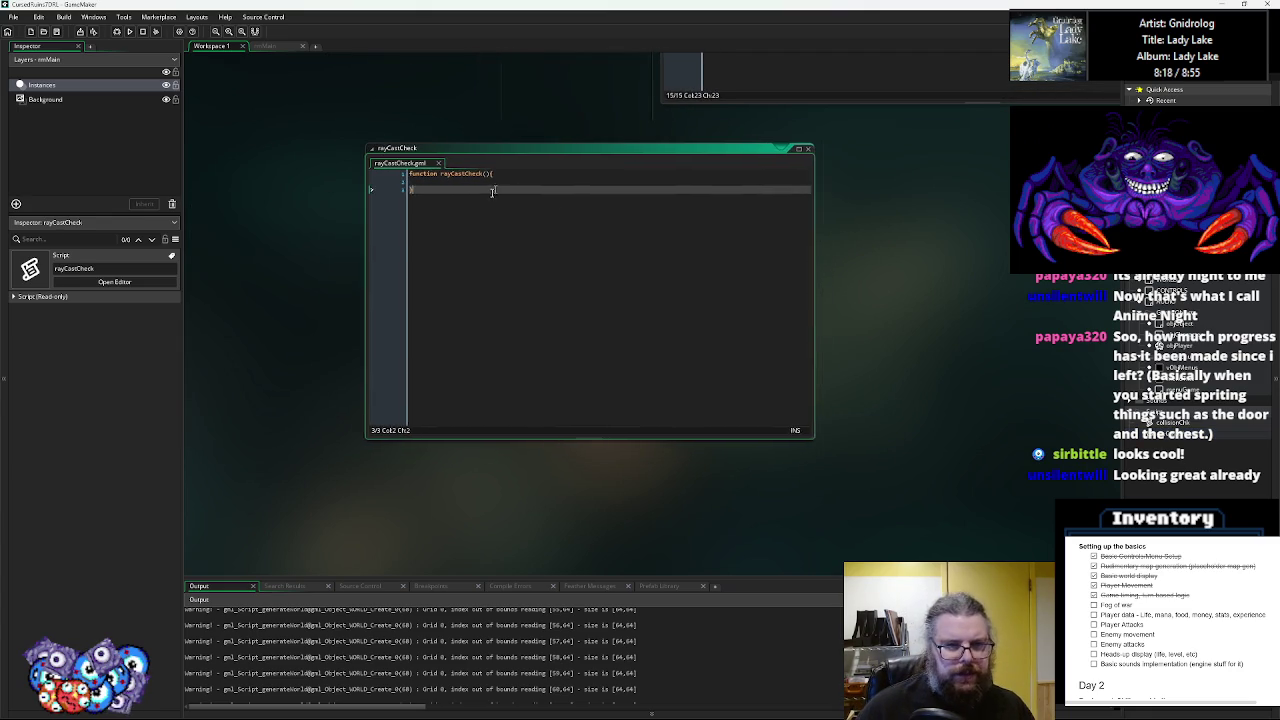
{"action": "left_click", "coordinate": [483, 182]}
{"action": "key", "text": "Return"}
{"action": "key", "text": "Down"}
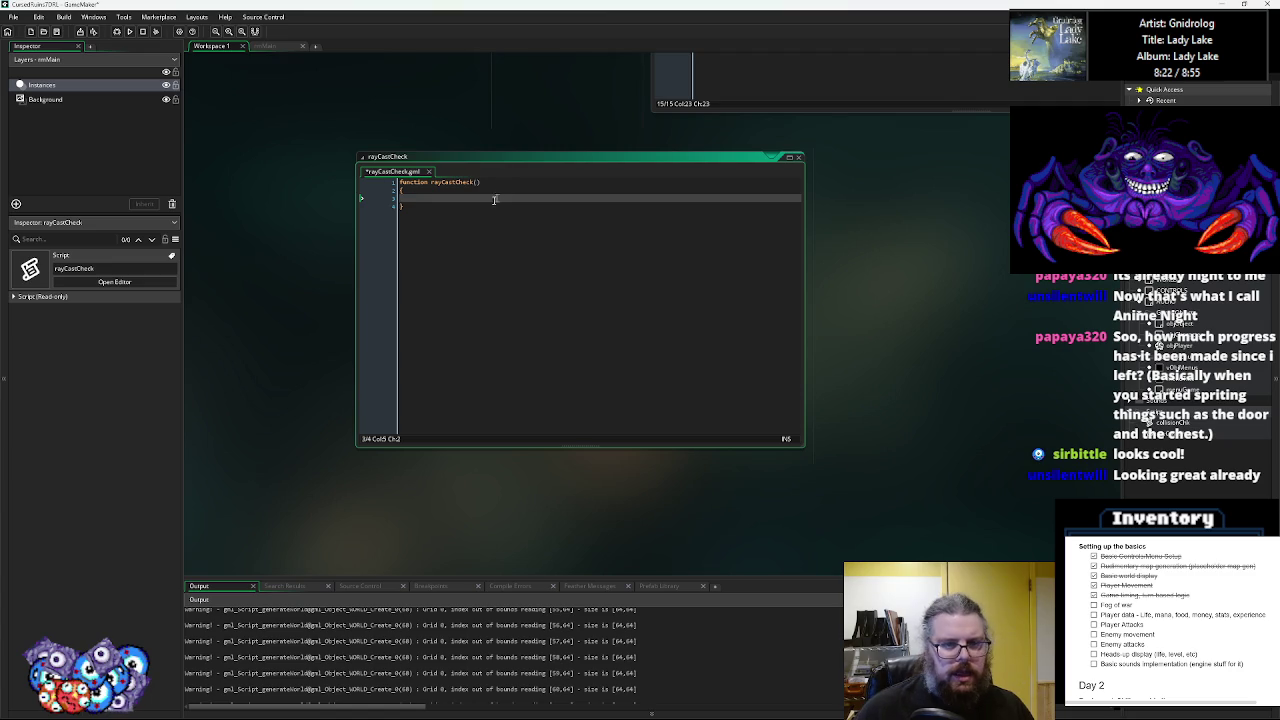
- Paste a second copy of the rayCastCheck function below the first
{"action": "mouse_move", "coordinate": [586, 120]}
{"action": "left_mouse_down"}
{"action": "mouse_move", "coordinate": [466, 429]}
{"action": "mouse_move", "coordinate": [808, 318]}
{"action": "left_mouse_up"}
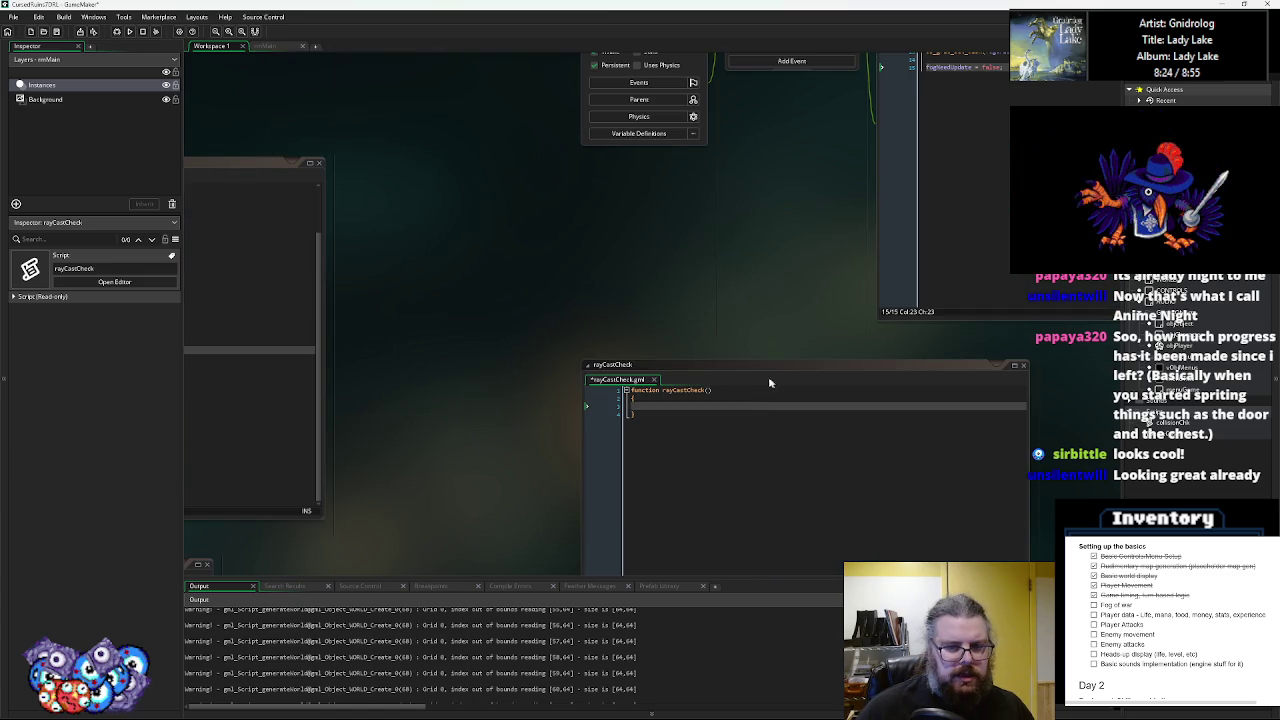
{"action": "left_click_drag", "start_coordinate": [770, 366], "coordinate": [674, 165]}
{"action": "left_click_drag", "start_coordinate": [788, 144], "coordinate": [718, 171]}
{"action": "left_click", "coordinate": [446, 311]}
{"action": "key", "text": "Return"}
{"action": "type", "text": "function rayCastCheck() {  }"}
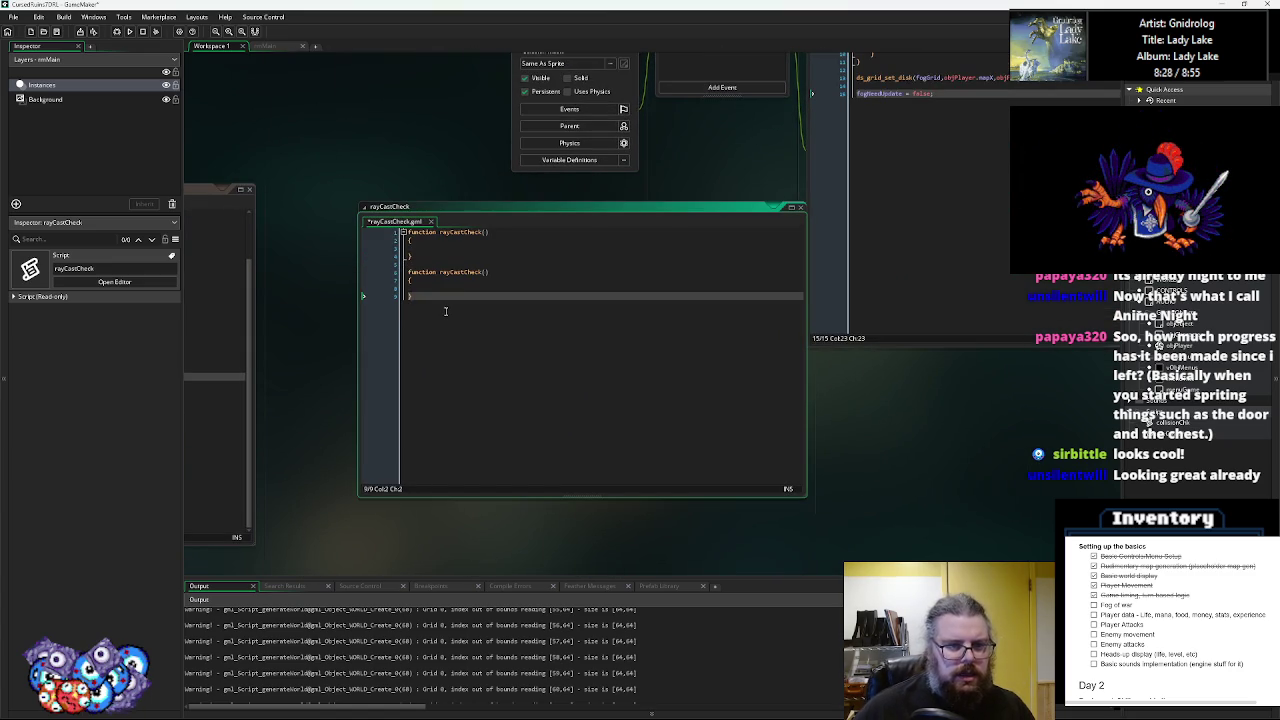
{"action": "key", "text": "Up"}
{"action": "key", "text": "Up"}
{"action": "key", "text": "Up"}
{"action": "key", "text": "End"}
{"action": "key", "text": "Left"}
- Rename the extra function to lightCheck, then delete it and bring WORLD's event code into view
{"action": "key", "text": "Up"}
{"action": "key", "text": "Up"}
{"action": "key", "text": "Up"}
{"action": "key", "text": "Left"}
{"action": "key", "text": "Delete"}
{"action": "key", "text": "BackSpace"}
{"action": "key", "text": "BackSpace"}
{"action": "key", "text": "BackSpace"}
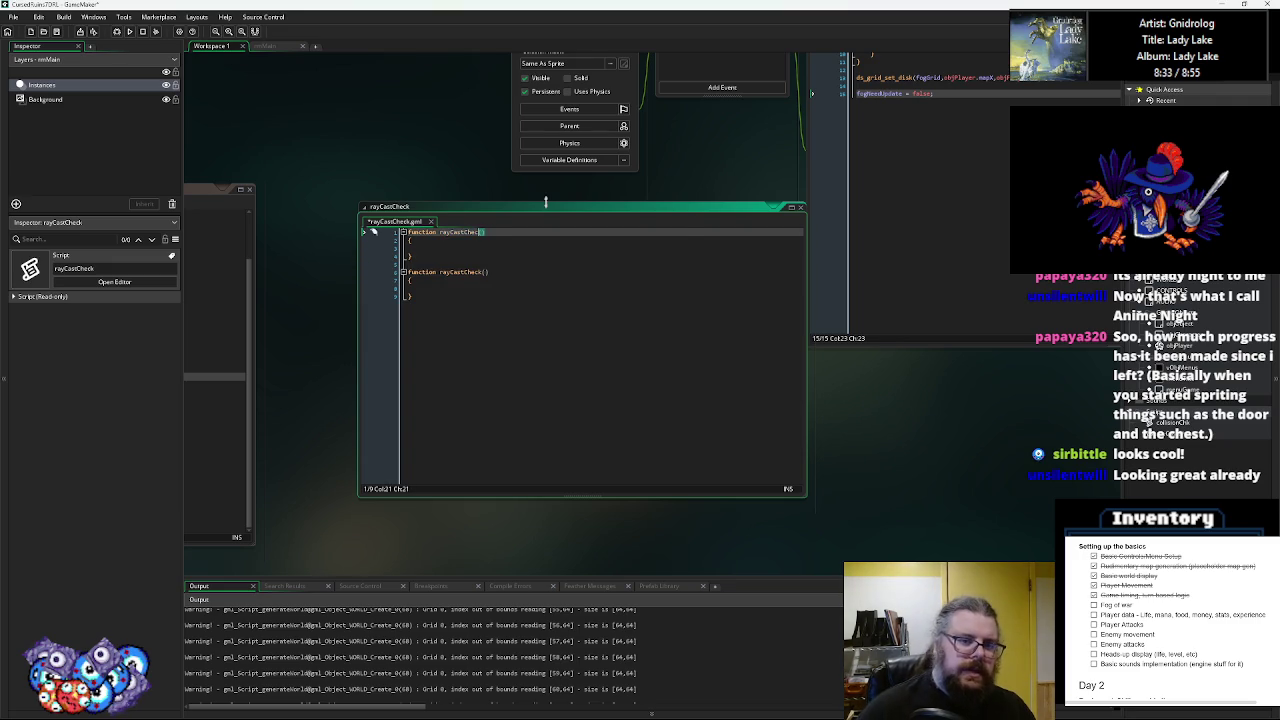
{"action": "key", "text": "BackSpace"}
{"action": "type", "text": "lightCheck"}
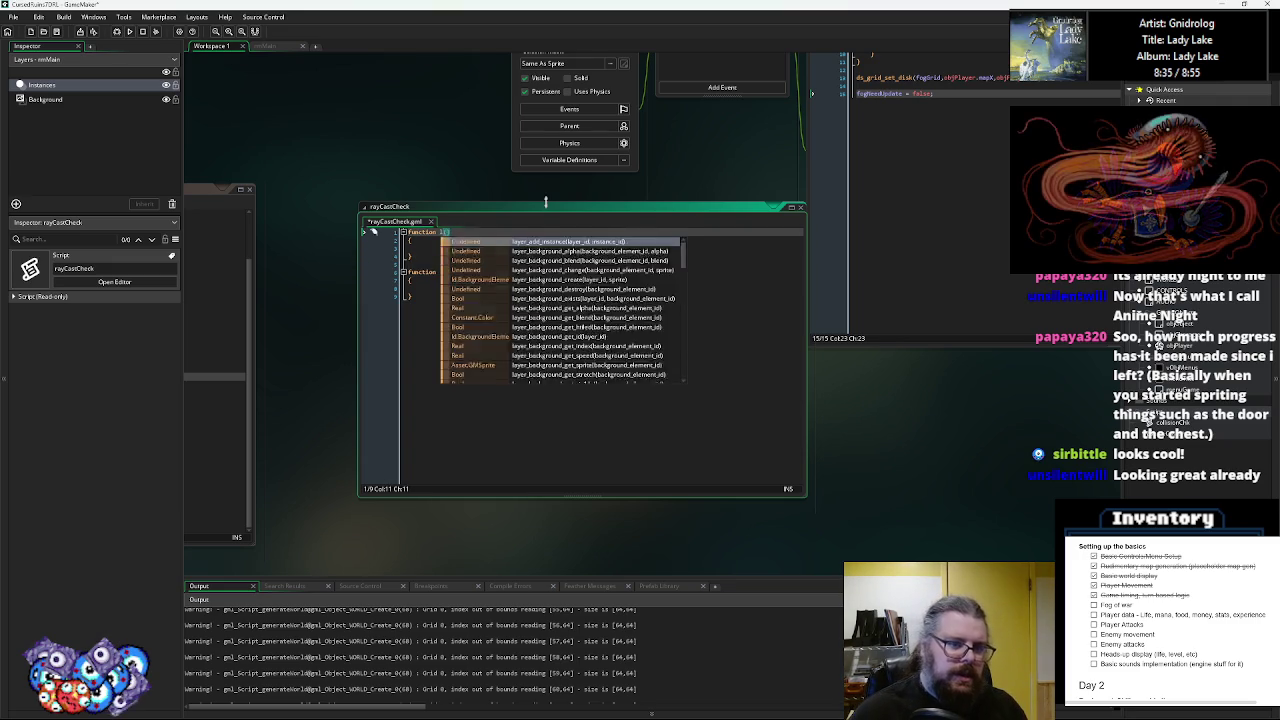
{"action": "key", "text": "Home"}
{"action": "key", "text": "shift+Down"}
{"action": "key", "text": "shift+Down"}
{"action": "key", "text": "shift+Down"}
{"action": "key", "text": "Delete"}
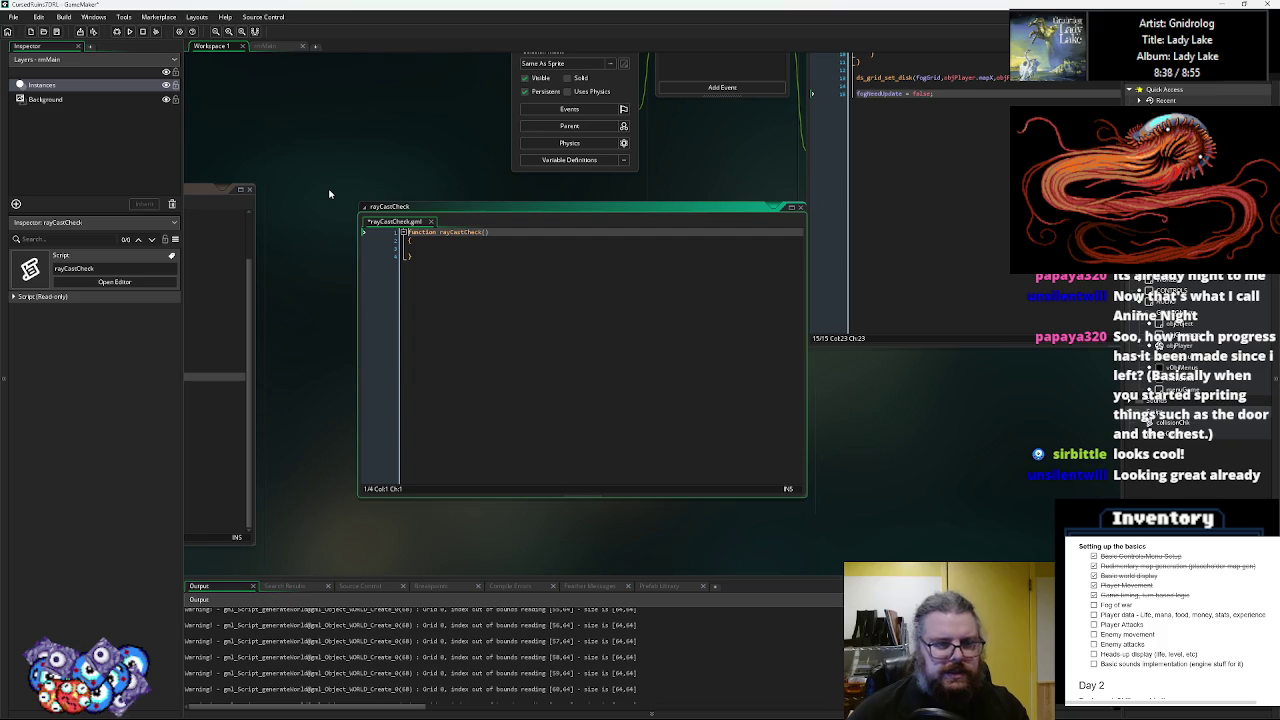
{"action": "mouse_move", "coordinate": [720, 163]}
{"action": "left_mouse_down"}
{"action": "mouse_move", "coordinate": [740, 250]}
{"action": "mouse_move", "coordinate": [734, 306]}
{"action": "mouse_move", "coordinate": [766, 355]}
{"action": "left_mouse_up"}
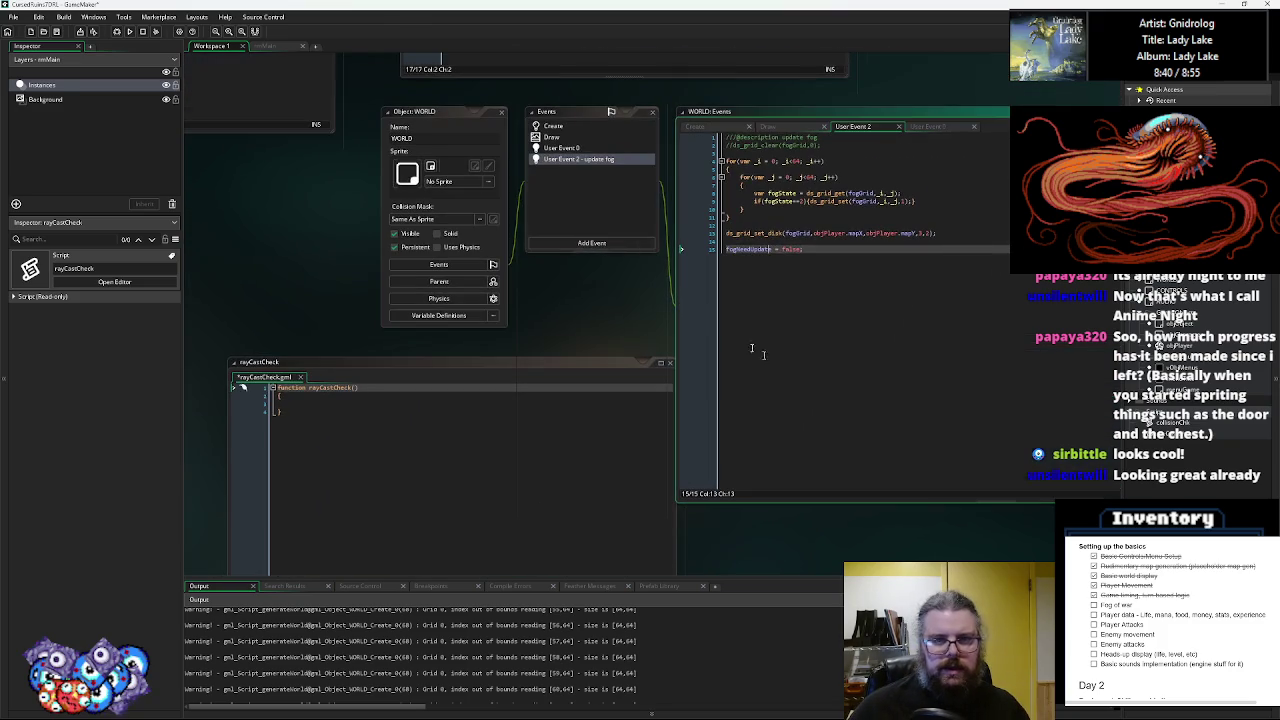
- Add a radius of 2 after objPlayer.mapY in the update fog ds_grid_set_disk call and save
{"action": "left_click", "coordinate": [568, 150]}
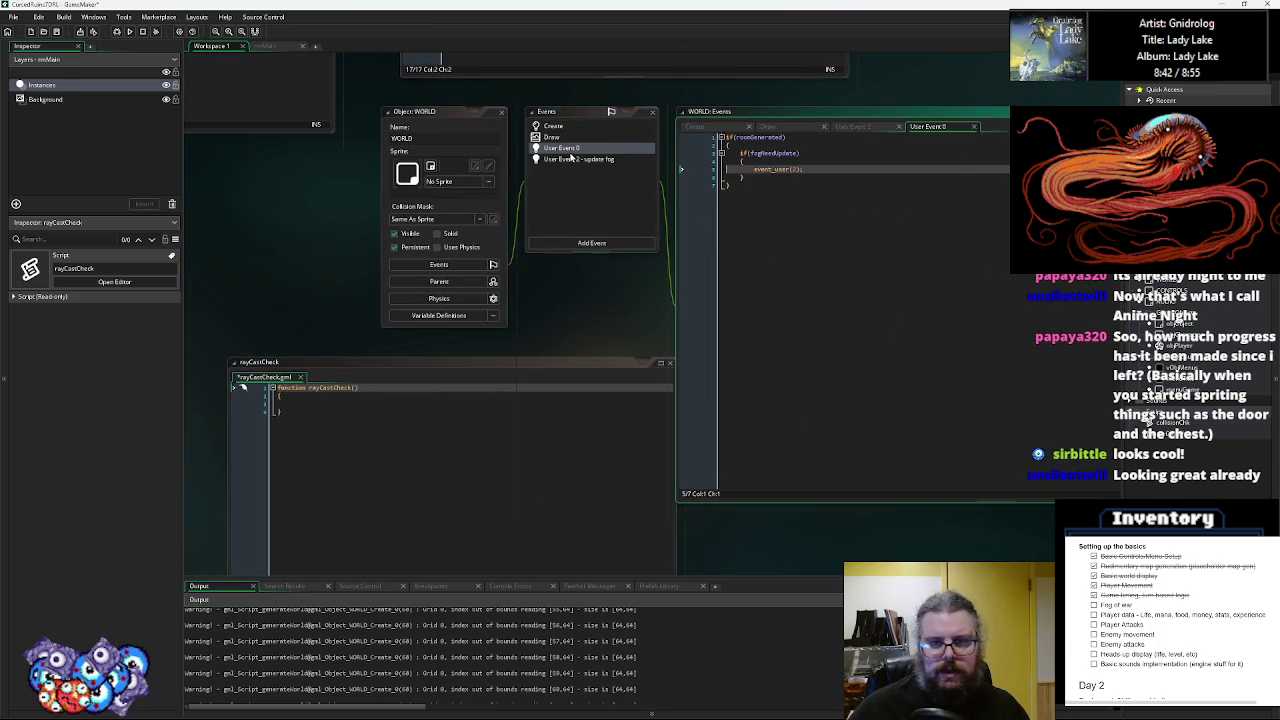
{"action": "mouse_move", "coordinate": [787, 170]}
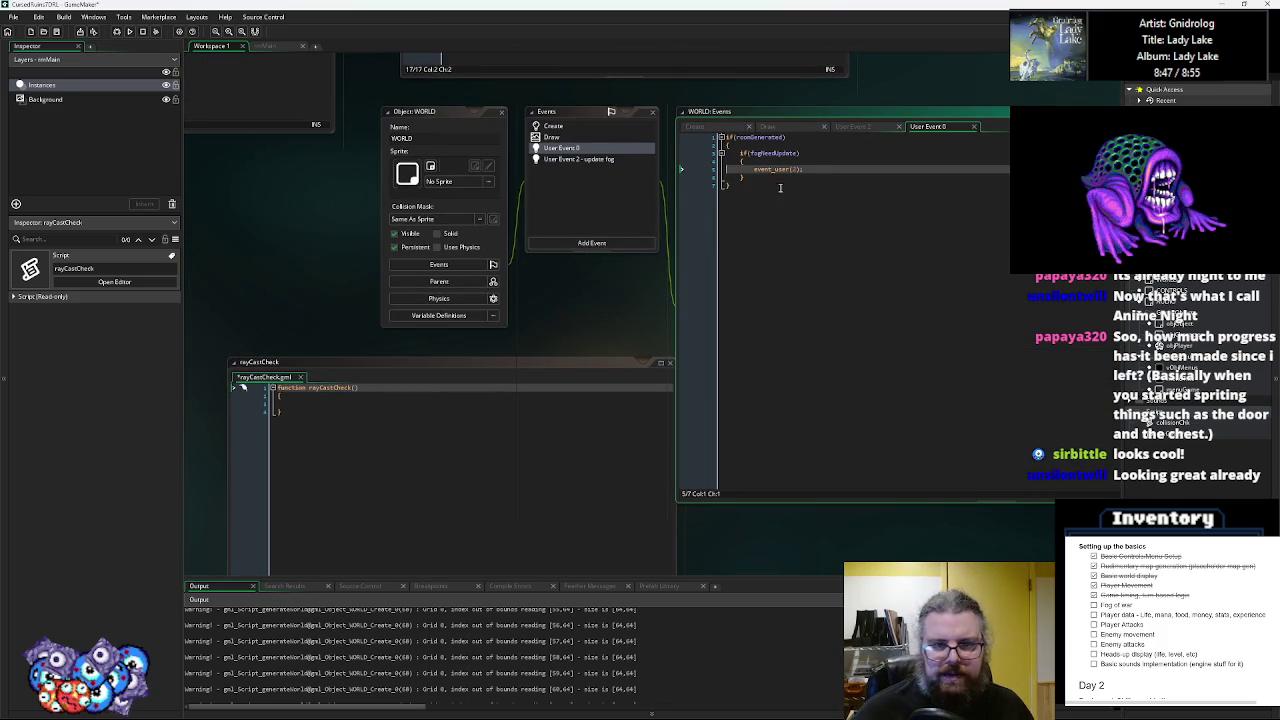
{"action": "left_click", "coordinate": [610, 162]}
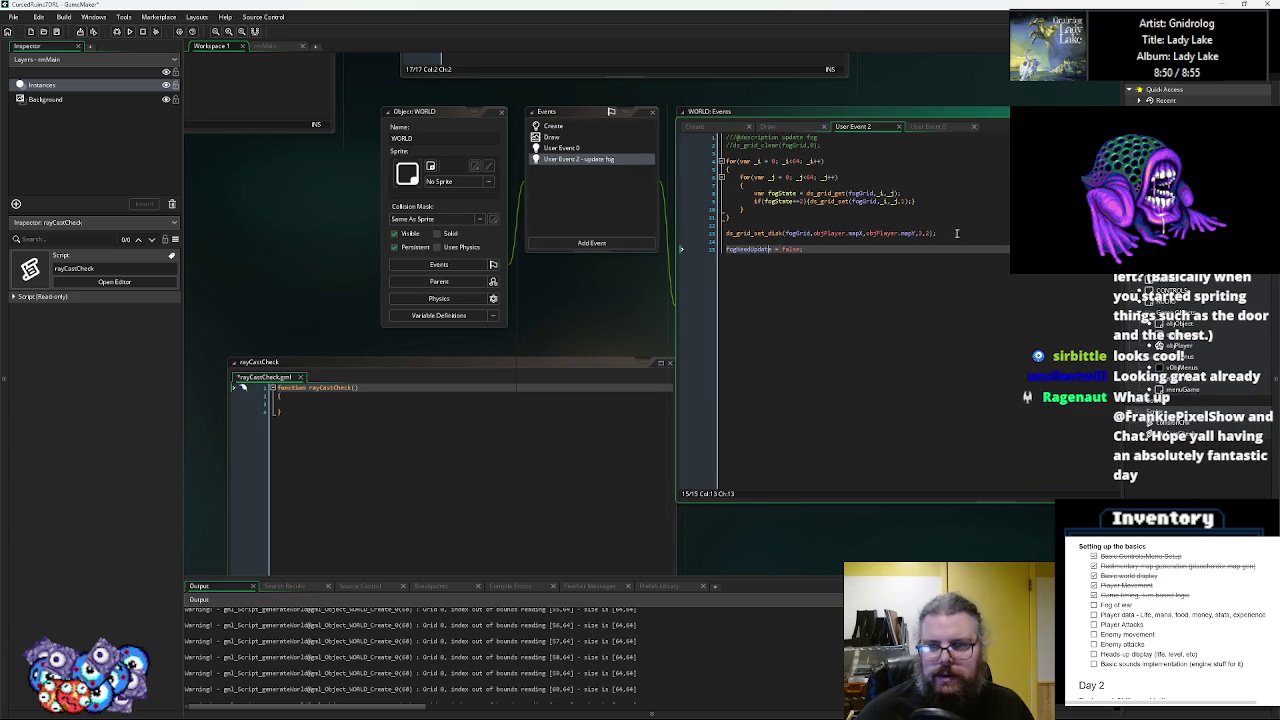
{"action": "left_click", "coordinate": [922, 232]}
{"action": "type", "text": ",2"}
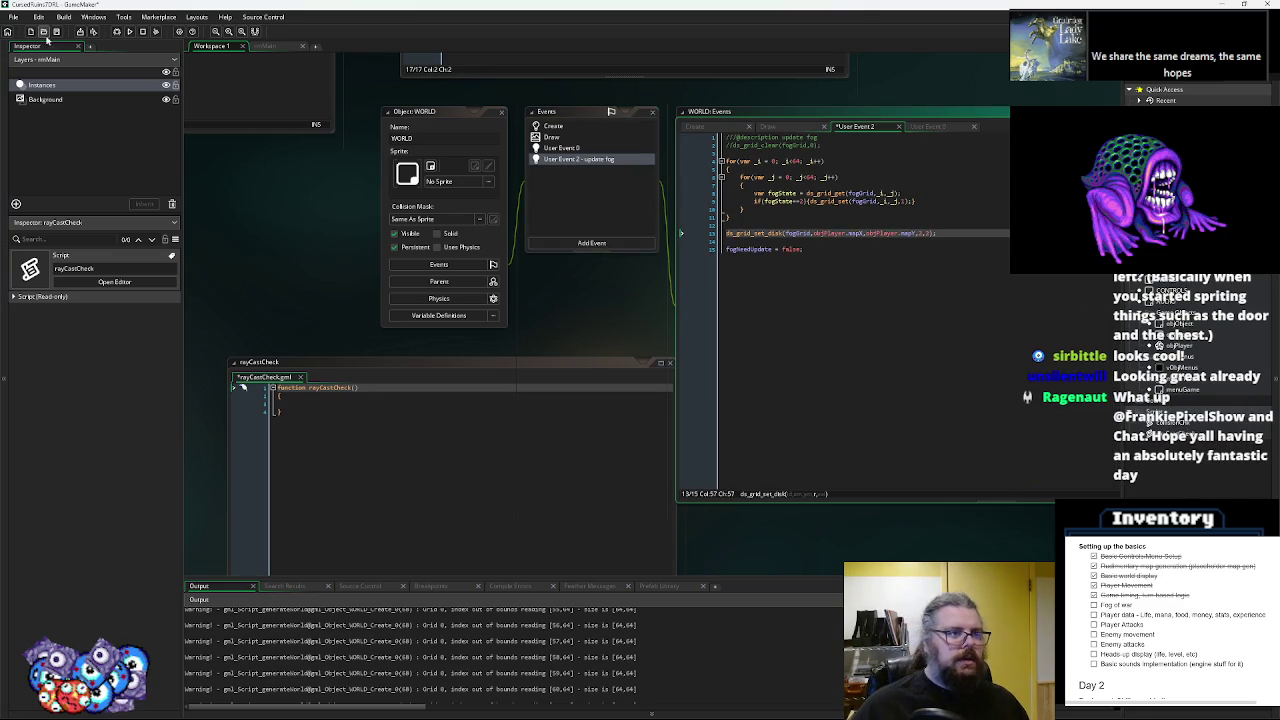
{"action": "key", "text": "ctrl+s"}
{"action": "left_click", "coordinate": [954, 304]}
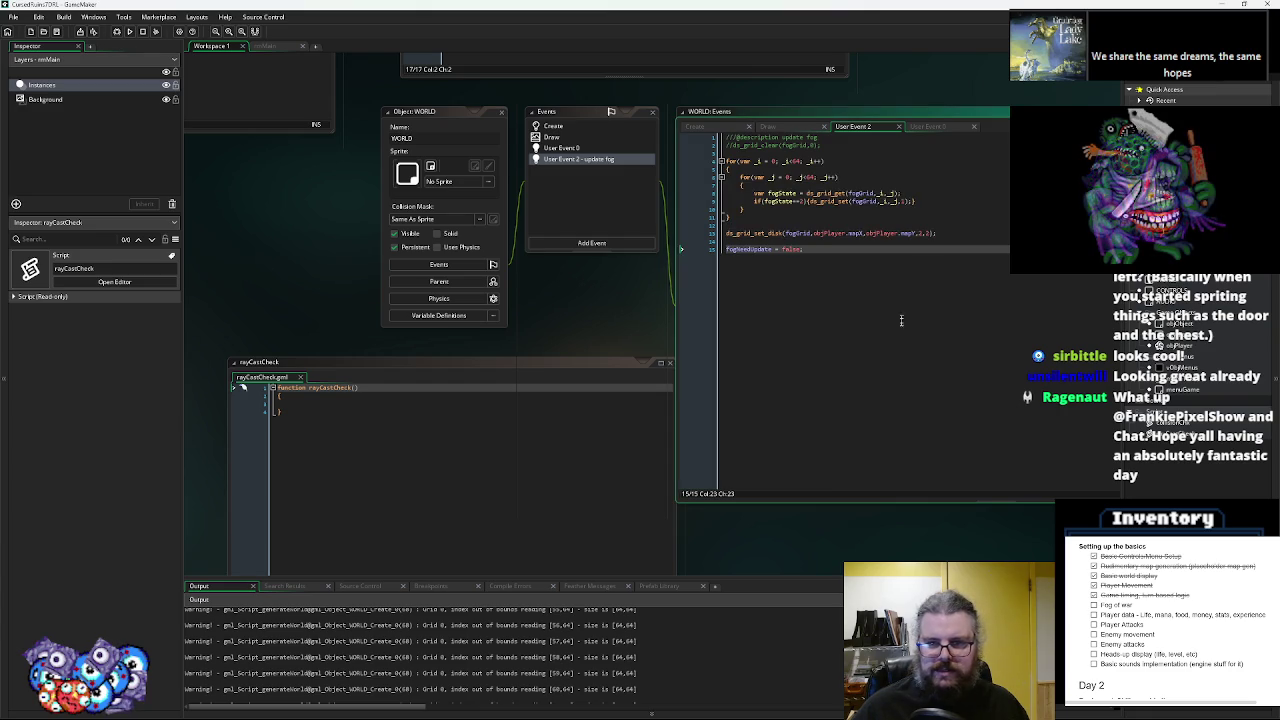
{"action": "scroll", "coordinate": [900, 230], "scroll_direction": "down", "scroll_amount": 3}
{"action": "scroll", "coordinate": [900, 225], "scroll_direction": "left", "scroll_amount": 2}
{"action": "scroll", "coordinate": [893, 333], "scroll_direction": "right", "scroll_amount": 5}
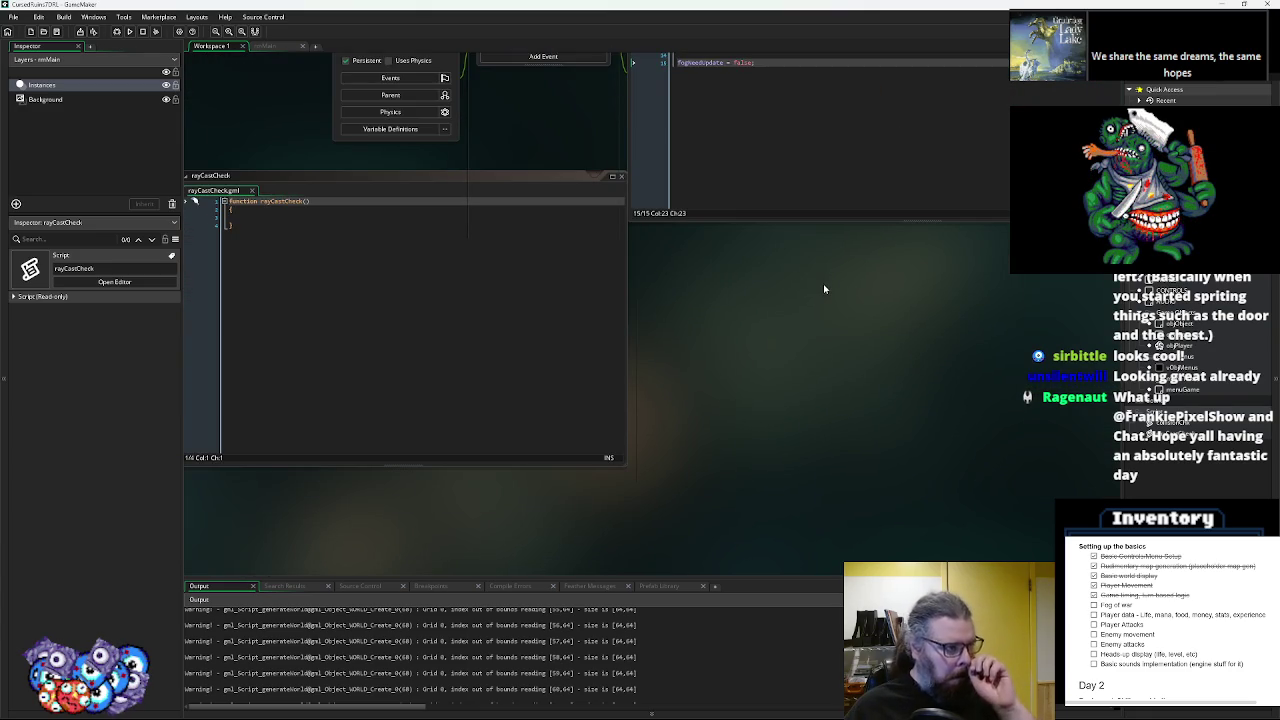
- Add fromX, fromy, tox and toy parameters to the rayCastCheck function
{"action": "left_click", "coordinate": [380, 237]}
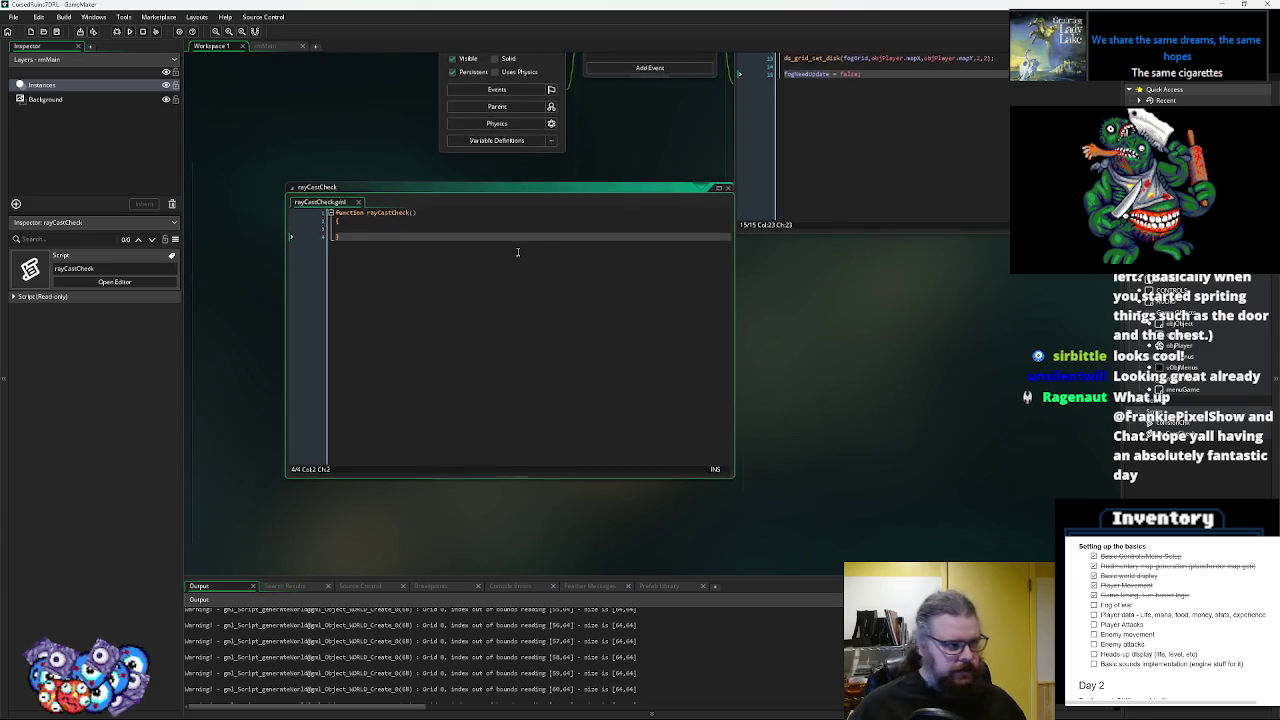
{"action": "left_click", "coordinate": [446, 228]}
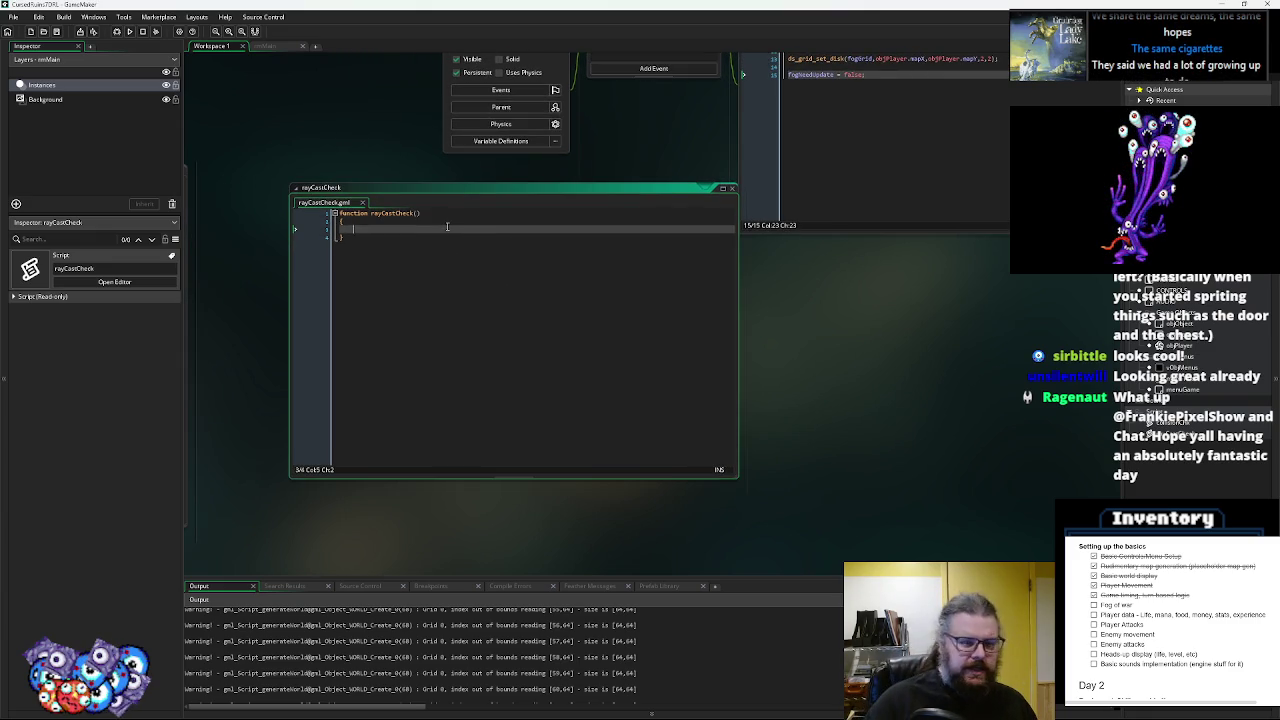
{"action": "key", "text": "Up"}
{"action": "key", "text": "Up"}
{"action": "key", "text": "End"}
{"action": "key", "text": "Left"}
{"action": "type", "text": "fromX,fromy,to"}
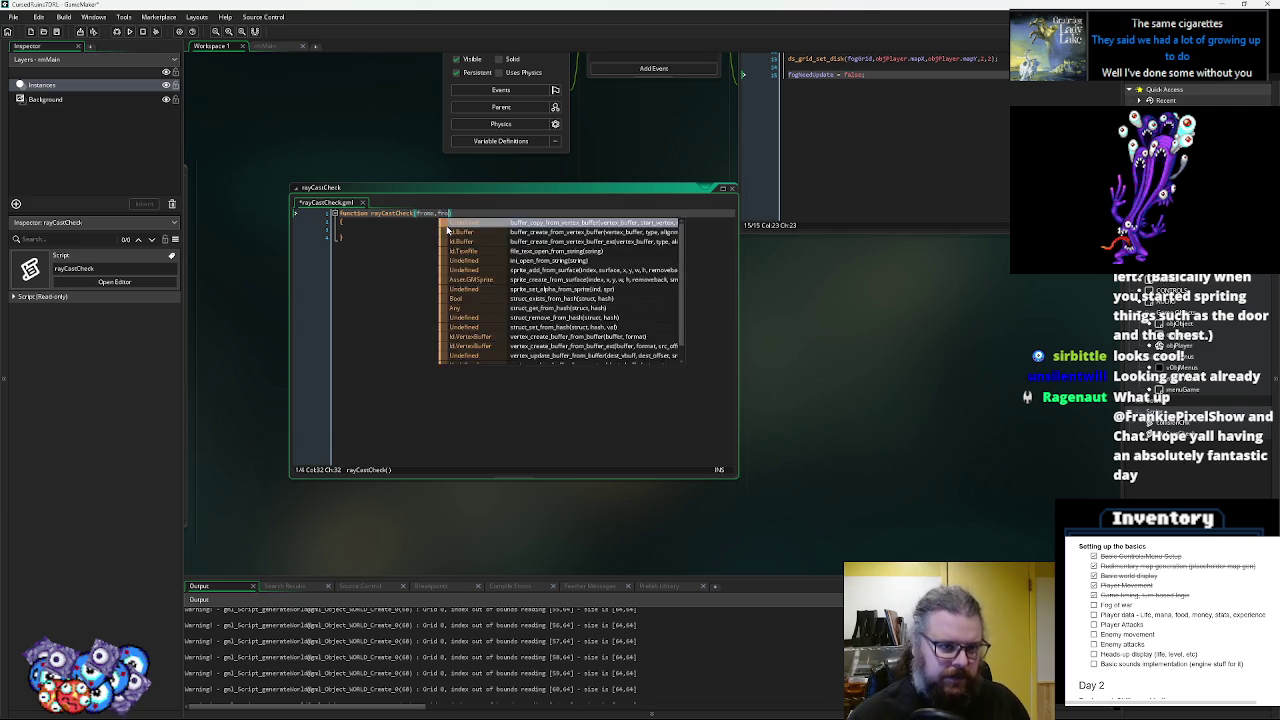
{"action": "type", "text": "x"}
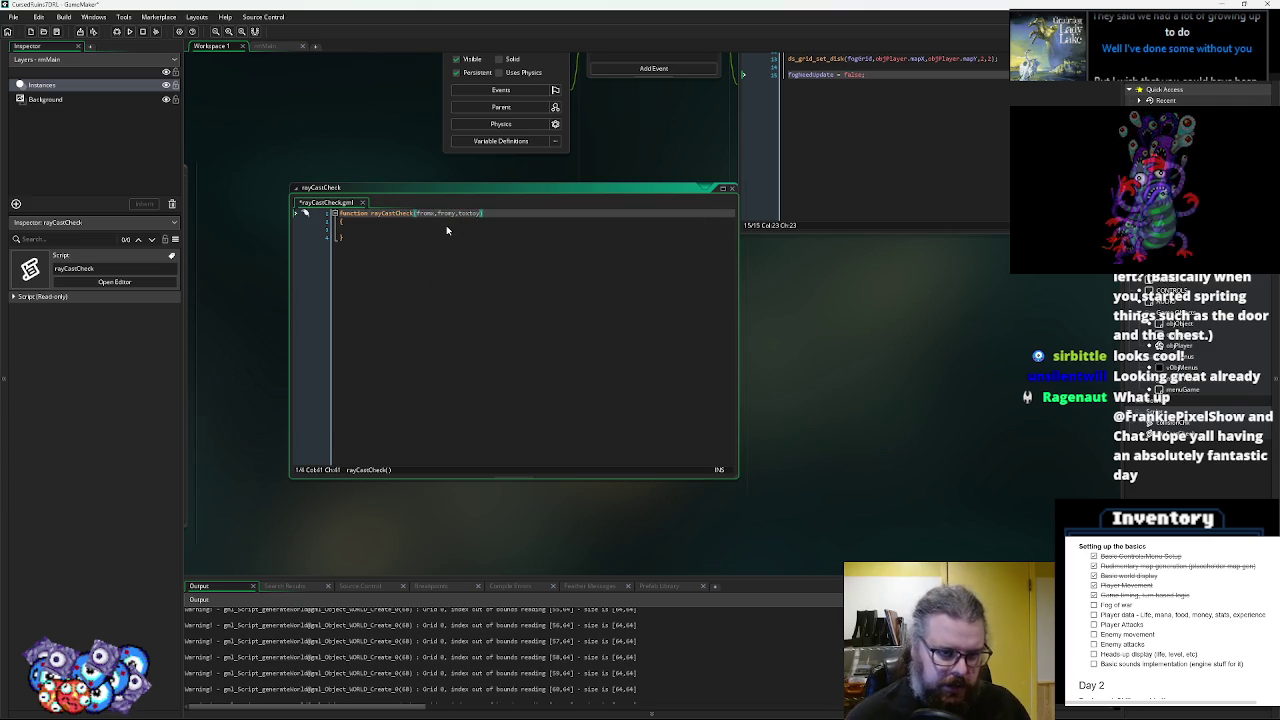
{"action": "type", "text": ",toy)"}
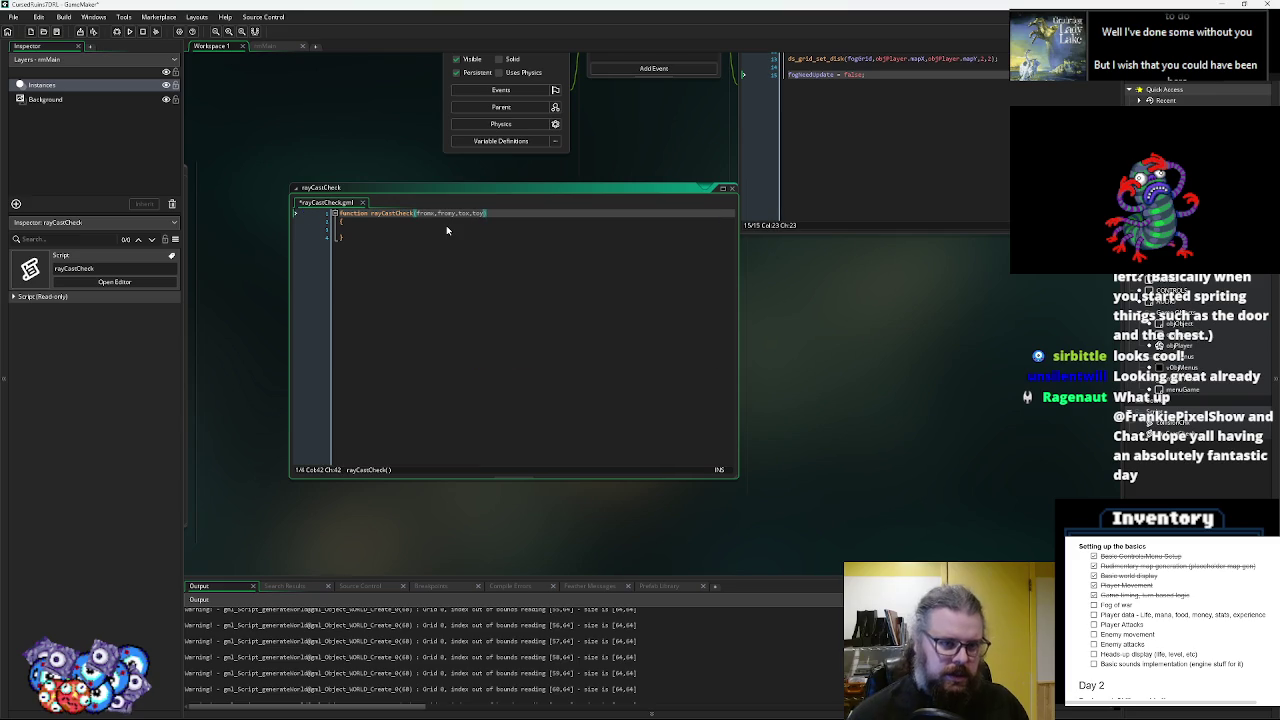
{"action": "key", "text": "Down"}
{"action": "key", "text": "Down"}
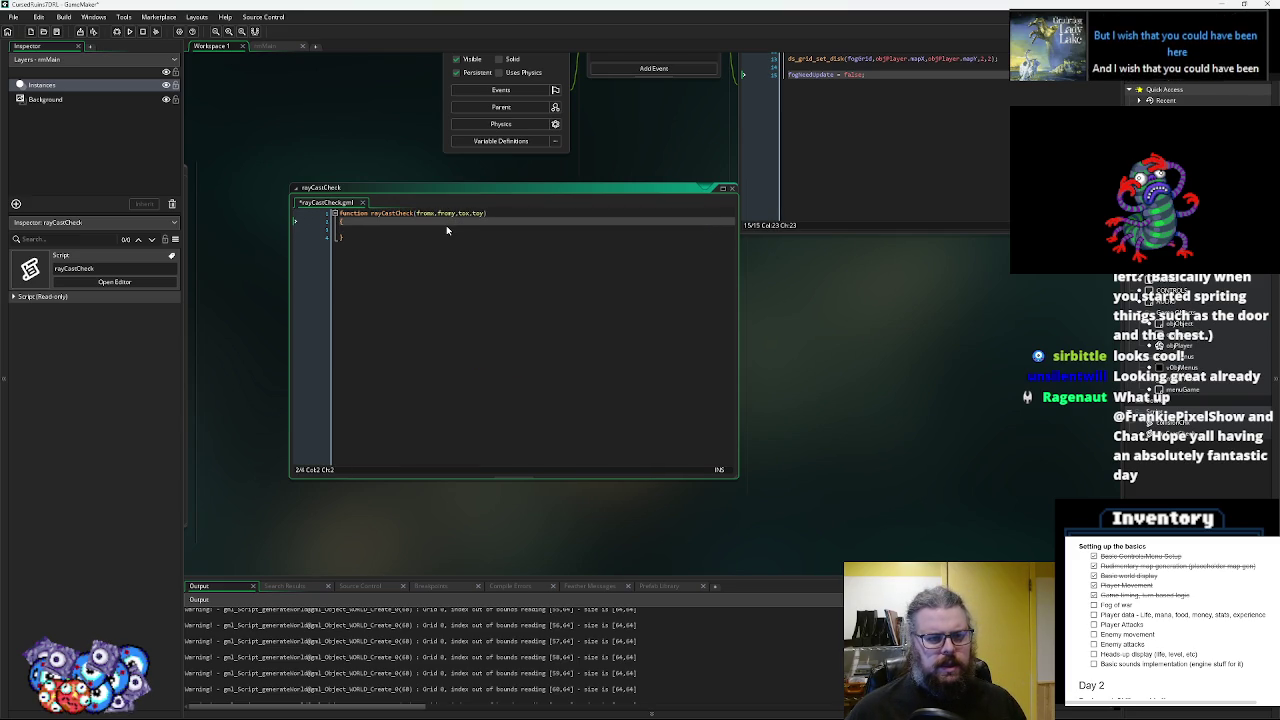
- Append a stepSize parameter and indent into the empty function body
{"action": "key", "text": "Up"}
{"action": "key", "text": "Up"}
{"action": "key", "text": "End"}
{"action": "key", "text": "Left"}
{"action": "type", "text": ",stepSize"}
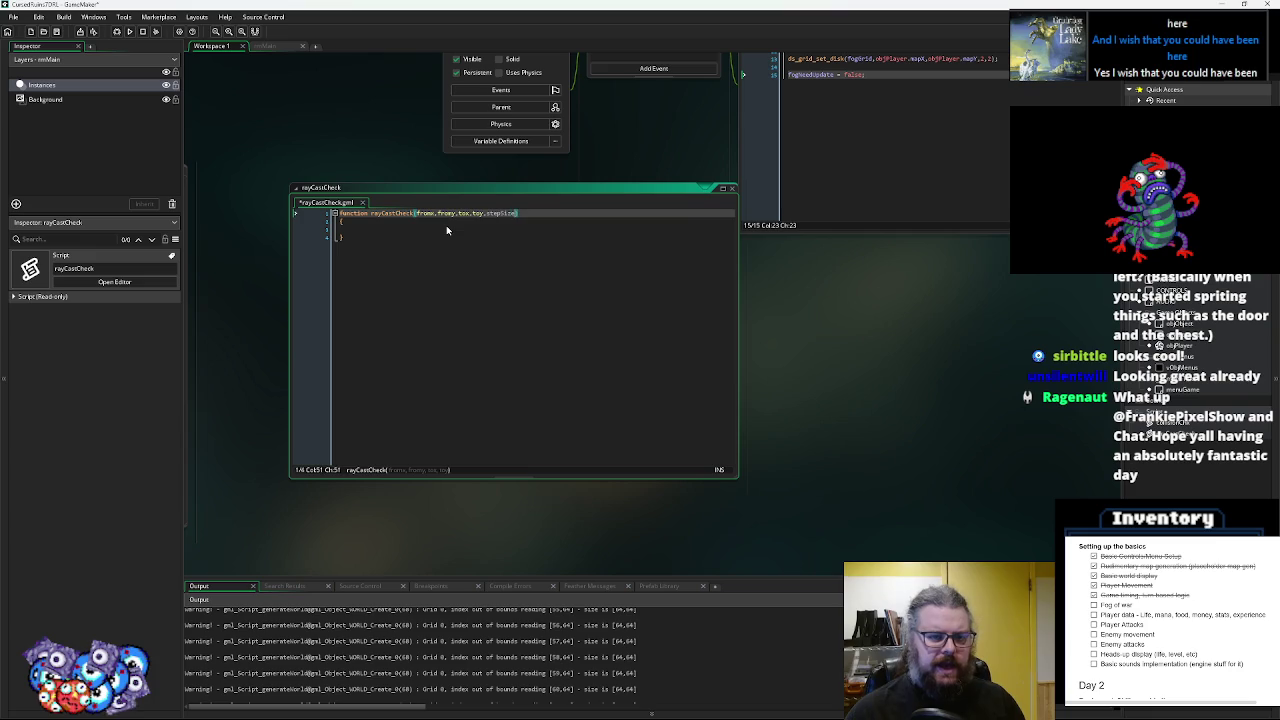
{"action": "key", "text": "Down"}
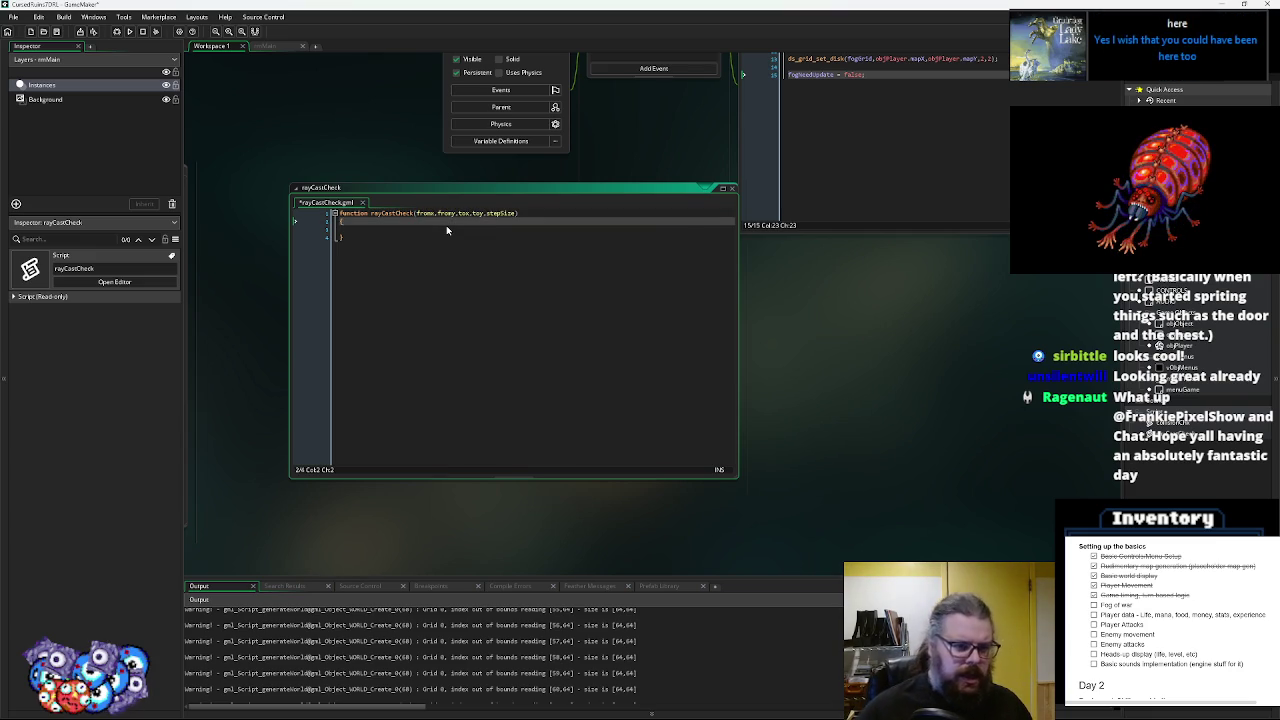
{"action": "key", "text": "Down"}
{"action": "key", "text": "Down"}
{"action": "key", "text": "Up"}
{"action": "key", "text": "Tab"}
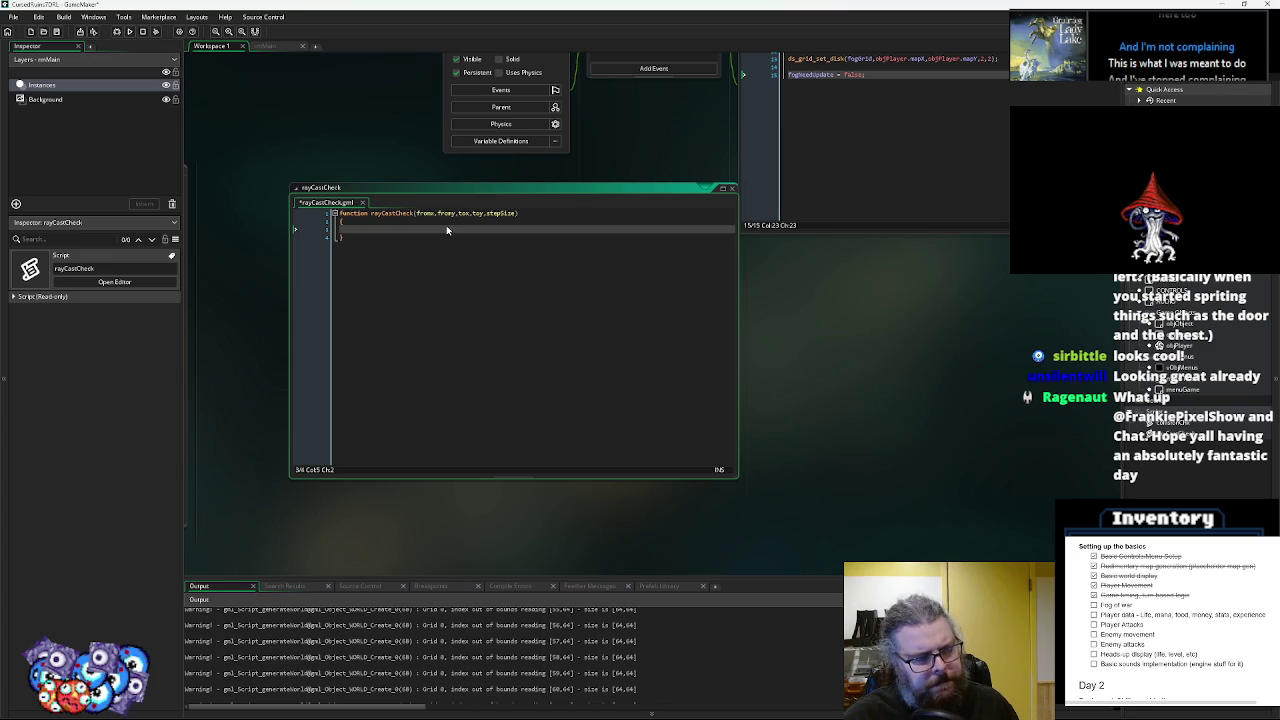
- Declare var lastCheckCoordX = fromX and var lastCheckCoordY = fromY in rayCastCheck's body
{"action": "type", "text": "var "}
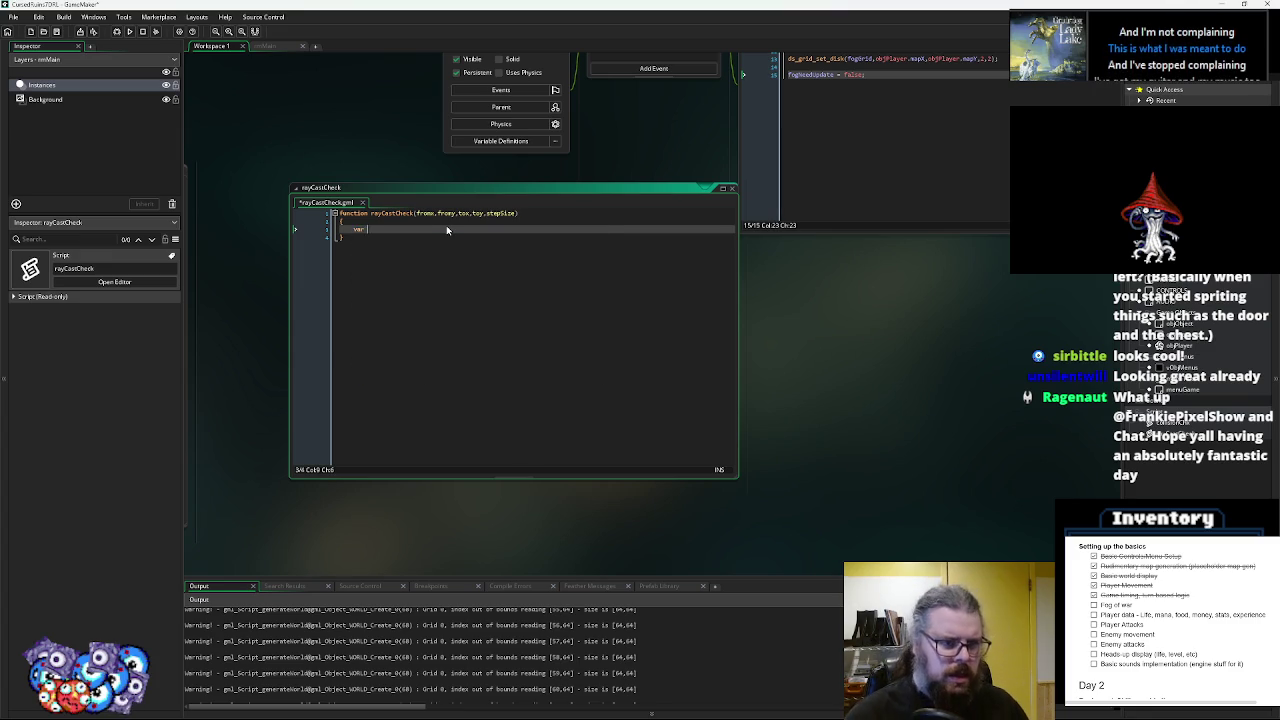
{"action": "type", "text": "lastCheckCoord"}
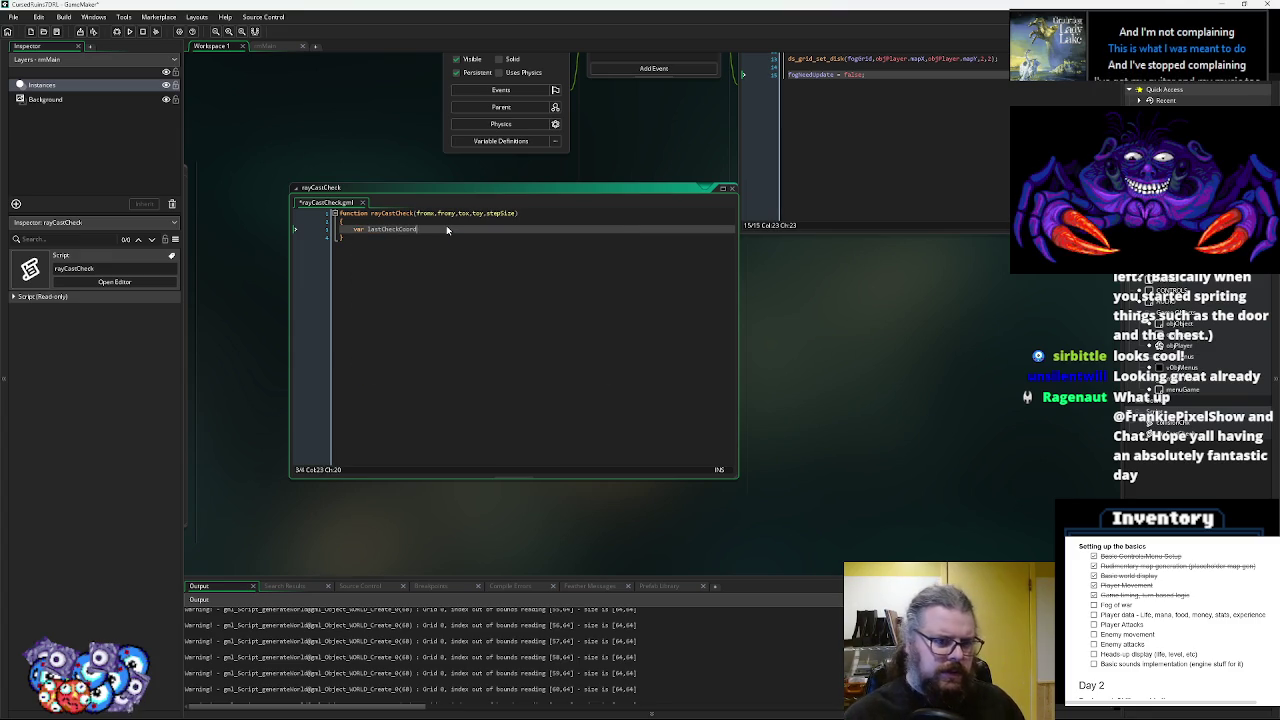
{"action": "type", "text": "X = fromX;"}
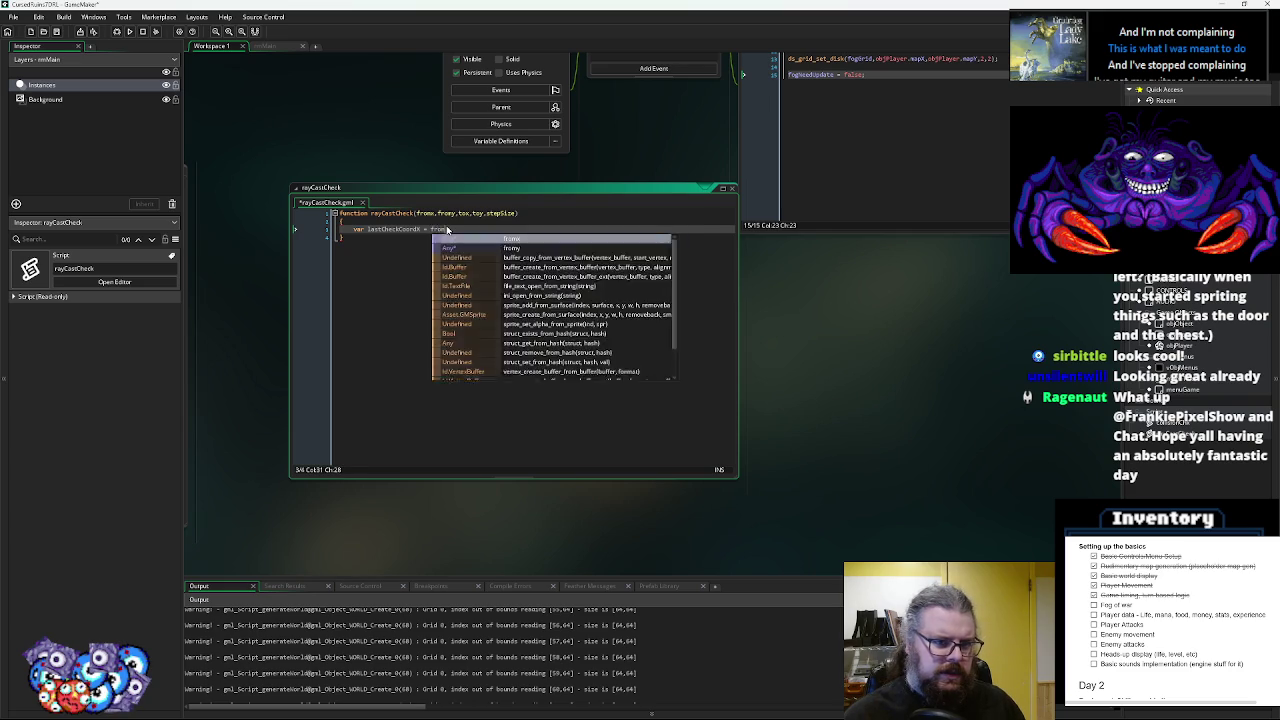
{"action": "key", "text": "Return"}
{"action": "type", "text": "va"}
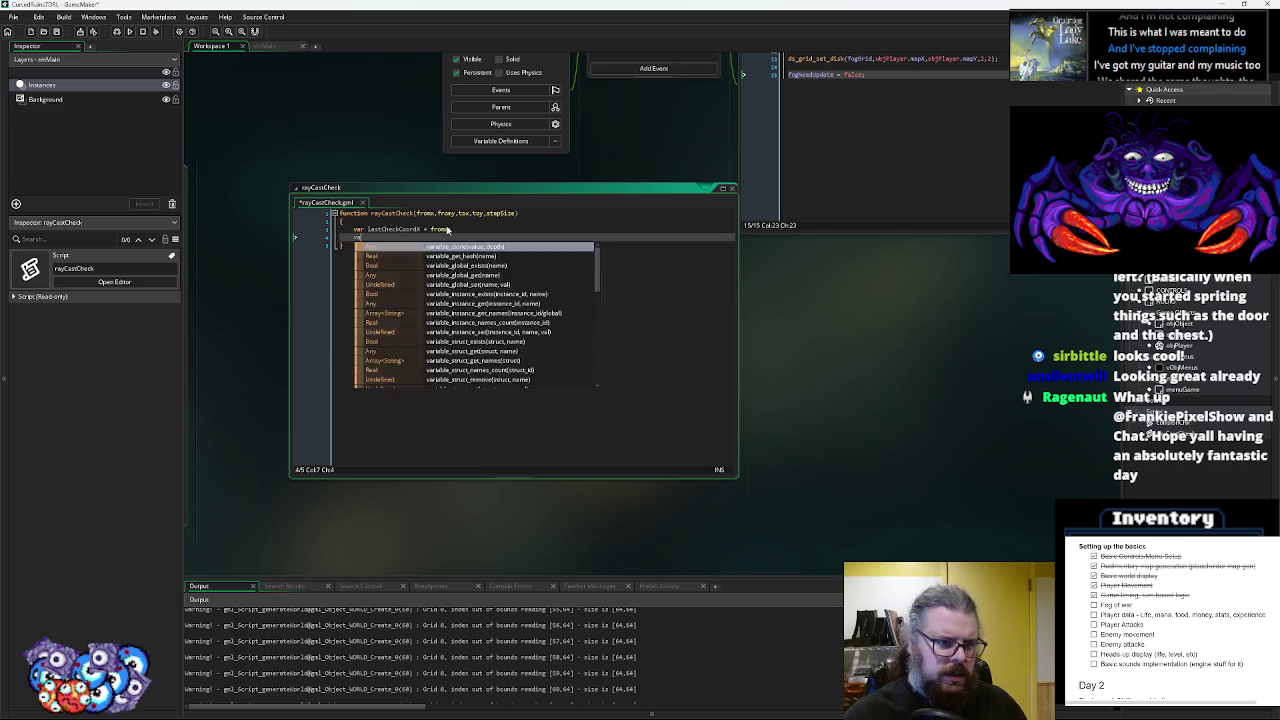
{"action": "type", "text": "r lastCheckCoord"}
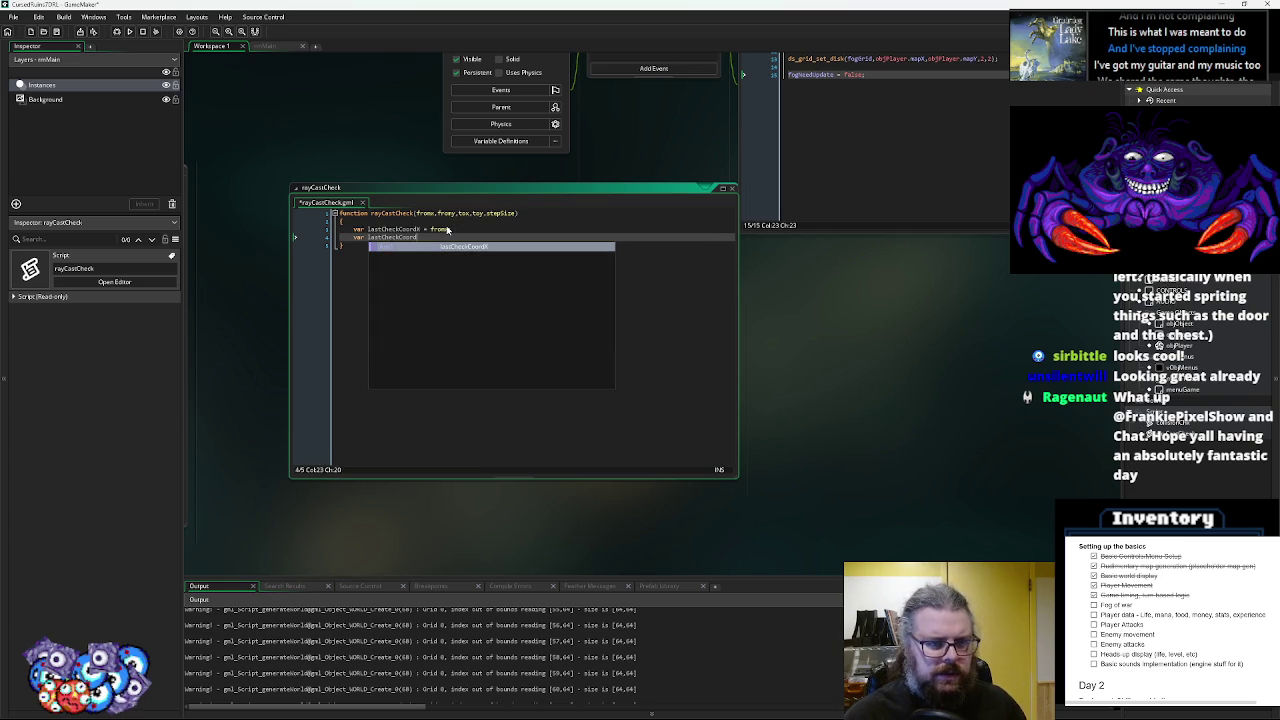
{"action": "type", "text": "Y = fromY"}
{"action": "key", "text": "Return"}
{"action": "key", "text": "Return"}
- Begin the for loop header, rewriting it as 'for(var _'
{"action": "type", "text": "for(va"}
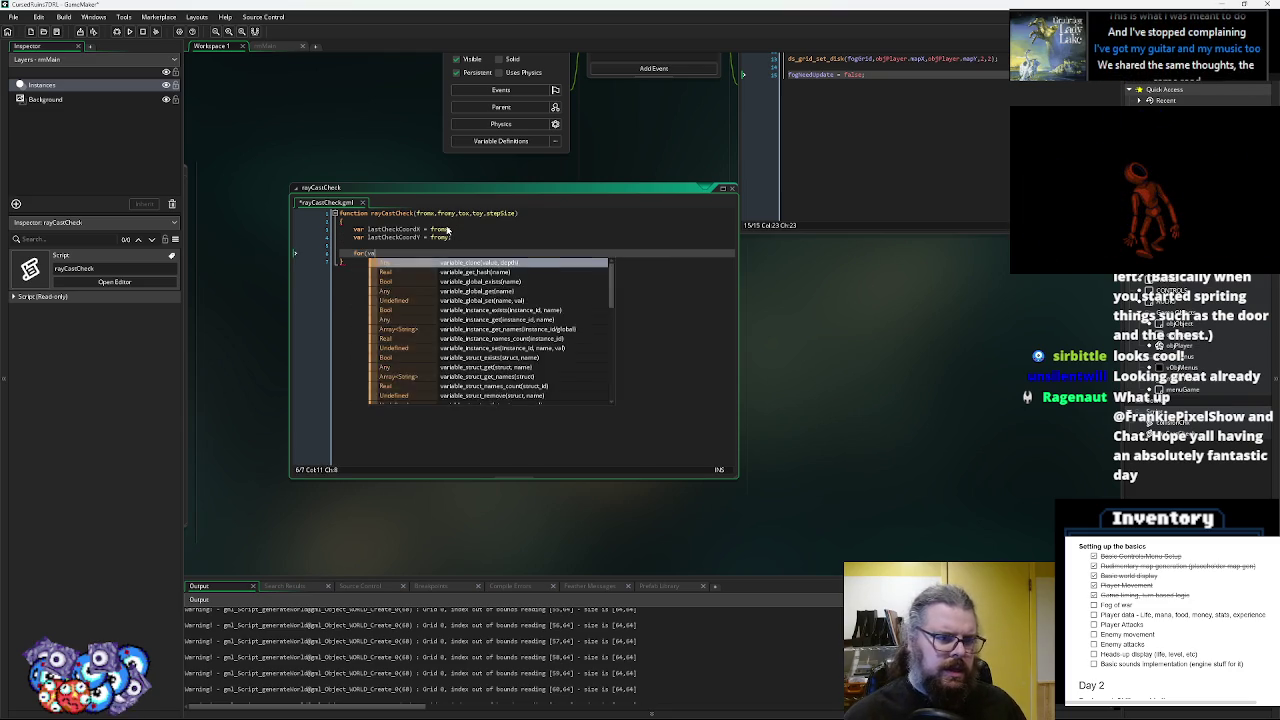
{"action": "type", "text": "r"}
{"action": "key", "text": "BackSpace"}
{"action": "key", "text": "BackSpace"}
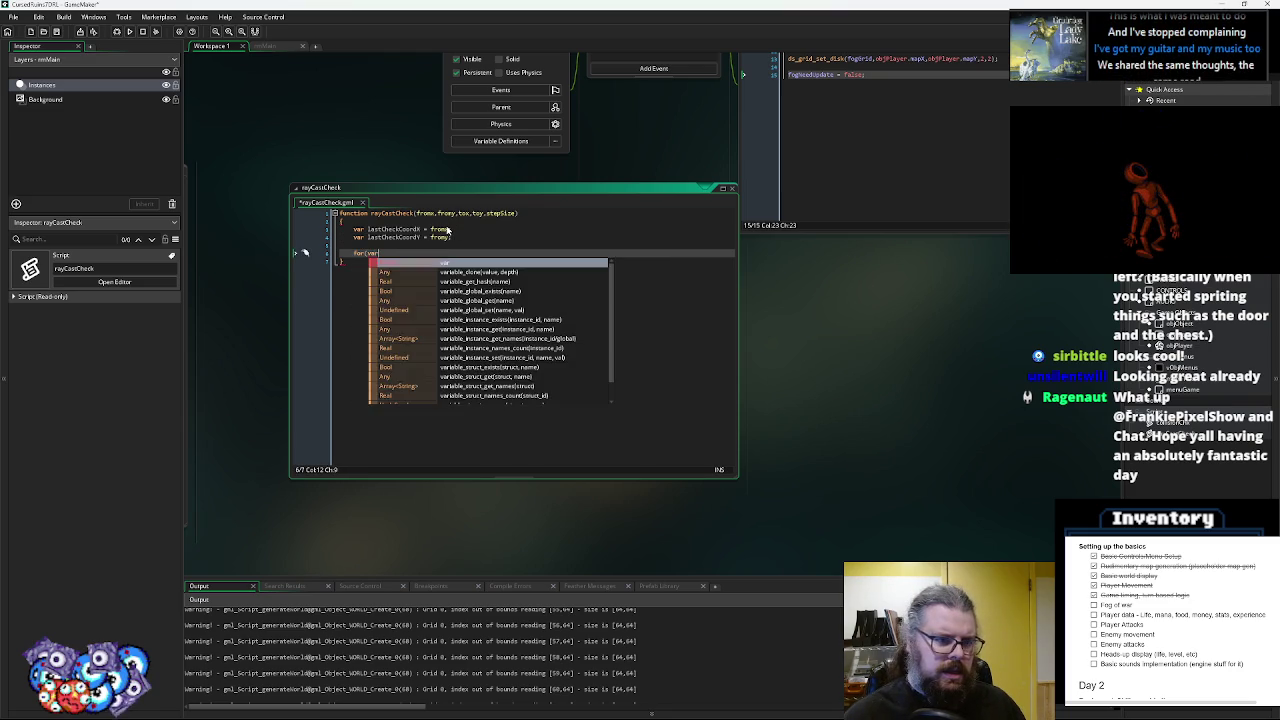
{"action": "key", "text": "BackSpace"}
{"action": "key", "text": "BackSpace"}
{"action": "key", "text": "BackSpace"}
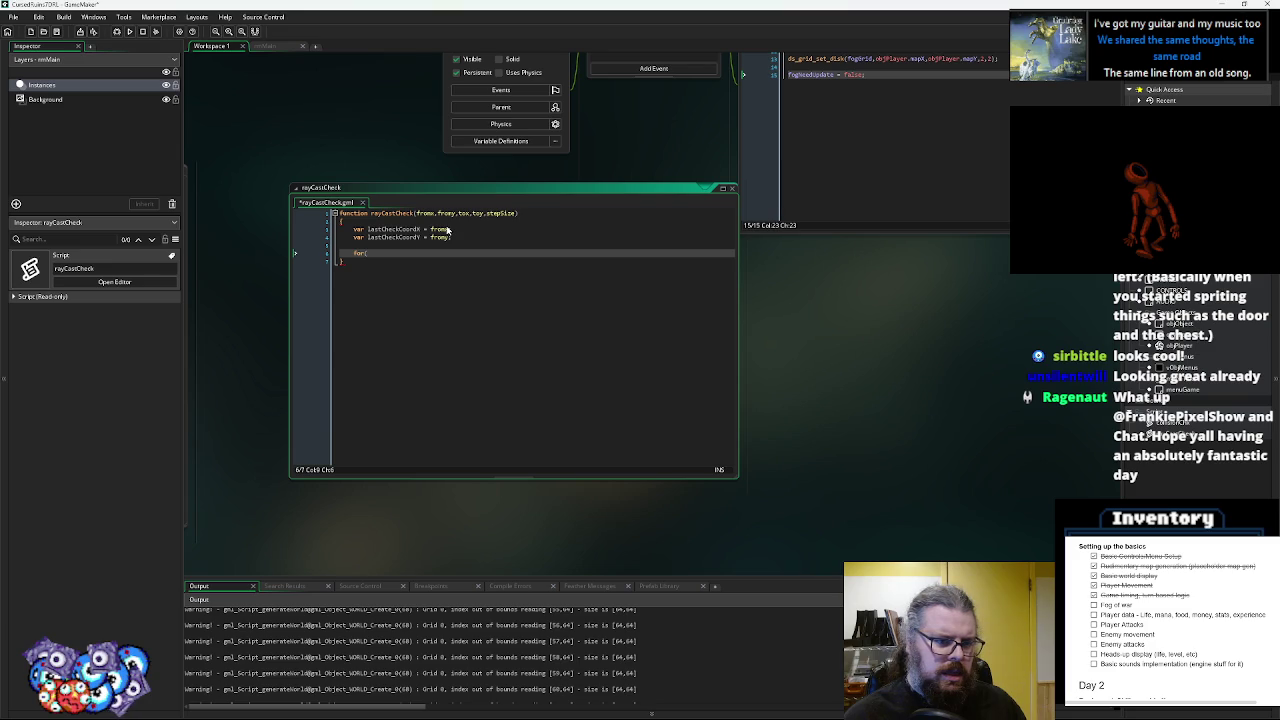
{"action": "type", "text": "v"}
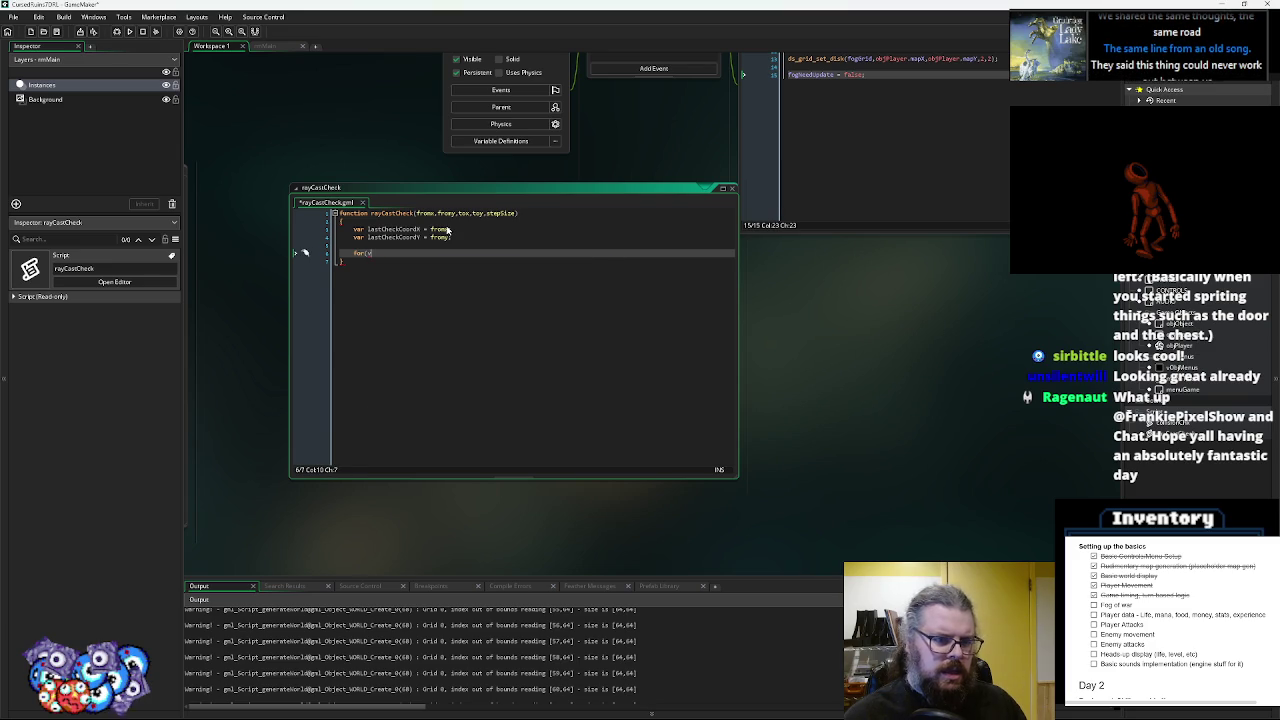
{"action": "type", "text": "ar _"}
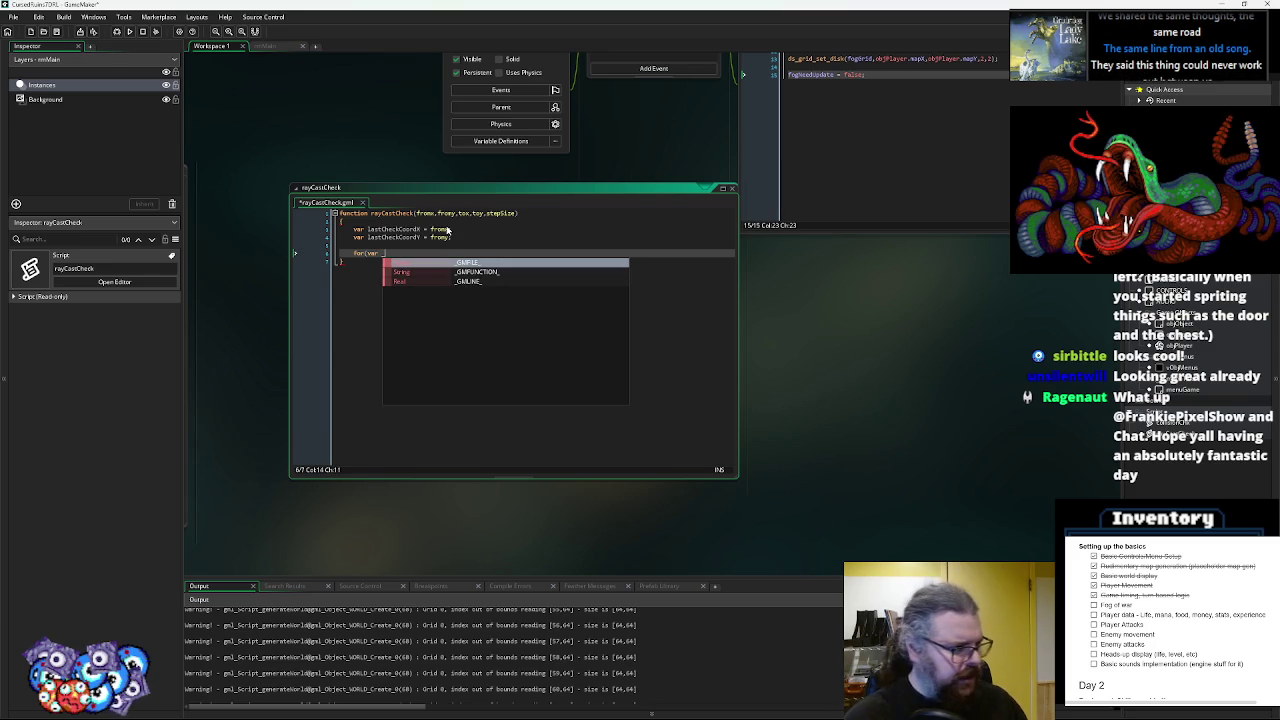
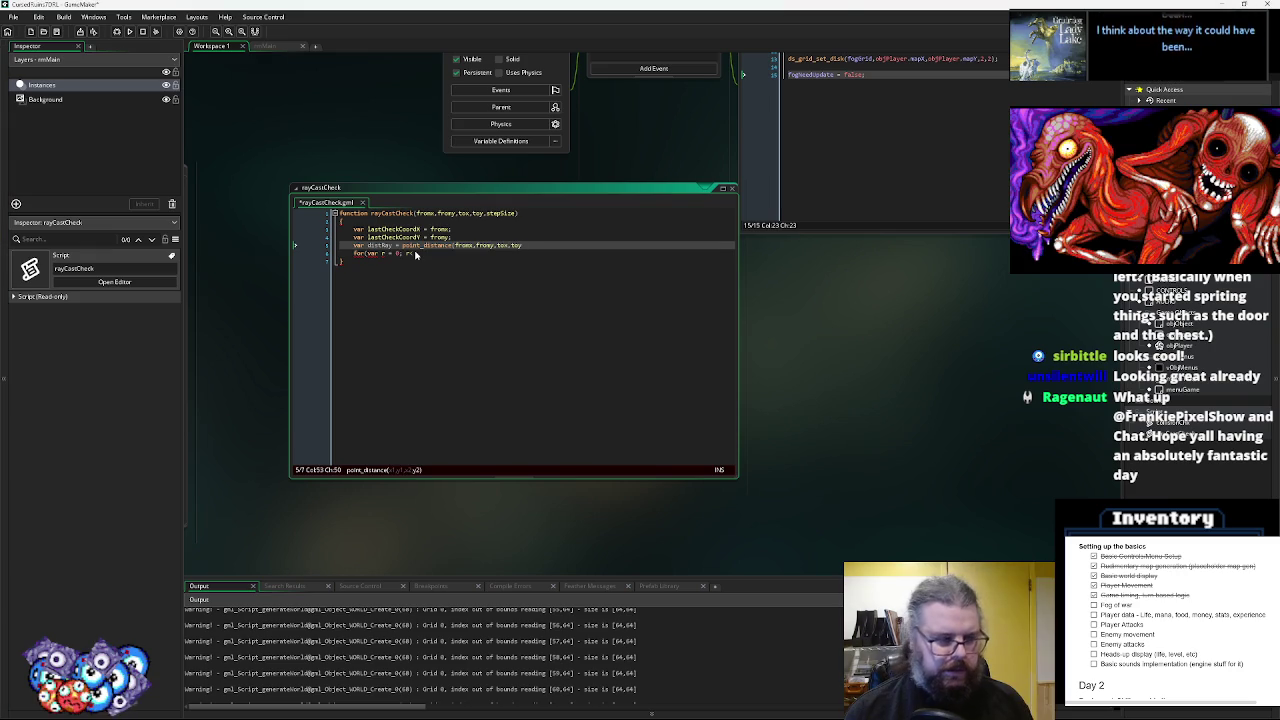
- Set the for-loop condition to r < distRay and give it an empty body
{"action": "type", "text": ");"}
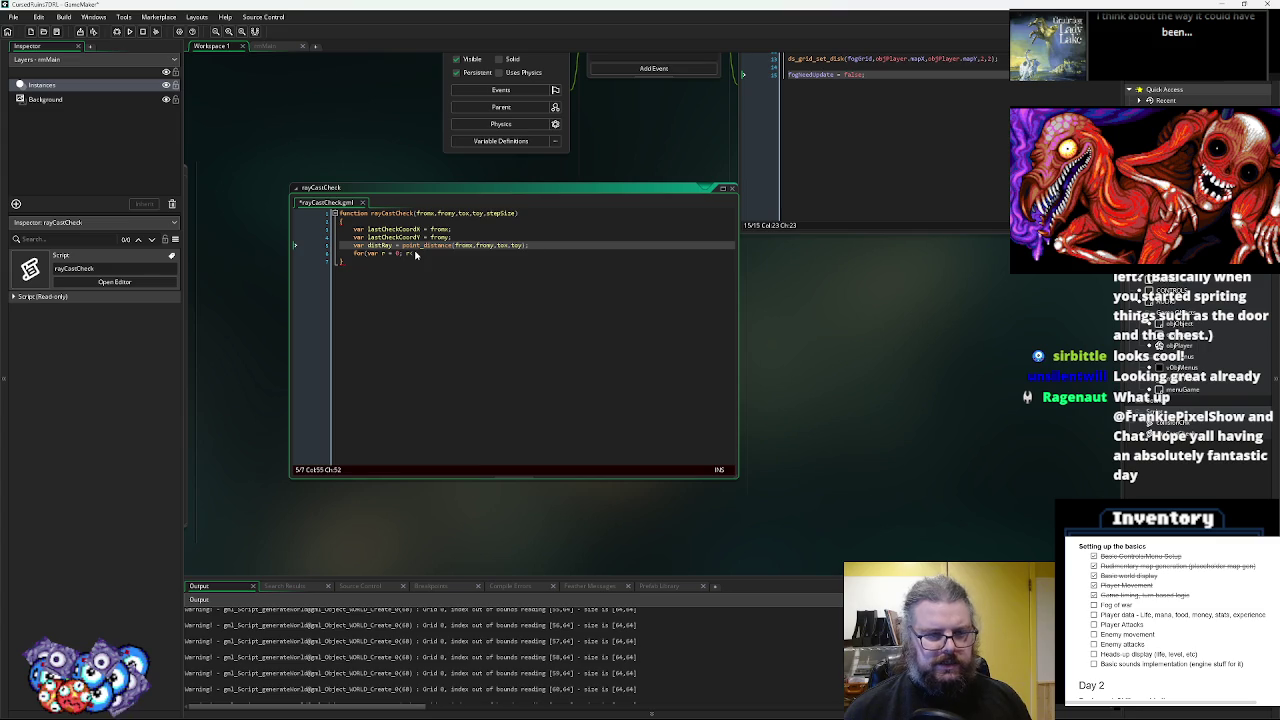
{"action": "left_click", "coordinate": [416, 254]}
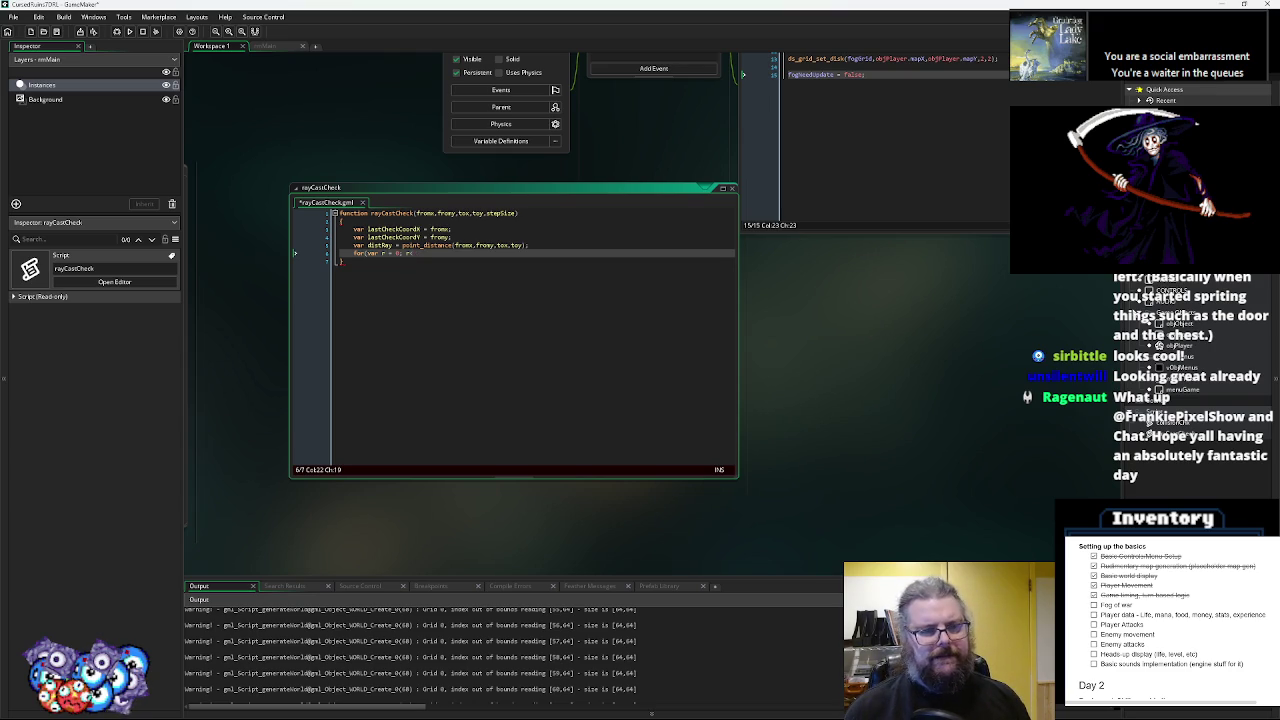
{"action": "type", "text": "distRay"}
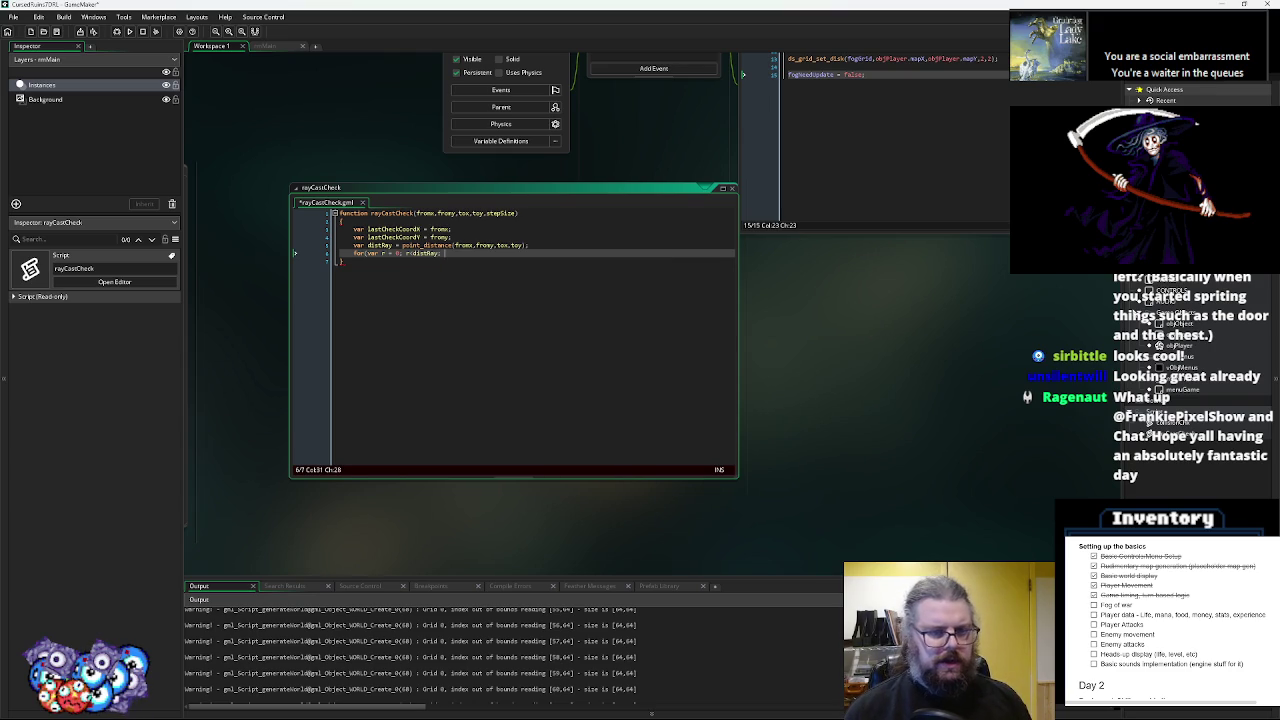
{"action": "type", "text": "r"}
{"action": "type", "text": "r++"}
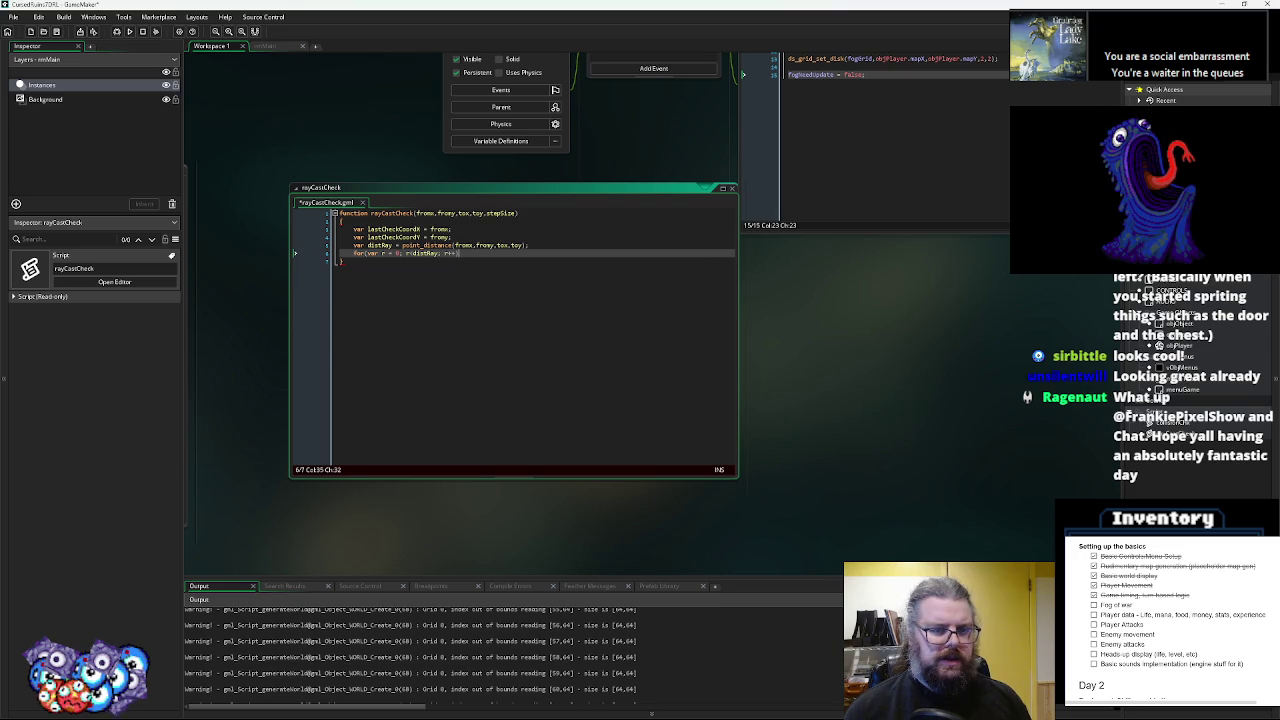
{"action": "key", "text": "Return"}
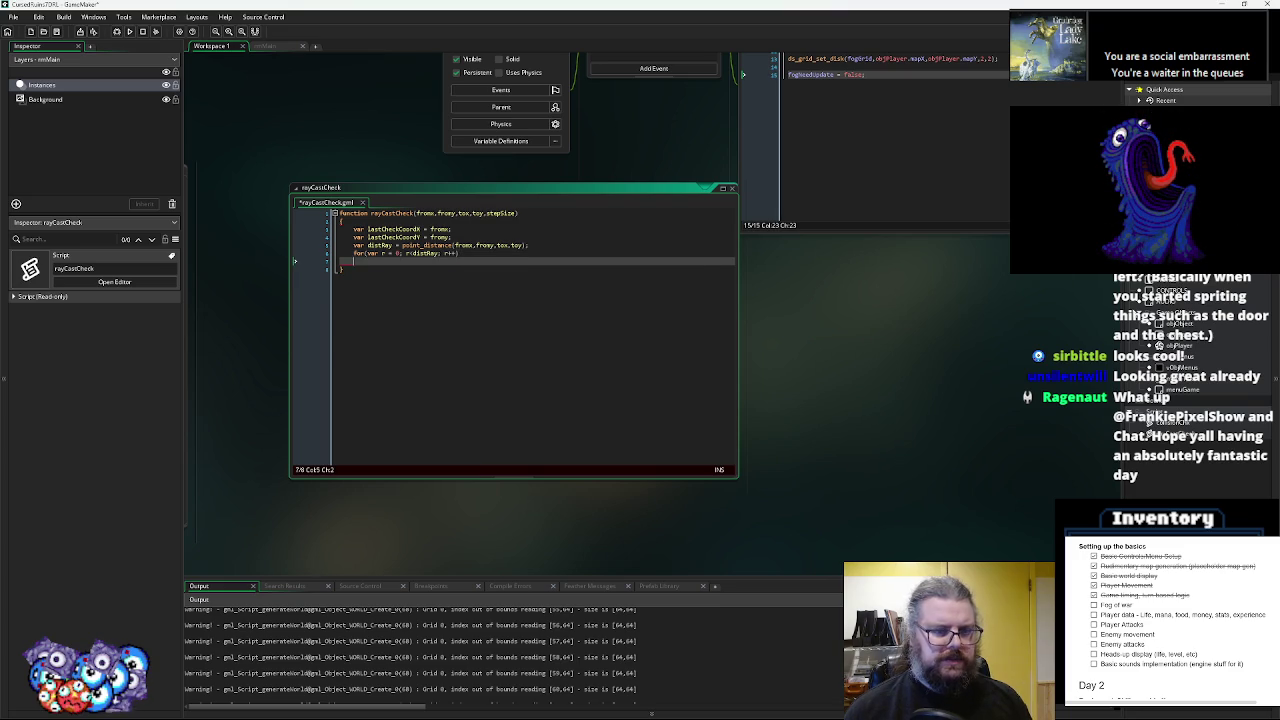
{"action": "type", "text": "{"}
{"action": "key", "text": "Return"}
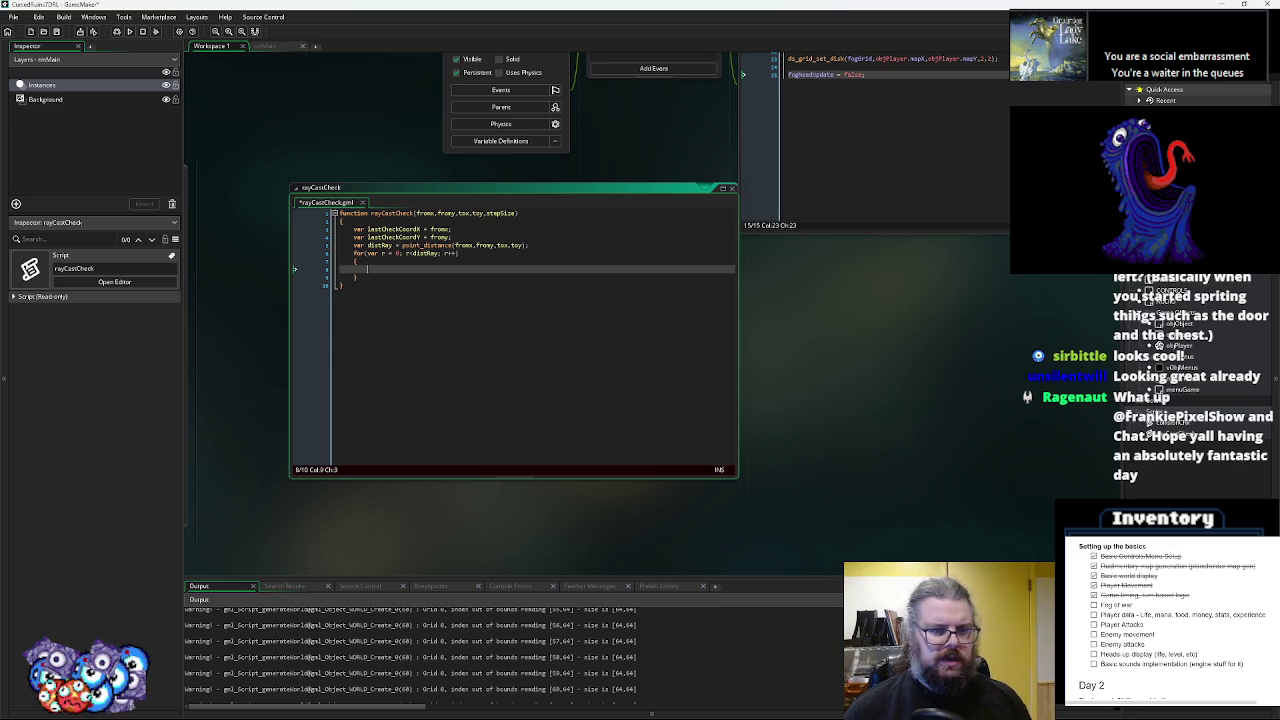
- Remove the stepSize parameter from the rayCastCheck signature and add a blank line above distRay
{"action": "double_click", "coordinate": [505, 213]}
{"action": "key", "text": "BackSpace"}
{"action": "key", "text": "BackSpace"}
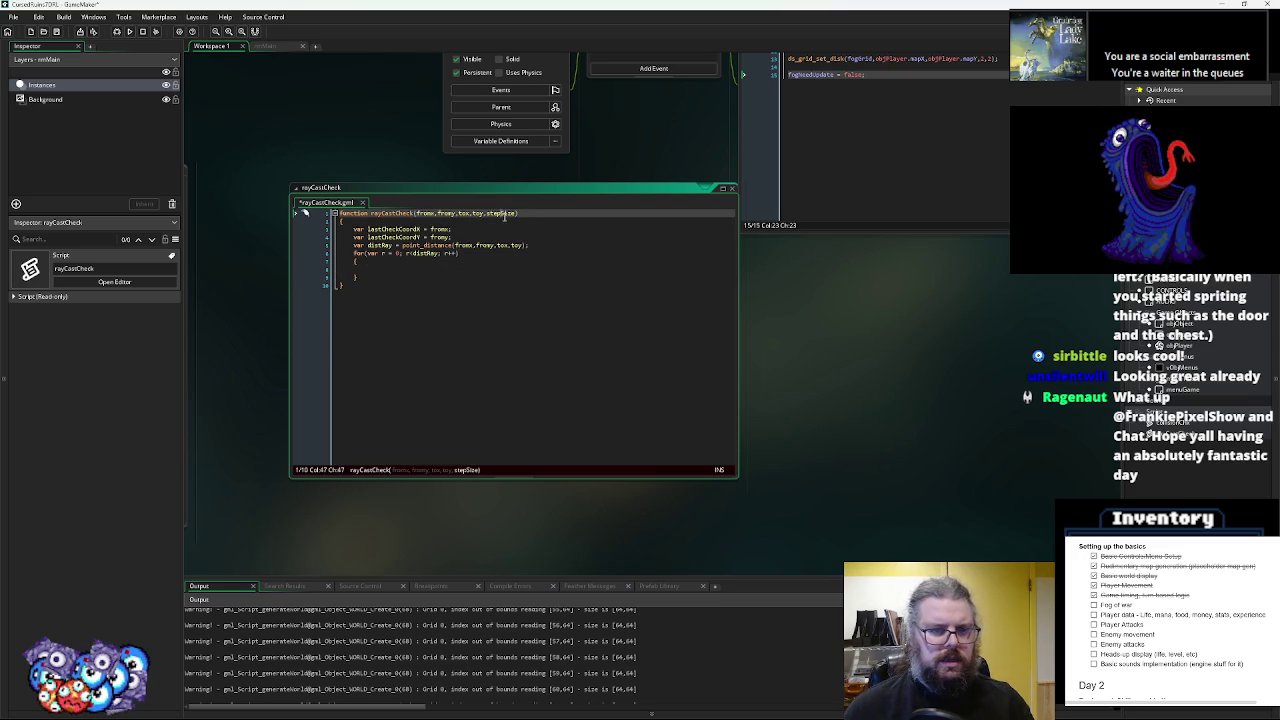
{"action": "left_click", "coordinate": [410, 270]}
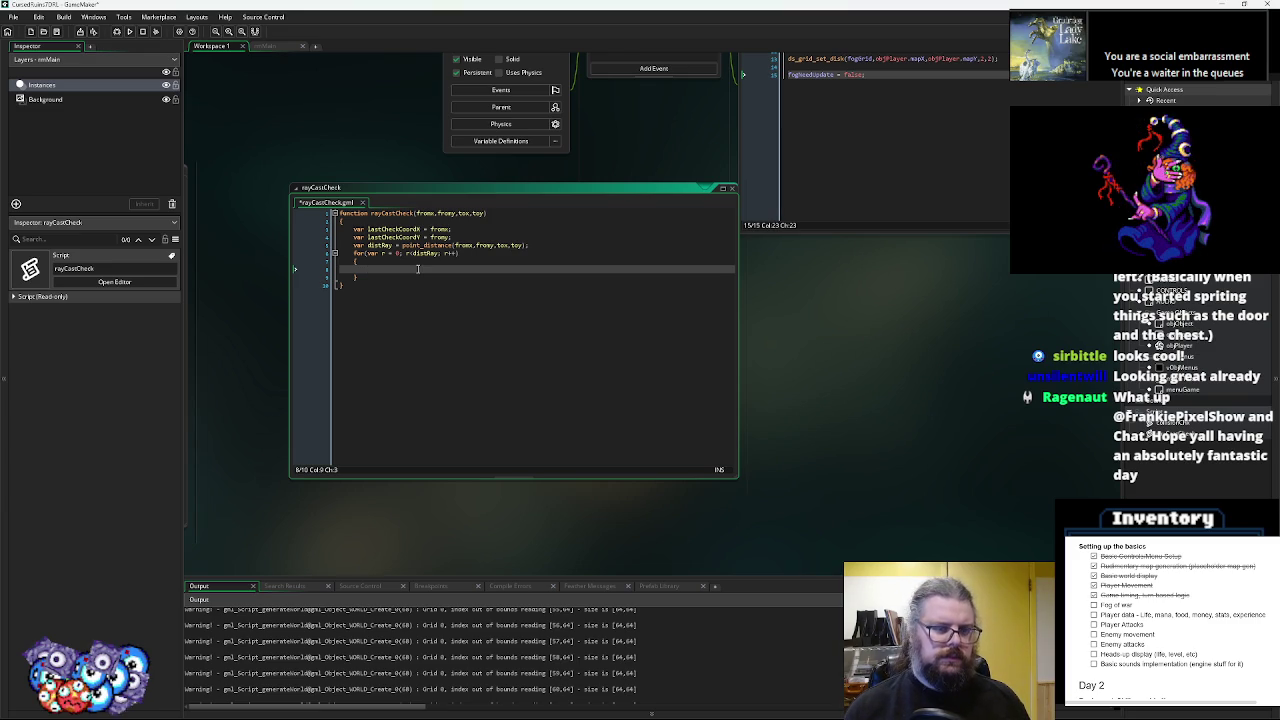
{"action": "key", "text": "Up"}
{"action": "key", "text": "Up"}
{"action": "key", "text": "Up"}
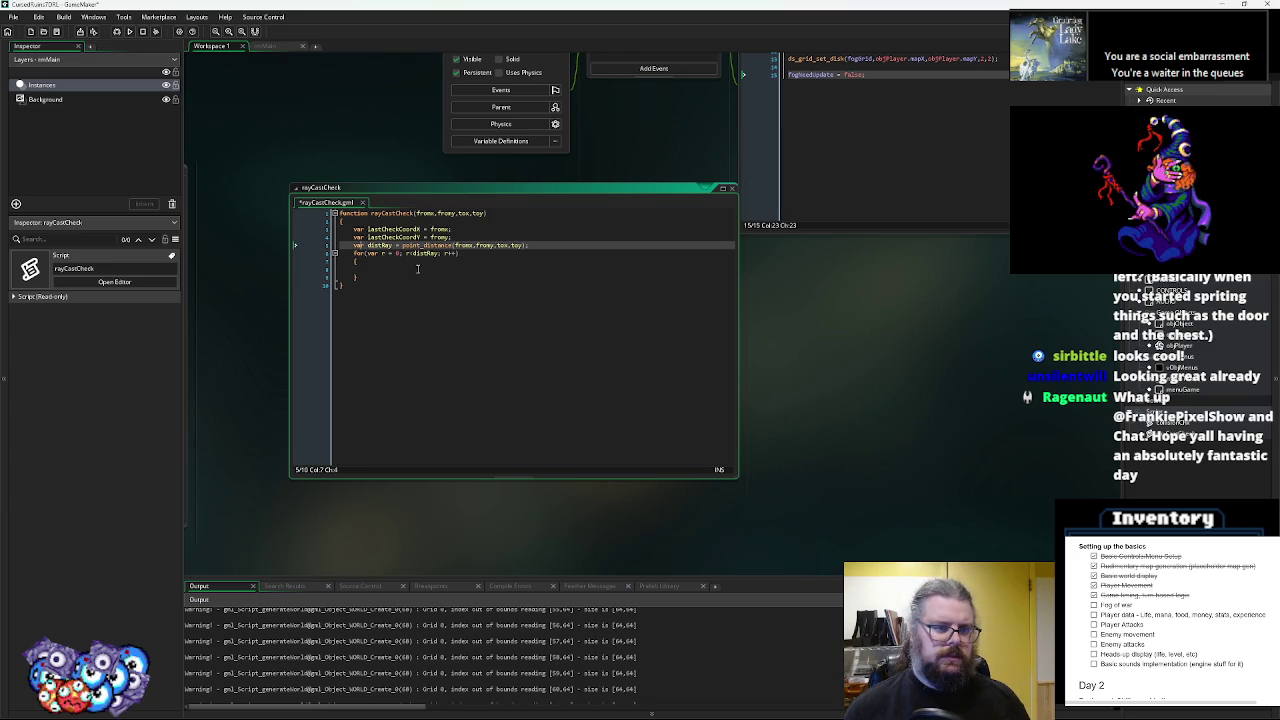
{"action": "key", "text": "Return"}
{"action": "key", "text": "Up"}
- Declare chkx = fromx and chky = fromy, and start a chkx += lengthdir_x() line in the loop
{"action": "key", "text": "Tab"}
{"action": "type", "text": "var chec"}
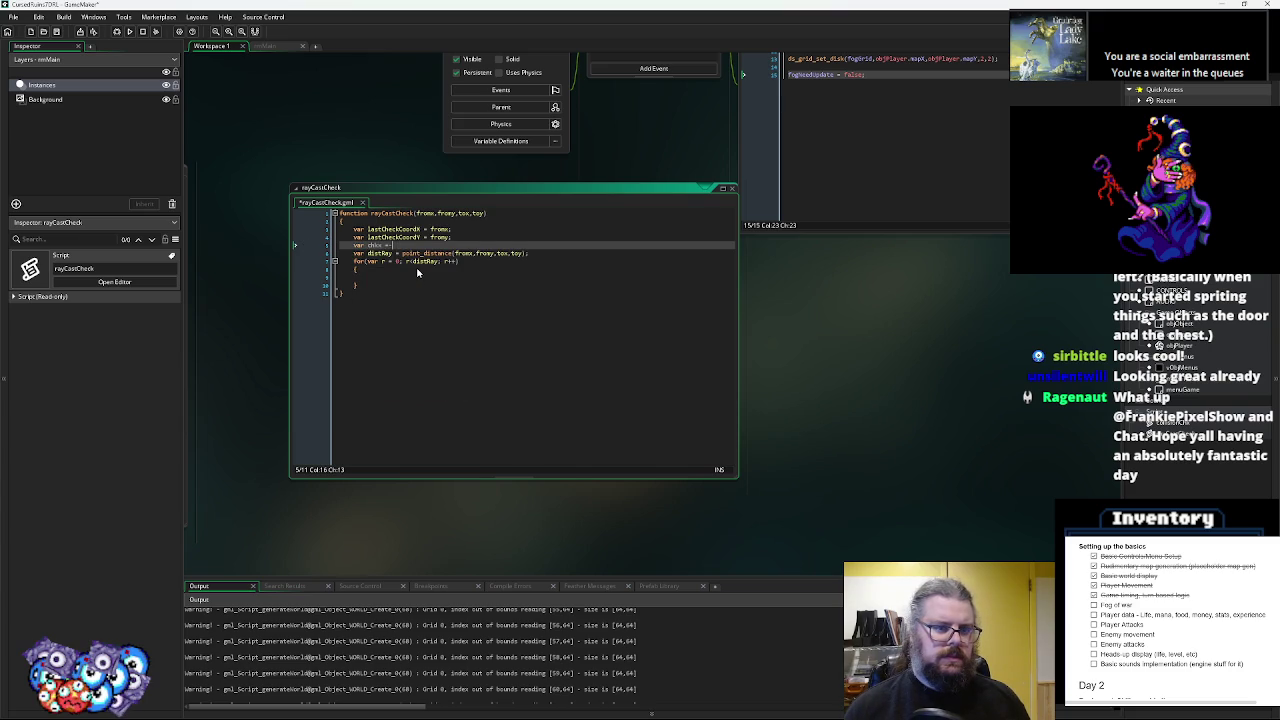
{"action": "type", "text": "mx;"}
{"action": "key", "text": "Return"}
{"action": "type", "text": "varch"}
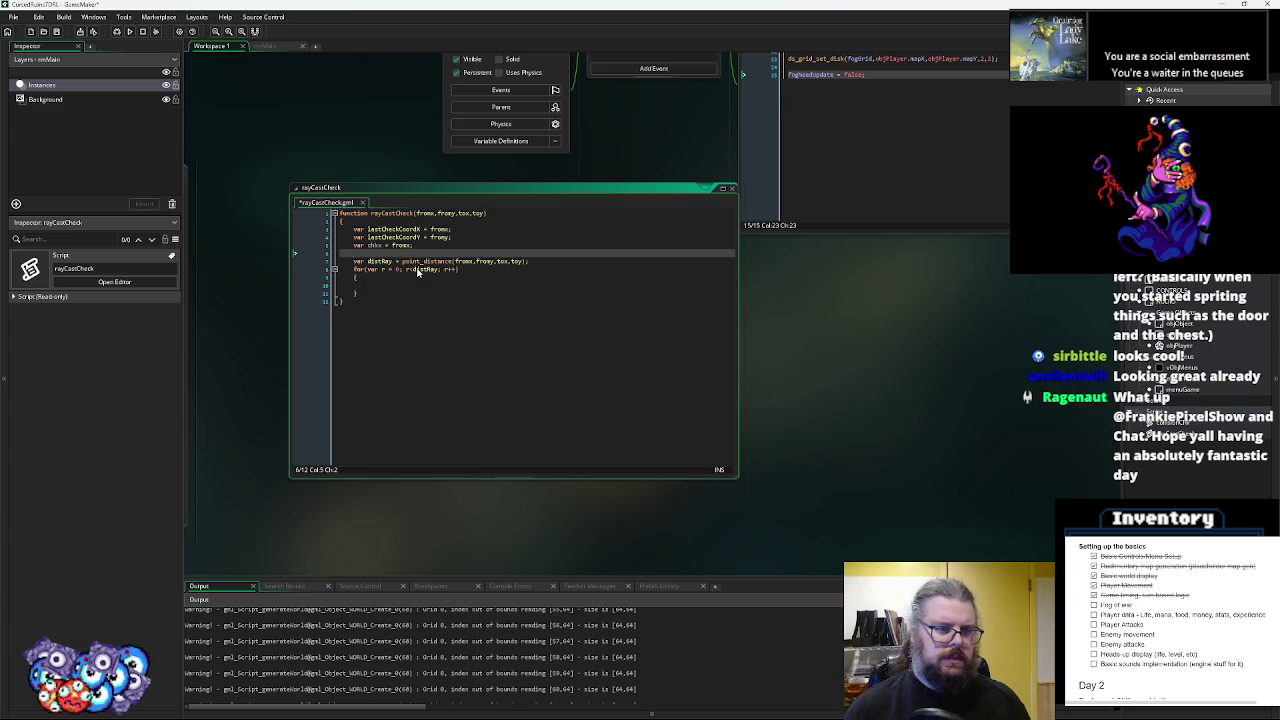
{"action": "key", "text": "BackSpace"}
{"action": "key", "text": "BackSpace"}
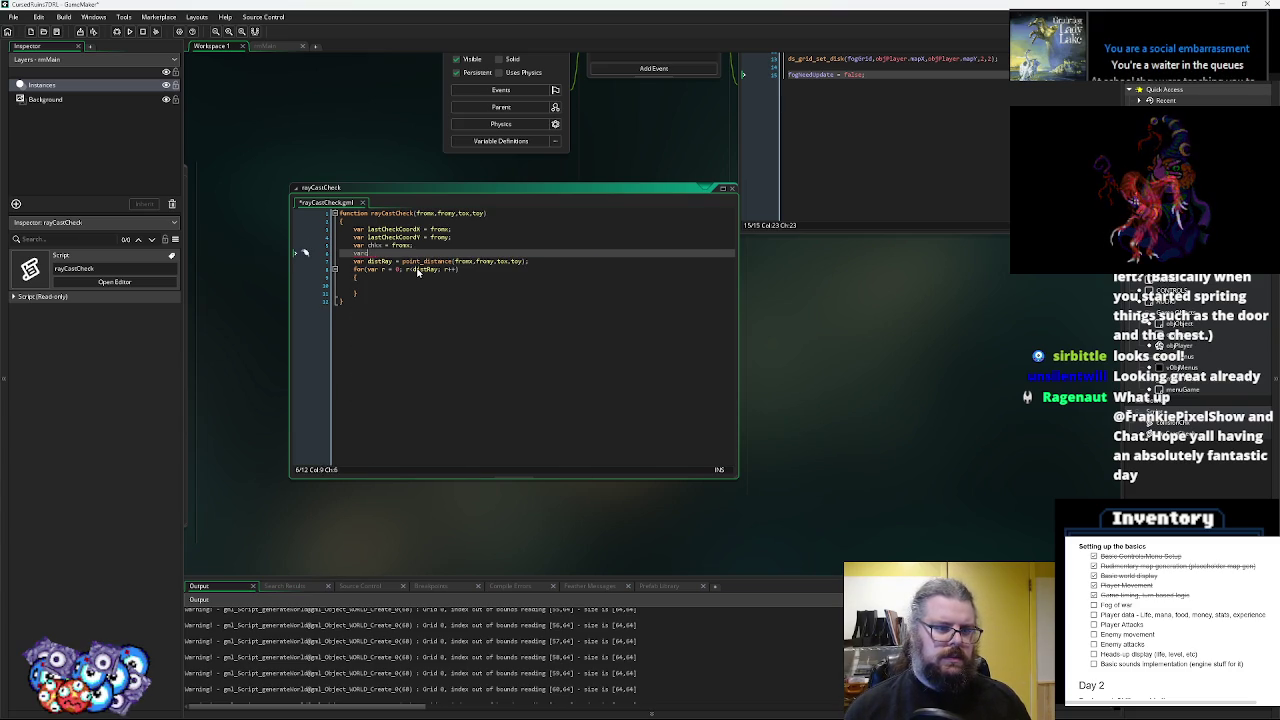
{"action": "type", "text": "chiy = fromy;"}
{"action": "key", "text": "Down"}
{"action": "key", "text": "Down"}
{"action": "key", "text": "Down"}
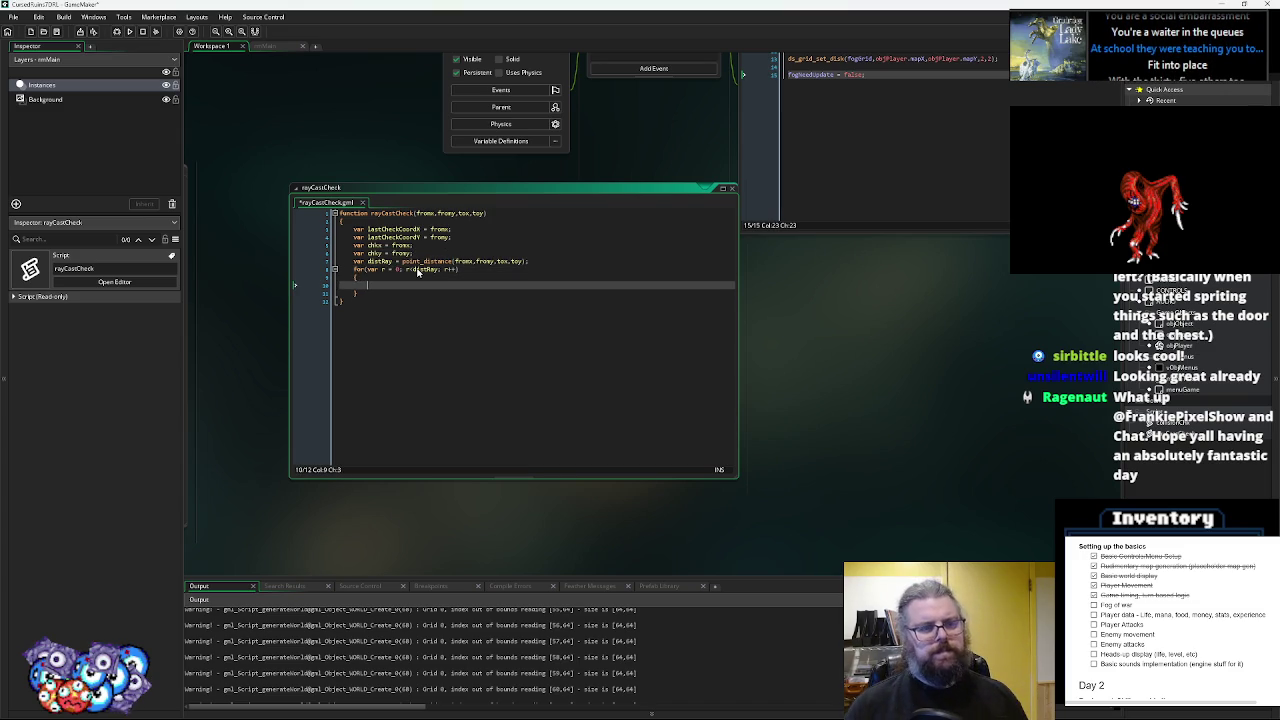
{"action": "type", "text": "chkx = "}
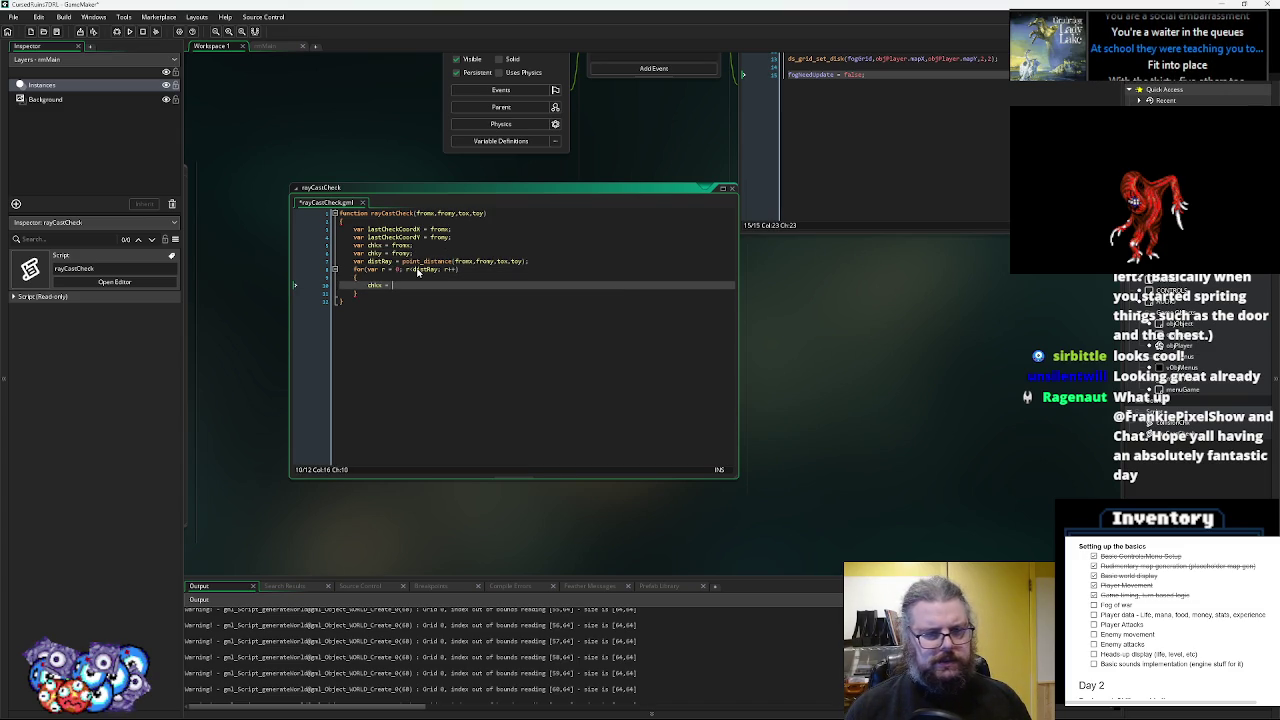
{"action": "type", "text": "+="}
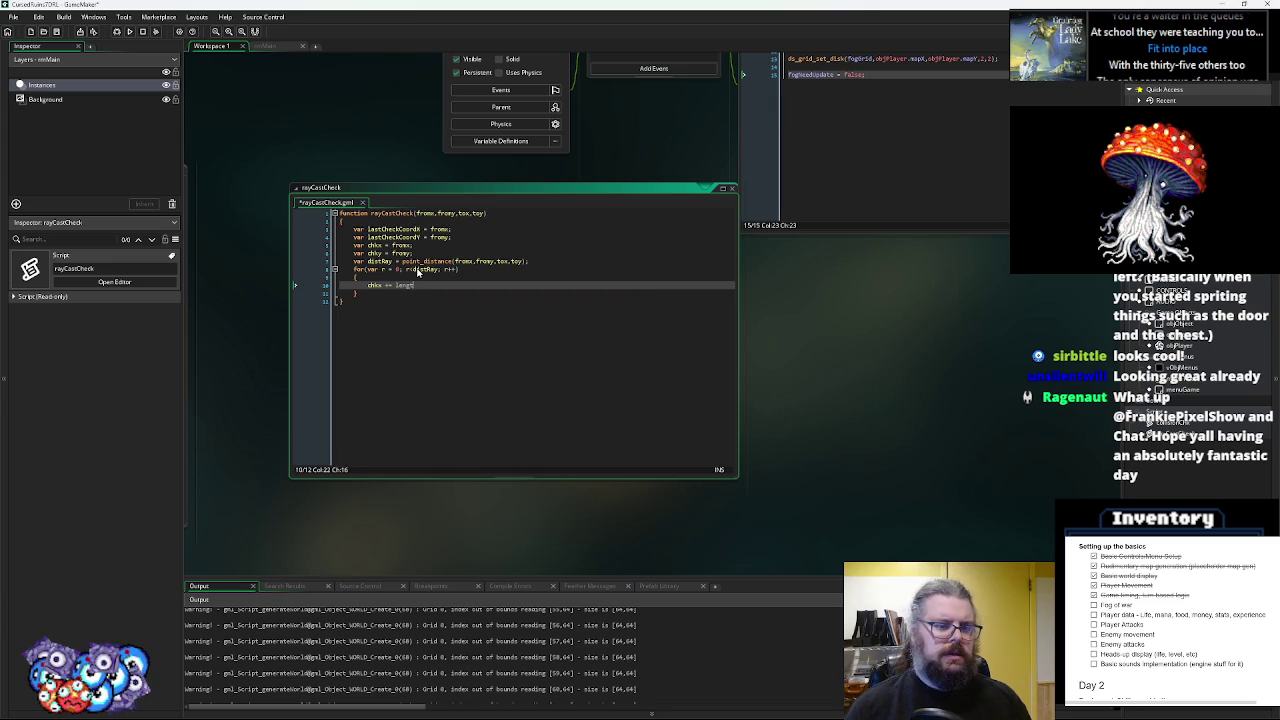
{"action": "type", "text": "_x("}
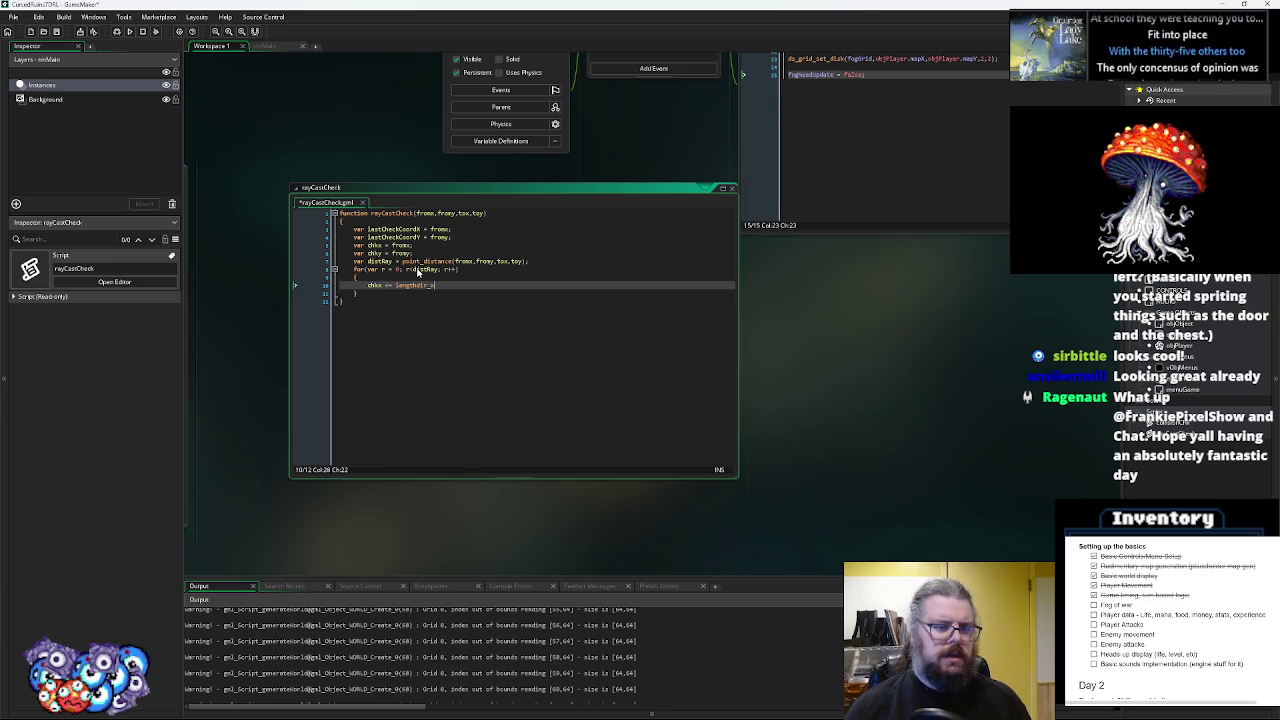
{"action": "type", "text": ")"}
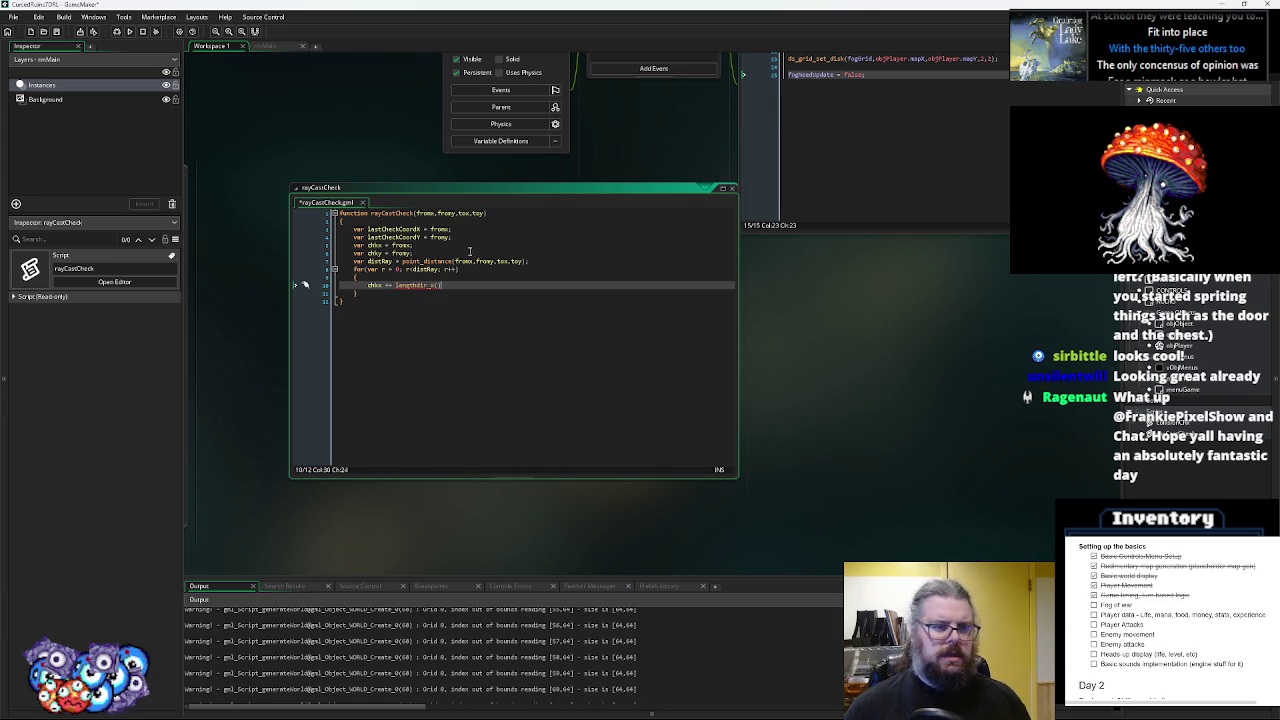
- Add a dirRay variable using point_direction, copied from the distRay point_distance line
{"action": "left_click", "coordinate": [548, 258]}
{"action": "key", "text": "Return"}
{"action": "type", "text": "var c"}
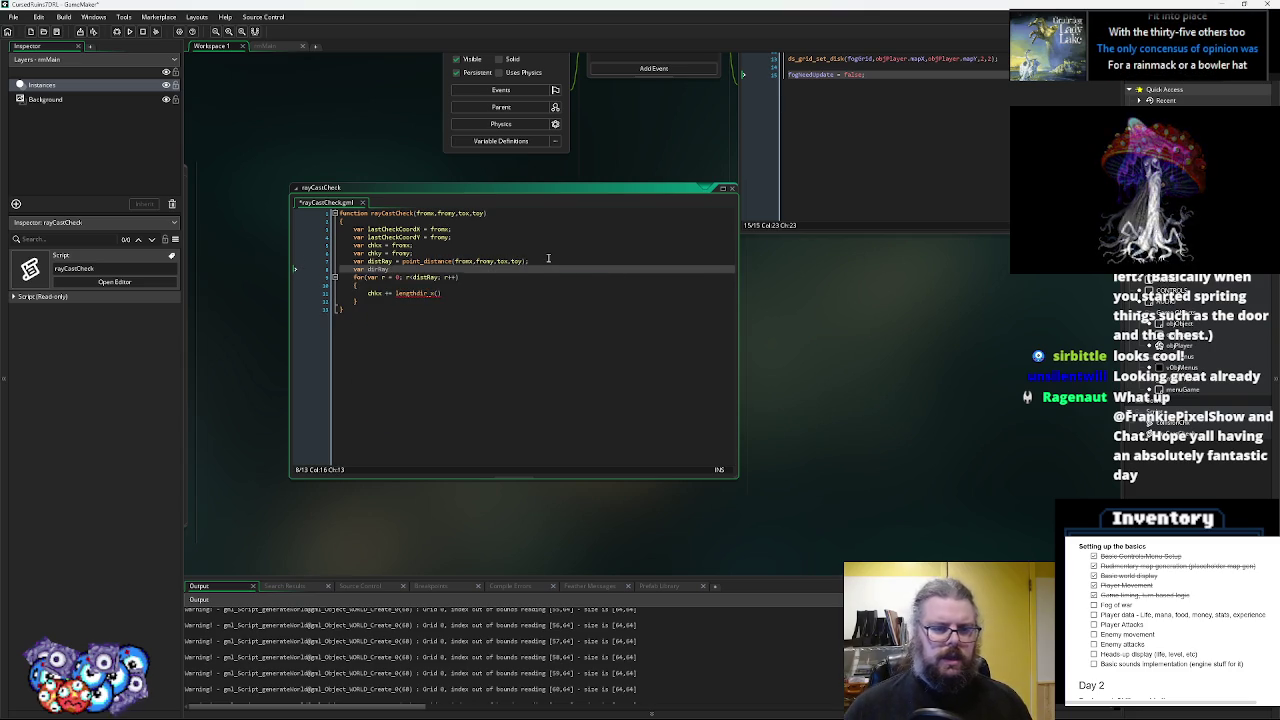
{"action": "left_click_drag", "start_coordinate": [530, 261], "coordinate": [394, 261]}
{"action": "key", "text": "ctrl+c"}
{"action": "left_click", "coordinate": [395, 269]}
{"action": "key", "text": "ctrl+v"}
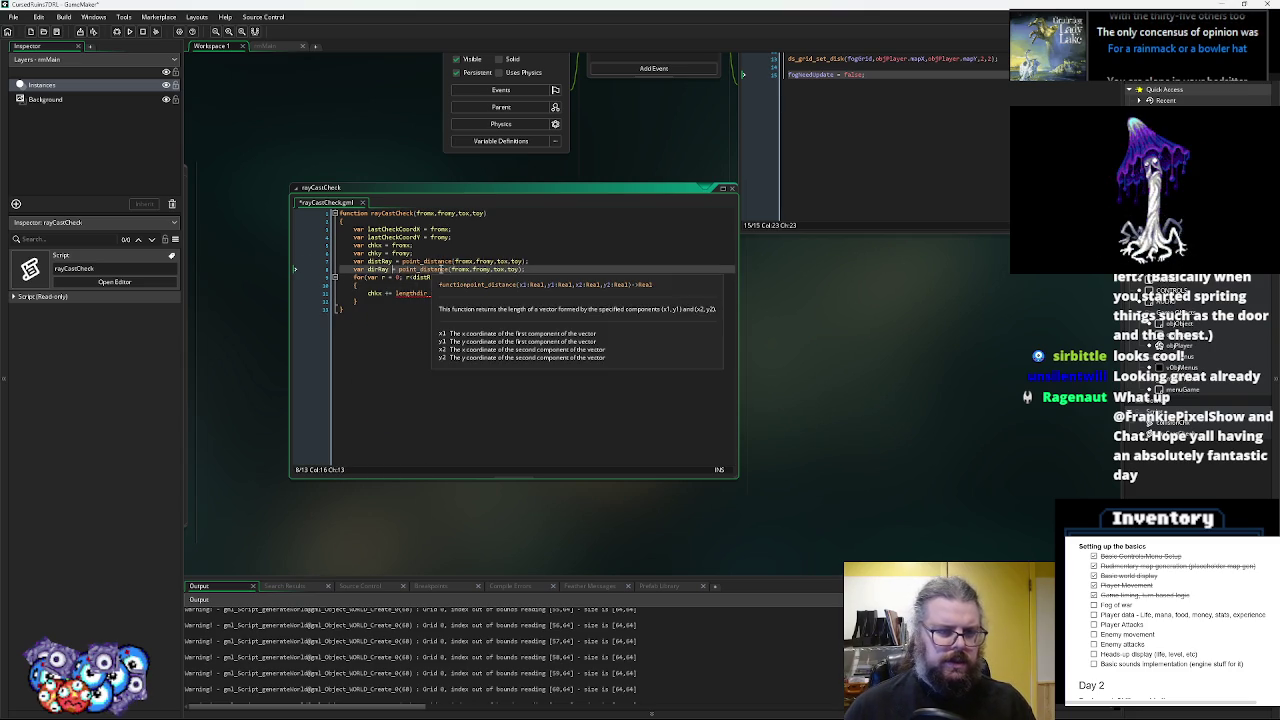
{"action": "left_click", "coordinate": [438, 270]}
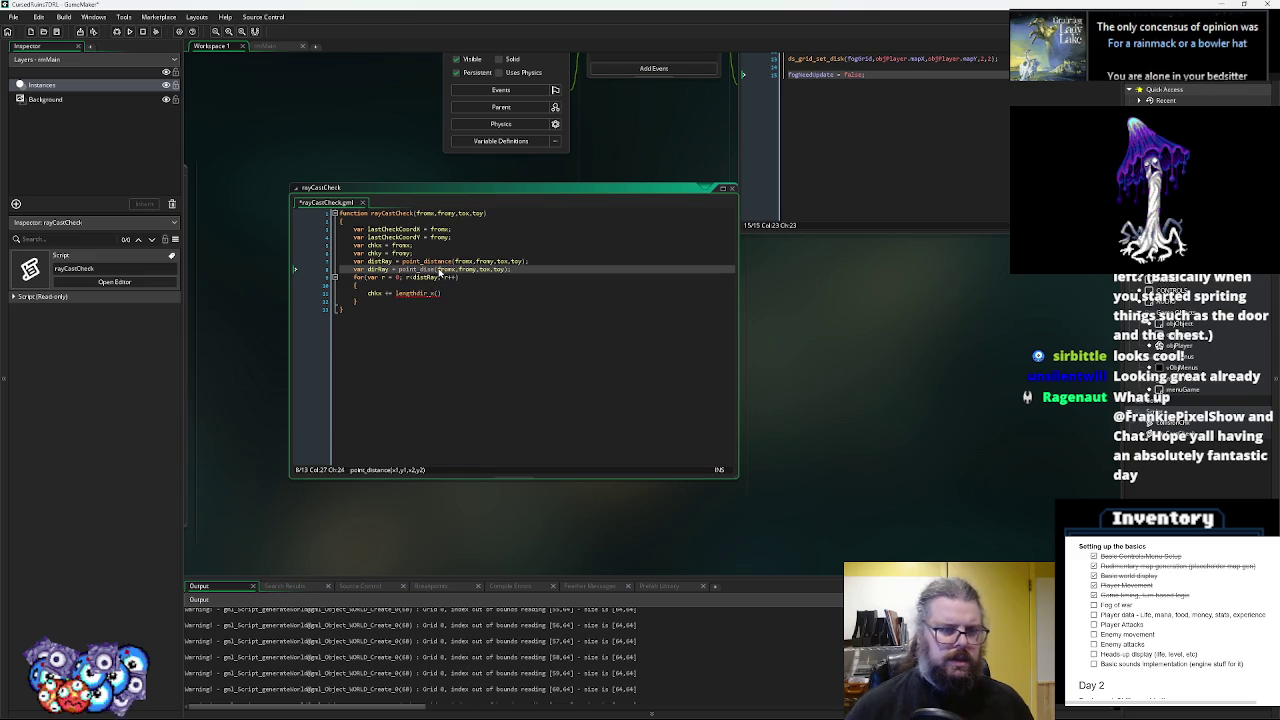
{"action": "type", "text": "rection"}
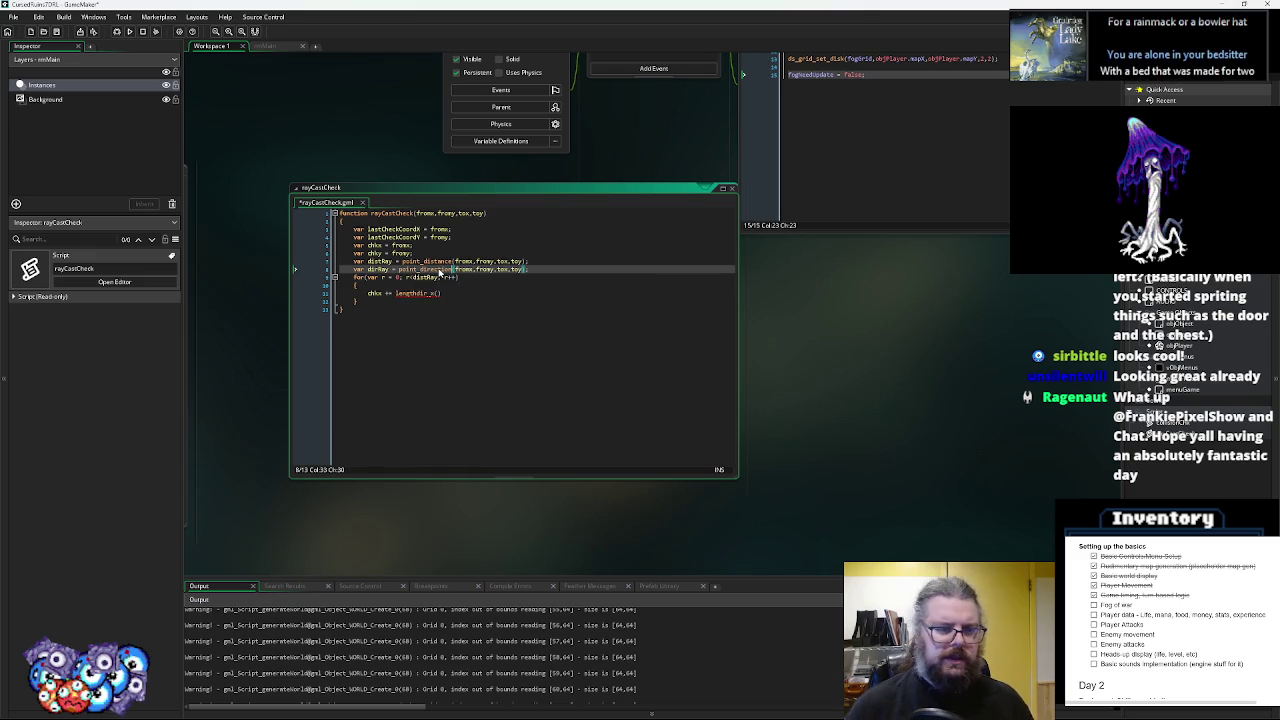
- Make the line chkx += lengthdir_x(1, dirRay); and duplicate it
{"action": "key", "text": "Down"}
{"action": "key", "text": "Down"}
{"action": "key", "text": "Down"}
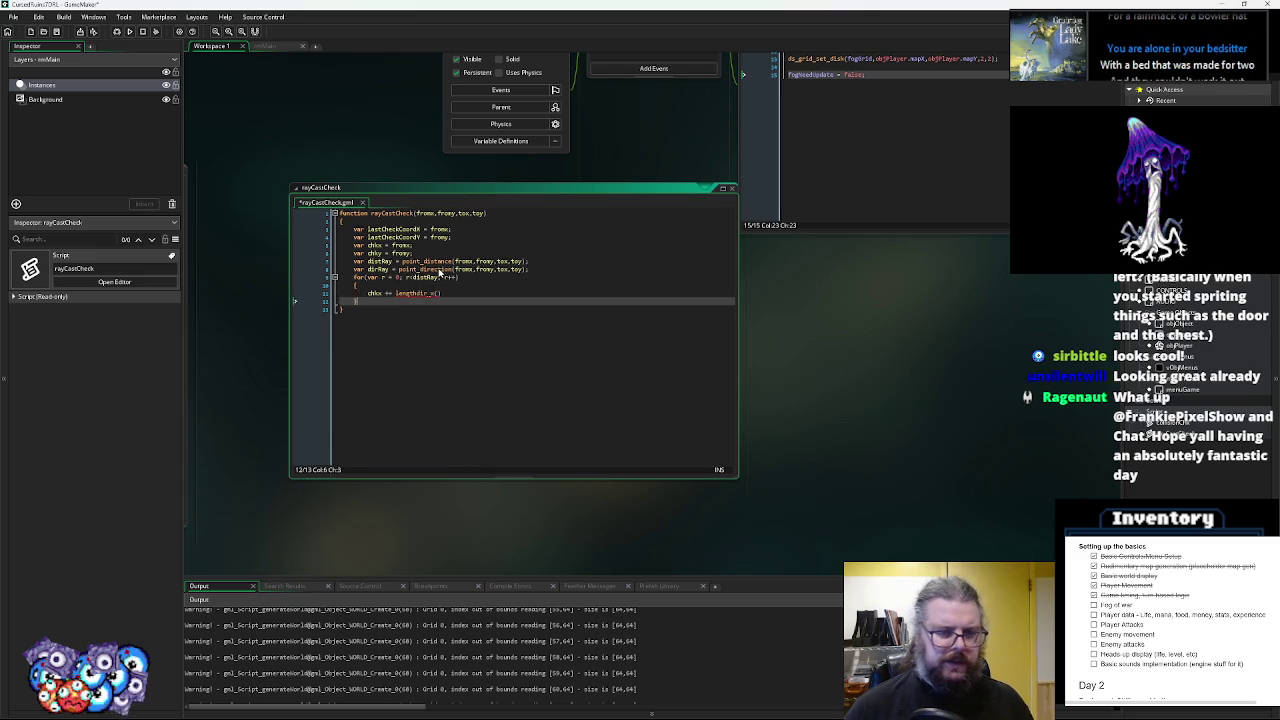
{"action": "key", "text": "Left"}
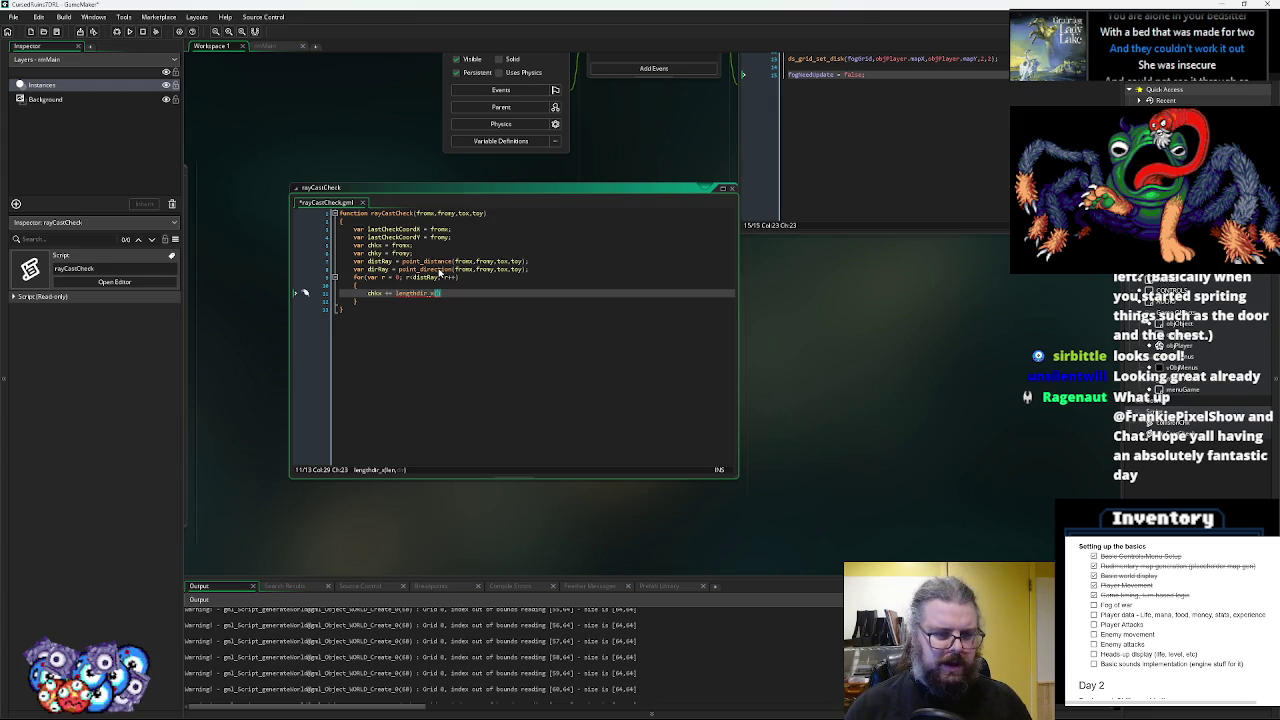
{"action": "type", "text": "dirR"}
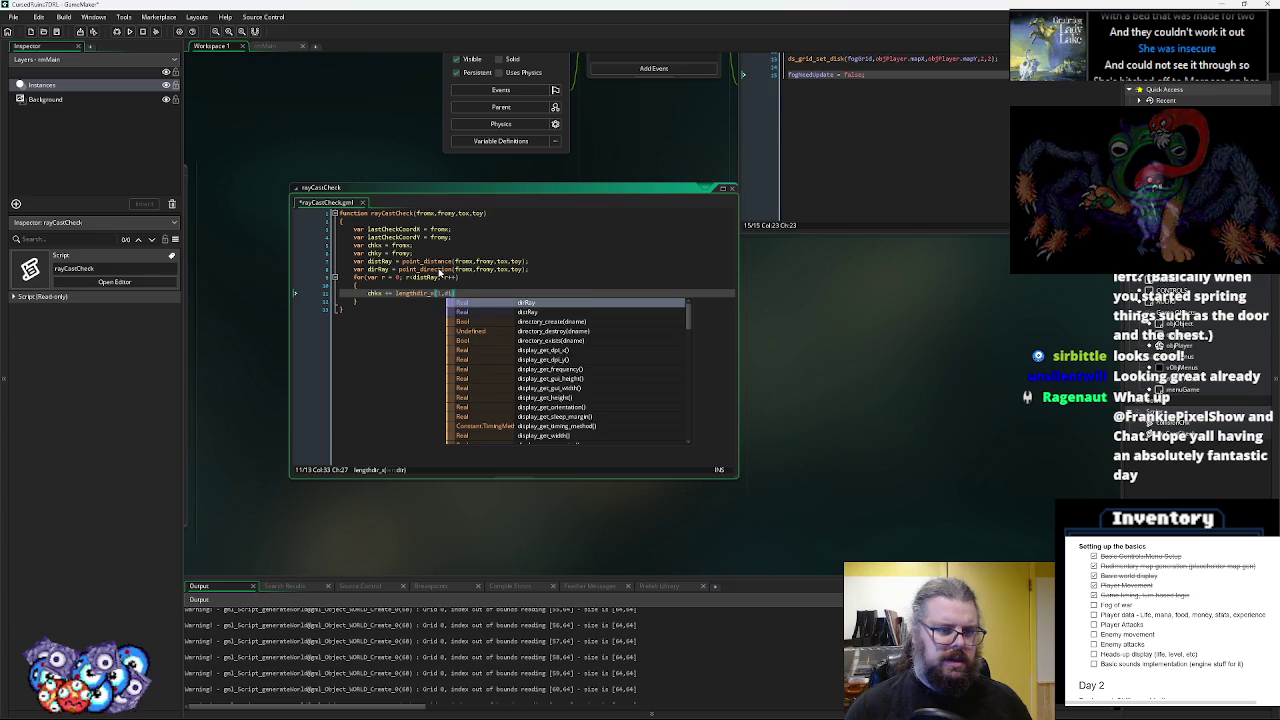
{"action": "key", "text": "Return"}
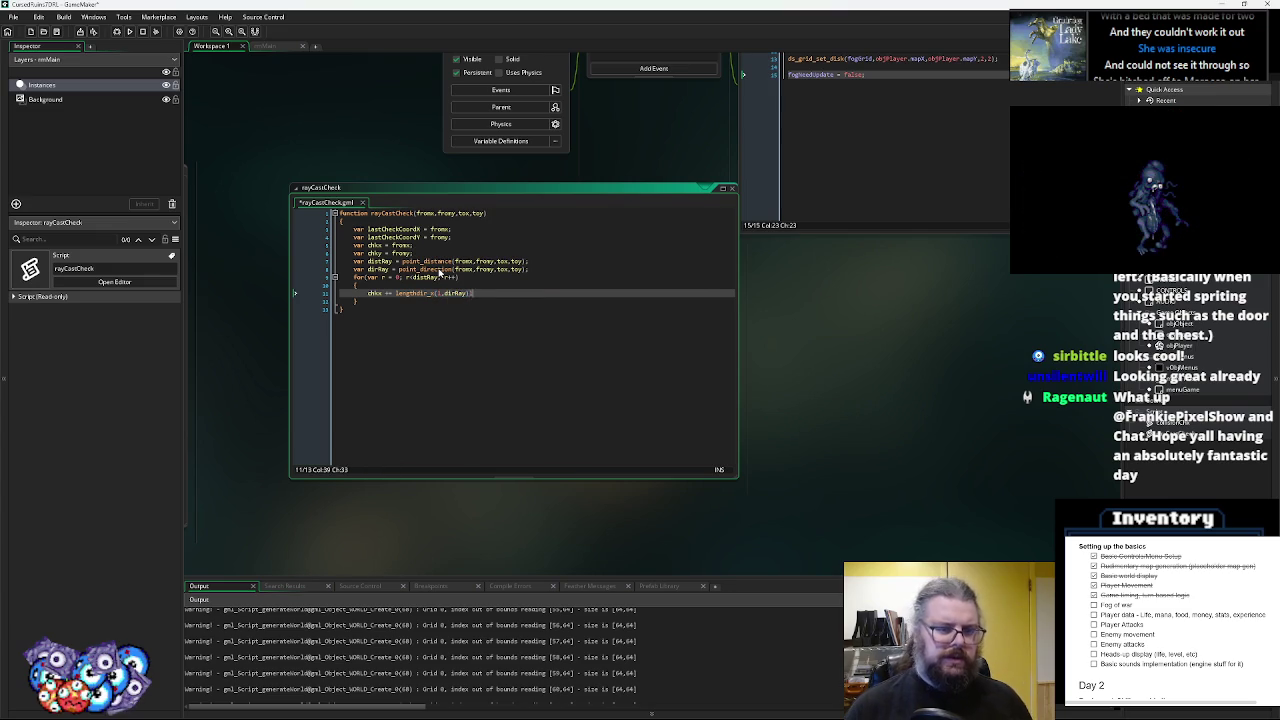
{"action": "type", "text": ";"}
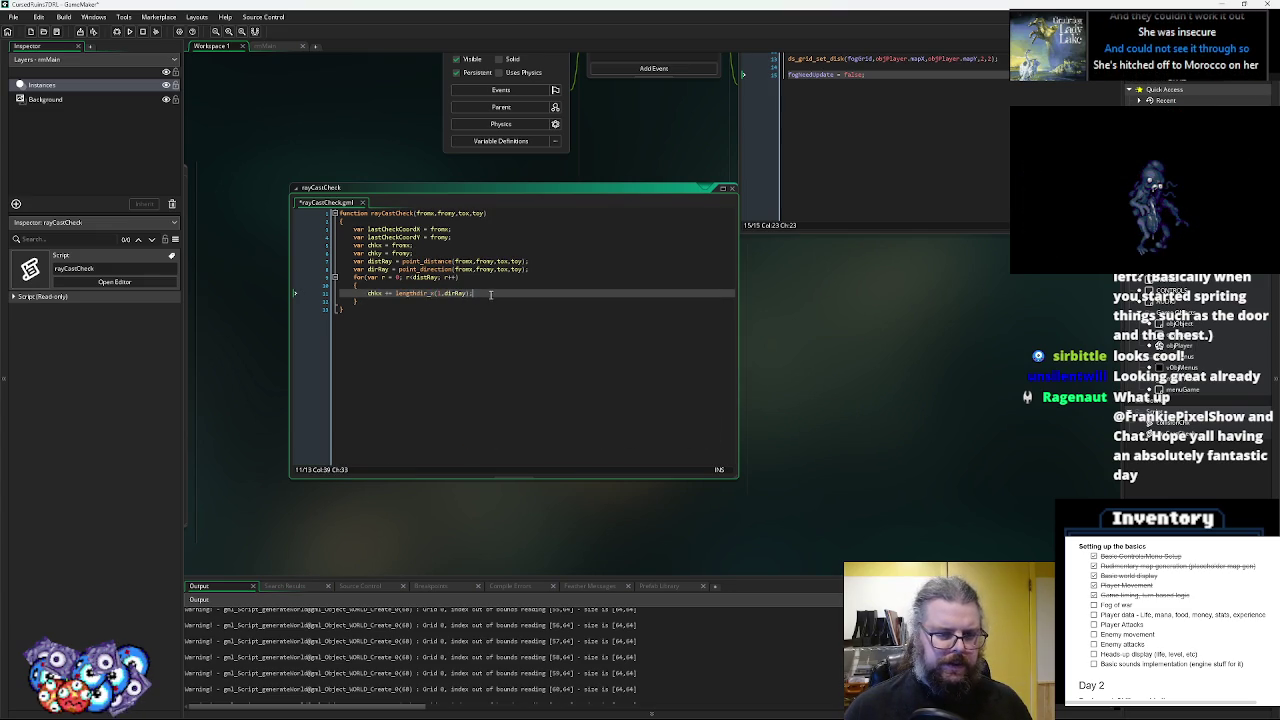
{"action": "key", "text": "ctrl+d"}
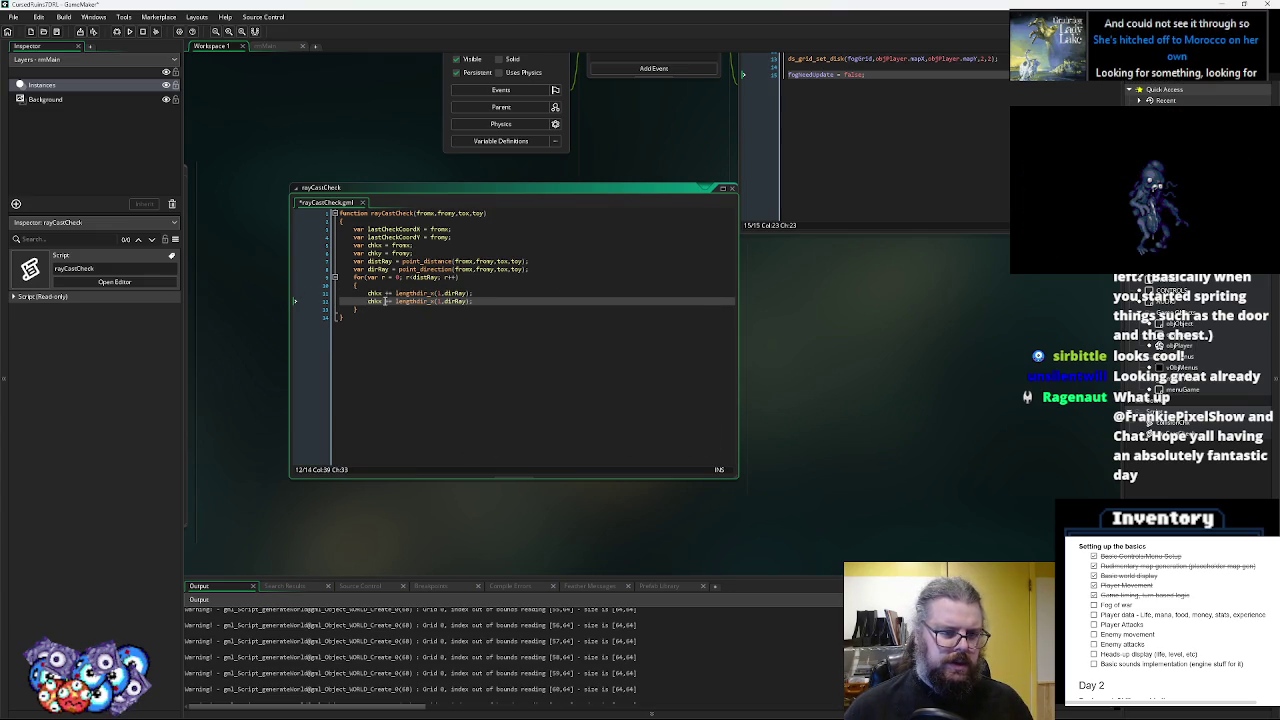
- Change the duplicated line to advance chky with lengthdir_y
{"action": "key", "text": "Delete"}
{"action": "type", "text": "y"}
{"action": "left_click", "coordinate": [485, 302]}
- Add an if testing floor(chkx) != lastCheckCoordX || floor(chky) != lastCheckCoordY, with empty braces
{"action": "key", "text": "Return"}
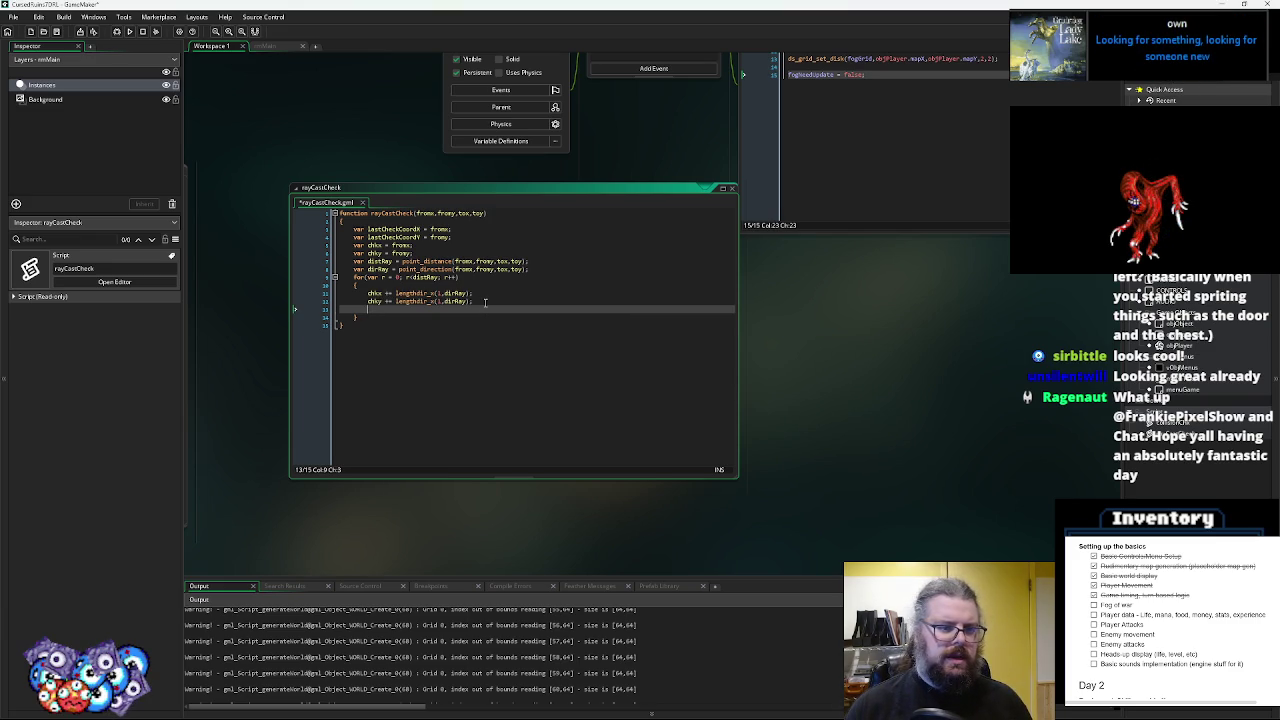
{"action": "type", "text": "if(floo"}
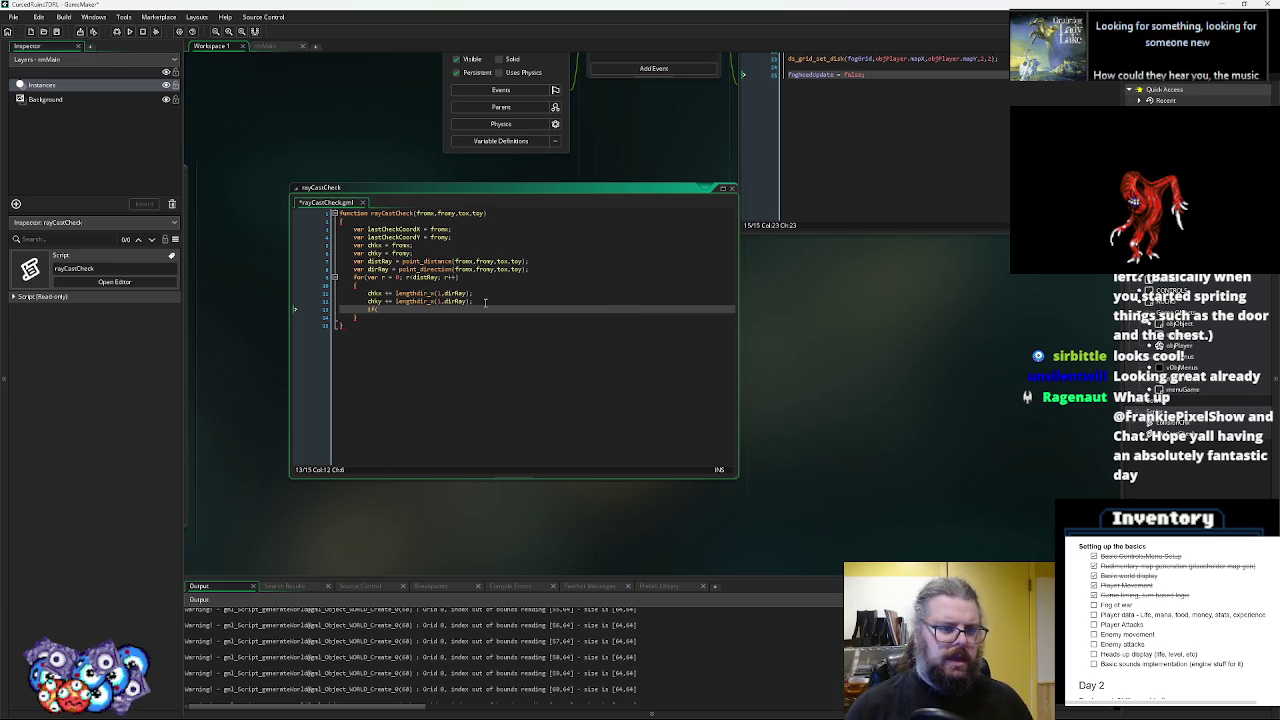
{"action": "type", "text": "r("}
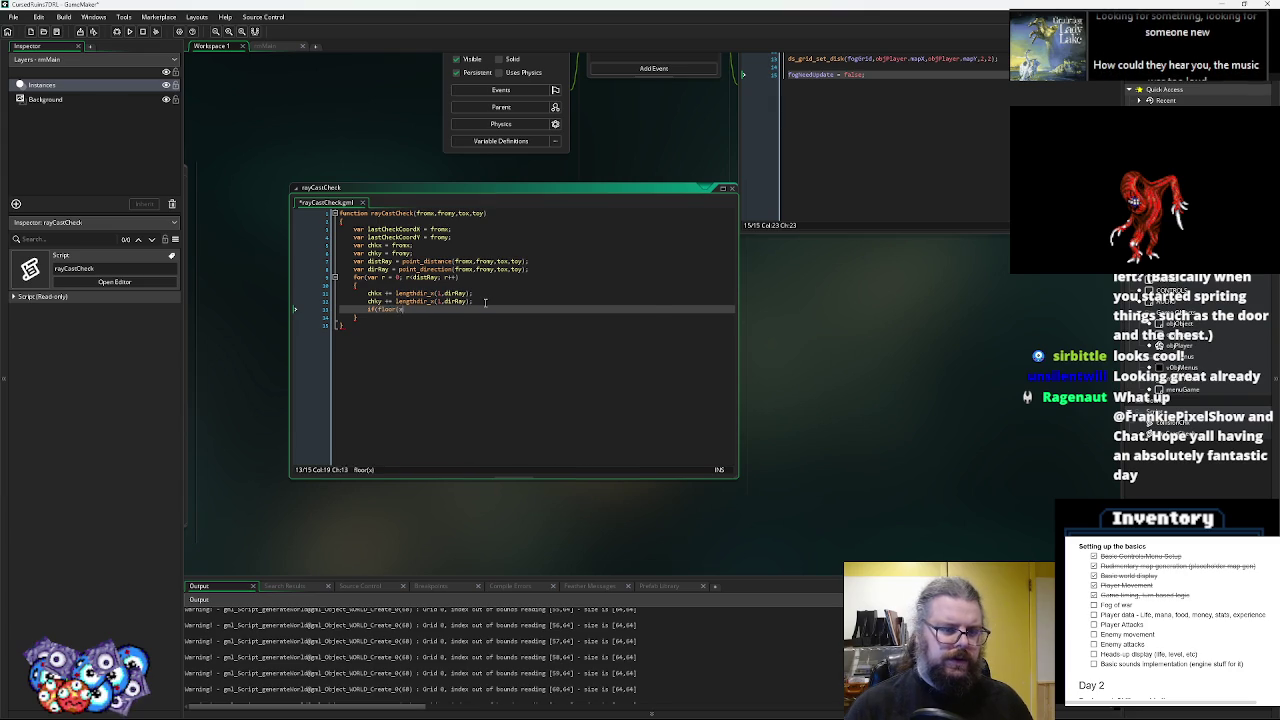
{"action": "type", "text": "chkhkx"}
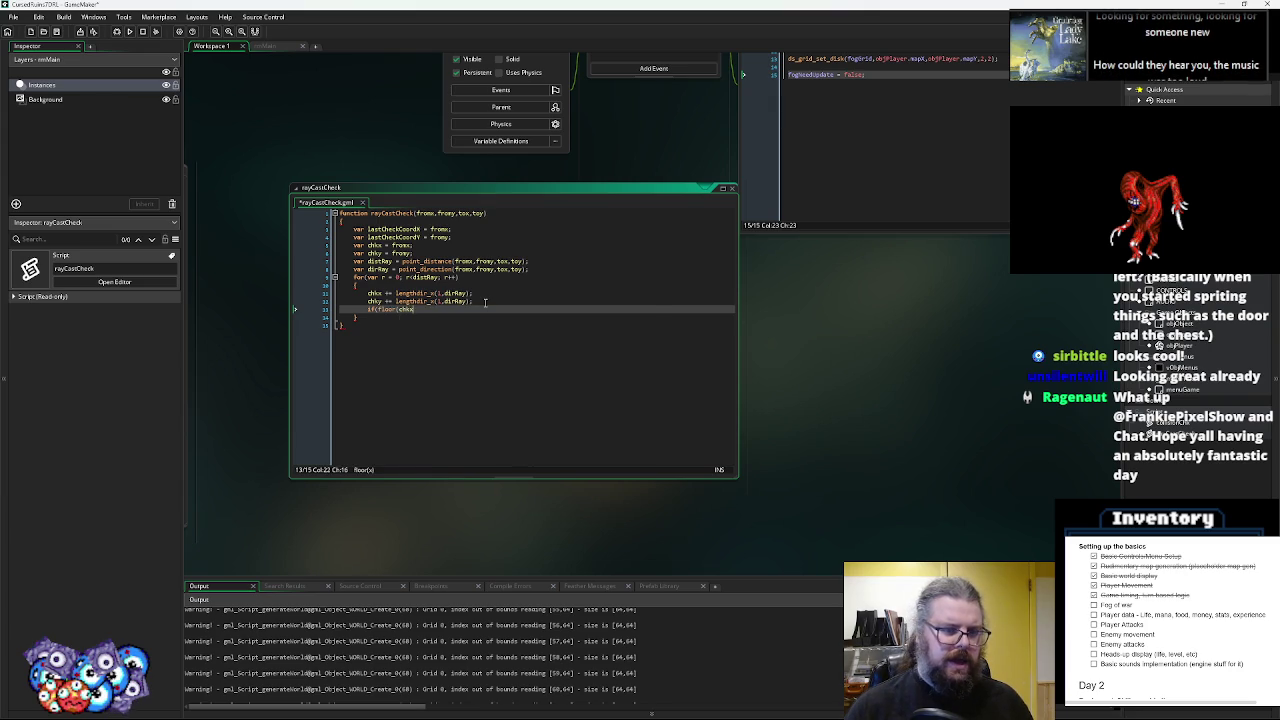
{"action": "type", "text": "/32"}
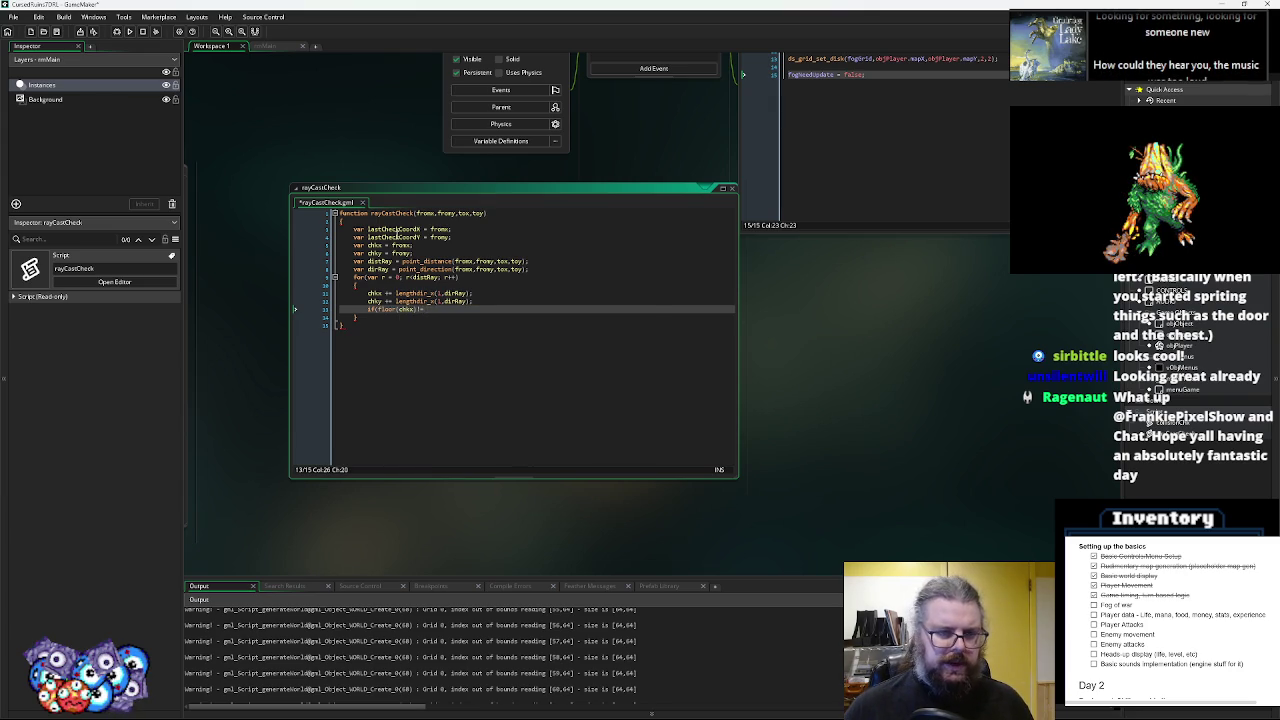
{"action": "double_click", "coordinate": [395, 231]}
{"action": "left_click", "coordinate": [438, 310]}
{"action": "key", "text": "ctrl+v"}
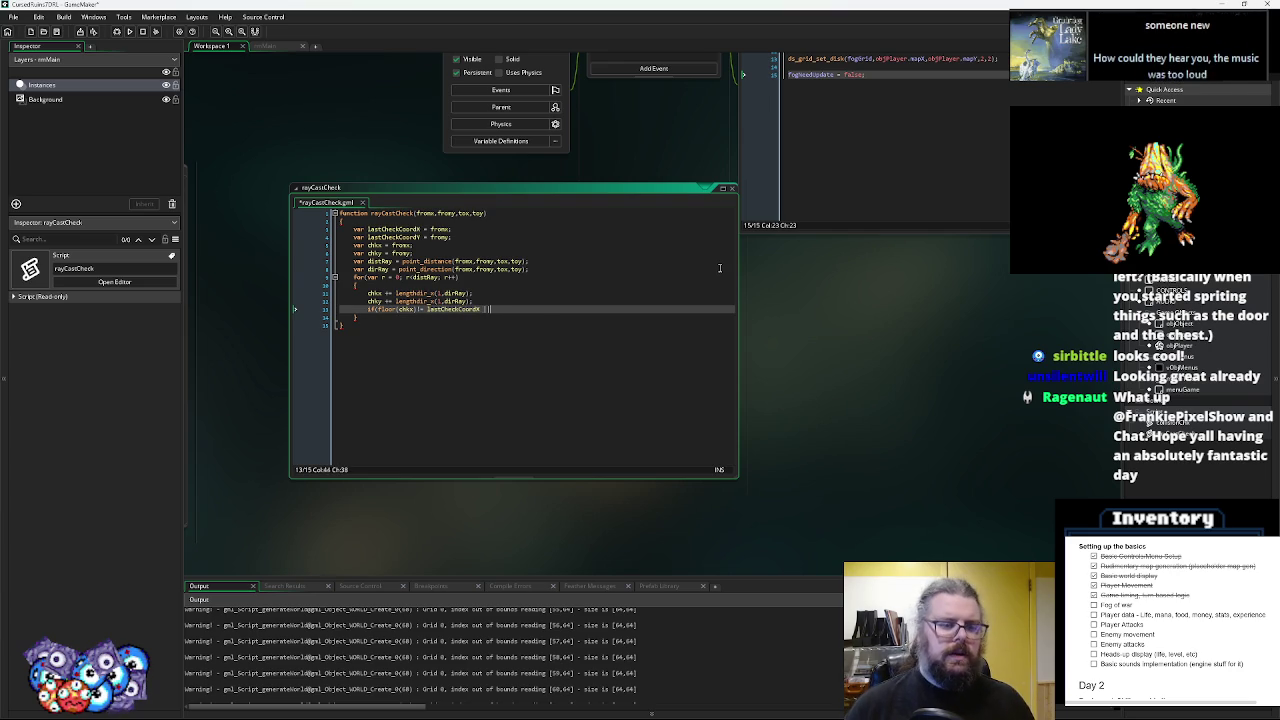
{"action": "type", "text": "|| floor"}
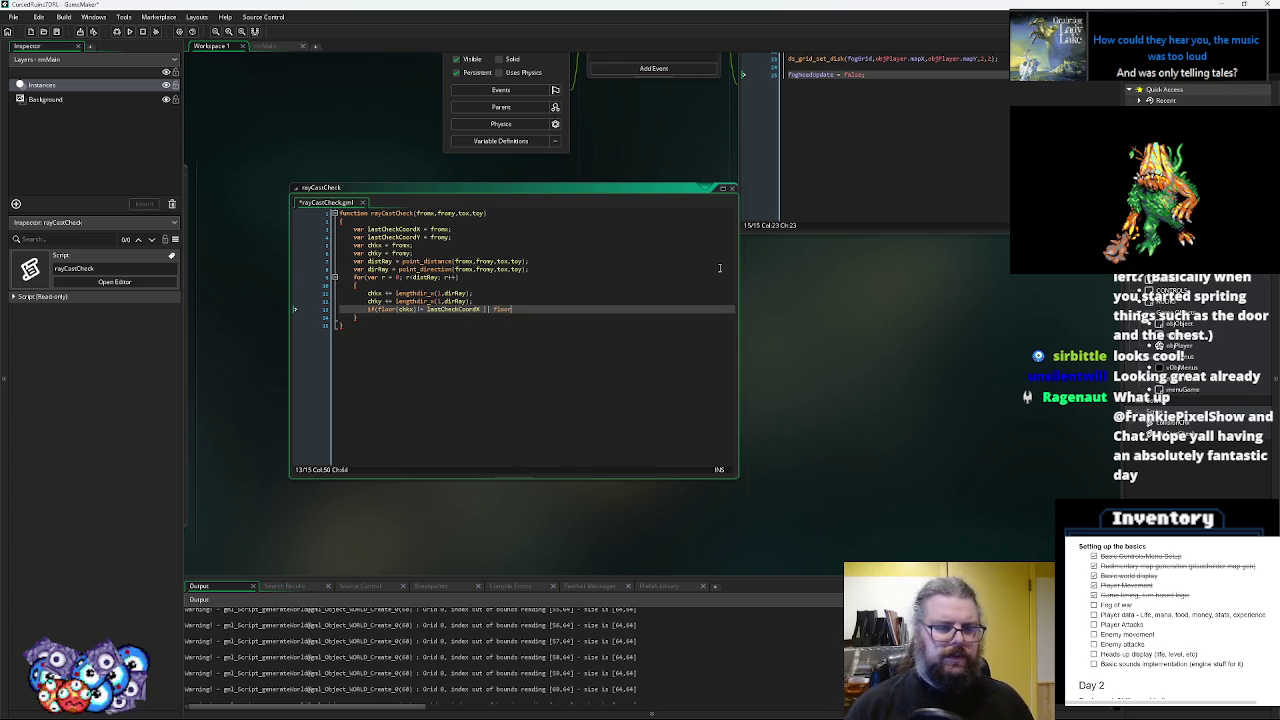
{"action": "type", "text": "(chky) != l"}
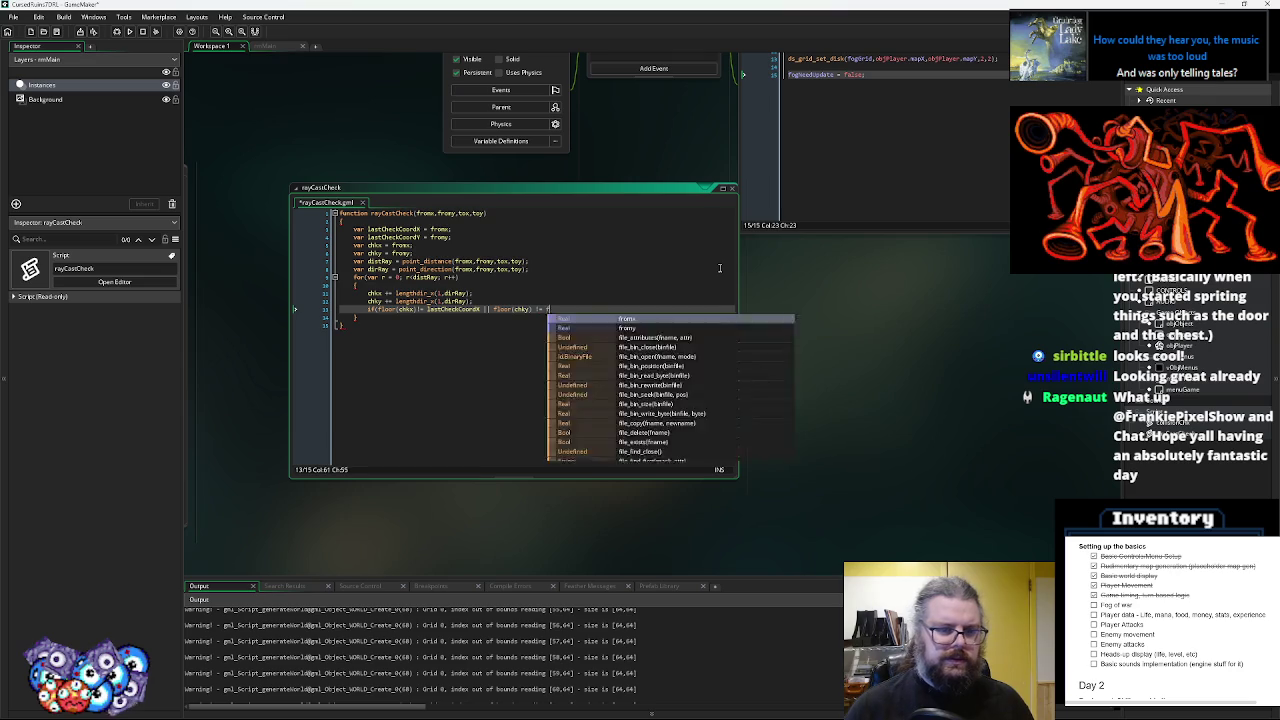
{"action": "type", "text": "astCheckCo"}
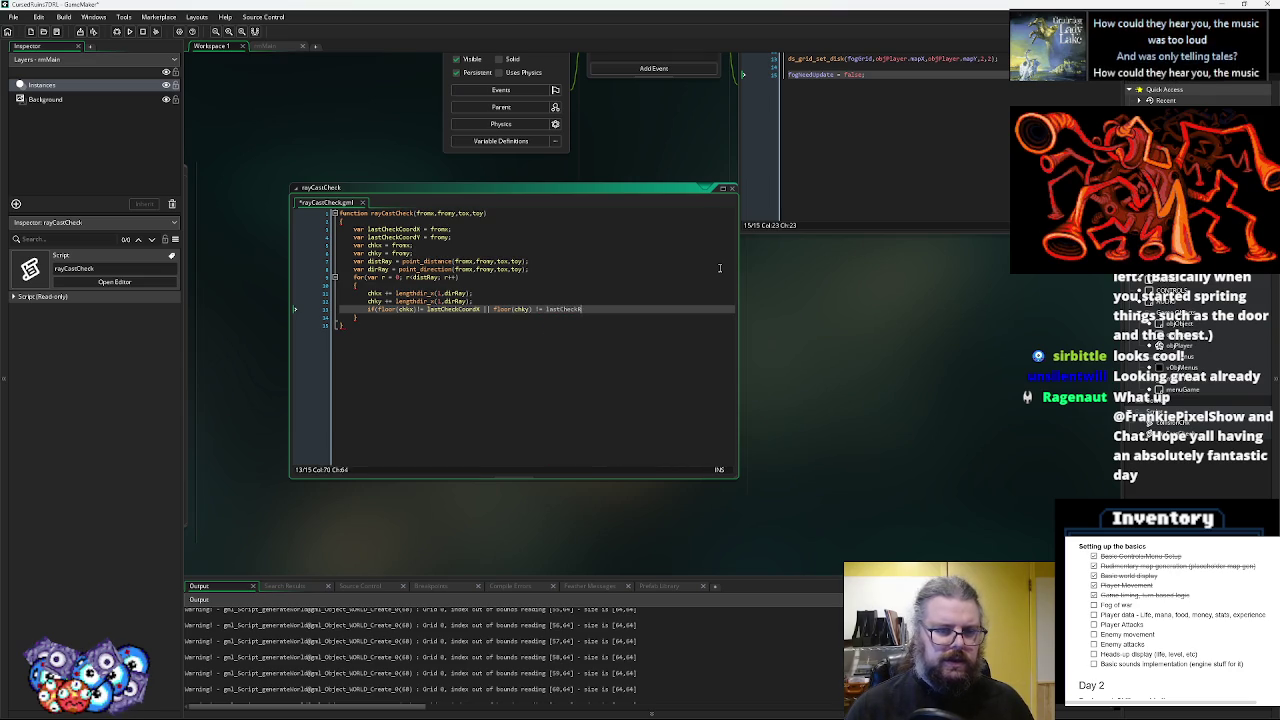
{"action": "type", "text": "ordY"}
{"action": "key", "text": "Return"}
{"action": "type", "text": "{"}
{"action": "key", "text": "Return"}
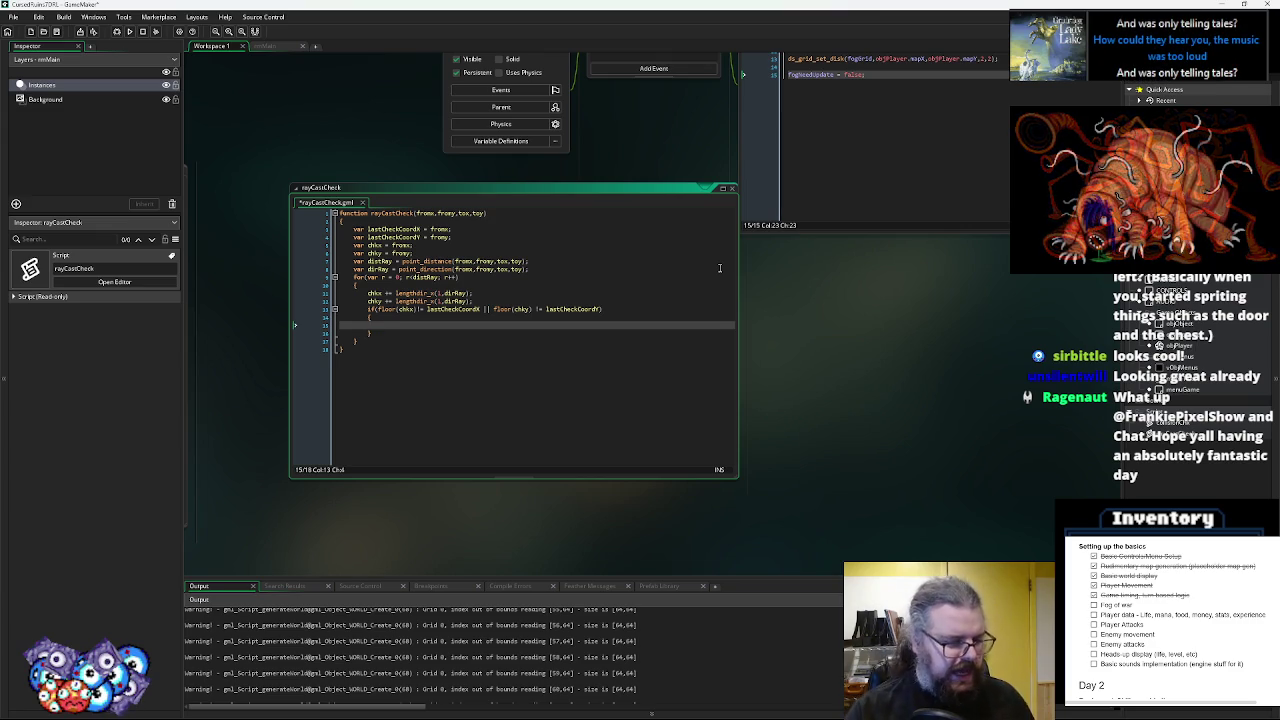
{"action": "key", "text": "Up"}
- Inside the if block, set lastCheckCoordX = chkx and lastCheckCoordY = chky
{"action": "key", "text": "Down"}
{"action": "key", "text": "Up"}
{"action": "key", "text": "Down"}
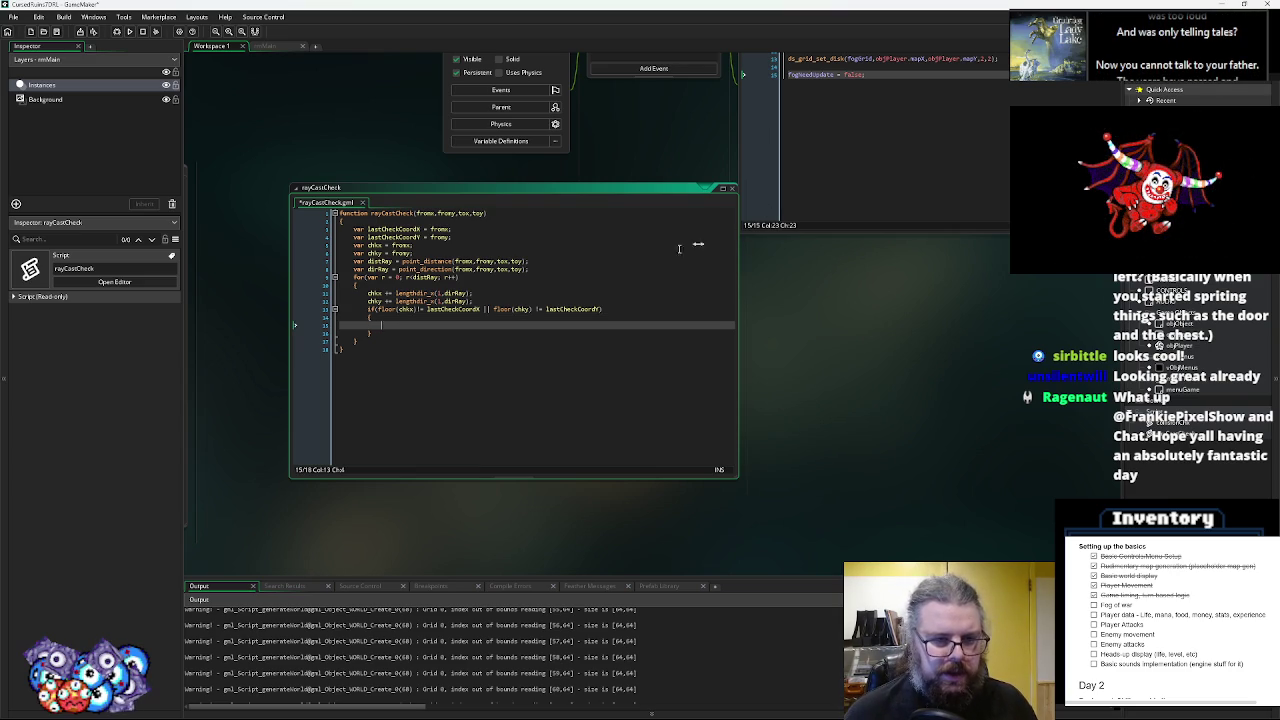
{"action": "left_click", "coordinate": [432, 301]}
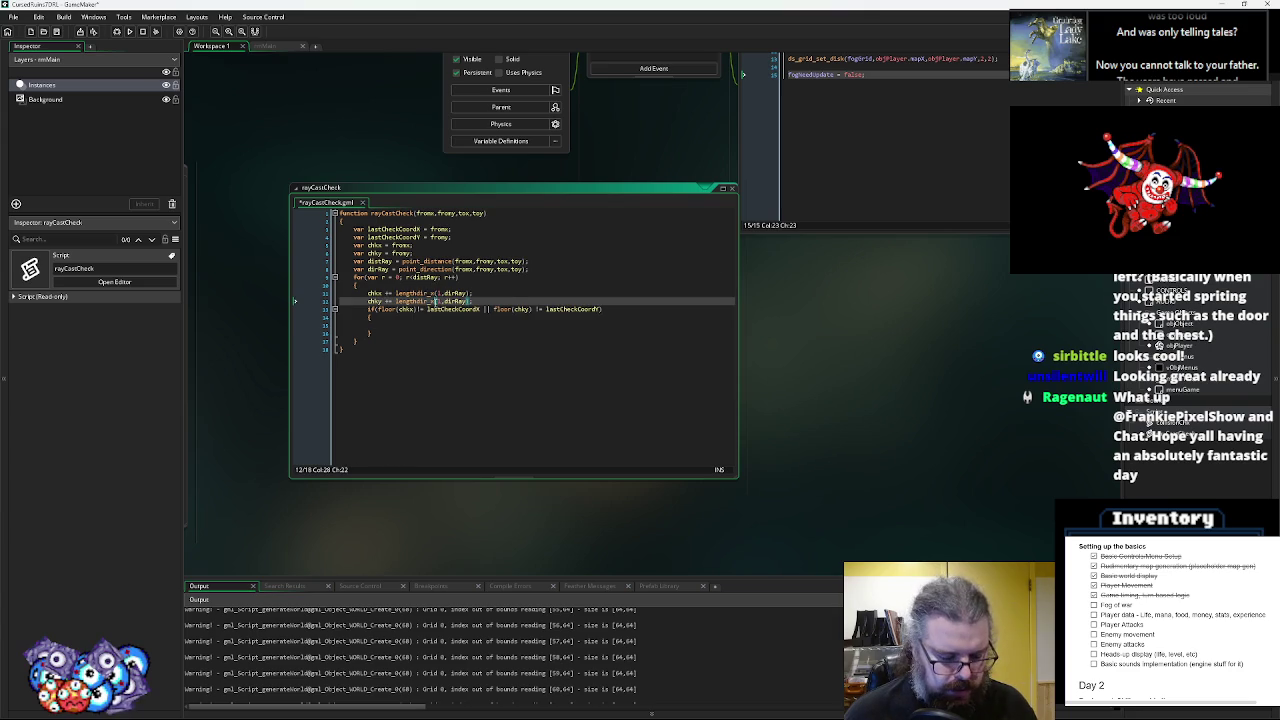
{"action": "key", "text": "Down"}
{"action": "key", "text": "Down"}
{"action": "key", "text": "Down"}
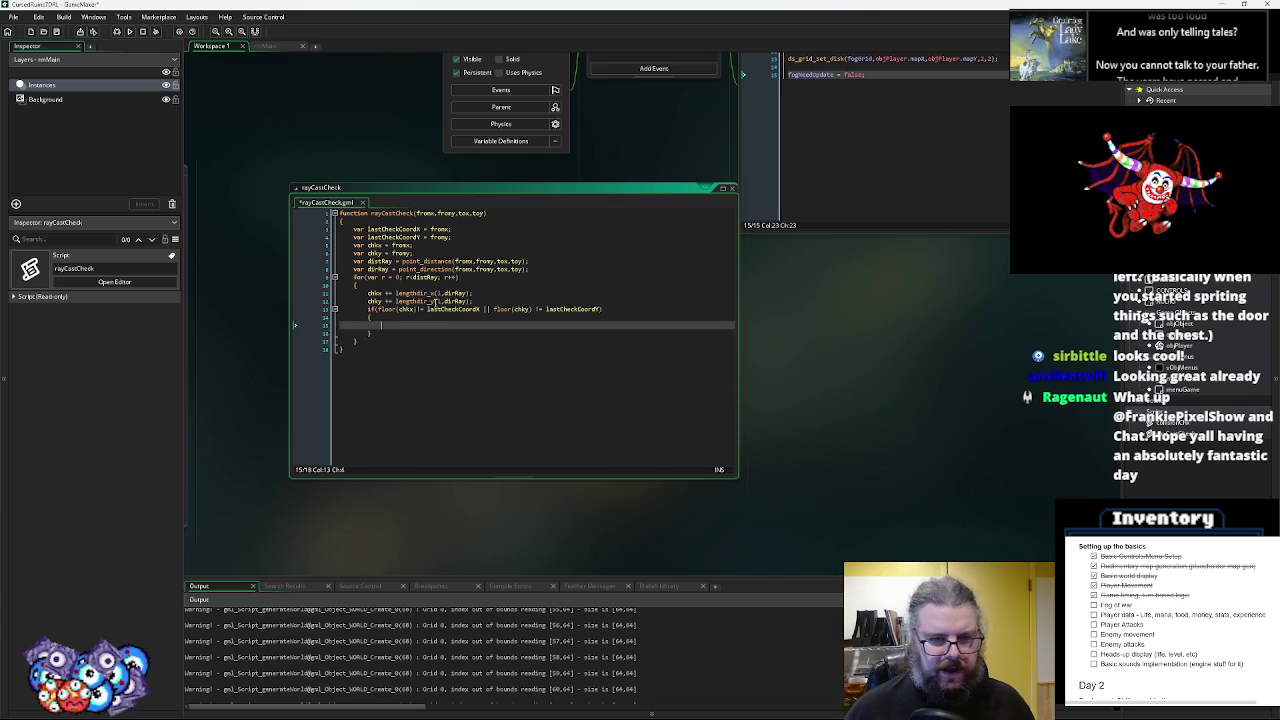
{"action": "type", "text": "lastCh"}
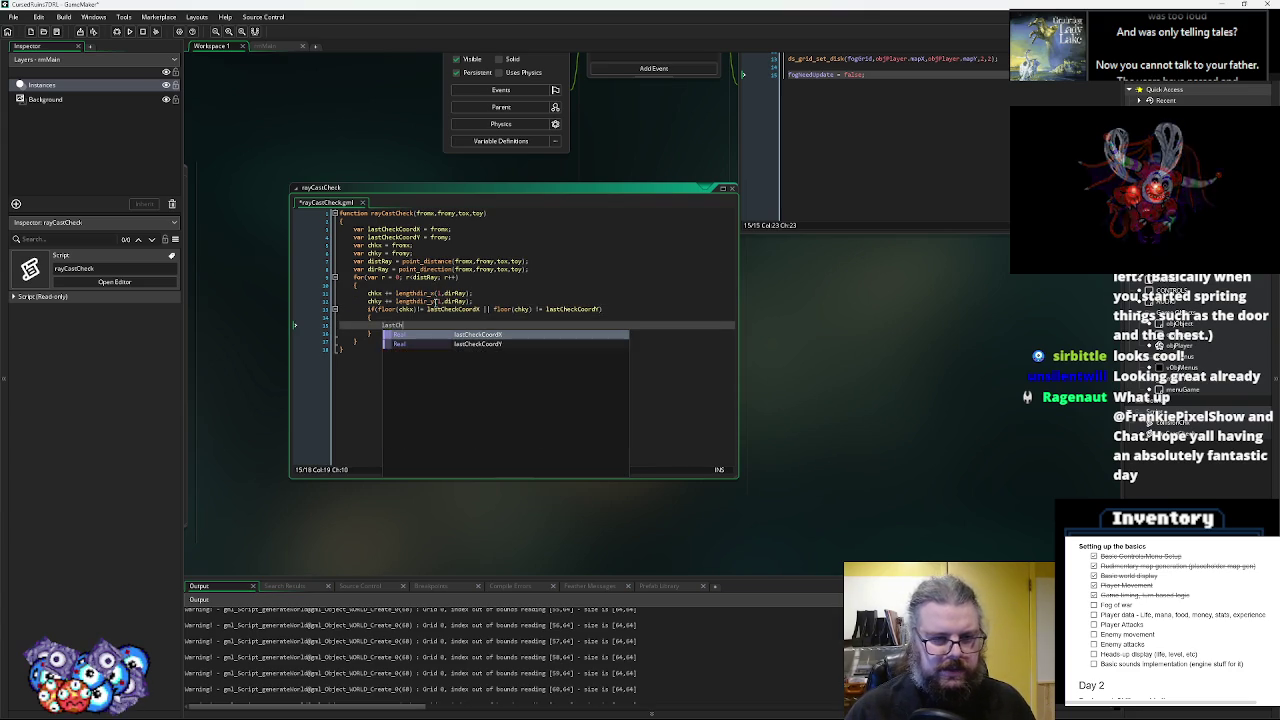
{"action": "type", "text": "eckCoordX = chkx;"}
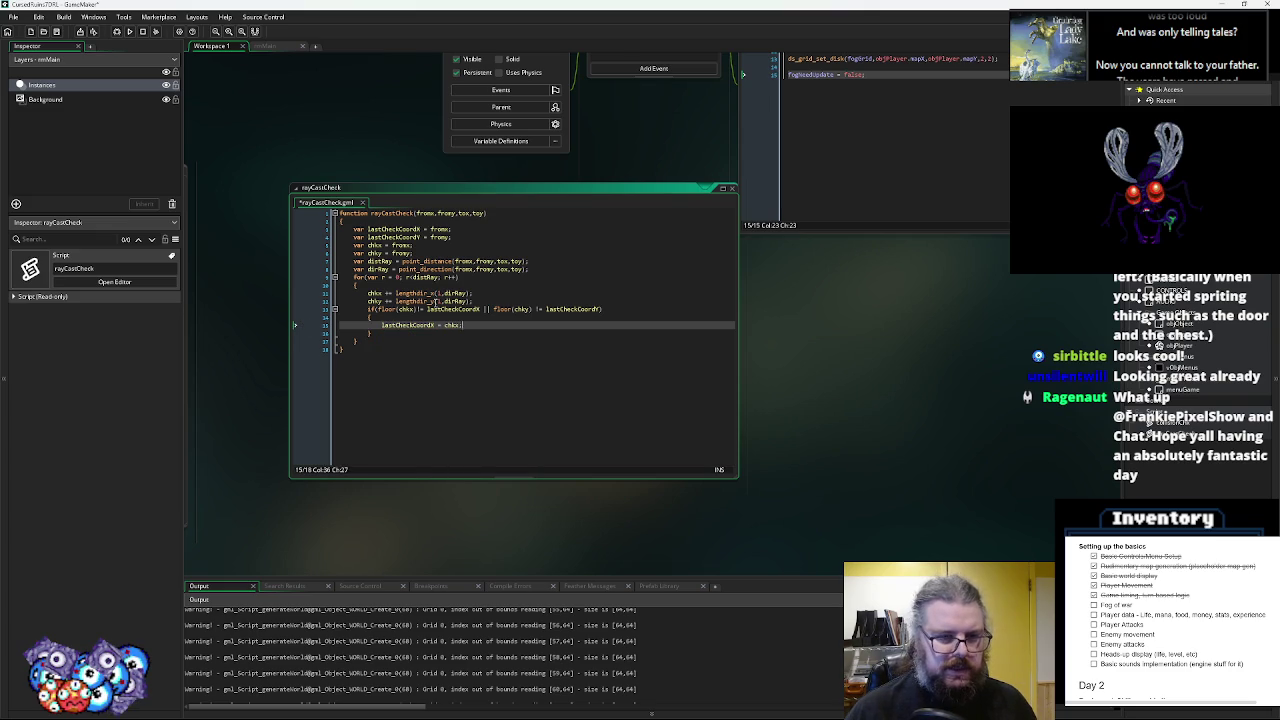
{"action": "key", "text": "Return"}
{"action": "type", "text": "lastCheckCo"}
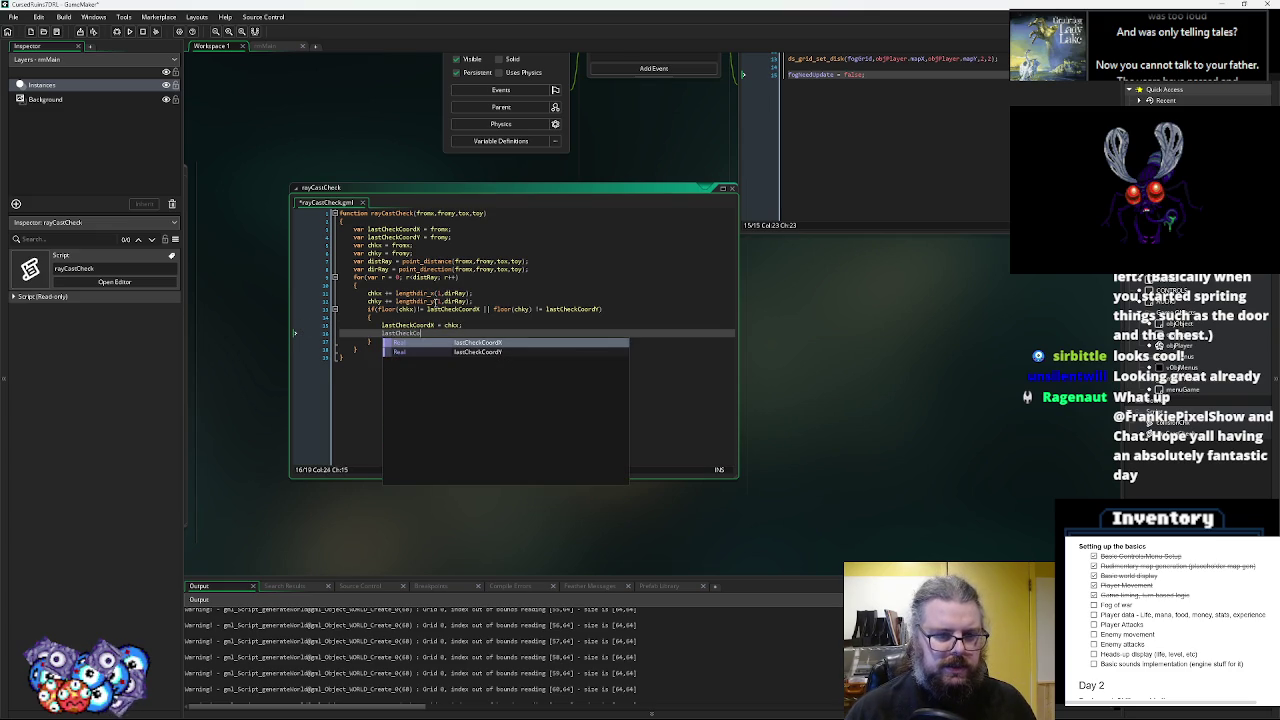
{"action": "type", "text": "ordY = chkY"}
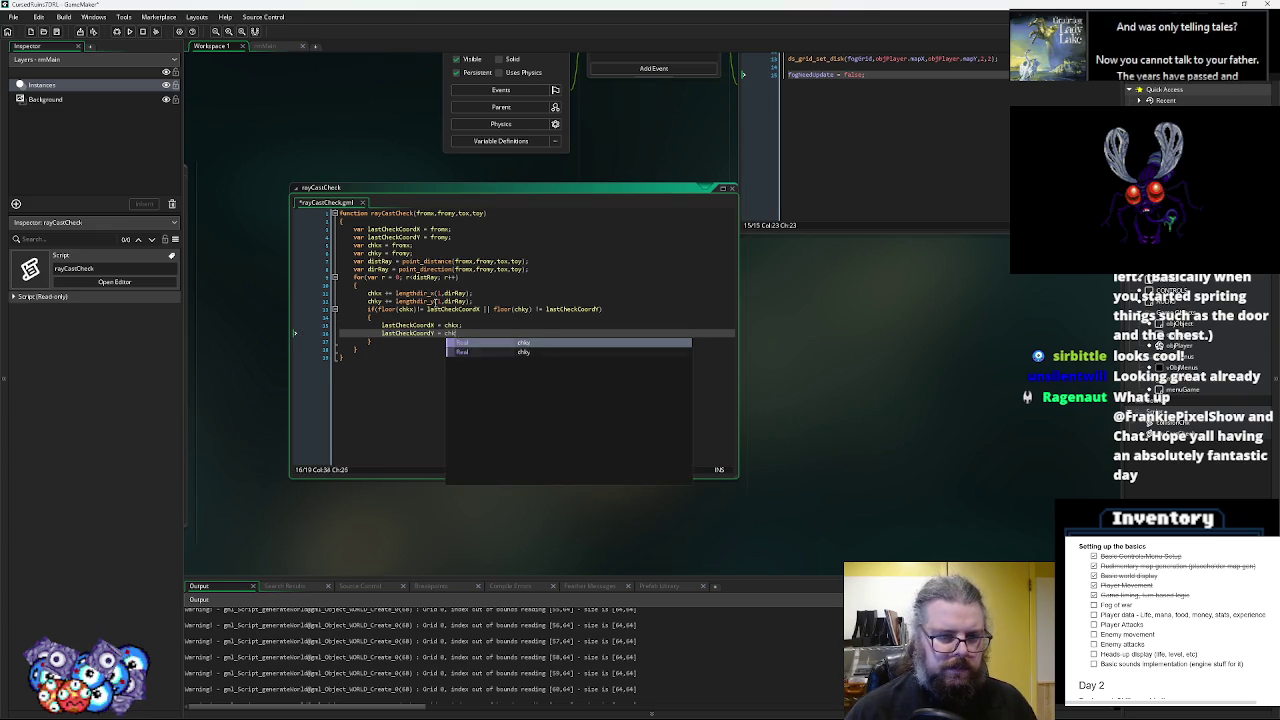
{"action": "type", "text": ";"}
- Call collisionChk(chkx, chky) below them and jump to the collisionChk script with F12
{"action": "key", "text": "Return"}
{"action": "type", "text": "colli"}
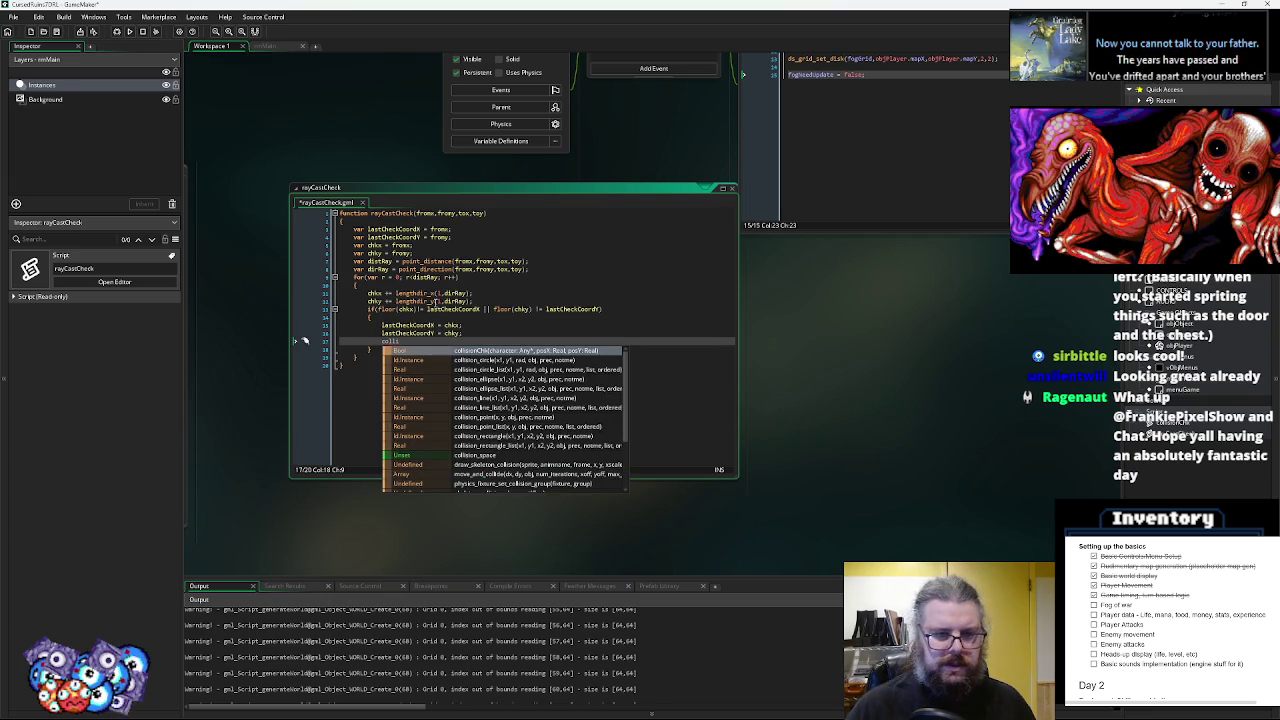
{"action": "key", "text": "Return"}
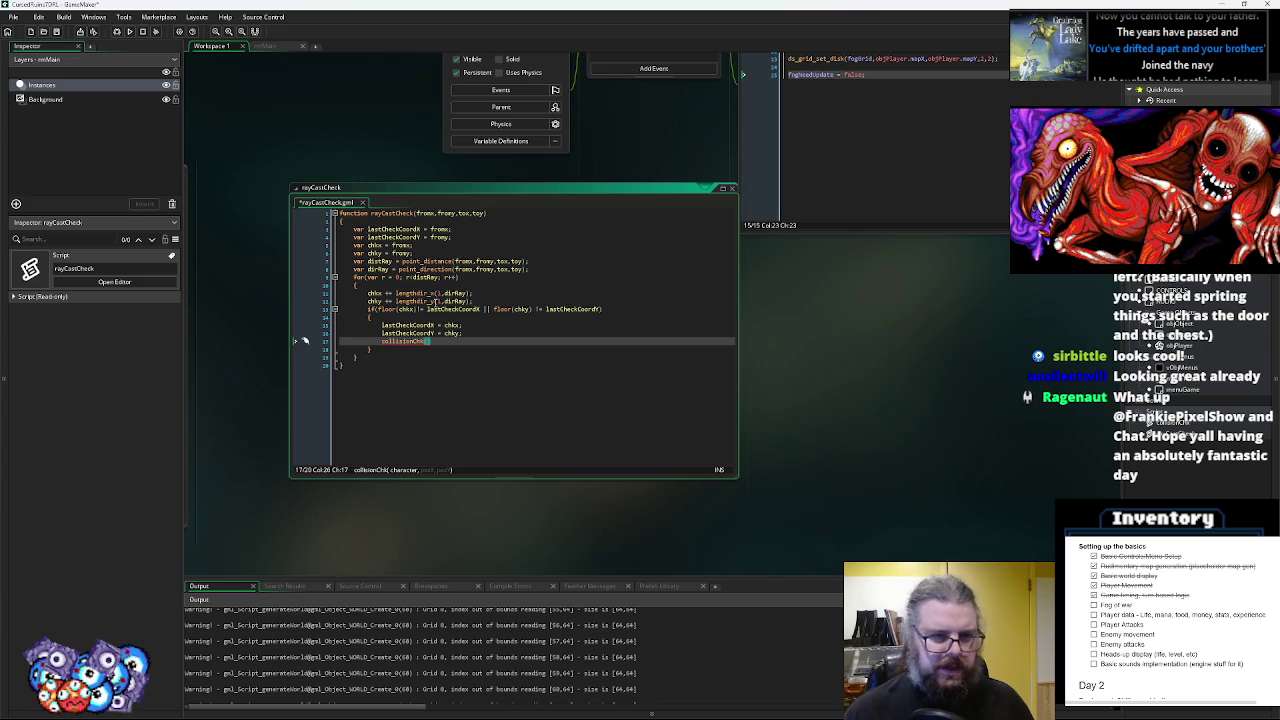
{"action": "type", "text": "fro"}
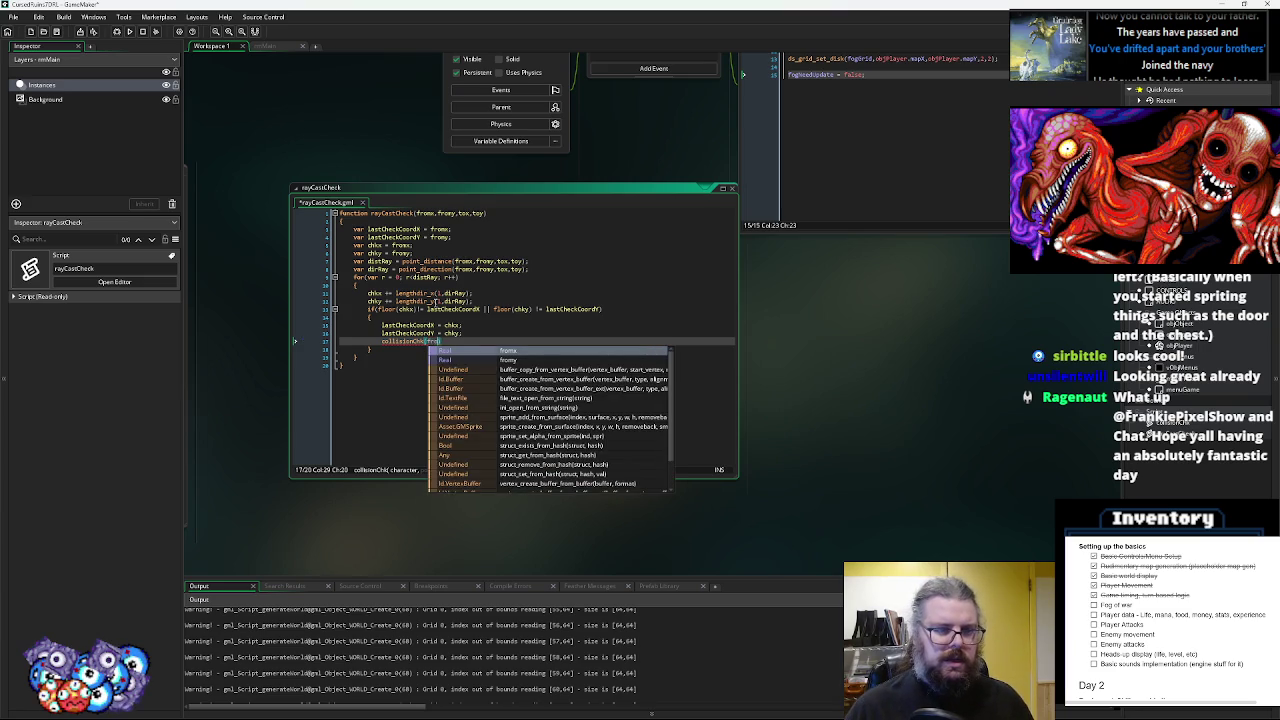
{"action": "key", "text": "BackSpace"}
{"action": "key", "text": "BackSpace"}
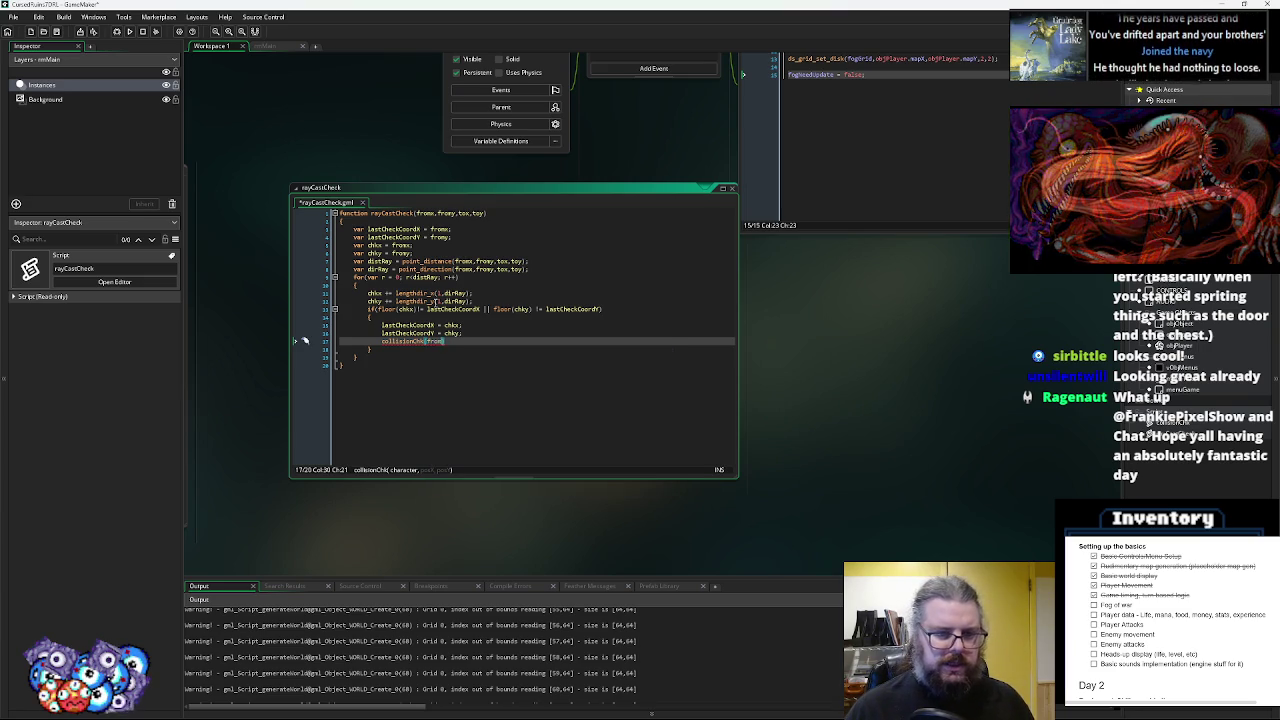
{"action": "key", "text": "BackSpace"}
{"action": "key", "text": "BackSpace"}
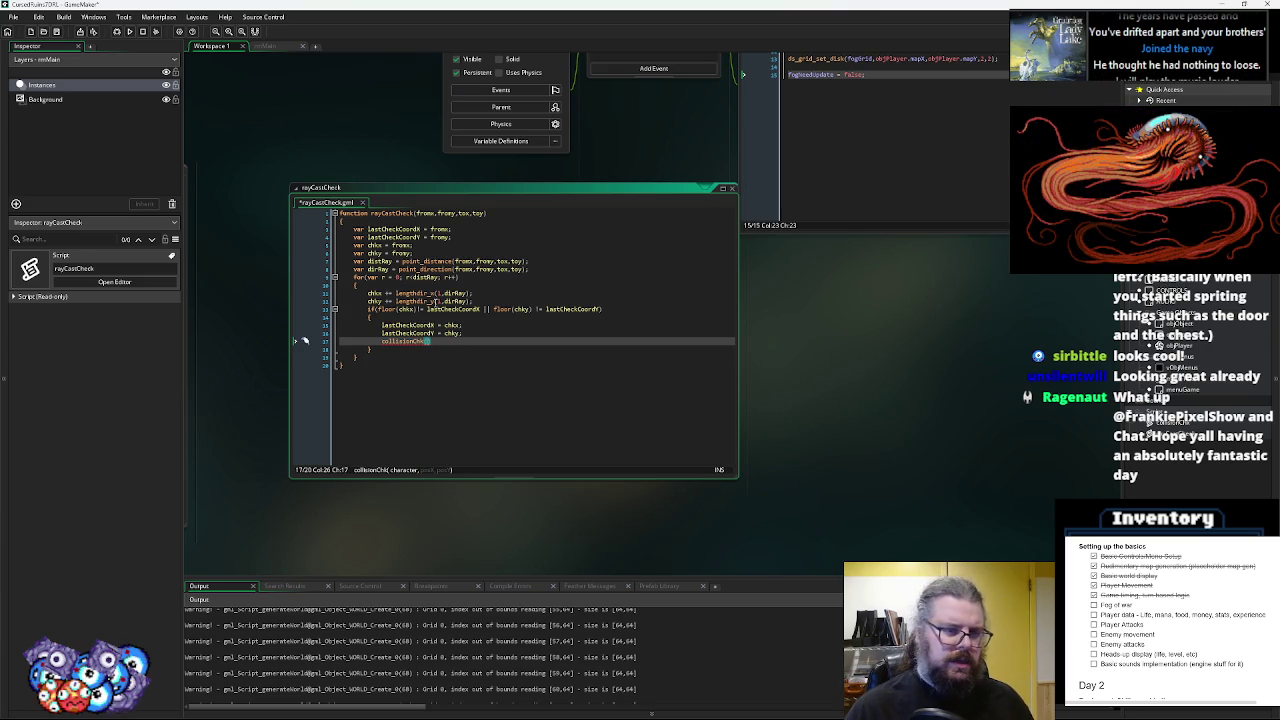
{"action": "type", "text": "chkx,chky"}
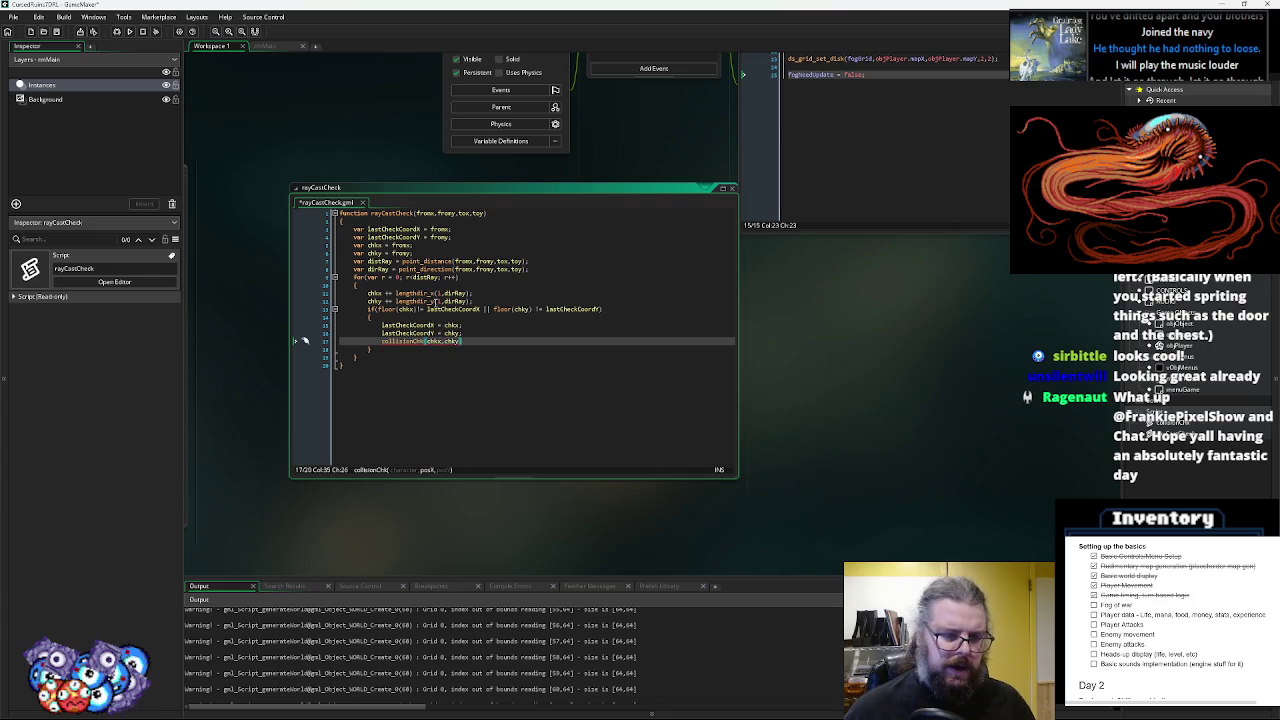
{"action": "key", "text": "Left"}
{"action": "key", "text": "Left"}
{"action": "key", "text": "Left"}
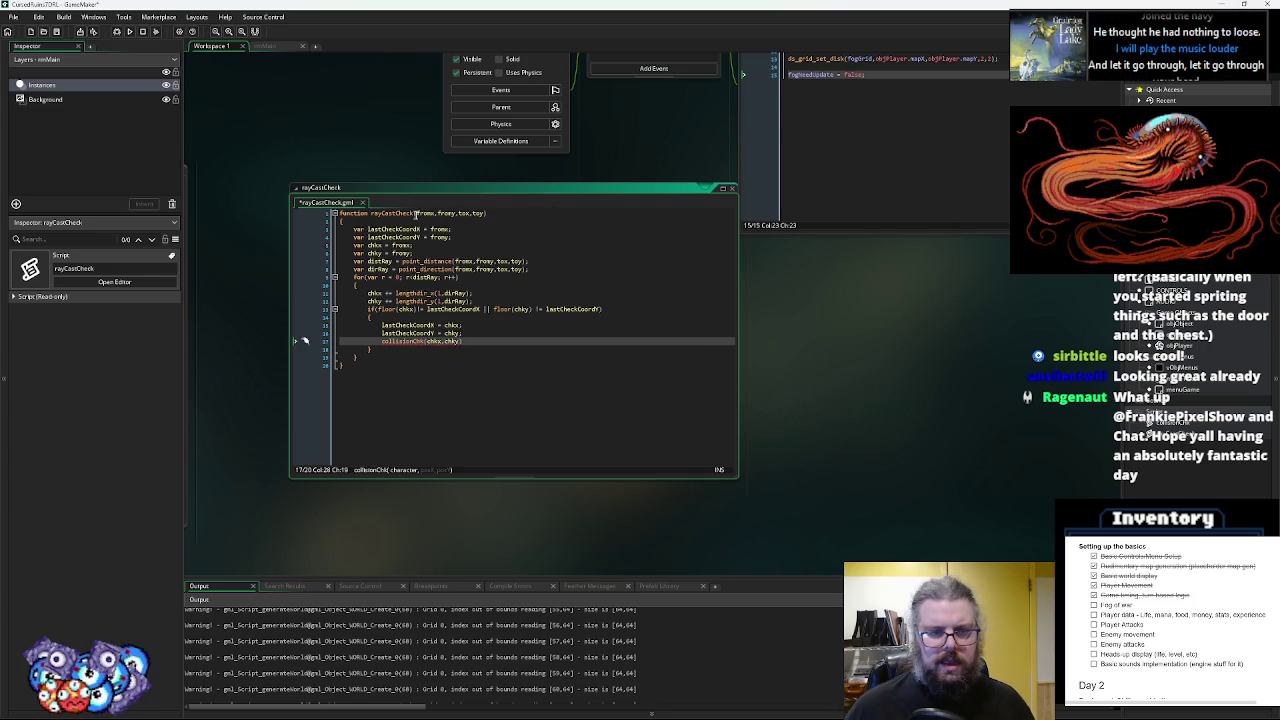
{"action": "left_click", "coordinate": [416, 213]}
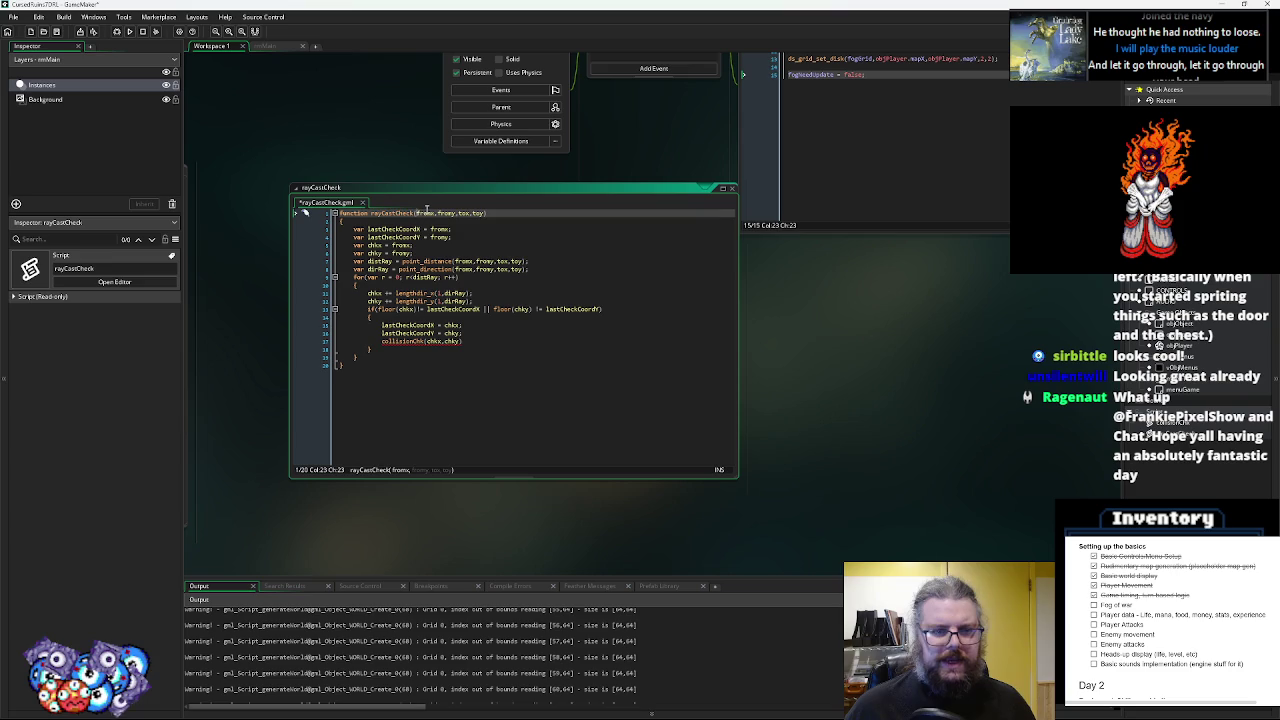
{"action": "left_click", "coordinate": [440, 341]}
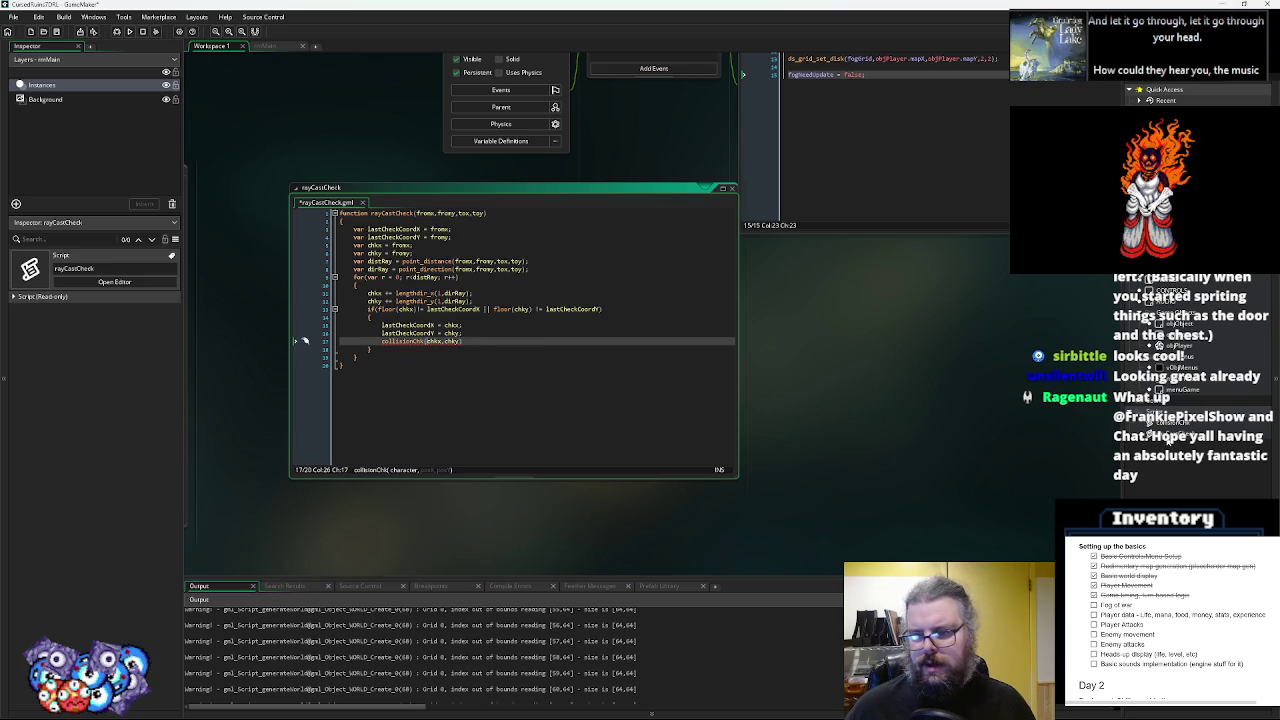
{"action": "key", "text": "End"}
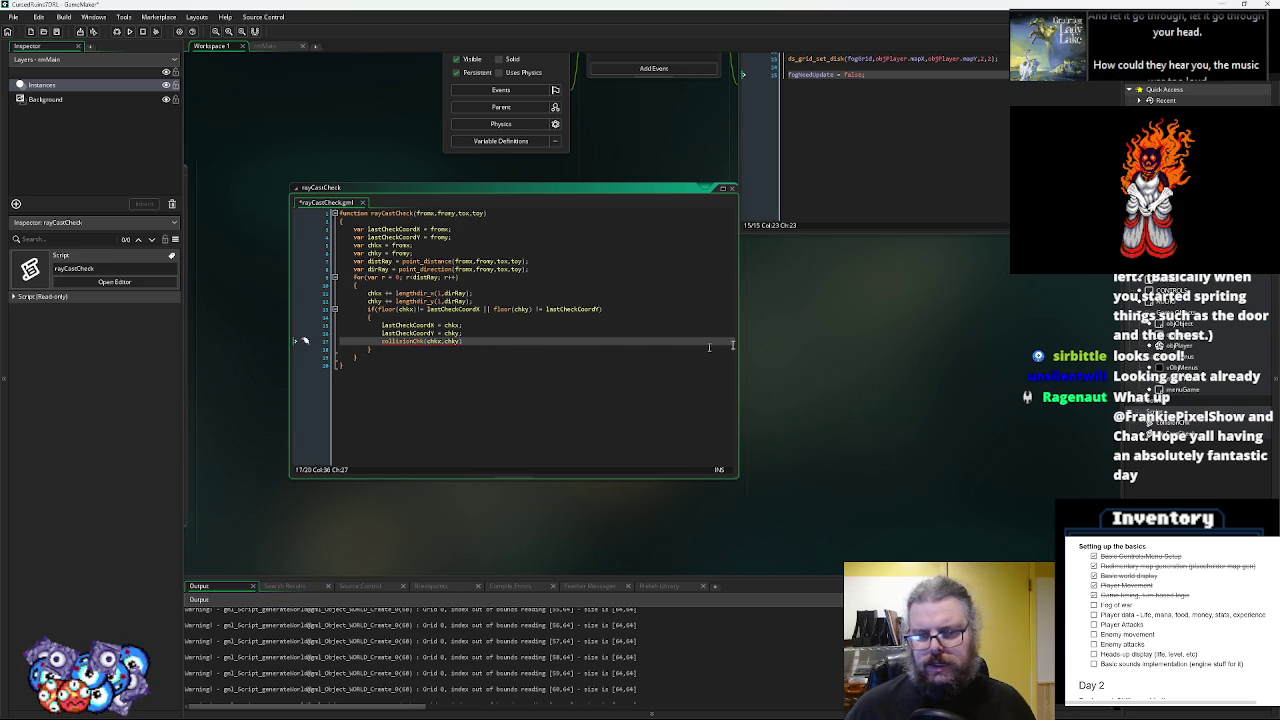
{"action": "key", "text": "F12"}
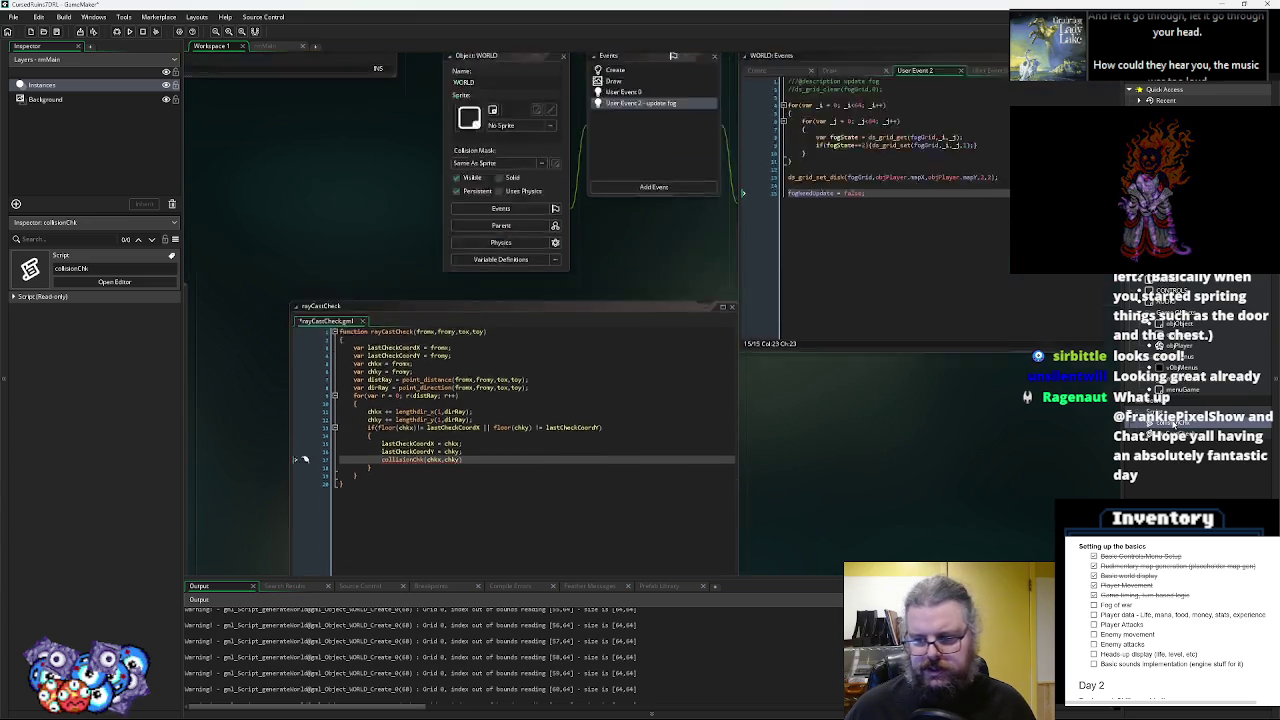
- Paste a second copy of the collisionChk function at the end of its script
{"action": "key", "text": "ctrl+a"}
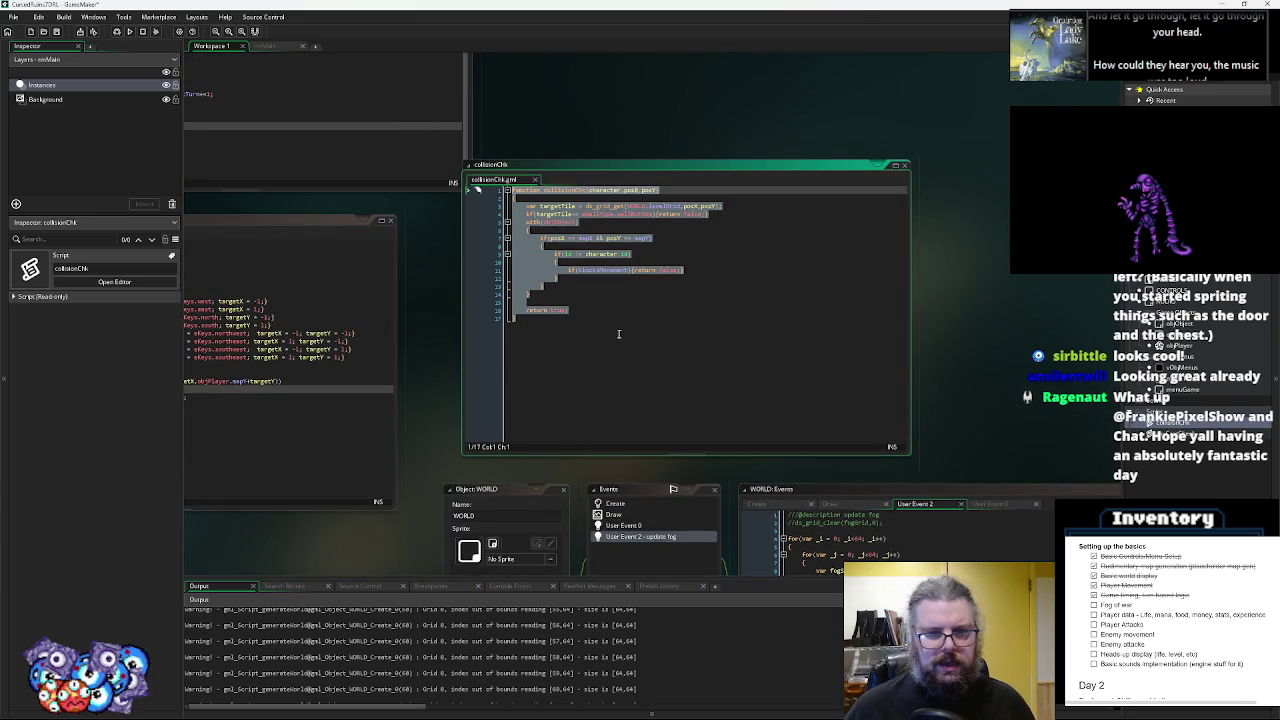
{"action": "left_click", "coordinate": [618, 334]}
{"action": "key", "text": "Return"}
{"action": "key", "text": "ctrl+v"}
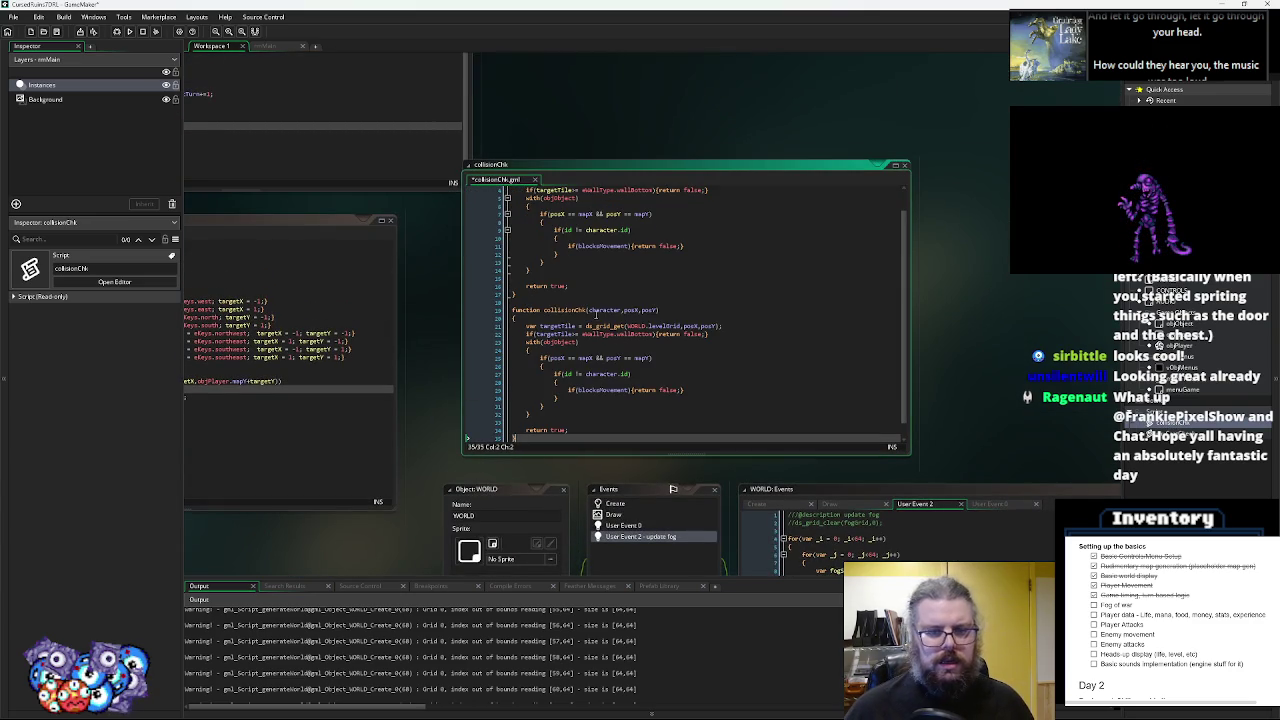
- Rename the copy to visionChk, drop its character parameter, and return to rayCastCheck
{"action": "double_click", "coordinate": [569, 310]}
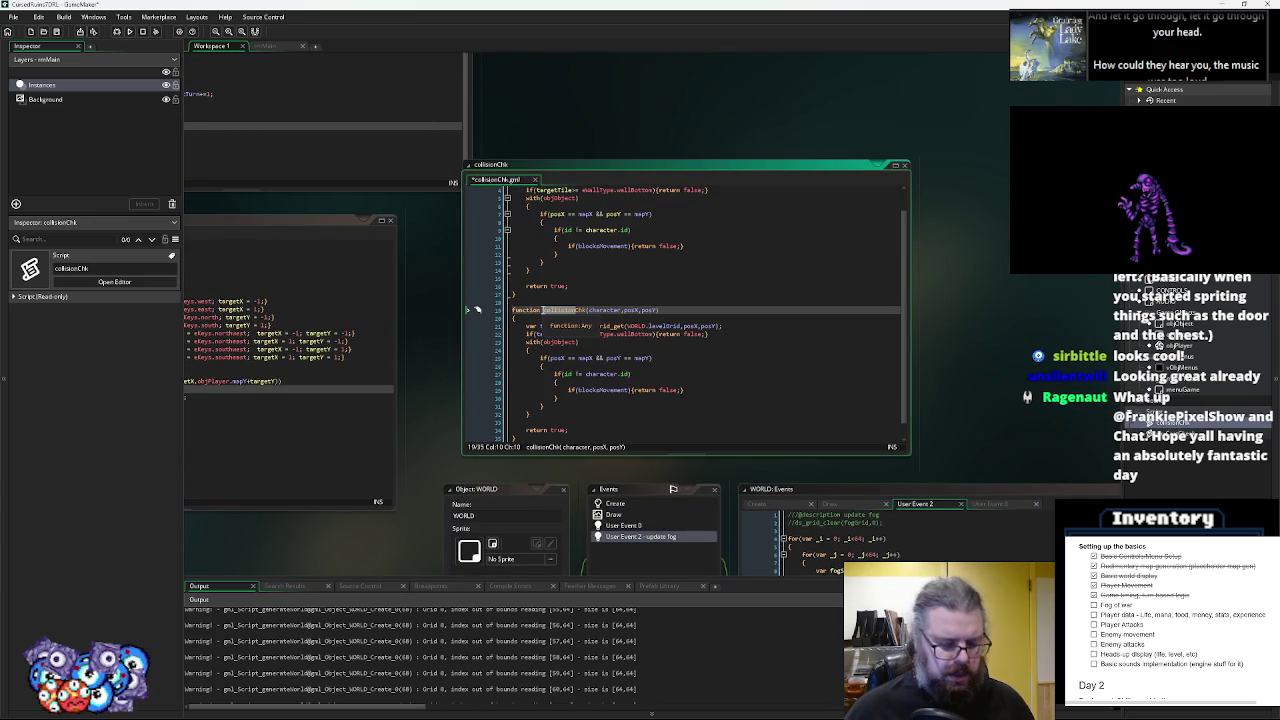
{"action": "type", "text": "tile"}
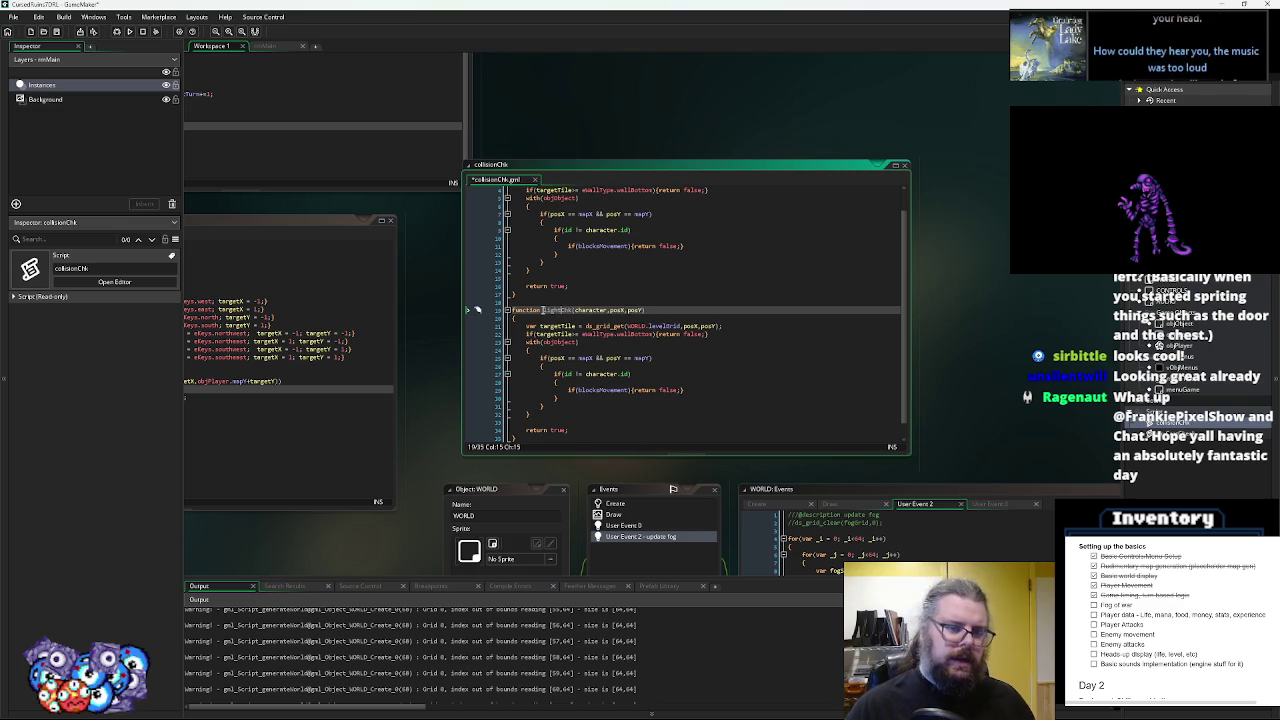
{"action": "key", "text": "BackSpace"}
{"action": "key", "text": "BackSpace"}
{"action": "key", "text": "BackSpace"}
{"action": "type", "text": "on"}
{"action": "scroll", "coordinate": [614, 347], "scroll_direction": "down", "scroll_amount": 1}
{"action": "left_click", "coordinate": [562, 296]}
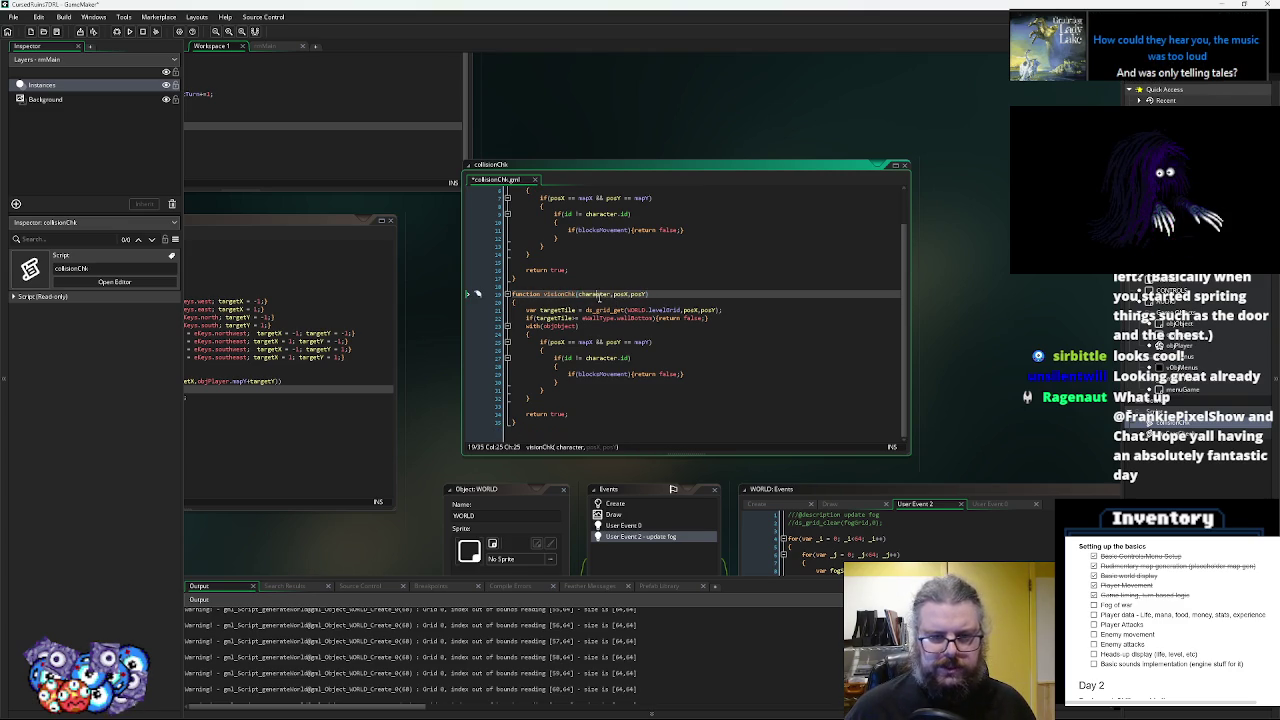
{"action": "key", "text": "Delete"}
{"action": "key", "text": "Delete"}
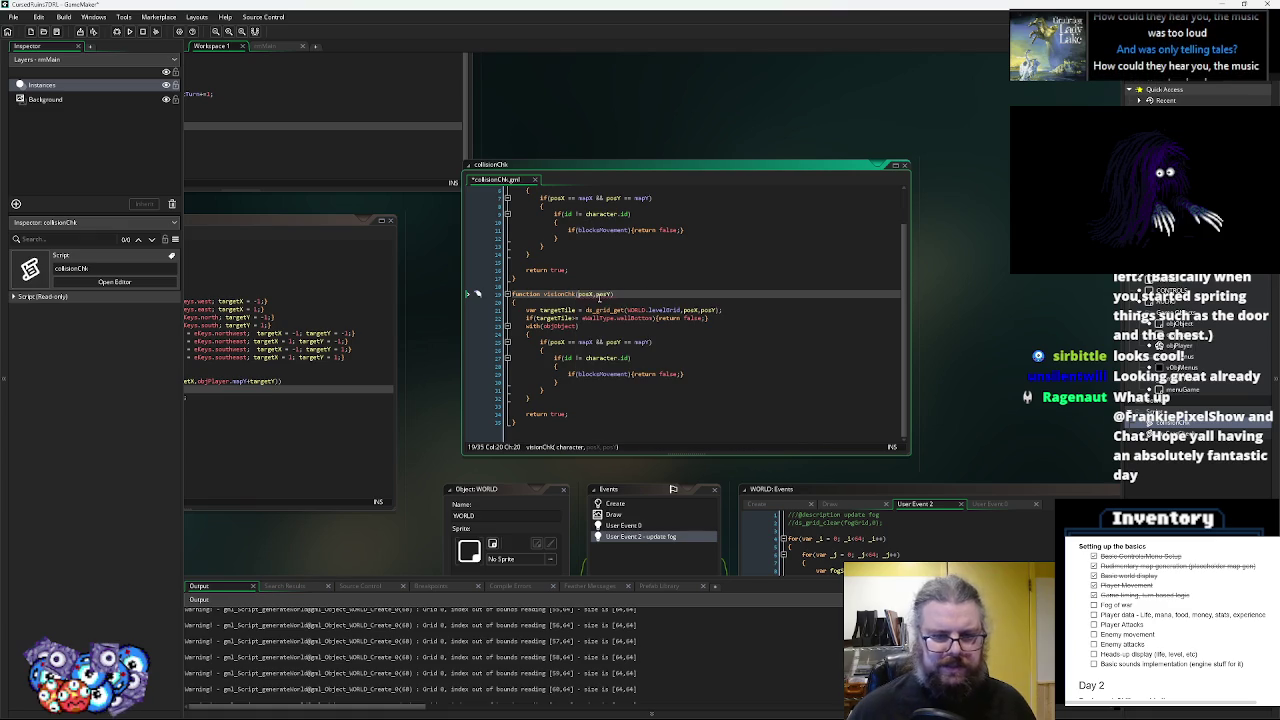
{"action": "left_click", "coordinate": [555, 287]}
{"action": "double_click", "coordinate": [560, 295]}
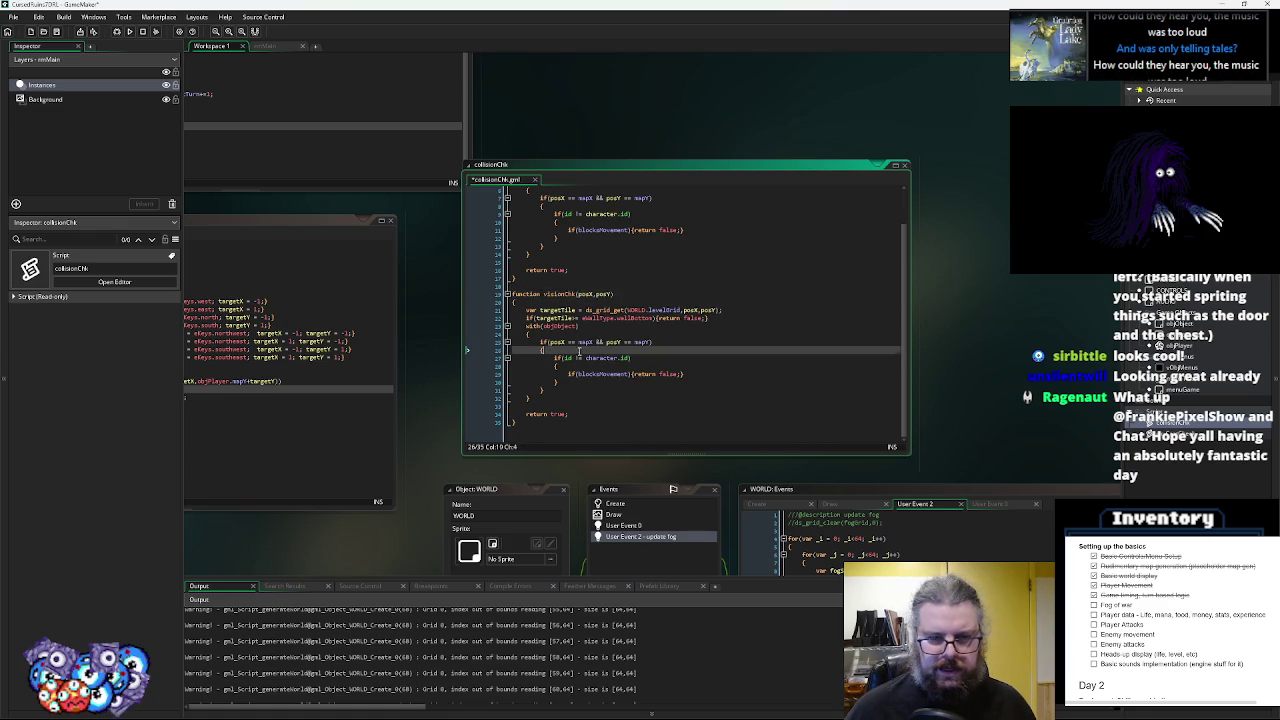
{"action": "left_click", "coordinate": [578, 351]}
{"action": "key", "text": "ctrl+Tab"}
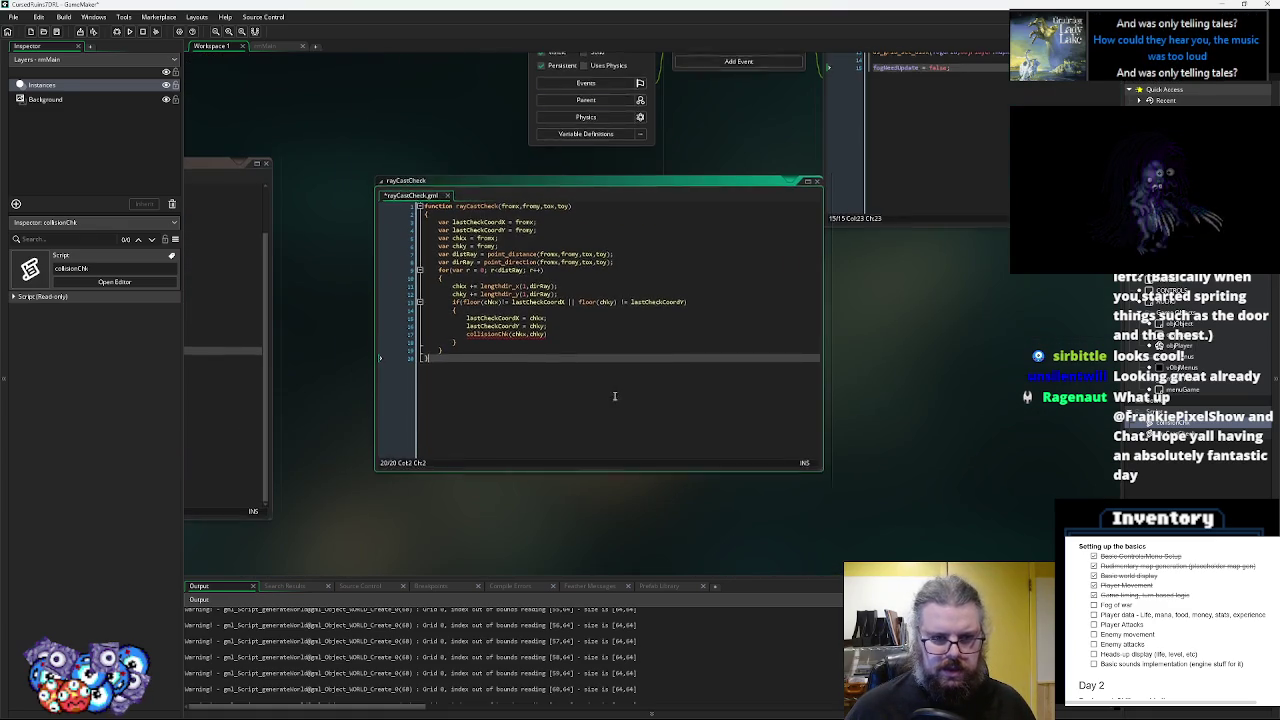
- Wrap the visionChk(chkx, chky) call in an if that returns false
{"action": "left_click", "coordinate": [521, 335]}
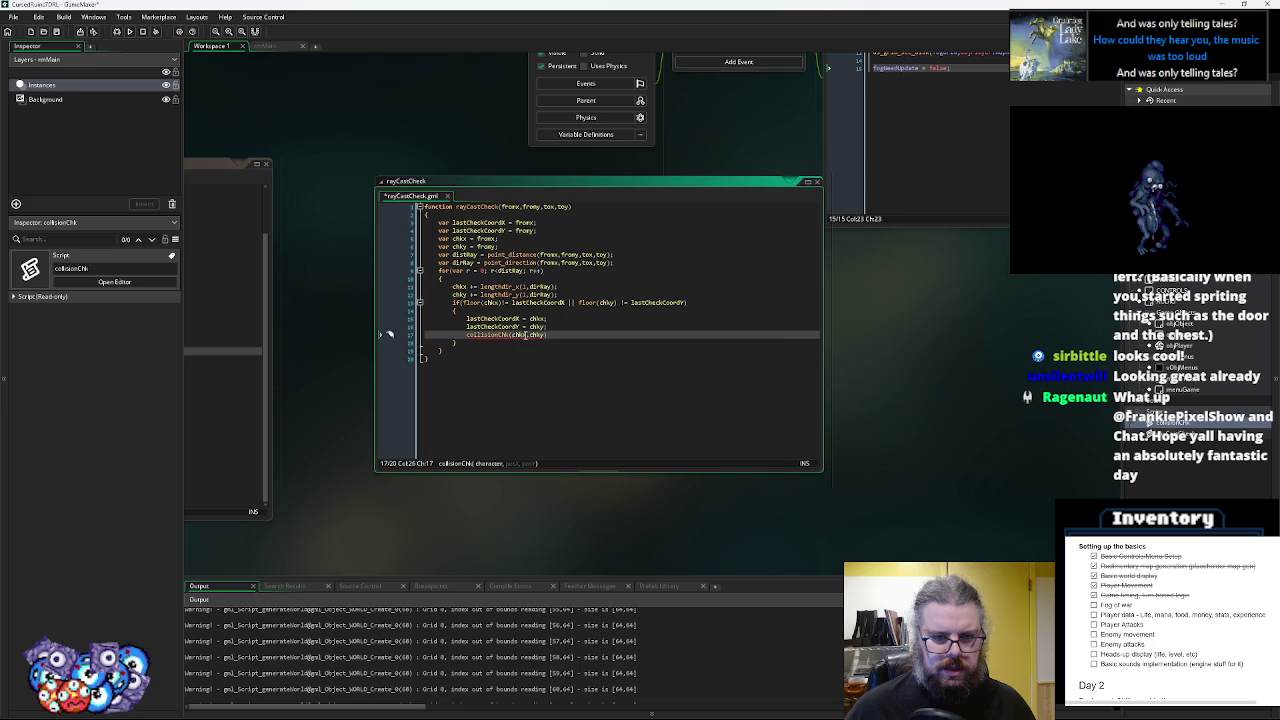
{"action": "double_click", "coordinate": [519, 335]}
{"action": "key", "text": "Left"}
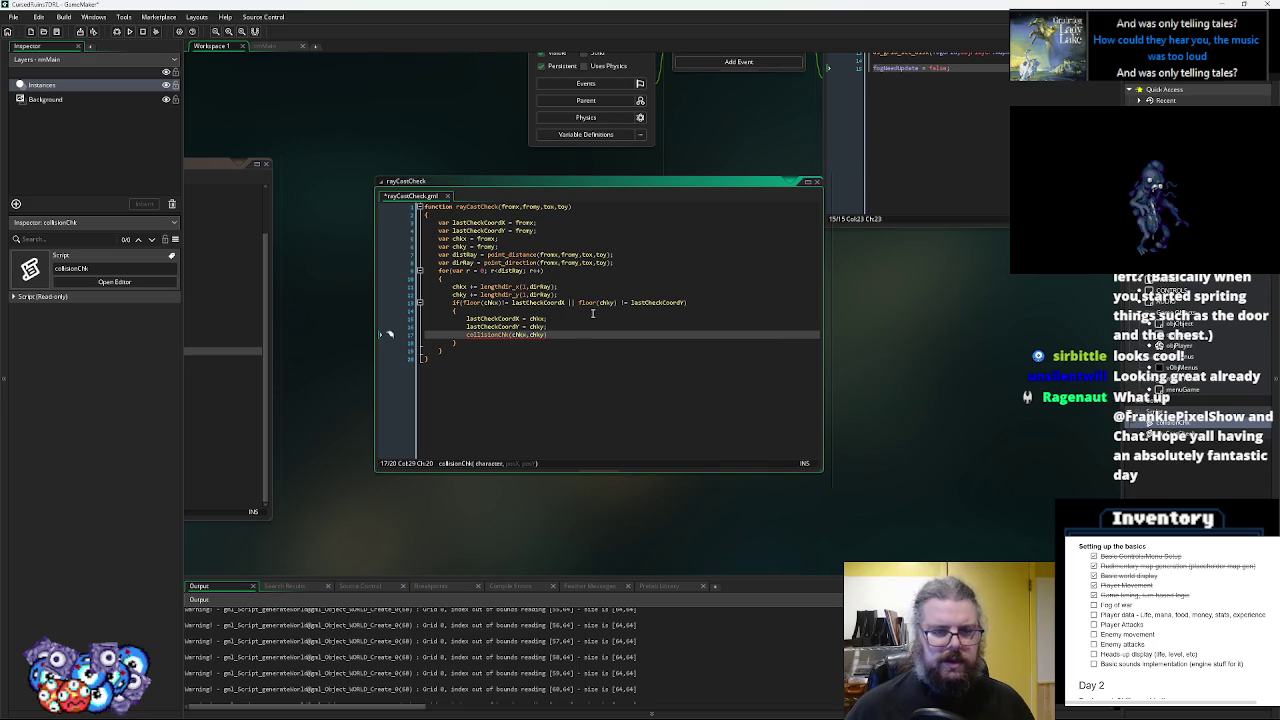
{"action": "key", "text": "Left"}
{"action": "key", "text": "Left"}
{"action": "key", "text": "Left"}
{"action": "left_click", "coordinate": [508, 335]}
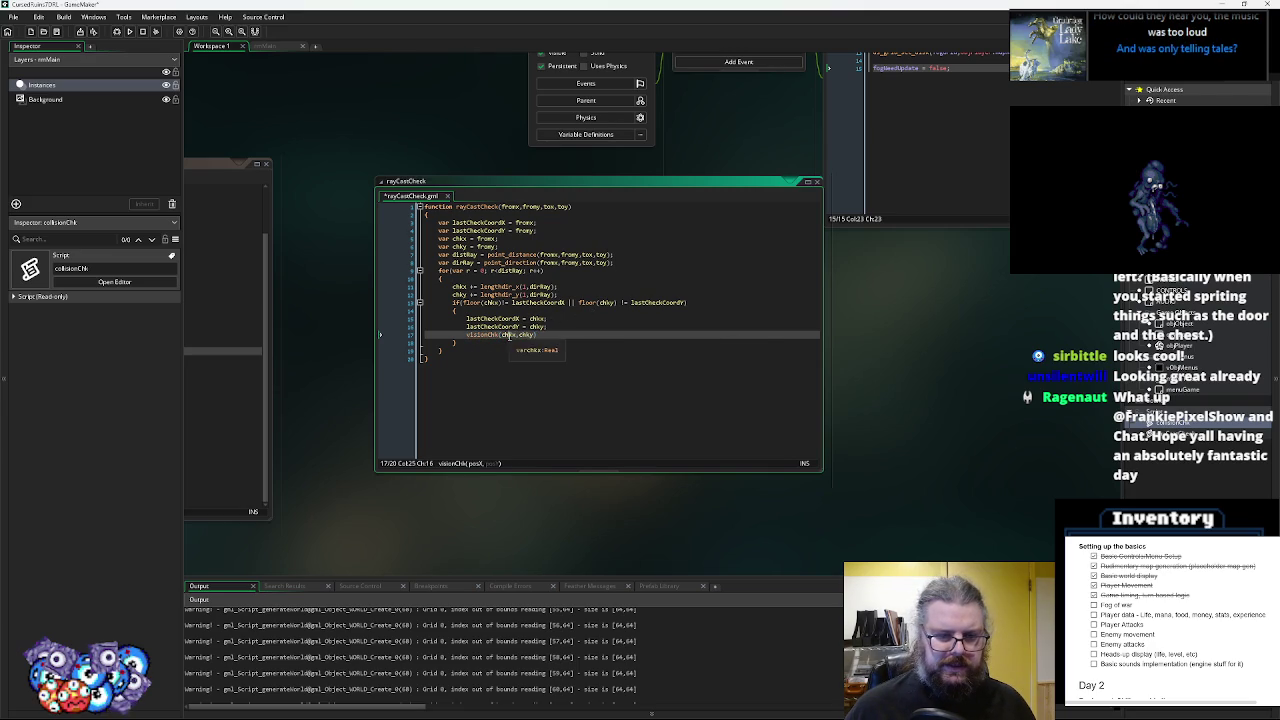
{"action": "left_click", "coordinate": [464, 335]}
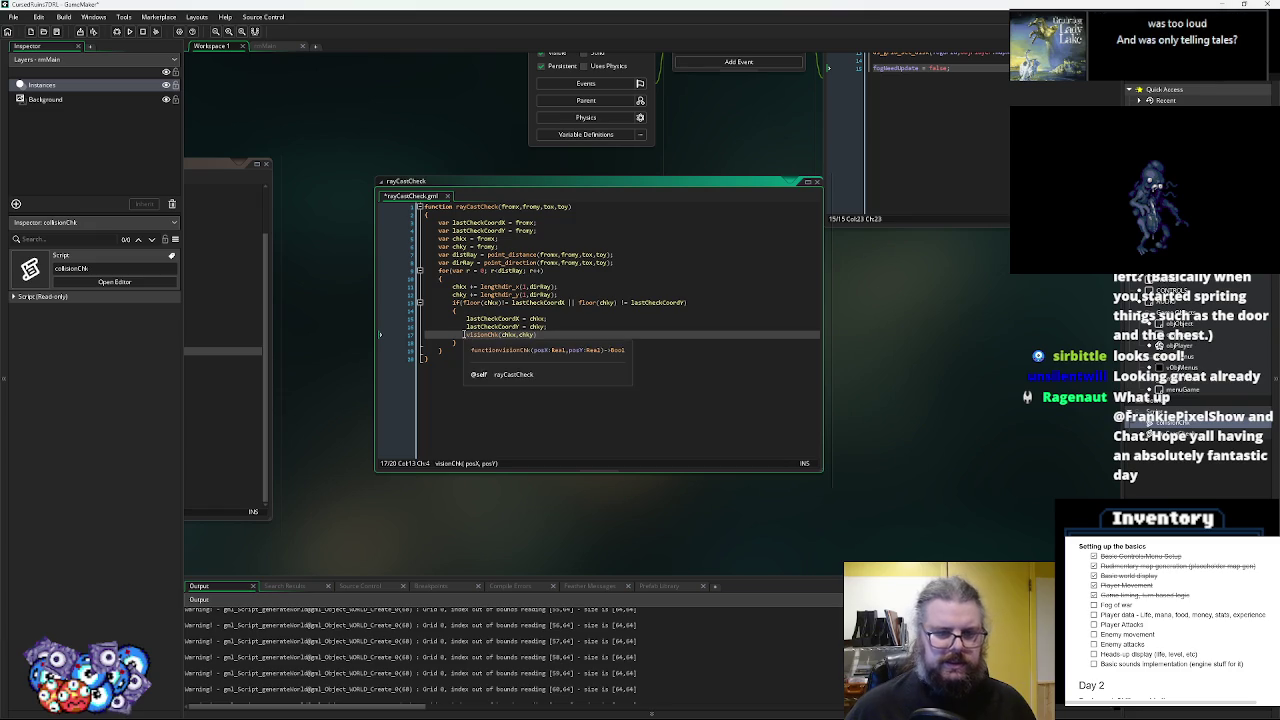
{"action": "type", "text": "if("}
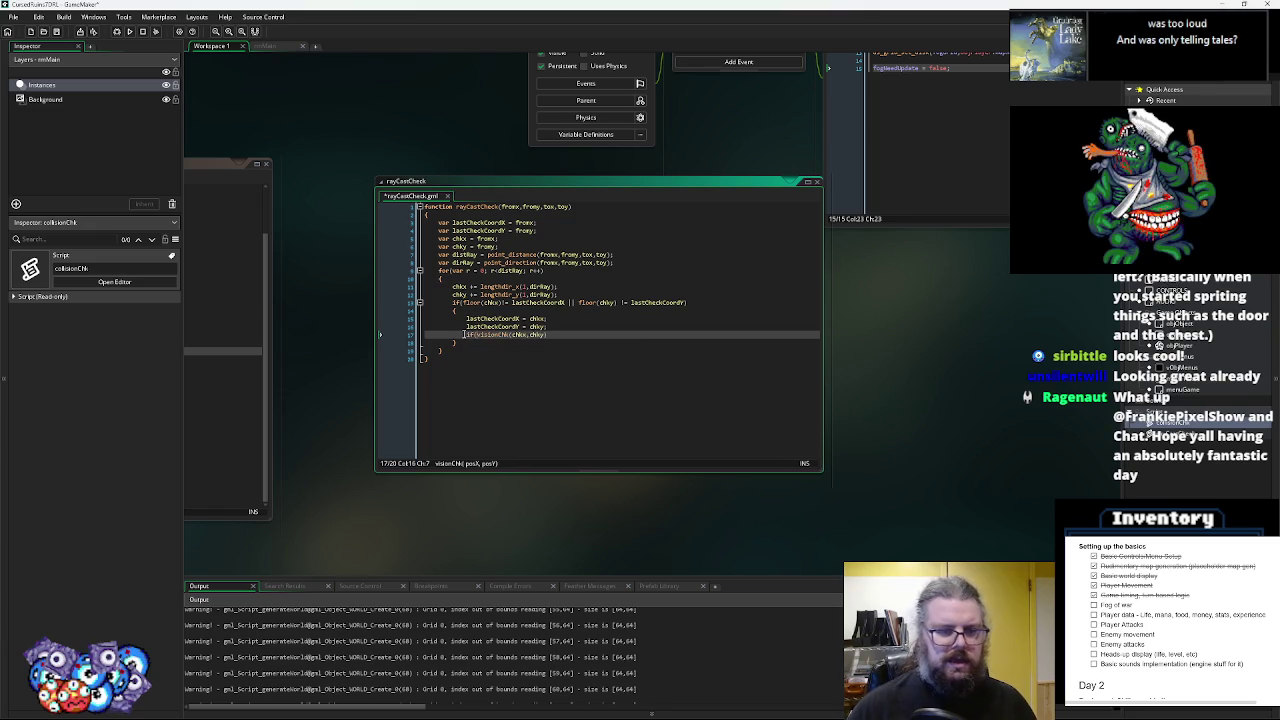
{"action": "type", "text": "){"}
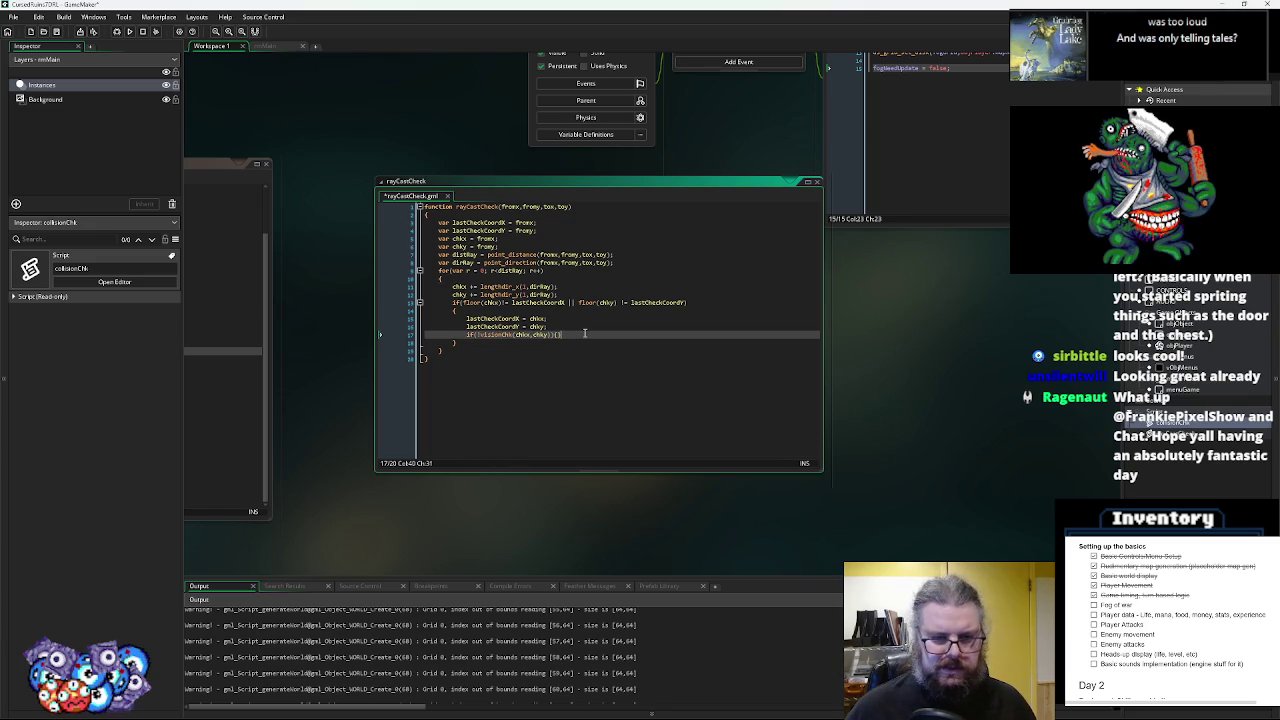
{"action": "type", "text": "return false;"}
- Add return true; after the loop and save the rayCastCheck script
{"action": "key", "text": "Down"}
{"action": "key", "text": "Down"}
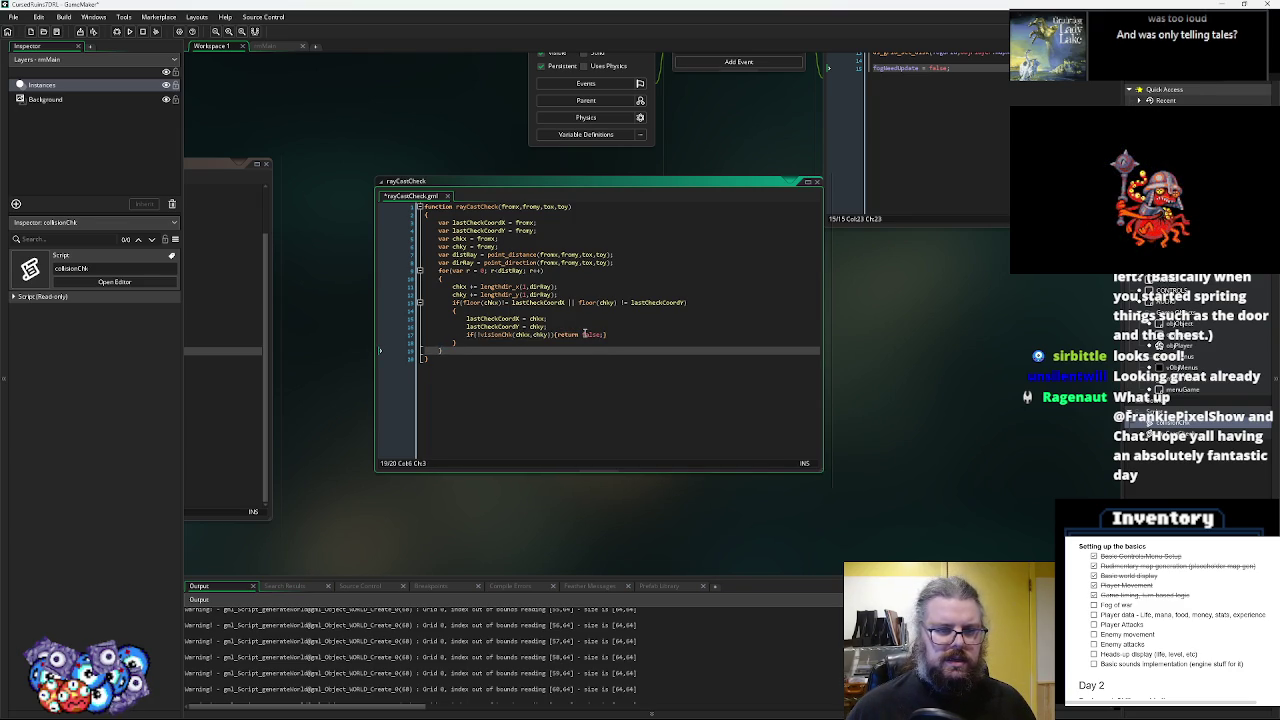
{"action": "key", "text": "Return"}
{"action": "type", "text": "tu"}
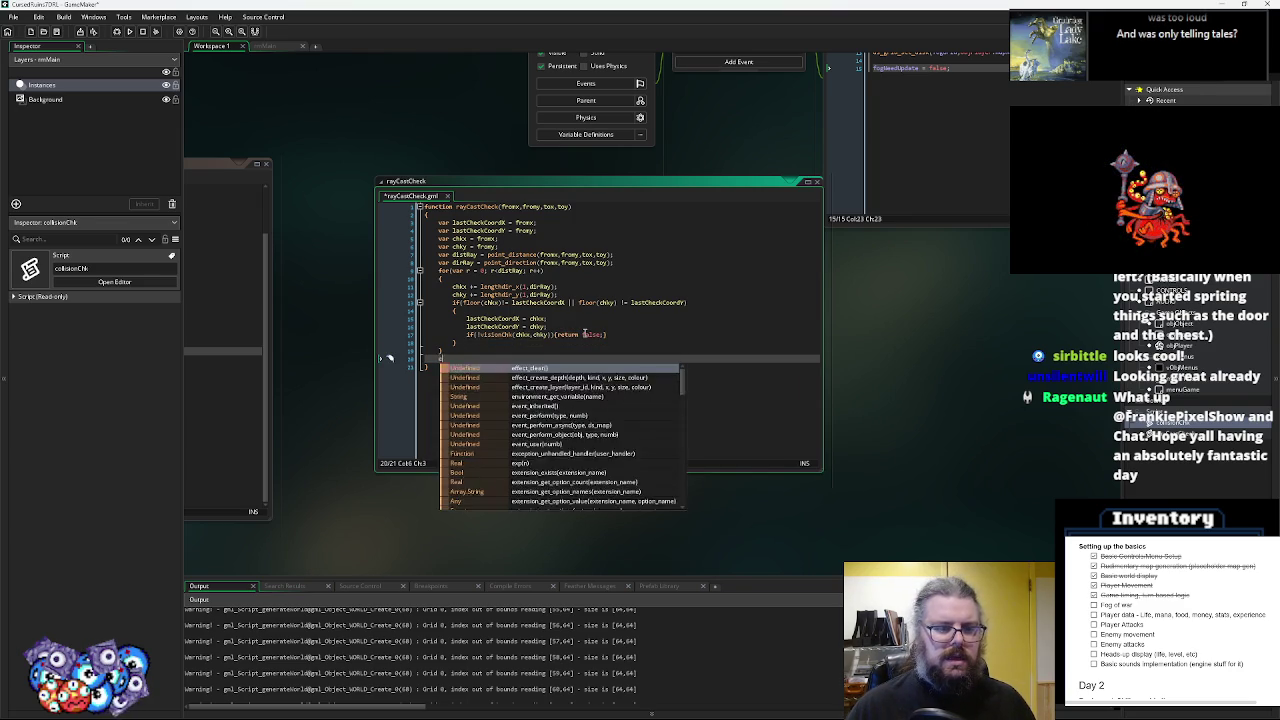
{"action": "type", "text": "rn true;"}
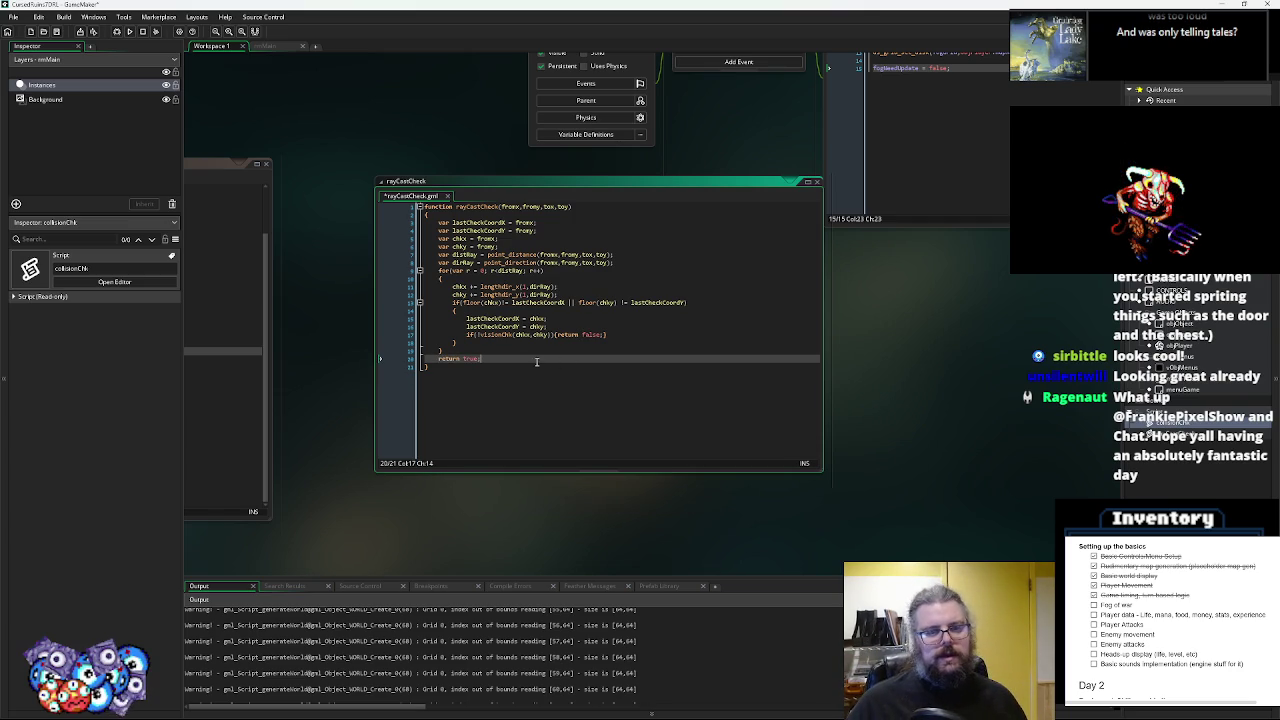
{"action": "left_click", "coordinate": [56, 31]}
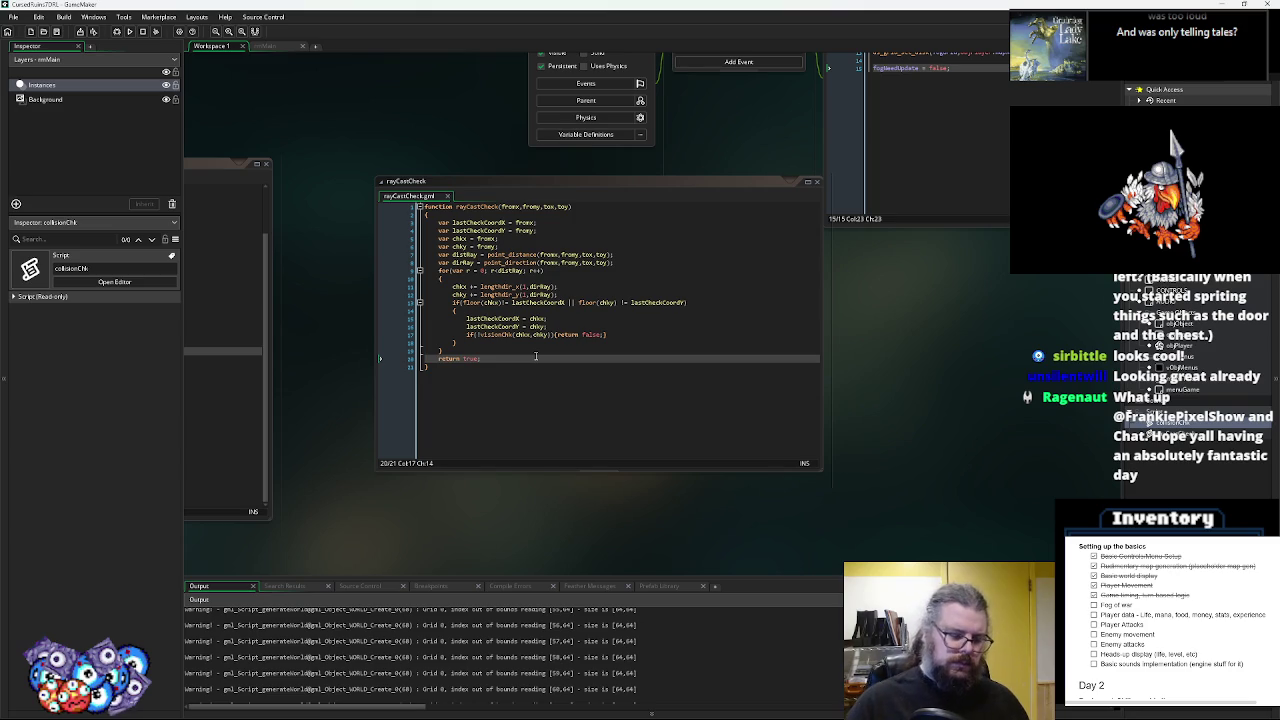
{"action": "left_click", "coordinate": [629, 334]}
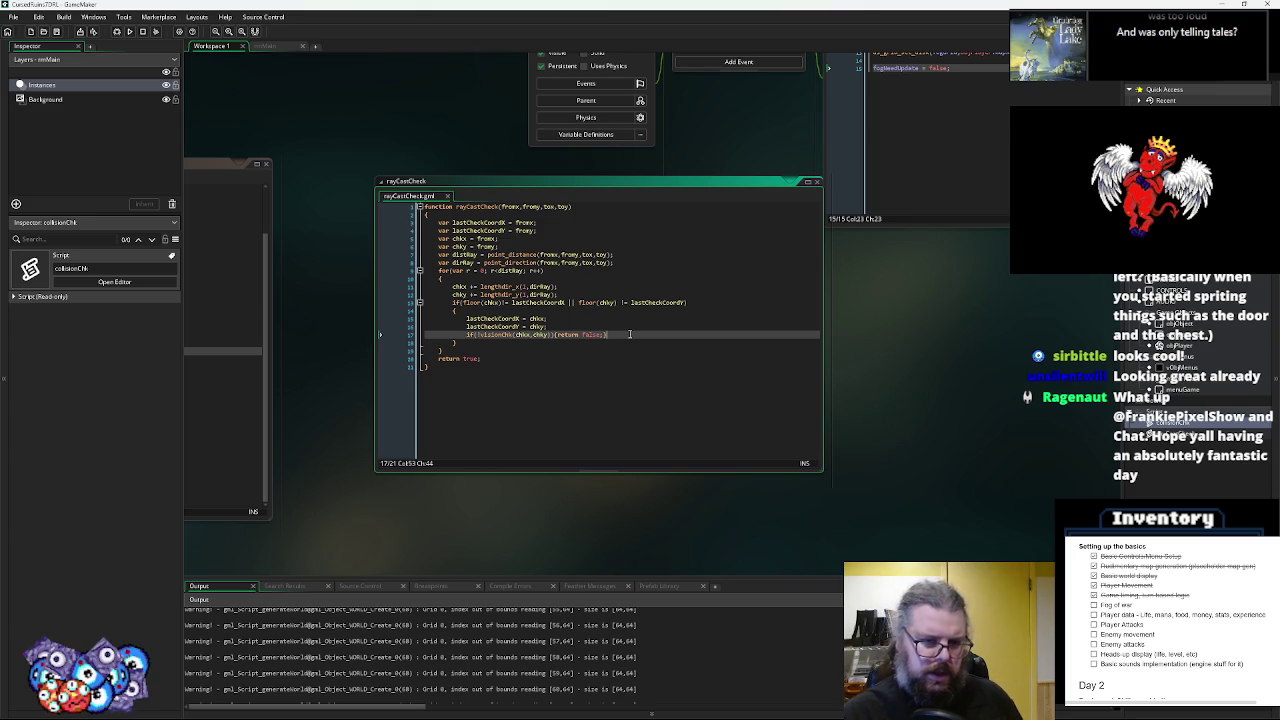
- Add an else block calling ds_grid_set(fogGrid, chkx, chky, 1), then save
{"action": "key", "text": "Return"}
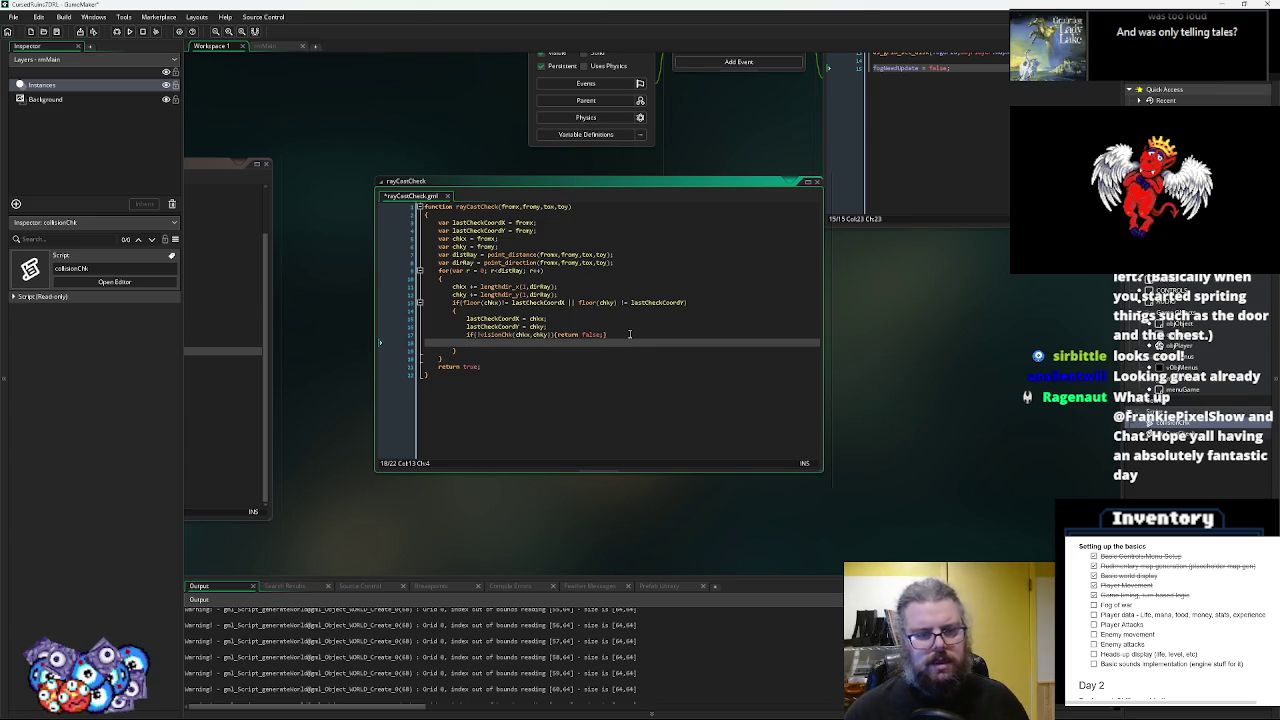
{"action": "type", "text": "else{}"}
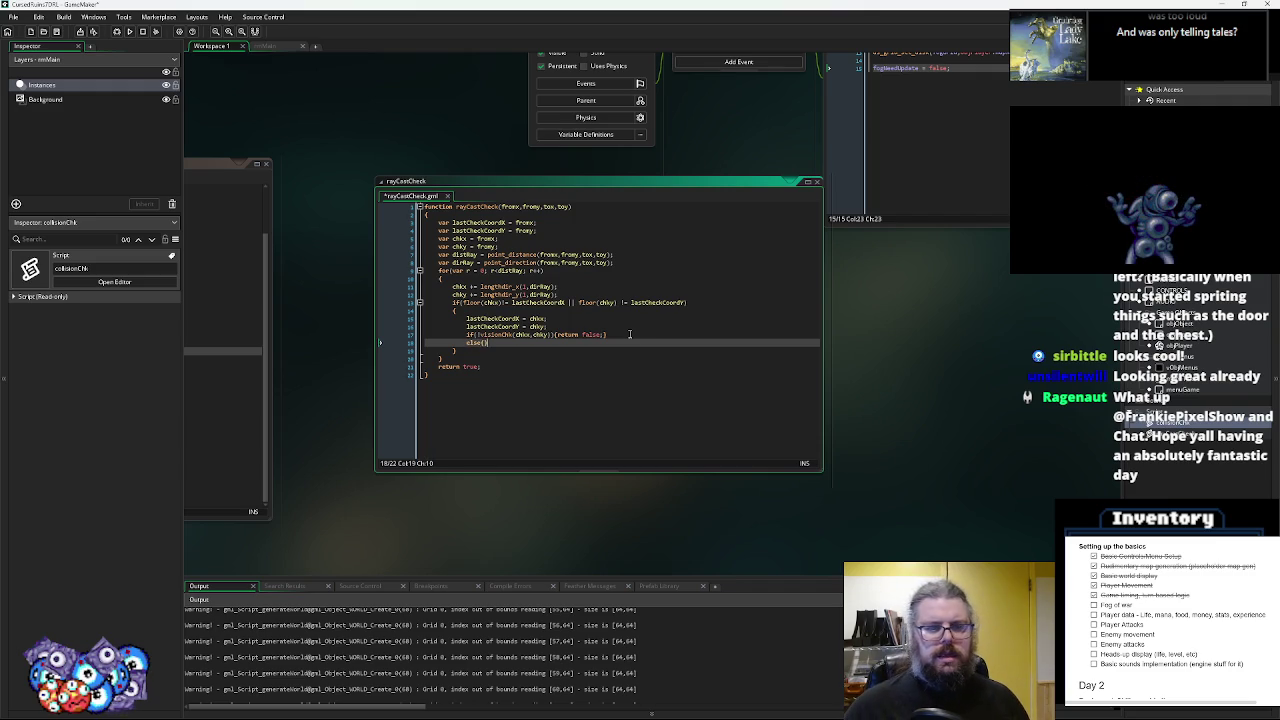
{"action": "key", "text": "ctrl+Tab"}
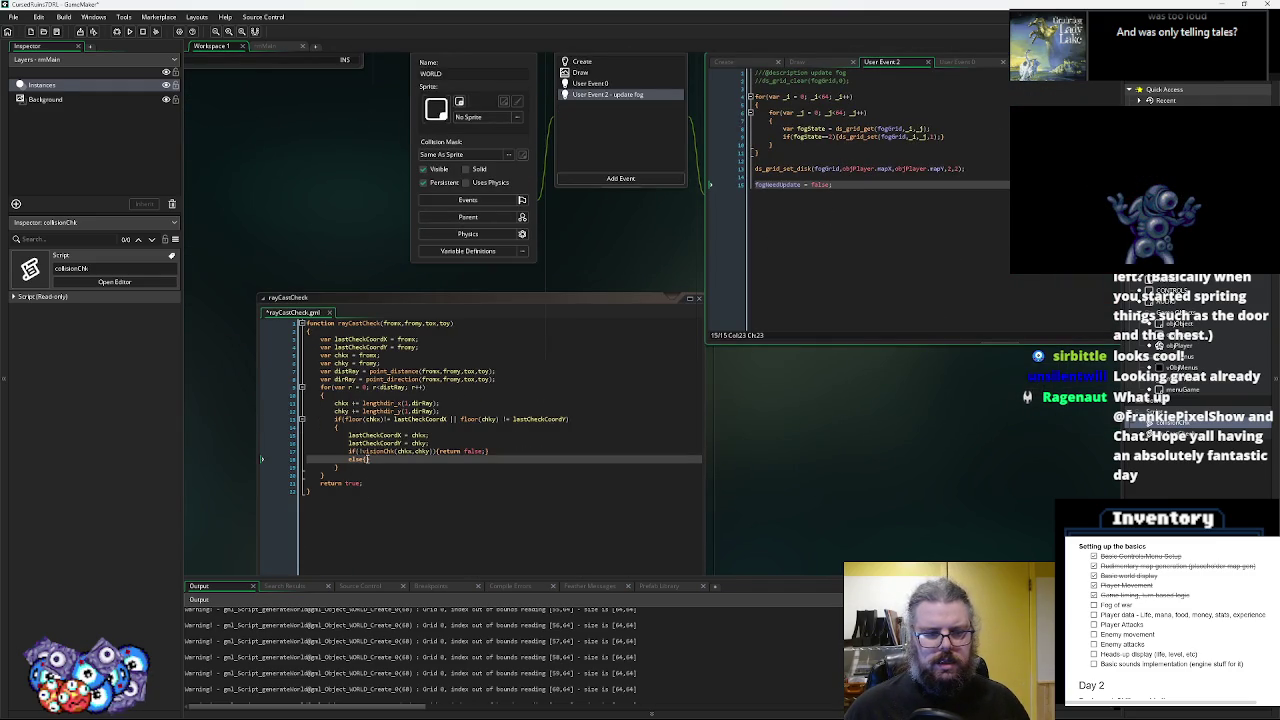
{"action": "left_click", "coordinate": [368, 459]}
{"action": "type", "text": "ds_"}
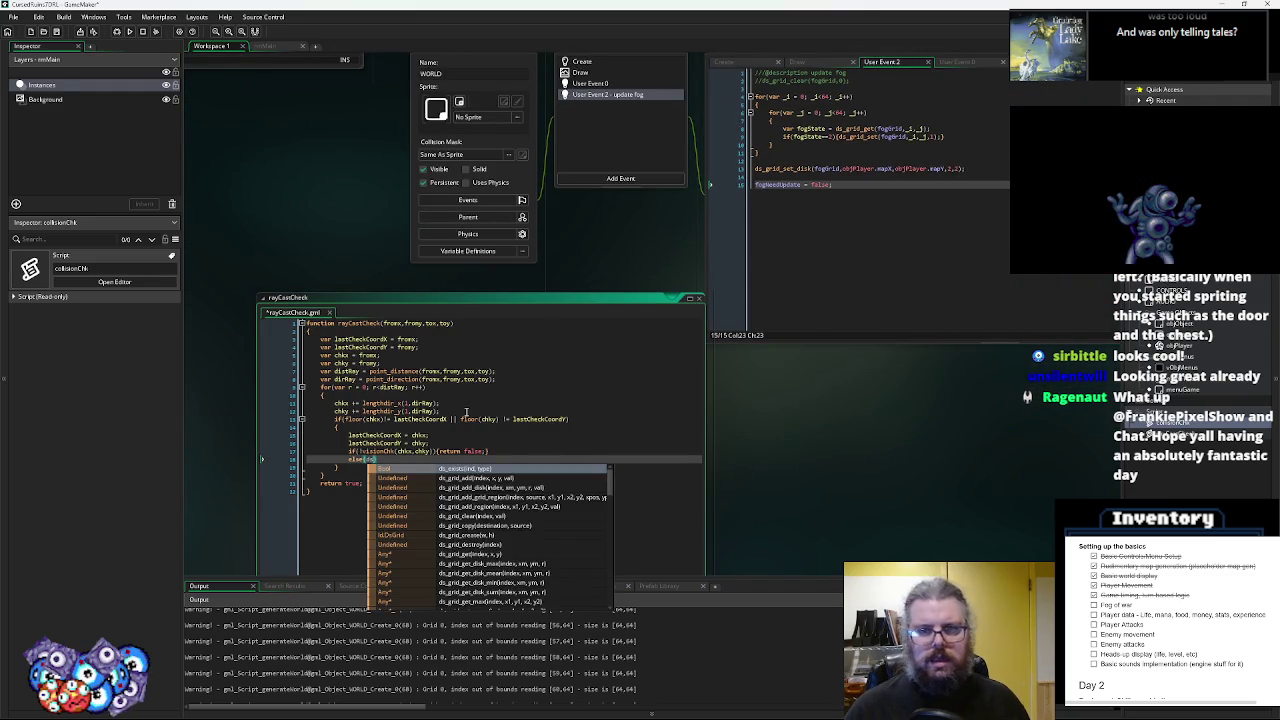
{"action": "type", "text": "grid_set"}
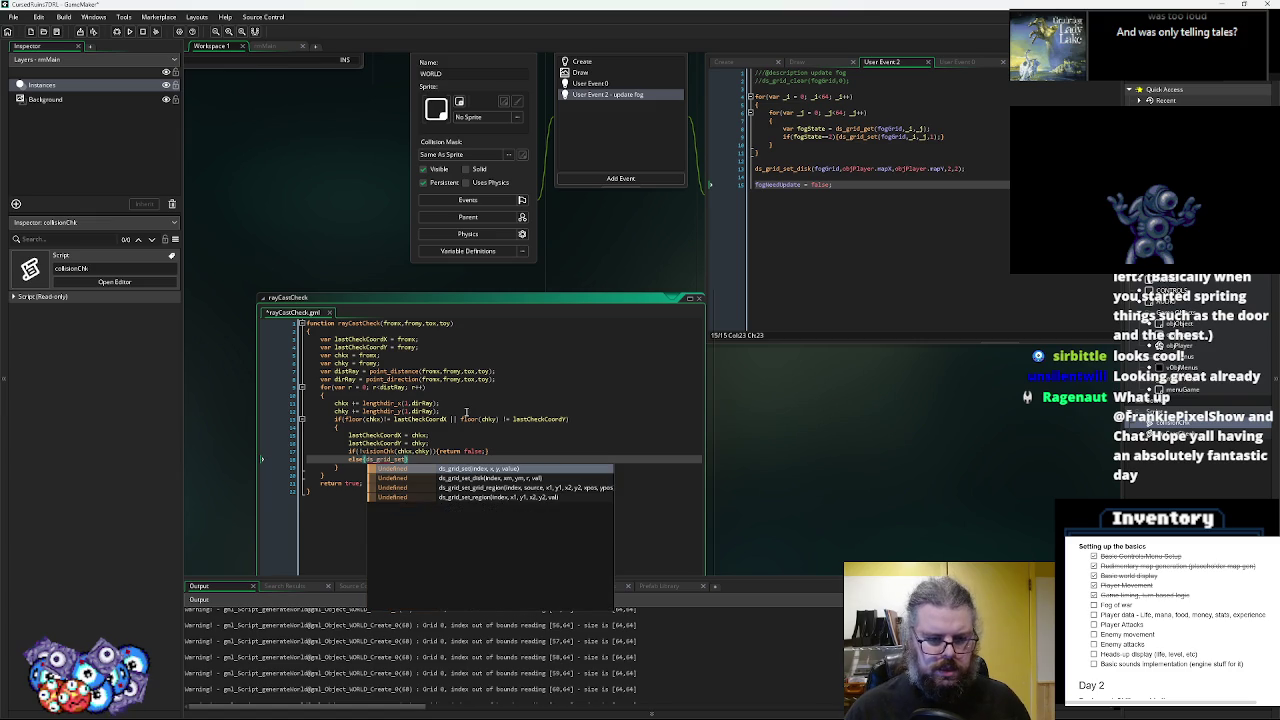
{"action": "type", "text": "();"}
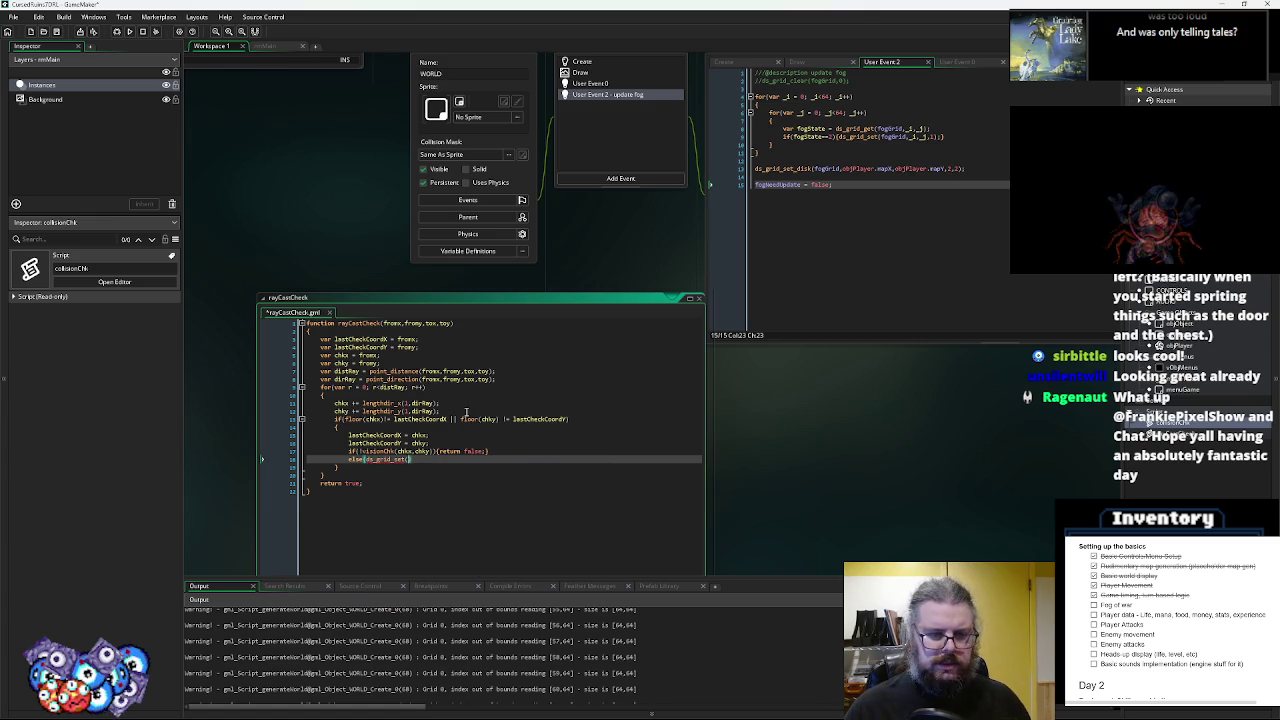
{"action": "left_click", "coordinate": [836, 168]}
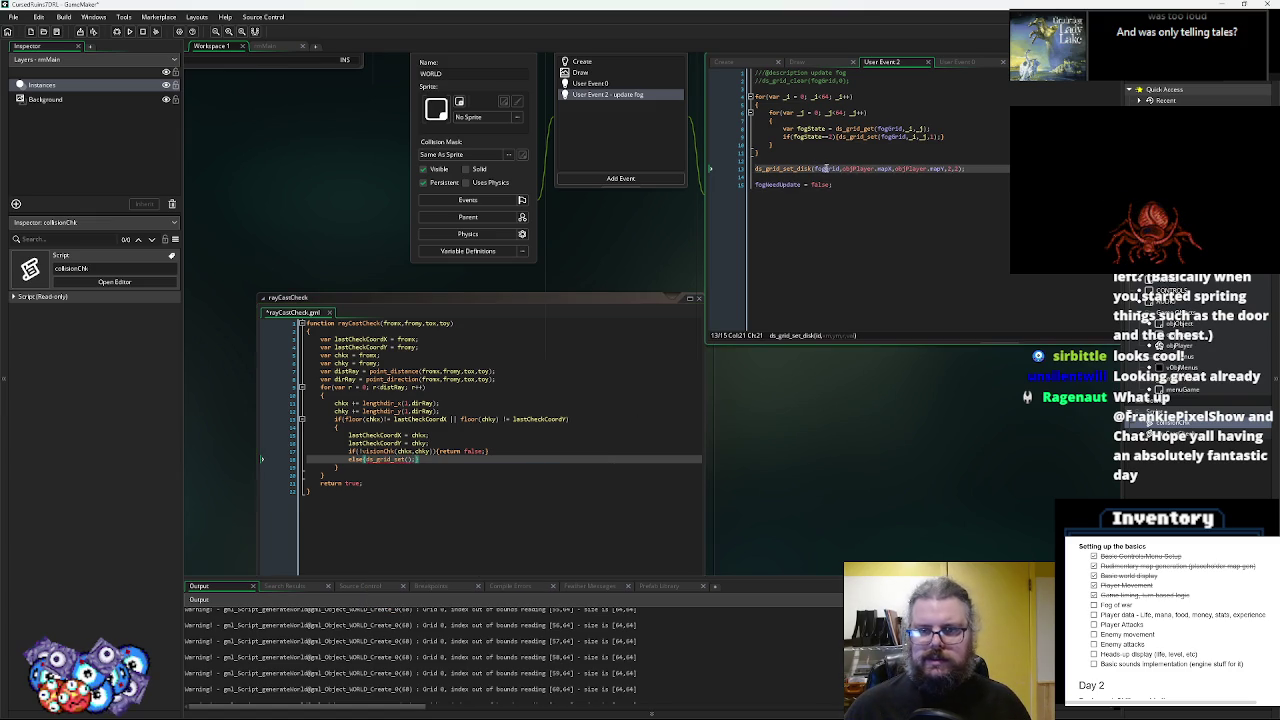
{"action": "left_click", "coordinate": [406, 459]}
{"action": "type", "text": "fogGrid,,"}
{"action": "key", "text": "Left"}
{"action": "type", "text": "chkx"}
{"action": "key", "text": "Right"}
{"action": "type", "text": "chky,1);}"}
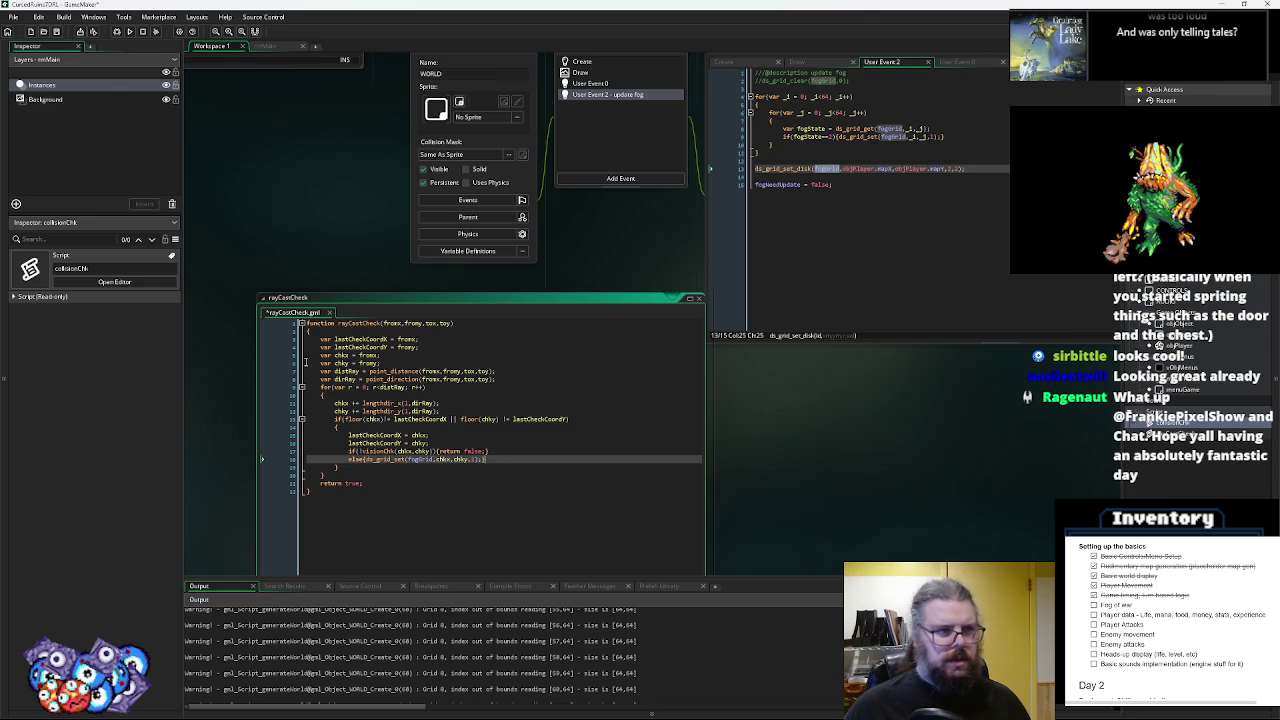
{"action": "key", "text": "ctrl+s"}
- Replace return false with break, delete the final return true, and save
{"action": "mouse_move", "coordinate": [535, 466]}
{"action": "left_mouse_down"}
{"action": "mouse_move", "coordinate": [538, 360]}
{"action": "mouse_move", "coordinate": [555, 440]}
{"action": "mouse_move", "coordinate": [550, 425]}
{"action": "left_mouse_up"}
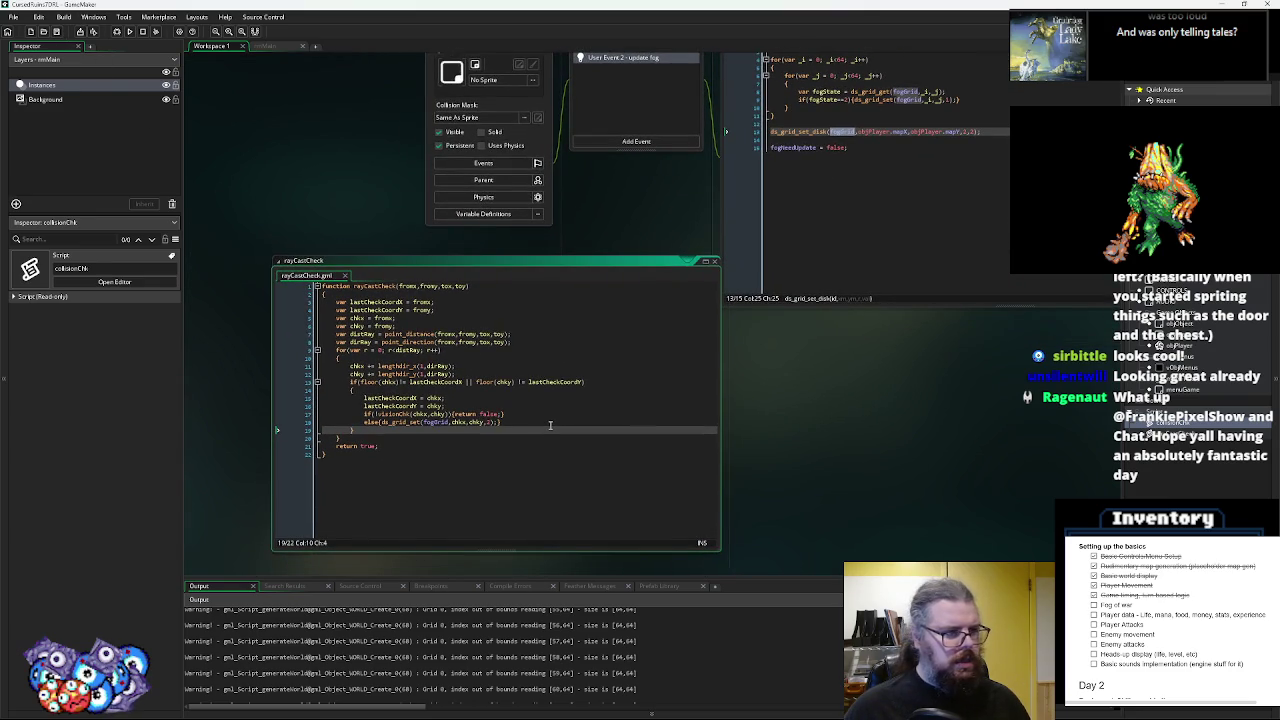
{"action": "left_click_drag", "start_coordinate": [502, 414], "coordinate": [458, 416]}
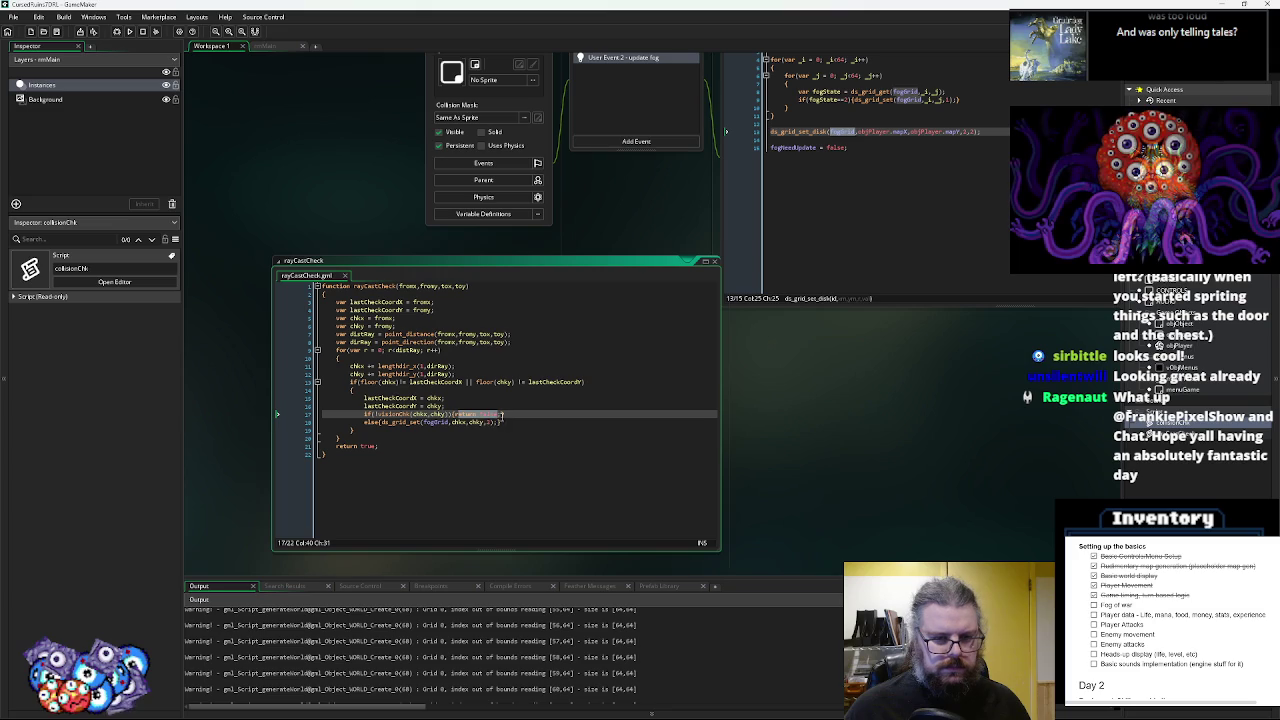
{"action": "type", "text": "break"}
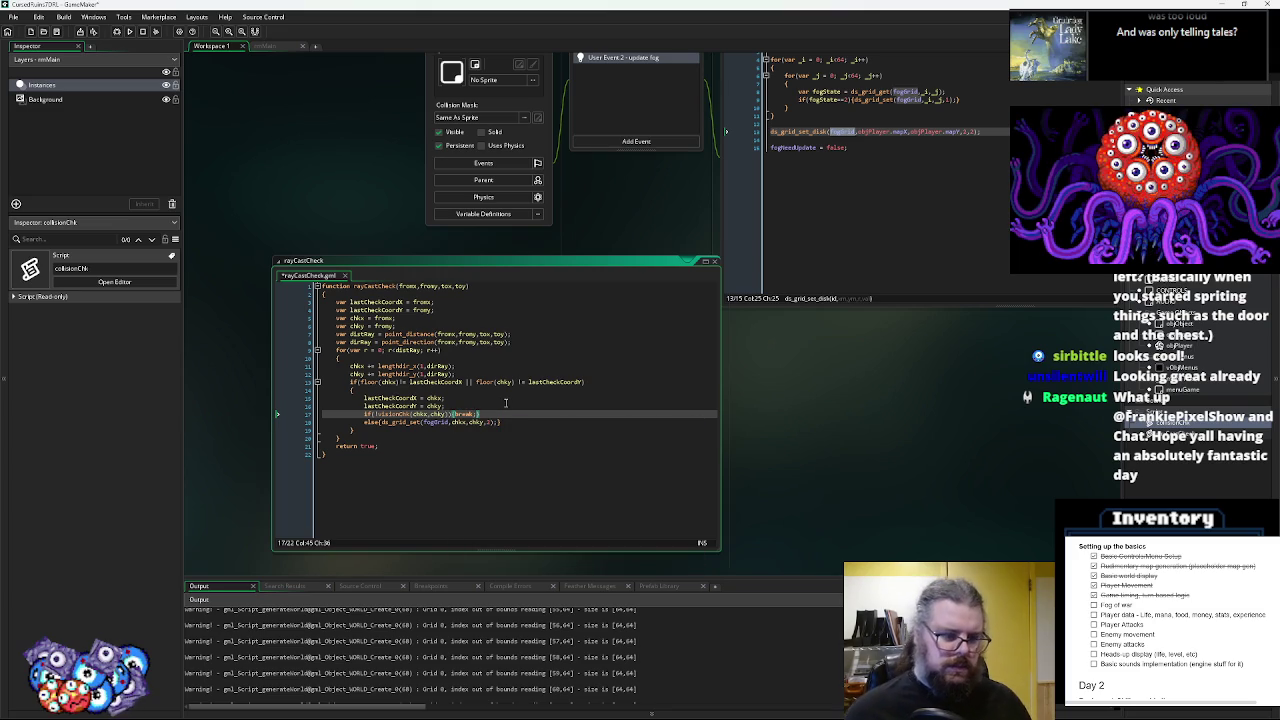
{"action": "left_click", "coordinate": [380, 447]}
{"action": "left_click_drag", "start_coordinate": [380, 447], "coordinate": [290, 446]}
{"action": "key", "text": "BackSpace"}
{"action": "key", "text": "BackSpace"}
{"action": "mouse_move", "coordinate": [422, 421]}
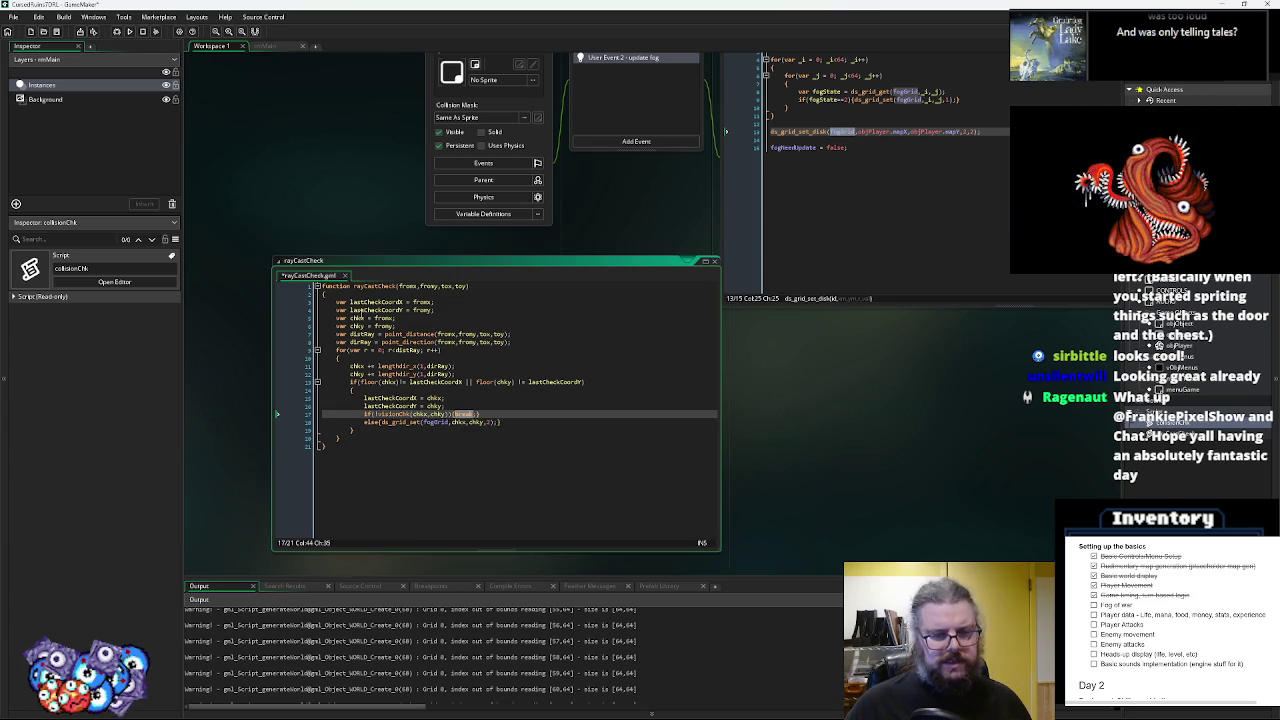
{"action": "left_click", "coordinate": [366, 350]}
{"action": "type", "text": "r"}
{"action": "key", "text": "ctrl+s"}
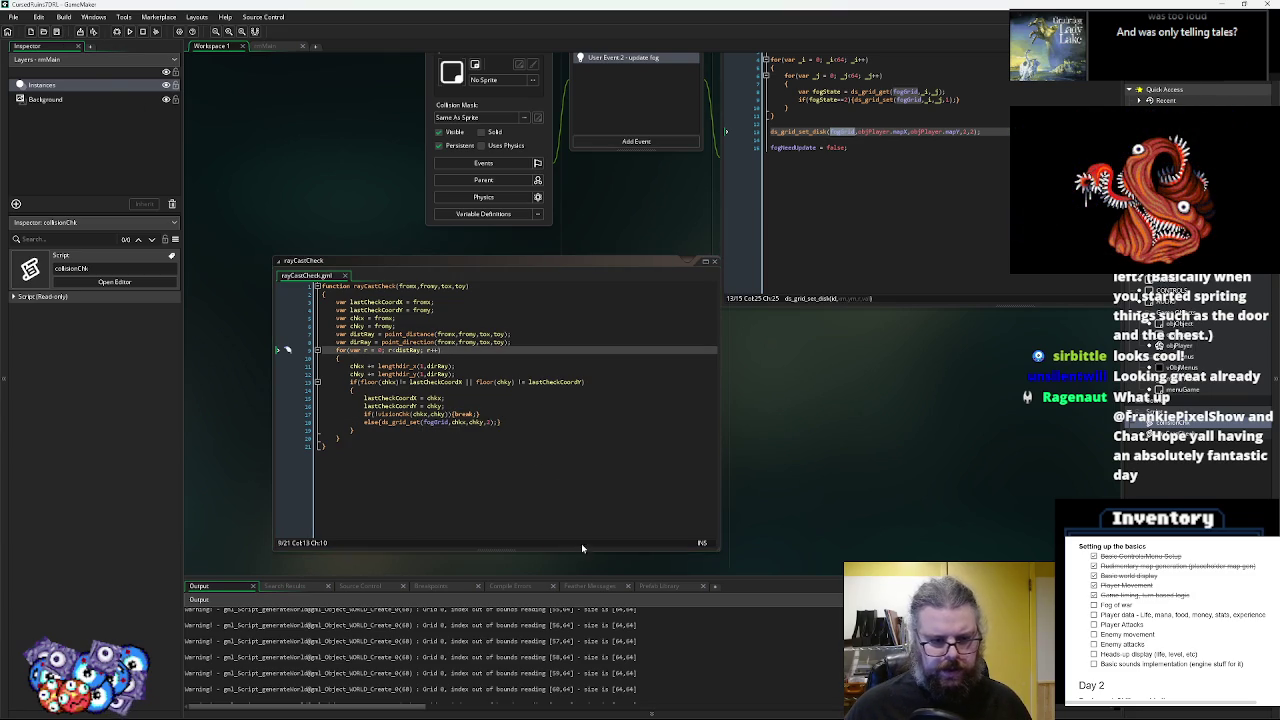
- Bring up the WORLD update-fog event and place the caret after ds_grid_set_disk
{"action": "left_click", "coordinate": [544, 422]}
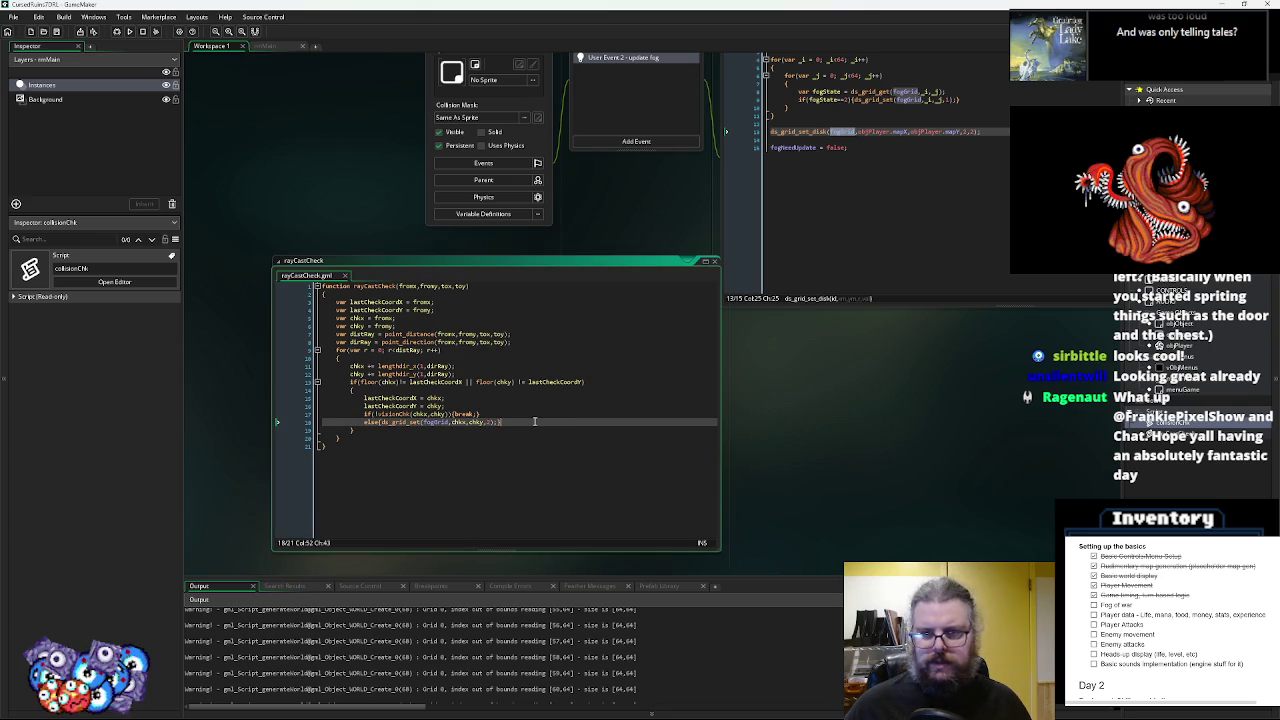
{"action": "left_click", "coordinate": [640, 366]}
{"action": "left_click_drag", "start_coordinate": [640, 366], "coordinate": [442, 466]}
{"action": "left_click", "coordinate": [710, 302]}
{"action": "left_click", "coordinate": [710, 291]}
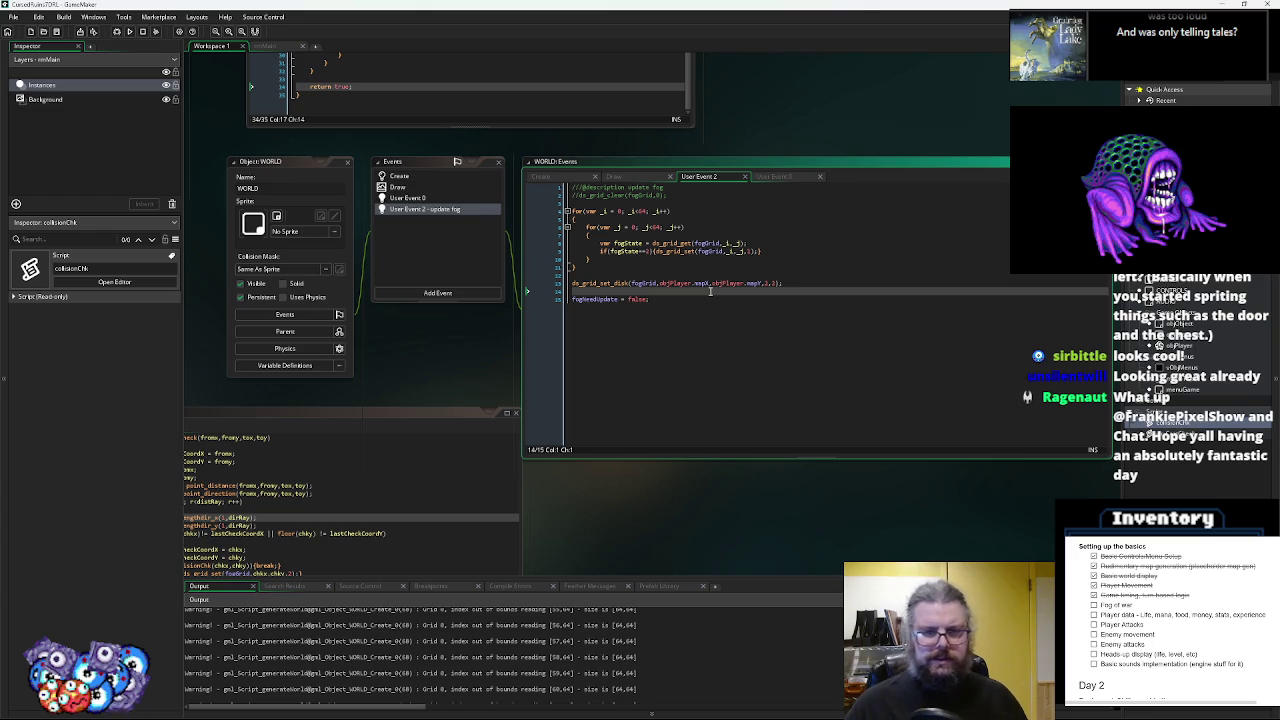
- Add for (var _r = 0; _r < 360; _r += 10) with an empty body after the disk reveal
{"action": "key", "text": "Return"}
{"action": "key", "text": "Return"}
{"action": "key", "text": "Up"}
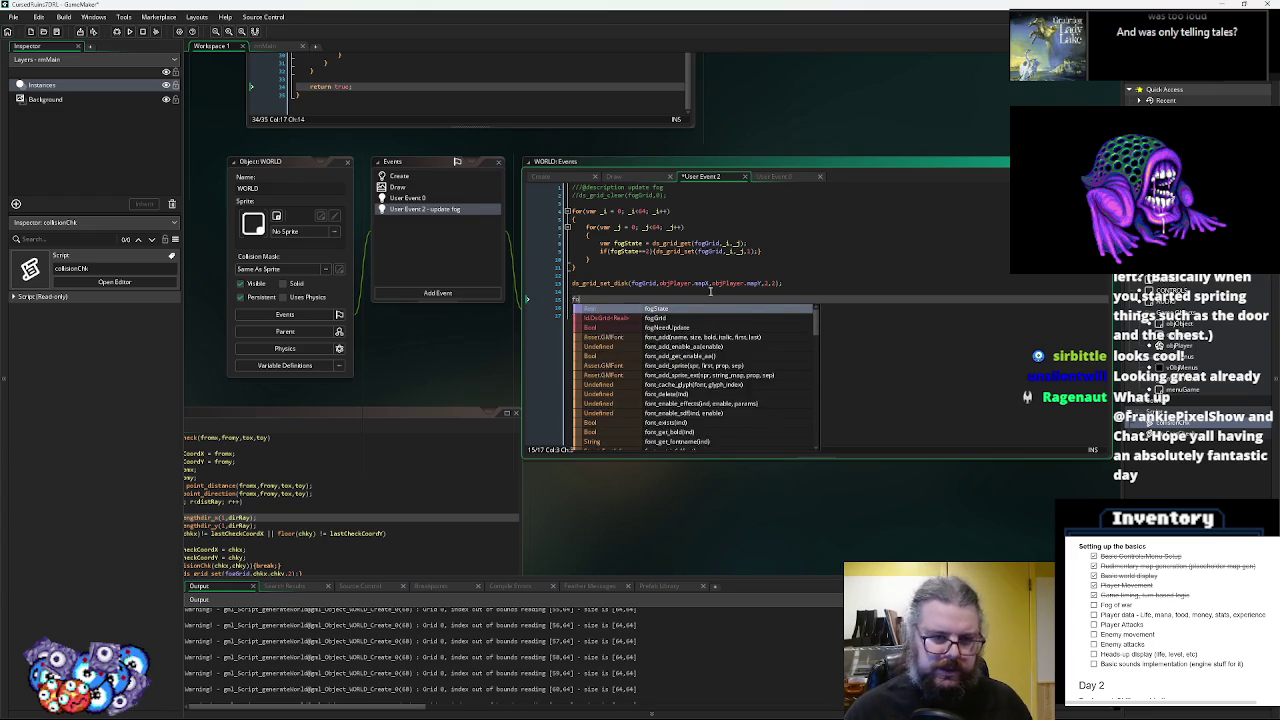
{"action": "type", "text": "or(var _"}
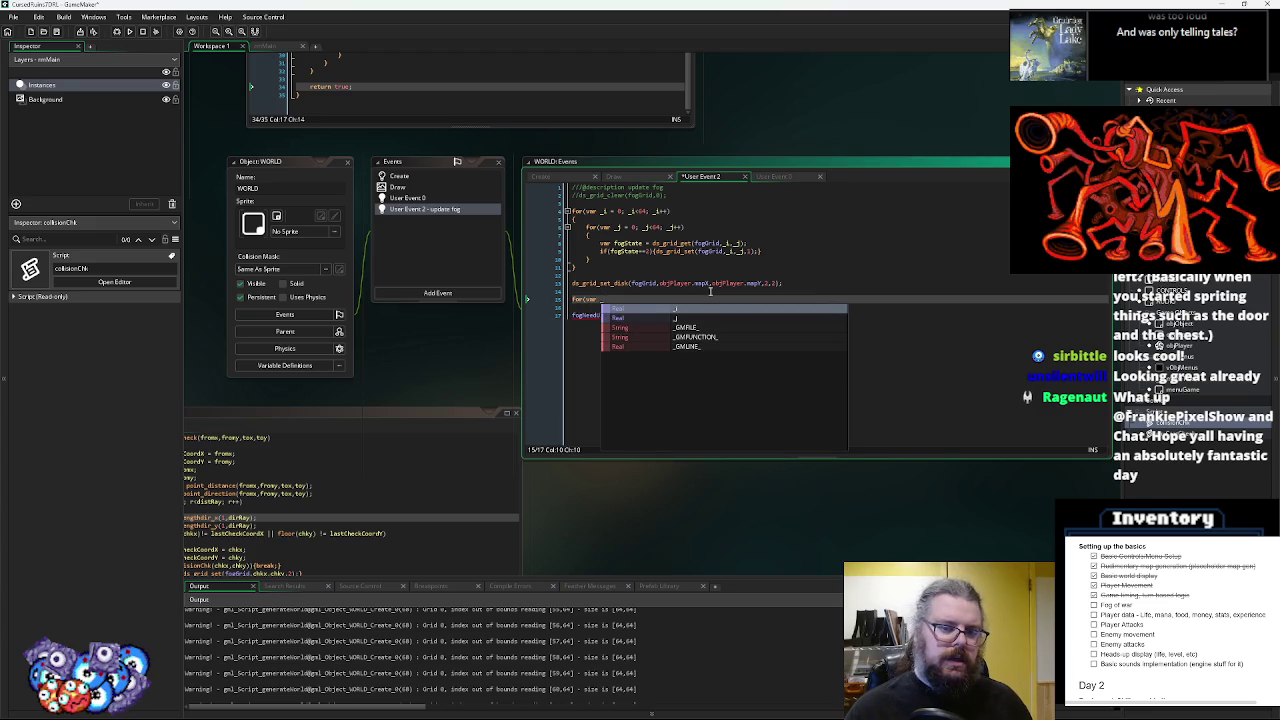
{"action": "type", "text": "k"}
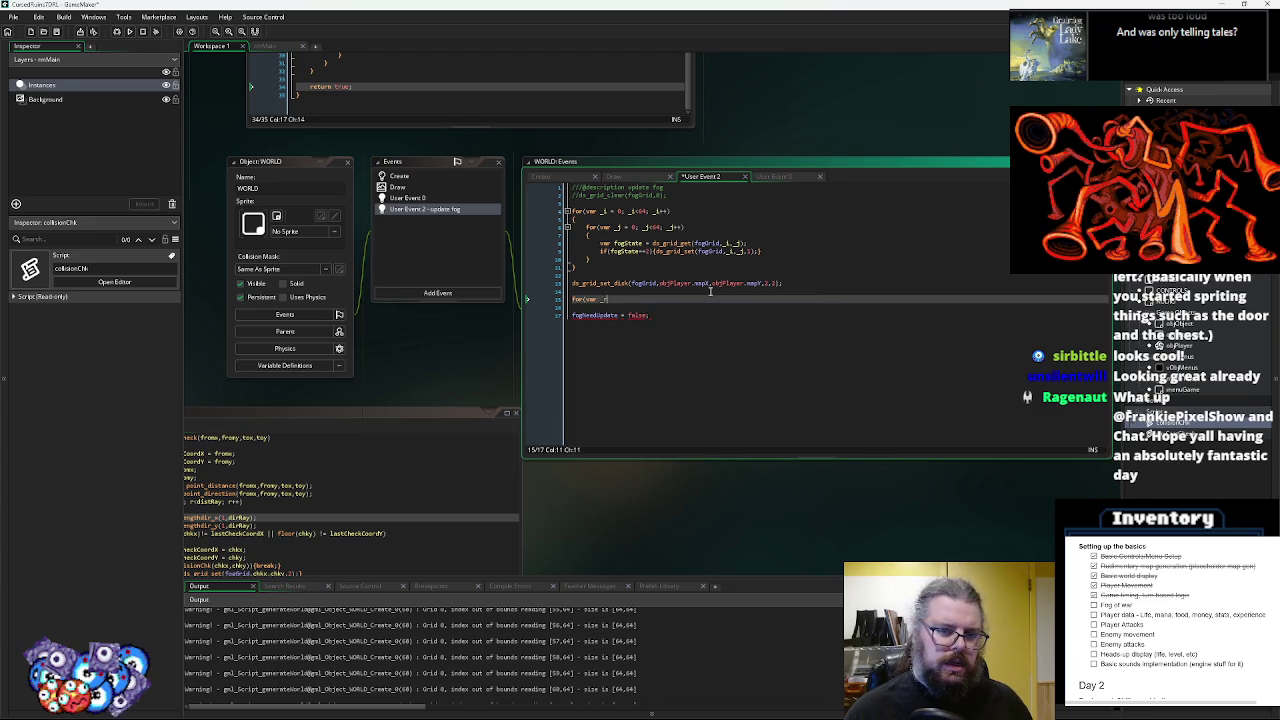
{"action": "type", "text": "_r"}
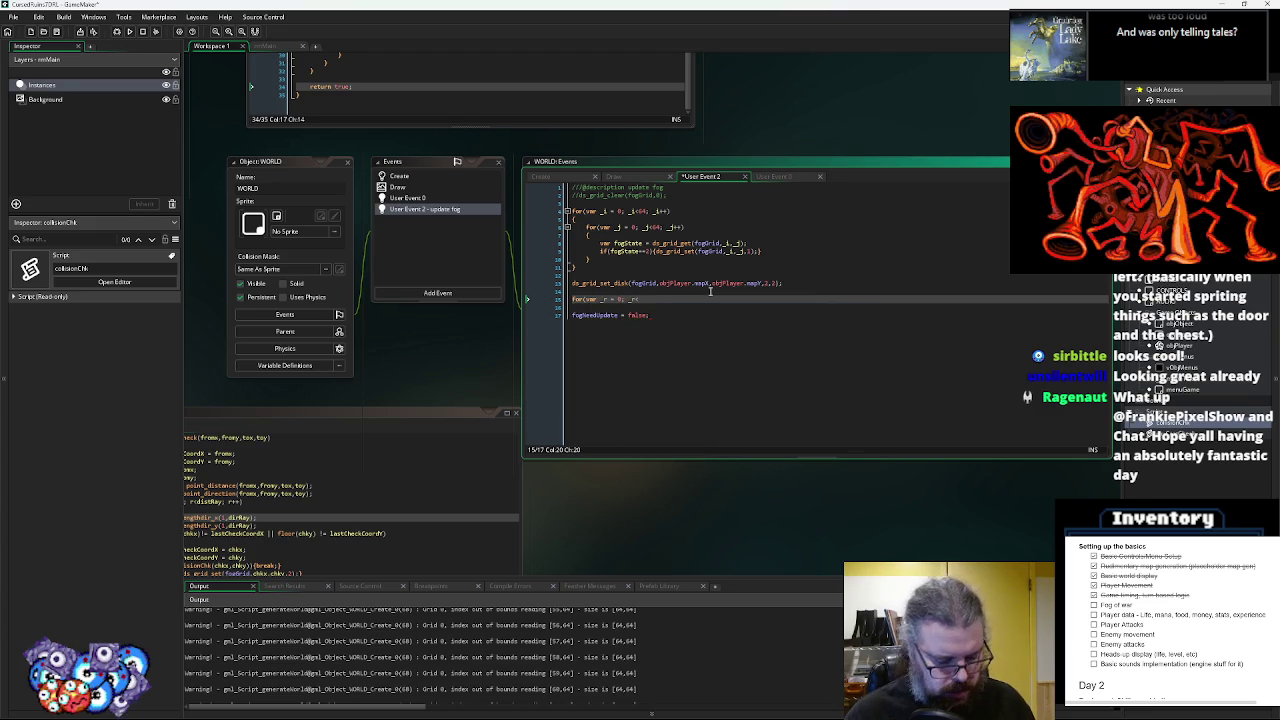
{"action": "type", "text": "64"}
{"action": "type", "text": "; _r++)"}
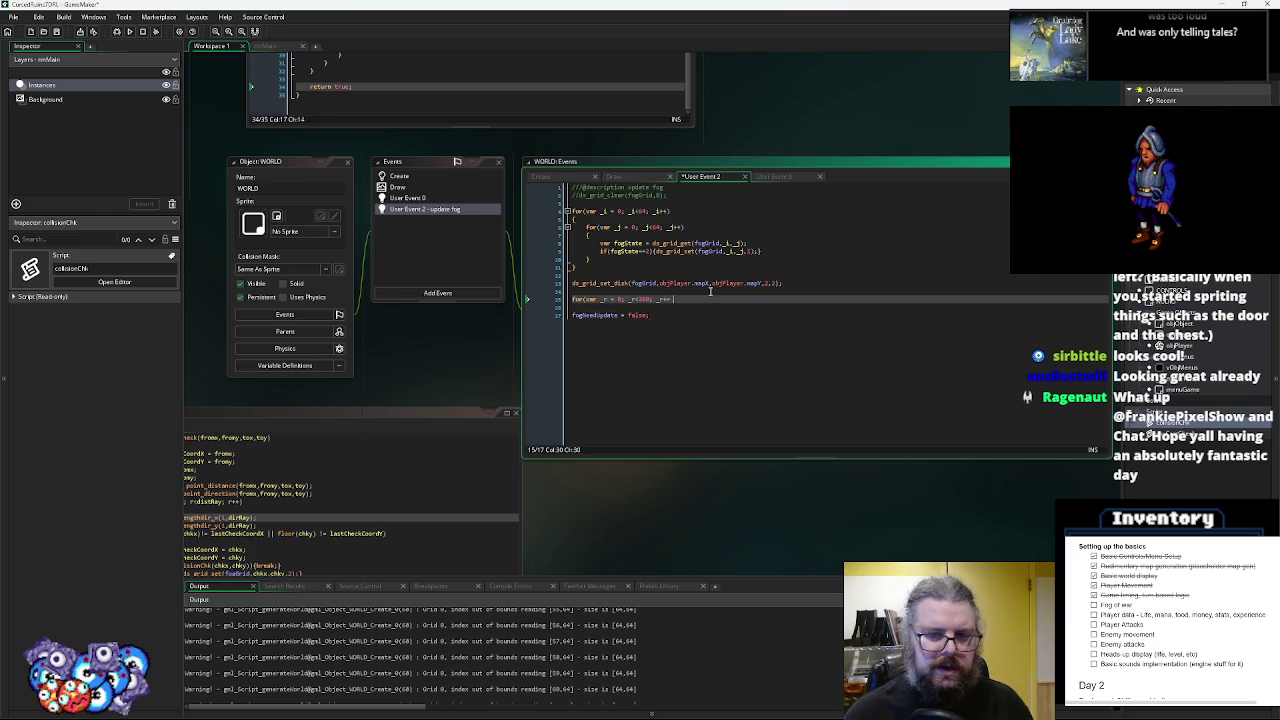
{"action": "type", "text": "10)"}
{"action": "key", "text": "Return"}
{"action": "type", "text": "{"}
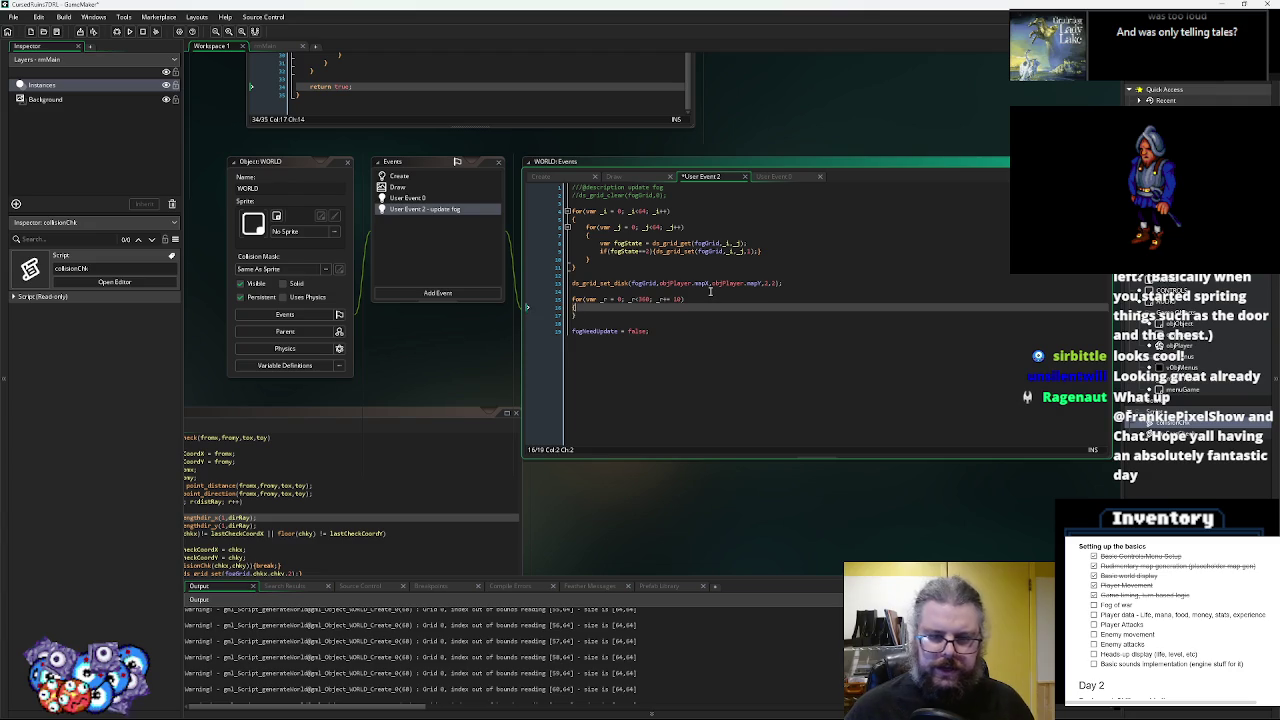
{"action": "key", "text": "Return"}
{"action": "key", "text": "Up"}
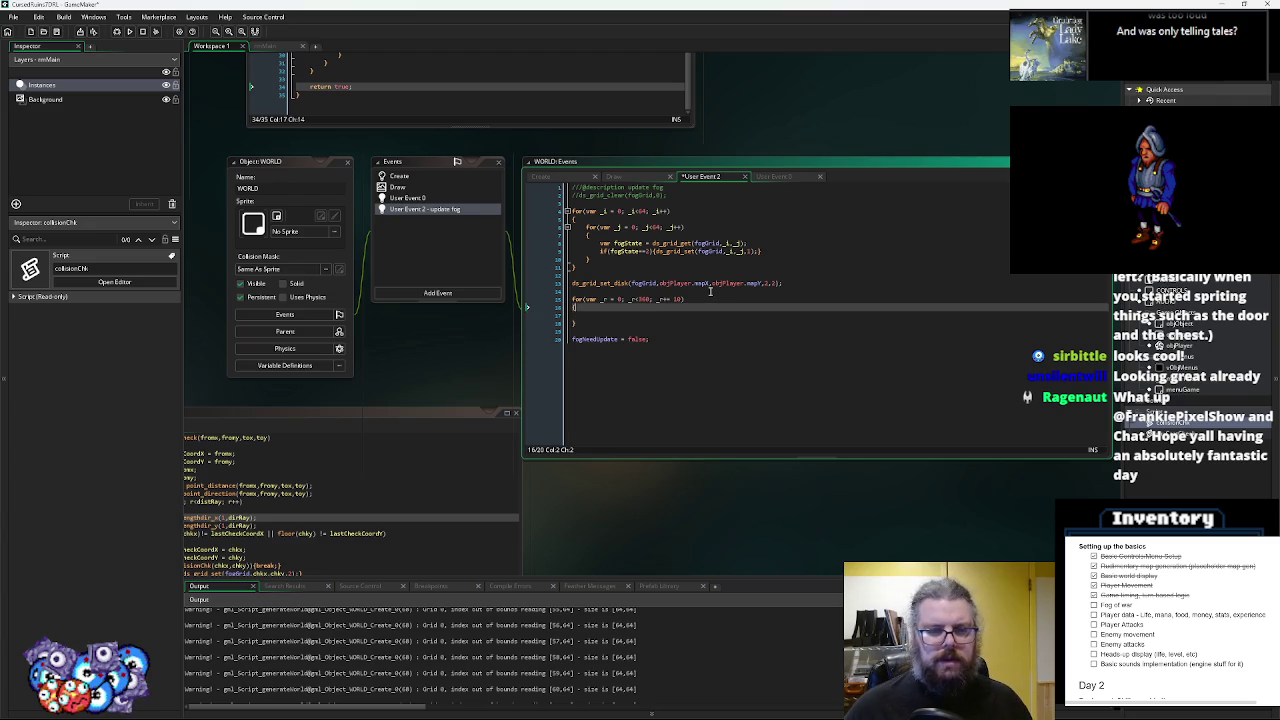
{"action": "key", "text": "Down"}
{"action": "key", "text": "Down"}
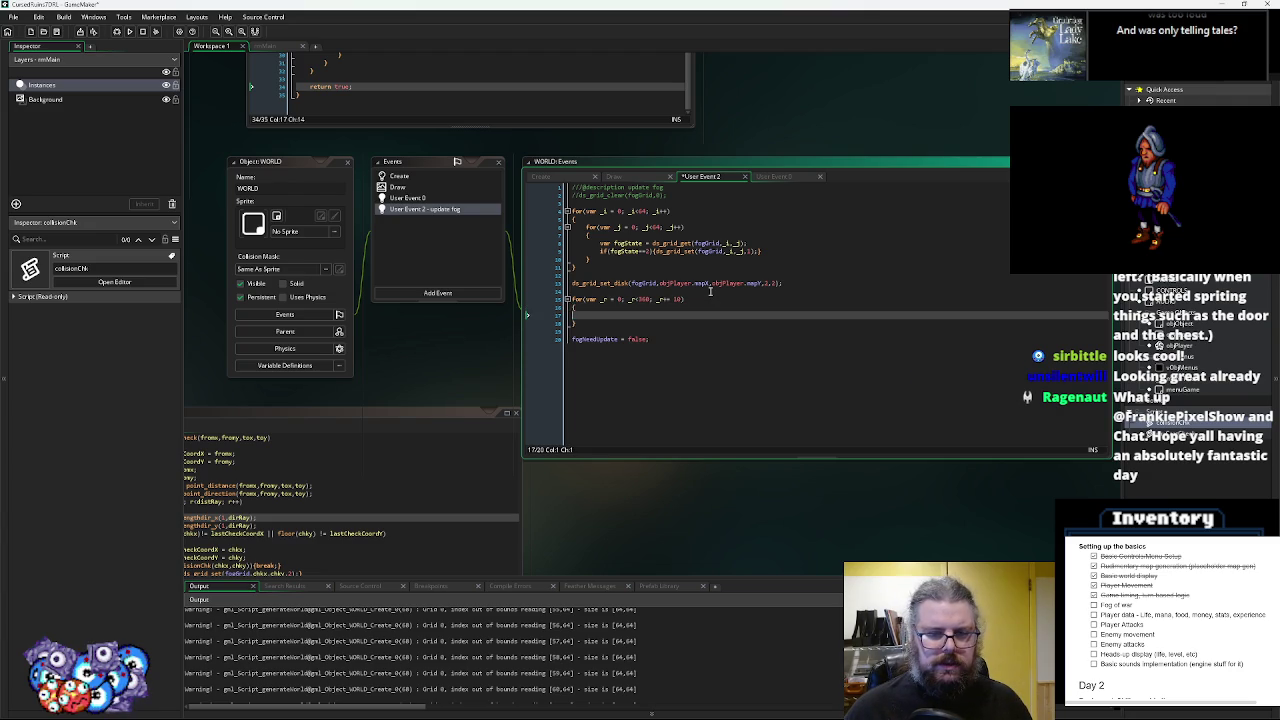
{"action": "key", "text": "Up"}
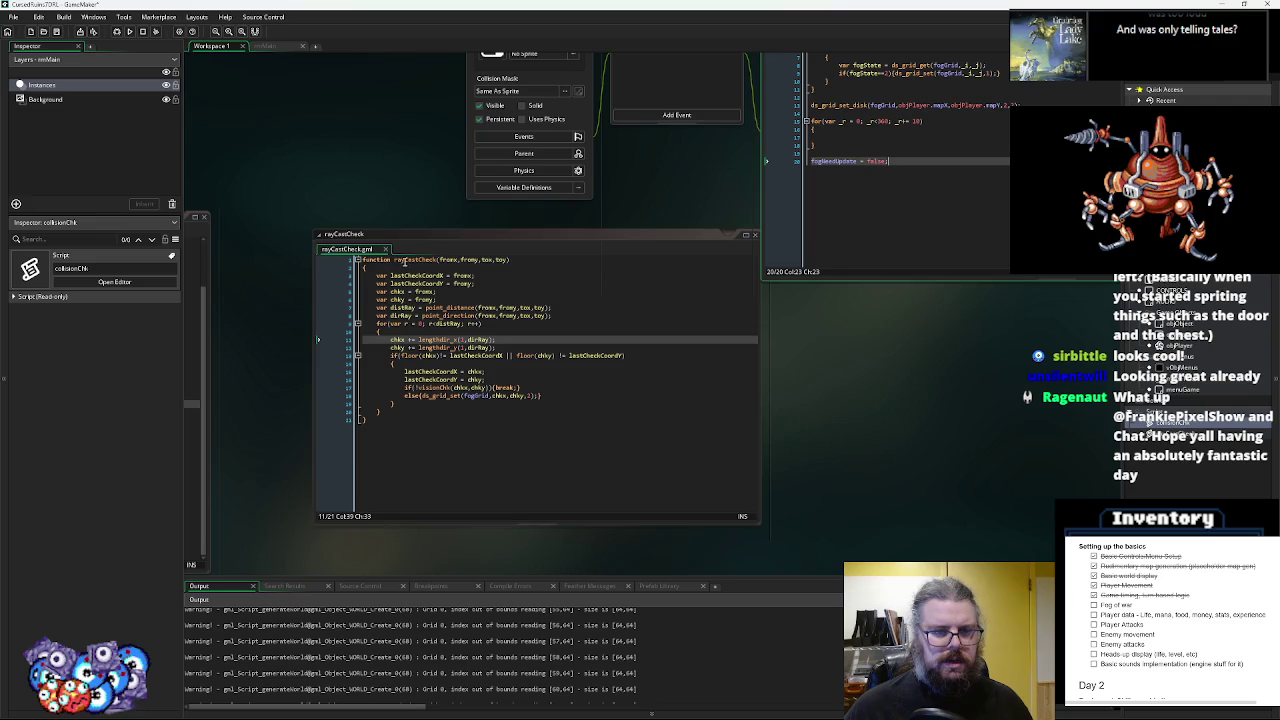
- Insert a rayCastCheck() call into the fog loop body
{"action": "double_click", "coordinate": [405, 260]}
{"action": "key", "text": "ctrl+c"}
{"action": "left_click", "coordinate": [849, 140]}
{"action": "key", "text": "ctrl+v"}
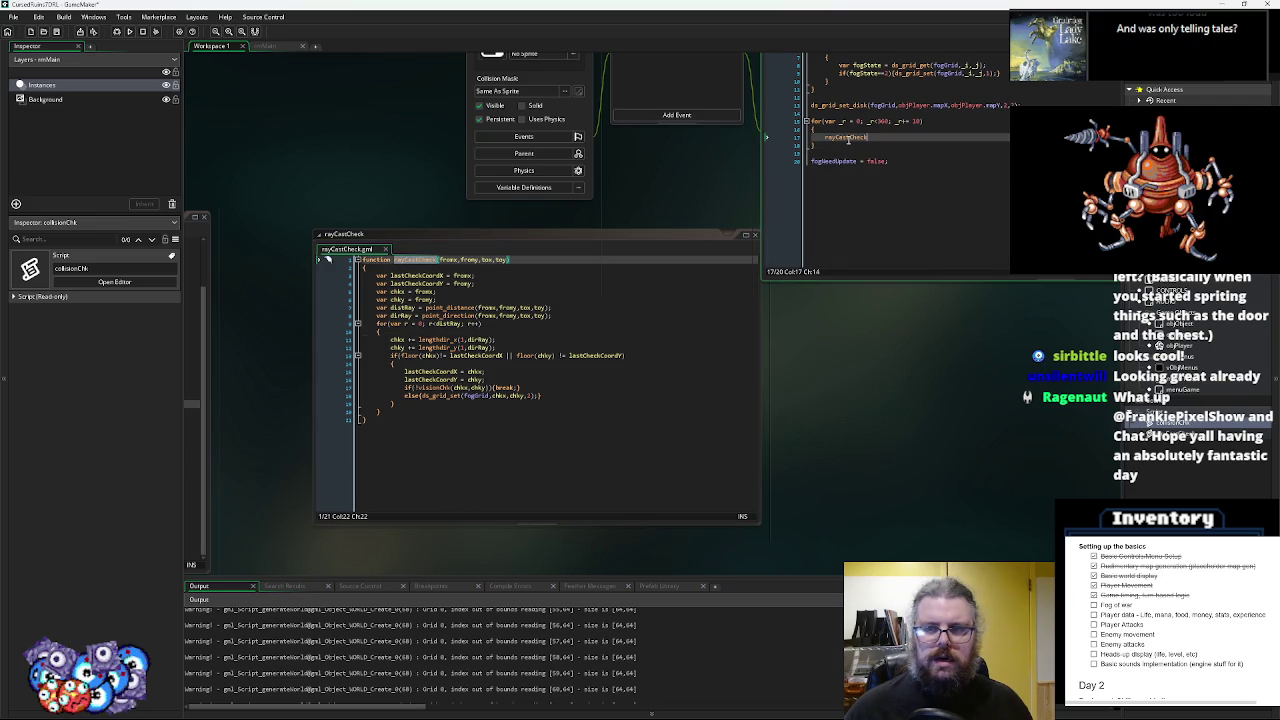
{"action": "type", "text": "()"}
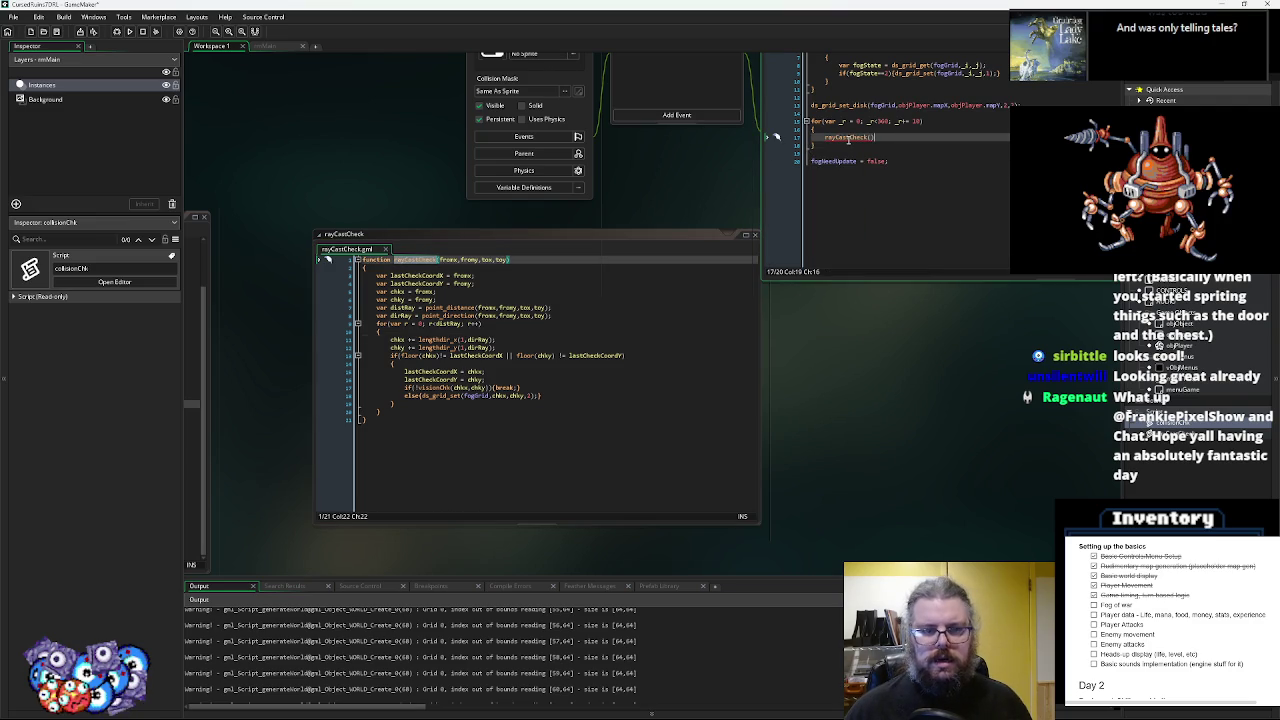
- Start a rayCastDirection() function header below the script, then delete it again
{"action": "left_click", "coordinate": [508, 260]}
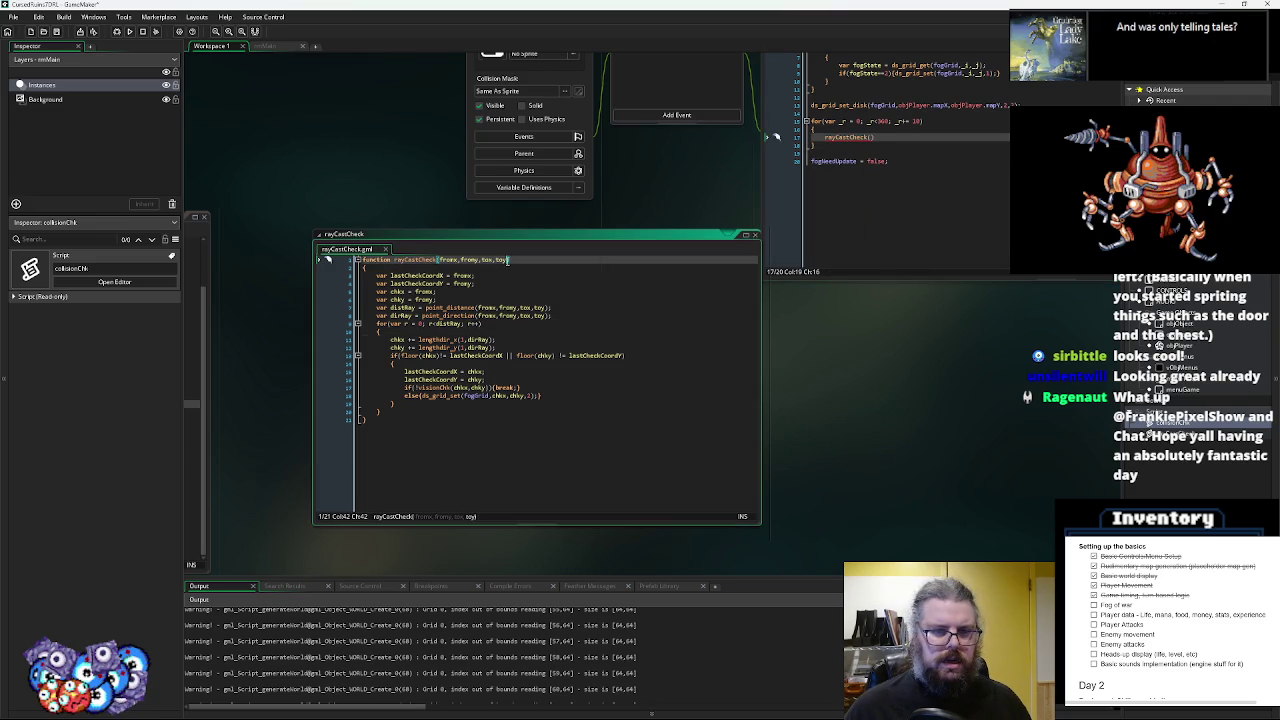
{"action": "double_click", "coordinate": [486, 259]}
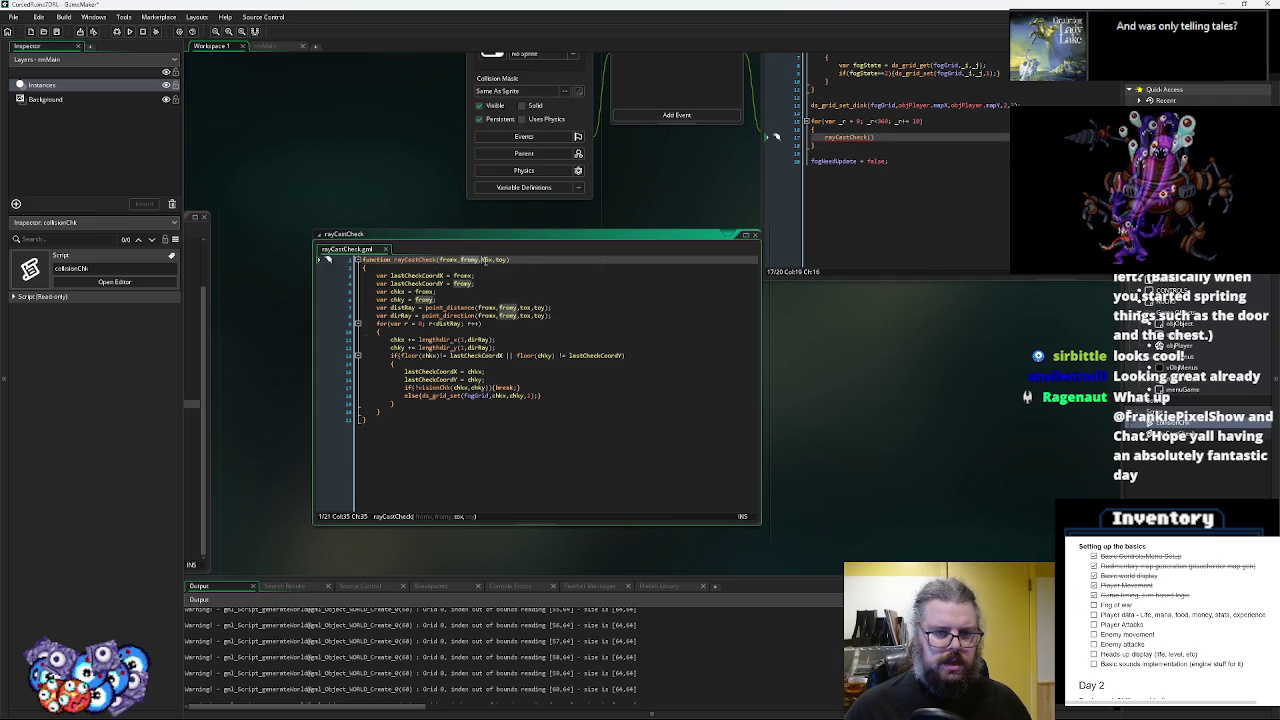
{"action": "left_click_drag", "start_coordinate": [508, 259], "coordinate": [484, 262]}
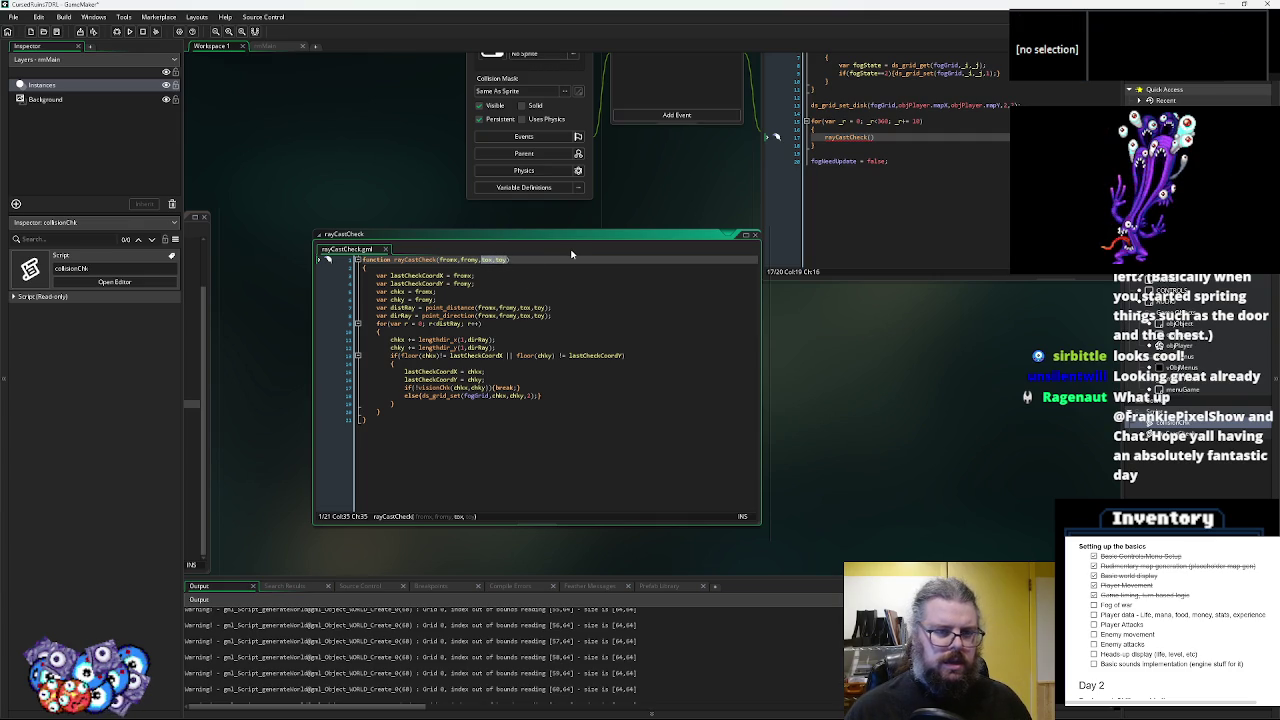
{"action": "left_click", "coordinate": [476, 454]}
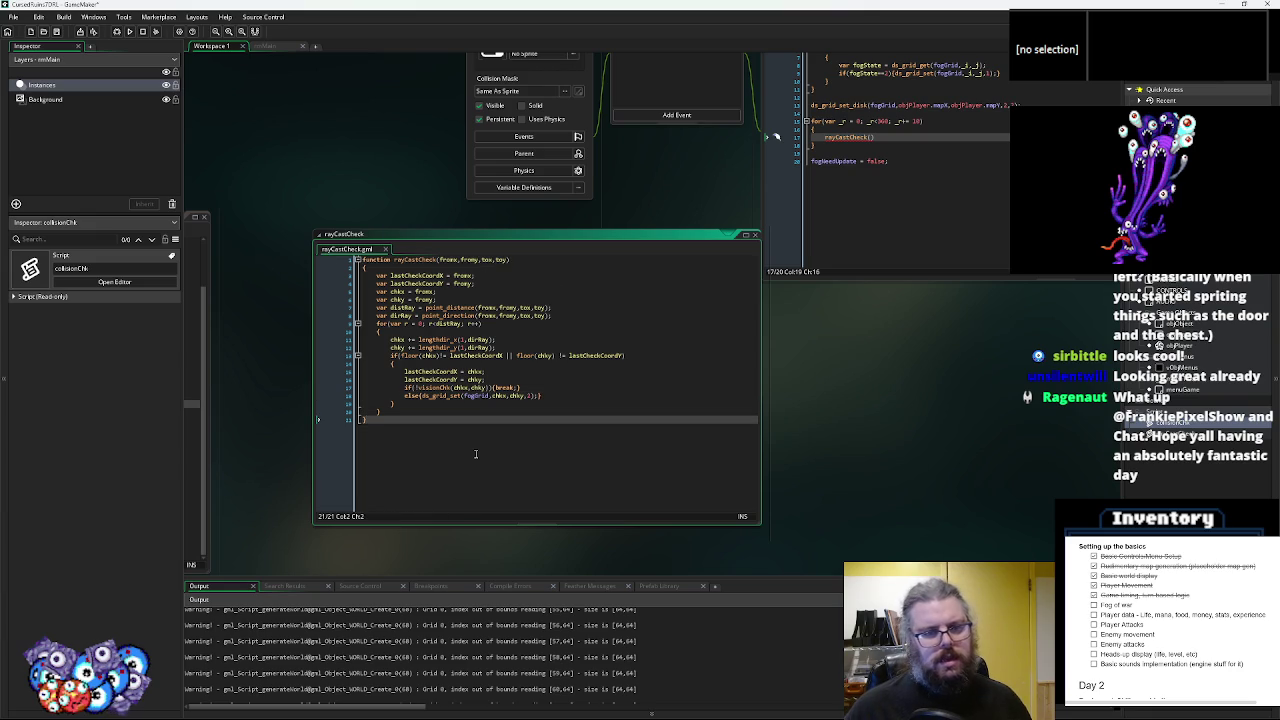
{"action": "key", "text": "Return"}
{"action": "key", "text": "Return"}
{"action": "type", "text": "functio"}
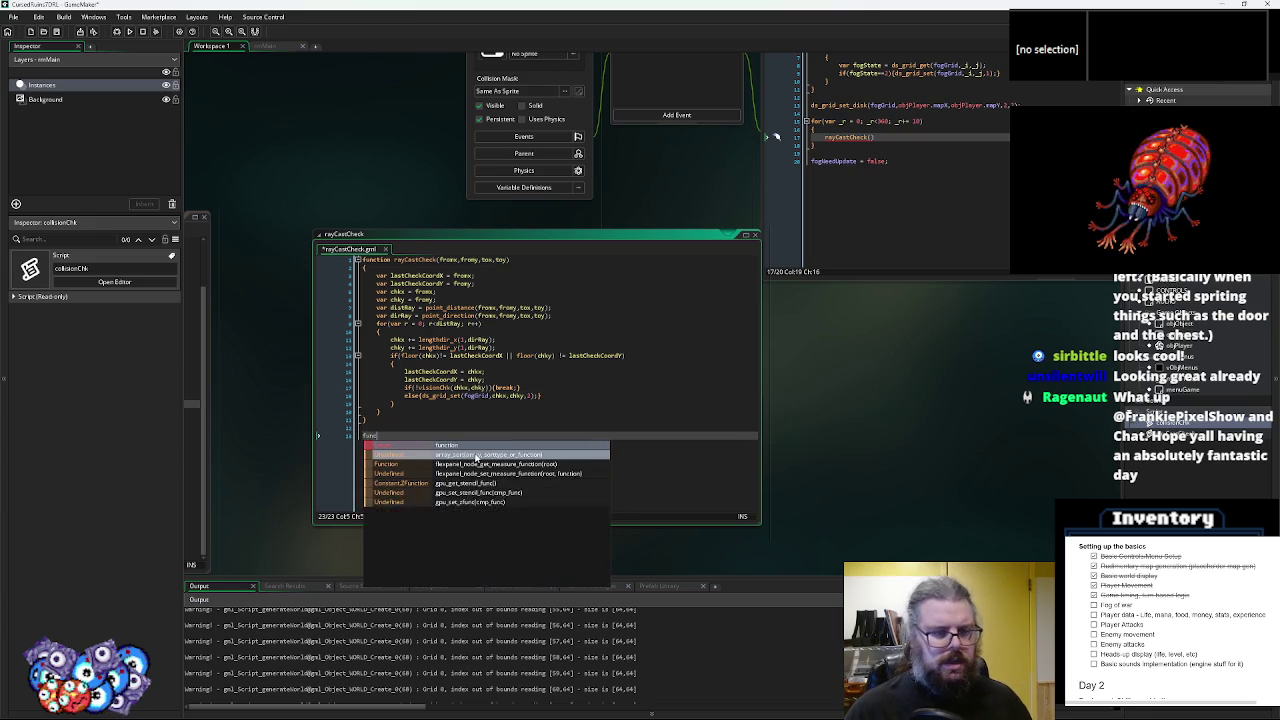
{"action": "type", "text": "n rayCa"}
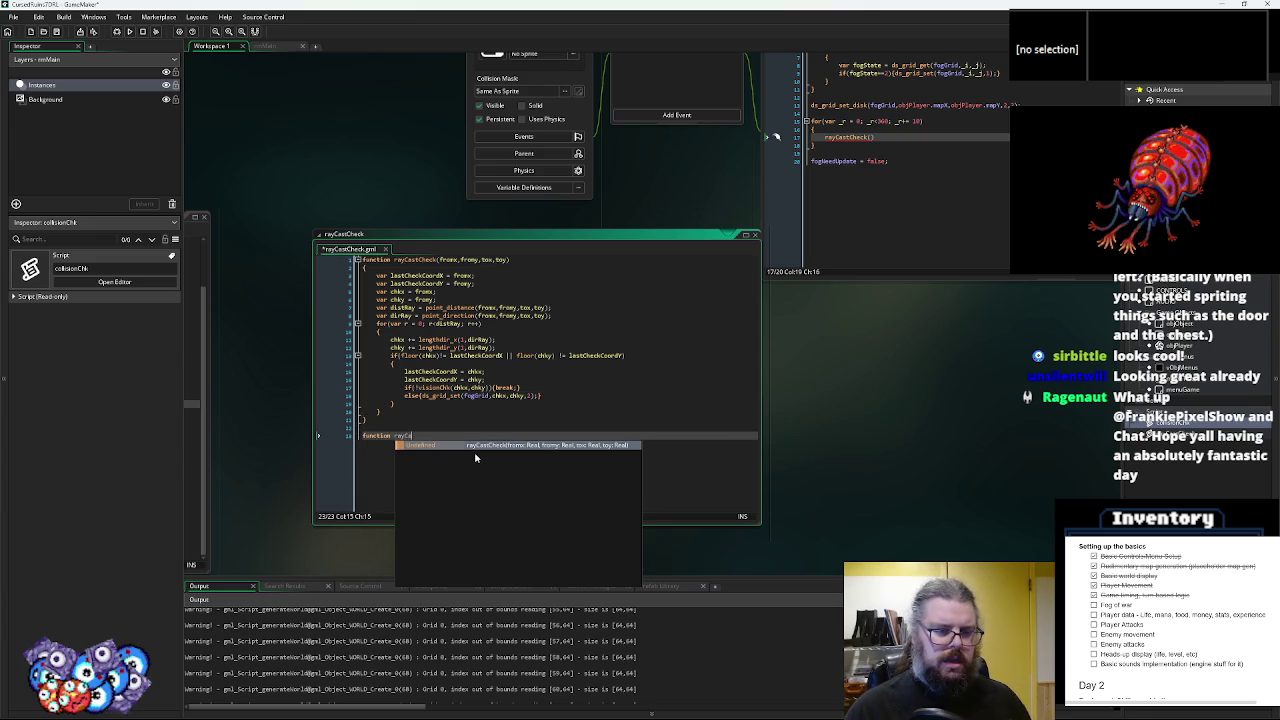
{"action": "type", "text": "stDirection()"}
{"action": "key", "text": "Return"}
{"action": "key", "text": "BackSpace"}
{"action": "key", "text": "BackSpace"}
{"action": "key", "text": "BackSpace"}
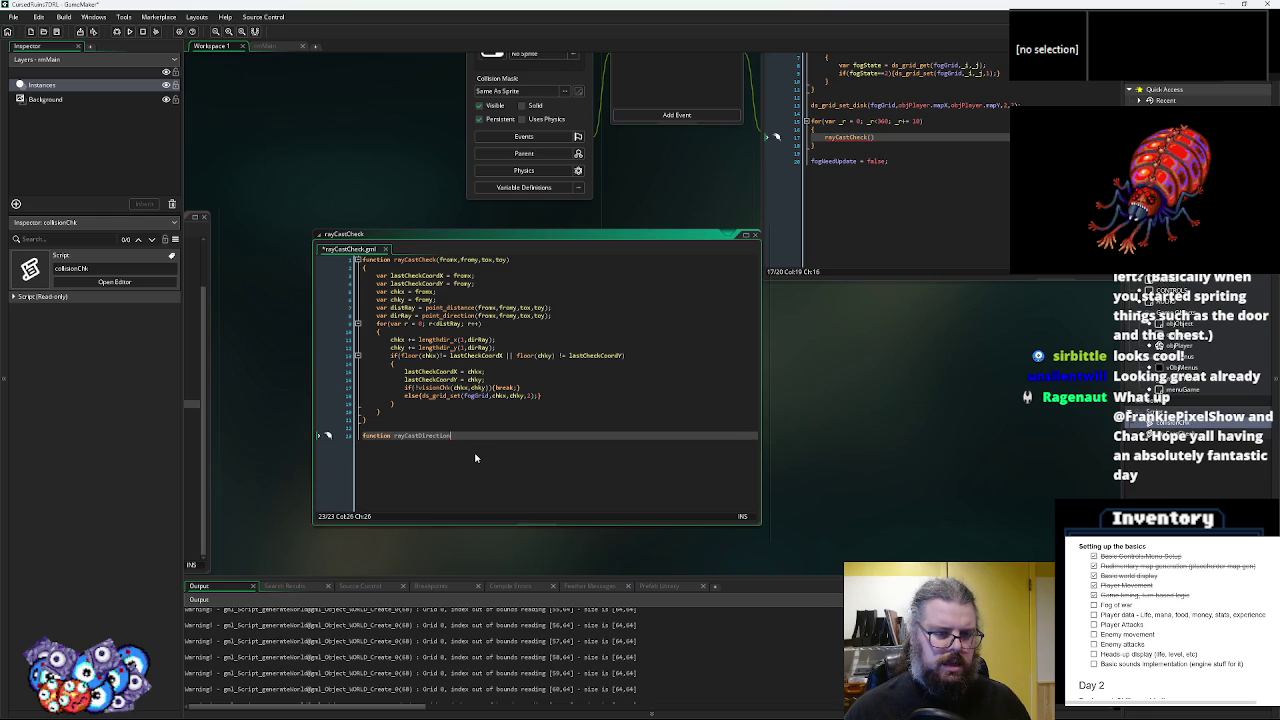
{"action": "key", "text": "BackSpace"}
{"action": "key", "text": "BackSpace"}
{"action": "key", "text": "BackSpace"}
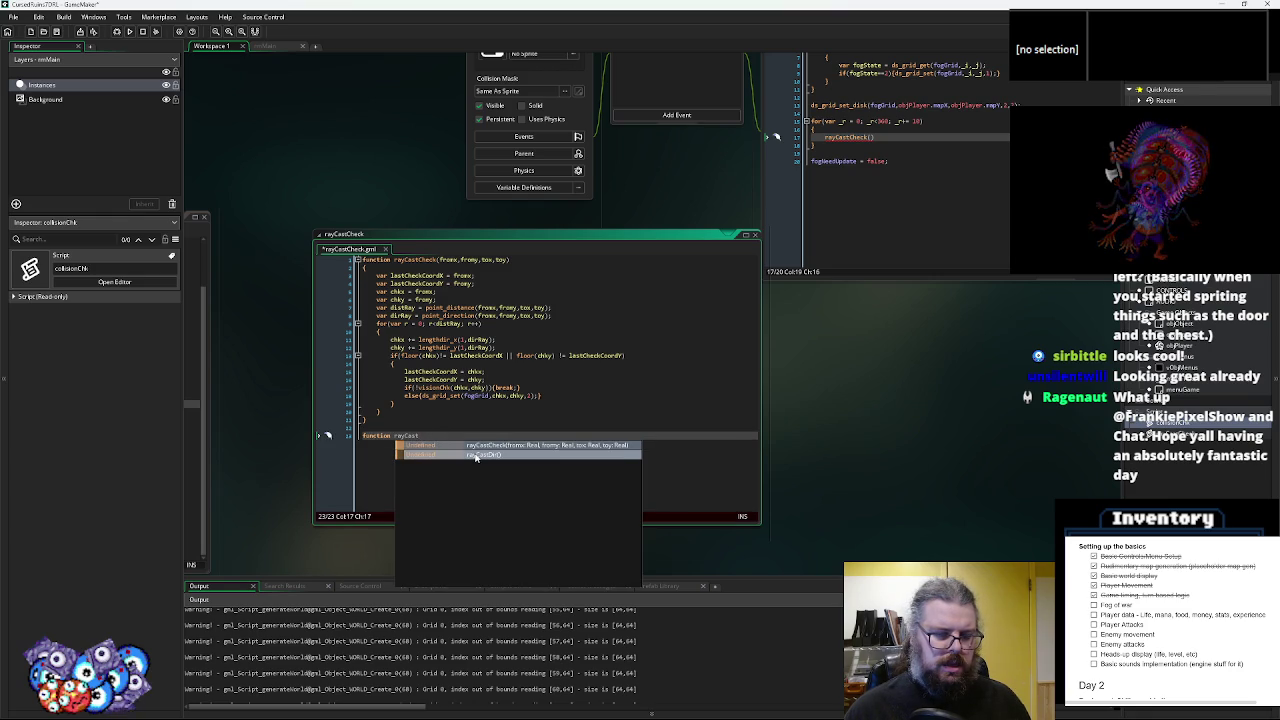
{"action": "key", "text": "BackSpace"}
{"action": "key", "text": "BackSpace"}
{"action": "key", "text": "BackSpace"}
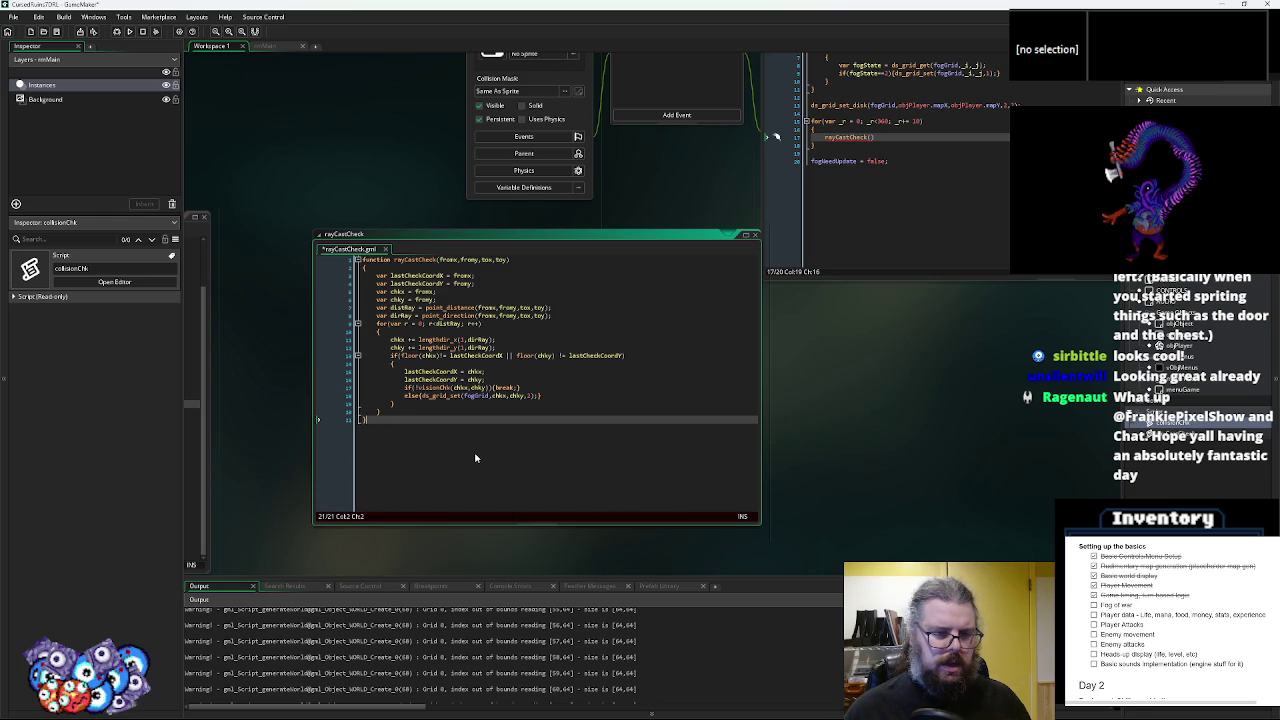
- Paste a duplicate of the whole rayCastCheck function below the original
{"action": "left_click", "coordinate": [424, 266]}
{"action": "left_click", "coordinate": [458, 259]}
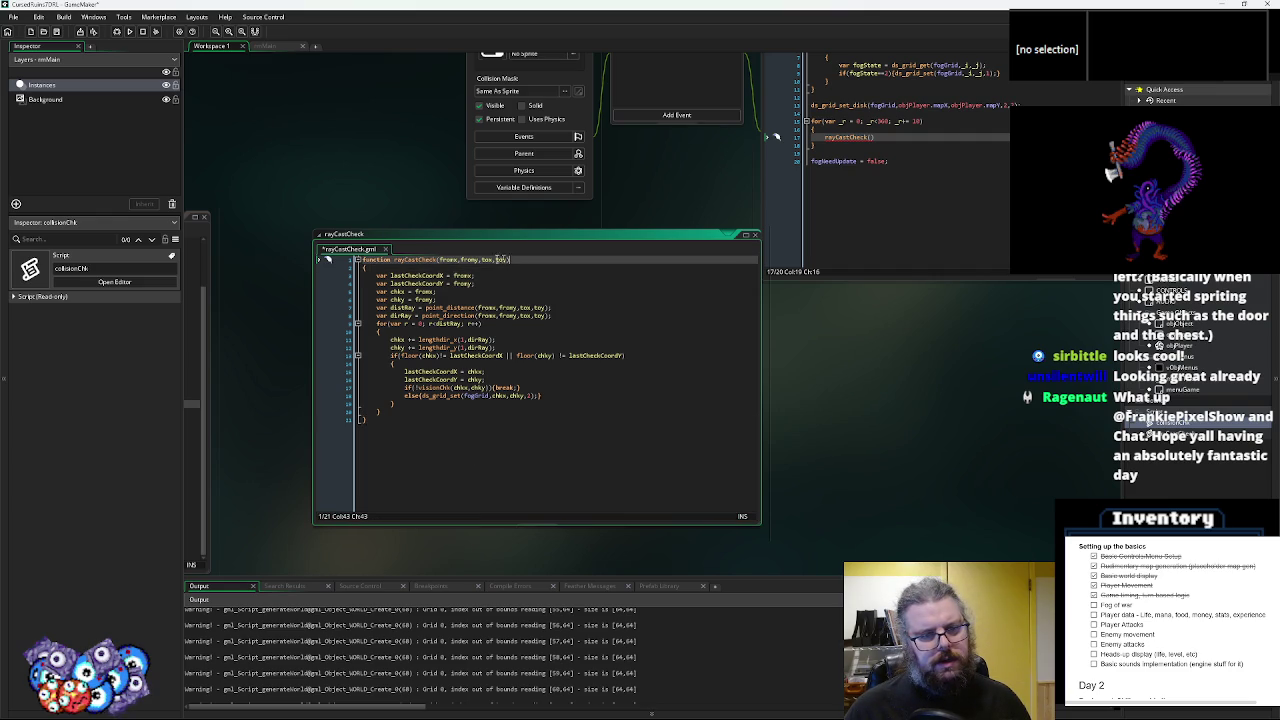
{"action": "key", "text": "ctrl+a"}
{"action": "key", "text": "ctrl+c"}
{"action": "left_click", "coordinate": [457, 484]}
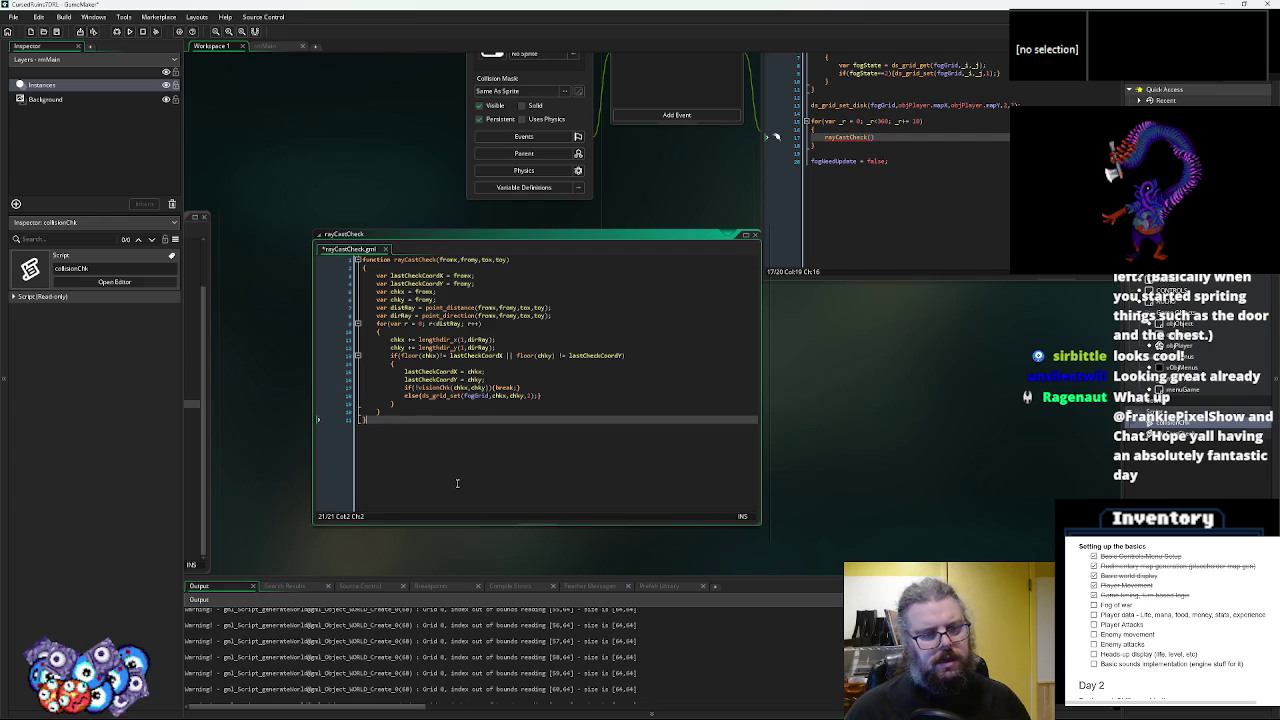
{"action": "key", "text": "Return"}
{"action": "key", "text": "Return"}
{"action": "key", "text": "ctrl+v"}
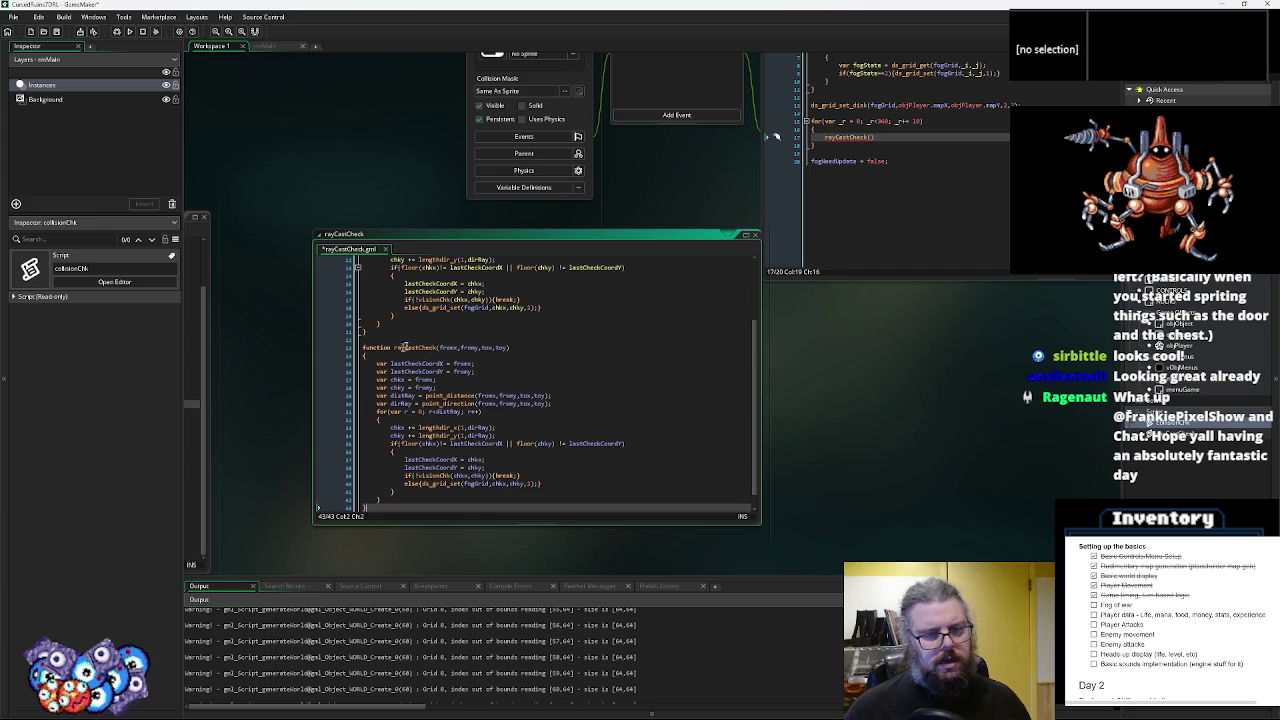
- Rename the duplicate to rayCastDir and replace tox,toy with dir and dis parameters
{"action": "left_click", "coordinate": [417, 348]}
{"action": "type", "text": "Correct"}
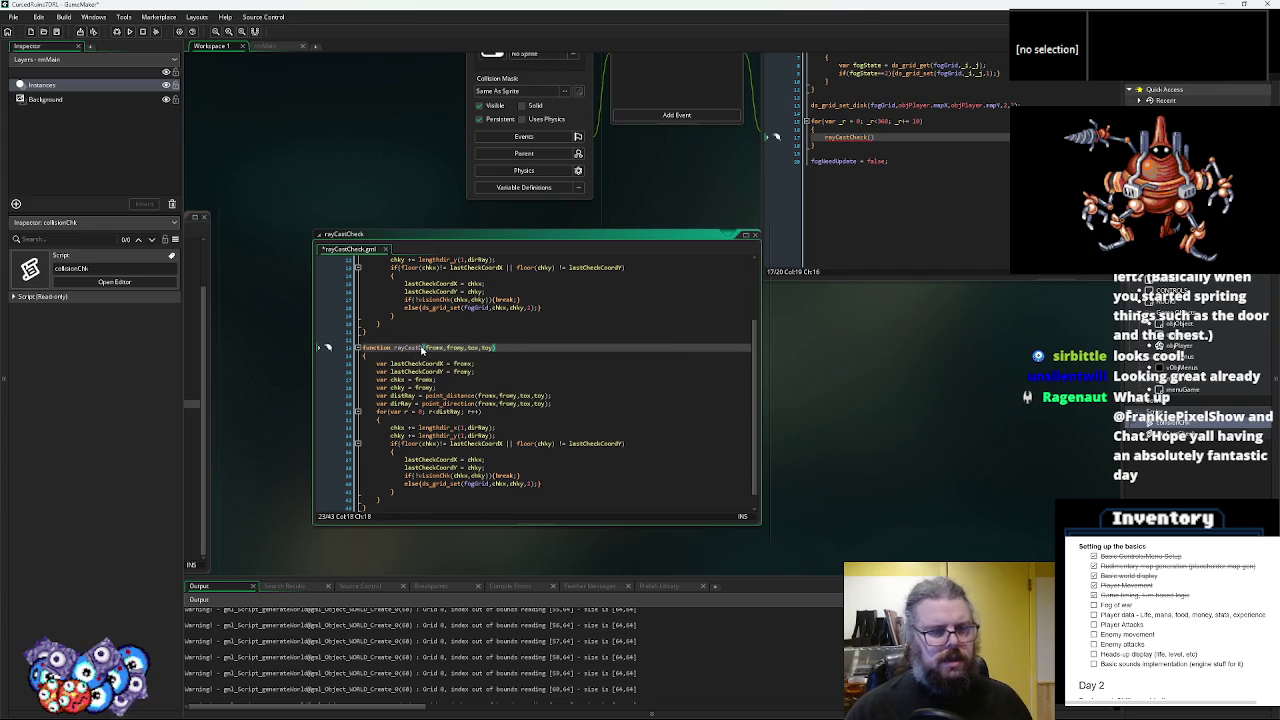
{"action": "key", "text": "BackSpace"}
{"action": "key", "text": "BackSpace"}
{"action": "key", "text": "BackSpace"}
{"action": "type", "text": "Dir"}
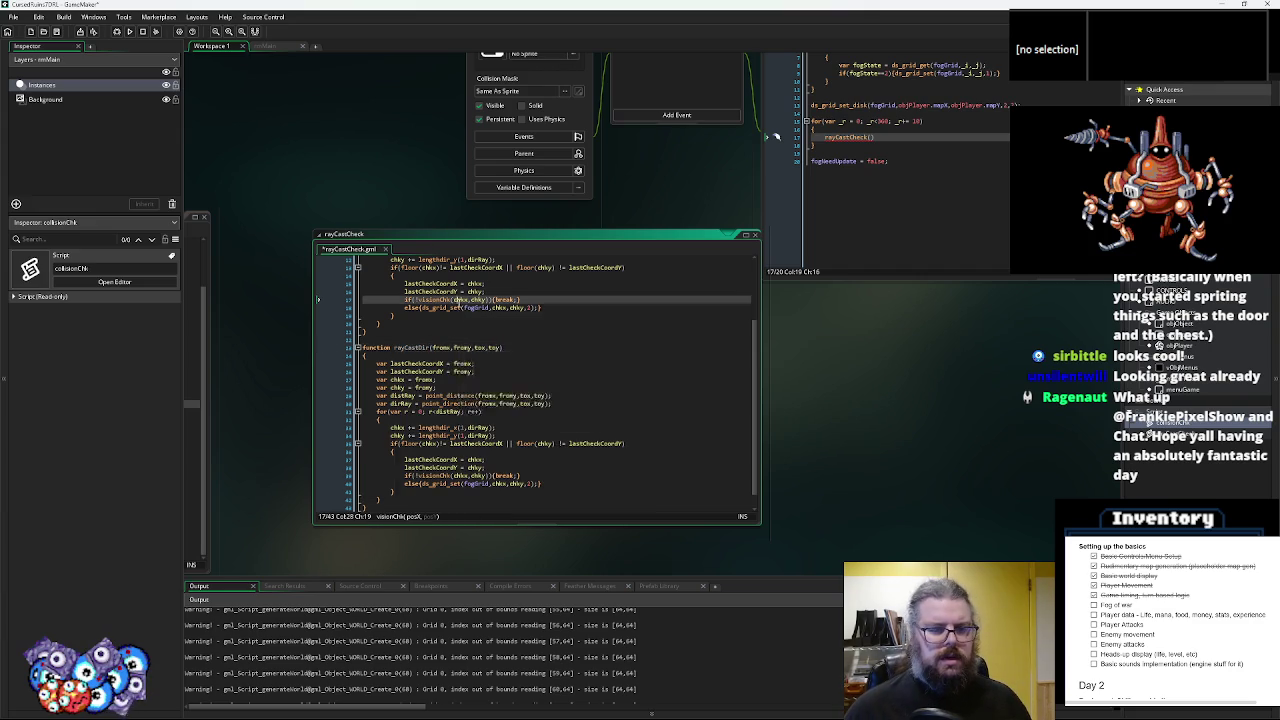
{"action": "left_click", "coordinate": [501, 348]}
{"action": "left_click_drag", "start_coordinate": [501, 348], "coordinate": [474, 348]}
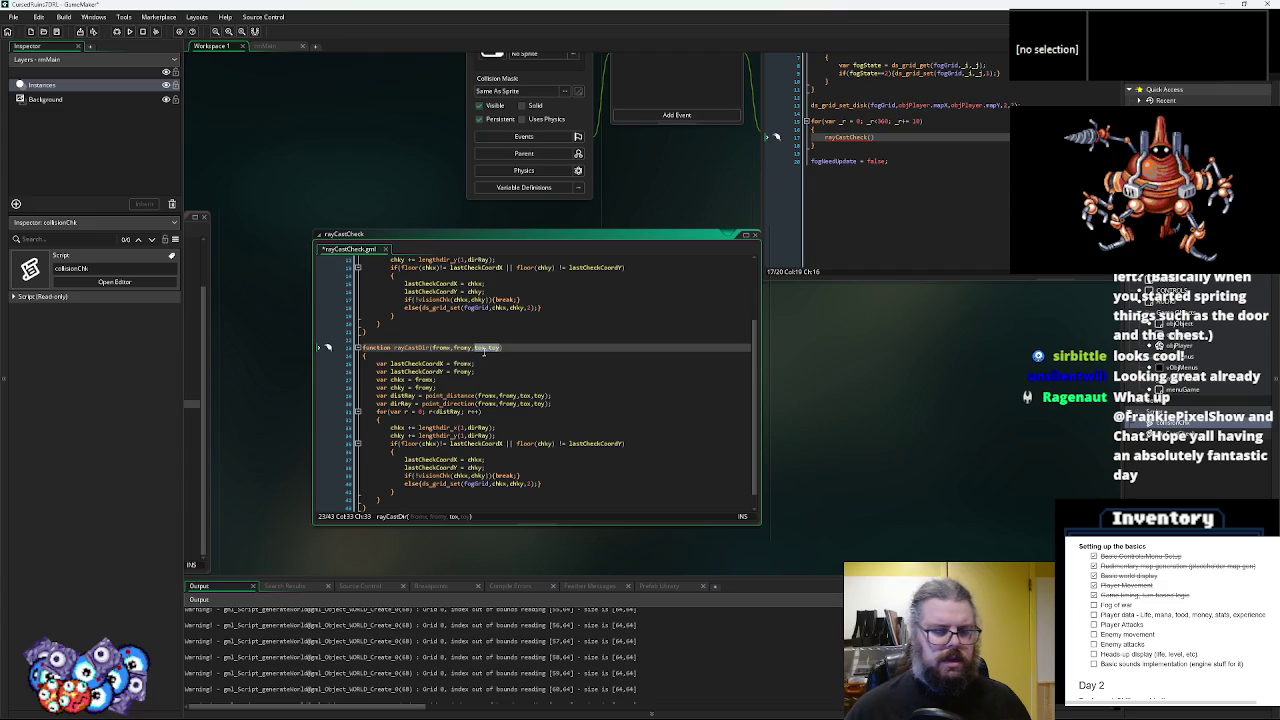
{"action": "type", "text": "direction"}
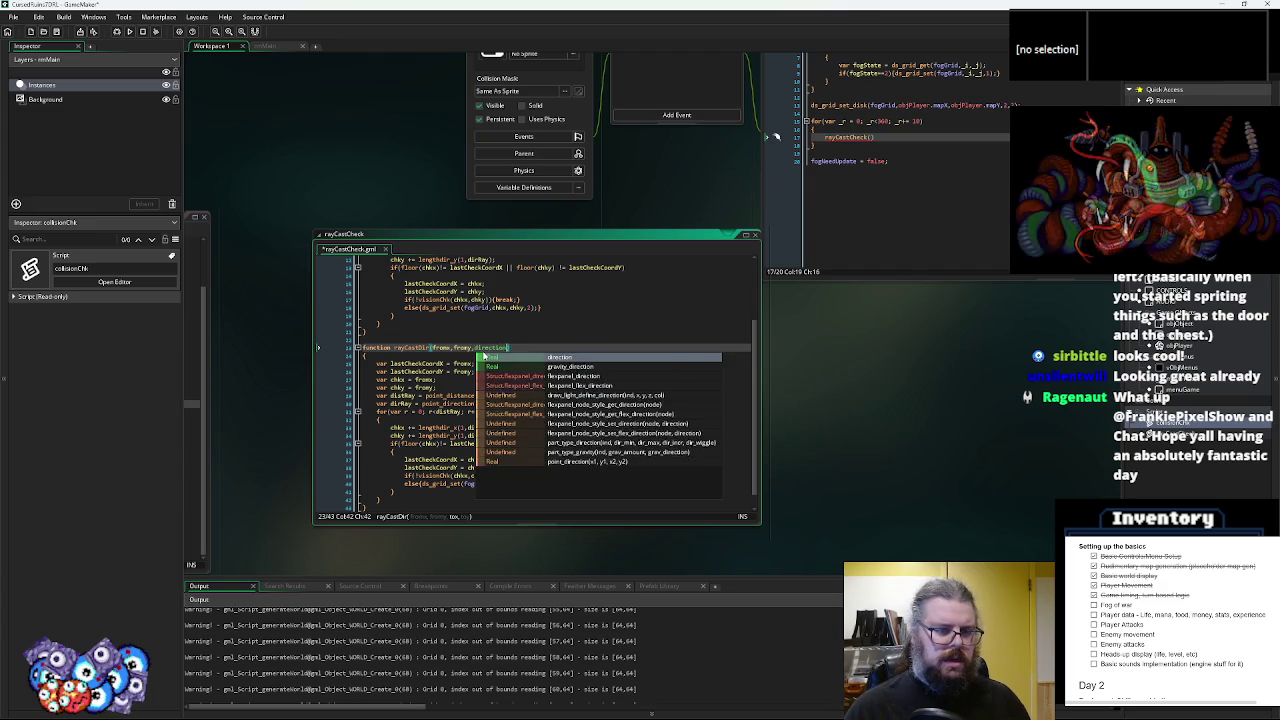
{"action": "type", "text": ",dis"}
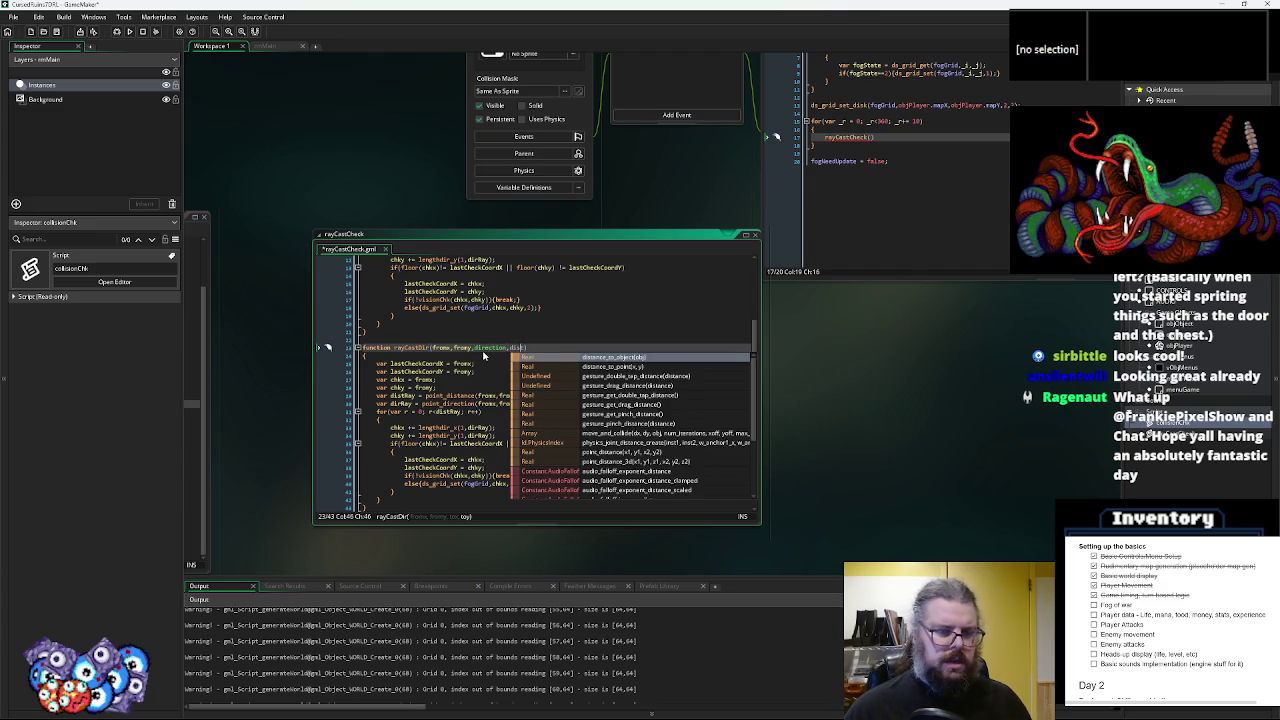
{"action": "key", "text": "Left"}
{"action": "key", "text": "BackSpace"}
{"action": "key", "text": "BackSpace"}
{"action": "key", "text": "BackSpace"}
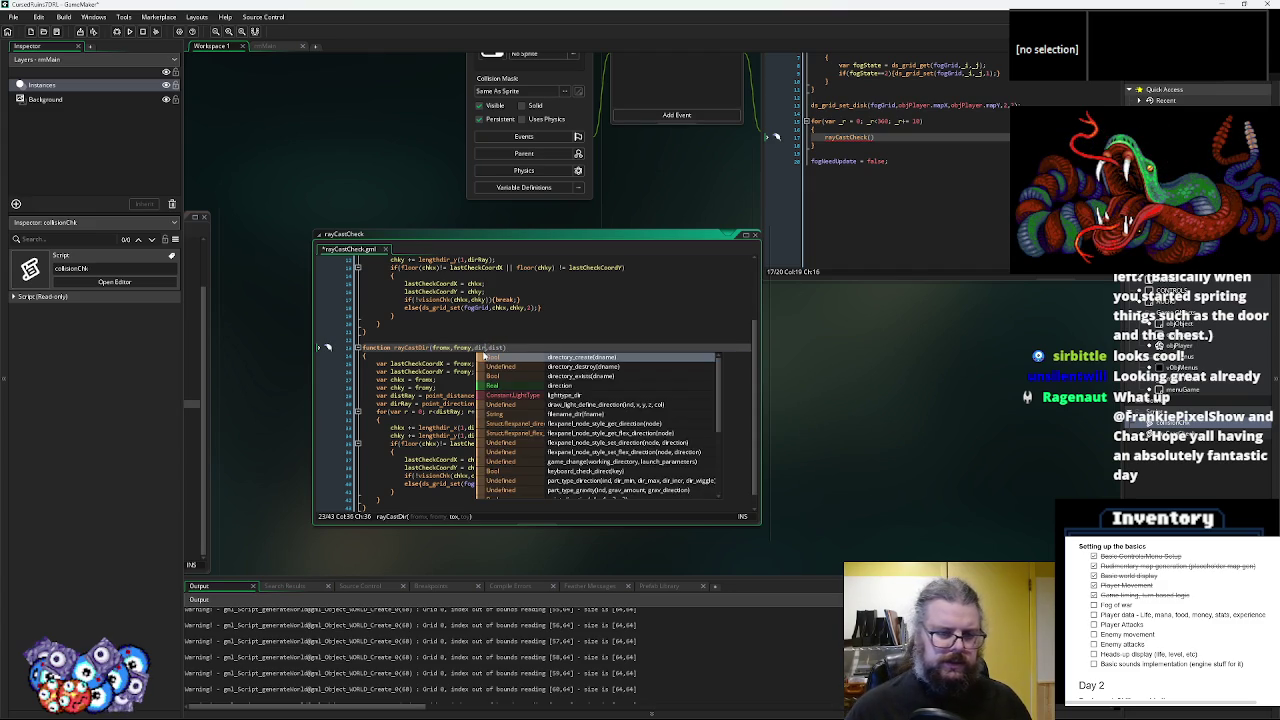
{"action": "key", "text": "Escape"}
- Inspect how lastCheckCoordX/Y, fromy, chkx, distRay and dirRay are used in the copy
{"action": "double_click", "coordinate": [422, 364]}
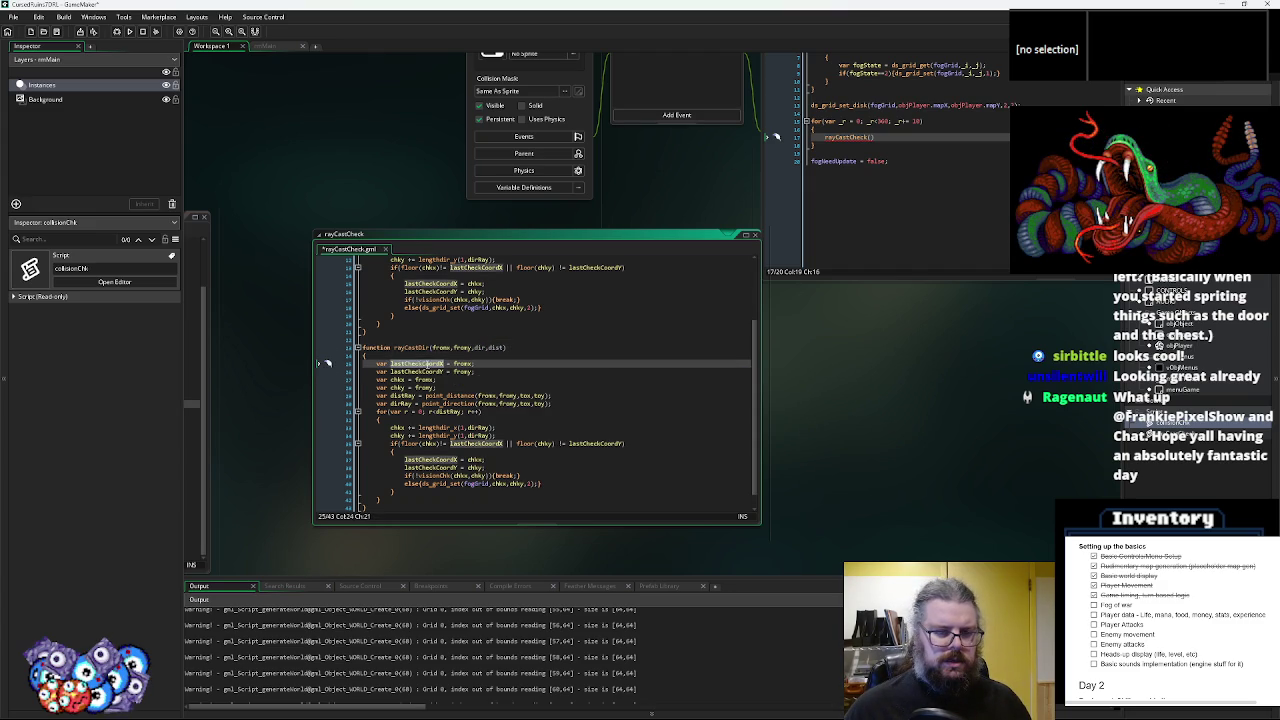
{"action": "double_click", "coordinate": [416, 371]}
{"action": "double_click", "coordinate": [462, 364]}
{"action": "double_click", "coordinate": [462, 372]}
{"action": "left_click", "coordinate": [425, 371]}
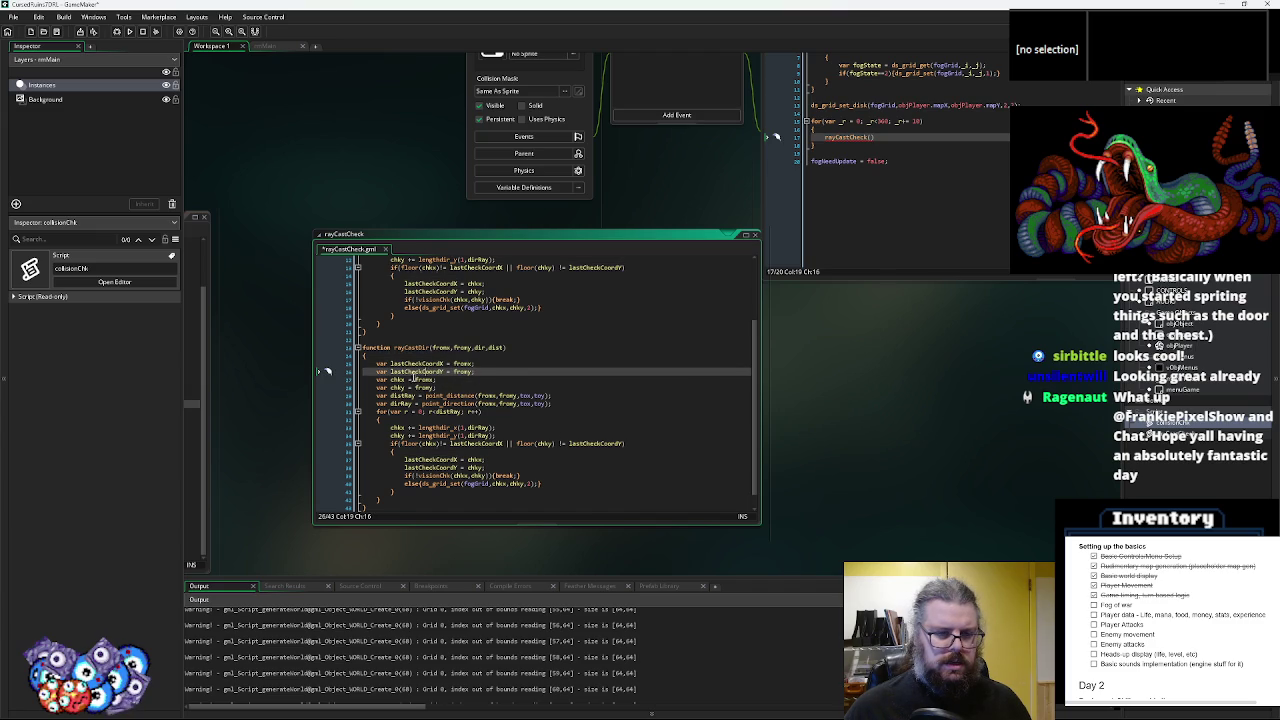
{"action": "left_click", "coordinate": [397, 380]}
{"action": "mouse_move", "coordinate": [458, 397]}
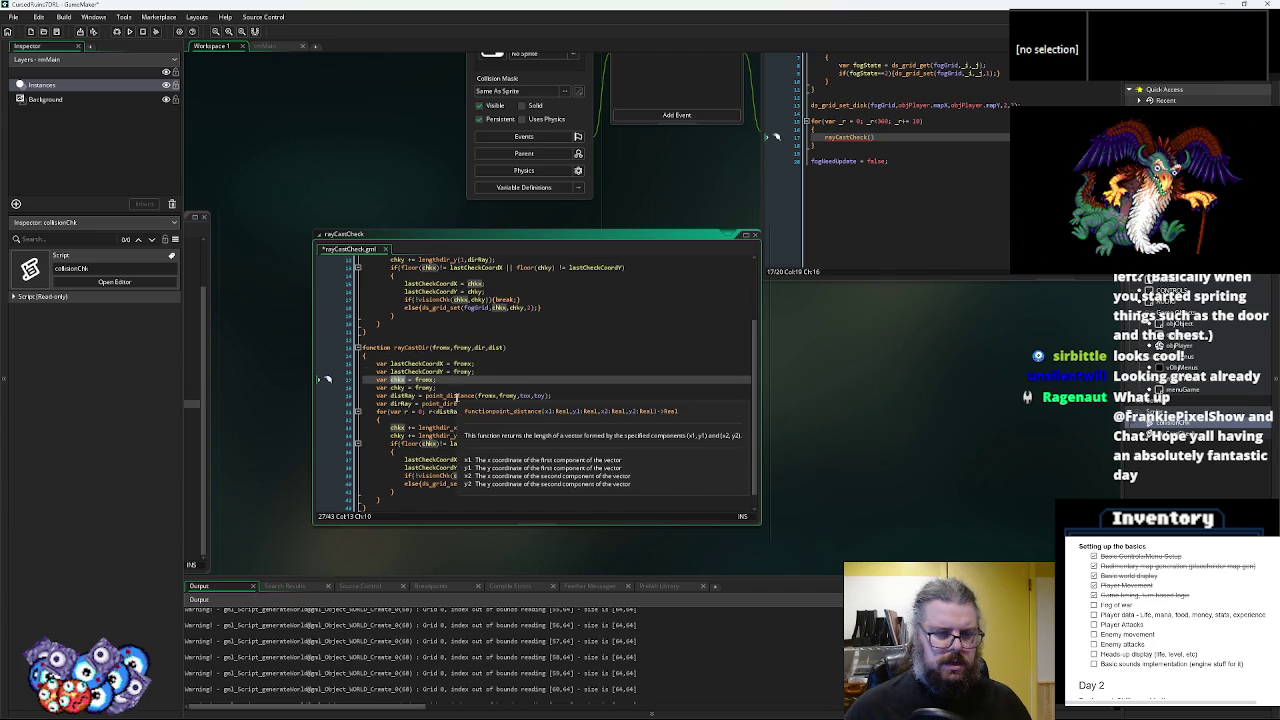
{"action": "left_click", "coordinate": [410, 397]}
{"action": "left_click", "coordinate": [479, 348]}
{"action": "type", "text": "Ray"}
{"action": "left_click", "coordinate": [409, 401]}
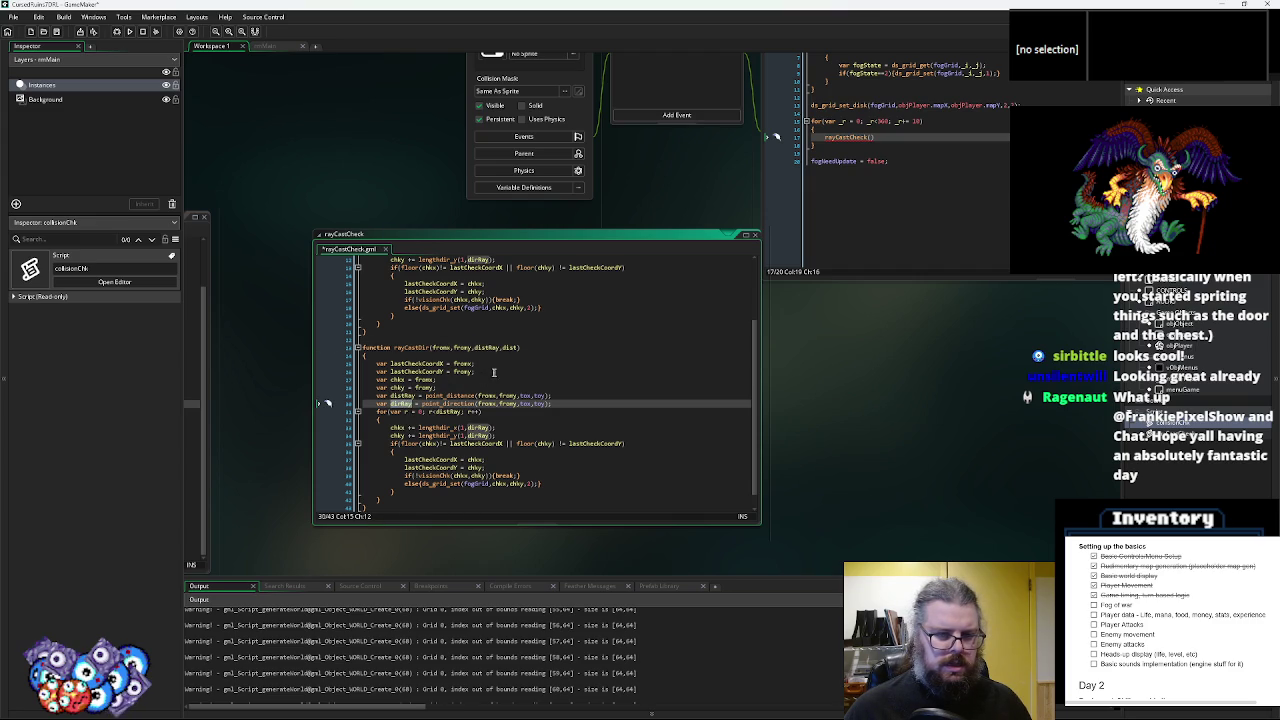
{"action": "left_click", "coordinate": [513, 347]}
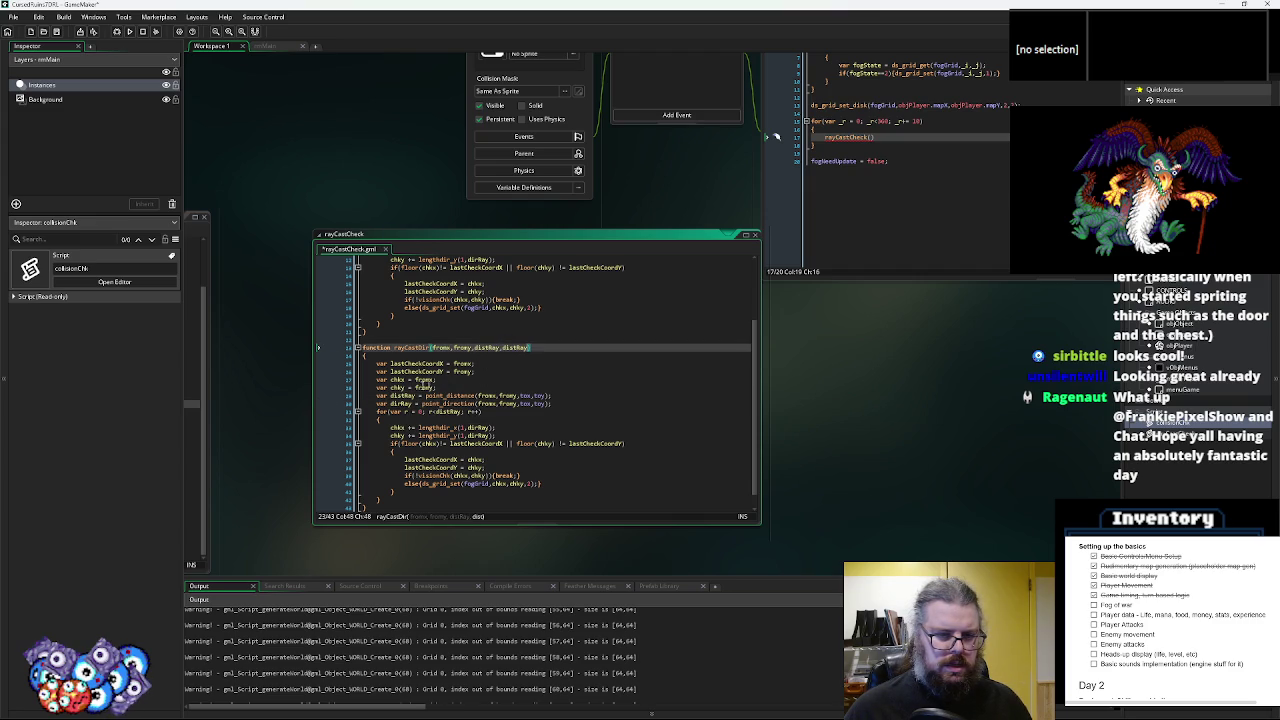
- Rename the first parameter to dirRay and delete the redundant distRay and dirRay lines
{"action": "double_click", "coordinate": [489, 348]}
{"action": "type", "text": "dirRay"}
{"action": "left_click_drag", "start_coordinate": [552, 404], "coordinate": [333, 390]}
{"action": "key", "text": "BackSpace"}
{"action": "key", "text": "BackSpace"}
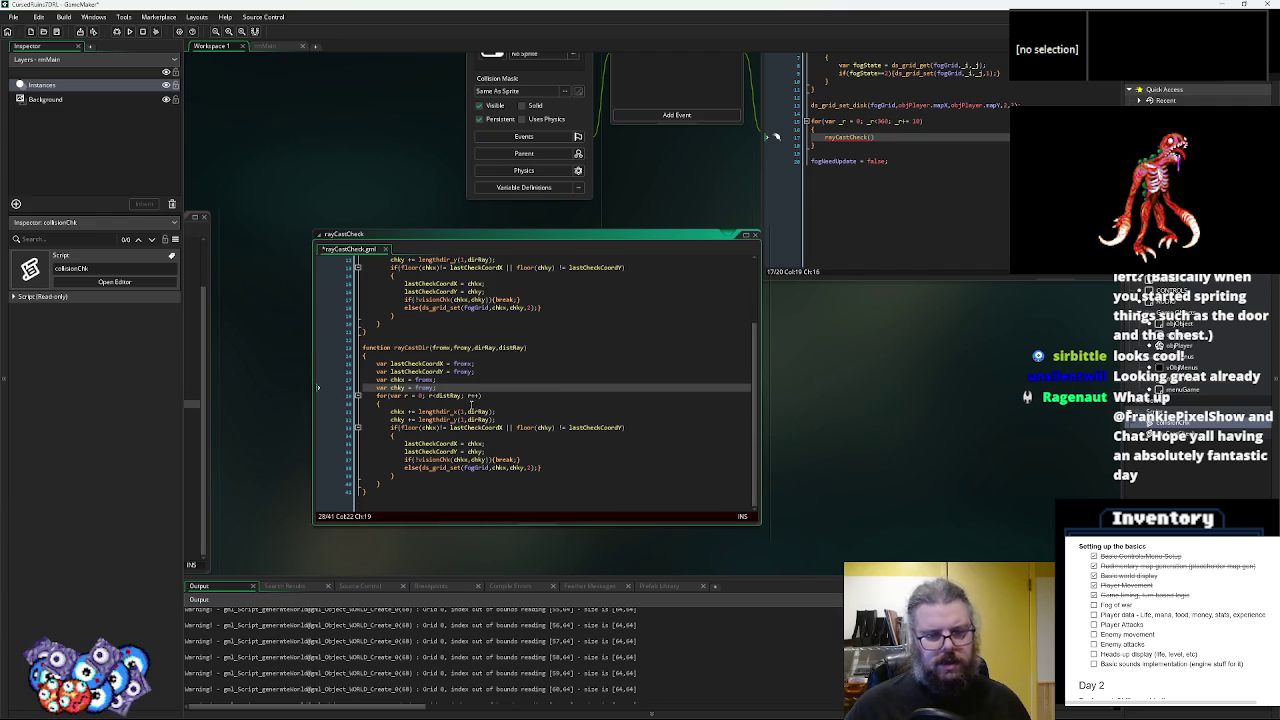
- In rayCastCheck, replace the fog-clearing line with return false and end with return true
{"action": "scroll", "coordinate": [458, 360], "scroll_direction": "up", "scroll_amount": 3}
{"action": "left_click", "coordinate": [416, 427]}
{"action": "scroll", "coordinate": [460, 400], "scroll_direction": "up", "scroll_amount": 1}
{"action": "left_click", "coordinate": [548, 370]}
{"action": "mouse_move", "coordinate": [535, 386]}
{"action": "left_mouse_down"}
{"action": "mouse_move", "coordinate": [385, 518]}
{"action": "mouse_move", "coordinate": [532, 332]}
{"action": "mouse_move", "coordinate": [546, 370]}
{"action": "mouse_move", "coordinate": [377, 380]}
{"action": "left_mouse_up"}
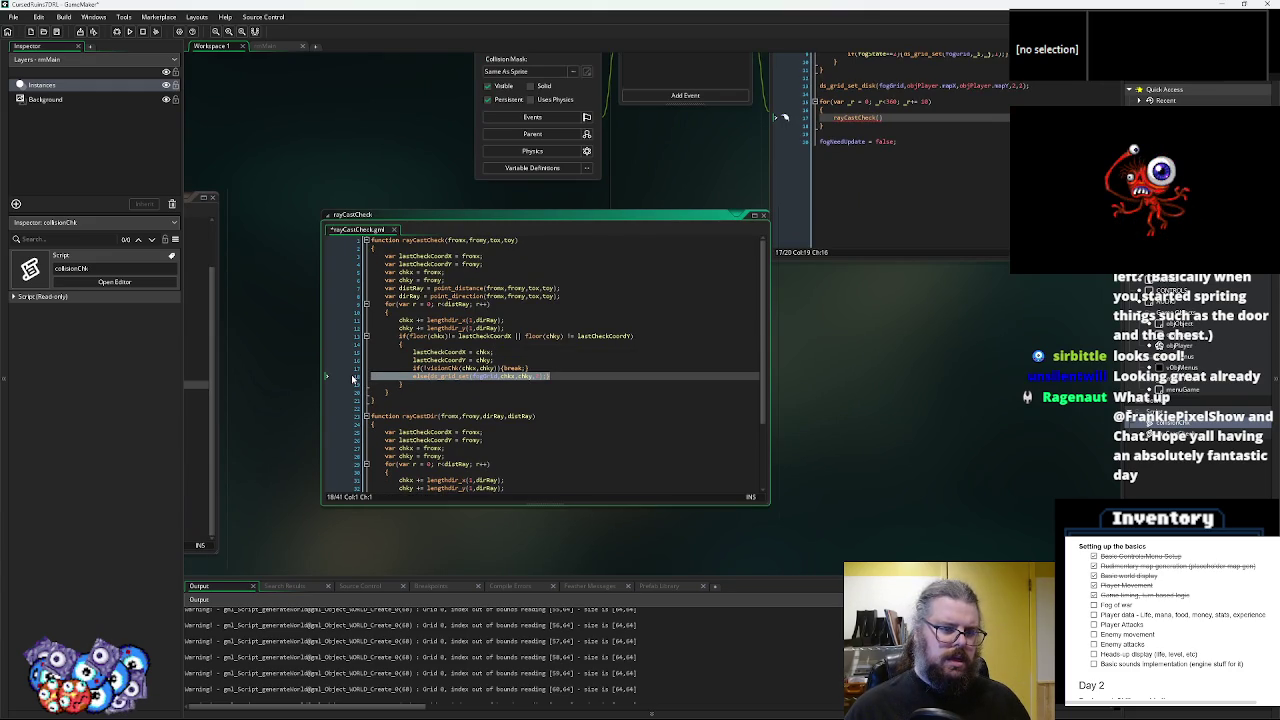
{"action": "key", "text": "BackSpace"}
{"action": "key", "text": "BackSpace"}
{"action": "type", "text": "return "}
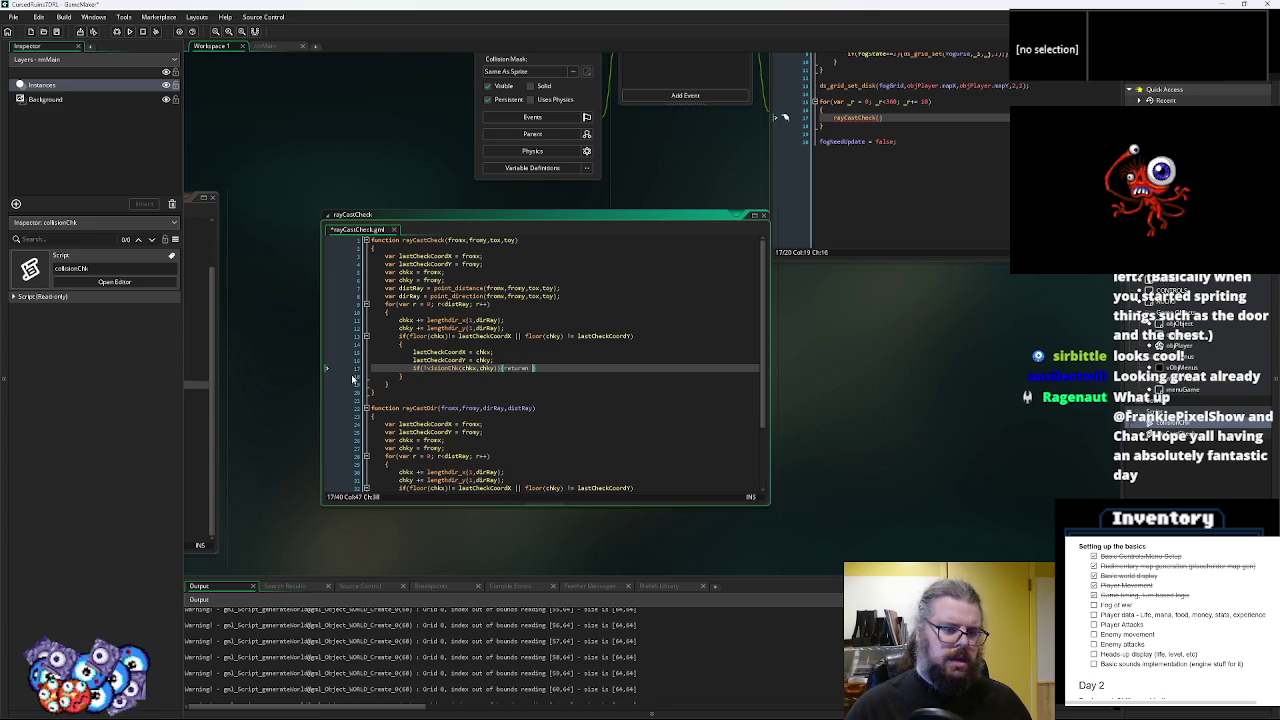
{"action": "type", "text": "n false;}"}
{"action": "key", "text": "Down"}
{"action": "key", "text": "Down"}
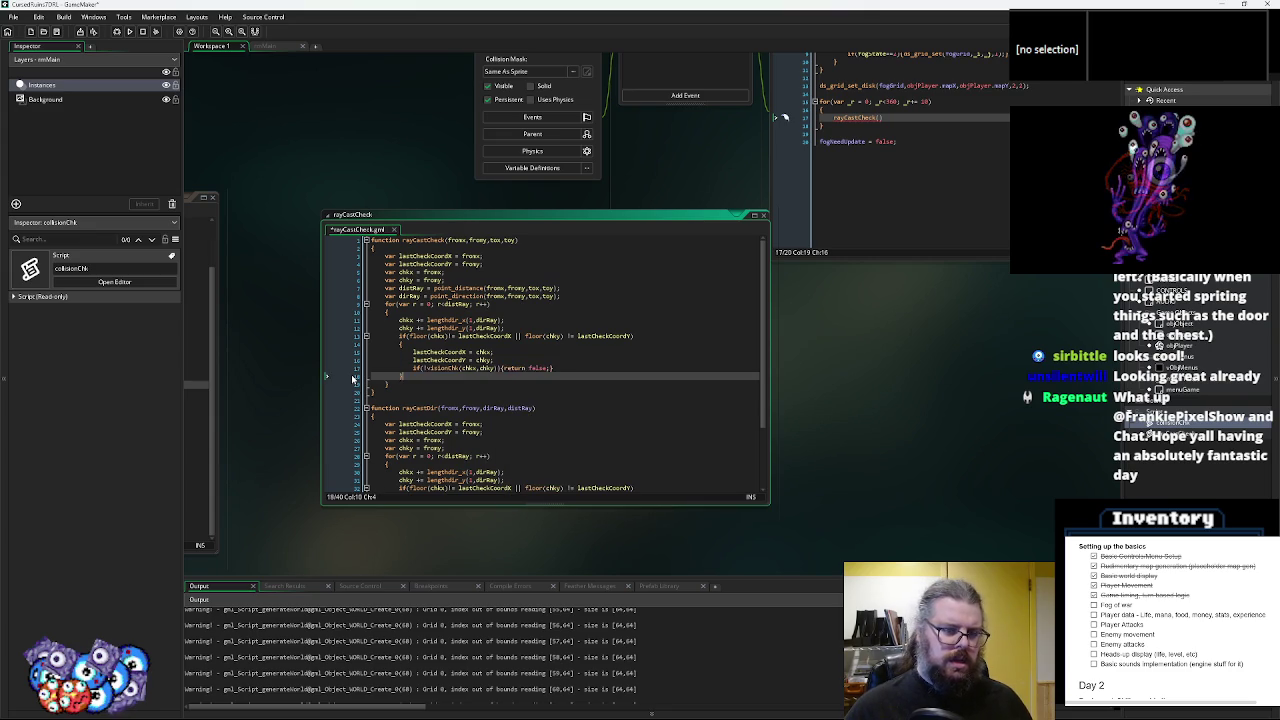
{"action": "key", "text": "Return"}
{"action": "type", "text": "return "}
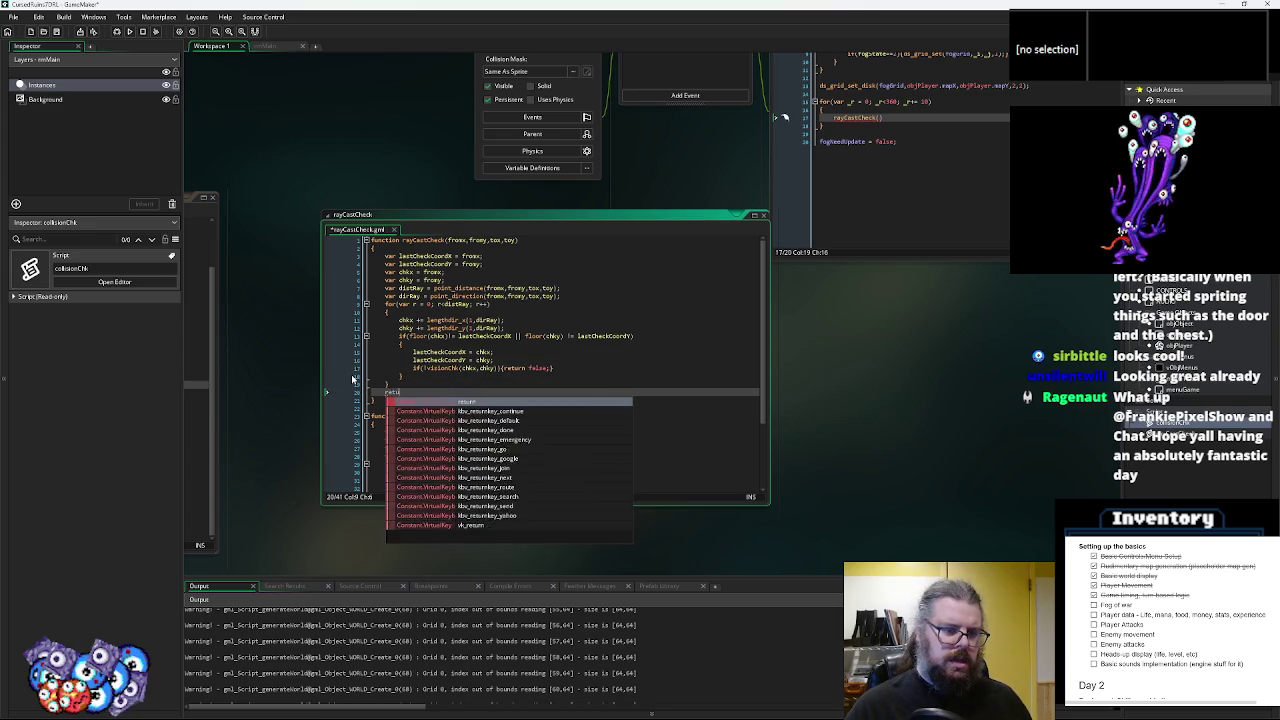
{"action": "type", "text": "true;"}
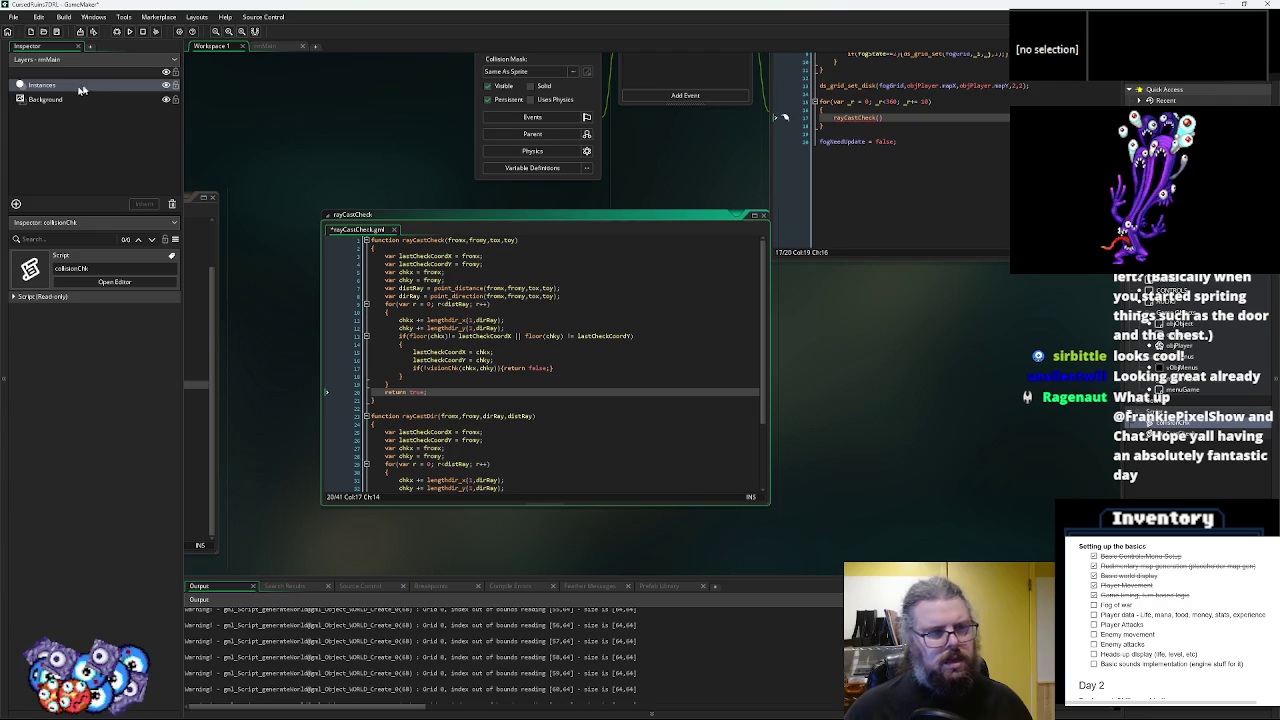
- Save the rayCastCheck script and bring up the WORLD fog-update event code
{"action": "key", "text": "ctrl+s"}
{"action": "left_click", "coordinate": [517, 377]}
{"action": "left_click", "coordinate": [501, 388]}
{"action": "left_click", "coordinate": [450, 545]}
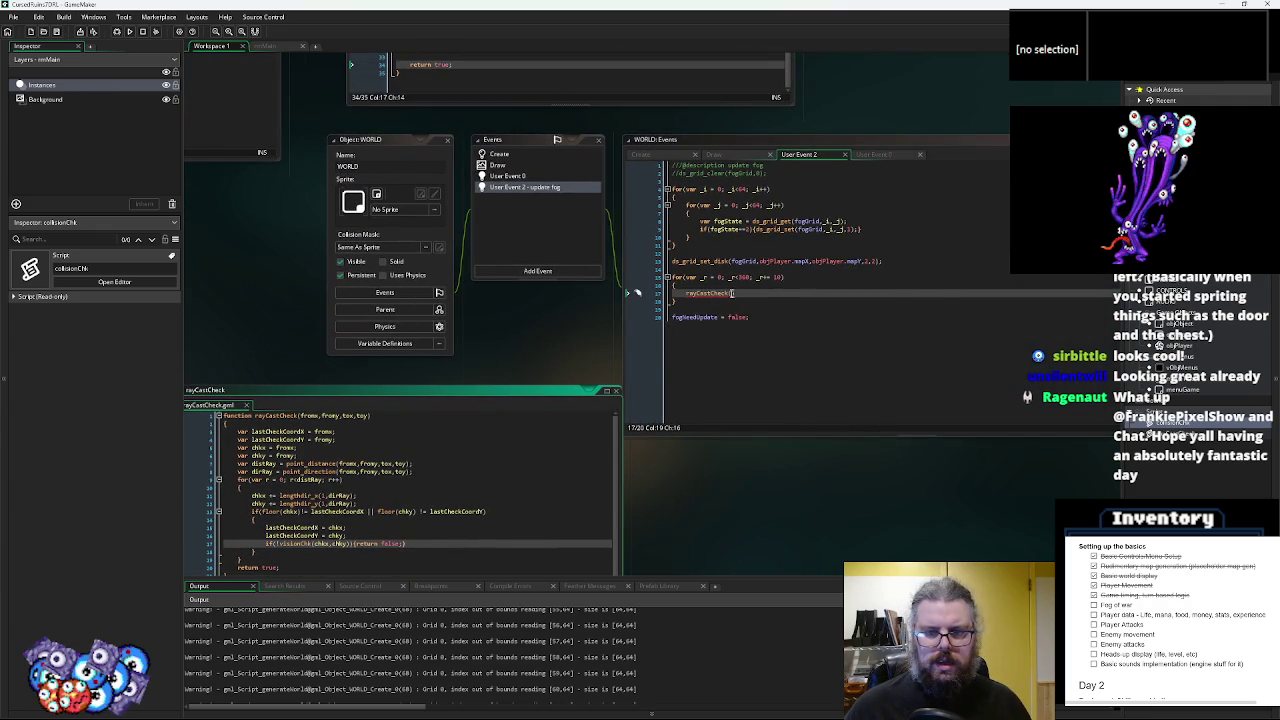
- Change the fog loop's rayCastCheck call to rayCastDir
{"action": "left_click", "coordinate": [719, 294]}
{"action": "key", "text": "BackSpace"}
{"action": "key", "text": "BackSpace"}
{"action": "key", "text": "BackSpace"}
{"action": "key", "text": "Delete"}
{"action": "key", "text": "Delete"}
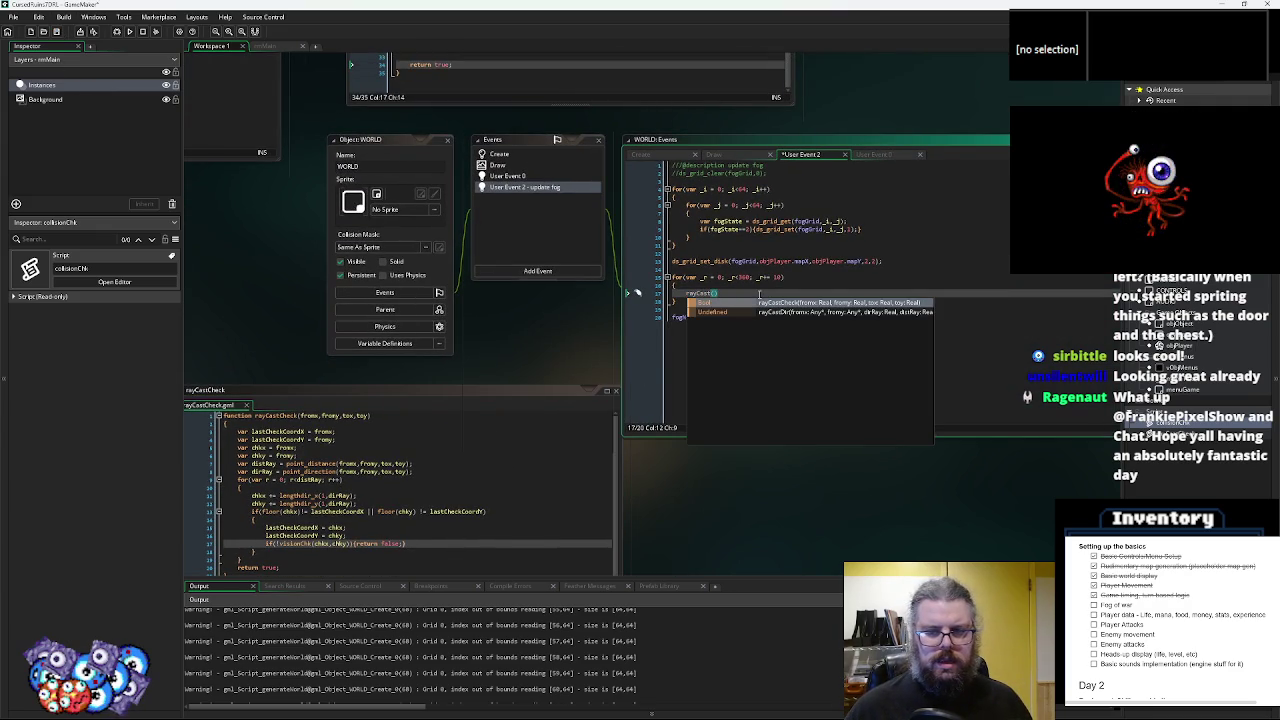
{"action": "key", "text": "Down"}
{"action": "key", "text": "Return"}
{"action": "key", "text": "Right"}
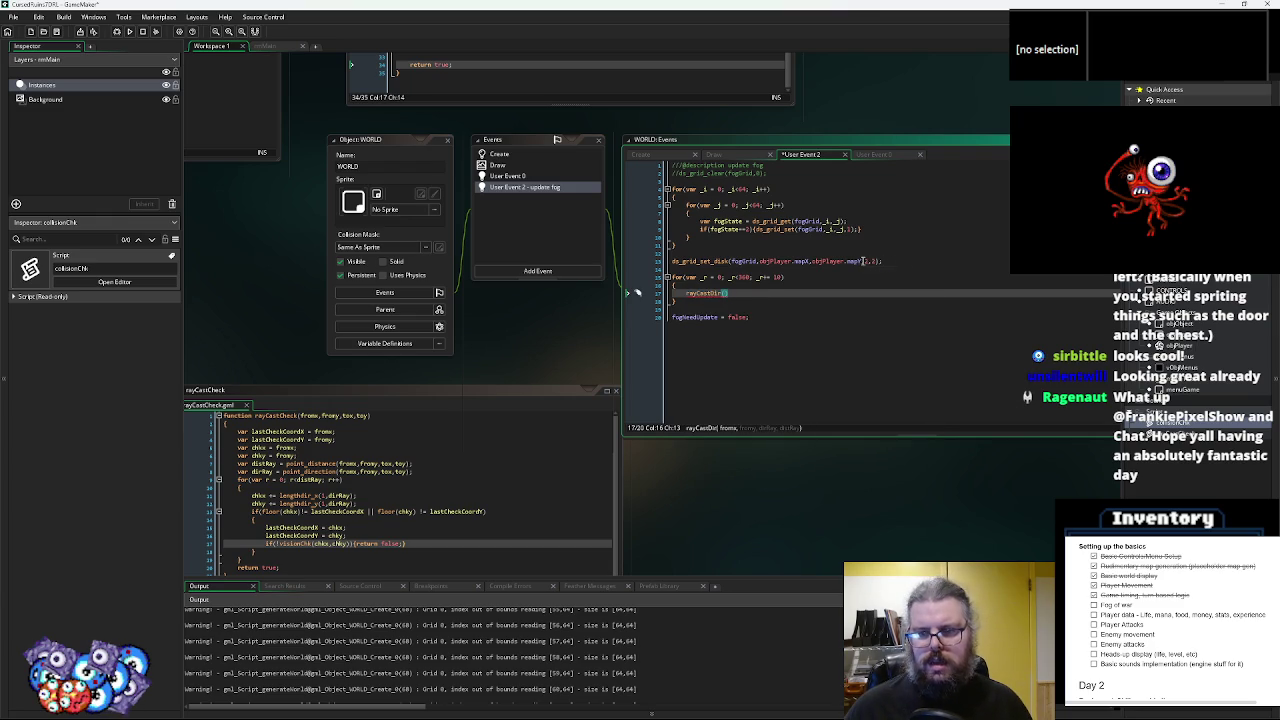
{"action": "left_click", "coordinate": [727, 297]}
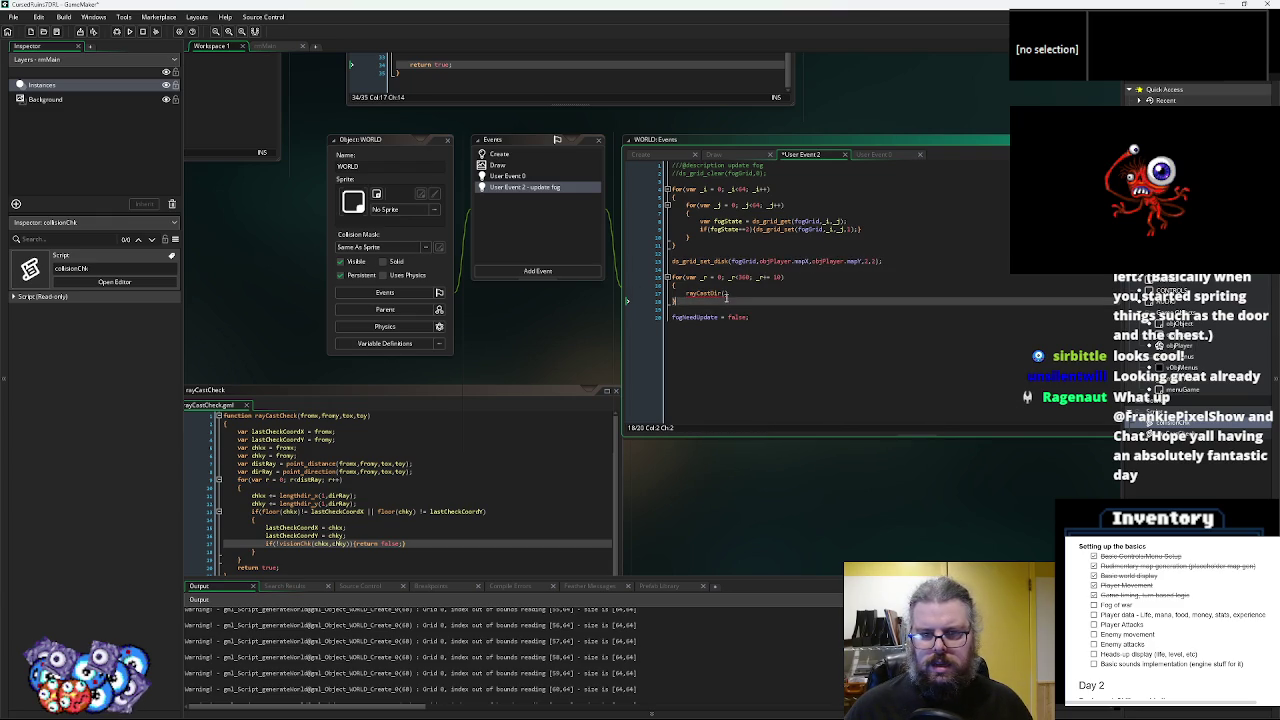
{"action": "left_click", "coordinate": [727, 293]}
- Pass objPlayer.mapX, objPlayer.mapY and _r to rayCastDir, save, and start a debug run
{"action": "type", "text": "objPlayer.mapX,objPlayer.mapY"}
{"action": "type", "text": ","}
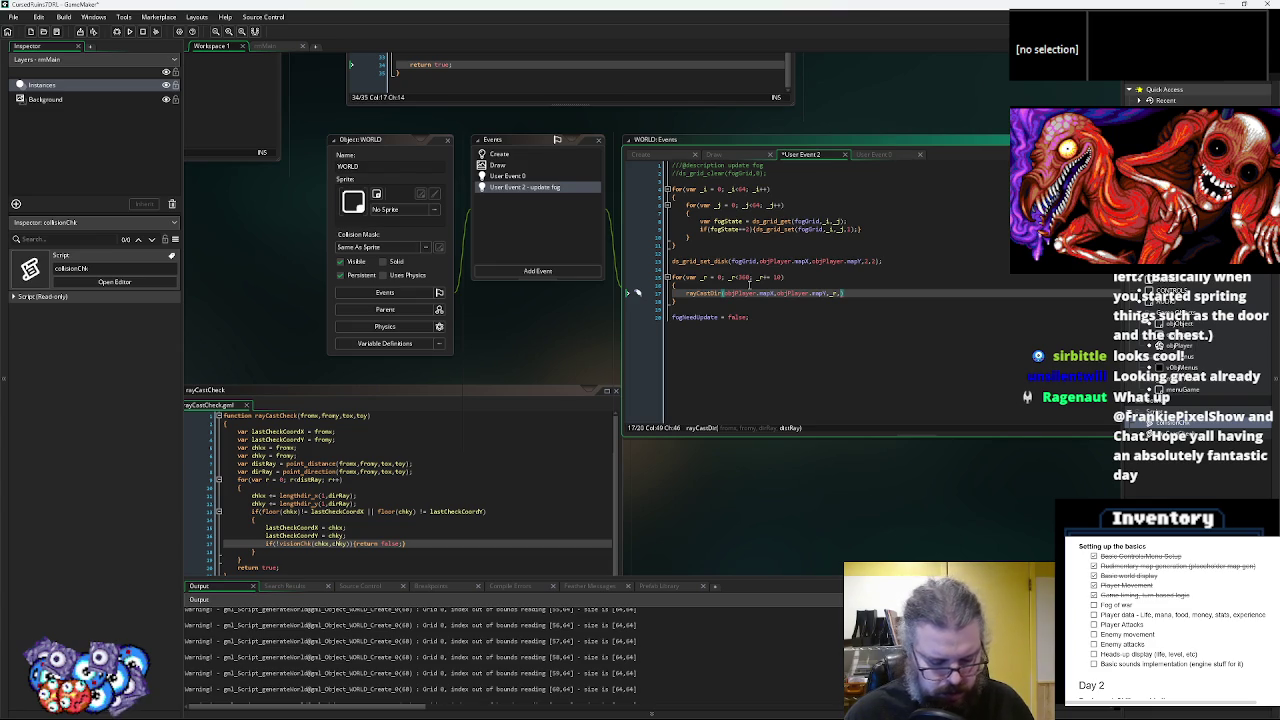
{"action": "type", "text": ")"}
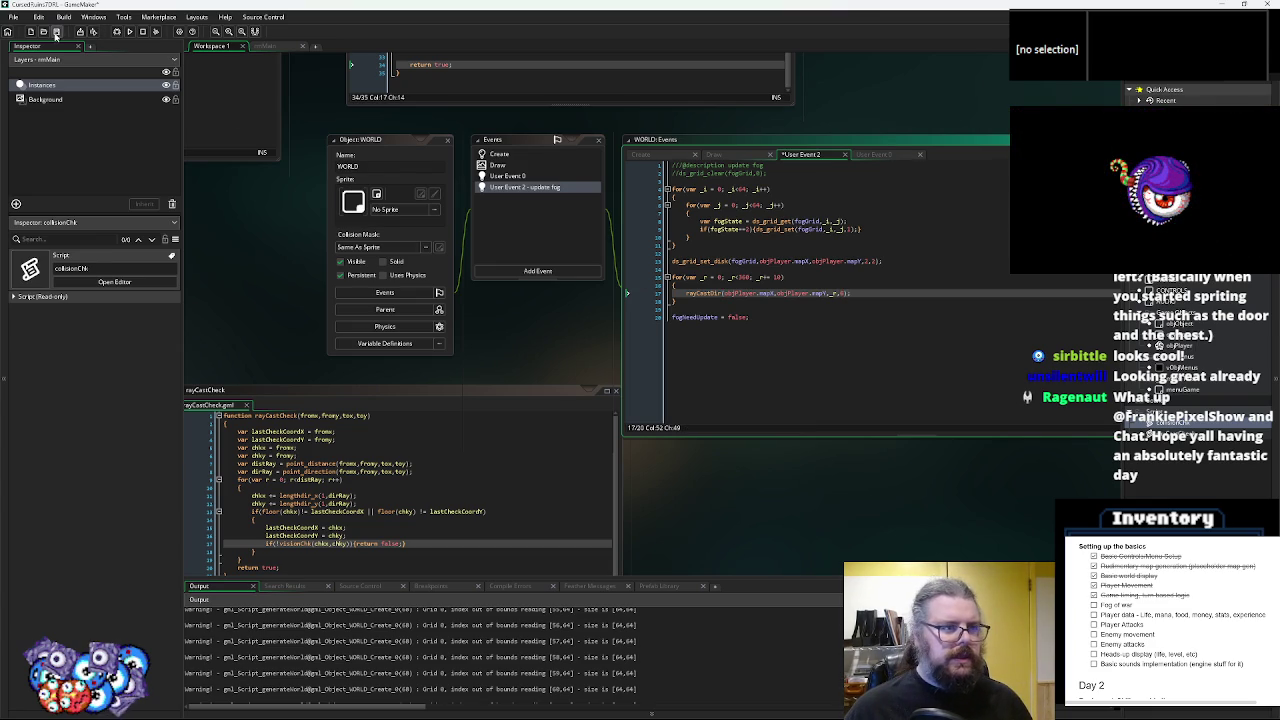
{"action": "left_click", "coordinate": [53, 28]}
{"action": "left_click", "coordinate": [117, 33]}
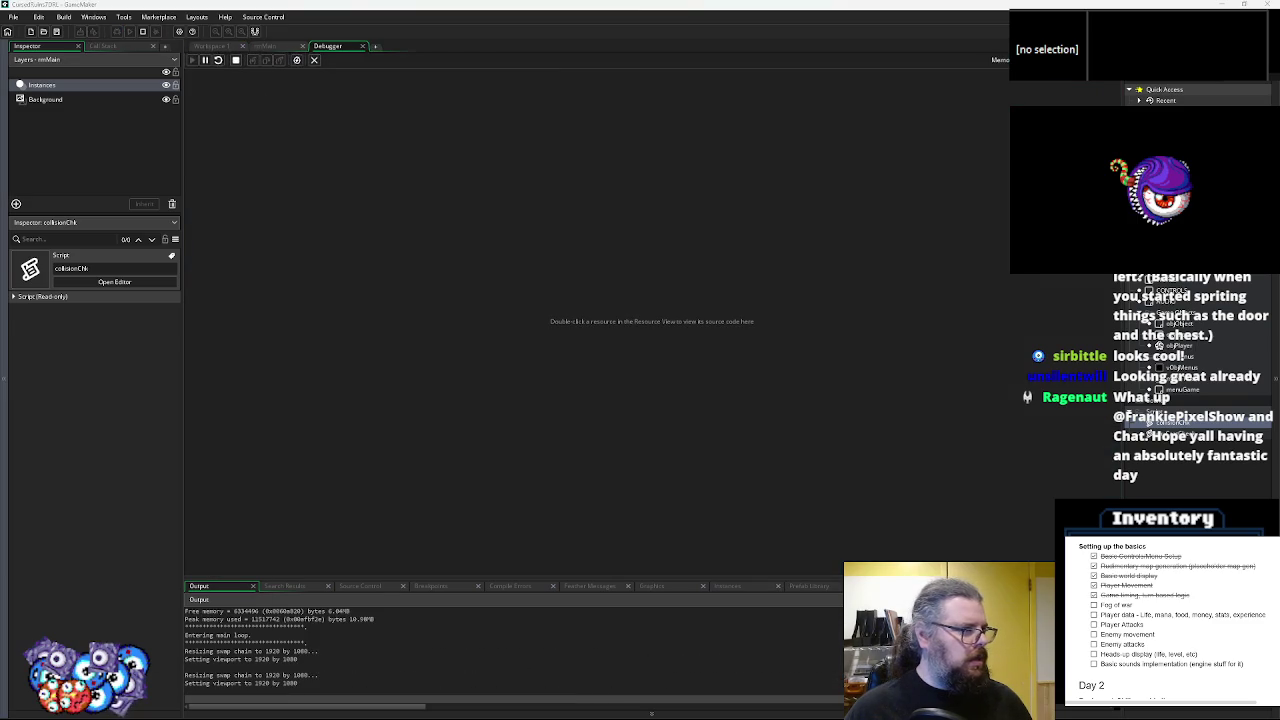
- Start a New Game, walk the player up, down and left to watch the fog reveal, then close the game
{"action": "key", "text": "Return"}
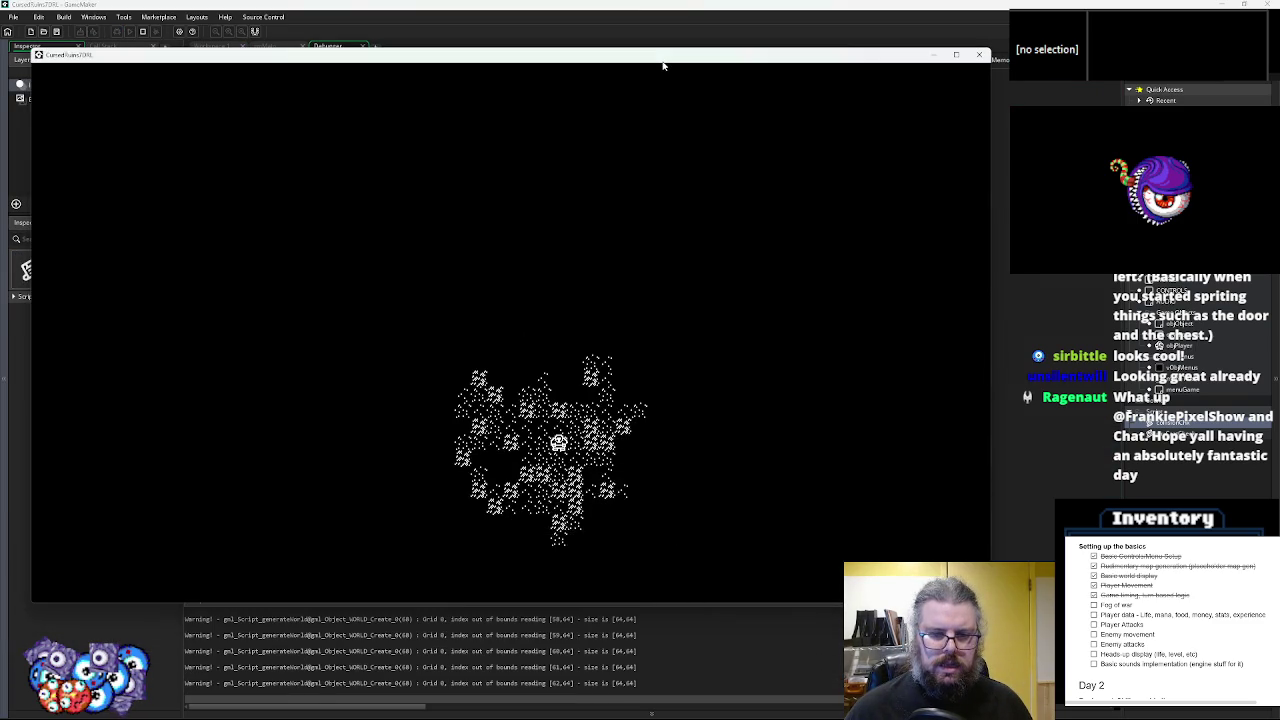
{"action": "key", "text": "Left"}
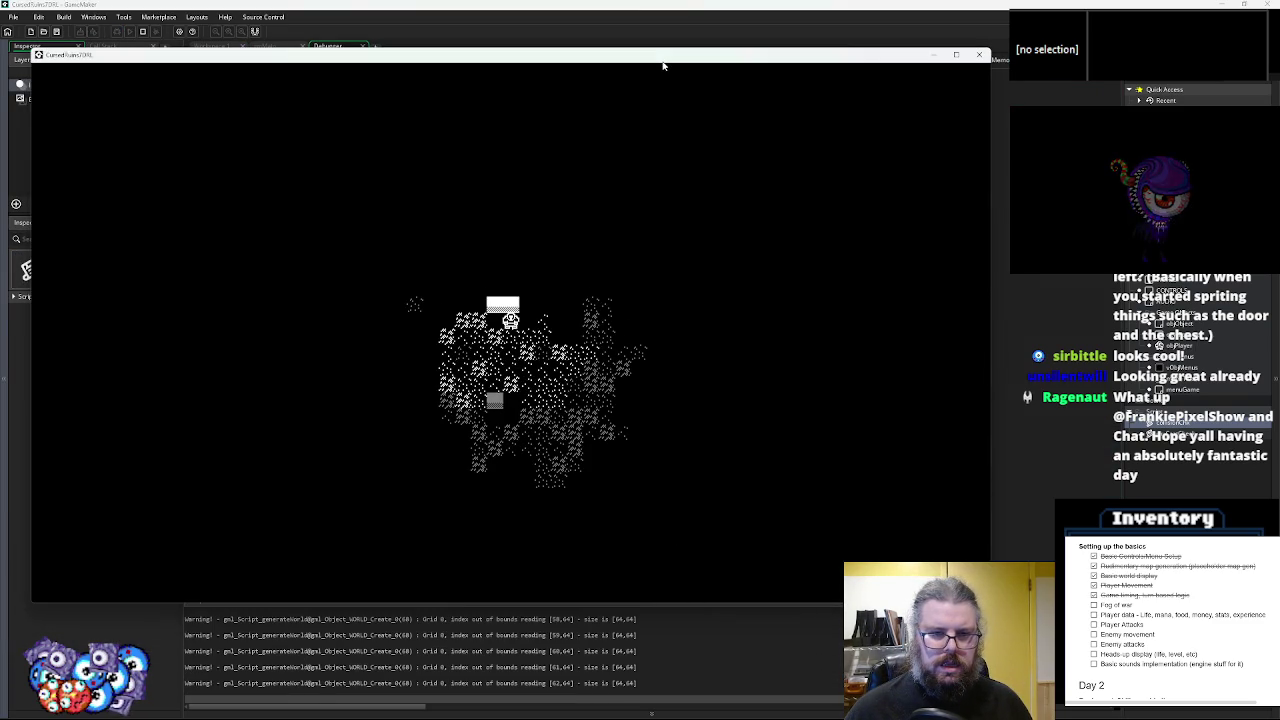
{"action": "key", "text": "Up"}
{"action": "key", "text": "Down"}
{"action": "key", "text": "Down"}
{"action": "key", "text": "Down"}
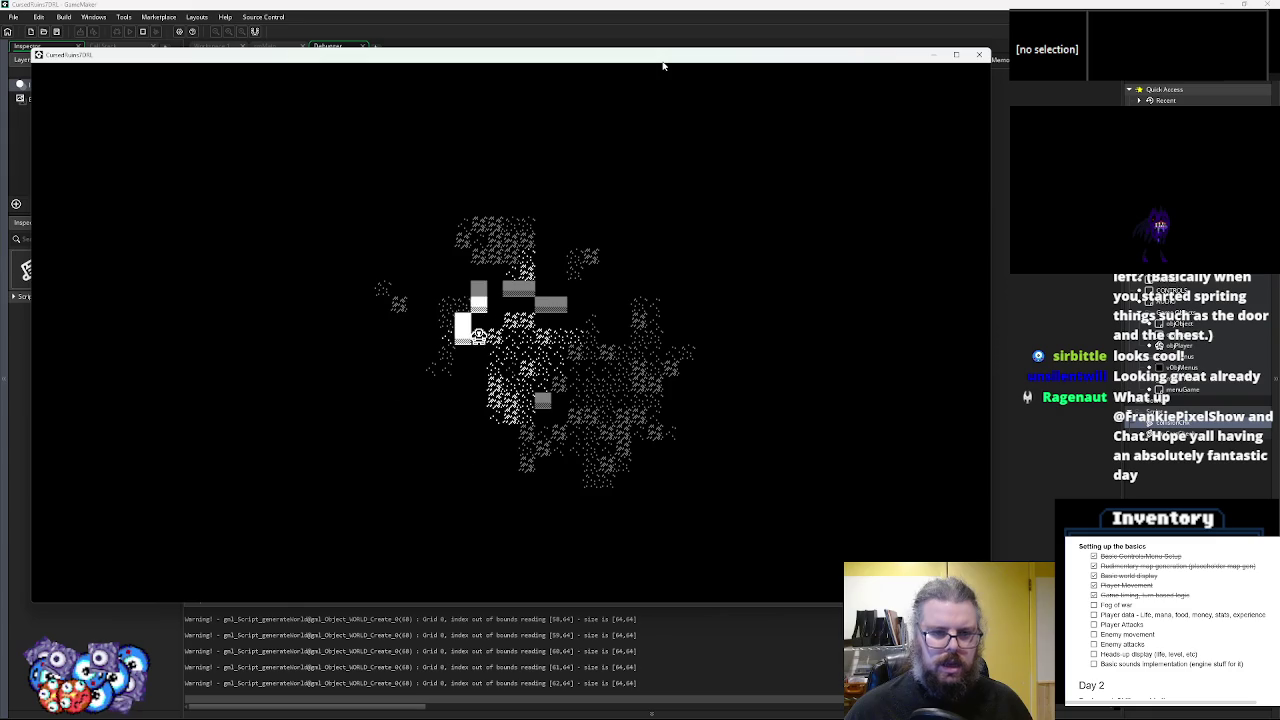
{"action": "key", "text": "Down"}
{"action": "key", "text": "Down"}
{"action": "key", "text": "Down"}
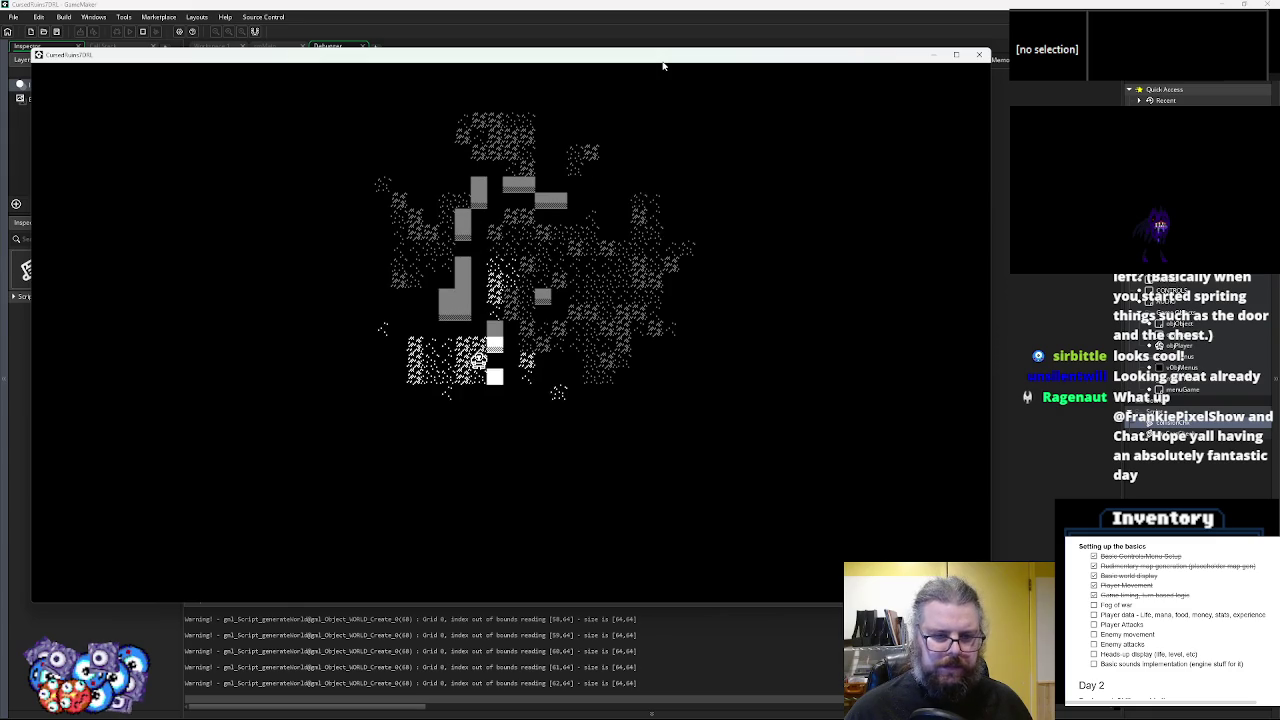
{"action": "key", "text": "Left"}
{"action": "key", "text": "Left"}
{"action": "key", "text": "Down"}
{"action": "key", "text": "Up"}
{"action": "key", "text": "Up"}
{"action": "key", "text": "Up"}
{"action": "key", "text": "Left"}
{"action": "key", "text": "Left"}
{"action": "key", "text": "Left"}
{"action": "key", "text": "Up"}
{"action": "key", "text": "Up"}
{"action": "key", "text": "Up"}
{"action": "key", "text": "Left"}
{"action": "key", "text": "Left"}
{"action": "key", "text": "Left"}
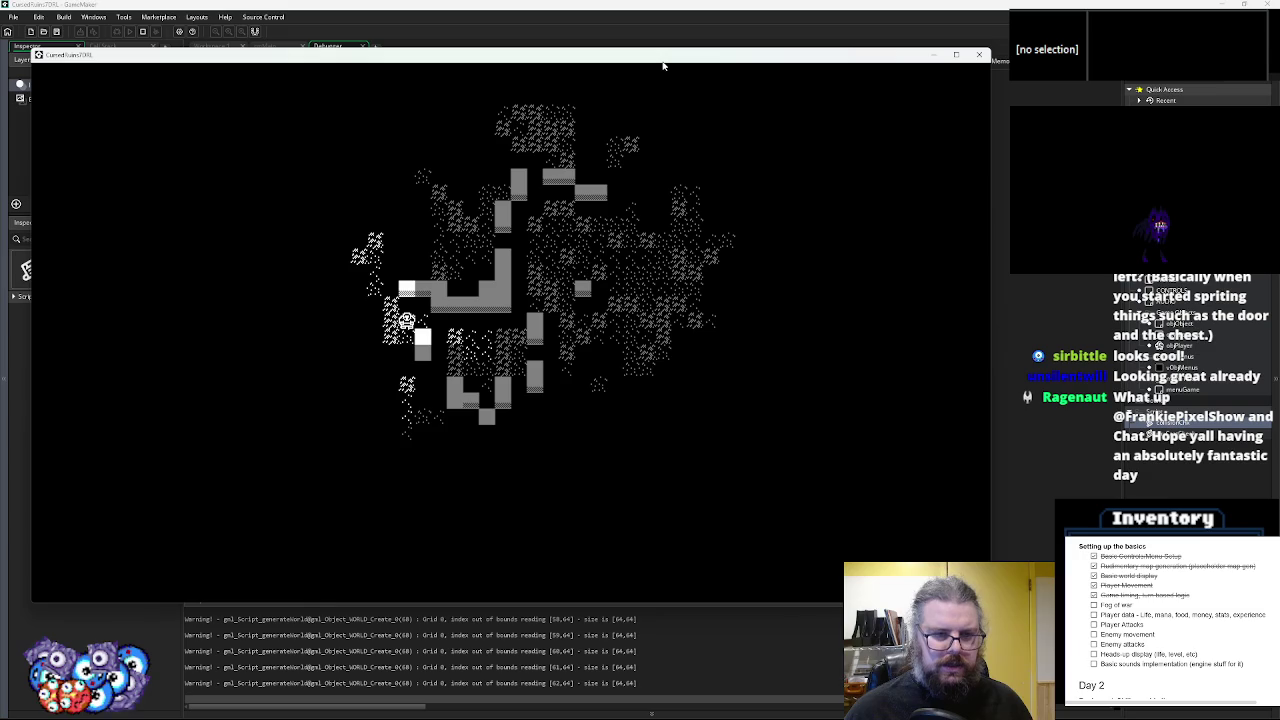
{"action": "key", "text": "Up"}
{"action": "key", "text": "Up"}
{"action": "key", "text": "Up"}
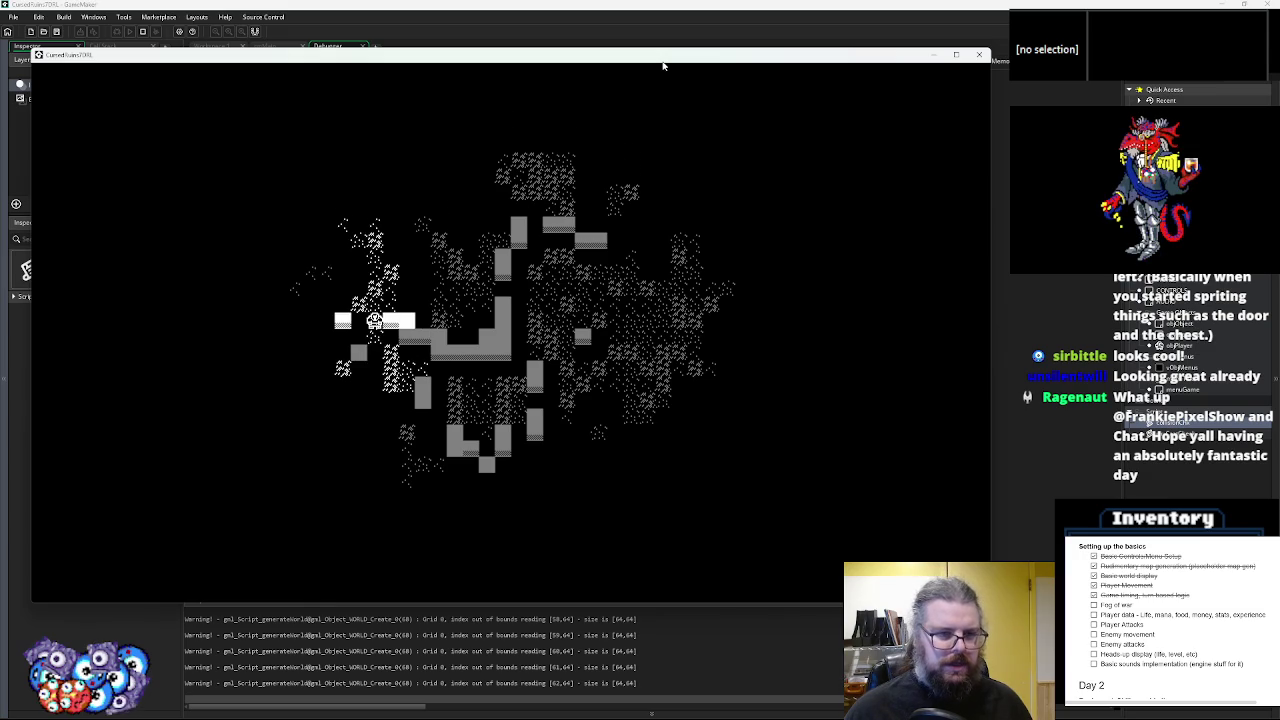
{"action": "key", "text": "Up"}
{"action": "key", "text": "Left"}
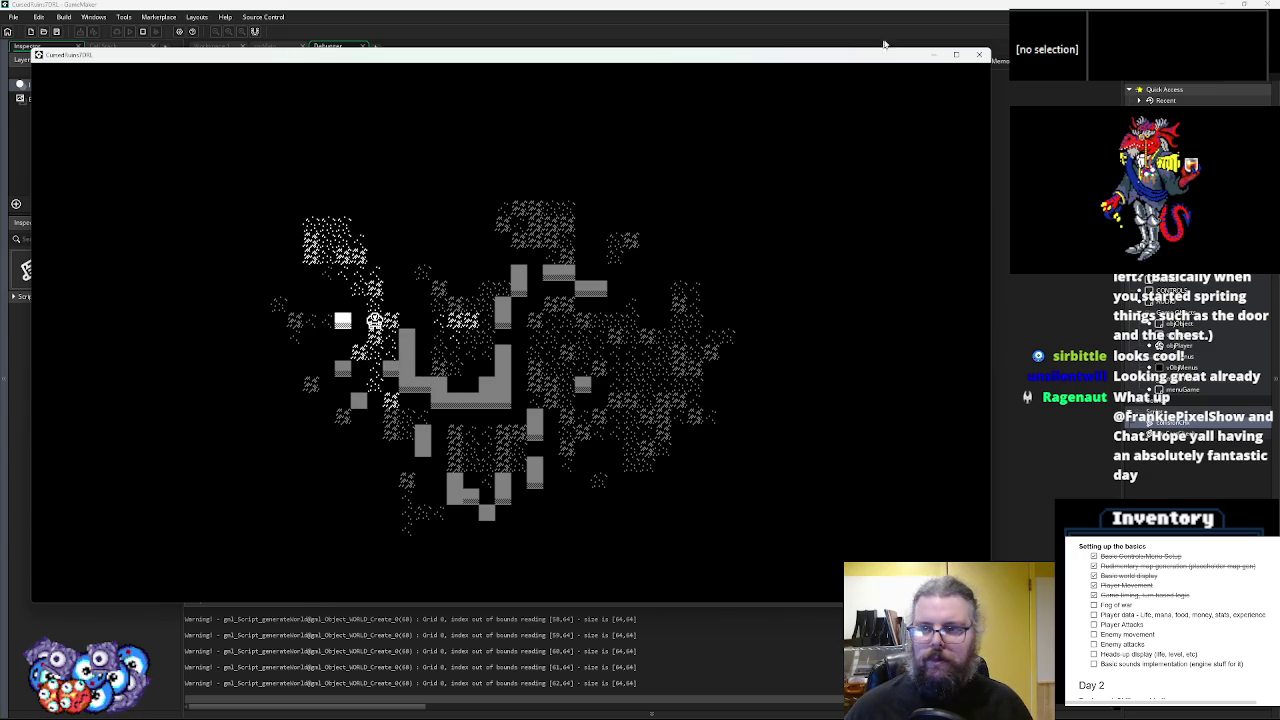
{"action": "left_click", "coordinate": [979, 54]}
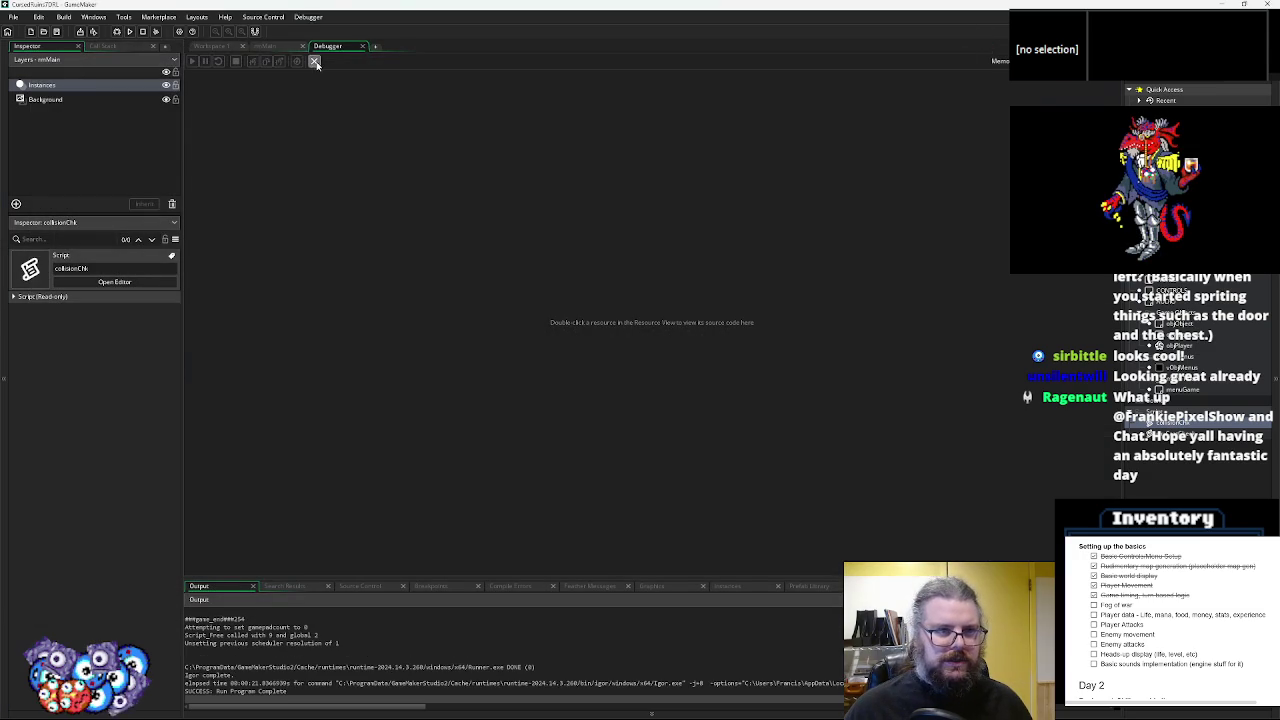
- Move rayCastDir's ds_grid_set fogGrid call above the visionChk collision check
{"action": "left_click", "coordinate": [315, 62]}
{"action": "left_click", "coordinate": [588, 498]}
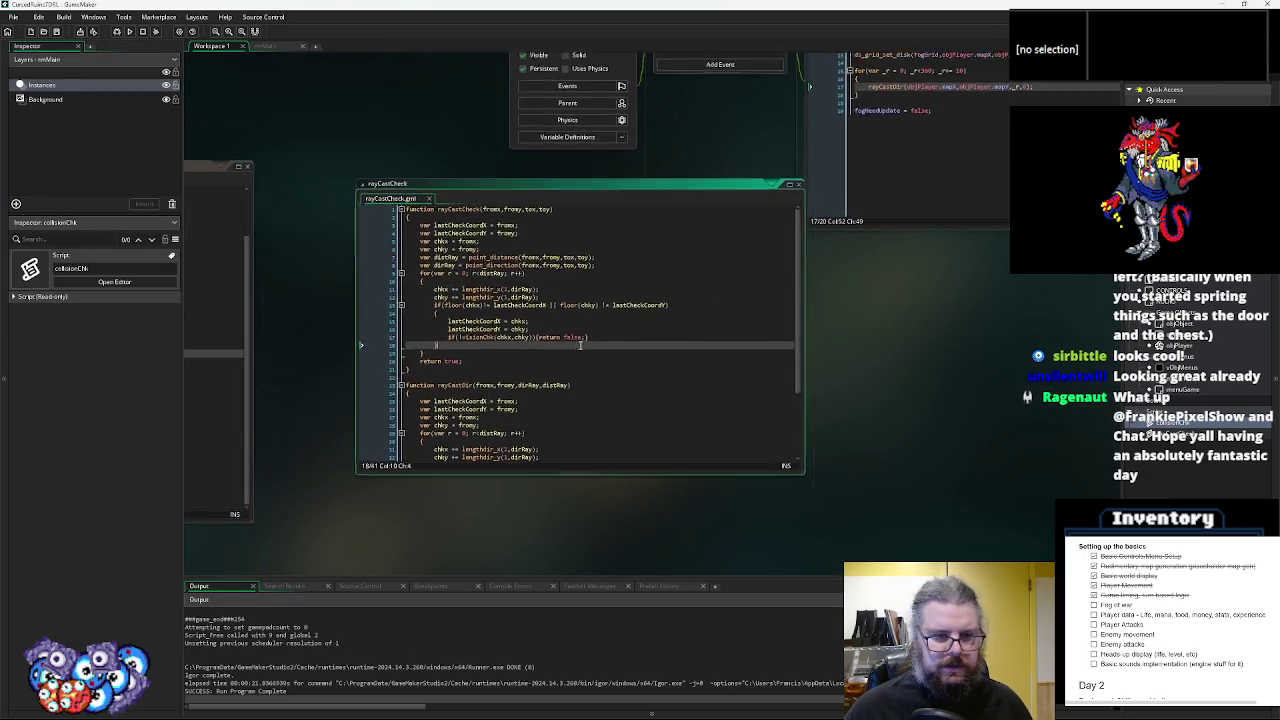
{"action": "scroll", "coordinate": [571, 365], "scroll_direction": "down", "scroll_amount": 2}
{"action": "left_click", "coordinate": [580, 390]}
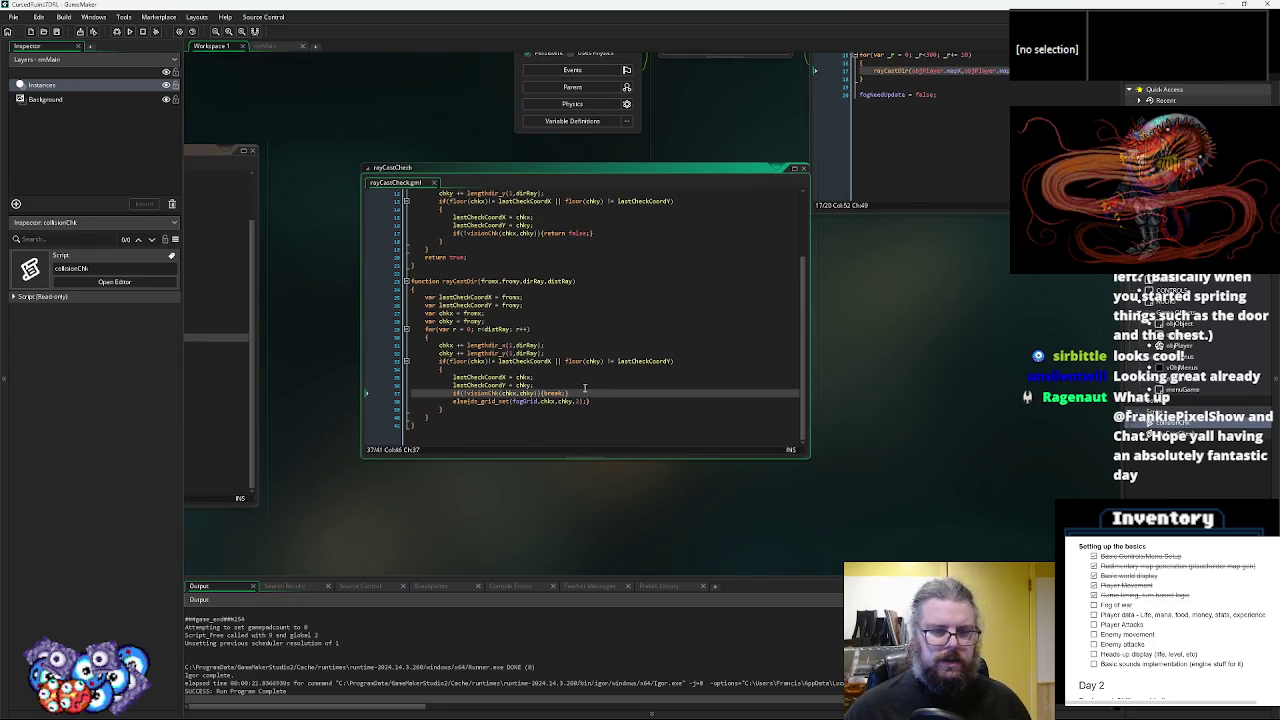
{"action": "left_click_drag", "start_coordinate": [589, 401], "coordinate": [472, 408]}
{"action": "key", "text": "ctrl+c"}
{"action": "type", "text": "("}
{"action": "left_click", "coordinate": [567, 385]}
{"action": "key", "text": "Return"}
{"action": "key", "text": "ctrl+v"}
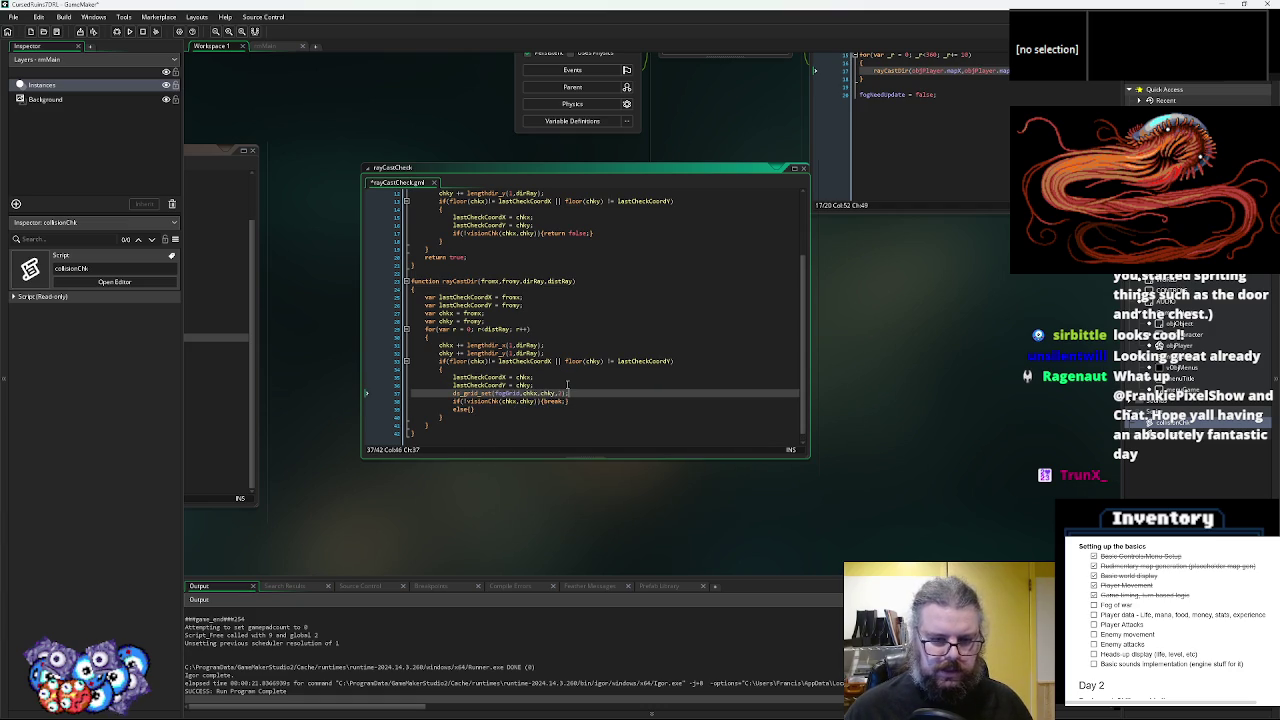
- Delete the leftover else(), save the script, and rerun the game
{"action": "scroll", "coordinate": [567, 385], "scroll_direction": "down", "scroll_amount": 1}
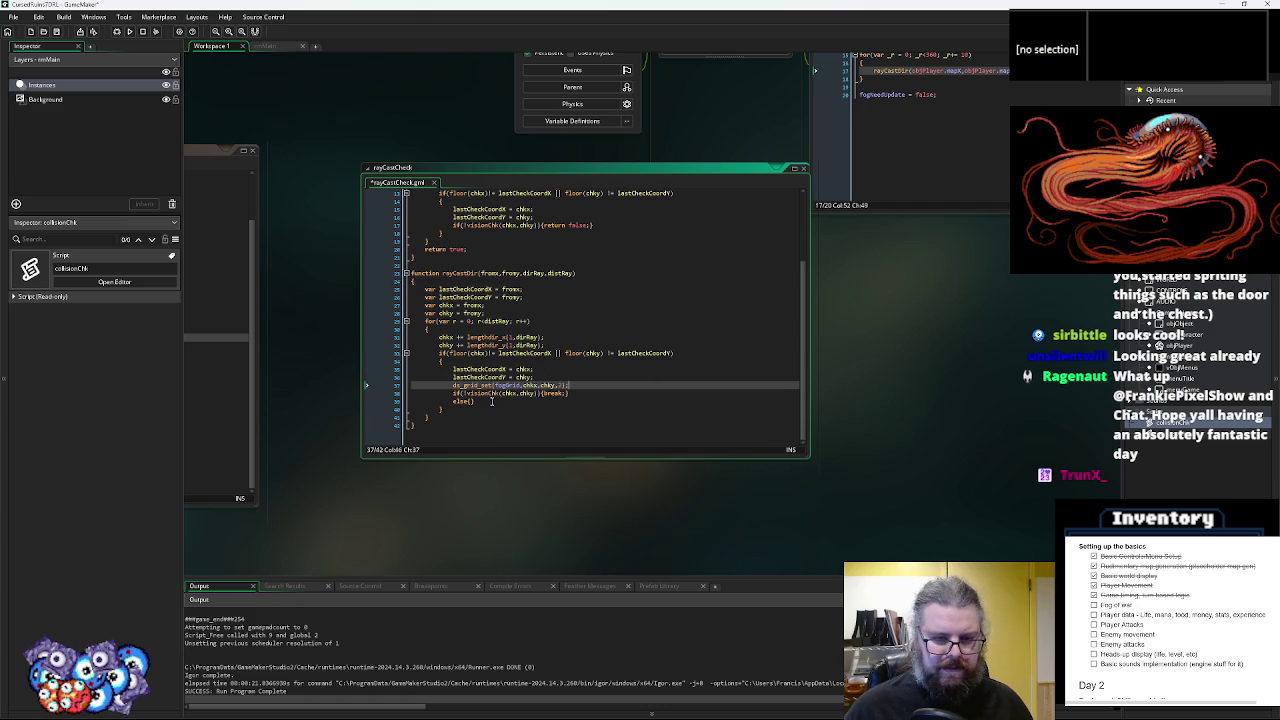
{"action": "left_click_drag", "start_coordinate": [491, 401], "coordinate": [405, 402]}
{"action": "key", "text": "BackSpace"}
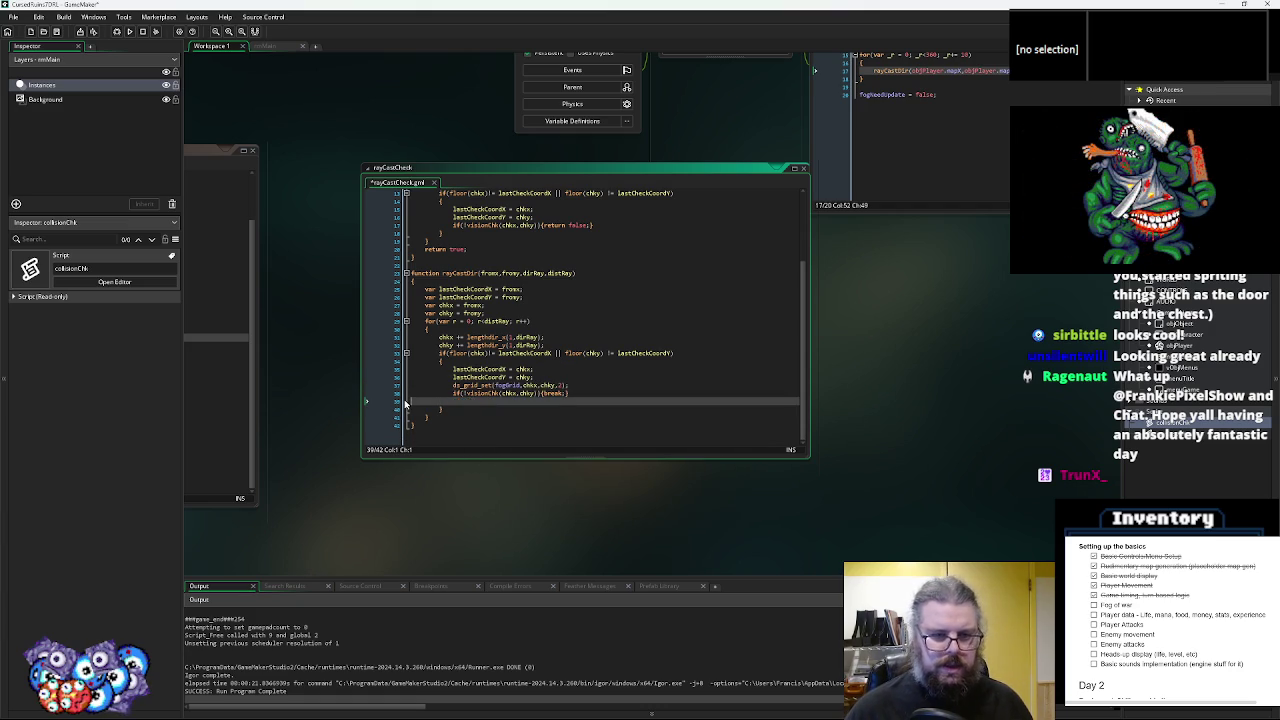
{"action": "key", "text": "BackSpace"}
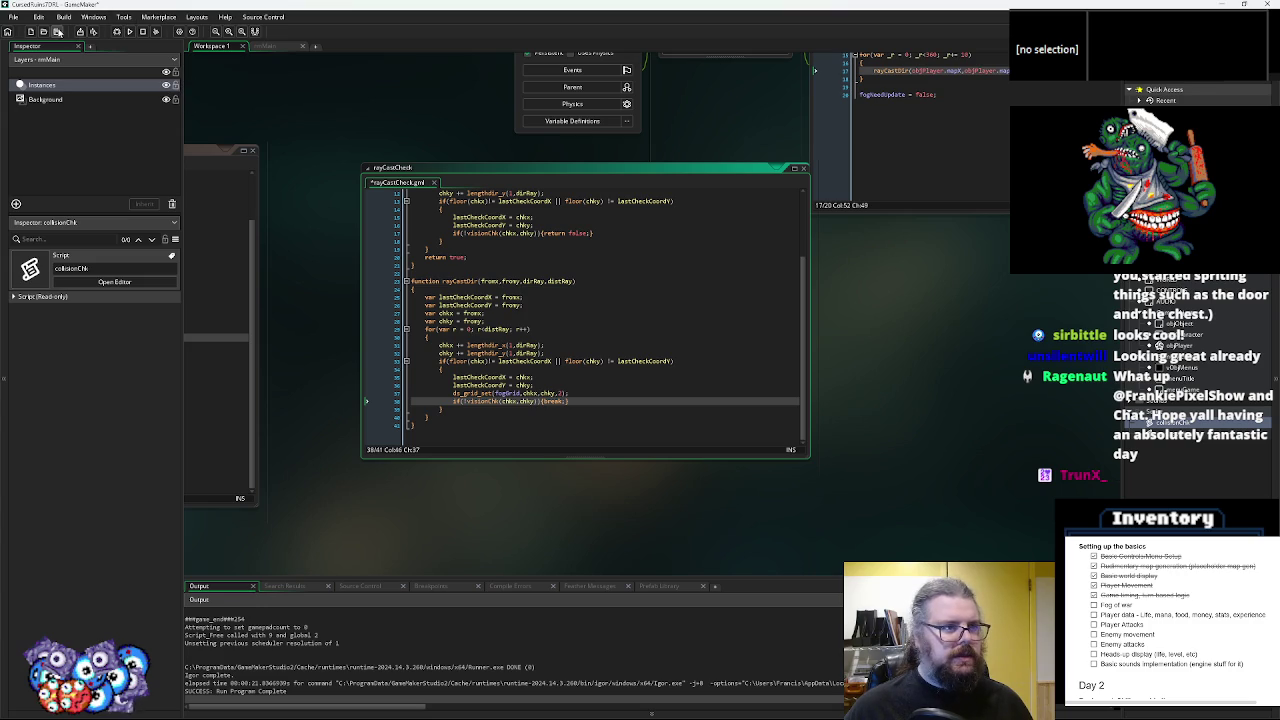
{"action": "left_click", "coordinate": [57, 31]}
{"action": "left_click", "coordinate": [117, 32]}
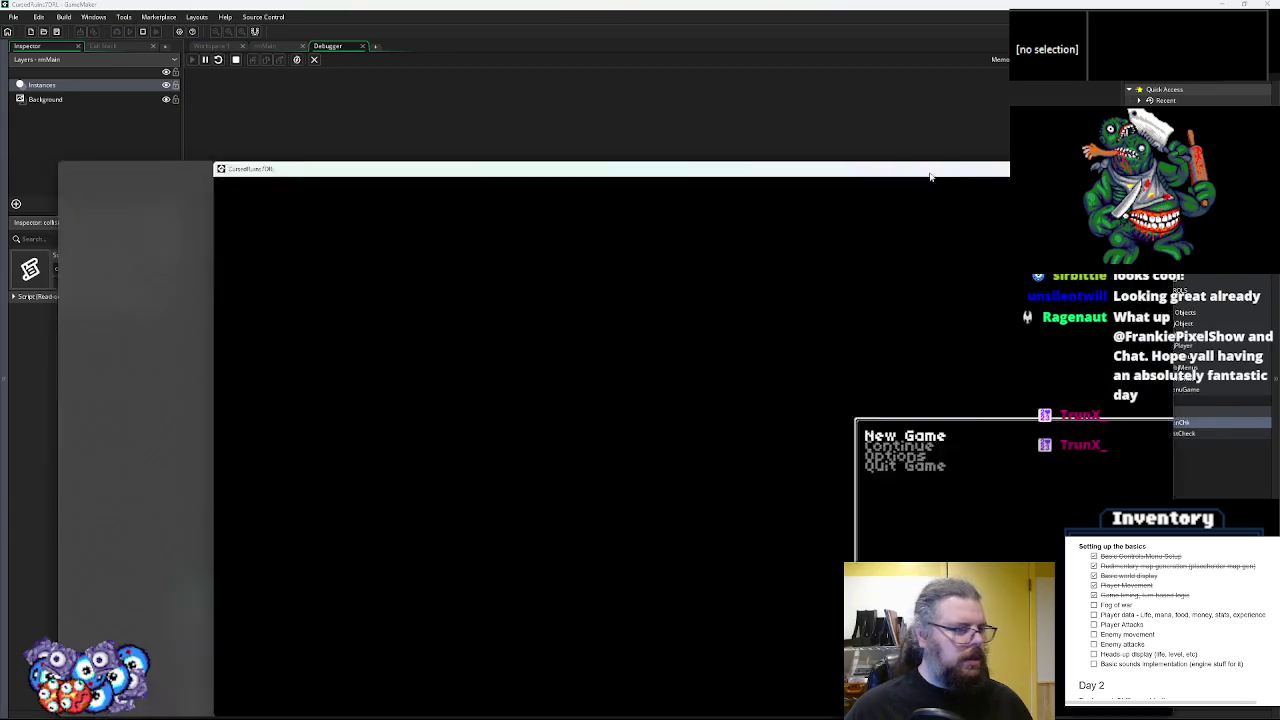
- Start a new game and step the player around the white wall with the window maximized
{"action": "key", "text": "Return"}
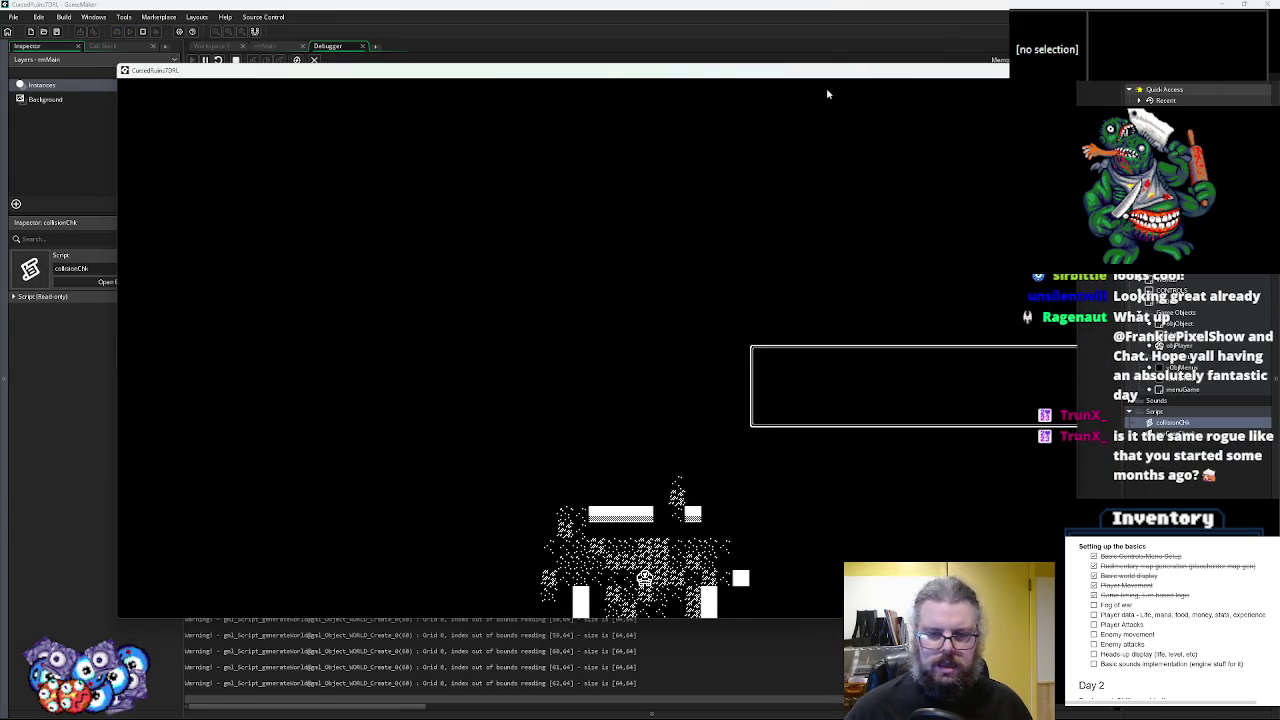
{"action": "key", "text": "Down"}
{"action": "key", "text": "Down"}
{"action": "key", "text": "Down"}
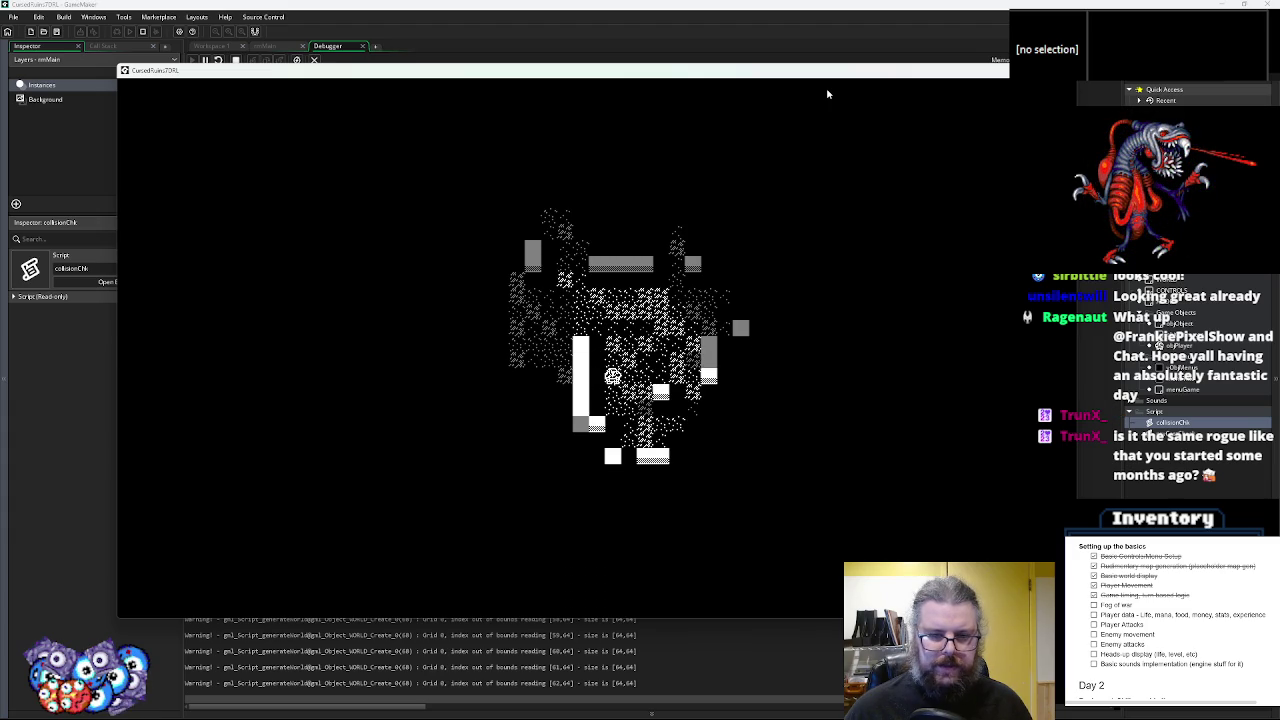
{"action": "key", "text": "Up"}
{"action": "key", "text": "Left"}
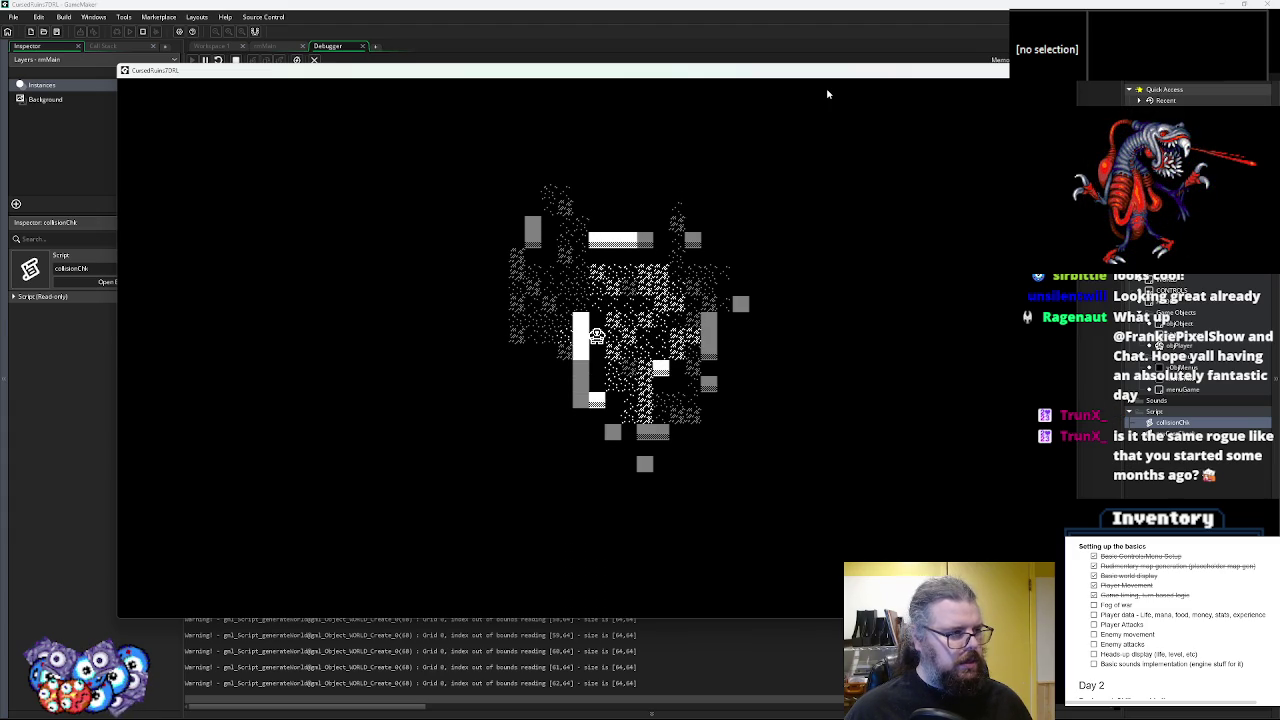
{"action": "key", "text": "Up"}
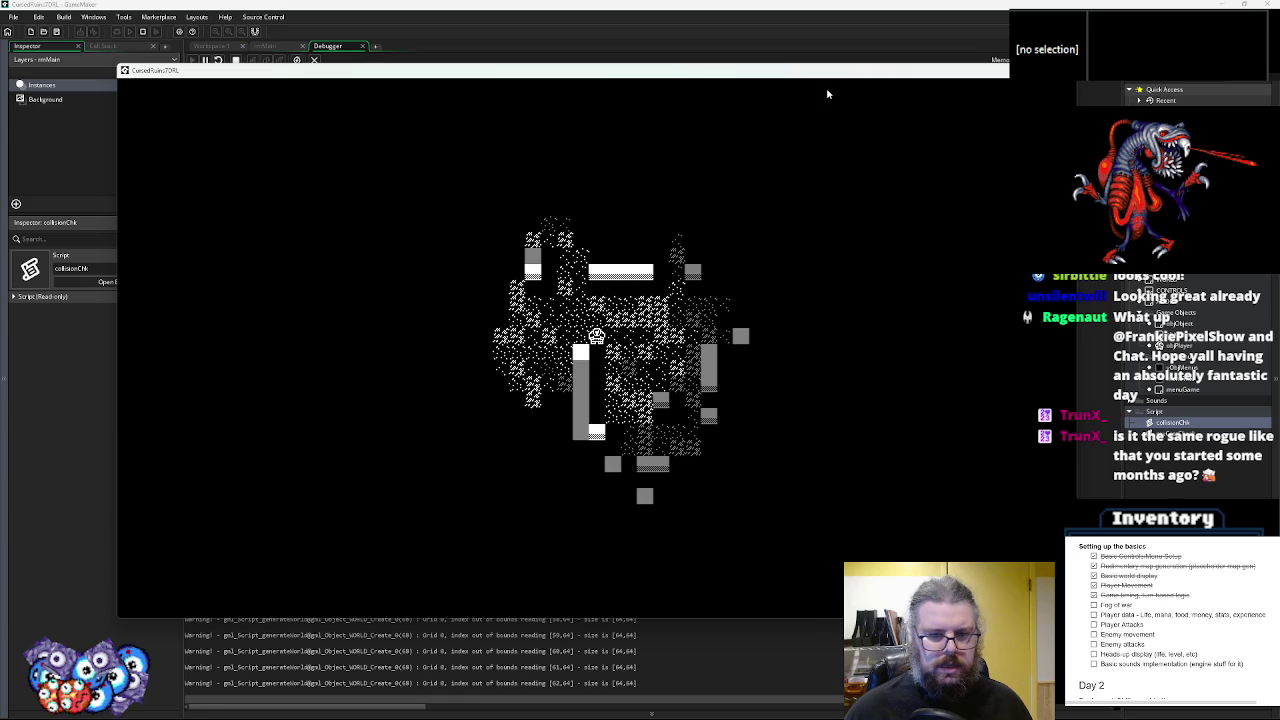
{"action": "key", "text": "Down"}
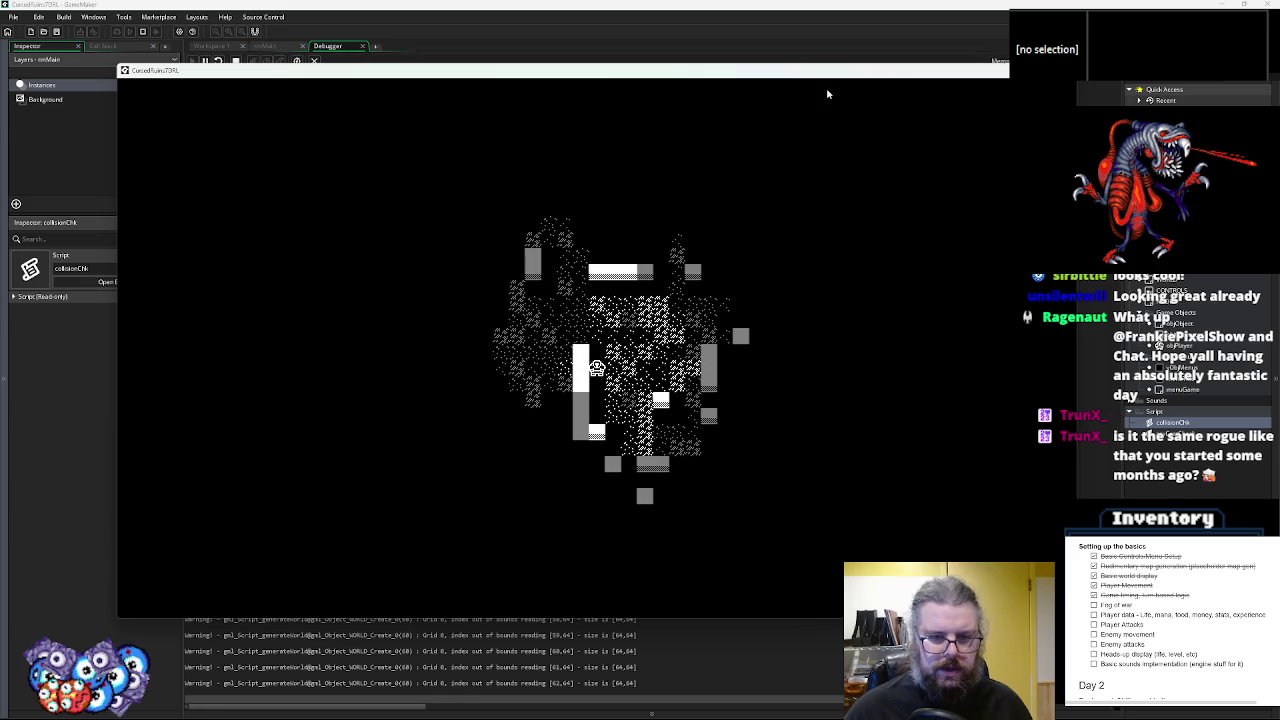
{"action": "left_click", "coordinate": [1037, 70]}
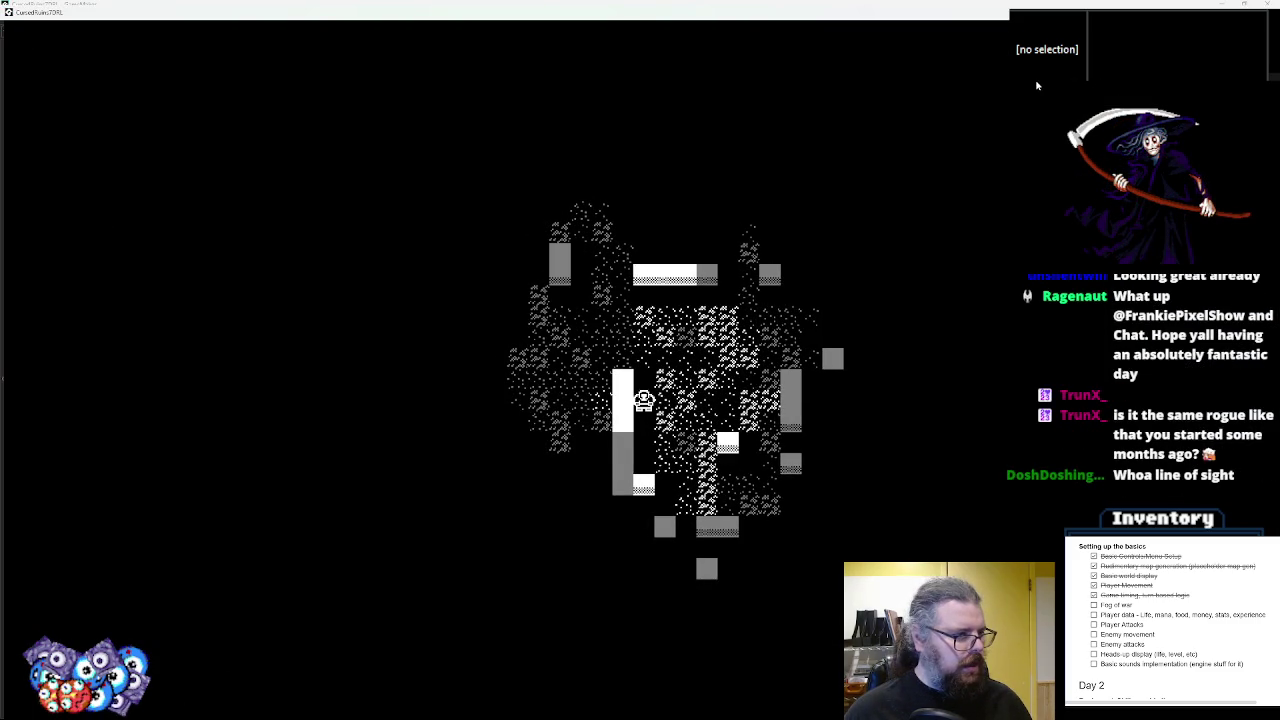
{"action": "key", "text": "Down"}
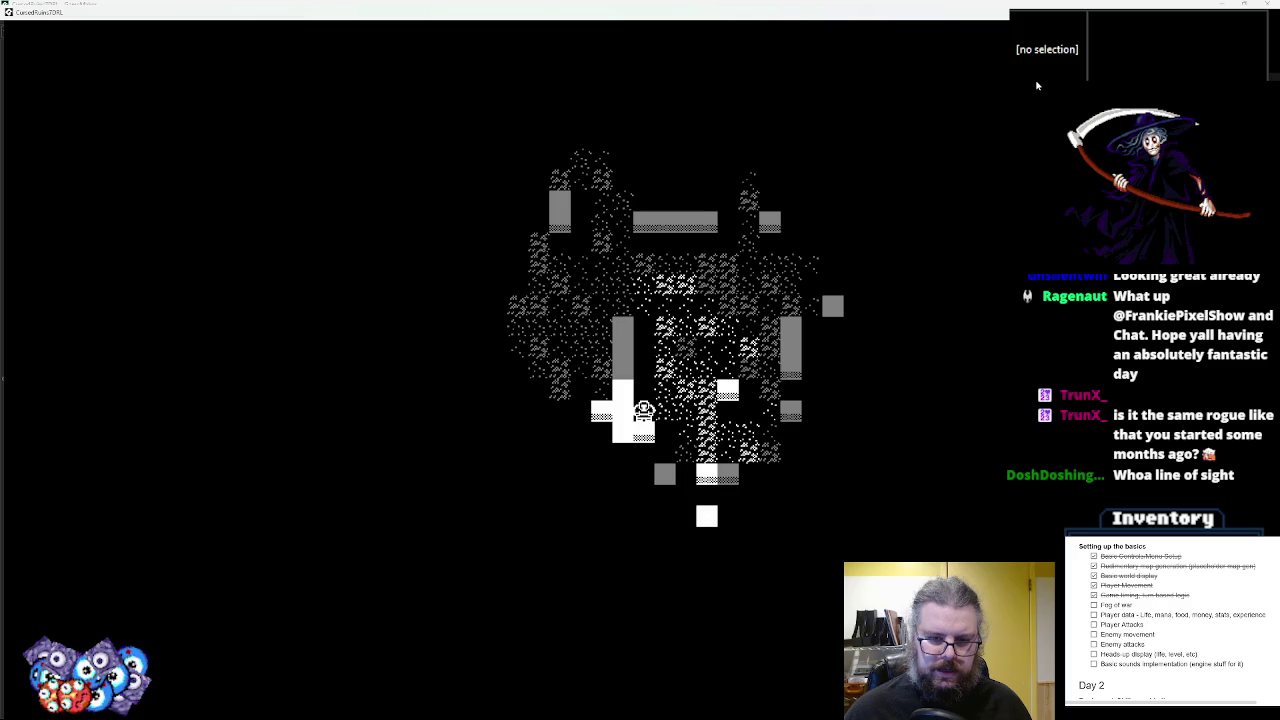
{"action": "key", "text": "Up"}
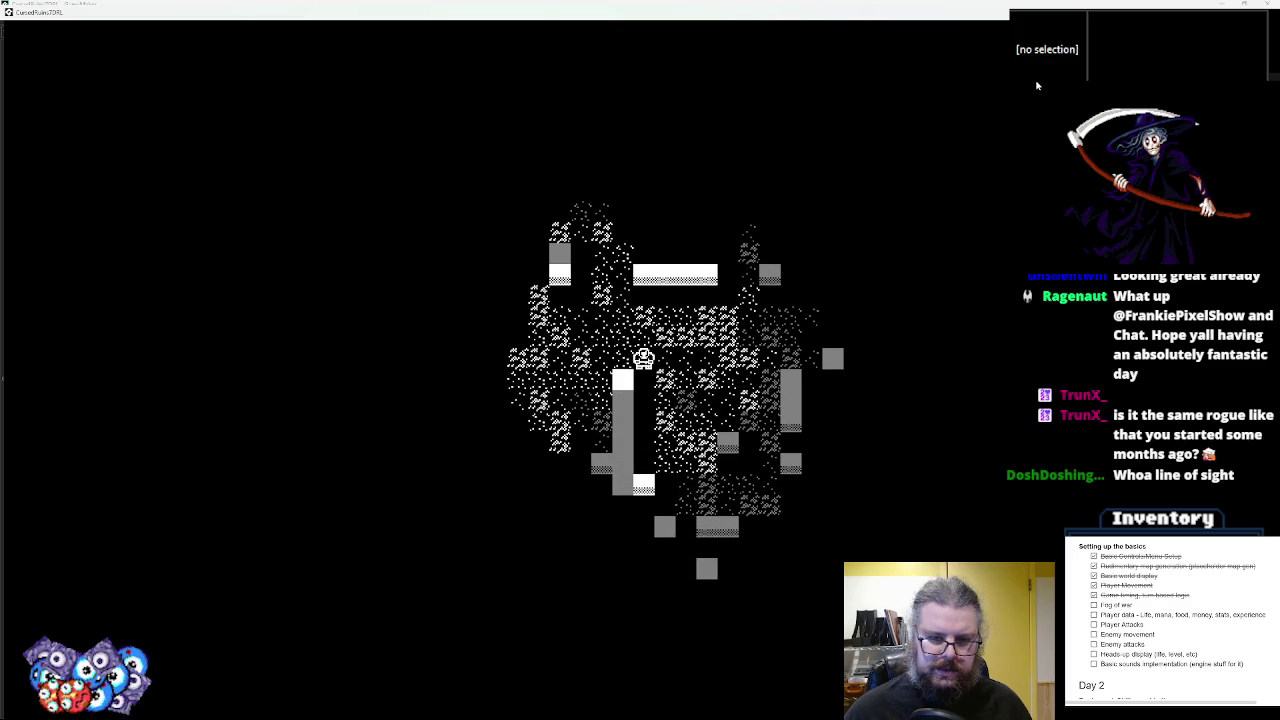
- Walk the player left, up and right through the dungeon checking line of sight, then quit with Escape
{"action": "key", "text": "Left"}
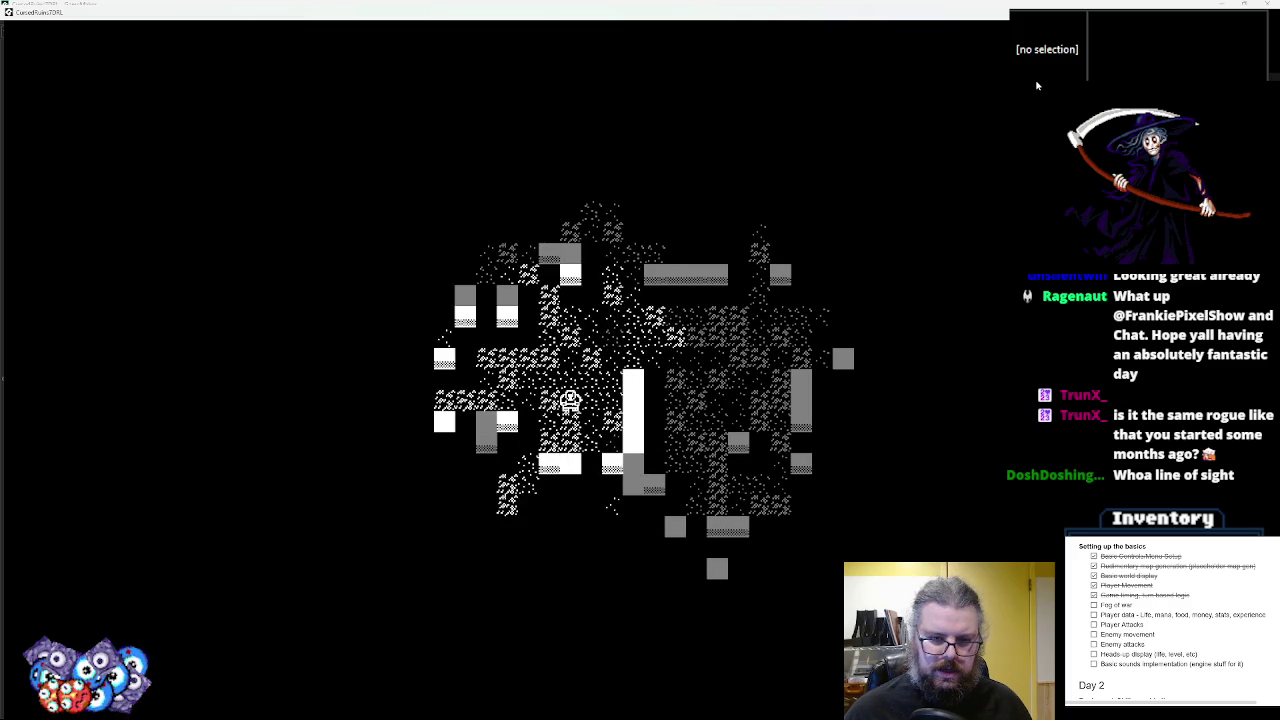
{"action": "key", "text": "Down"}
{"action": "key", "text": "Left"}
{"action": "key", "text": "Left"}
{"action": "key", "text": "Left"}
{"action": "key", "text": "Down"}
{"action": "key", "text": "Down"}
{"action": "key", "text": "Down"}
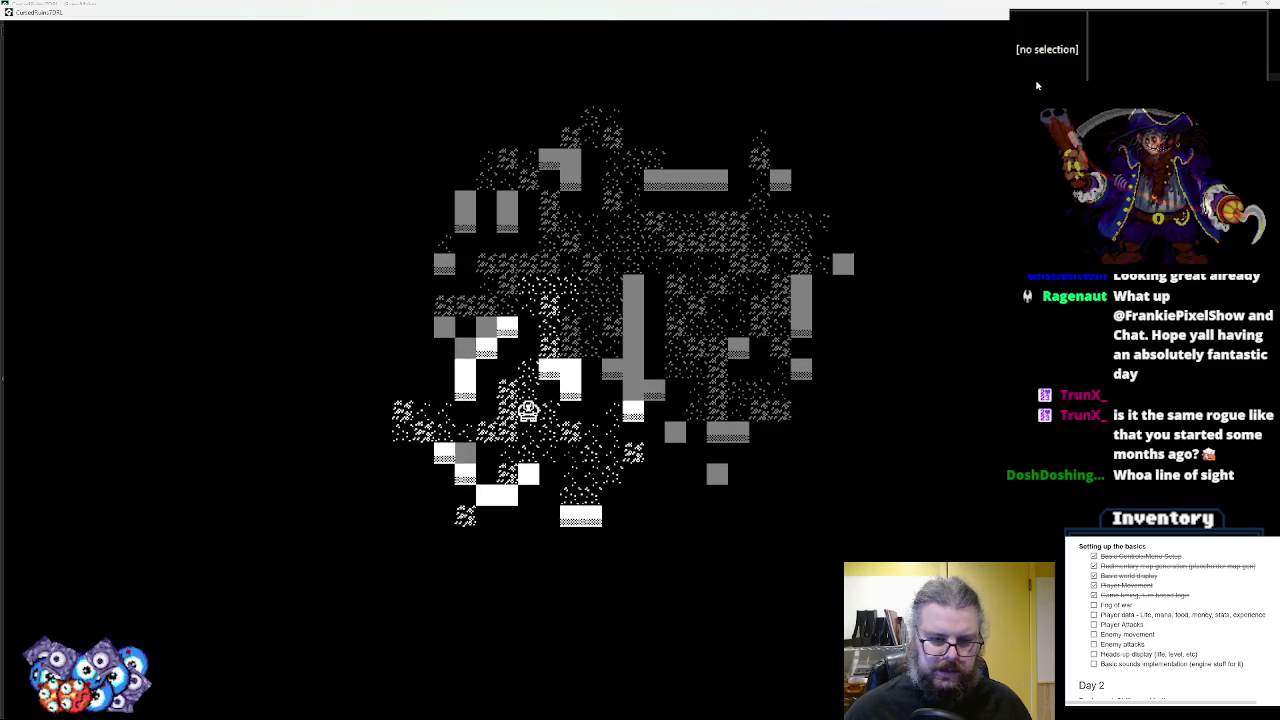
{"action": "key", "text": "Up"}
{"action": "key", "text": "Left"}
{"action": "key", "text": "Left"}
{"action": "key", "text": "Left"}
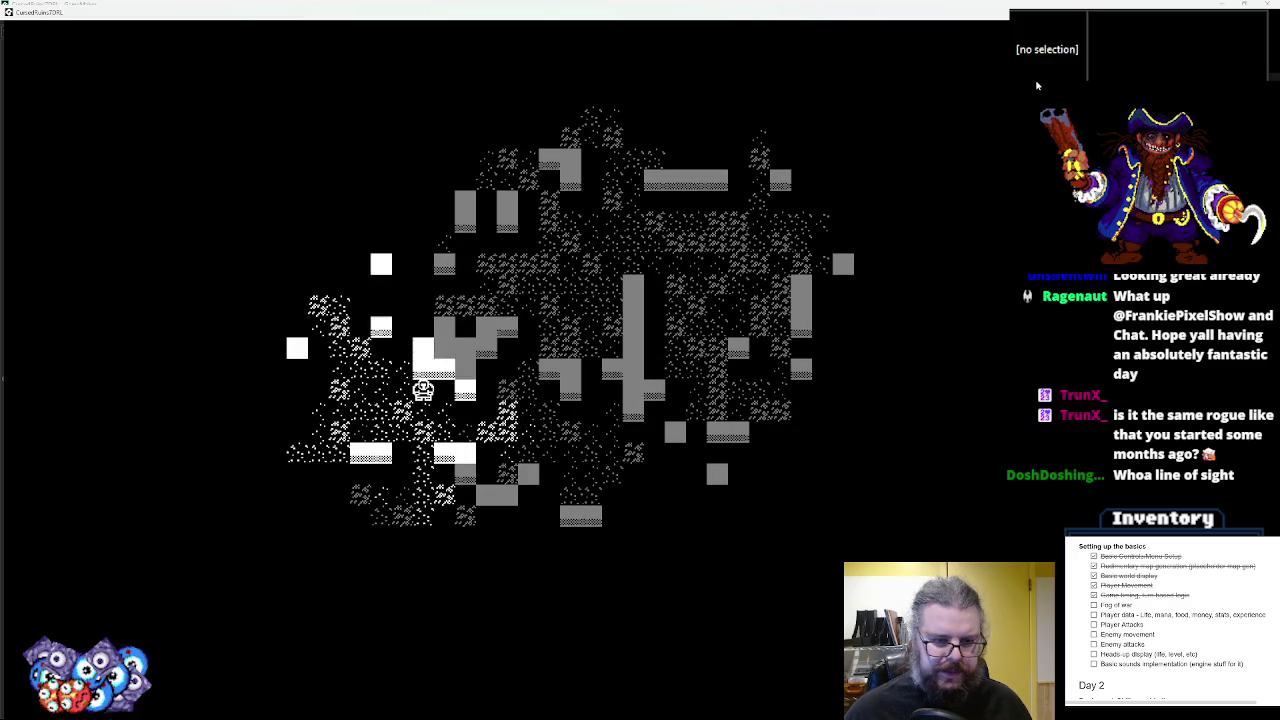
{"action": "key", "text": "Left"}
{"action": "key", "text": "Up"}
{"action": "key", "text": "Up"}
{"action": "key", "text": "Up"}
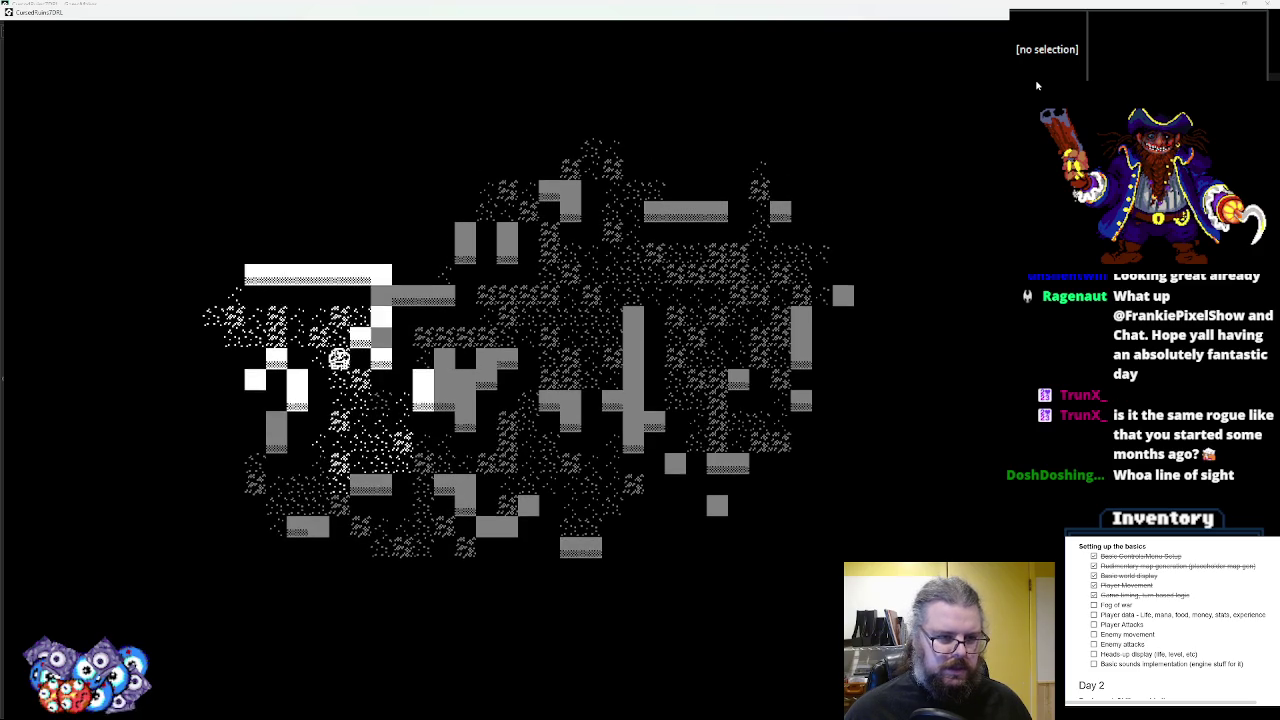
{"action": "key", "text": "Left"}
{"action": "key", "text": "Left"}
{"action": "key", "text": "Up"}
{"action": "key", "text": "Left"}
{"action": "key", "text": "Left"}
{"action": "key", "text": "Left"}
{"action": "key", "text": "Left"}
{"action": "key", "text": "Left"}
{"action": "key", "text": "Up"}
{"action": "key", "text": "Left"}
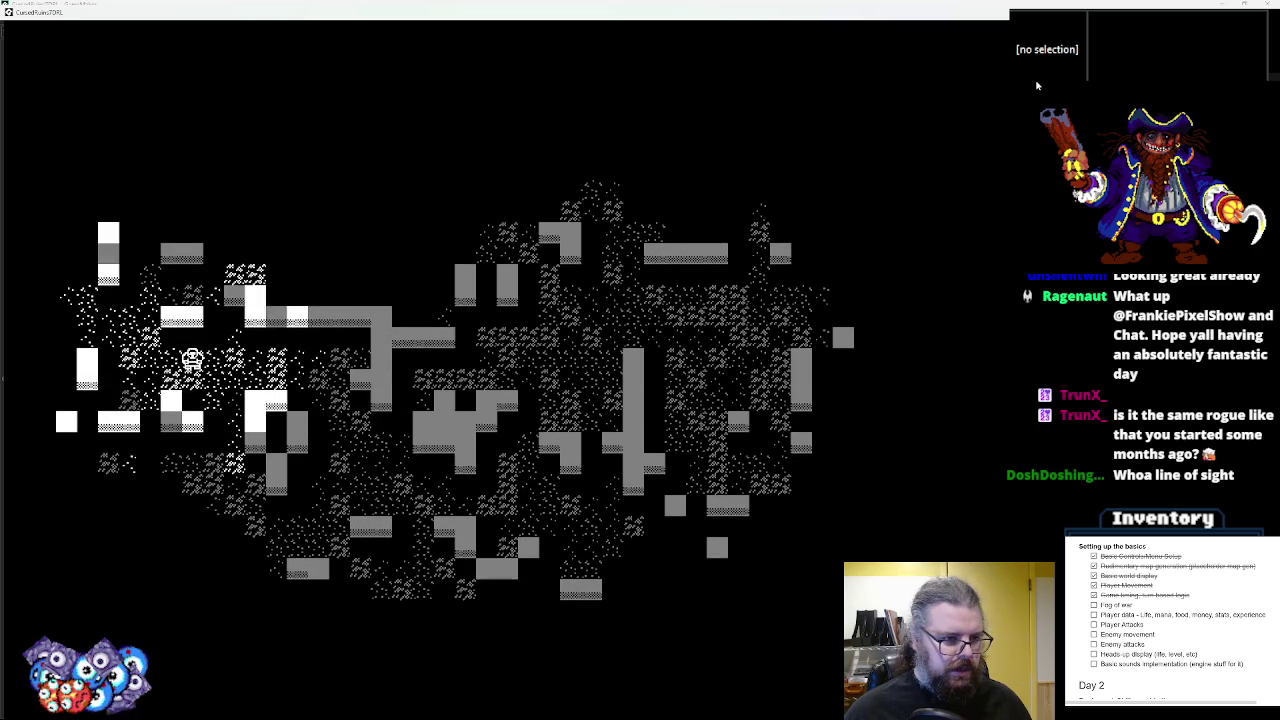
{"action": "key", "text": "Up"}
{"action": "key", "text": "Left"}
{"action": "key", "text": "Up"}
{"action": "key", "text": "Left"}
{"action": "key", "text": "Up"}
{"action": "key", "text": "Up"}
{"action": "key", "text": "Up"}
{"action": "key", "text": "Up"}
{"action": "key", "text": "Right"}
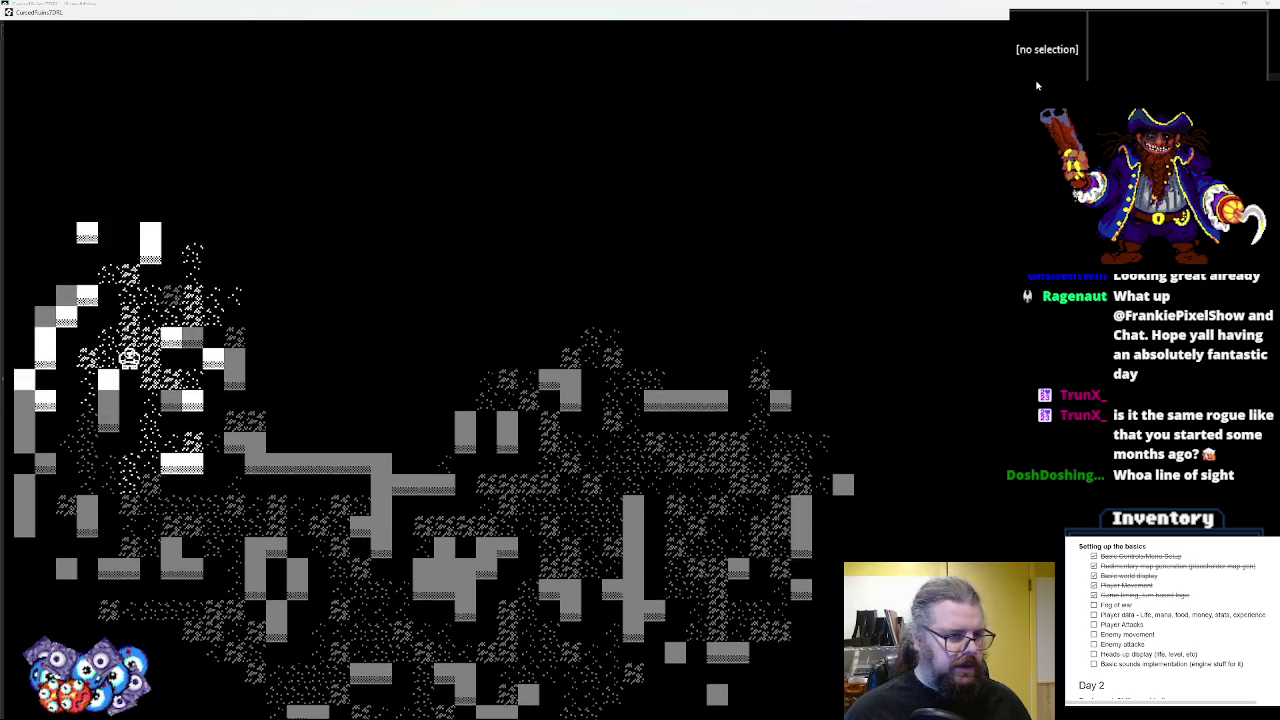
{"action": "key", "text": "Up"}
{"action": "key", "text": "Up"}
{"action": "key", "text": "Right"}
{"action": "key", "text": "Up"}
{"action": "key", "text": "Up"}
{"action": "key", "text": "Right"}
{"action": "key", "text": "Right"}
{"action": "key", "text": "Right"}
{"action": "key", "text": "Right"}
{"action": "key", "text": "Right"}
{"action": "key", "text": "Right"}
{"action": "key", "text": "Right"}
{"action": "key", "text": "Right"}
{"action": "key", "text": "Up"}
{"action": "key", "text": "Up"}
{"action": "key", "text": "Right"}
{"action": "key", "text": "Right"}
{"action": "key", "text": "Right"}
{"action": "key", "text": "Right"}
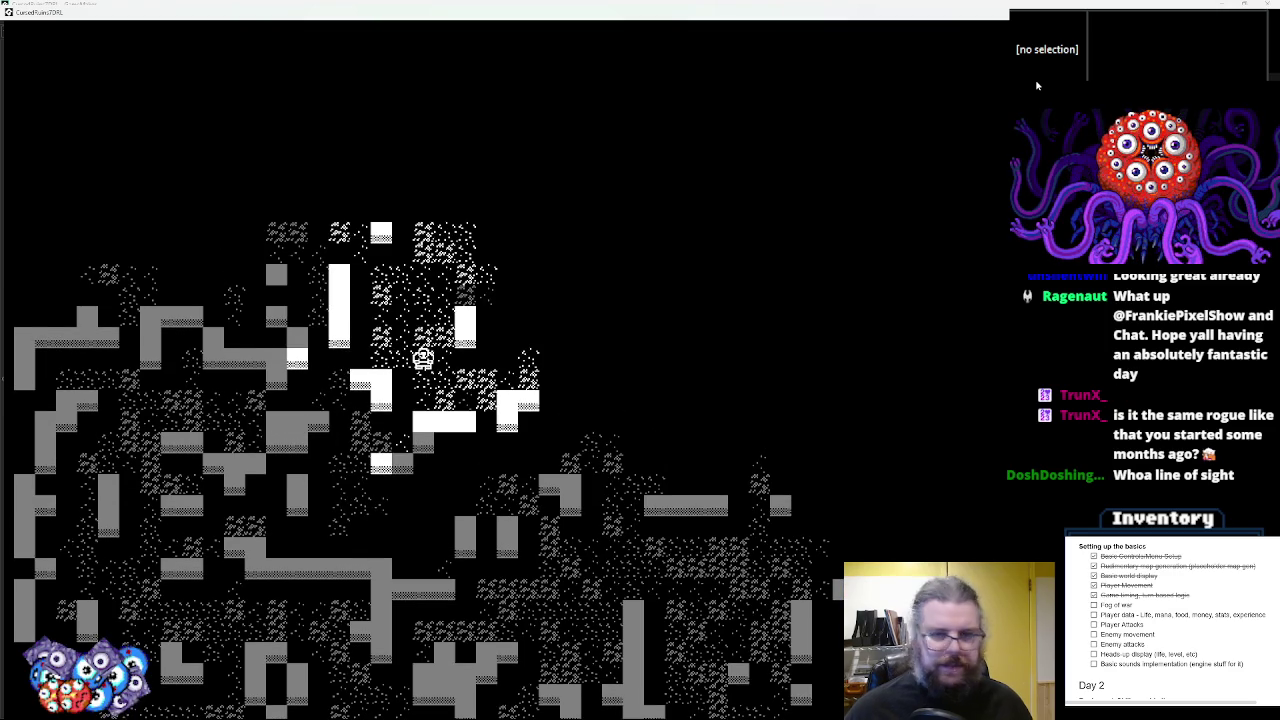
{"action": "key", "text": "Escape"}
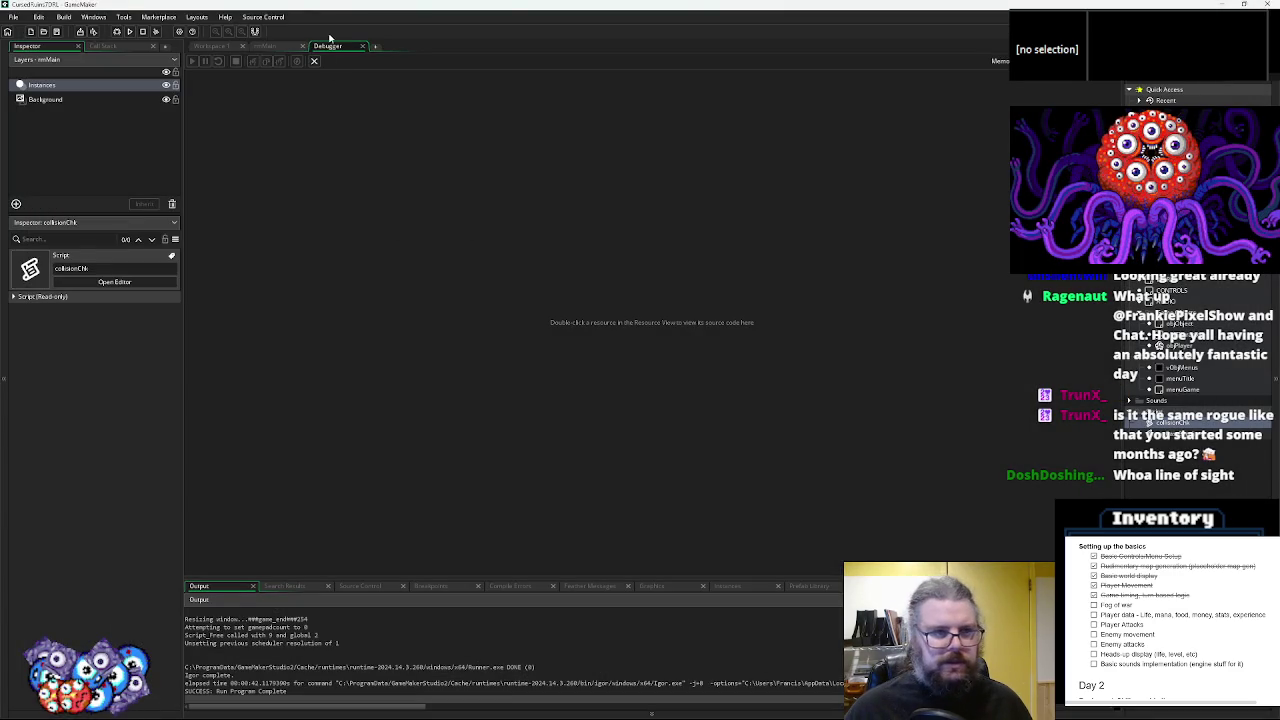
- Change the ray loop step in WORLD's User Event 2 from 10 to 8
{"action": "left_click", "coordinate": [314, 61]}
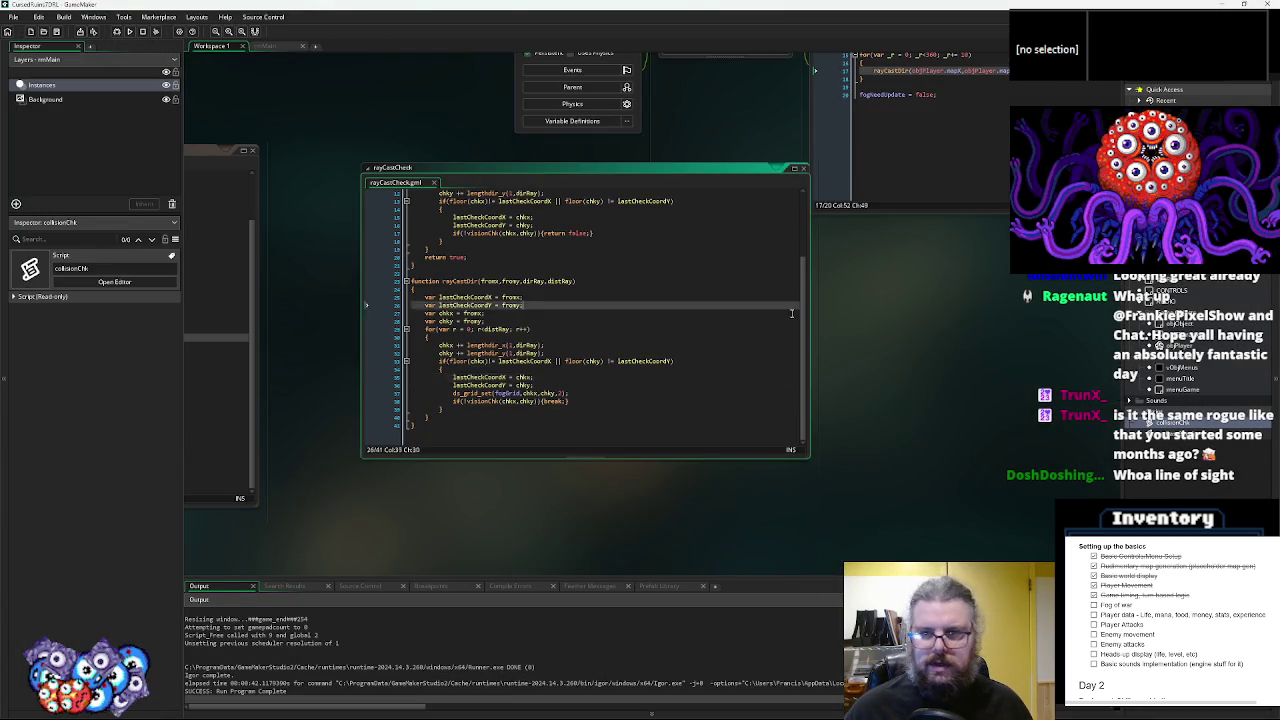
{"action": "left_click", "coordinate": [727, 270]}
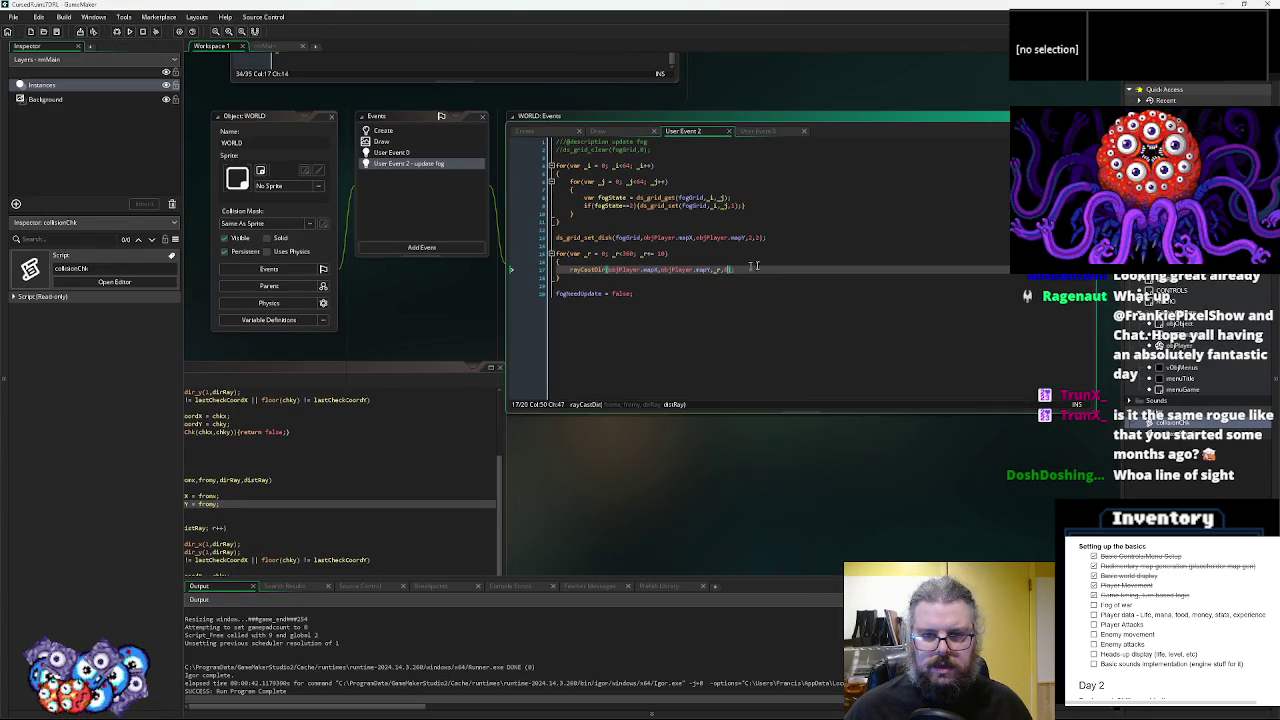
{"action": "double_click", "coordinate": [661, 254]}
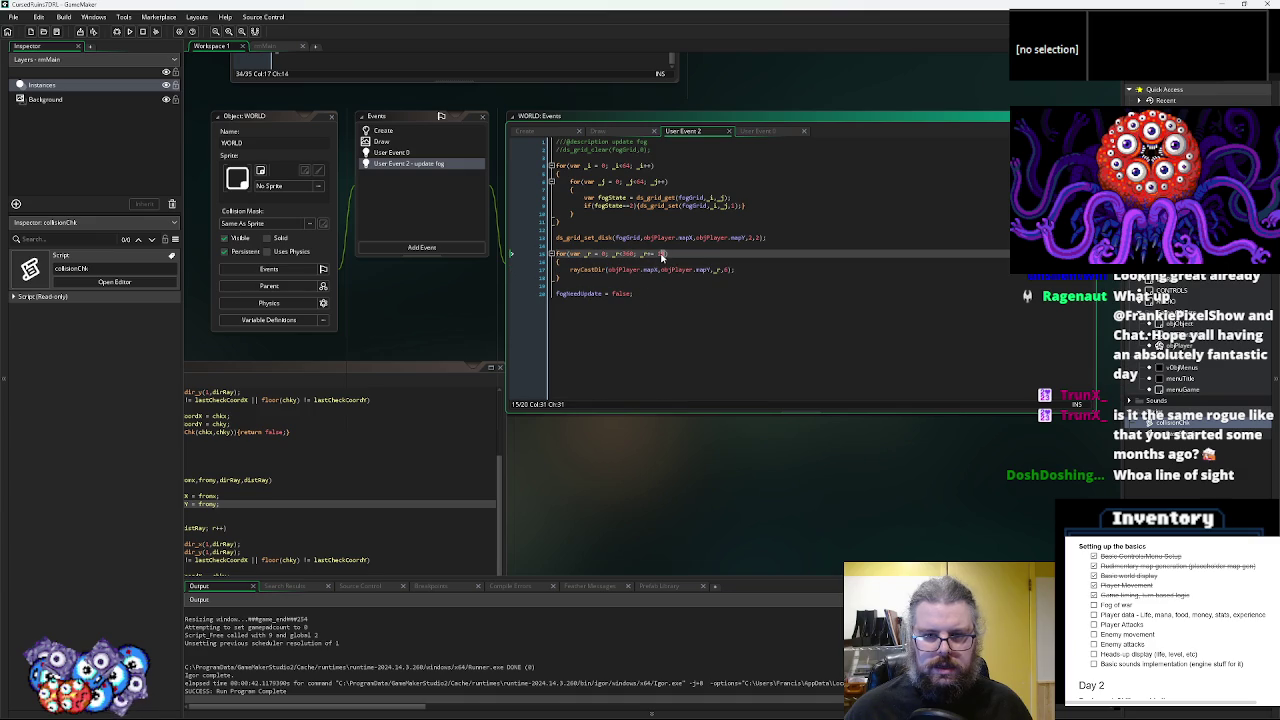
{"action": "type", "text": "8"}
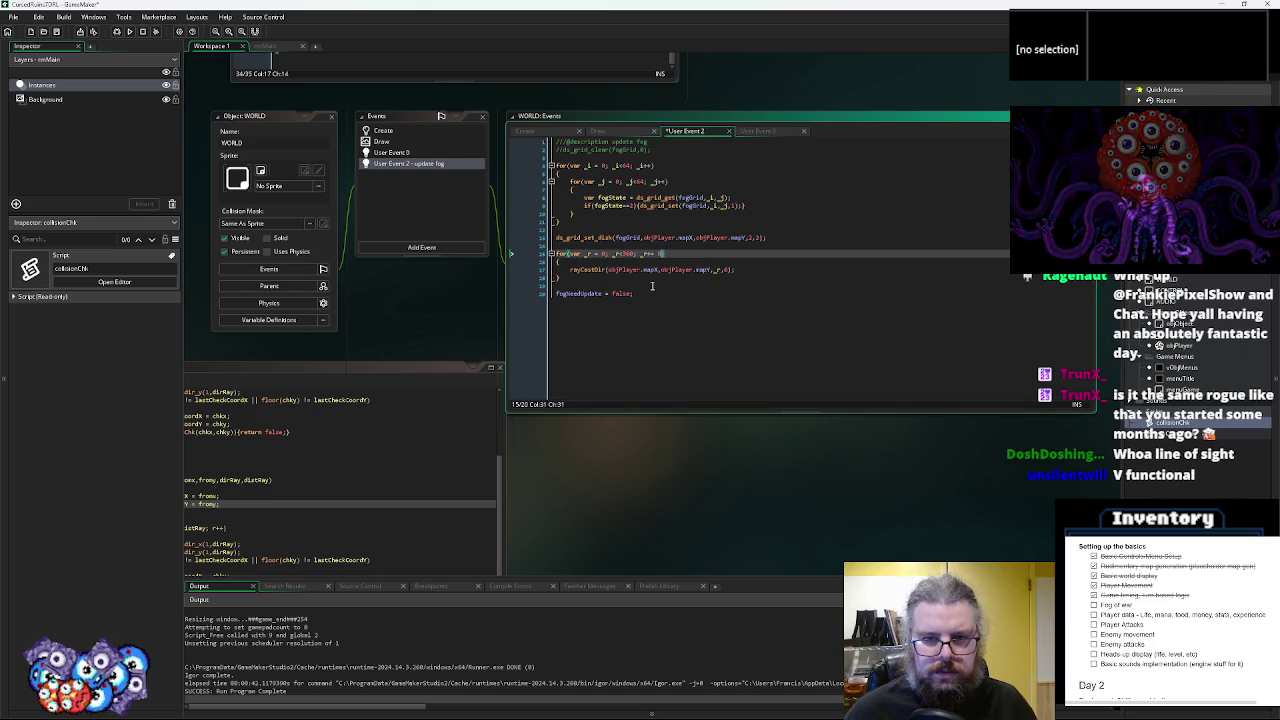
{"action": "left_click", "coordinate": [652, 286]}
{"action": "left_click", "coordinate": [646, 292]}
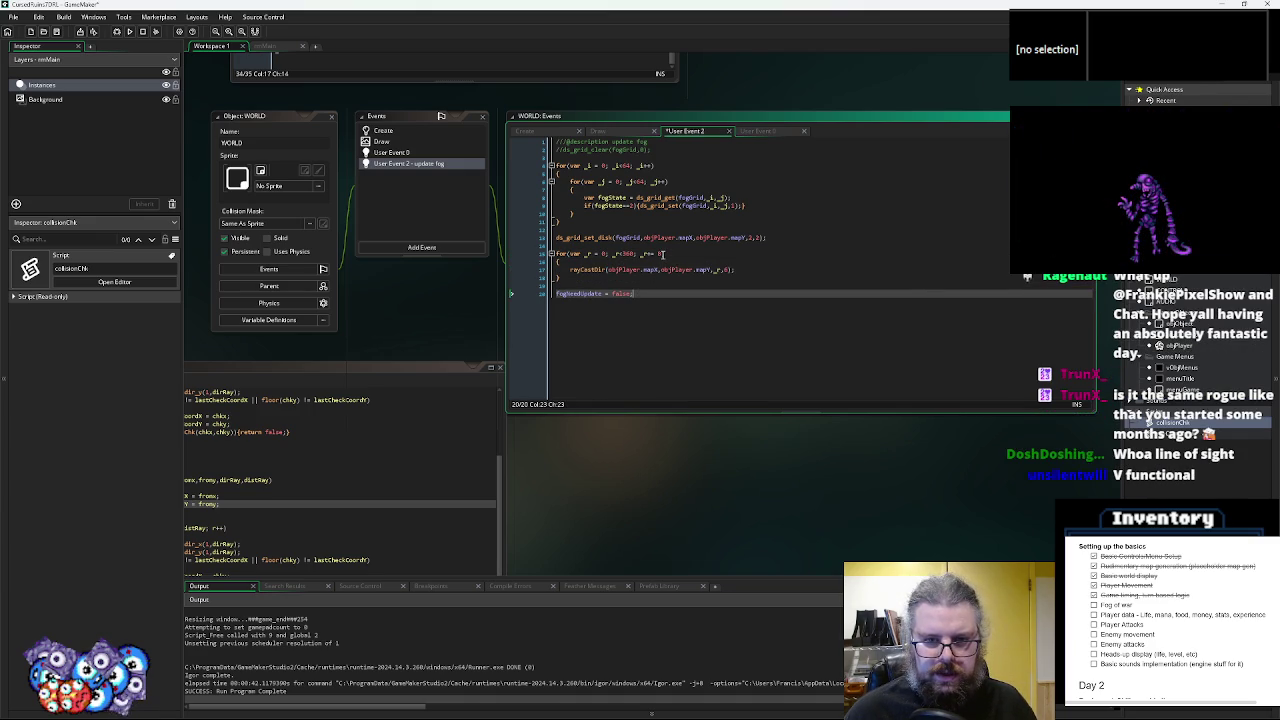
{"action": "left_click", "coordinate": [661, 254]}
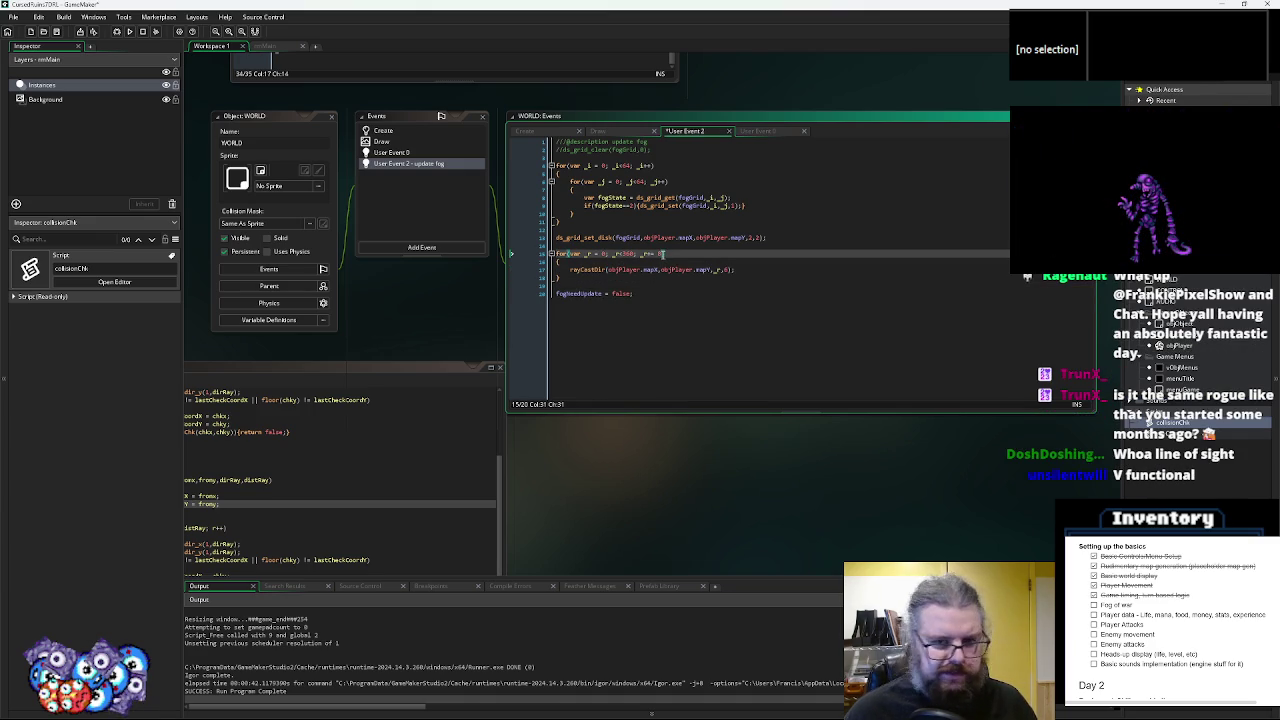
- Save the fog update event and relaunch the game in debug mode
{"action": "left_click", "coordinate": [59, 33]}
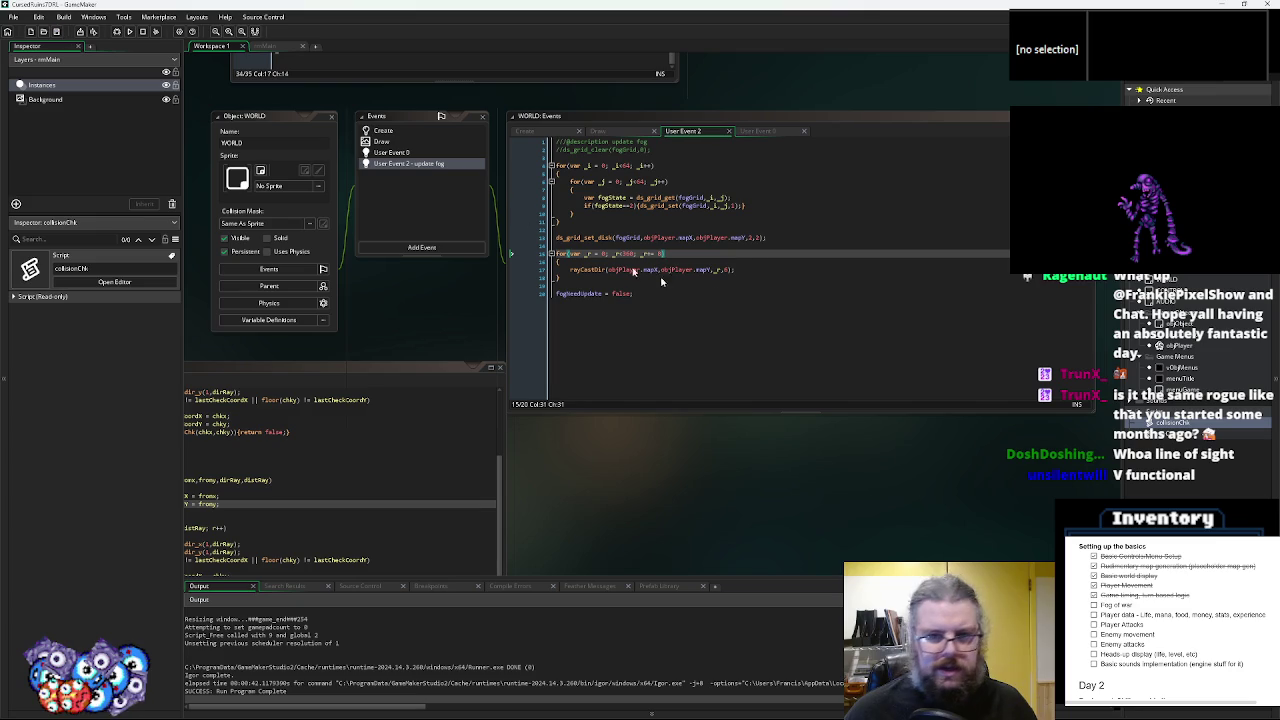
{"action": "left_click", "coordinate": [727, 270]}
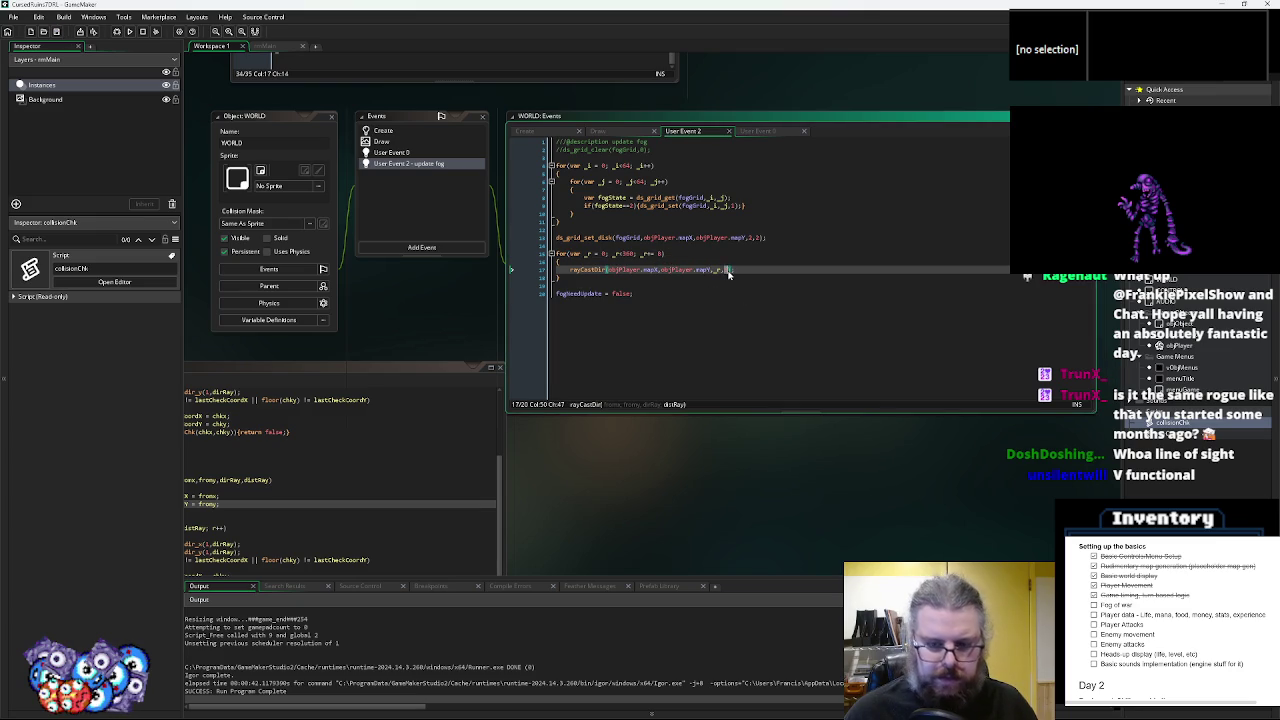
{"action": "type", "text": ";"}
{"action": "left_click", "coordinate": [725, 298]}
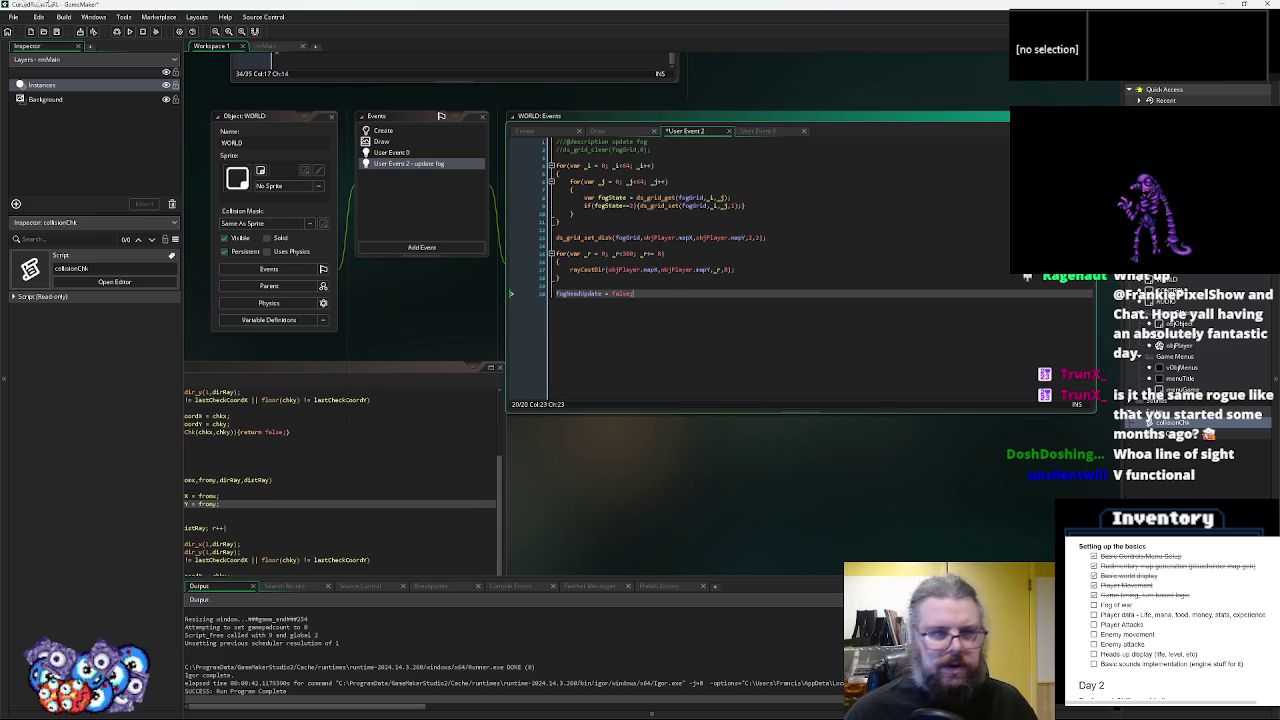
{"action": "left_click", "coordinate": [56, 32]}
{"action": "left_click", "coordinate": [118, 32]}
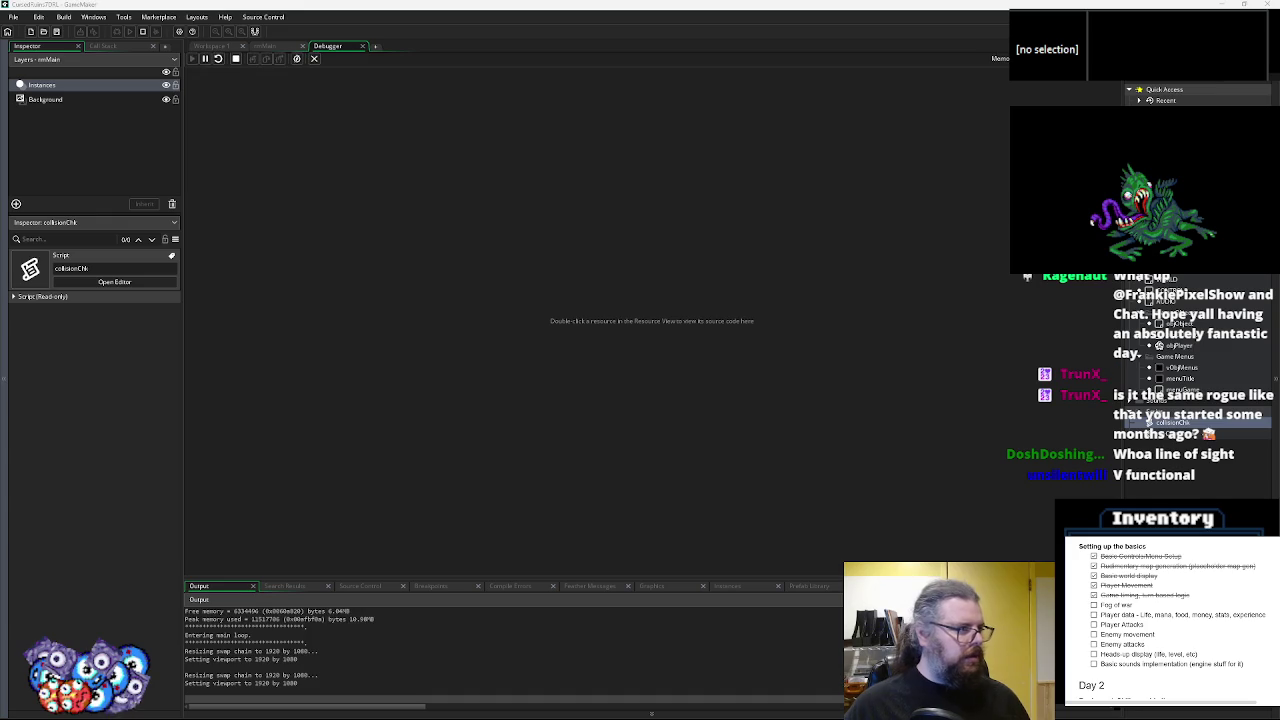
- Start a new game and walk the player up and right to test the finer-step fog
{"action": "key", "text": "Return"}
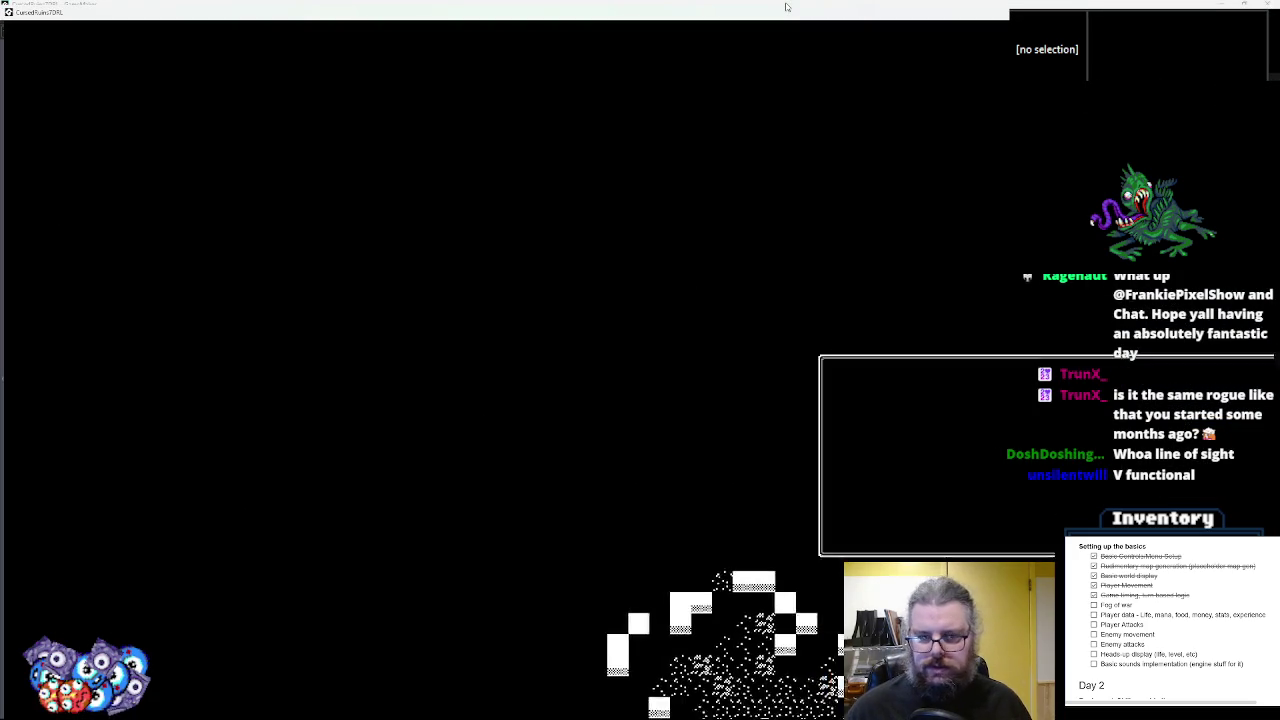
{"action": "key", "text": "Up"}
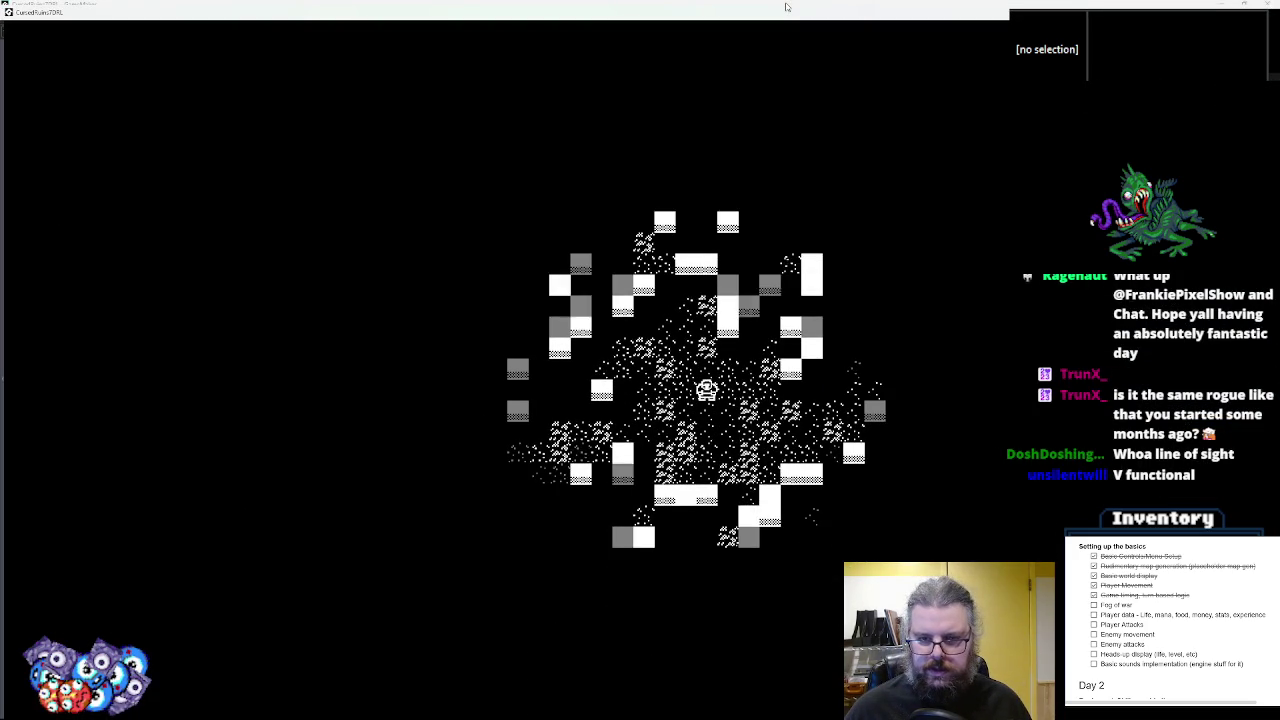
{"action": "key", "text": "Right"}
{"action": "key", "text": "Right"}
{"action": "key", "text": "Right"}
{"action": "key", "text": "Right"}
{"action": "key", "text": "Down"}
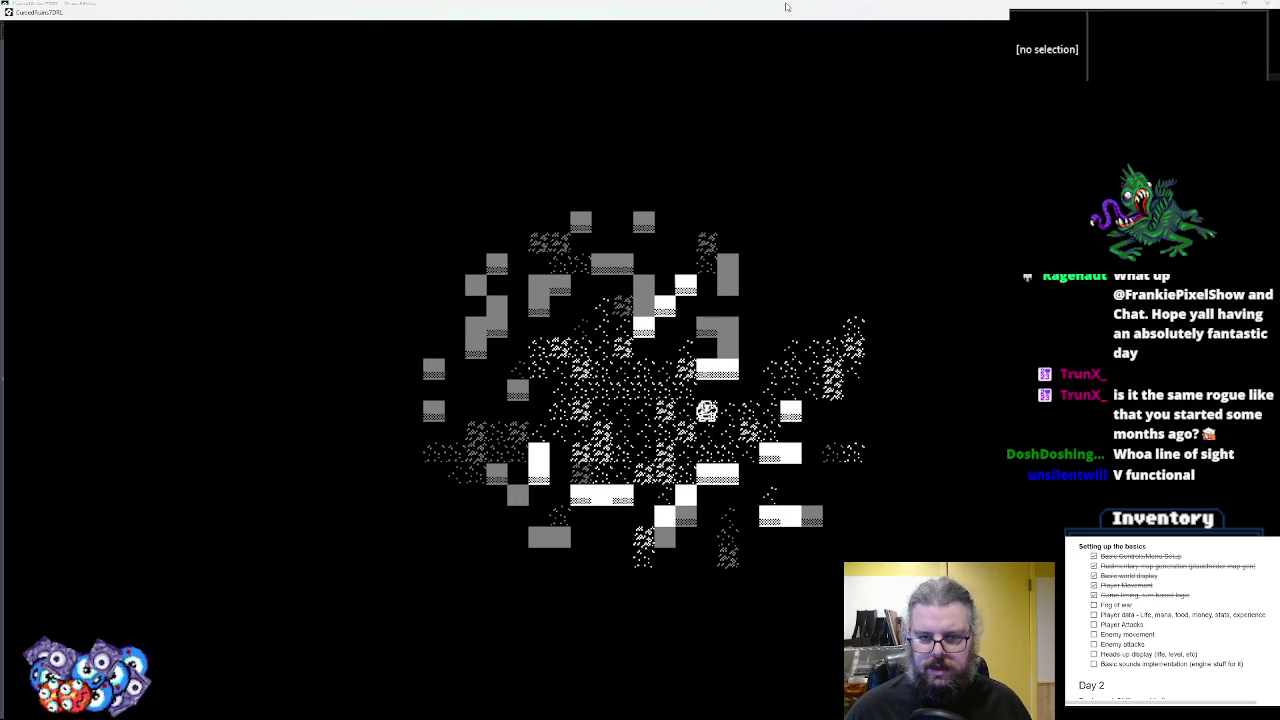
{"action": "key", "text": "Right"}
{"action": "key", "text": "Up"}
{"action": "key", "text": "Right"}
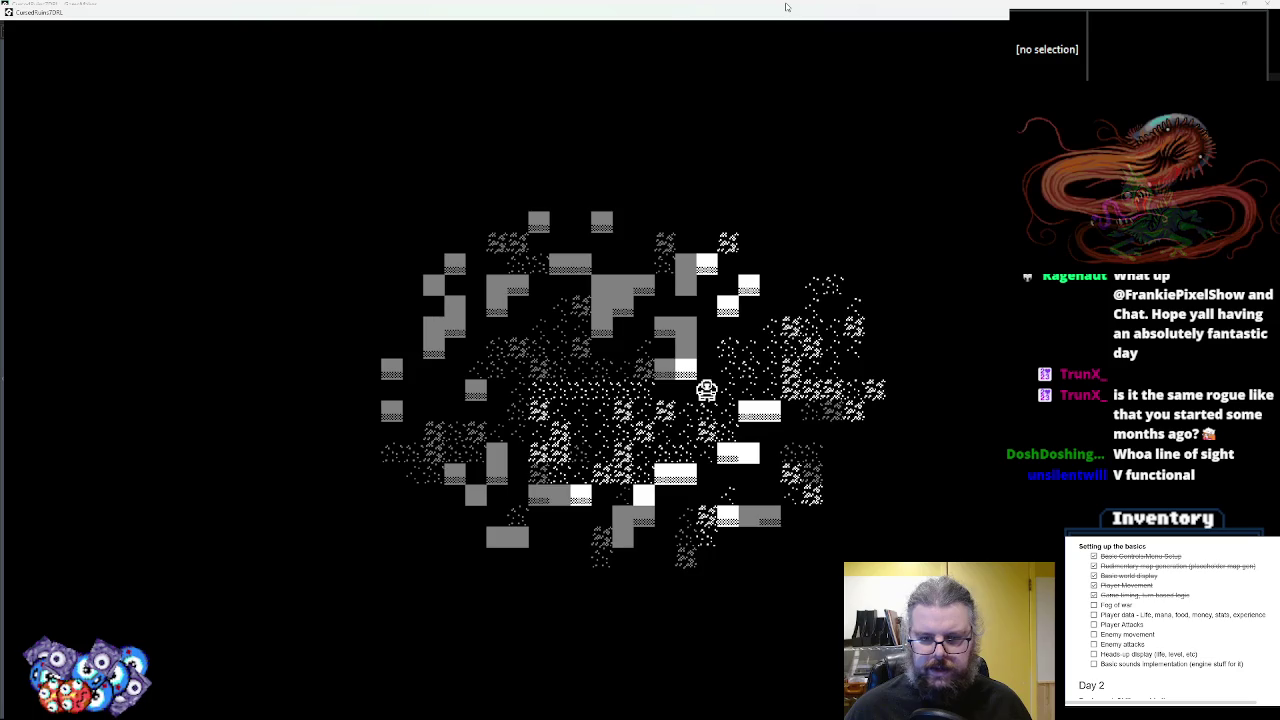
{"action": "key", "text": "Up"}
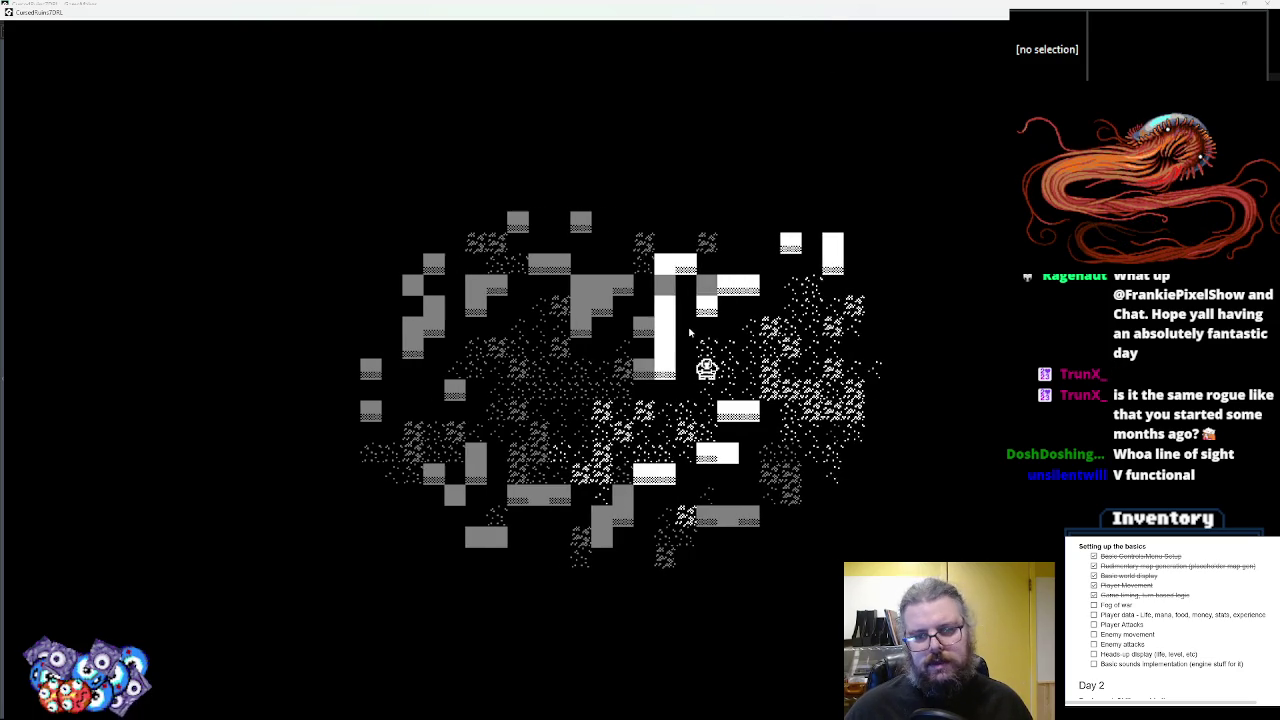
{"action": "key", "text": "Right"}
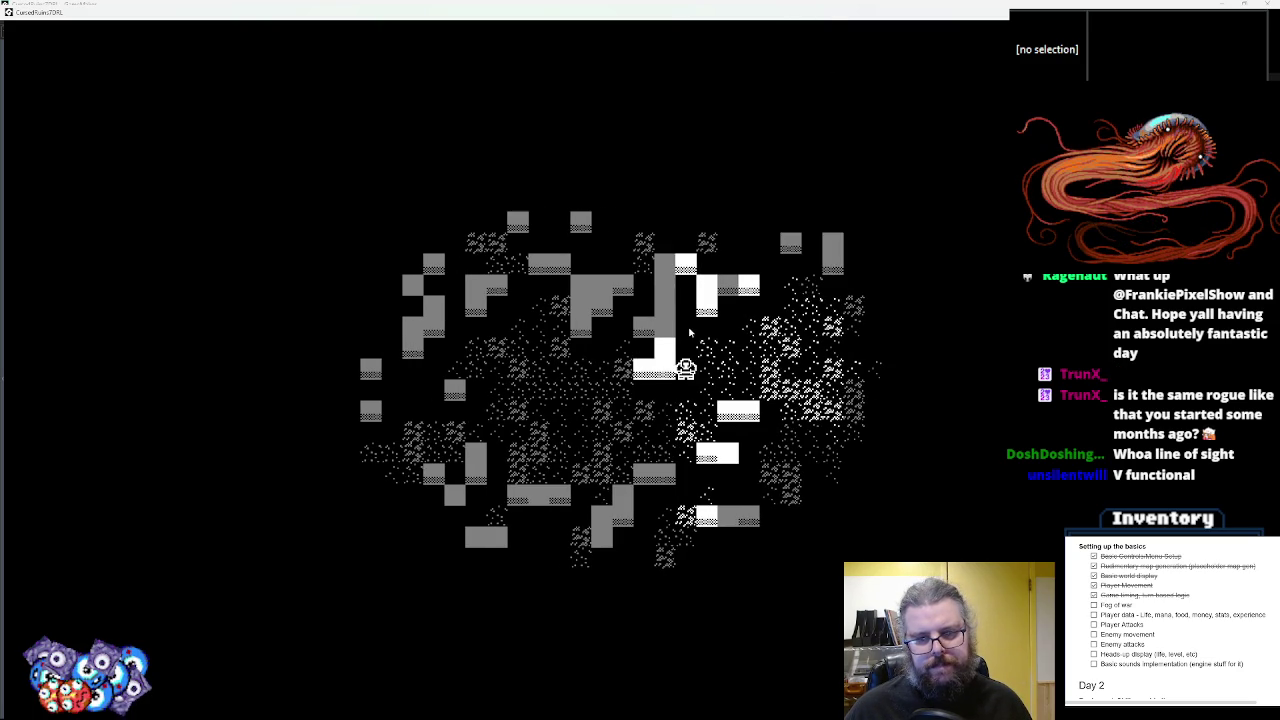
{"action": "key", "text": "Right"}
{"action": "key", "text": "Left"}
{"action": "key", "text": "Left"}
{"action": "key", "text": "Left"}
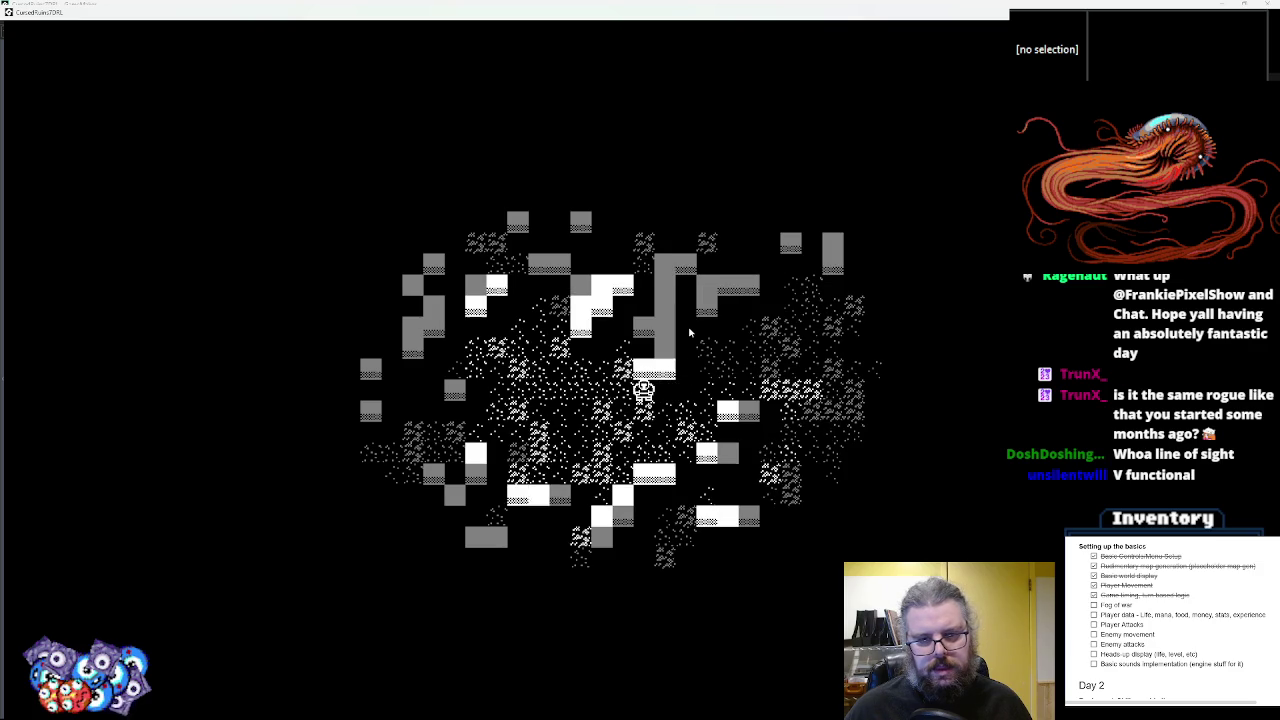
{"action": "key", "text": "Down"}
{"action": "key", "text": "Up"}
{"action": "key", "text": "Right"}
{"action": "key", "text": "Right"}
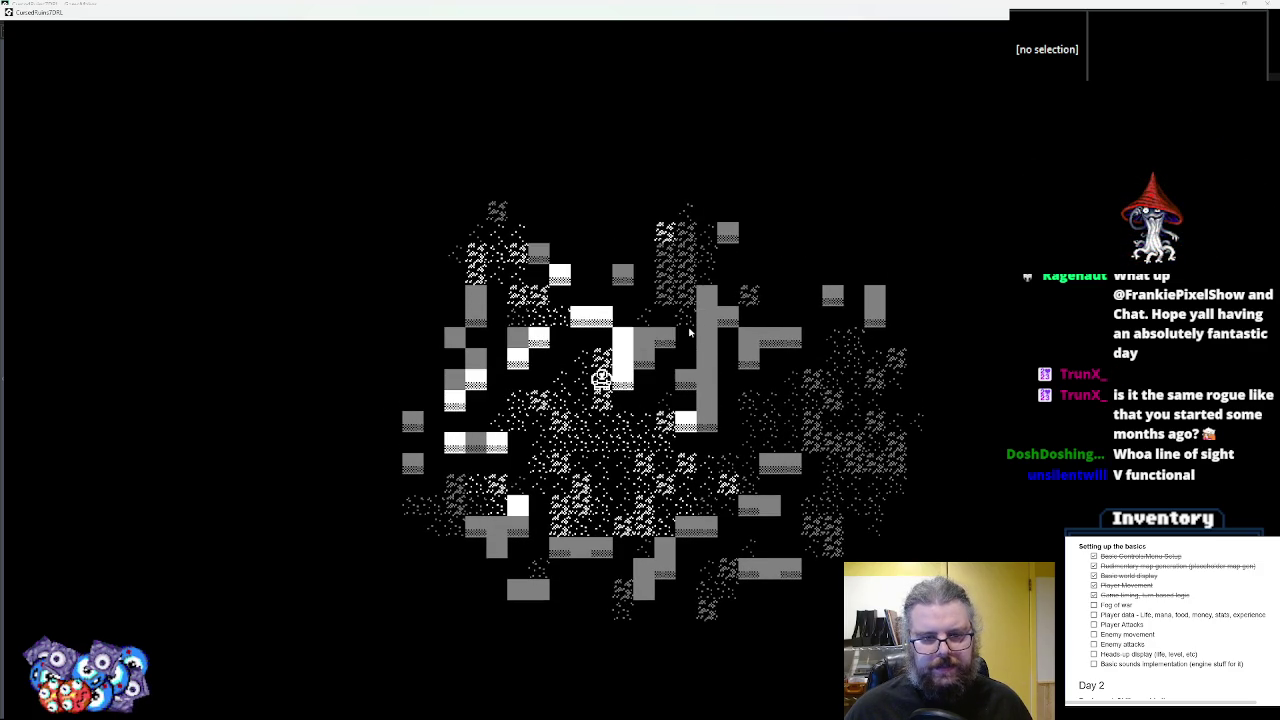
- Walk the player down and right through the dungeon checking line of sight, then quit the game
{"action": "key", "text": "Down"}
{"action": "key", "text": "Down"}
{"action": "key", "text": "Down"}
{"action": "key", "text": "Left"}
{"action": "key", "text": "Down"}
{"action": "key", "text": "Down"}
{"action": "key", "text": "Left"}
{"action": "key", "text": "Down"}
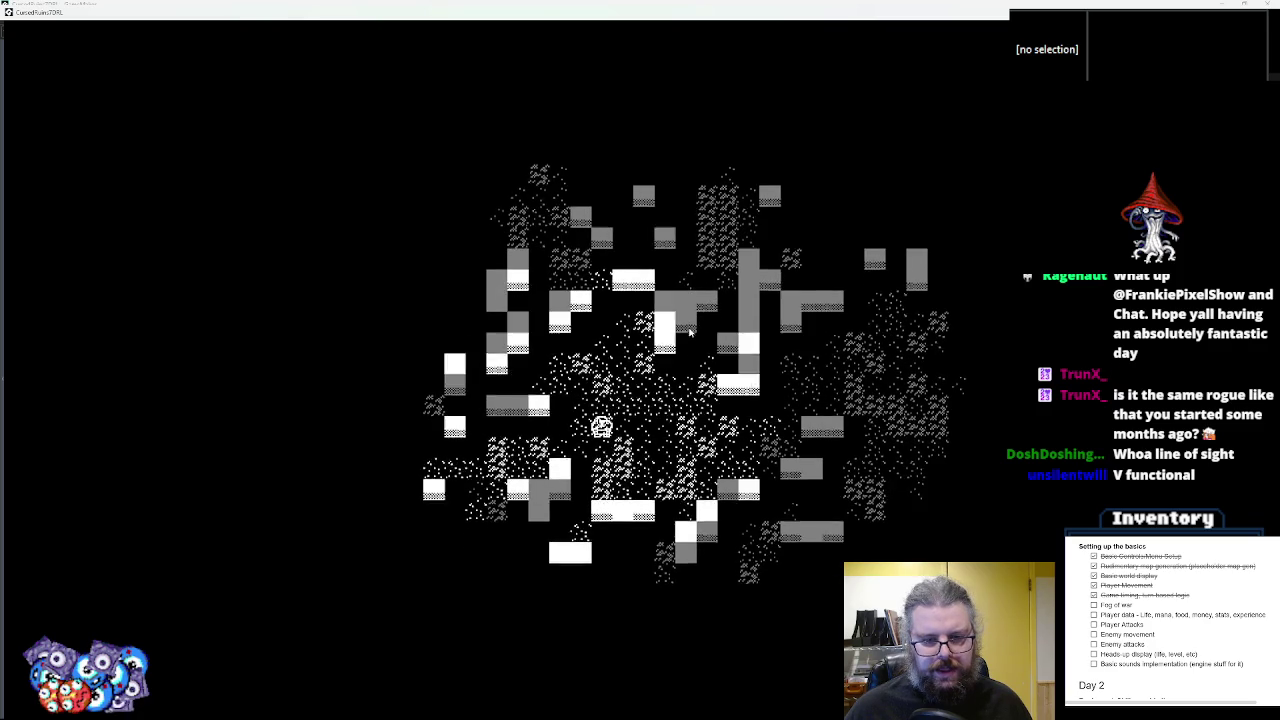
{"action": "key", "text": "Right"}
{"action": "key", "text": "Right"}
{"action": "key", "text": "Right"}
{"action": "key", "text": "Up"}
{"action": "key", "text": "Up"}
{"action": "key", "text": "Up"}
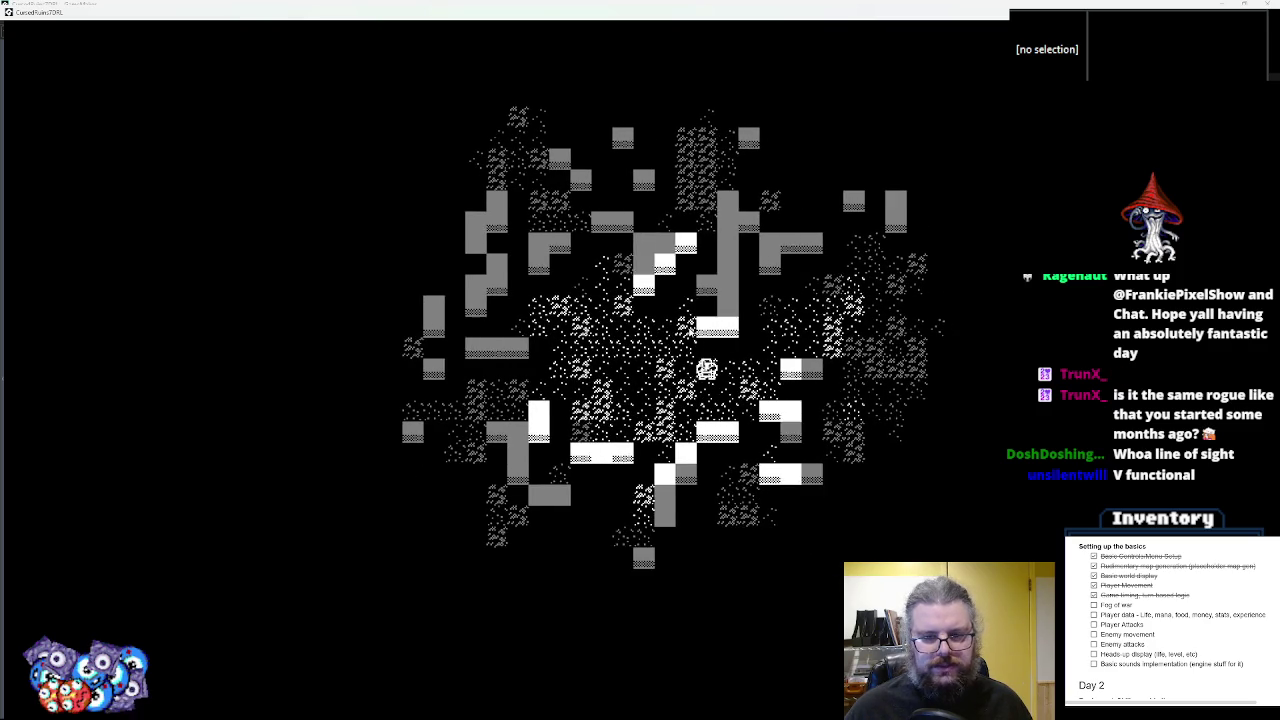
{"action": "key", "text": "Up"}
{"action": "key", "text": "Right"}
{"action": "key", "text": "Right"}
{"action": "key", "text": "Right"}
{"action": "key", "text": "Right"}
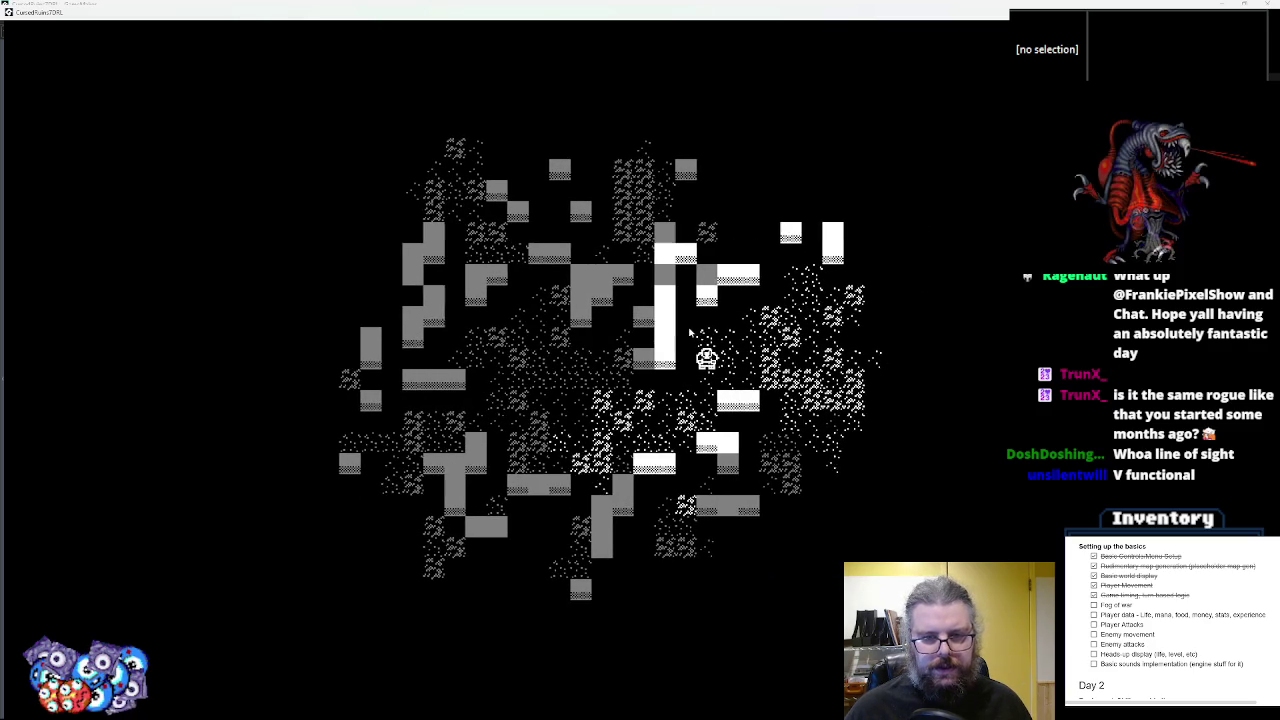
{"action": "key", "text": "Up"}
{"action": "key", "text": "Right"}
{"action": "key", "text": "Up"}
{"action": "key", "text": "Right"}
{"action": "key", "text": "Up"}
{"action": "key", "text": "Right"}
{"action": "key", "text": "Up"}
{"action": "key", "text": "Right"}
{"action": "key", "text": "Right"}
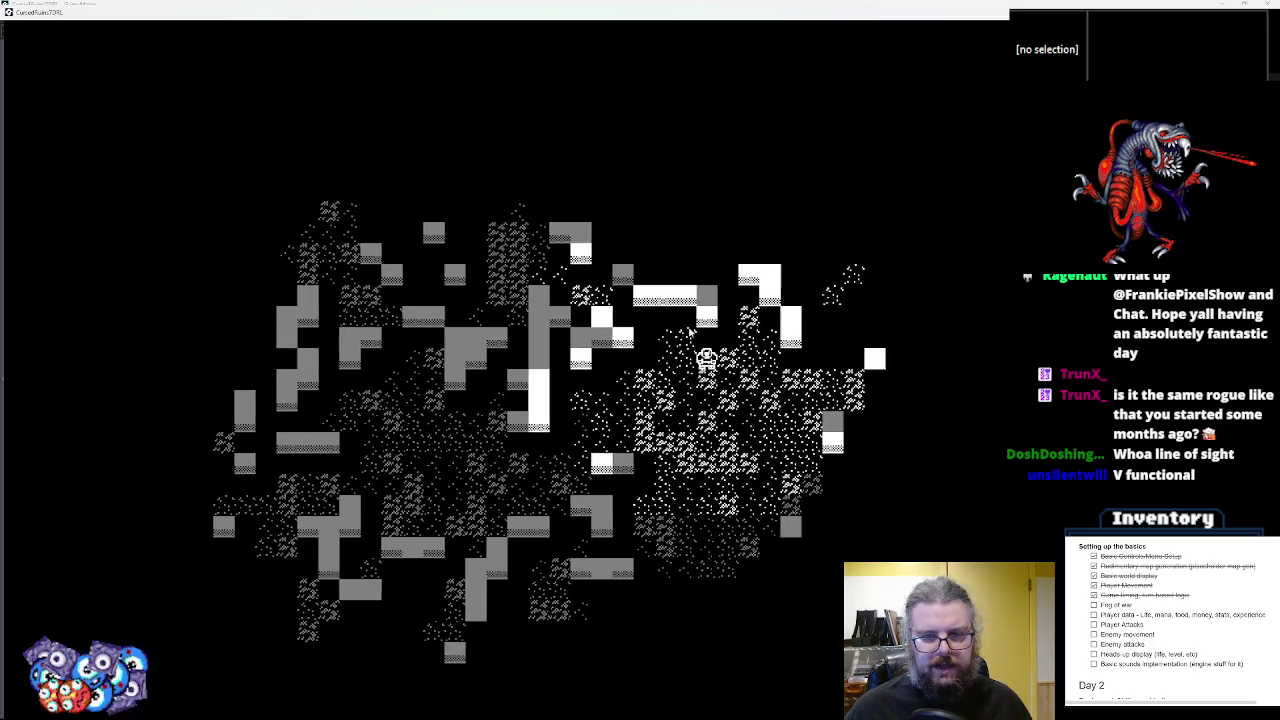
{"action": "key", "text": "Up"}
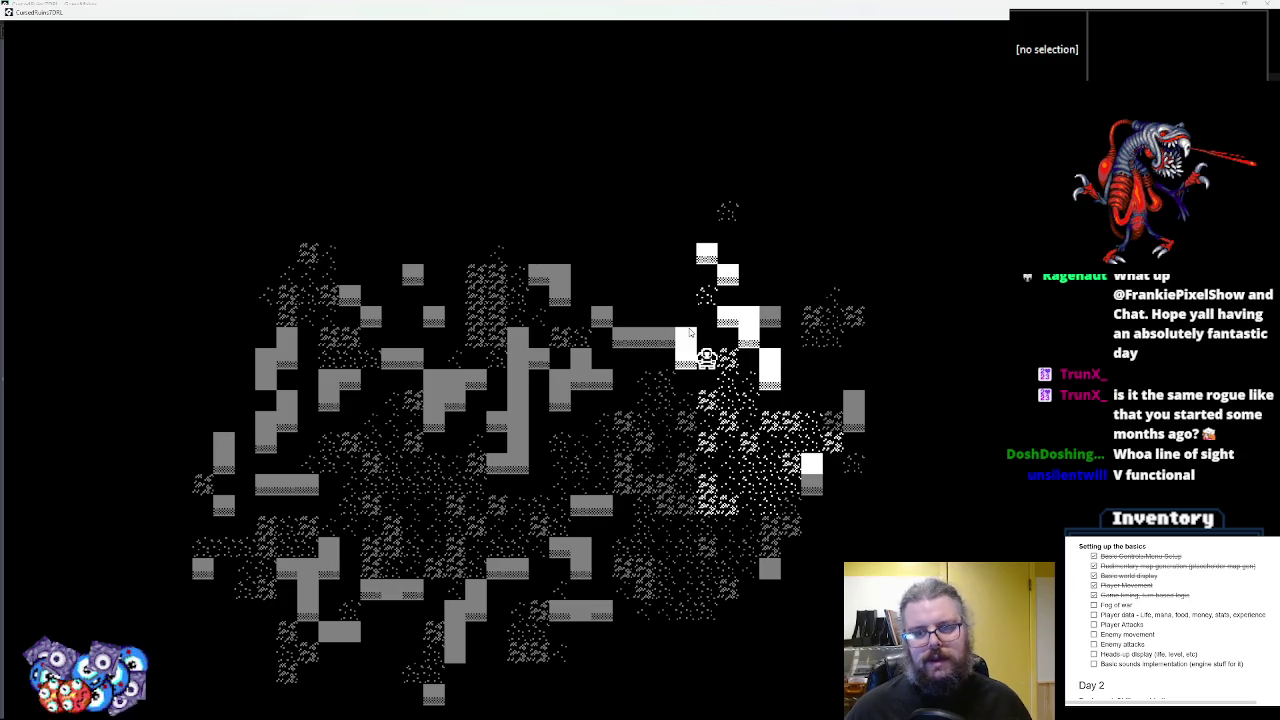
{"action": "key", "text": "Down"}
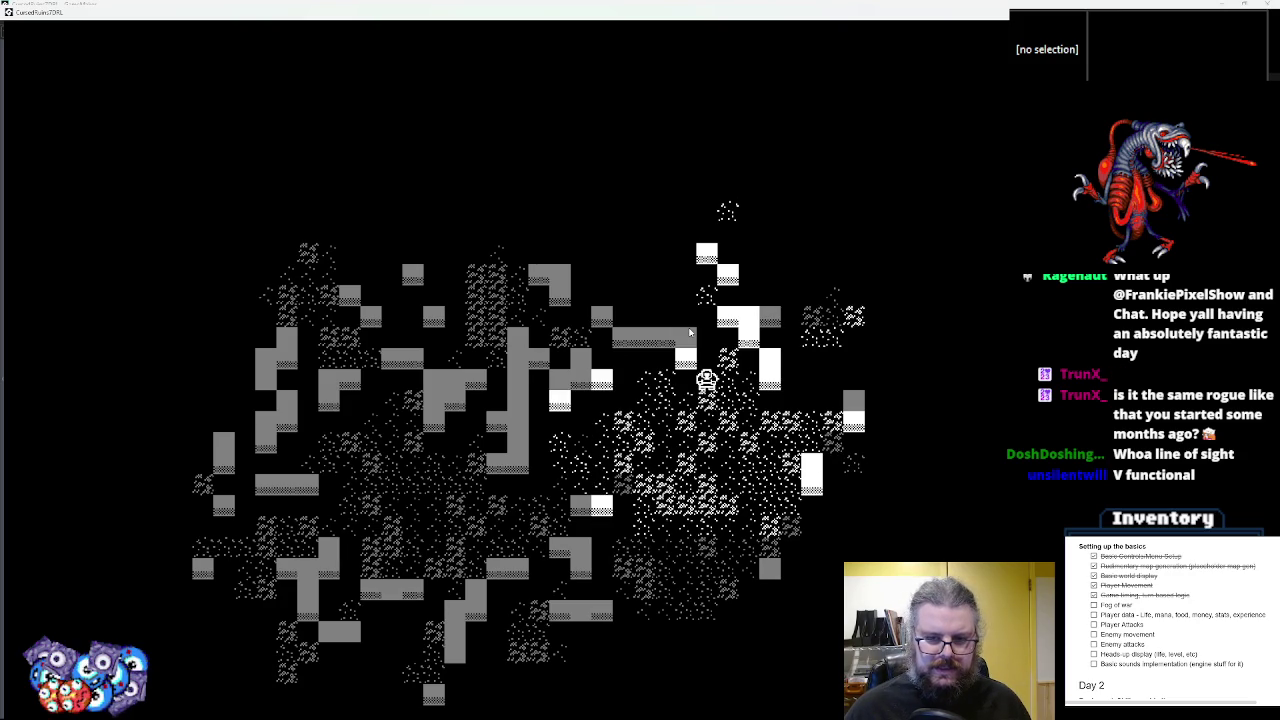
{"action": "key", "text": "Down"}
{"action": "key", "text": "Right"}
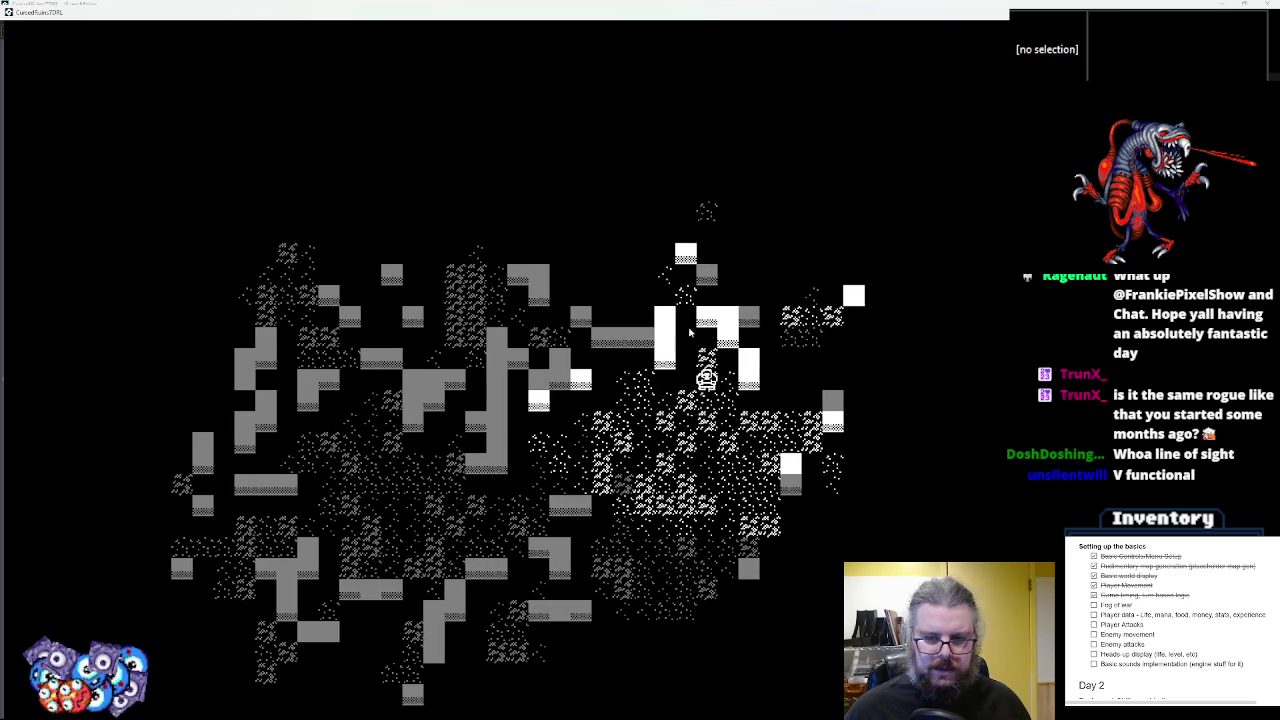
{"action": "key", "text": "Right"}
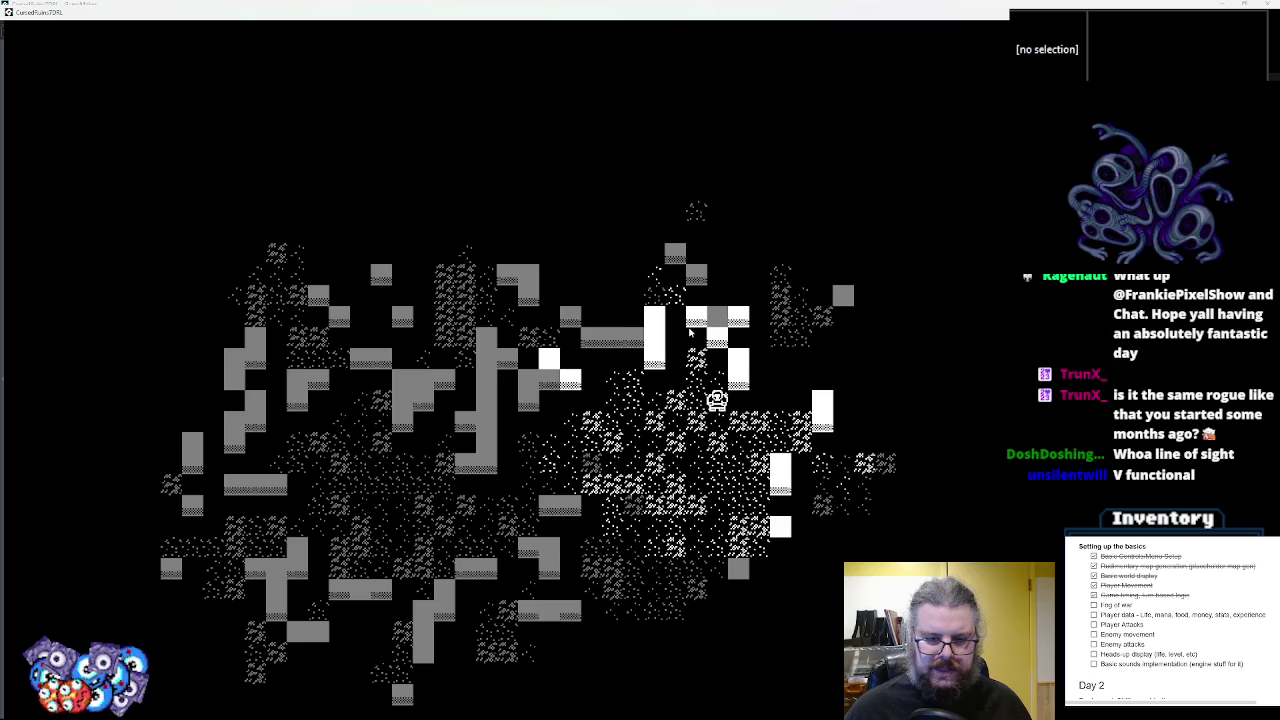
{"action": "key", "text": "Down"}
{"action": "key", "text": "Down"}
{"action": "key", "text": "Down"}
{"action": "key", "text": "Left"}
{"action": "key", "text": "Down"}
{"action": "key", "text": "Down"}
{"action": "key", "text": "Down"}
{"action": "key", "text": "Left"}
{"action": "key", "text": "Down"}
{"action": "key", "text": "Down"}
{"action": "key", "text": "Down"}
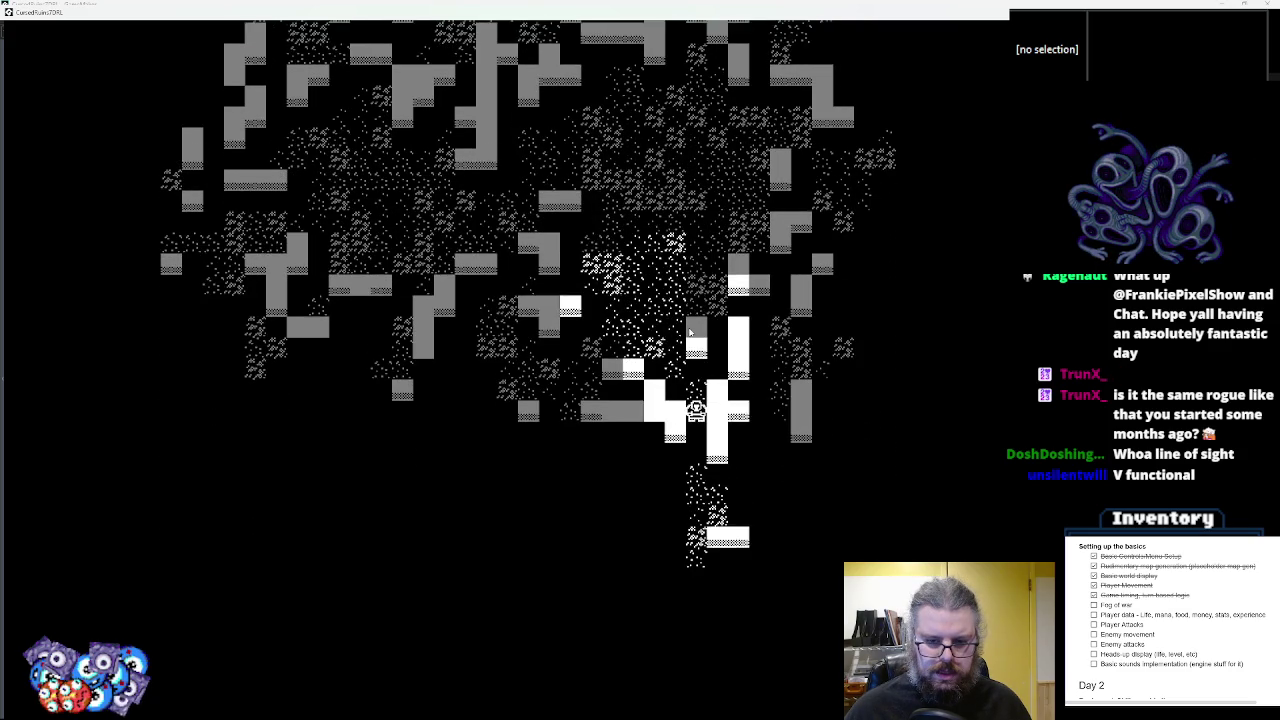
{"action": "key", "text": "Right"}
{"action": "key", "text": "Down"}
{"action": "key", "text": "Down"}
{"action": "key", "text": "Down"}
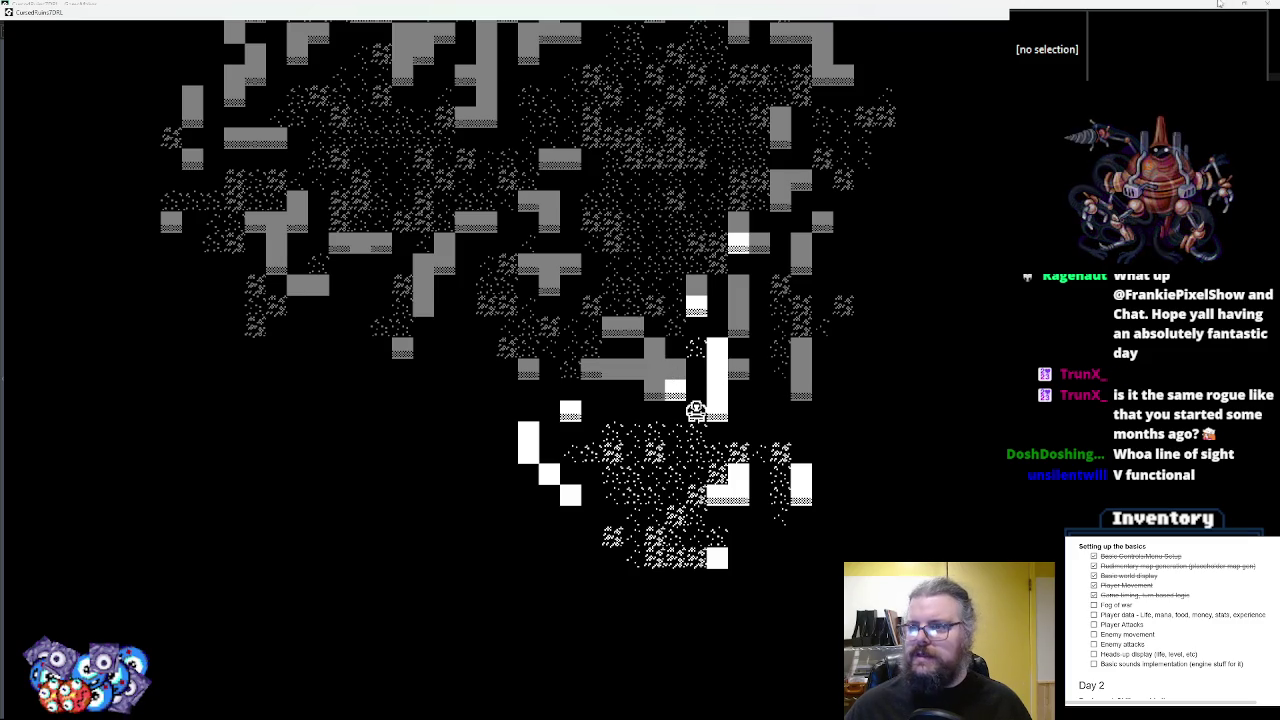
{"action": "key", "text": "Escape"}
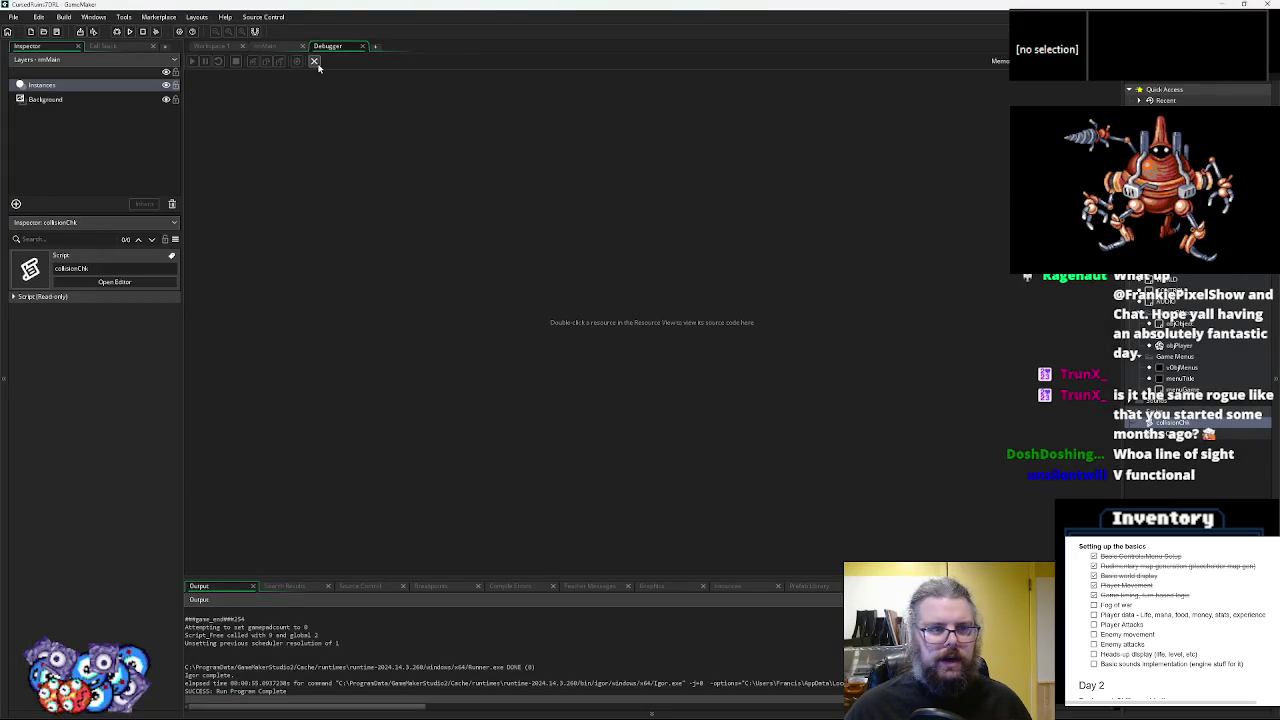
- Offset the player's mapX and mapY by 0.5 in the line-17 rayCastDir call, then run the game
{"action": "left_click", "coordinate": [314, 62]}
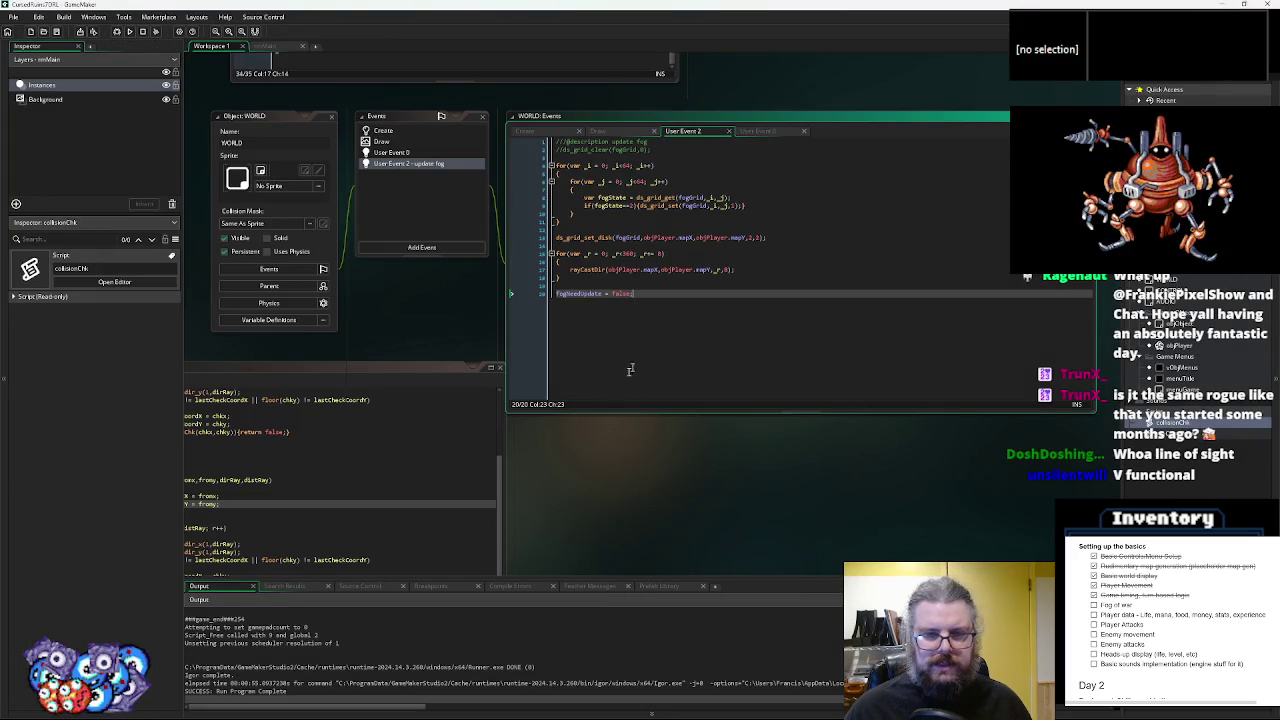
{"action": "key", "text": "ctrl+Tab"}
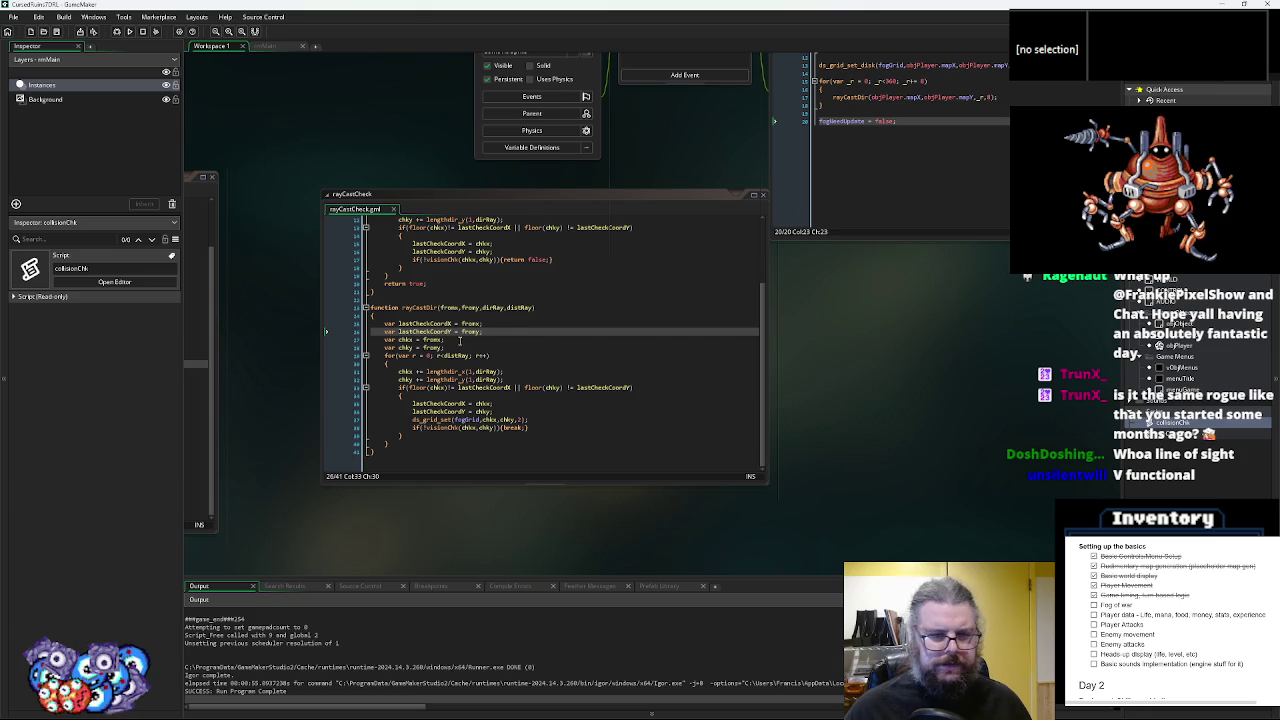
{"action": "key", "text": "ctrl+Tab"}
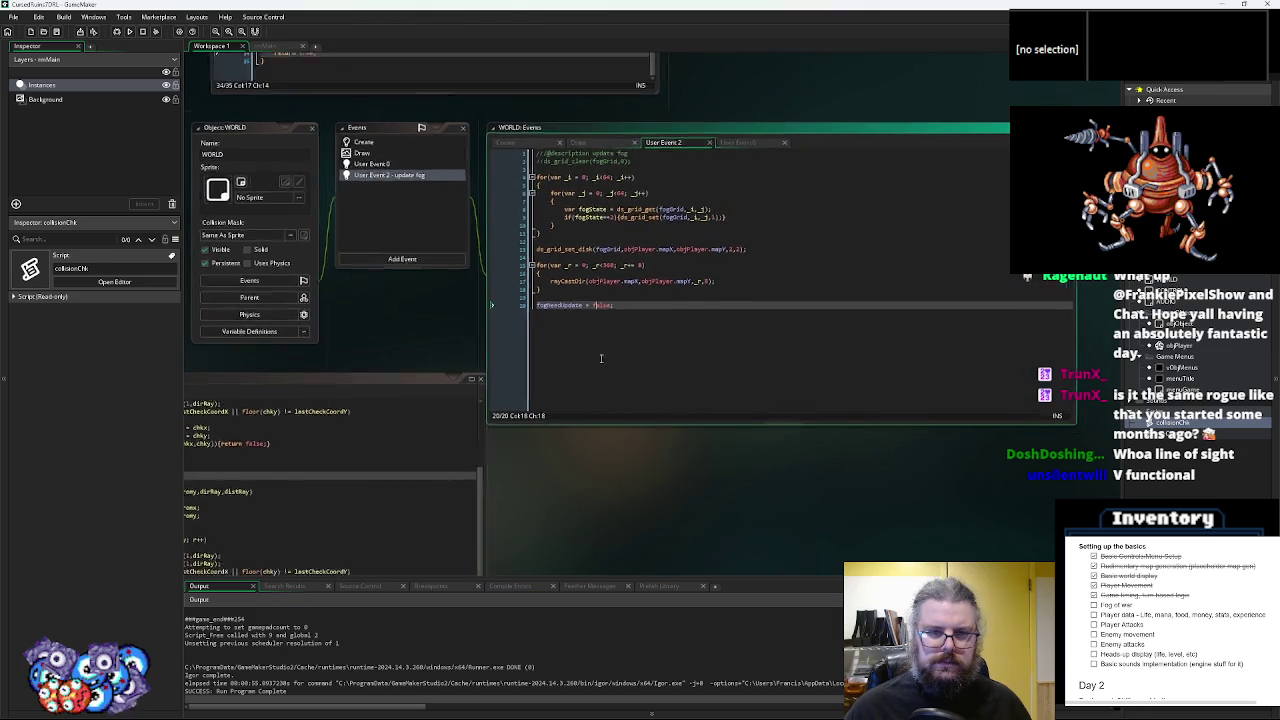
{"action": "left_click", "coordinate": [646, 288]}
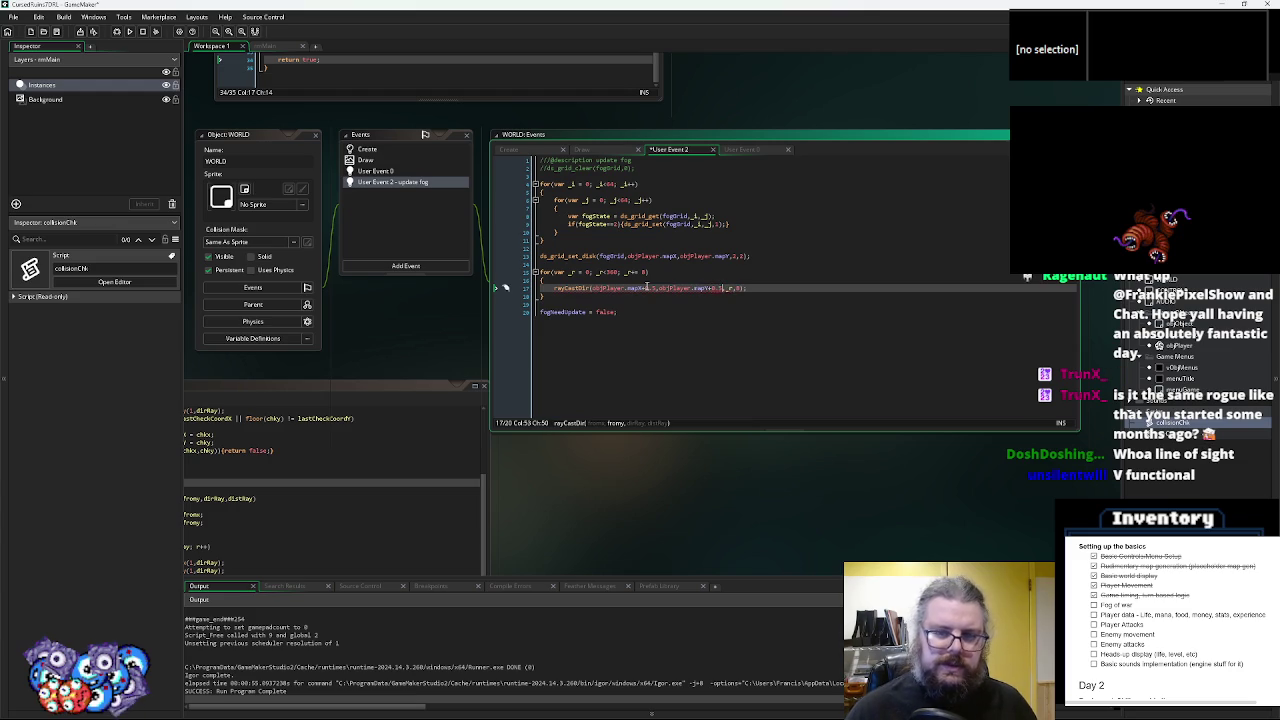
{"action": "left_click", "coordinate": [824, 272]}
{"action": "left_click", "coordinate": [118, 32]}
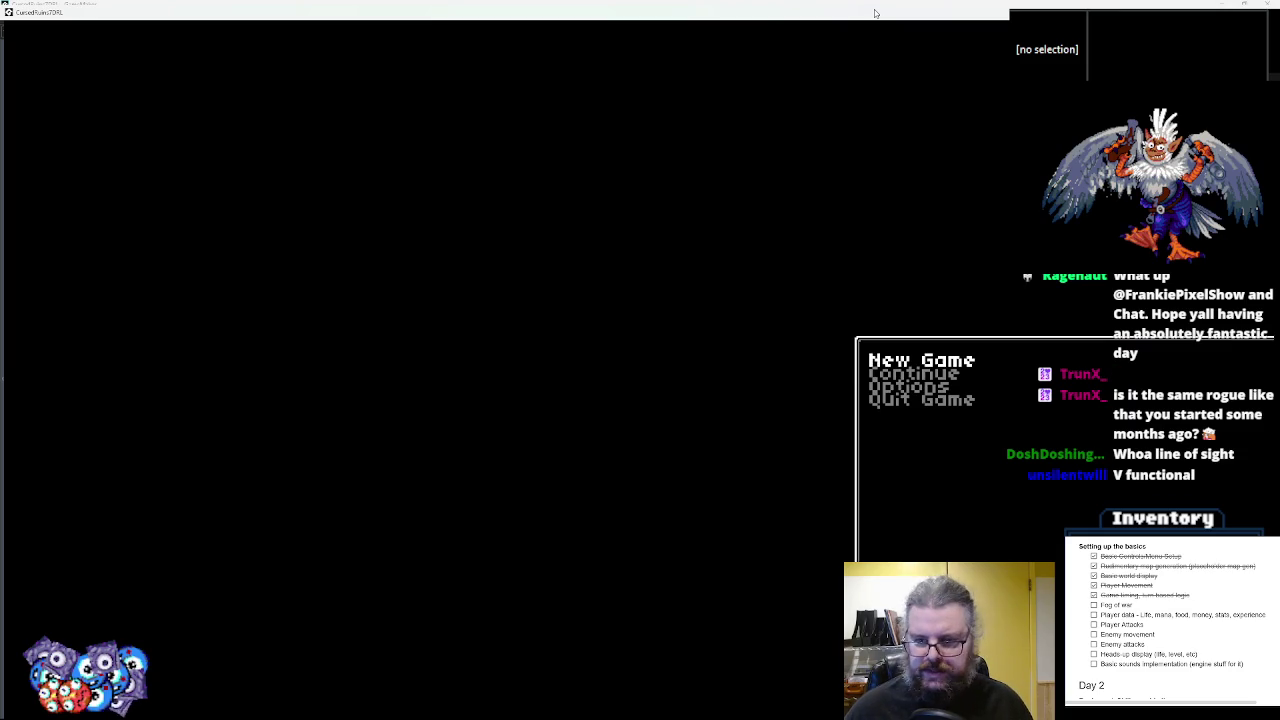
- Start a new game and move the player right and up to reveal new walls
{"action": "key", "text": "Return"}
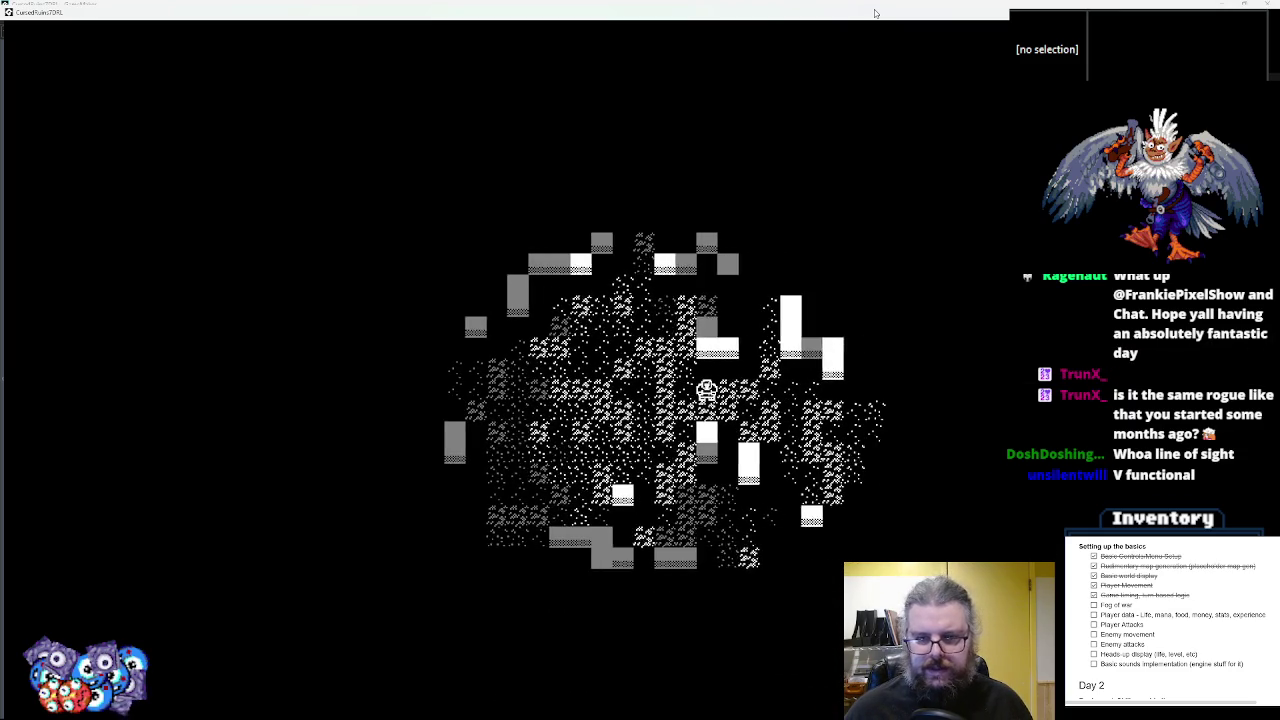
{"action": "key", "text": "Right"}
{"action": "key", "text": "Right"}
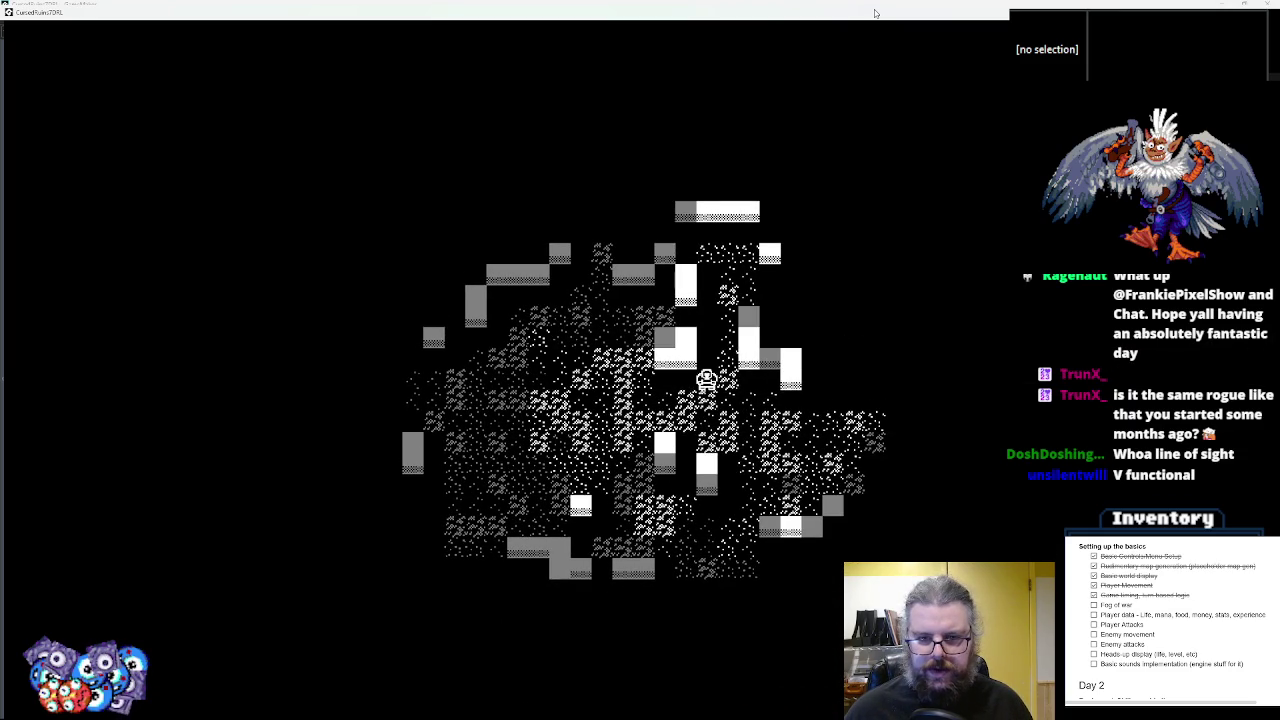
{"action": "key", "text": "Right"}
{"action": "key", "text": "Down"}
{"action": "key", "text": "Down"}
{"action": "key", "text": "Down"}
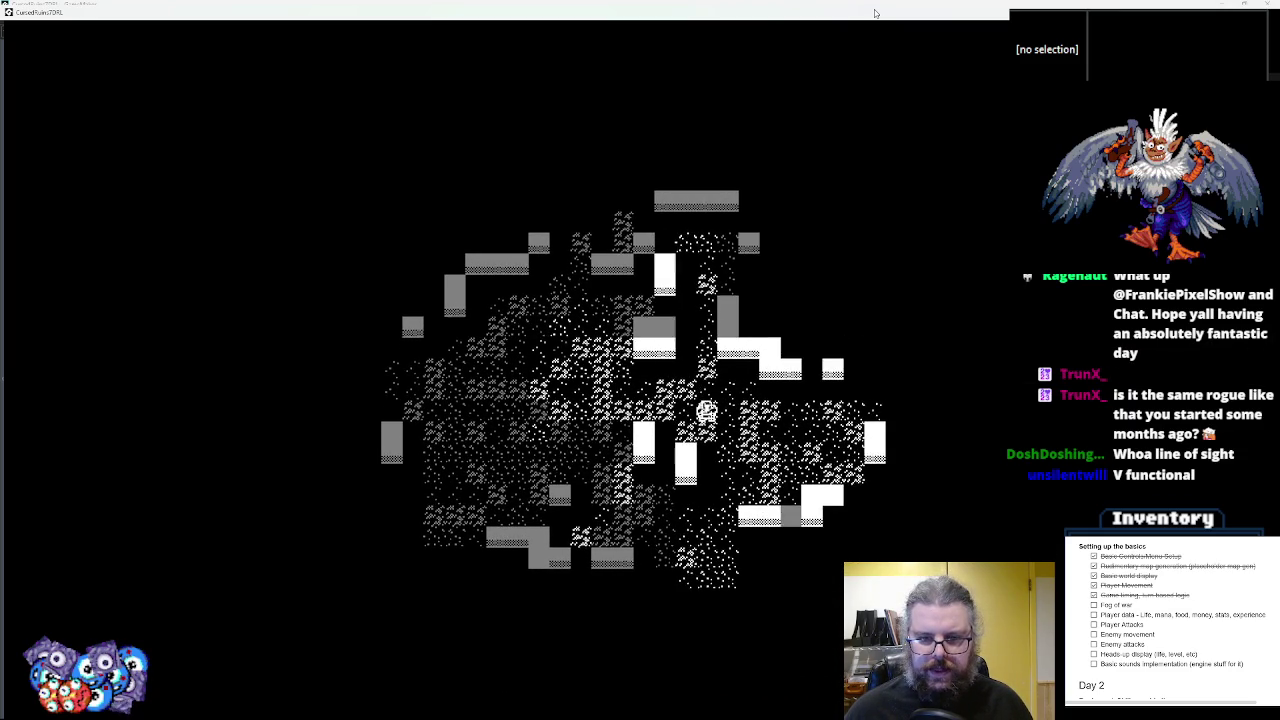
{"action": "key", "text": "Right"}
{"action": "key", "text": "Right"}
{"action": "key", "text": "Right"}
{"action": "key", "text": "Right"}
{"action": "key", "text": "Right"}
{"action": "key", "text": "Up"}
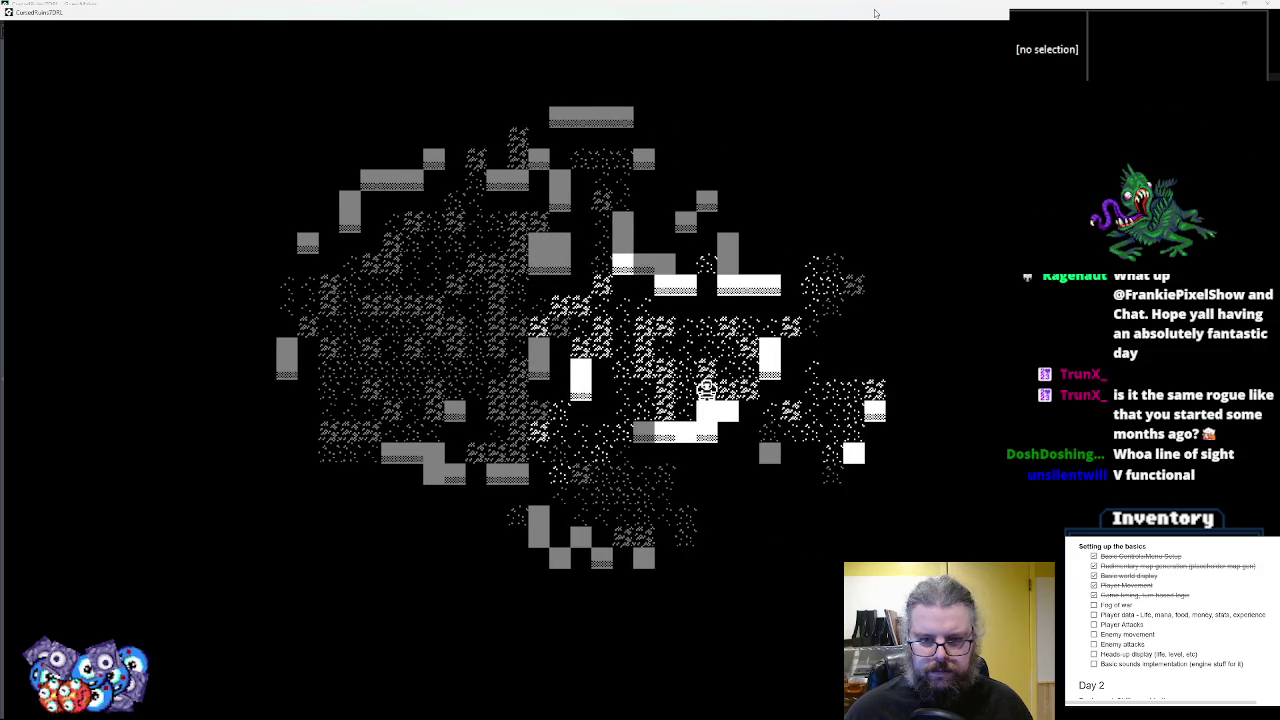
{"action": "key", "text": "Up"}
{"action": "key", "text": "Up"}
{"action": "key", "text": "Up"}
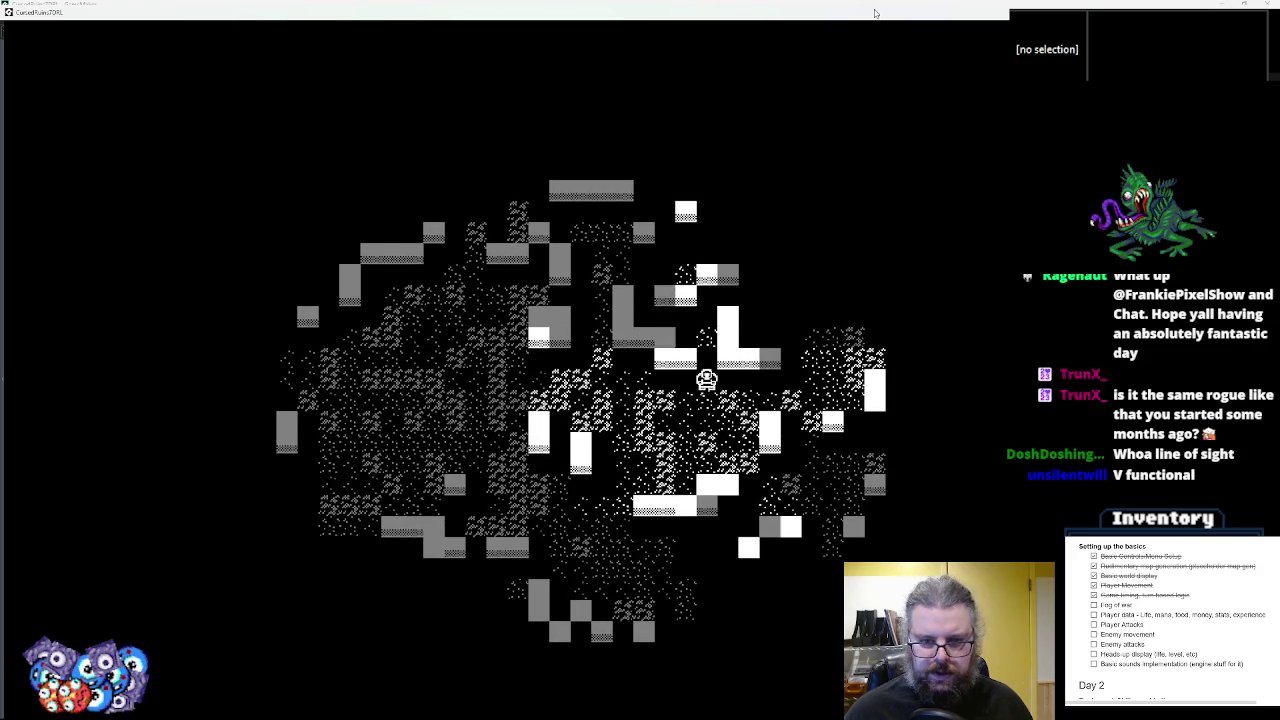
{"action": "key", "text": "Down"}
{"action": "key", "text": "Right"}
{"action": "key", "text": "Right"}
{"action": "key", "text": "Right"}
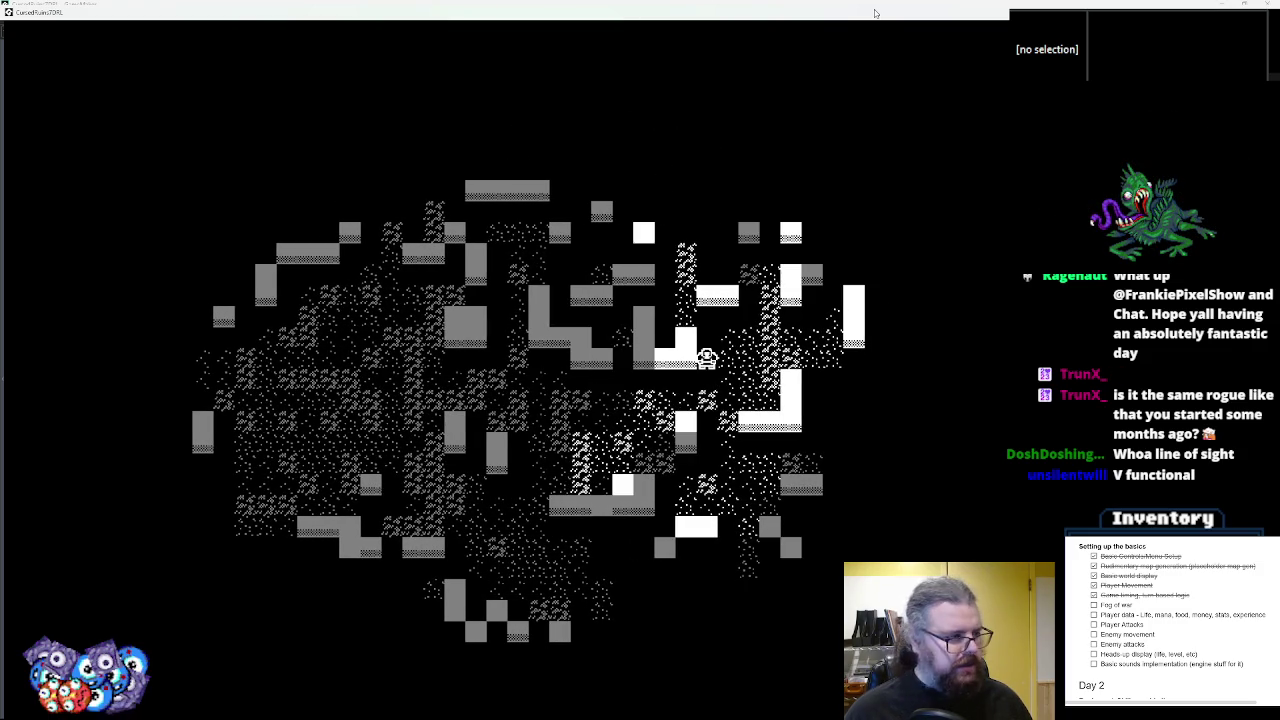
- Walk the player down the corridor and west to check tile reveals, then quit
{"action": "key", "text": "Right"}
{"action": "key", "text": "Right"}
{"action": "key", "text": "Right"}
{"action": "key", "text": "Up"}
{"action": "key", "text": "Up"}
{"action": "key", "text": "Up"}
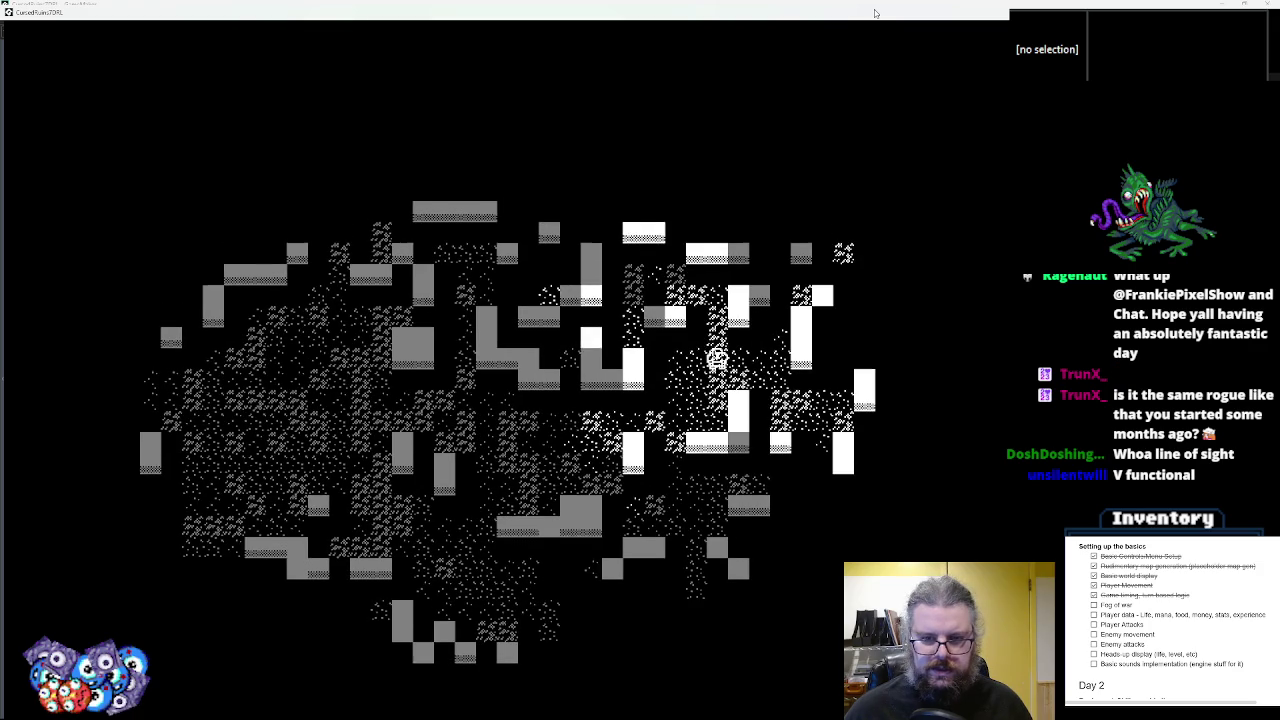
{"action": "key", "text": "Right"}
{"action": "key", "text": "Right"}
{"action": "key", "text": "Right"}
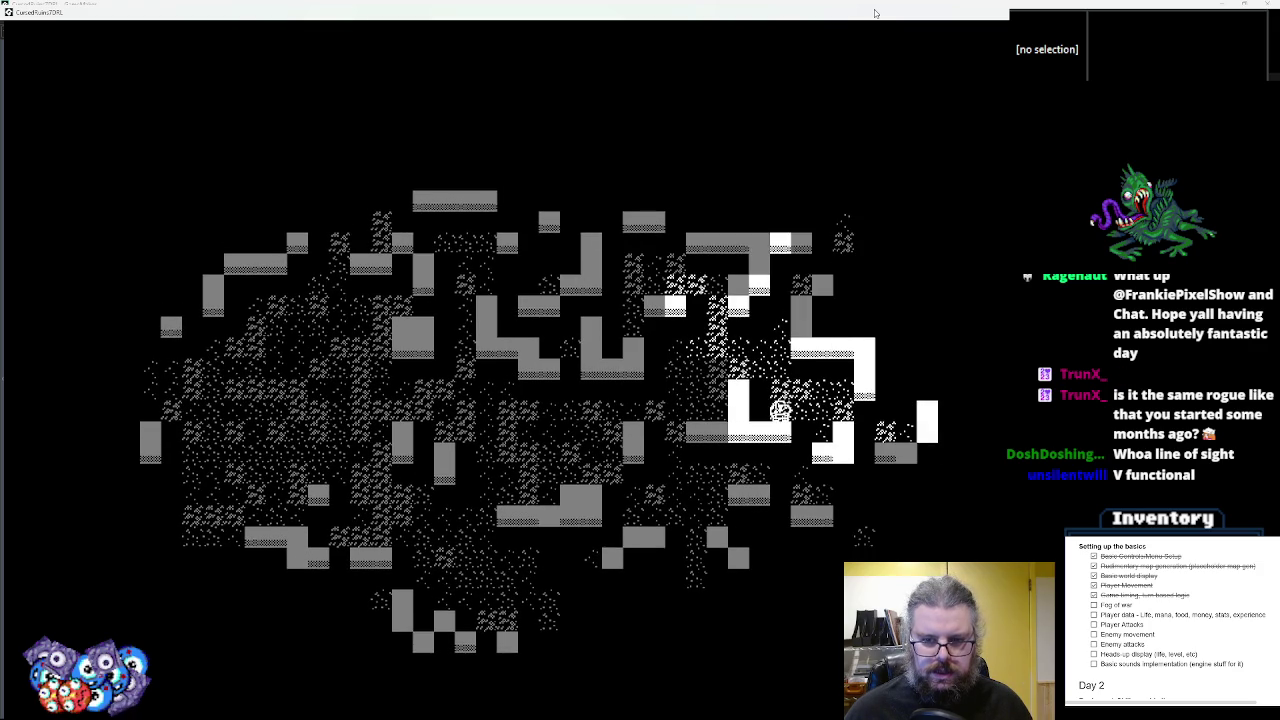
{"action": "key", "text": "Down"}
{"action": "key", "text": "Down"}
{"action": "key", "text": "Down"}
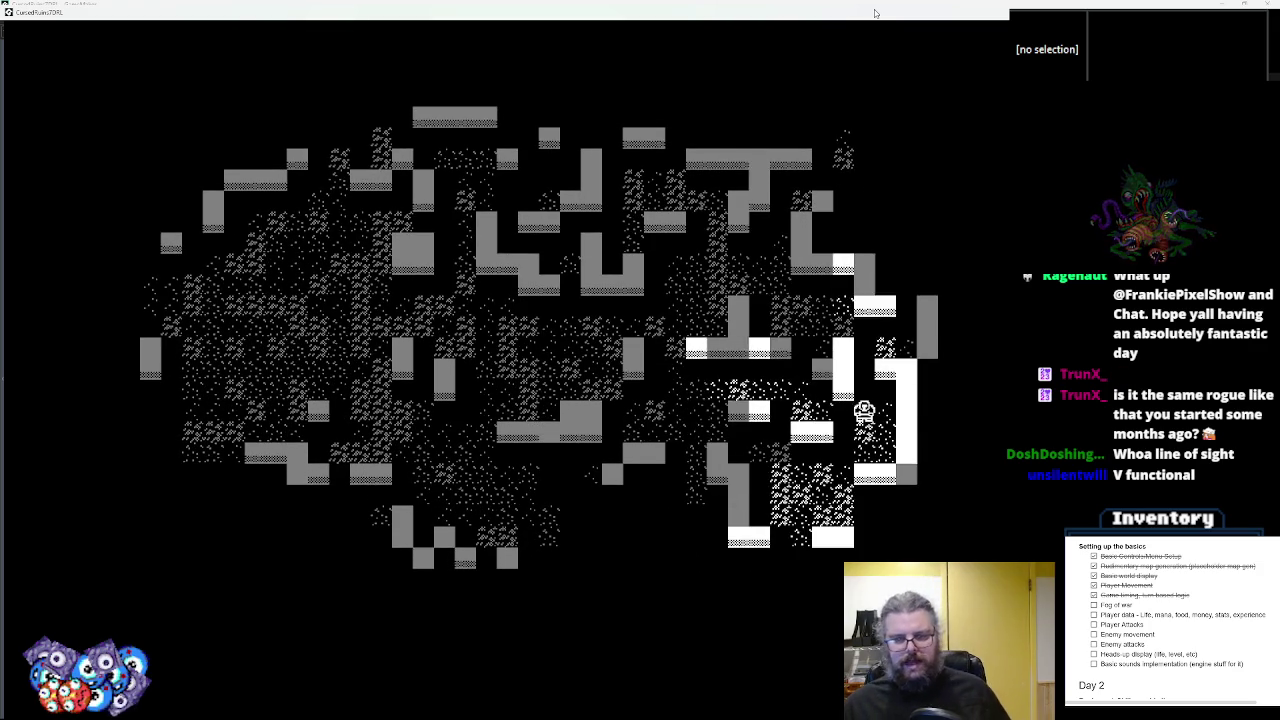
{"action": "key", "text": "Down"}
{"action": "key", "text": "Down"}
{"action": "key", "text": "Left"}
{"action": "key", "text": "Left"}
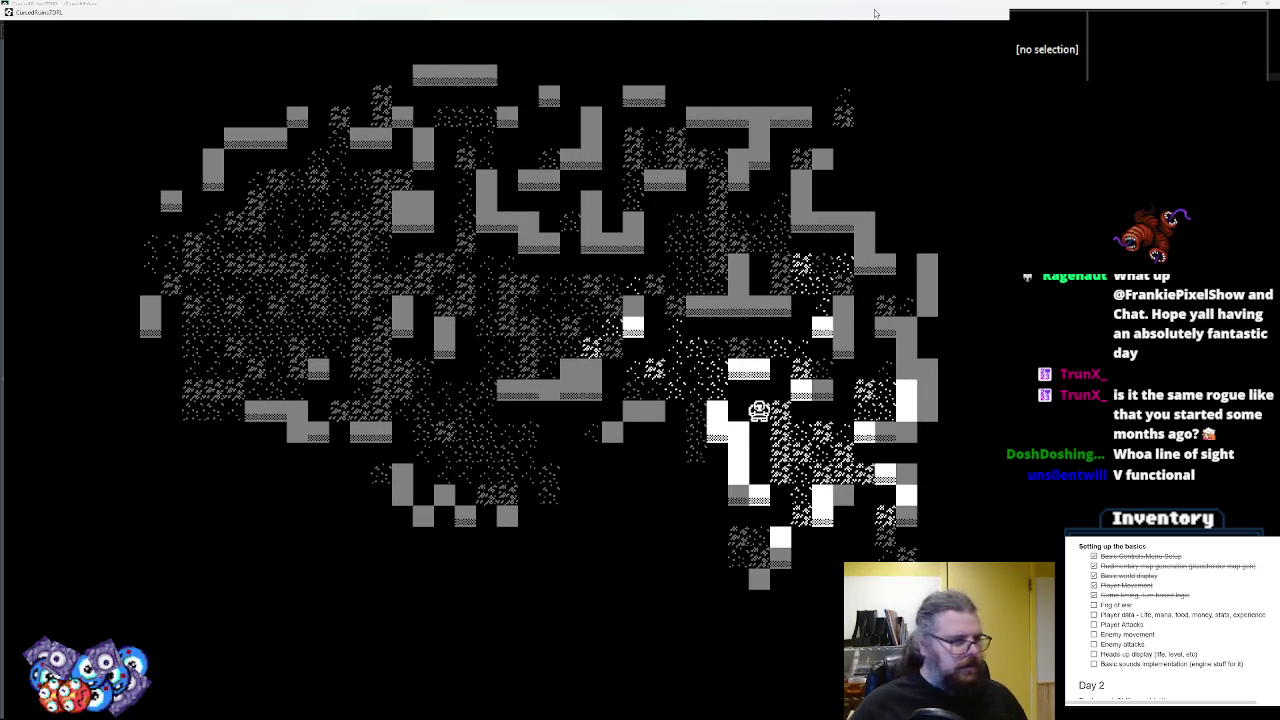
{"action": "key", "text": "Down"}
{"action": "key", "text": "Down"}
{"action": "key", "text": "Down"}
{"action": "key", "text": "Down"}
{"action": "key", "text": "Down"}
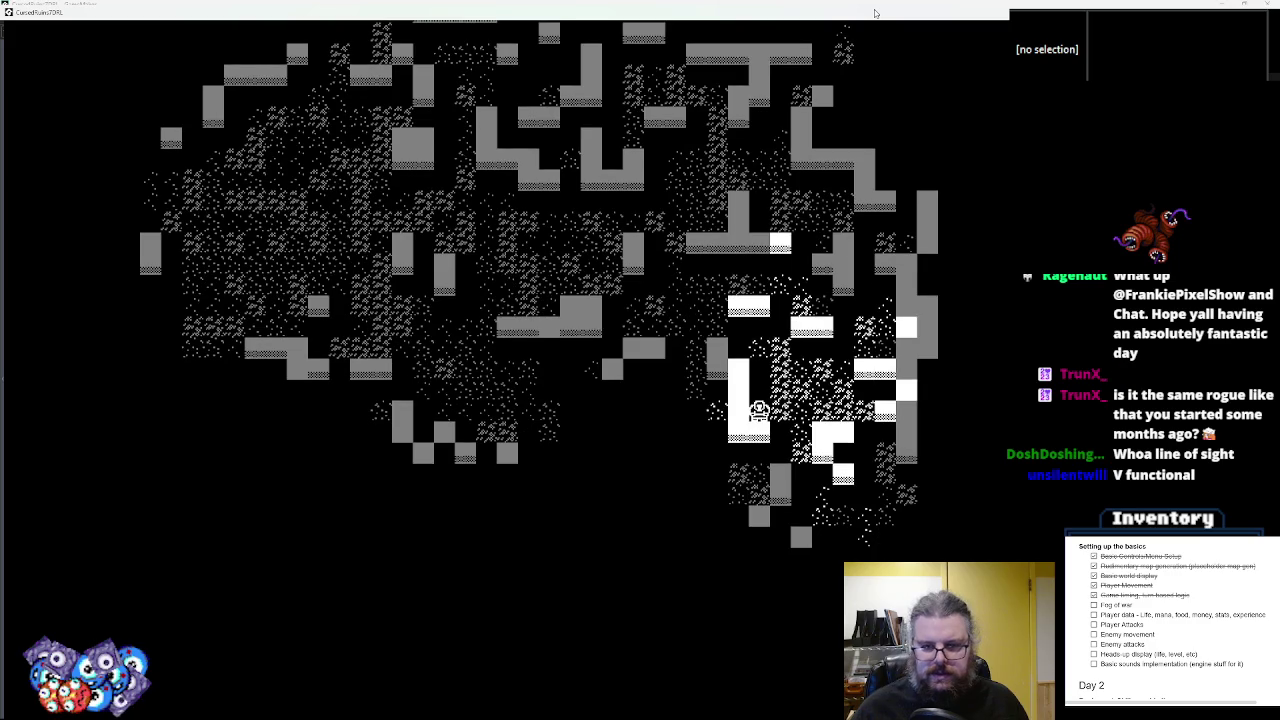
{"action": "key", "text": "Left"}
{"action": "key", "text": "Left"}
{"action": "key", "text": "Left"}
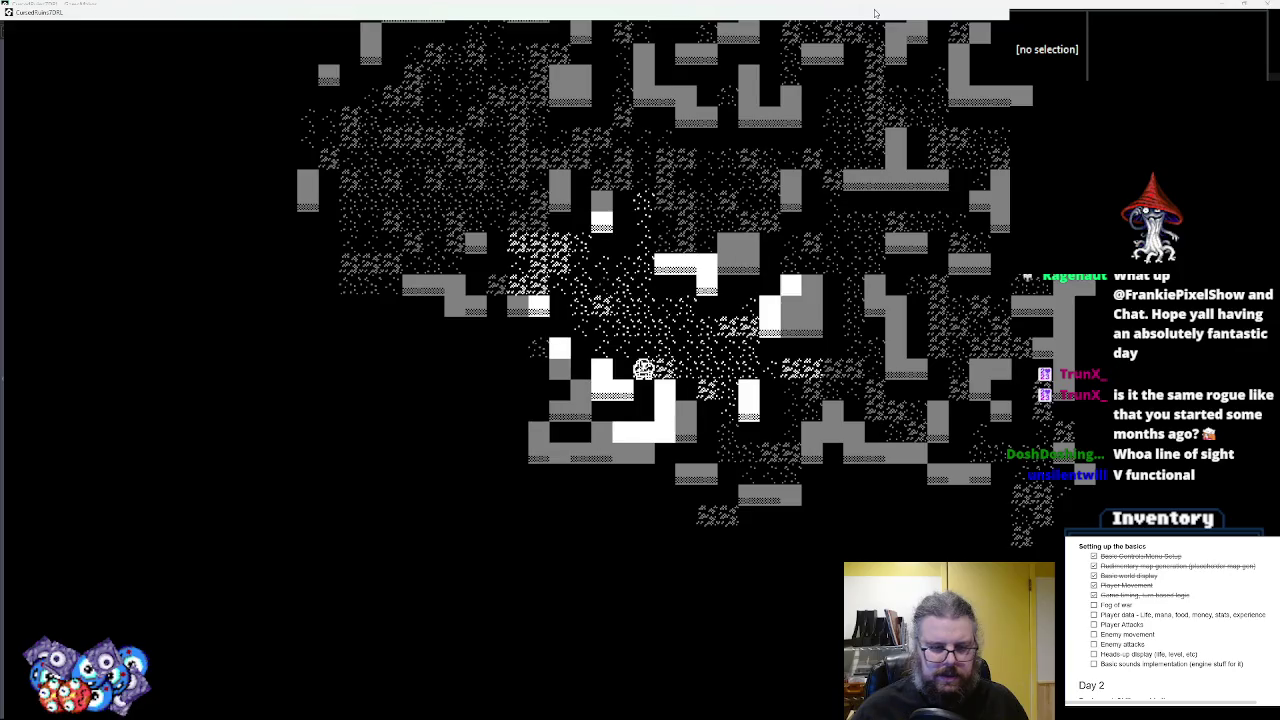
{"action": "key", "text": "Up"}
{"action": "key", "text": "Up"}
{"action": "key", "text": "Up"}
{"action": "key", "text": "Up"}
{"action": "key", "text": "Up"}
{"action": "key", "text": "Up"}
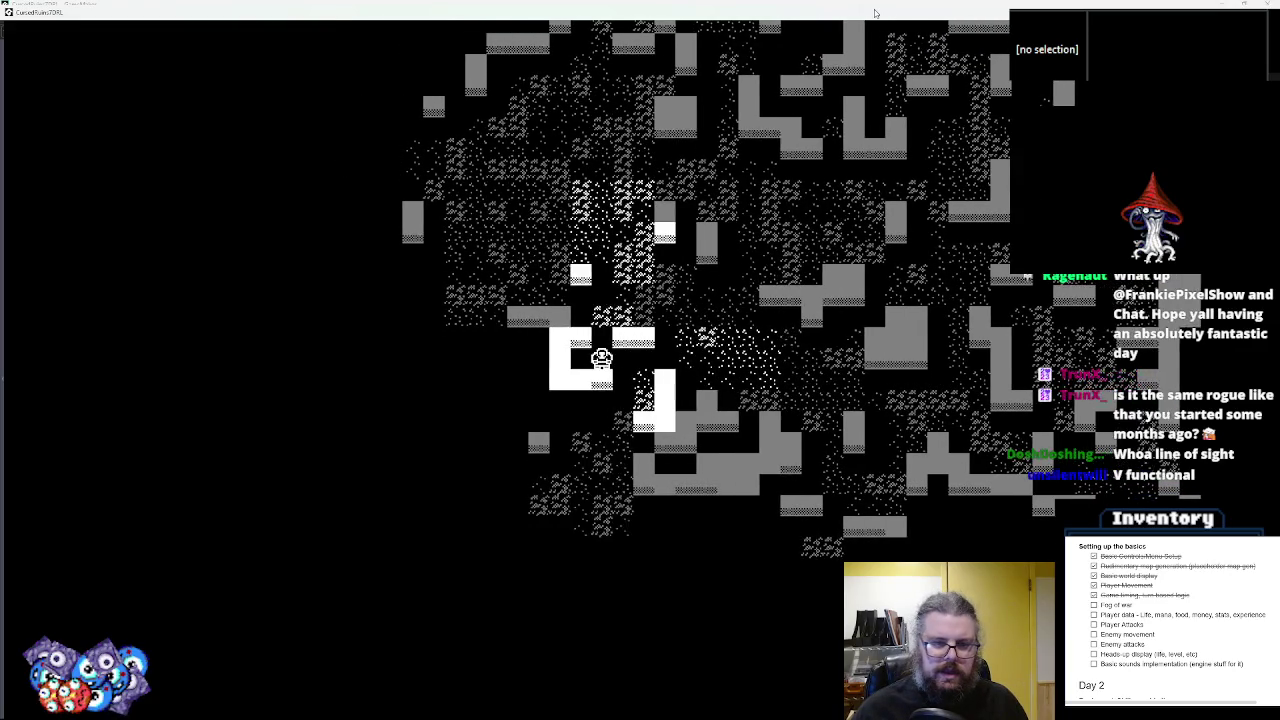
{"action": "key", "text": "Left"}
{"action": "key", "text": "Left"}
{"action": "key", "text": "Left"}
{"action": "key", "text": "Up"}
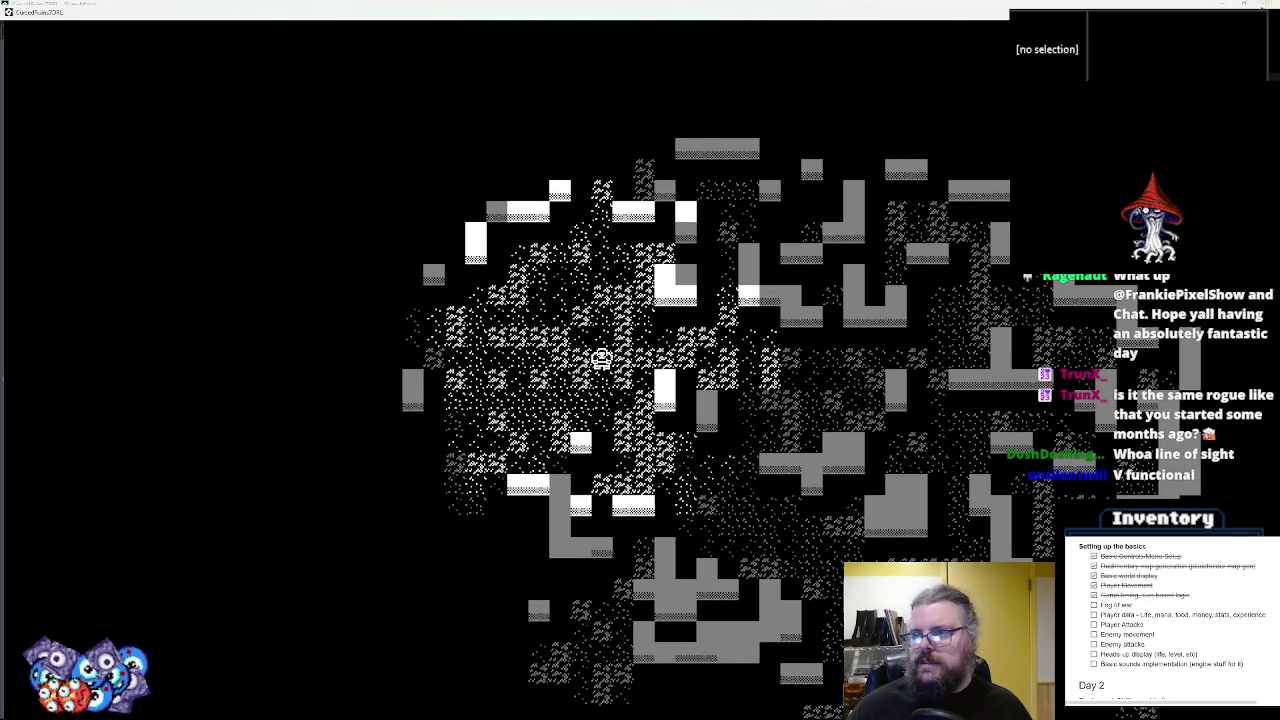
{"action": "key", "text": "Escape"}
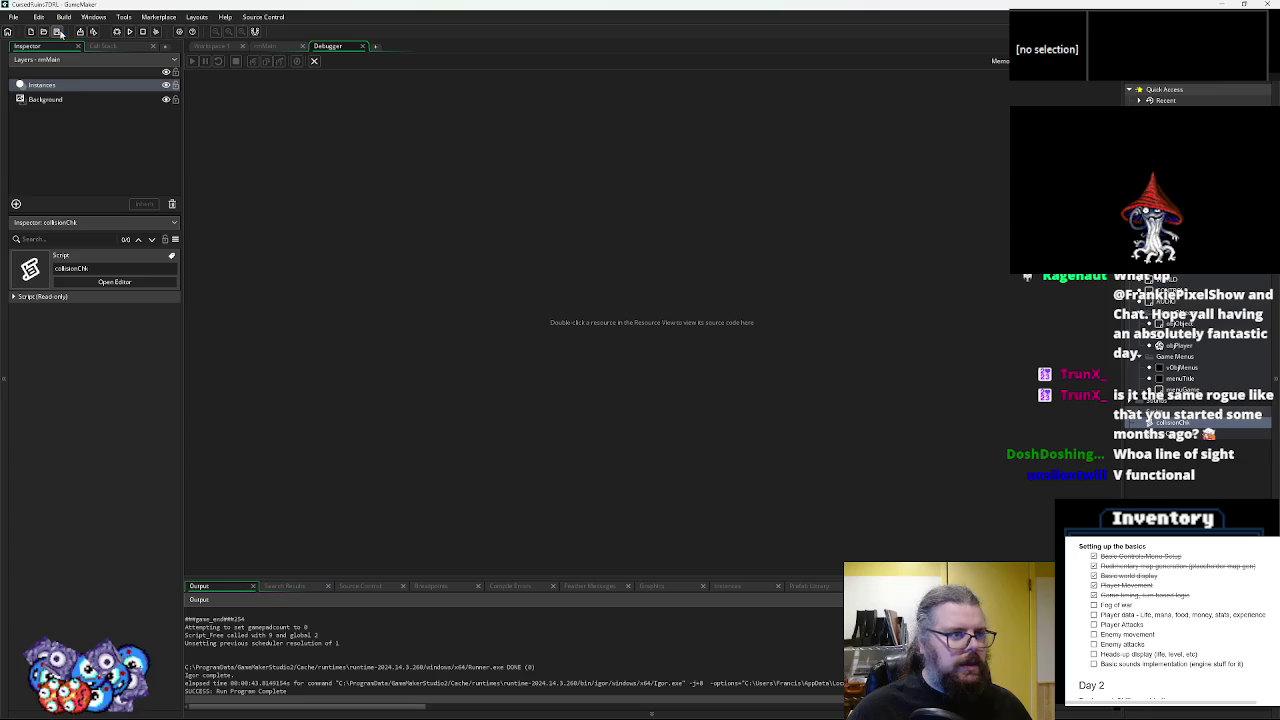
- Open the sprTiles sprite in an enlarged window and view its tile frames 4 and 5
{"action": "key", "text": "alt+Tab"}
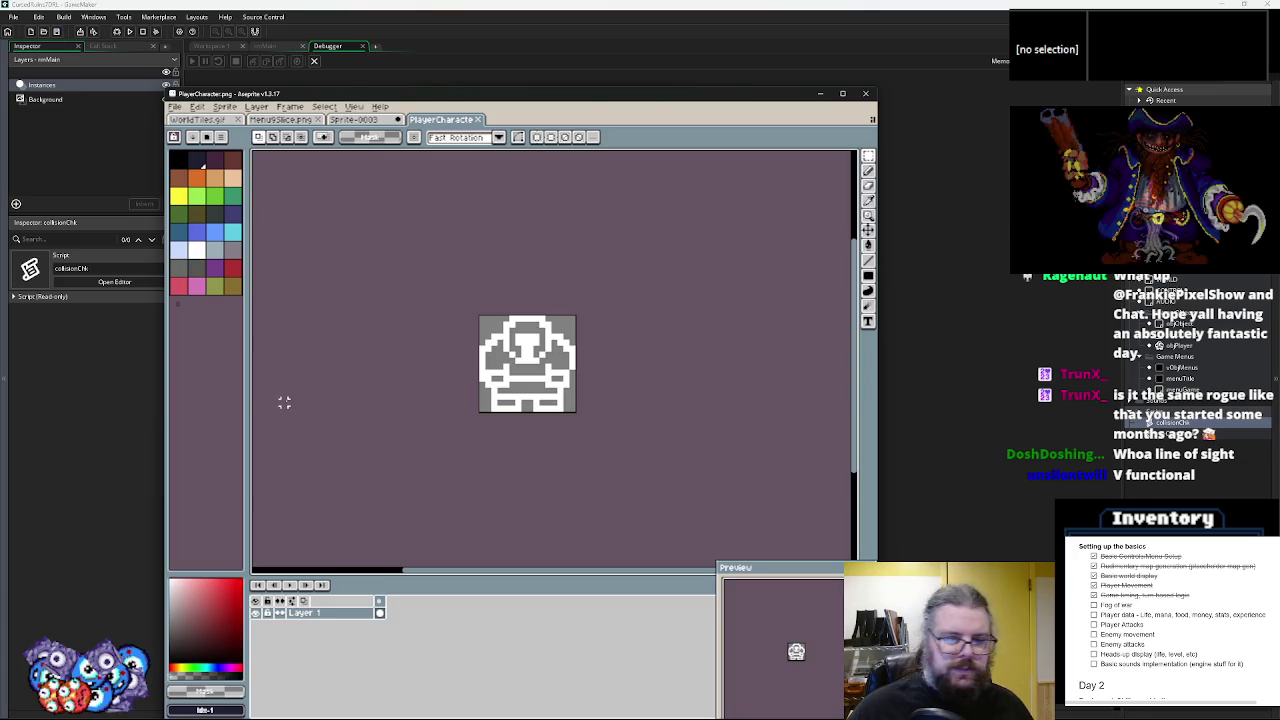
{"action": "left_click", "coordinate": [164, 97]}
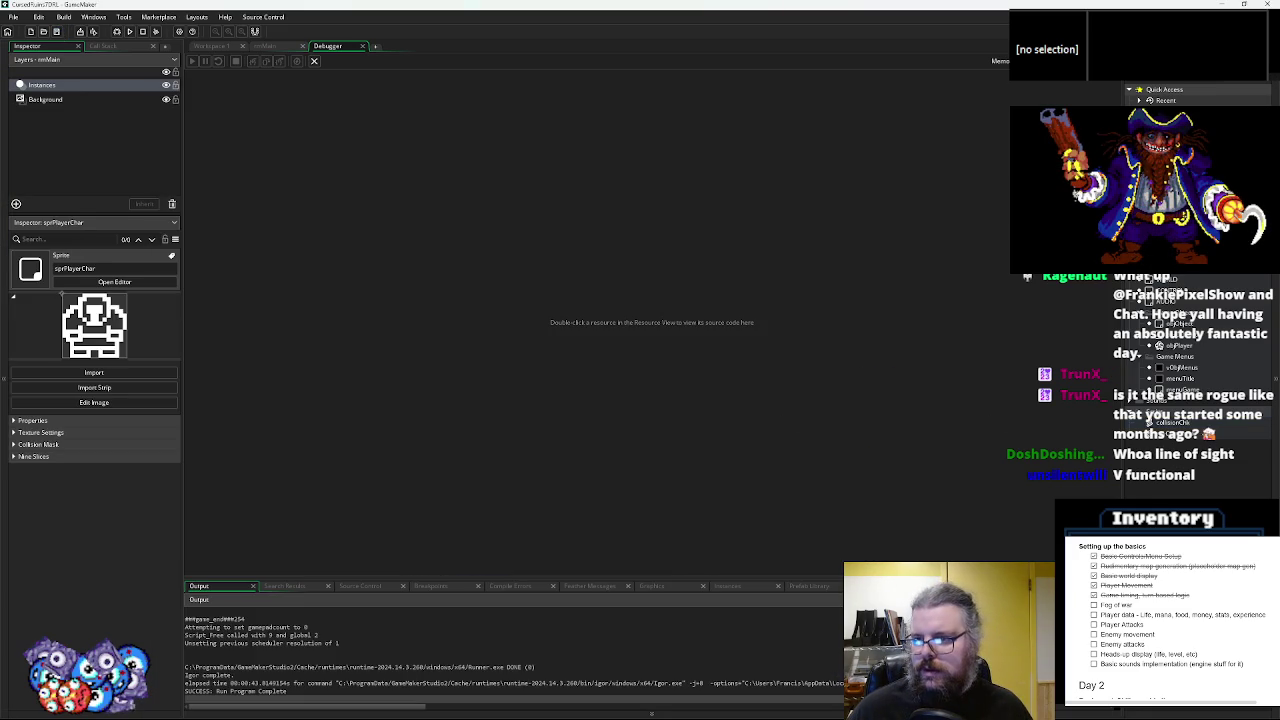
{"action": "double_click", "coordinate": [1180, 340]}
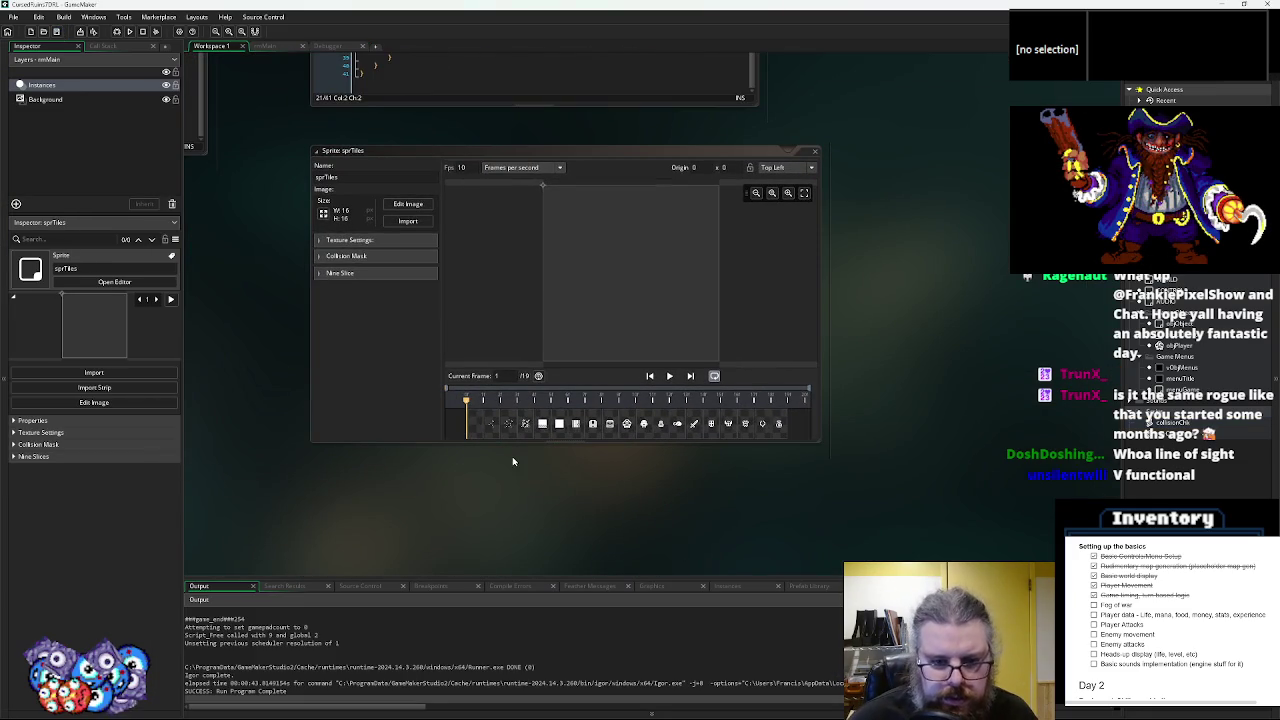
{"action": "left_click", "coordinate": [545, 432]}
{"action": "left_click", "coordinate": [530, 433]}
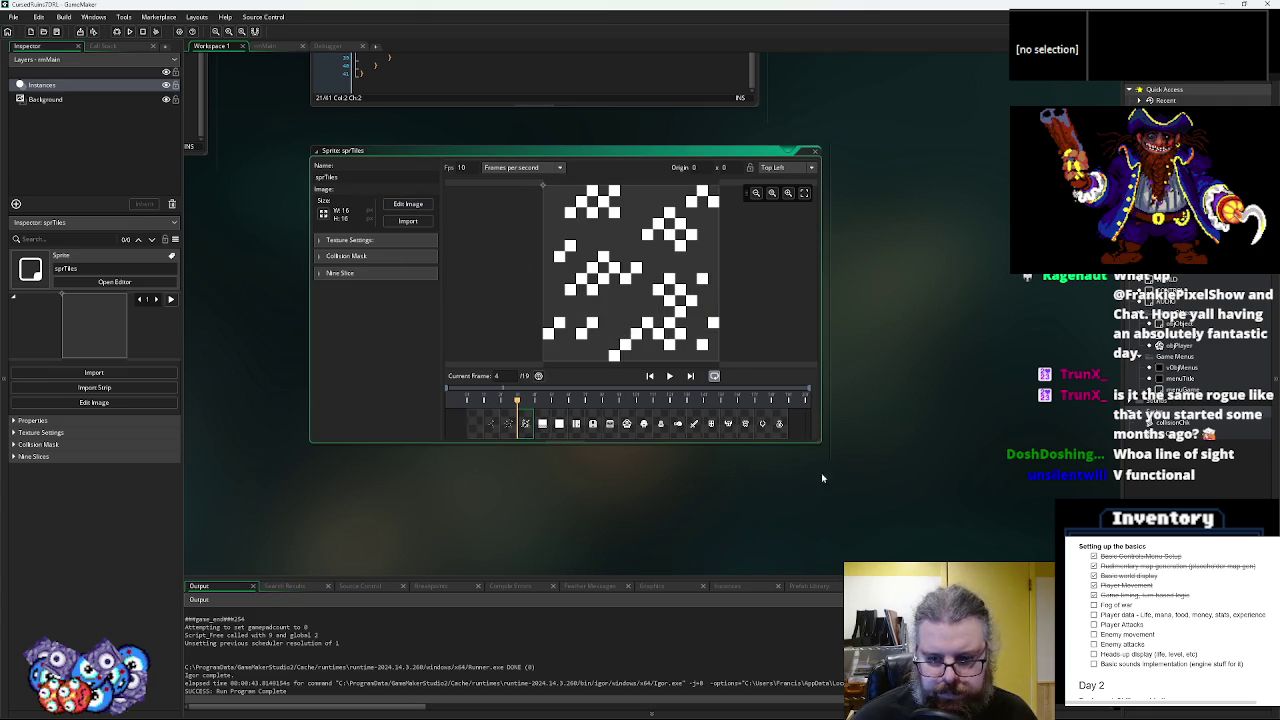
{"action": "left_click_drag", "start_coordinate": [822, 443], "coordinate": [948, 499]}
{"action": "left_click", "coordinate": [572, 484]}
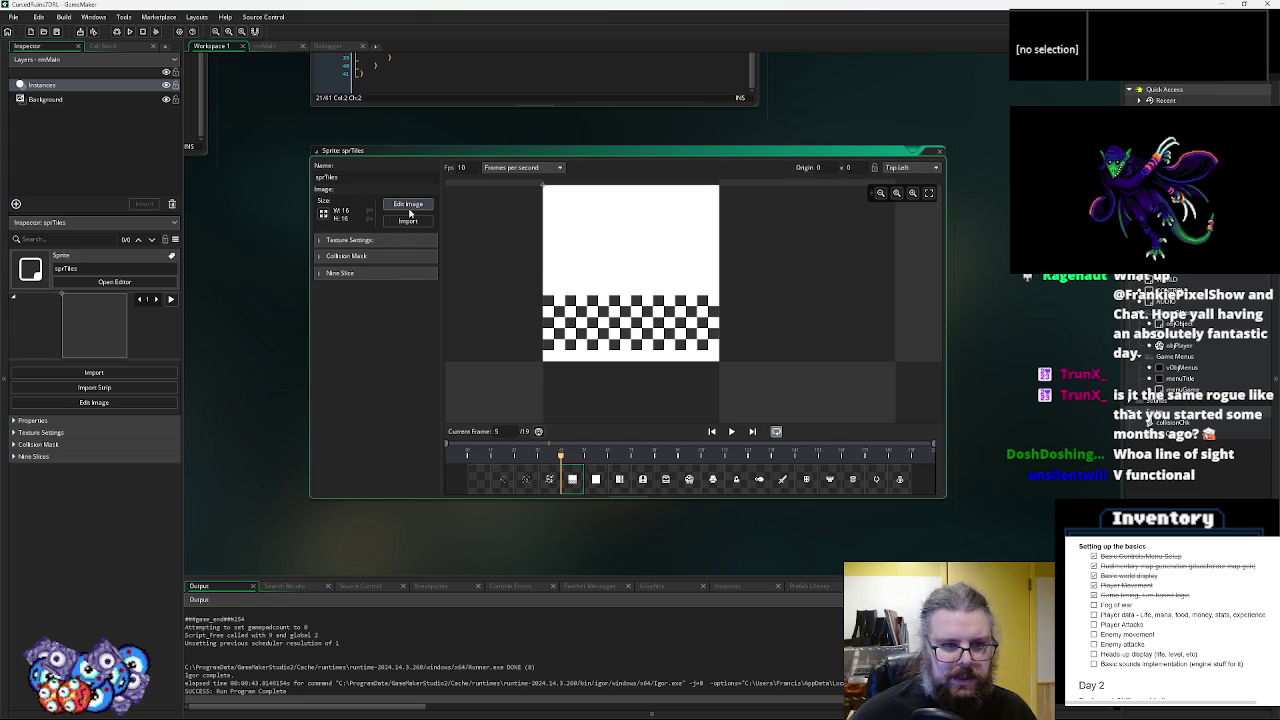
- Browse the sprTiles image editor's Image menus, then close the editor and sprite window
{"action": "left_click", "coordinate": [408, 206]}
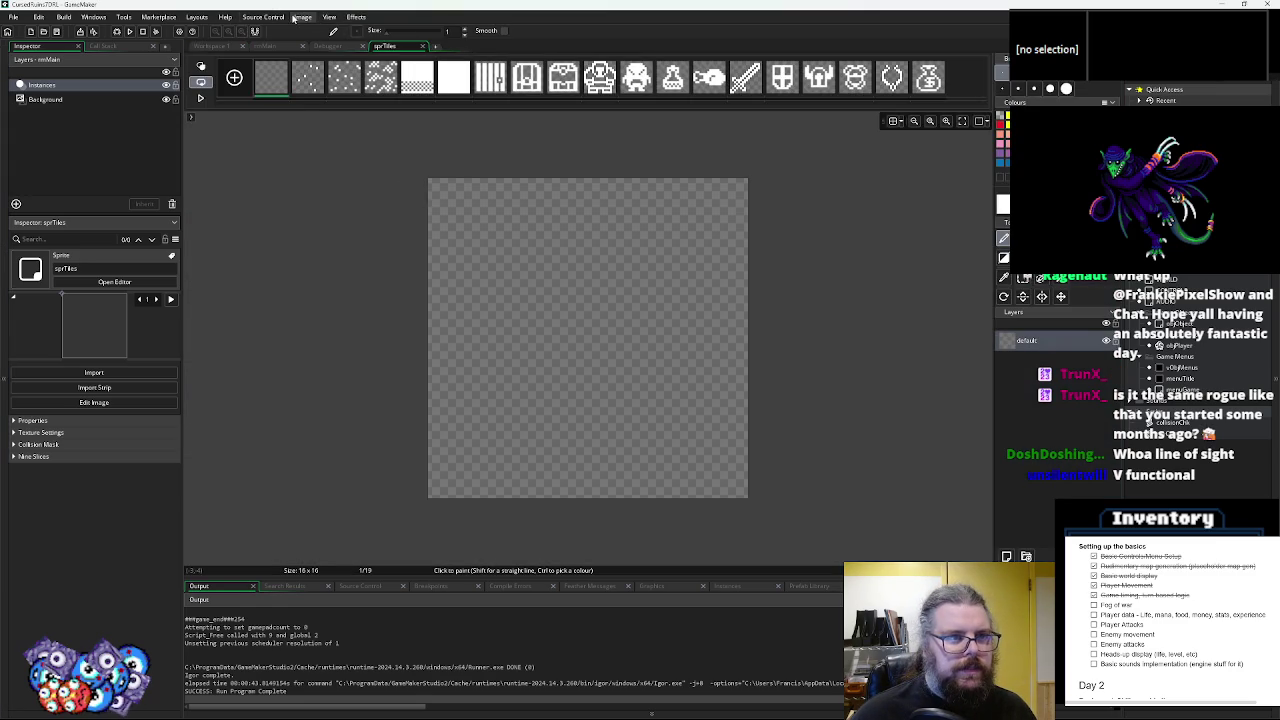
{"action": "left_click", "coordinate": [299, 18]}
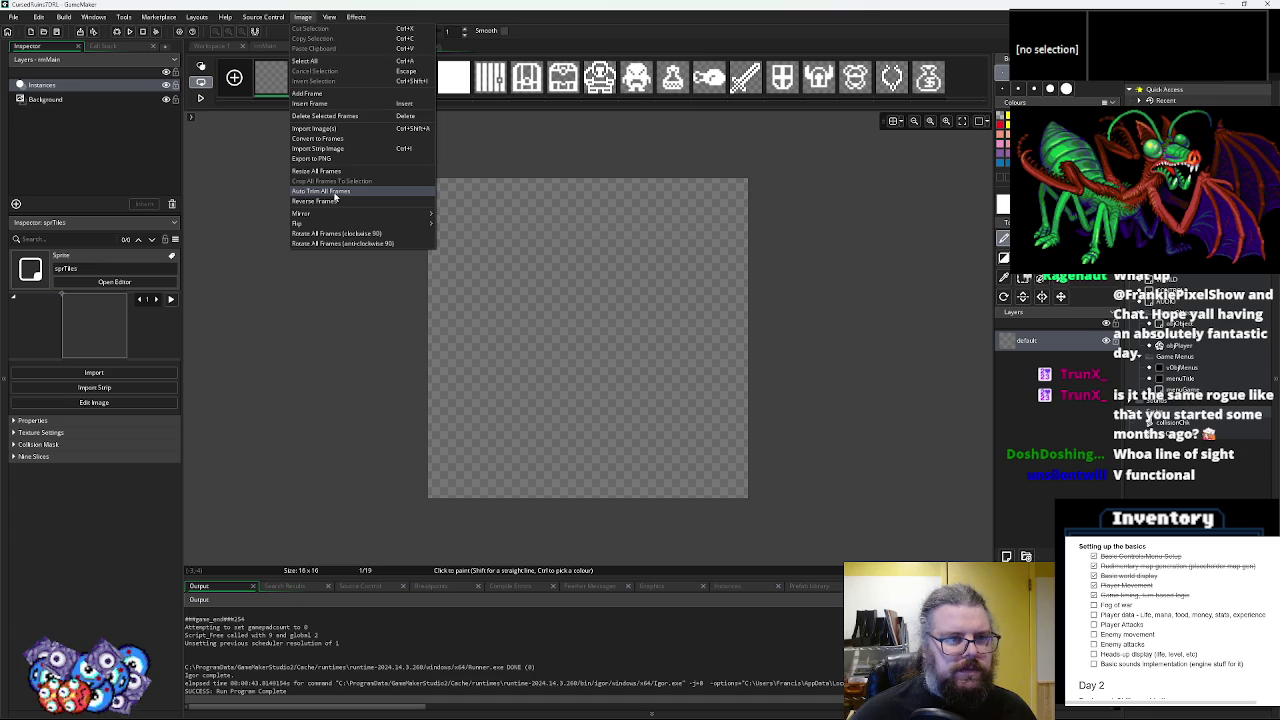
{"action": "left_click", "coordinate": [335, 194]}
{"action": "left_click", "coordinate": [320, 17]}
{"action": "left_click", "coordinate": [356, 17]}
{"action": "left_click", "coordinate": [352, 17]}
{"action": "left_click", "coordinate": [302, 17]}
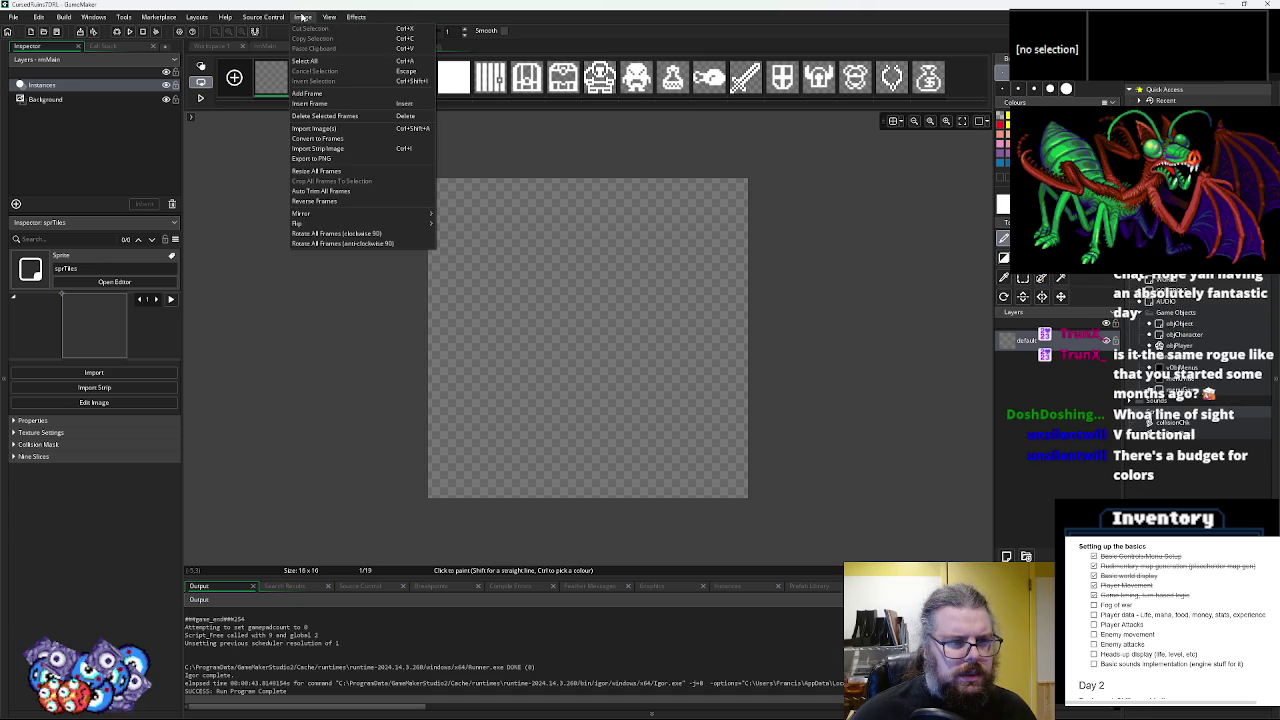
{"action": "left_click", "coordinate": [219, 171]}
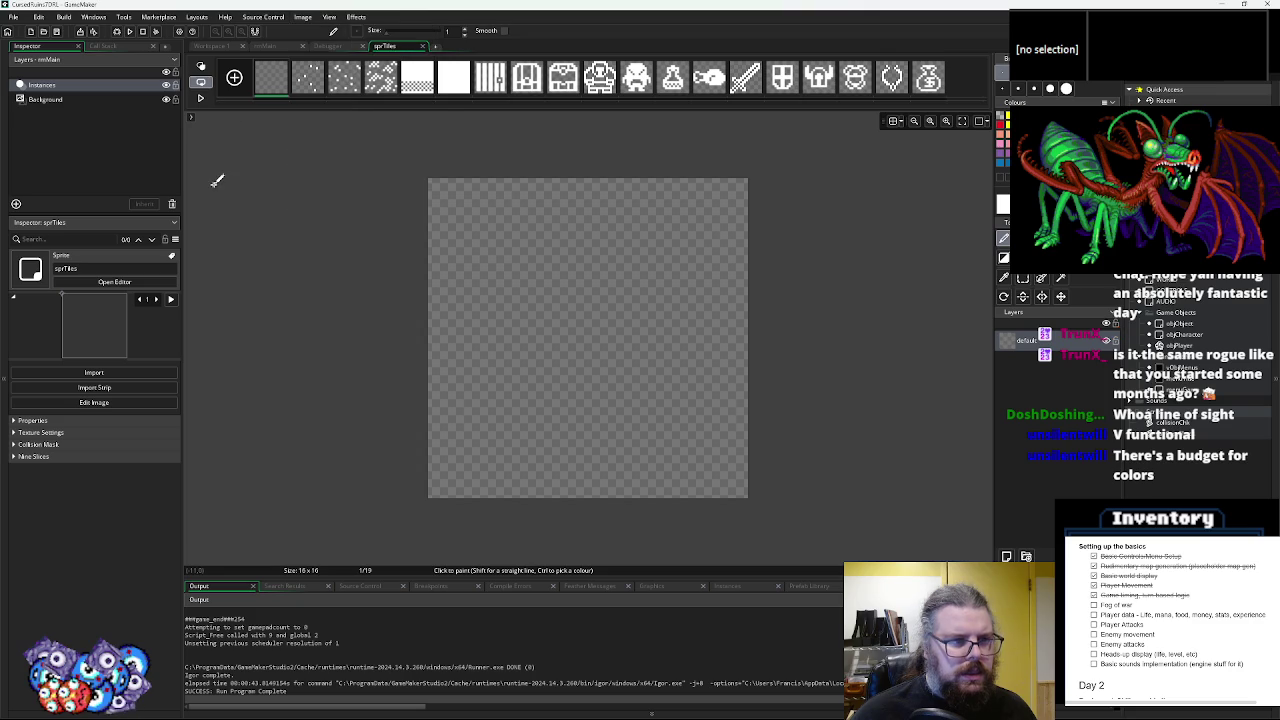
{"action": "left_click", "coordinate": [424, 47]}
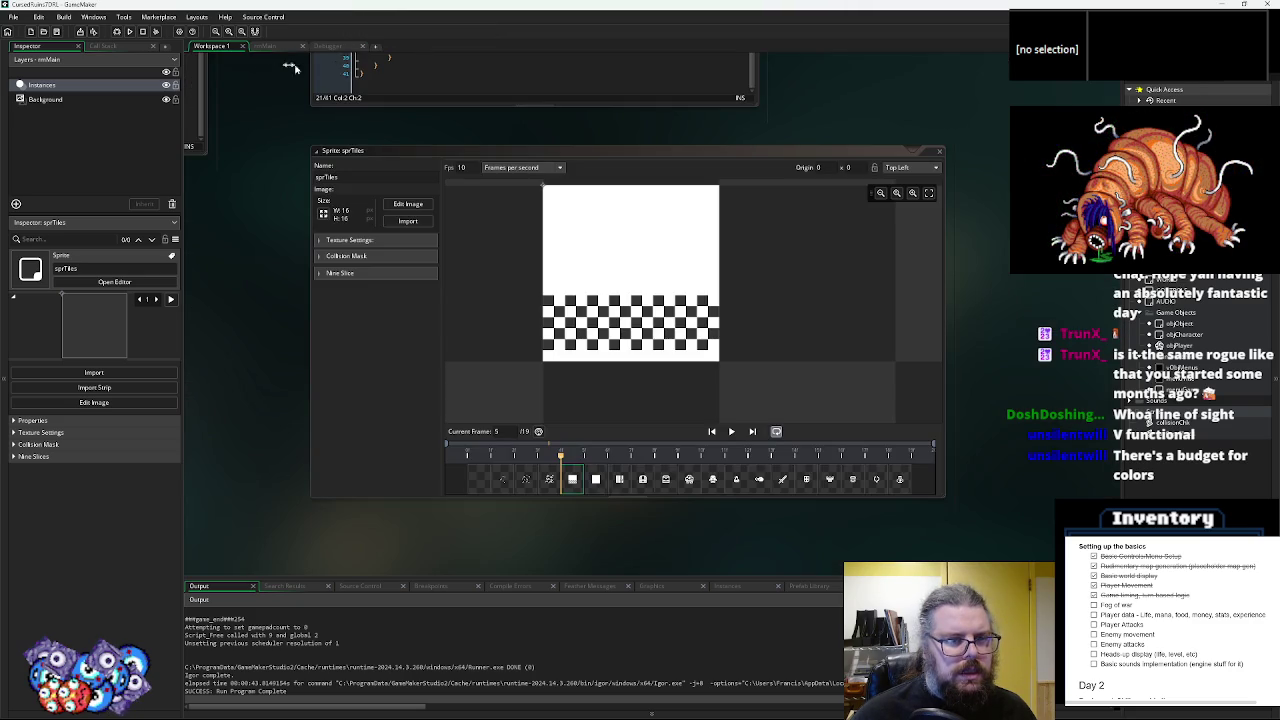
{"action": "left_click", "coordinate": [939, 152]}
- Open WorldTiles.gif in a full-screen Aseprite window with the Paint Bucket tool ready
{"action": "left_click_drag", "start_coordinate": [982, 375], "coordinate": [789, 356]}
{"action": "key", "text": "alt+Tab"}
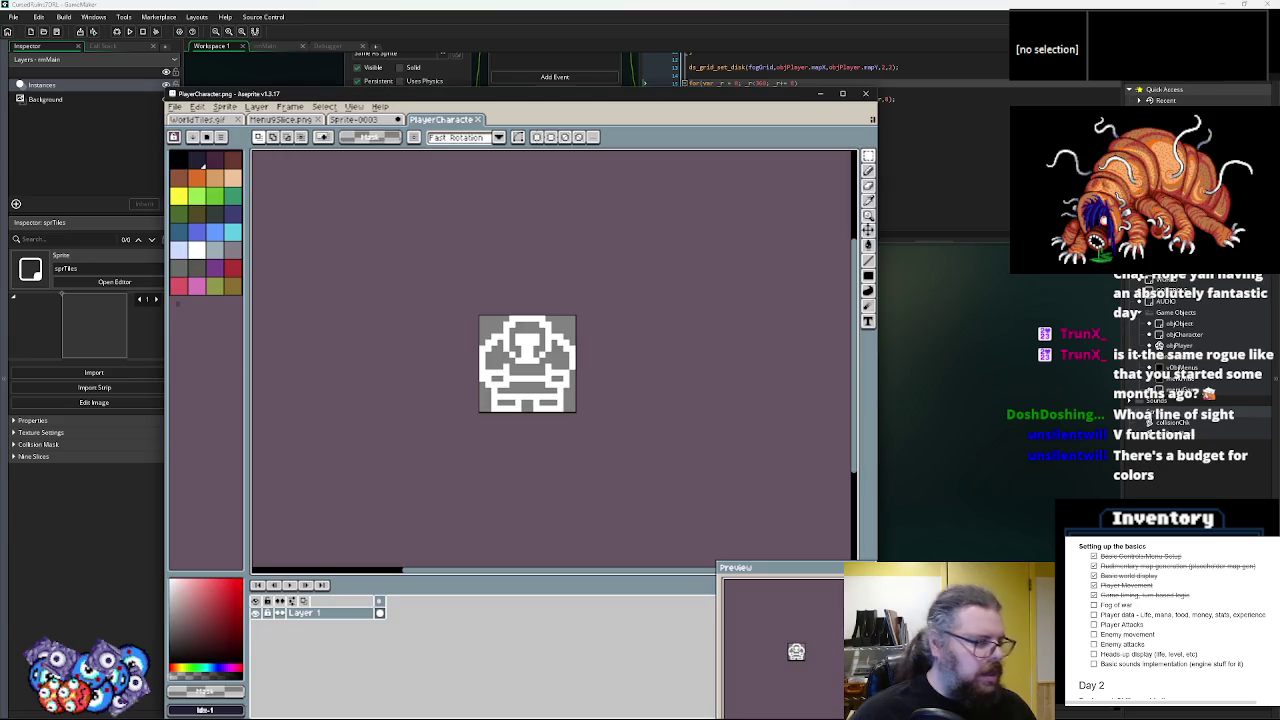
{"action": "left_click", "coordinate": [350, 120]}
{"action": "left_click", "coordinate": [290, 120]}
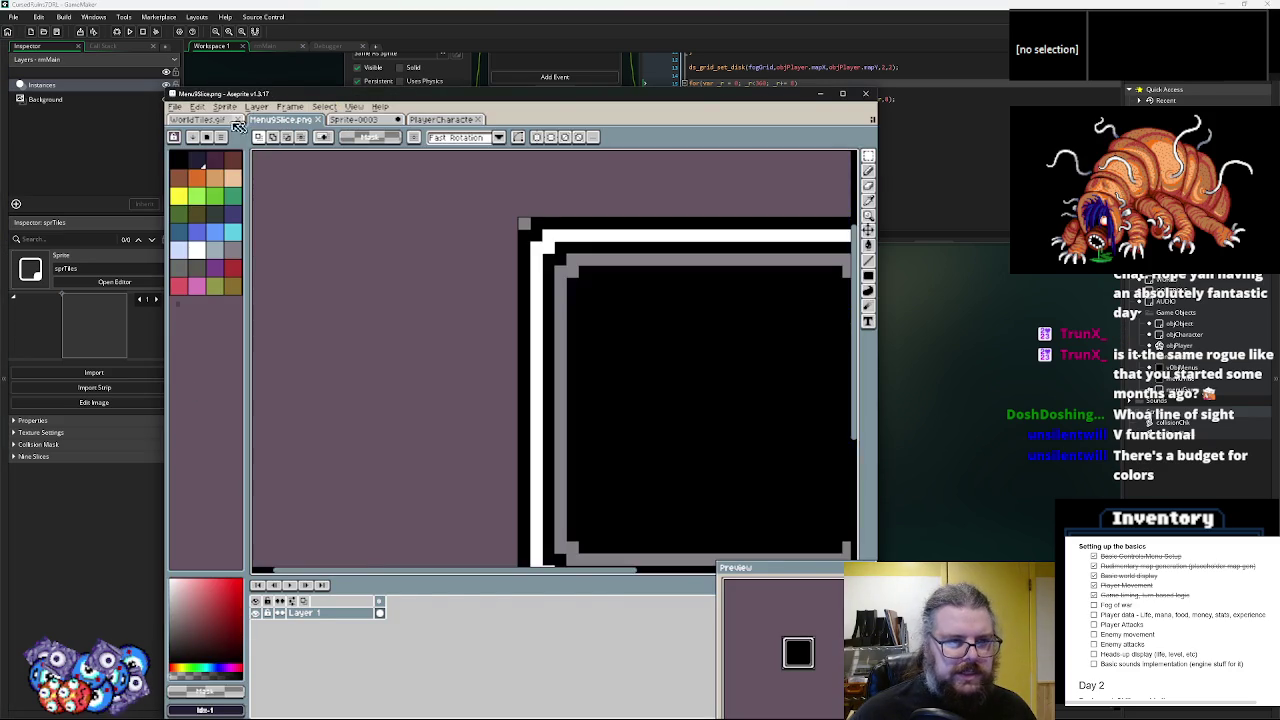
{"action": "left_click", "coordinate": [205, 120]}
{"action": "left_click_drag", "start_coordinate": [260, 99], "coordinate": [310, 2]}
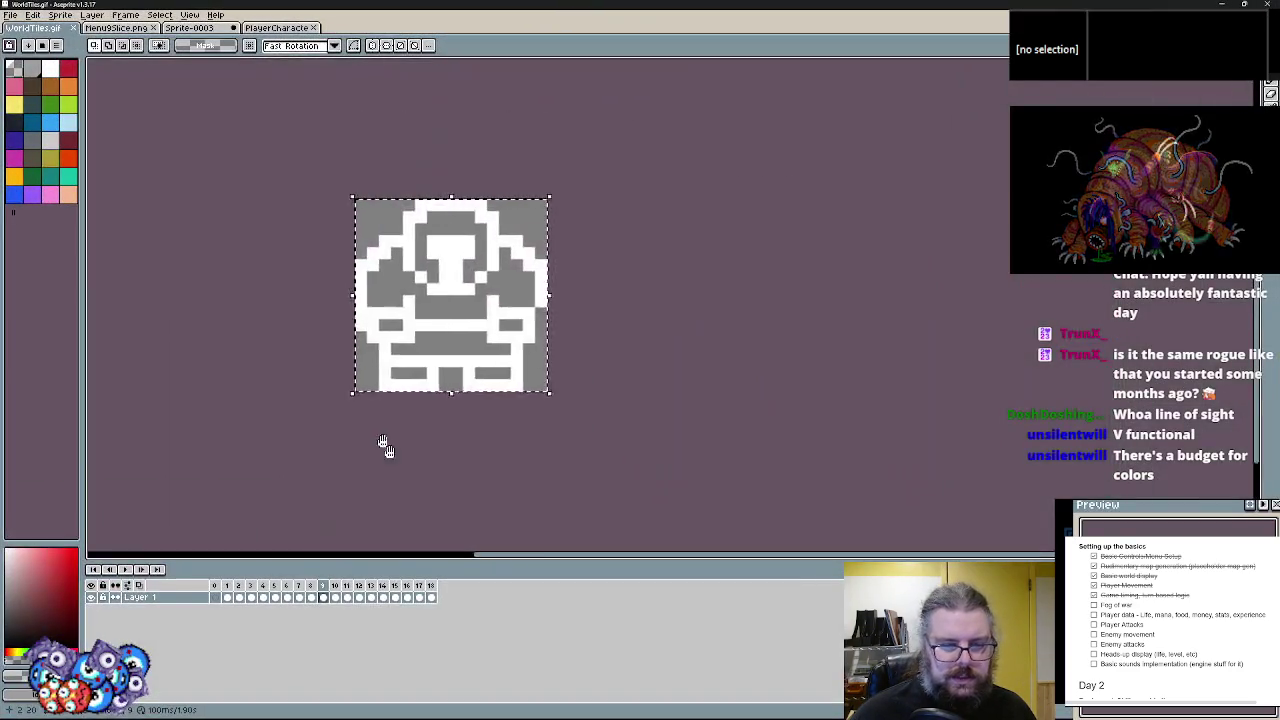
{"action": "key", "text": "ctrl+d"}
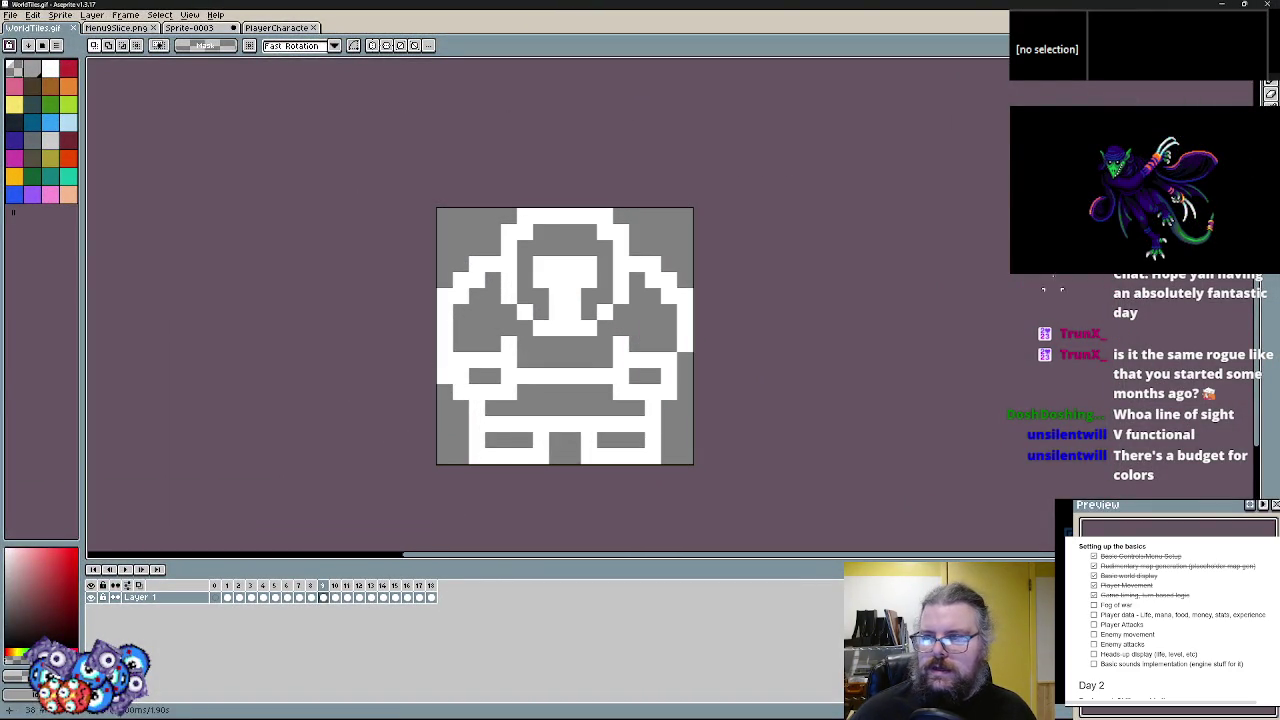
{"action": "key", "text": "g"}
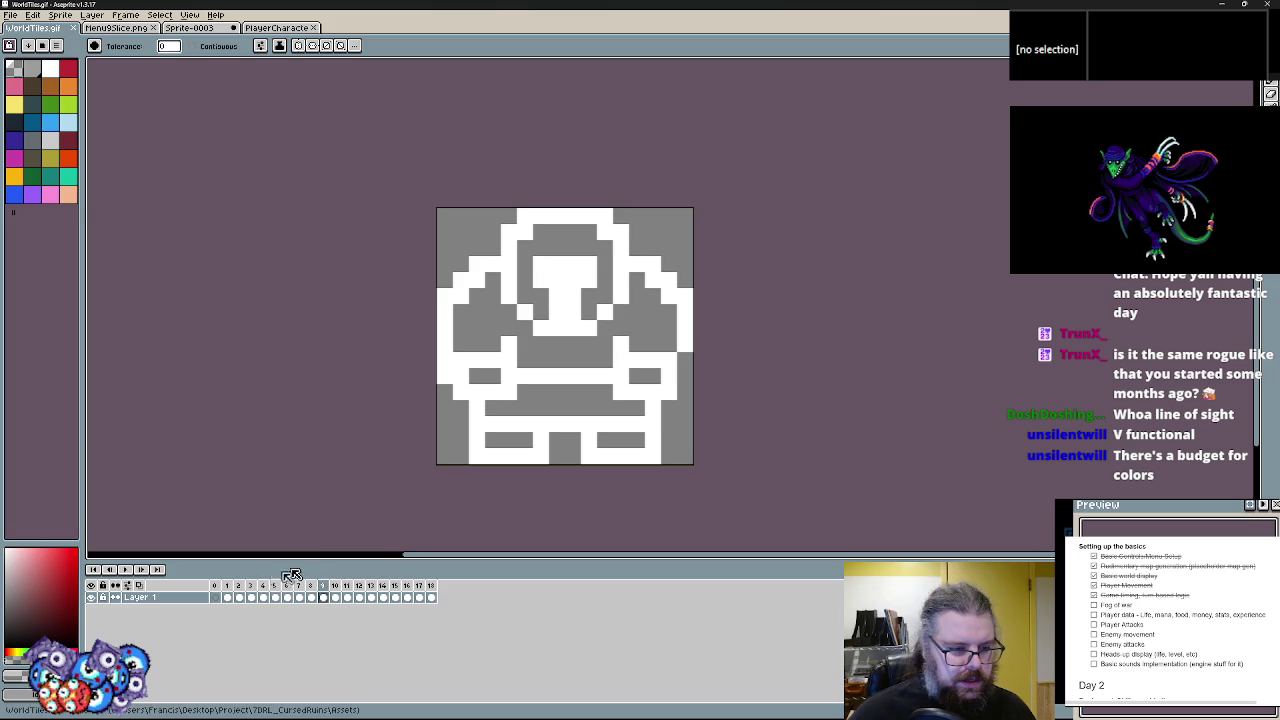
- Fill the white floor specks on frames 1–3 dark brown
{"action": "left_click", "coordinate": [227, 597]}
{"action": "scroll", "coordinate": [534, 437], "scroll_direction": "up", "scroll_amount": 2}
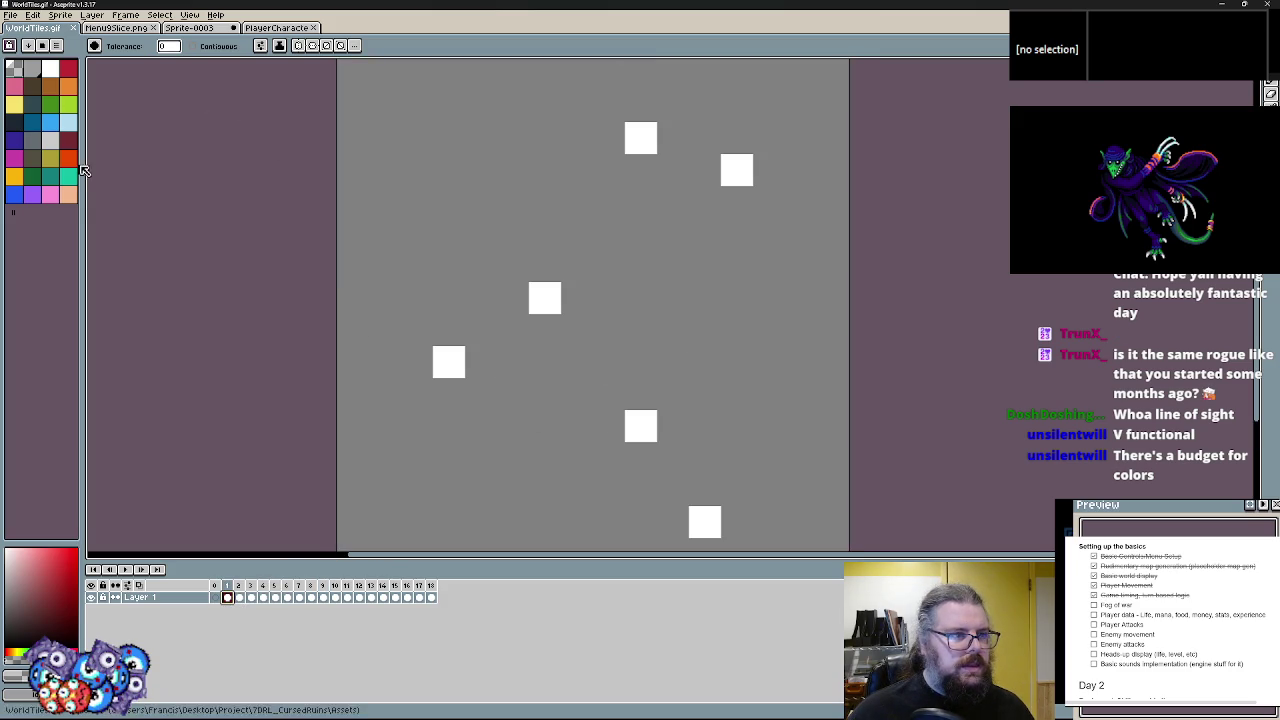
{"action": "left_click_drag", "start_coordinate": [83, 152], "coordinate": [70, 152]}
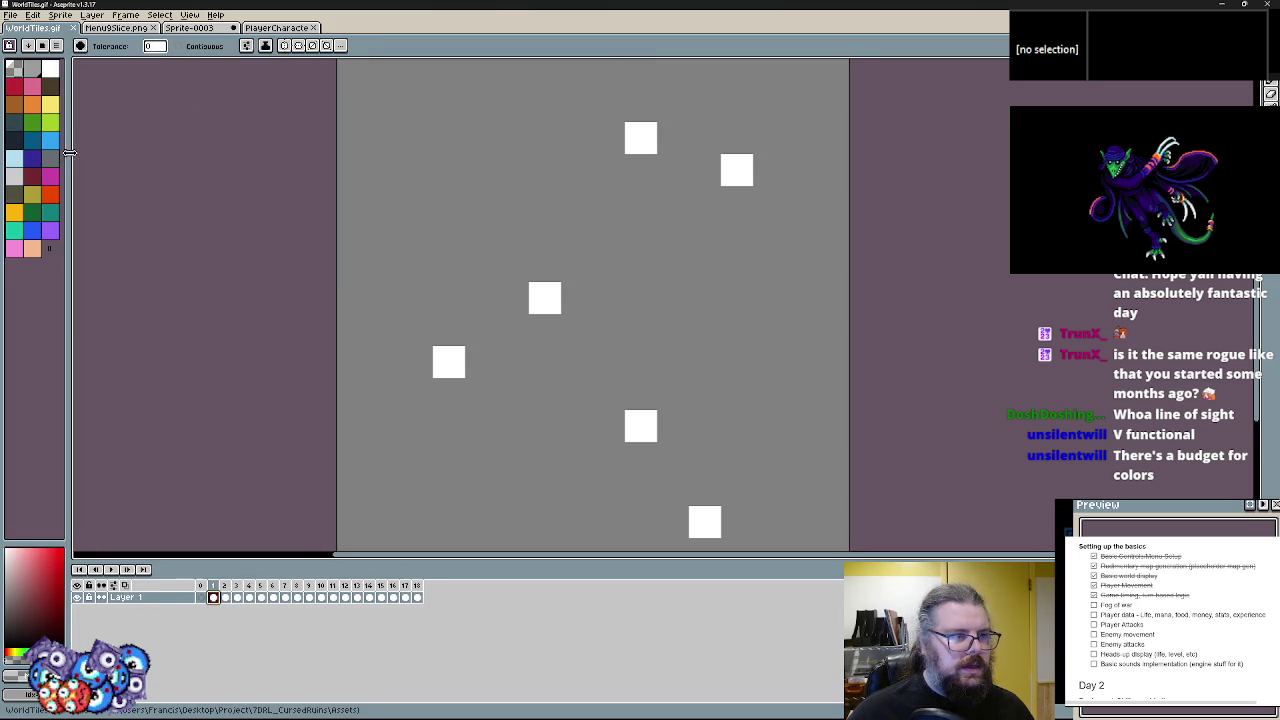
{"action": "left_click", "coordinate": [50, 87]}
{"action": "left_click", "coordinate": [449, 361]}
{"action": "scroll", "coordinate": [447, 358], "scroll_direction": "down", "scroll_amount": 1}
{"action": "key", "text": "Right"}
{"action": "left_click", "coordinate": [470, 360]}
{"action": "key", "text": "Right"}
{"action": "left_click", "coordinate": [569, 318]}
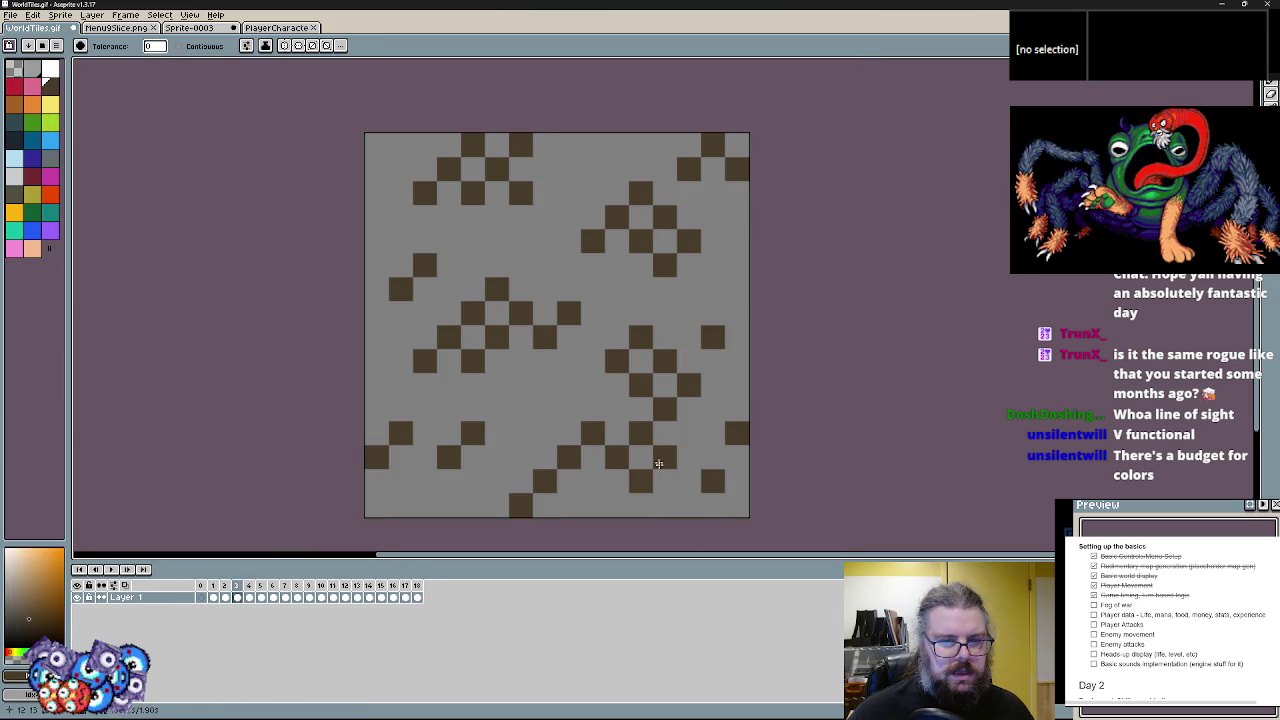
- Fill the plain tile backgrounds on frames 4 and 5 light grey
{"action": "key", "text": "Right"}
{"action": "left_click", "coordinate": [34, 143]}
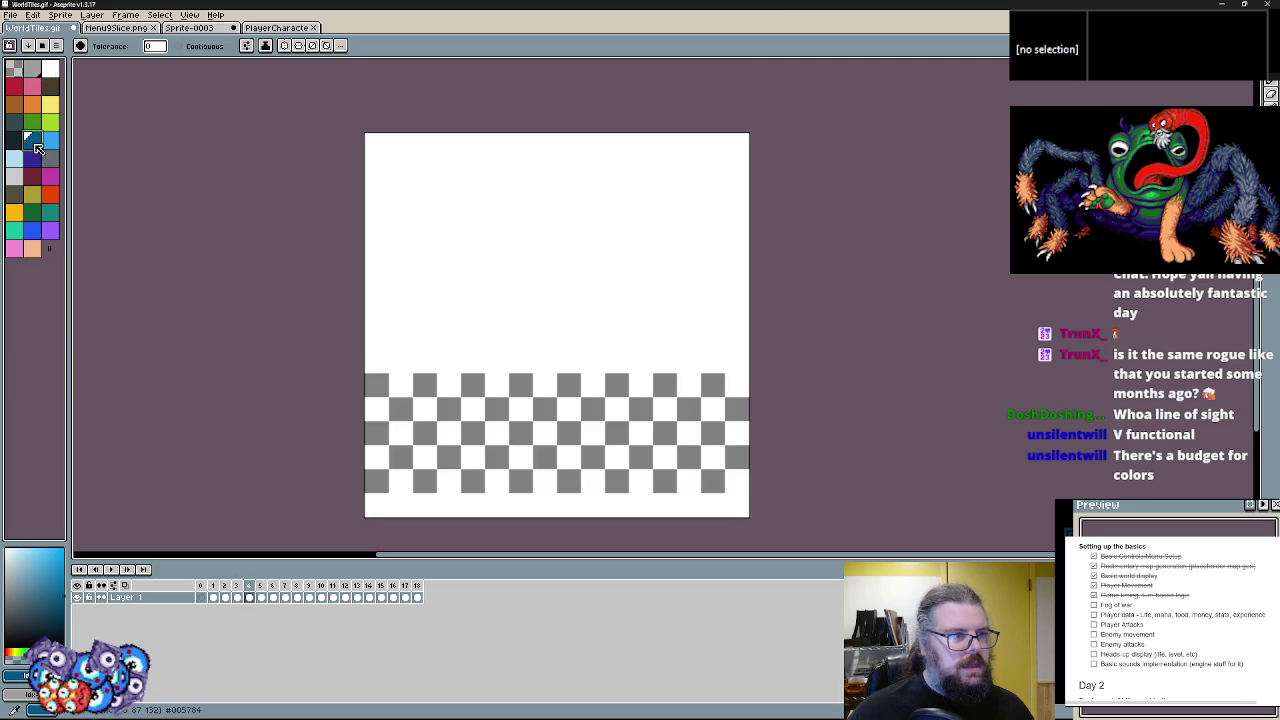
{"action": "left_click", "coordinate": [14, 193]}
{"action": "left_click", "coordinate": [50, 157]}
{"action": "left_click", "coordinate": [544, 260]}
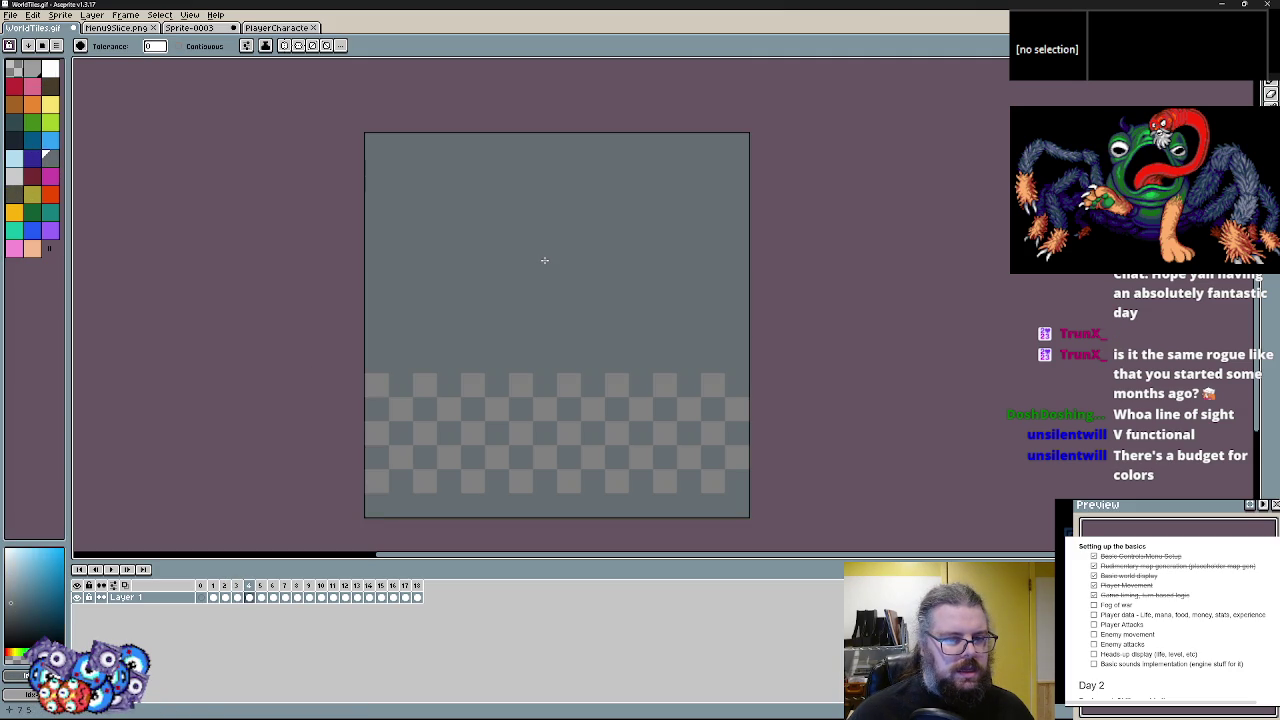
{"action": "key", "text": "Right"}
{"action": "left_click", "coordinate": [544, 260]}
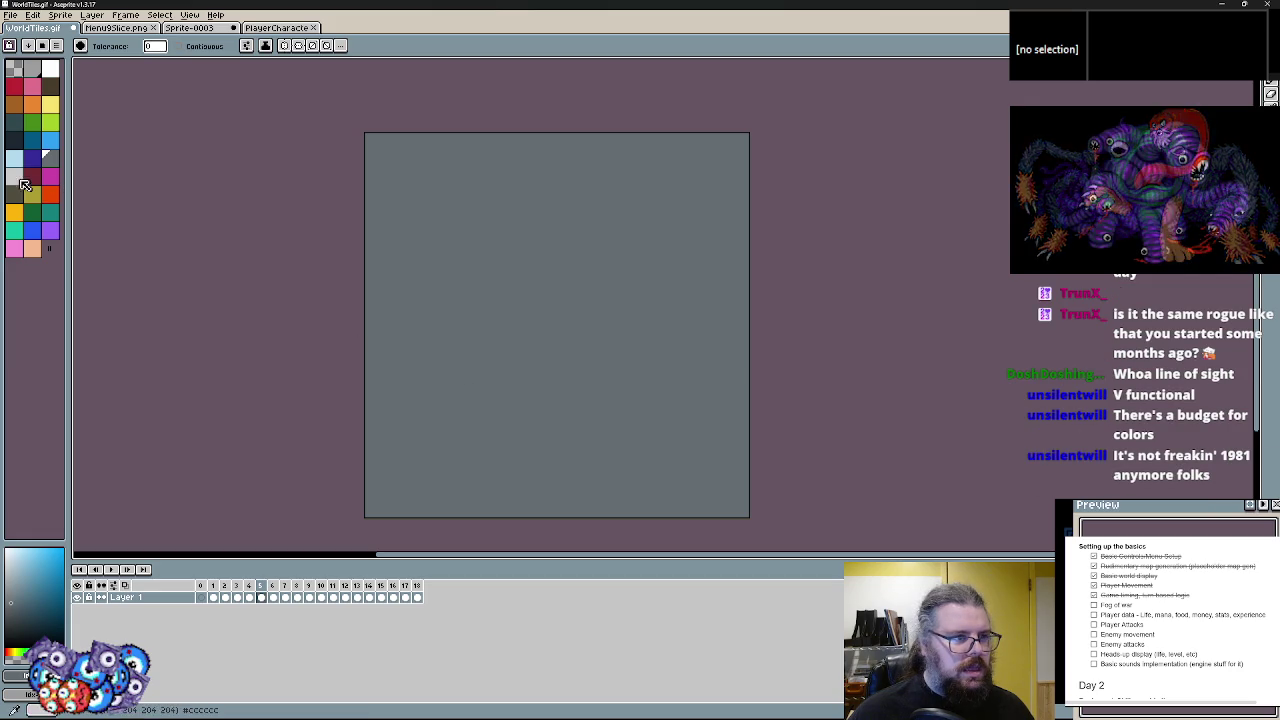
{"action": "left_click", "coordinate": [14, 175]}
{"action": "left_click", "coordinate": [537, 240]}
{"action": "key", "text": "Left"}
{"action": "left_click", "coordinate": [572, 310]}
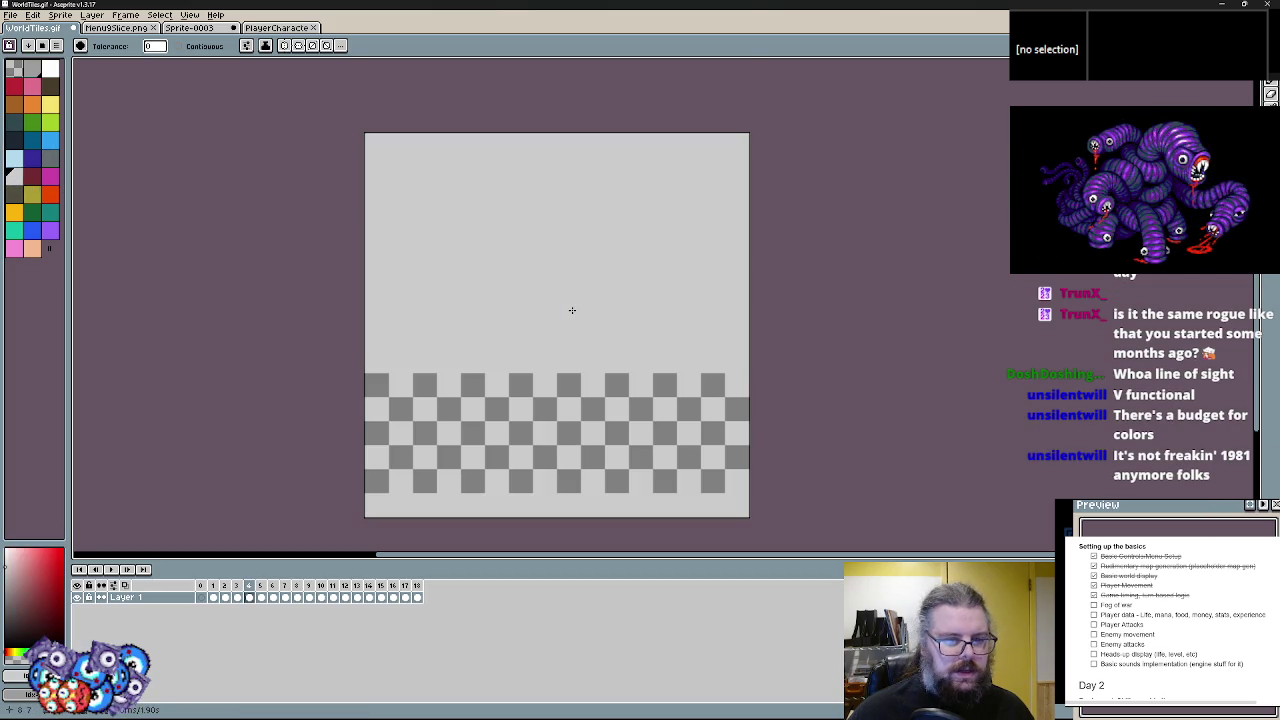
- Compare frames 3 and 4, then try refilling frame 3's dark brown tiles orange
{"action": "key", "text": "Left"}
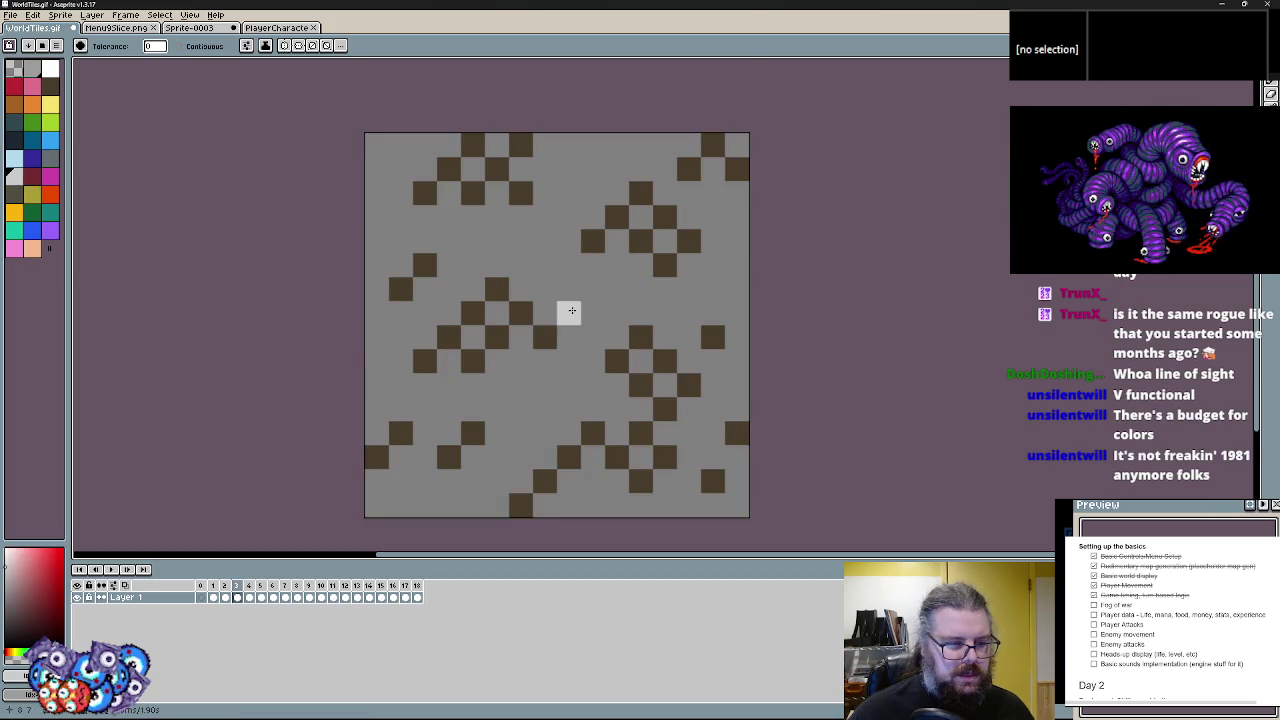
{"action": "key", "text": "Right"}
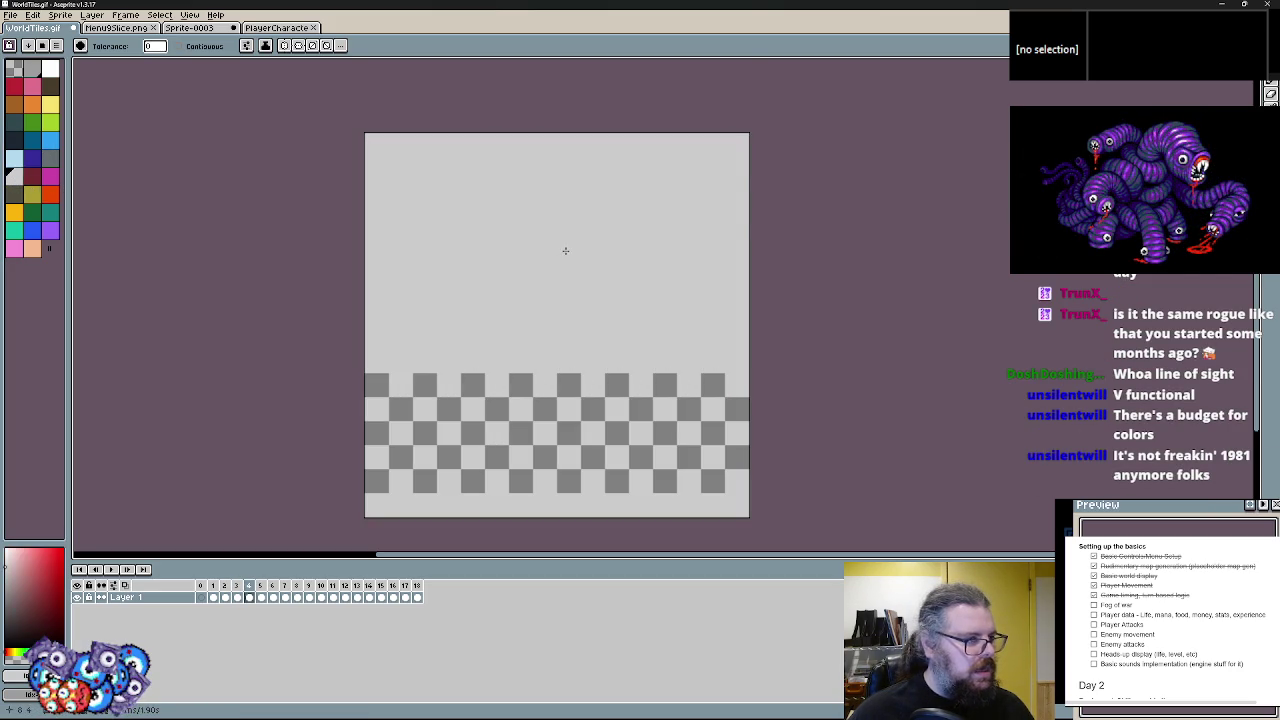
{"action": "key", "text": "Left"}
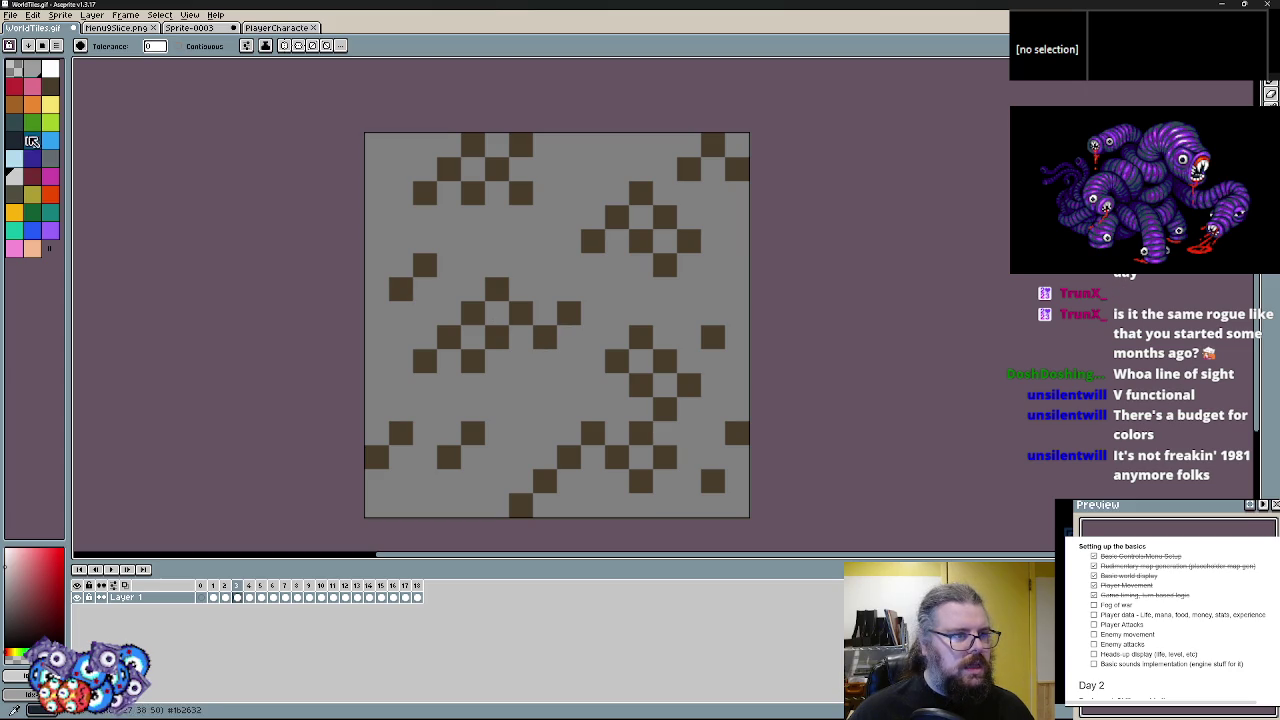
{"action": "left_click", "coordinate": [32, 210]}
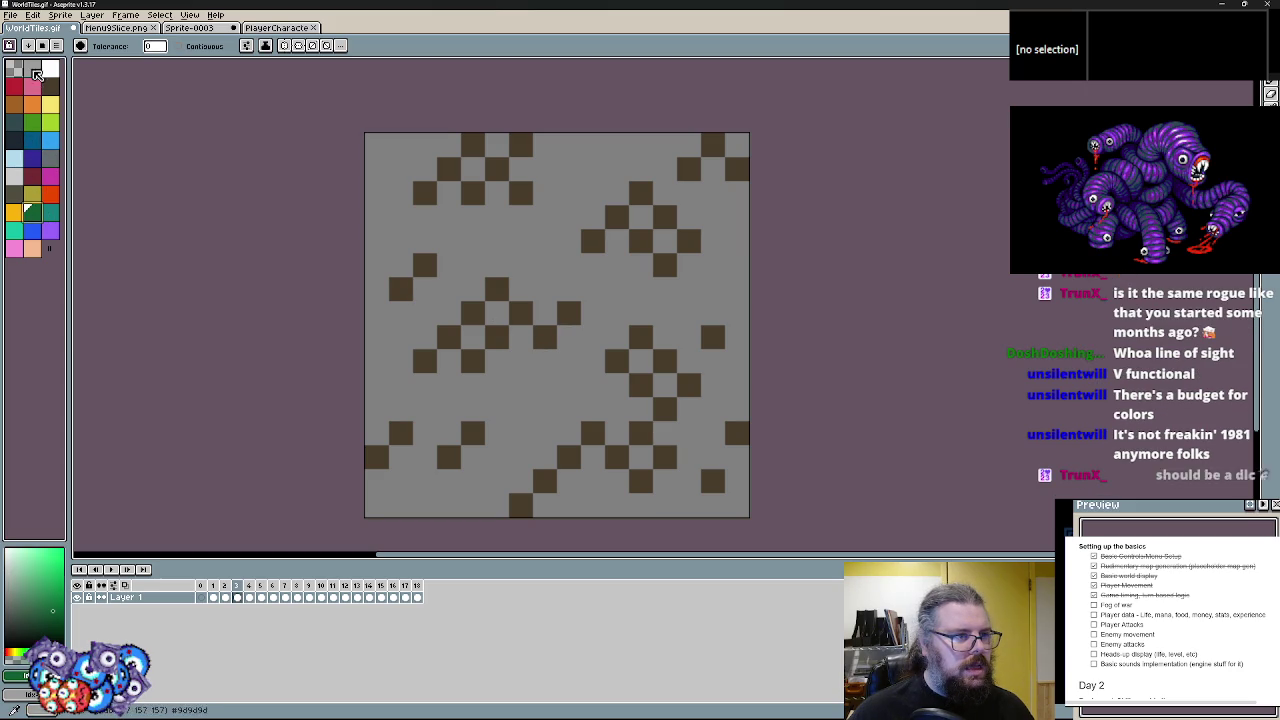
{"action": "left_click", "coordinate": [14, 104]}
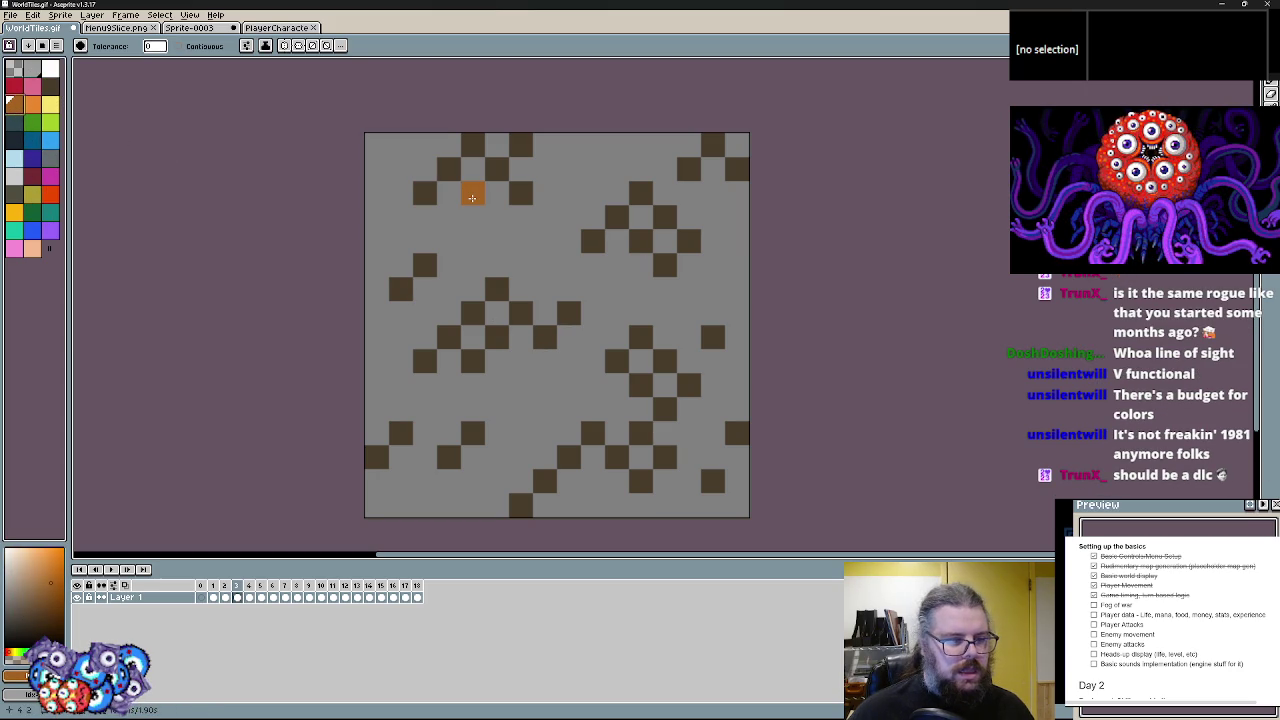
{"action": "left_click", "coordinate": [520, 313]}
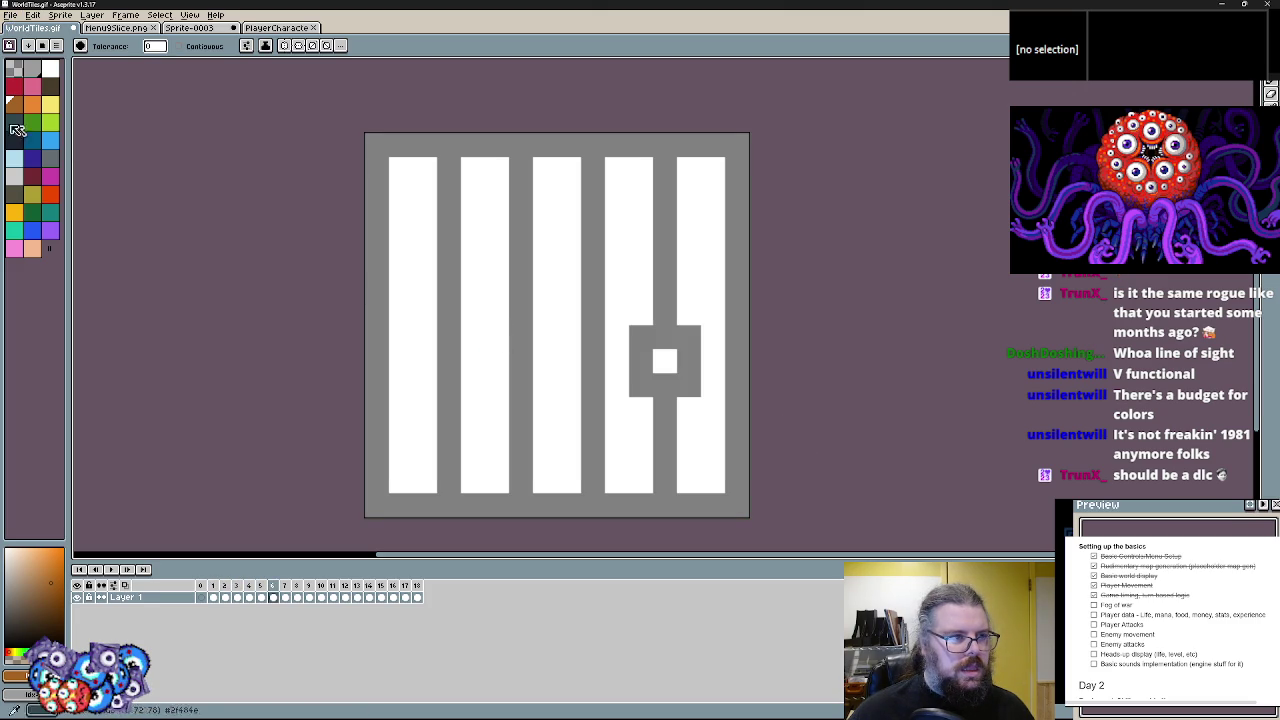
- Paint the striped tile's white stripes and square maroon, then frame 7's chest outline
{"action": "left_click", "coordinate": [32, 175]}
{"action": "left_click", "coordinate": [401, 283]}
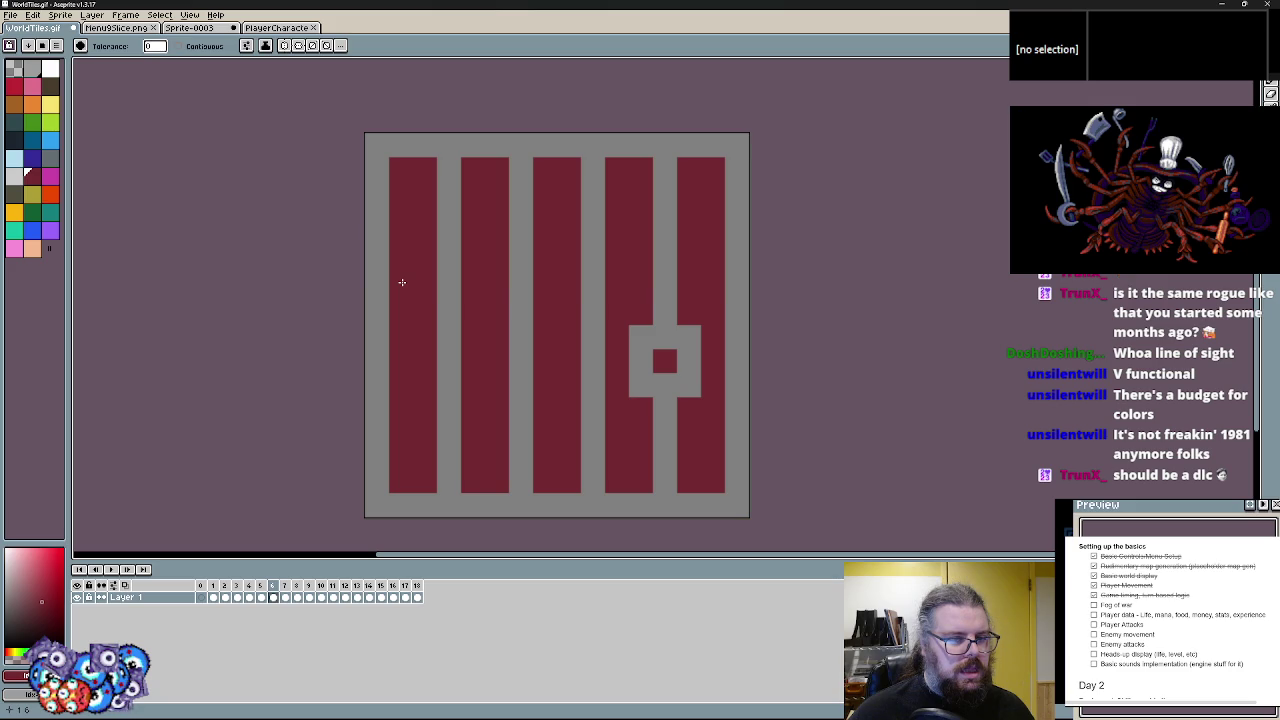
{"action": "key", "text": "period"}
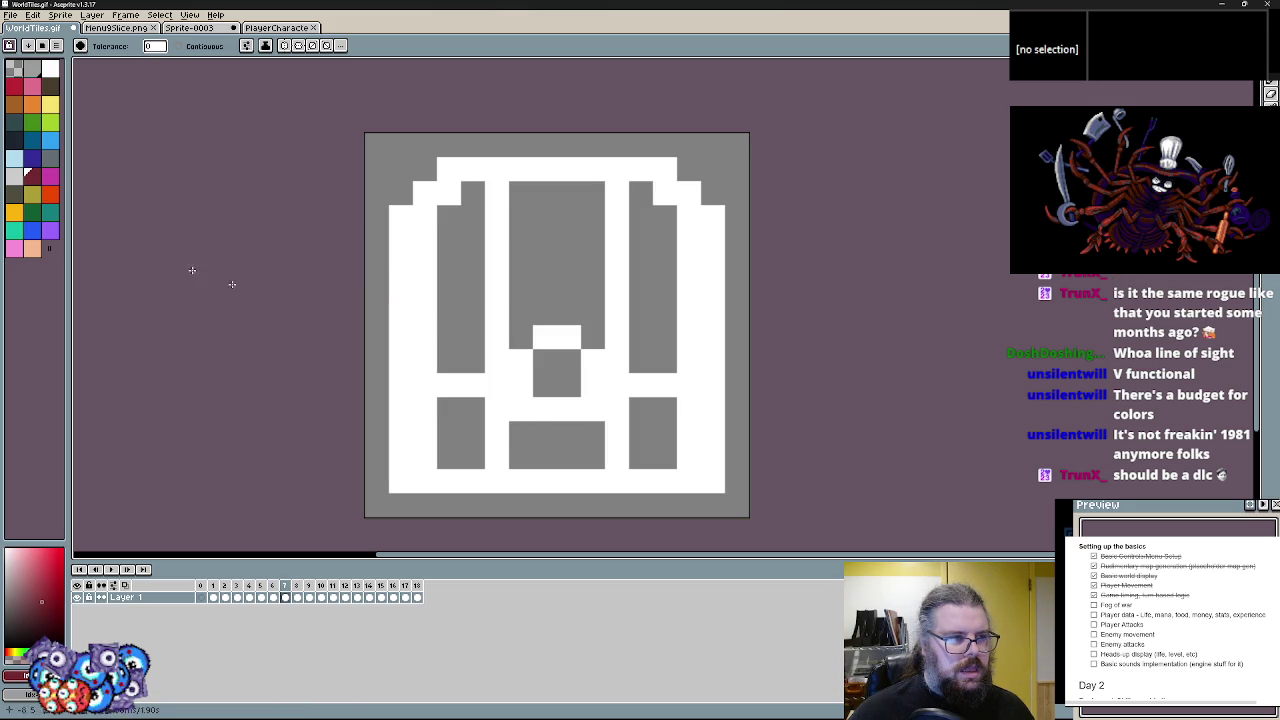
{"action": "left_click", "coordinate": [416, 328]}
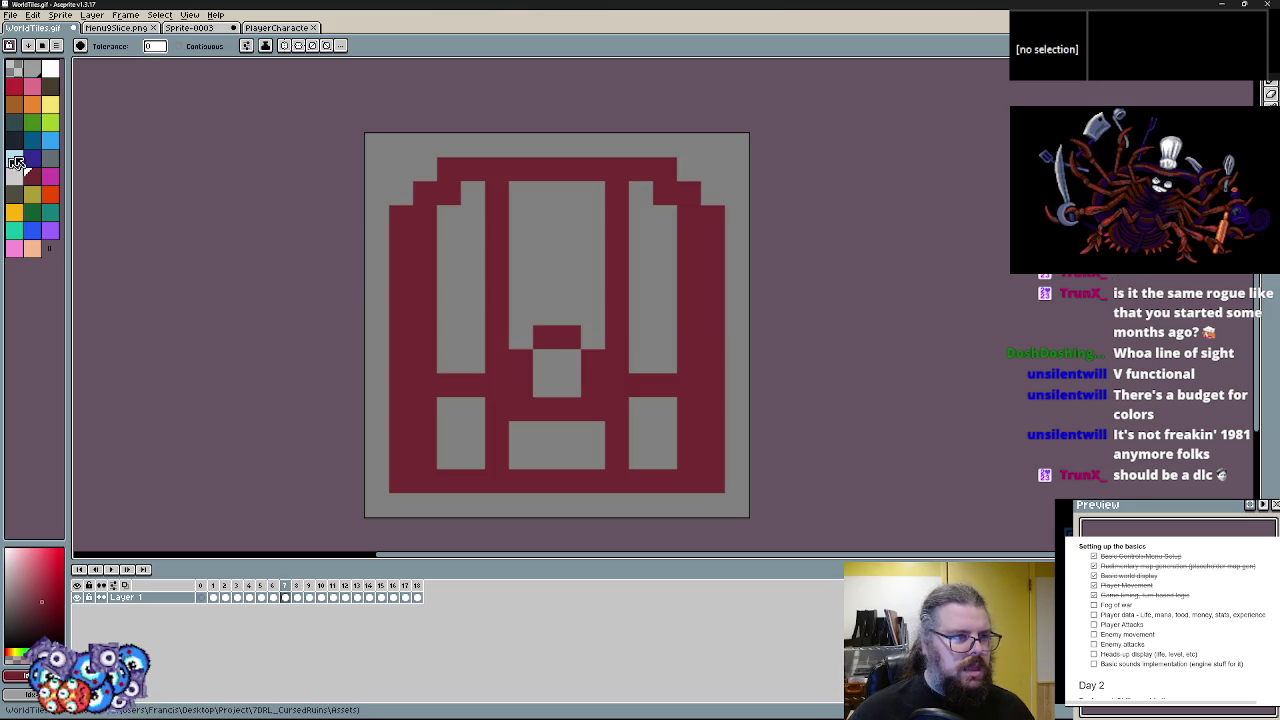
- Try green on the chest panels, undo it, and switch the bucket to contiguous fill
{"action": "left_click", "coordinate": [32, 122]}
{"action": "left_click", "coordinate": [497, 314]}
{"action": "key", "text": "ctrl+z"}
{"action": "left_click", "coordinate": [202, 52]}
{"action": "left_click", "coordinate": [449, 285]}
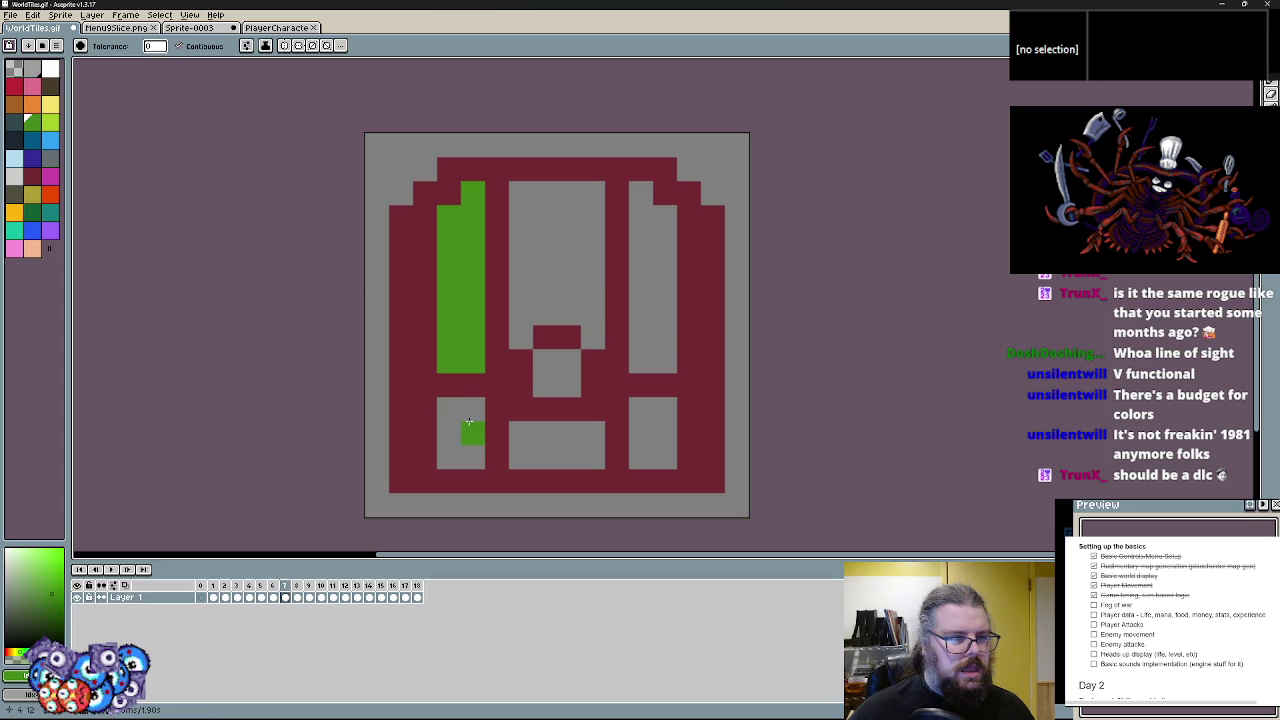
- Fill the chest's left column and five panels orange
{"action": "left_click", "coordinate": [14, 104]}
{"action": "left_click", "coordinate": [446, 296]}
{"action": "left_click", "coordinate": [446, 418]}
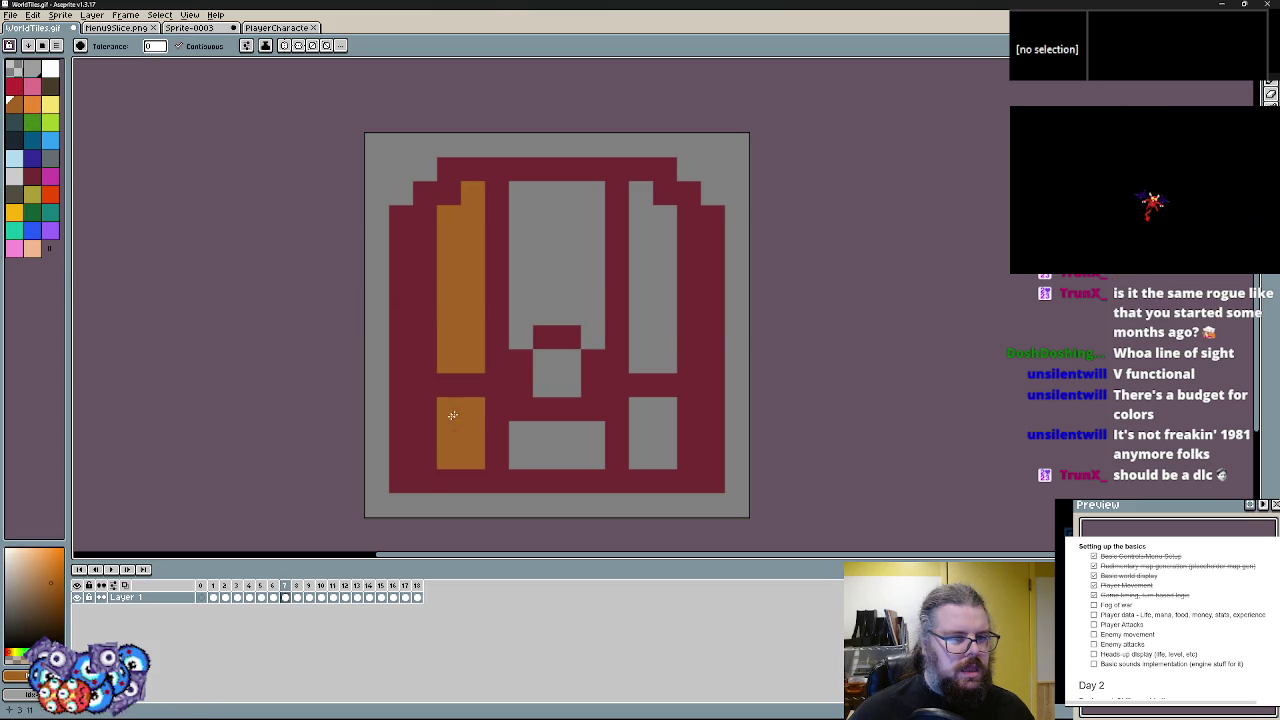
{"action": "left_click", "coordinate": [545, 241]}
{"action": "left_click", "coordinate": [555, 435]}
{"action": "left_click", "coordinate": [652, 433]}
{"action": "left_click", "coordinate": [650, 290]}
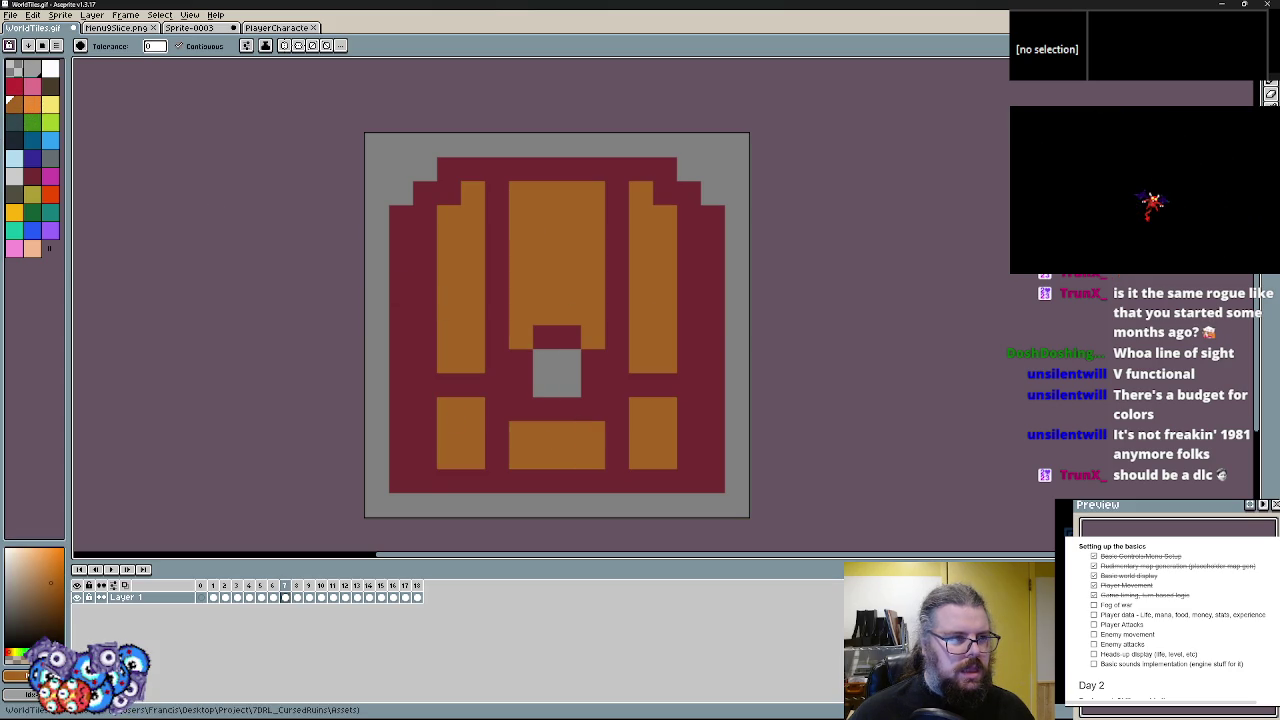
- Make the chest's centre square light blue, then paint frame 8's chest outline and white blocks maroon
{"action": "left_click", "coordinate": [15, 161]}
{"action": "left_click", "coordinate": [545, 363]}
{"action": "key", "text": "Right"}
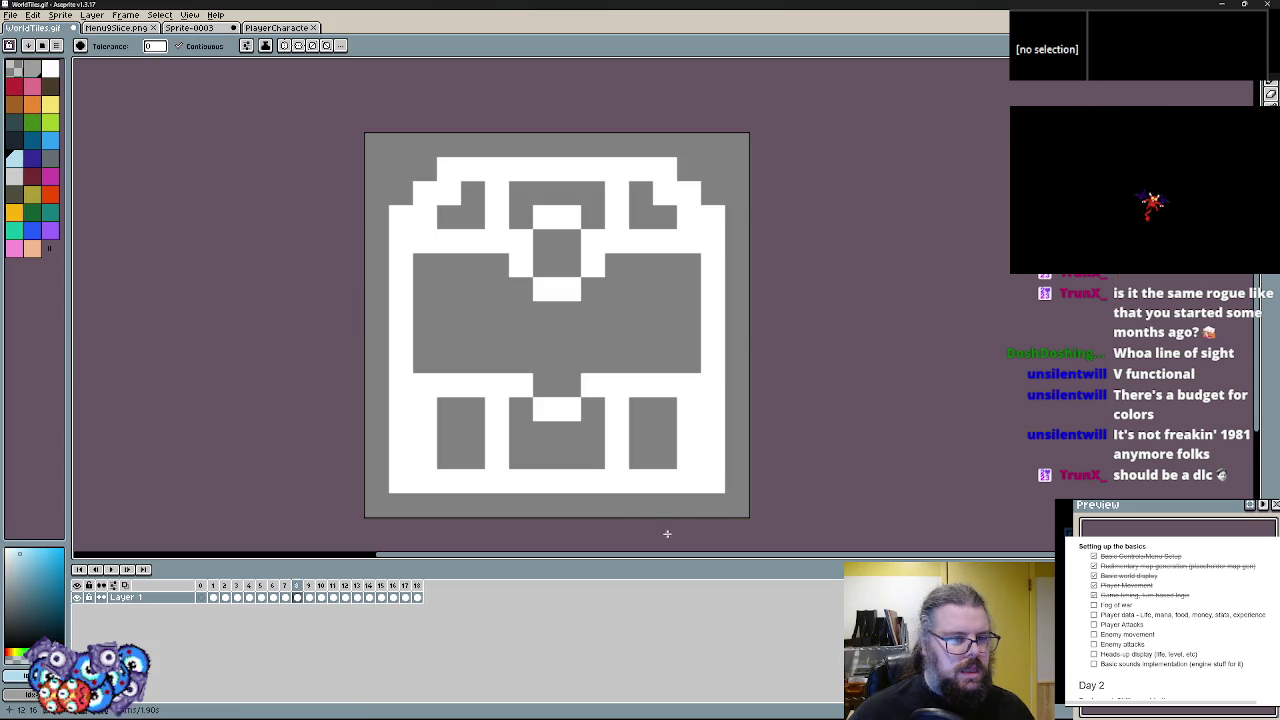
{"action": "key", "text": "Left"}
{"action": "left_click", "coordinate": [543, 486], "text": "alt"}
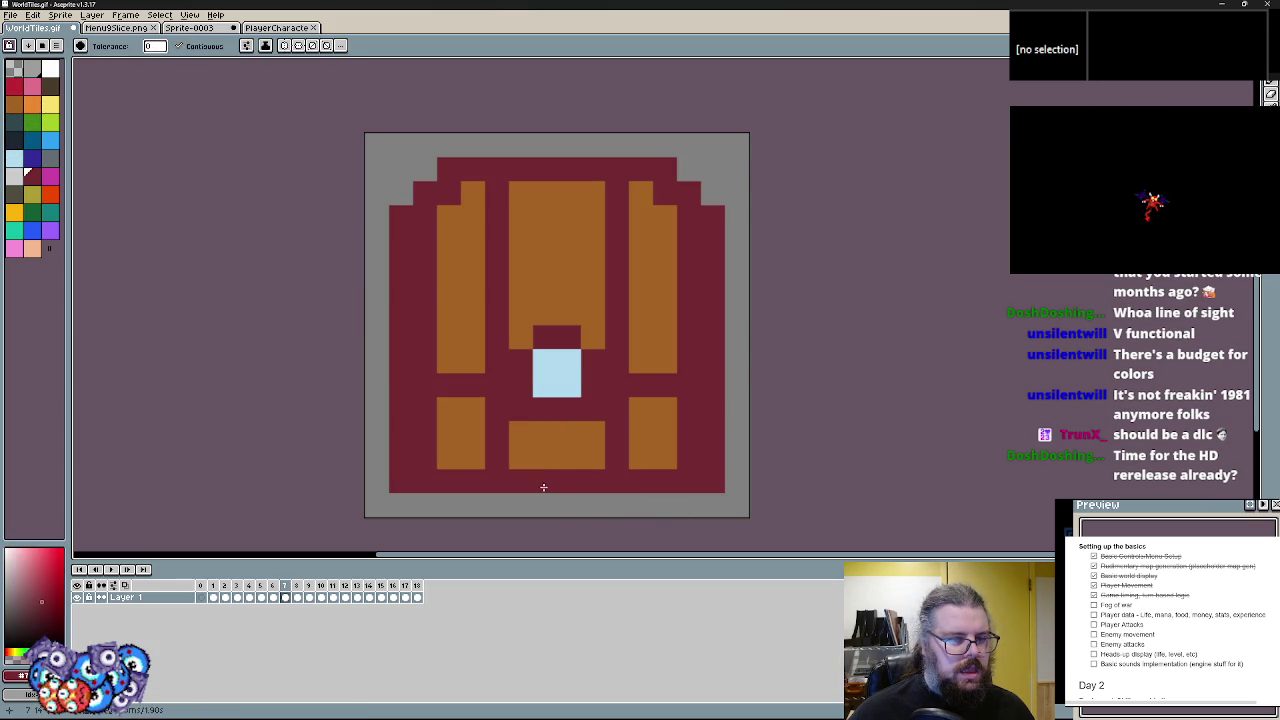
{"action": "key", "text": "Right"}
{"action": "left_click", "coordinate": [543, 486]}
{"action": "left_click", "coordinate": [546, 409]}
{"action": "left_click", "coordinate": [556, 288]}
{"action": "left_click", "coordinate": [546, 216]}
- Fill the other chest frame's panels orange and its keyhole area light blue
{"action": "key", "text": "Left"}
{"action": "left_click", "coordinate": [465, 430]}
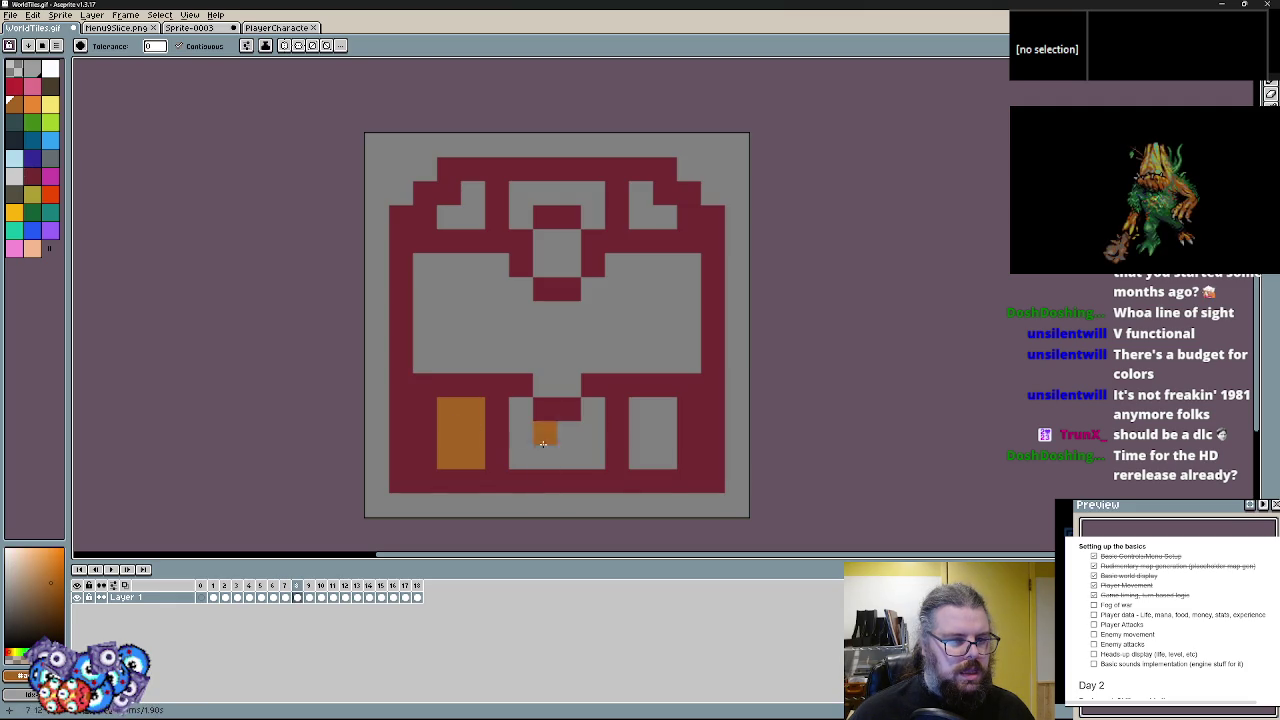
{"action": "left_click", "coordinate": [543, 434]}
{"action": "left_click", "coordinate": [655, 434]}
{"action": "left_click", "coordinate": [578, 194]}
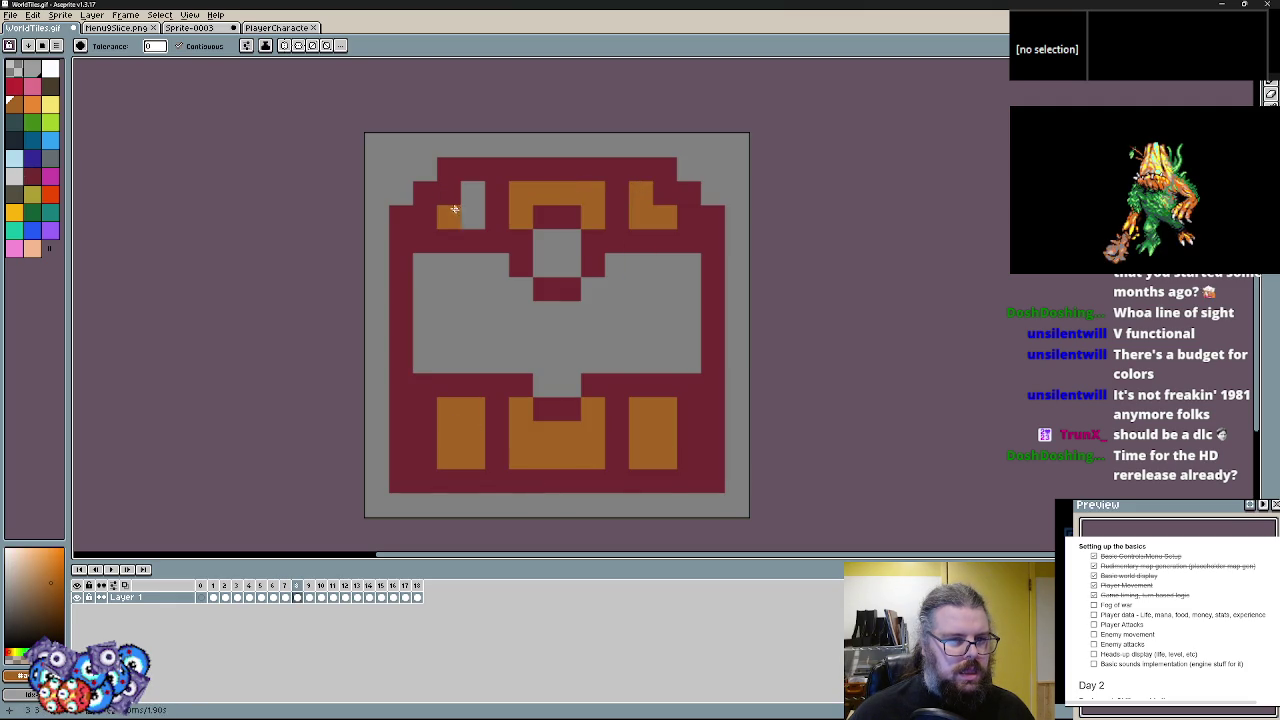
{"action": "left_click", "coordinate": [449, 196]}
{"action": "left_click", "coordinate": [588, 307]}
{"action": "key", "text": "ctrl+z"}
{"action": "left_click", "coordinate": [562, 267]}
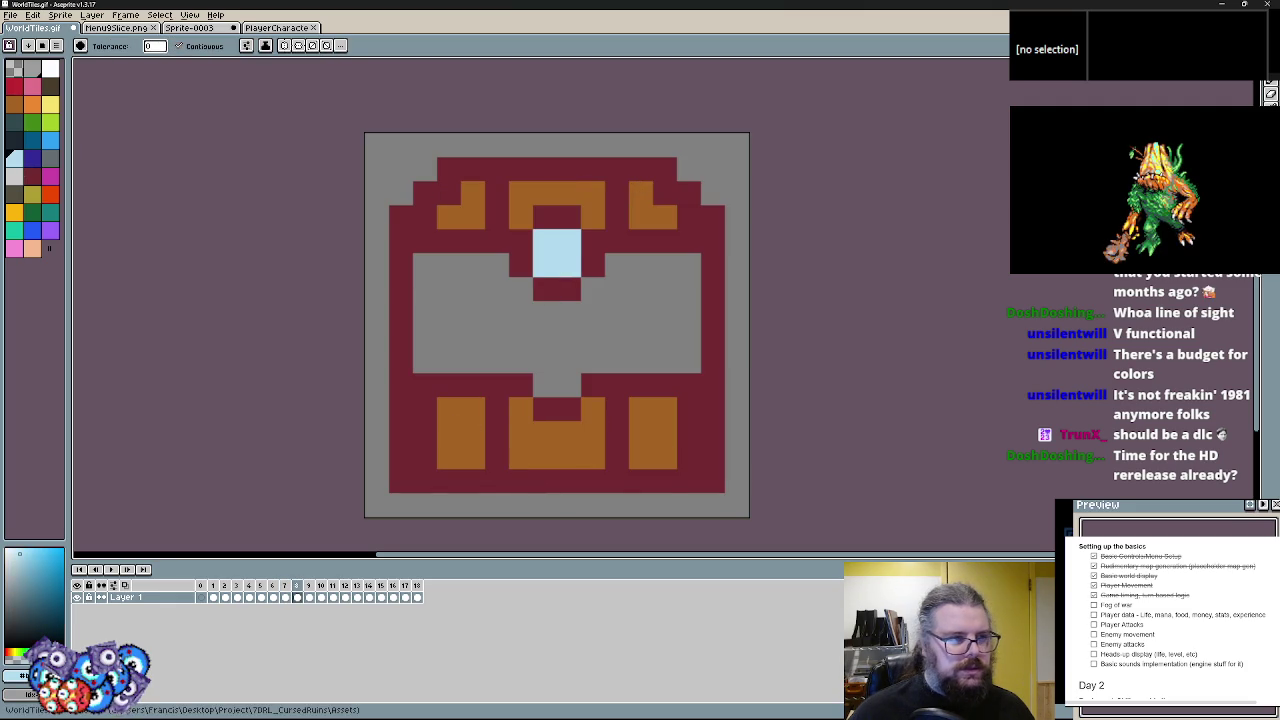
- Fill the chest's grey middle dark navy and step back to the red striped tile
{"action": "left_click", "coordinate": [21, 143]}
{"action": "left_click", "coordinate": [493, 310]}
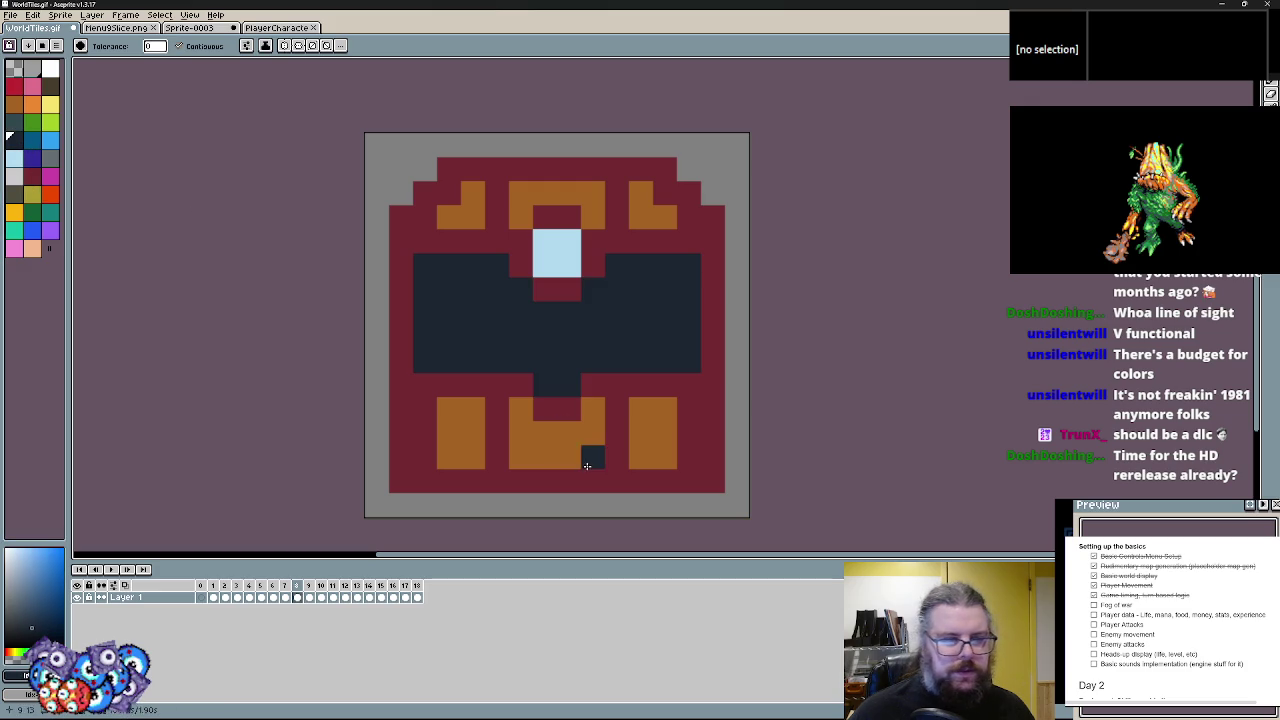
{"action": "key", "text": "period"}
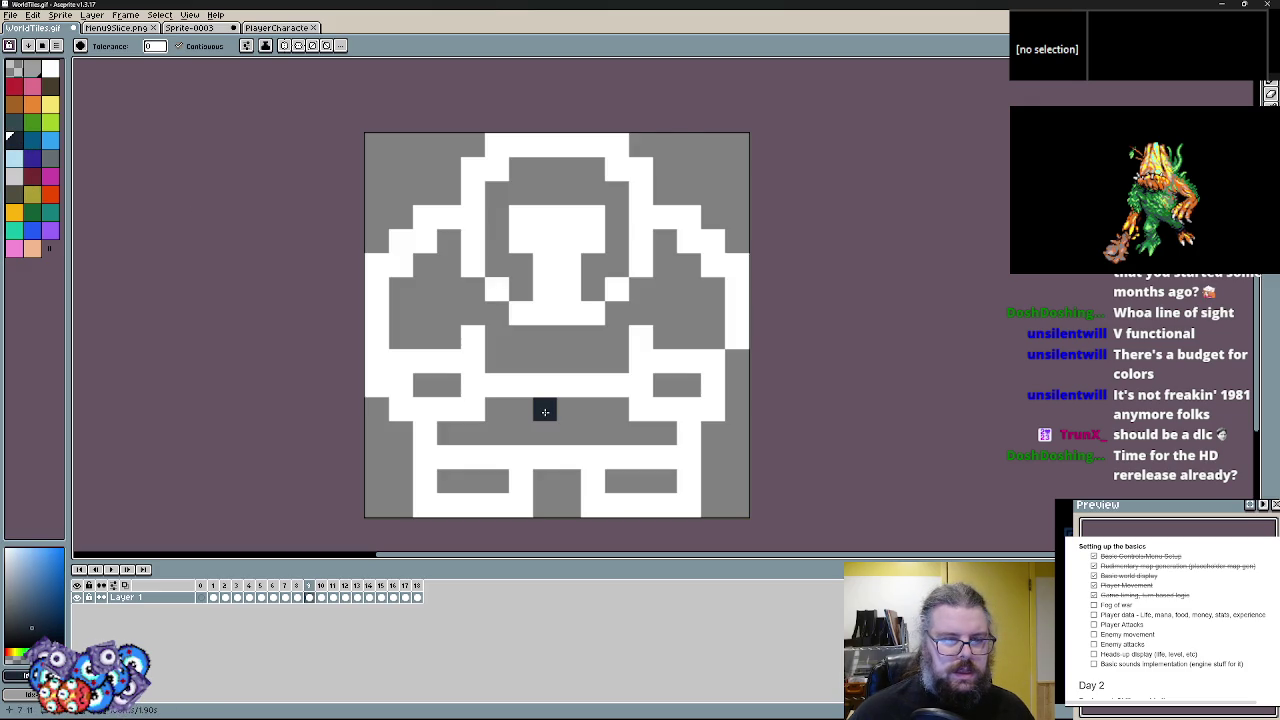
{"action": "key", "text": "comma"}
{"action": "key", "text": "comma"}
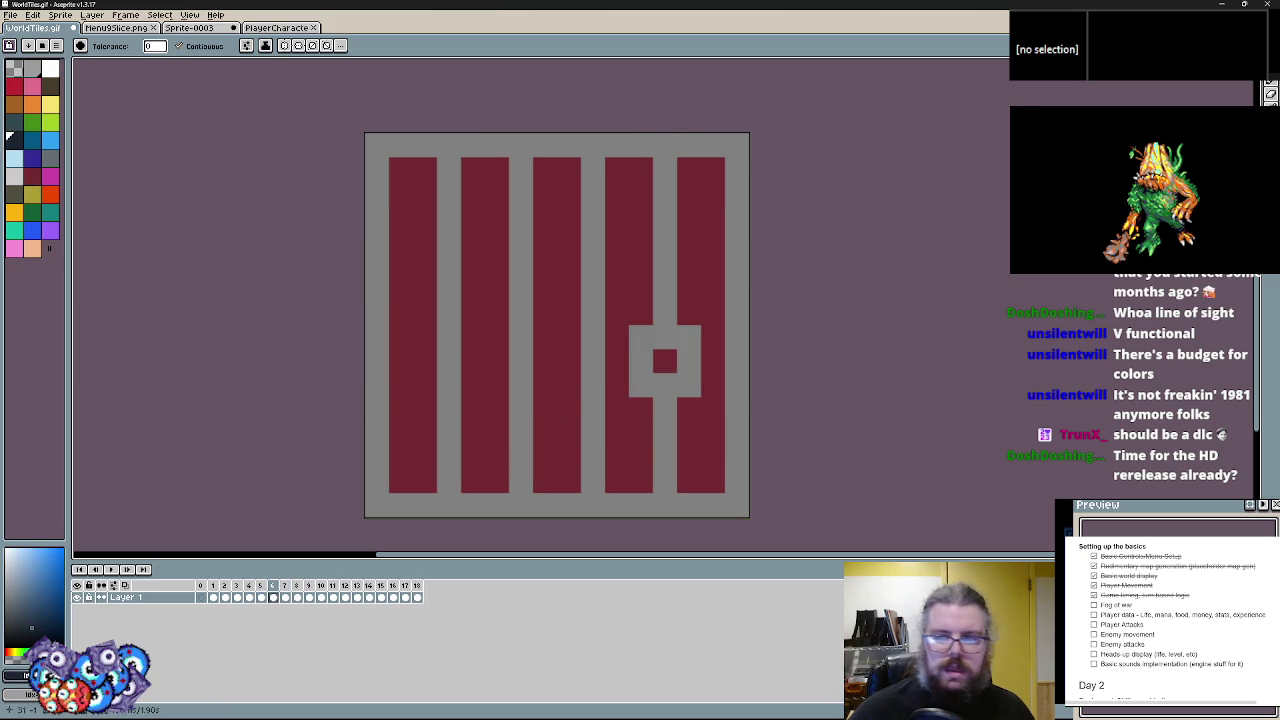
- Draw dark navy lines over the two plank gaps and top border, restoring the square's grey frame
{"action": "key", "text": "l"}
{"action": "mouse_move", "coordinate": [458, 478]}
{"action": "left_mouse_down"}
{"action": "mouse_move", "coordinate": [455, 161]}
{"action": "mouse_move", "coordinate": [521, 503]}
{"action": "mouse_move", "coordinate": [523, 480]}
{"action": "left_mouse_up"}
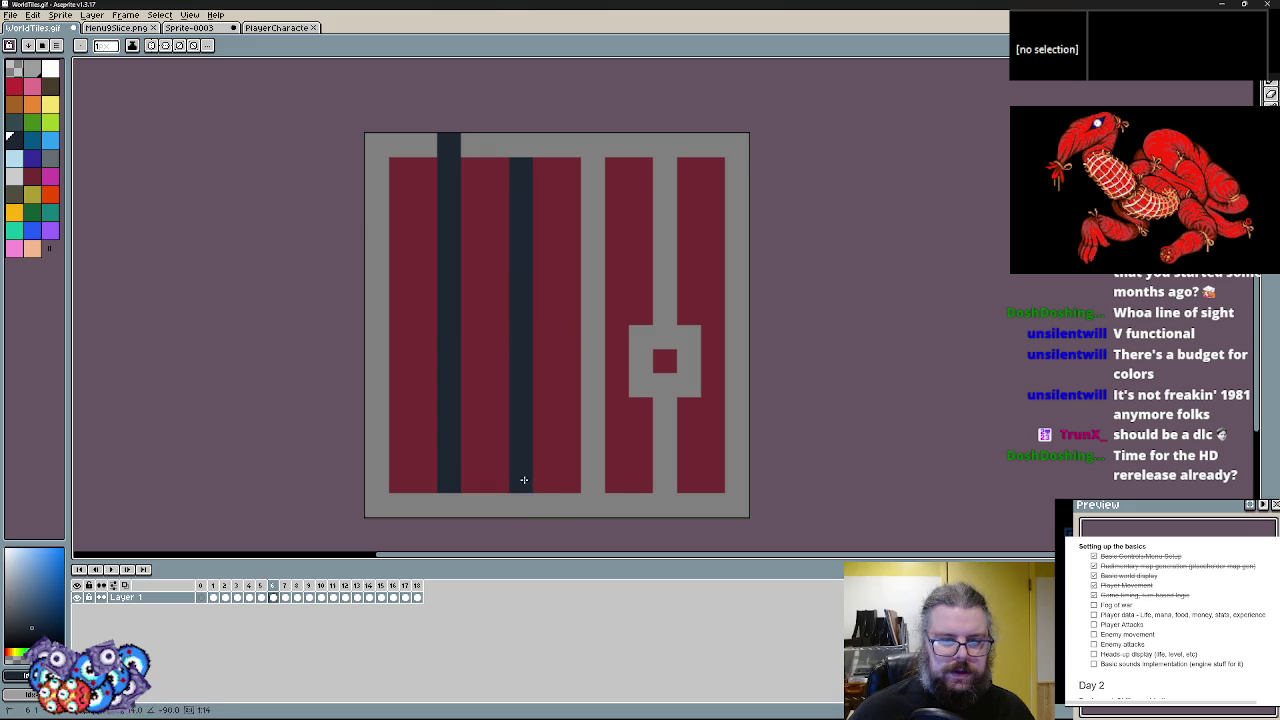
{"action": "mouse_move", "coordinate": [602, 489]}
{"action": "left_mouse_down"}
{"action": "mouse_move", "coordinate": [593, 169]}
{"action": "mouse_move", "coordinate": [668, 333]}
{"action": "left_mouse_up"}
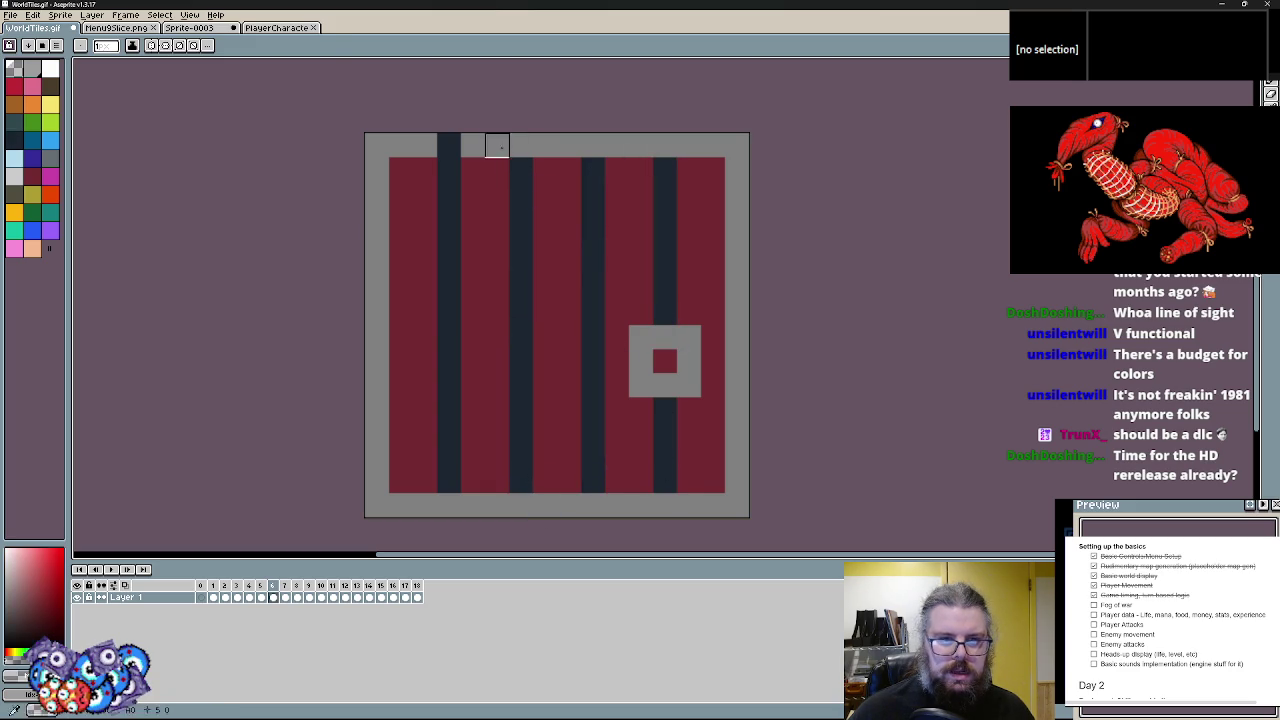
{"action": "left_click_drag", "start_coordinate": [398, 145], "coordinate": [697, 144]}
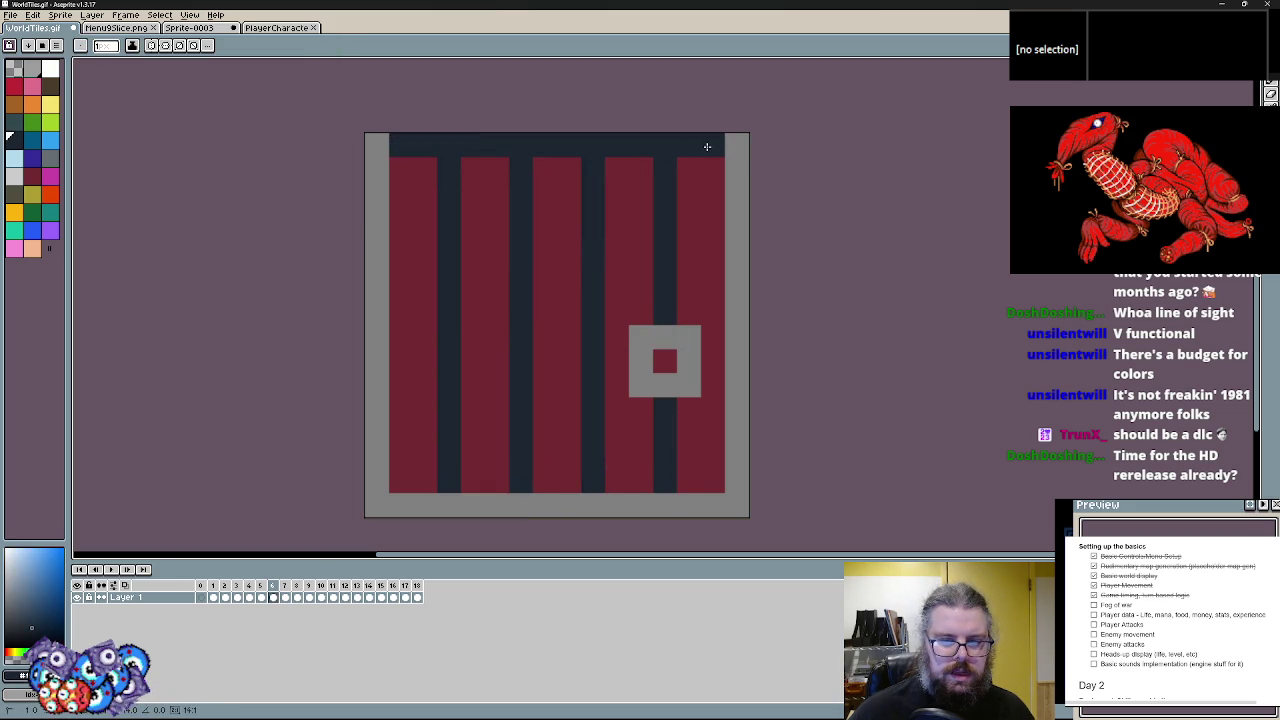
{"action": "left_click", "coordinate": [50, 157]}
{"action": "left_click_drag", "start_coordinate": [632, 337], "coordinate": [634, 337]}
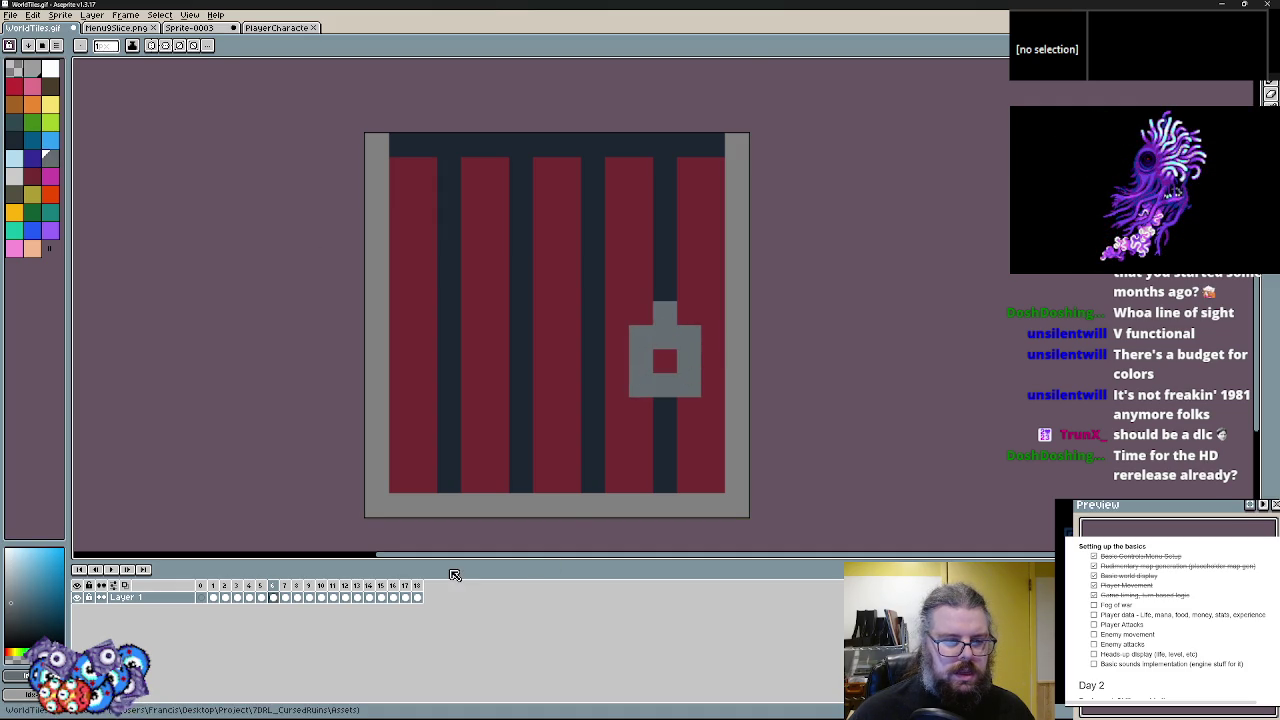
{"action": "key", "text": "Left"}
{"action": "key", "text": "Left"}
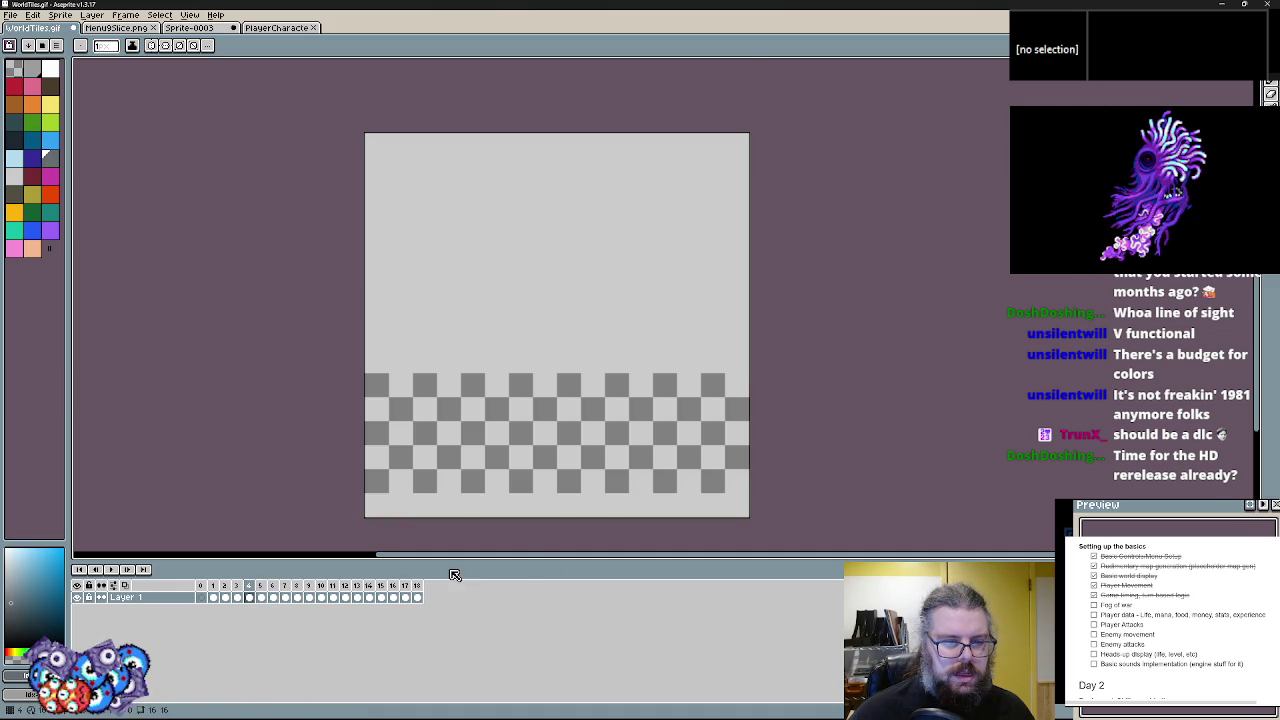
{"action": "key", "text": "Left"}
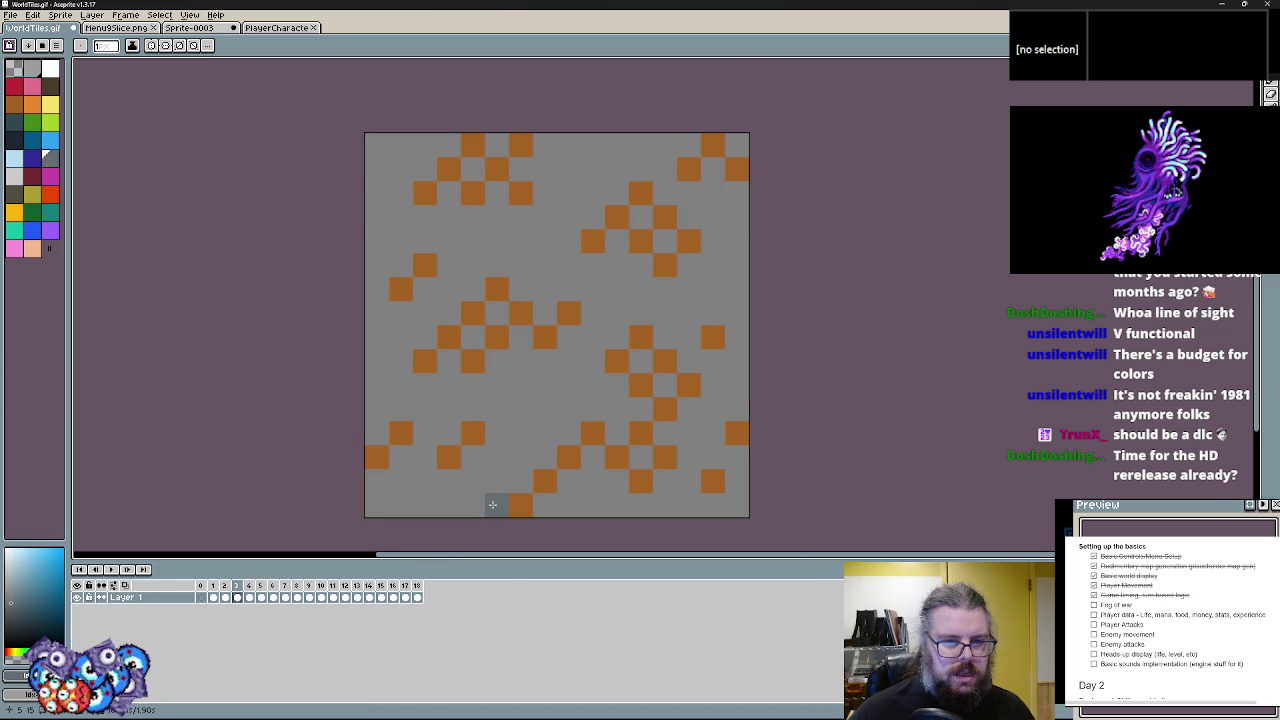
{"action": "key", "text": "Left"}
{"action": "key", "text": "Left"}
- Close Aseprite to return to GameMaker
{"action": "left_click", "coordinate": [12, 15]}
{"action": "left_click_drag", "start_coordinate": [400, 4], "coordinate": [595, 112]}
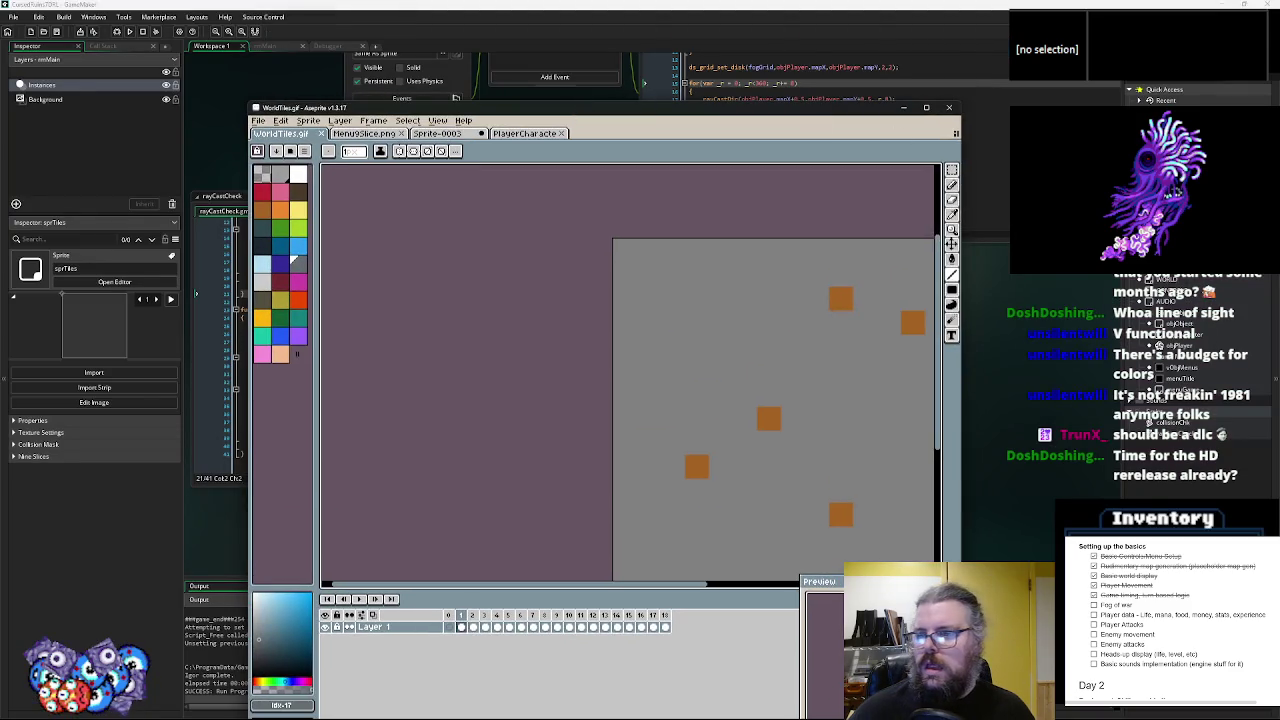
{"action": "left_click", "coordinate": [949, 107]}
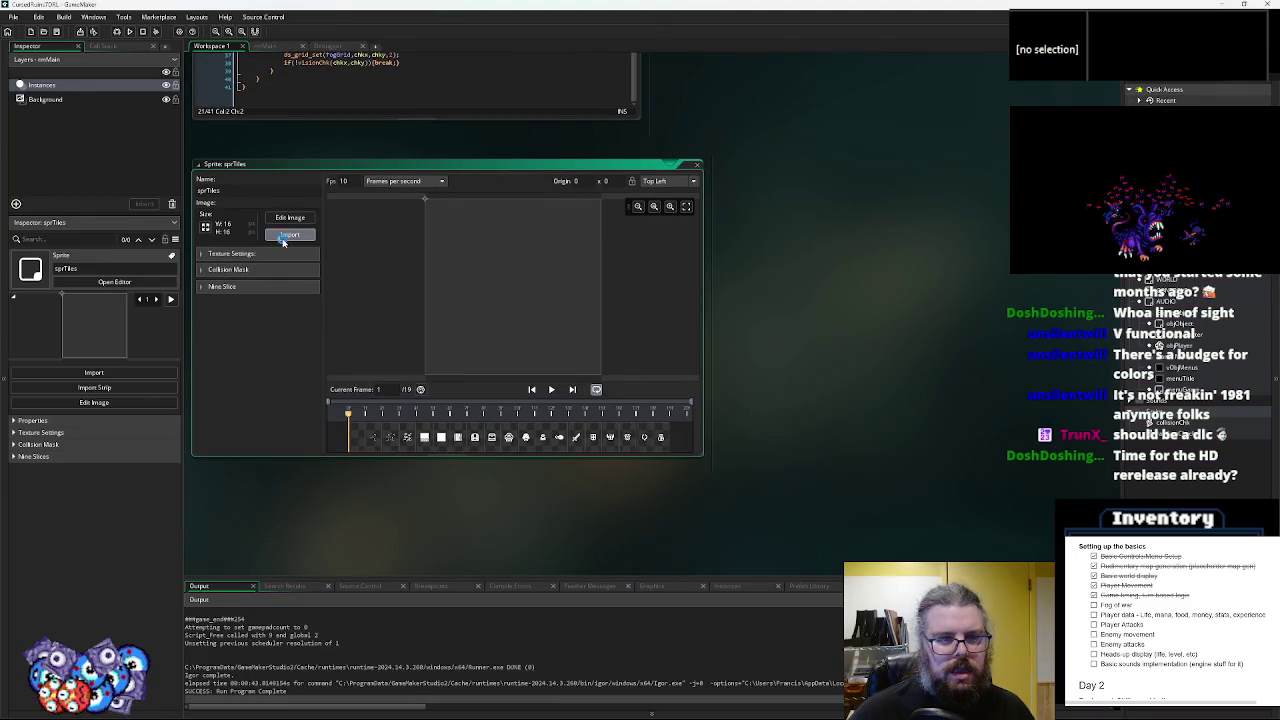
- Re-import WorldTiles.gif into sprTiles, close the sprite editor and run the game
{"action": "left_click", "coordinate": [283, 240]}
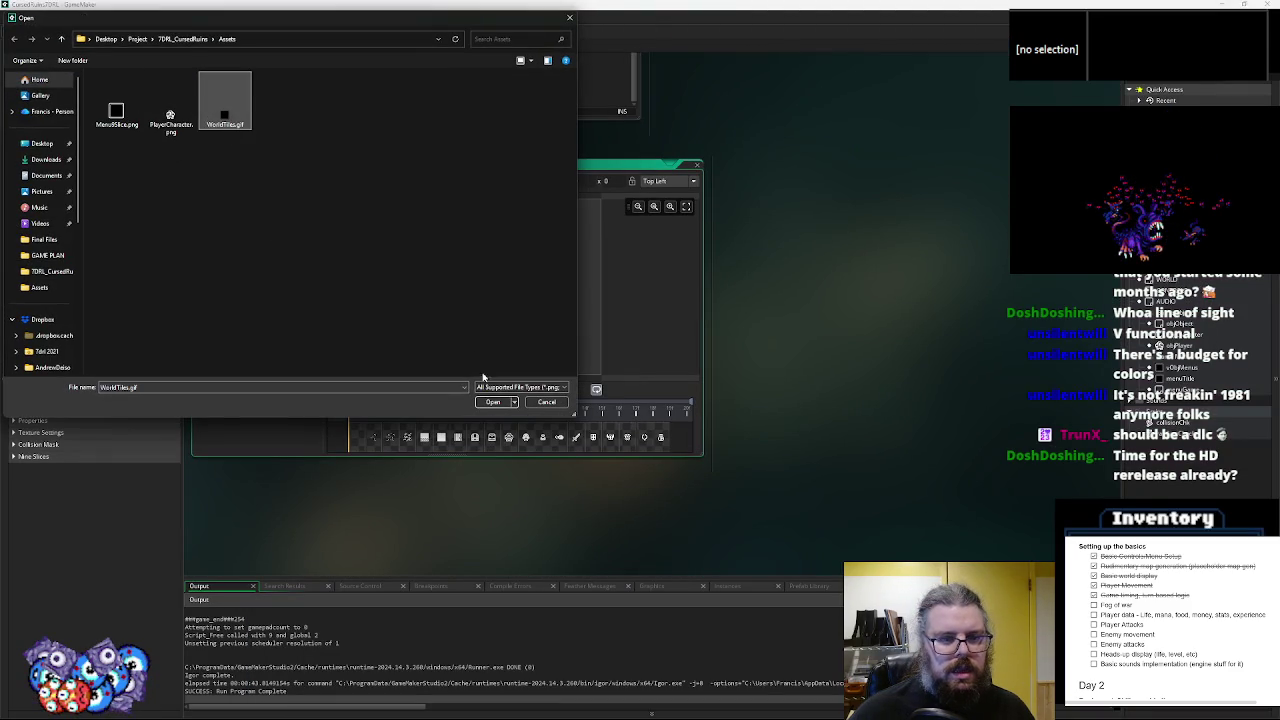
{"action": "left_click", "coordinate": [493, 403]}
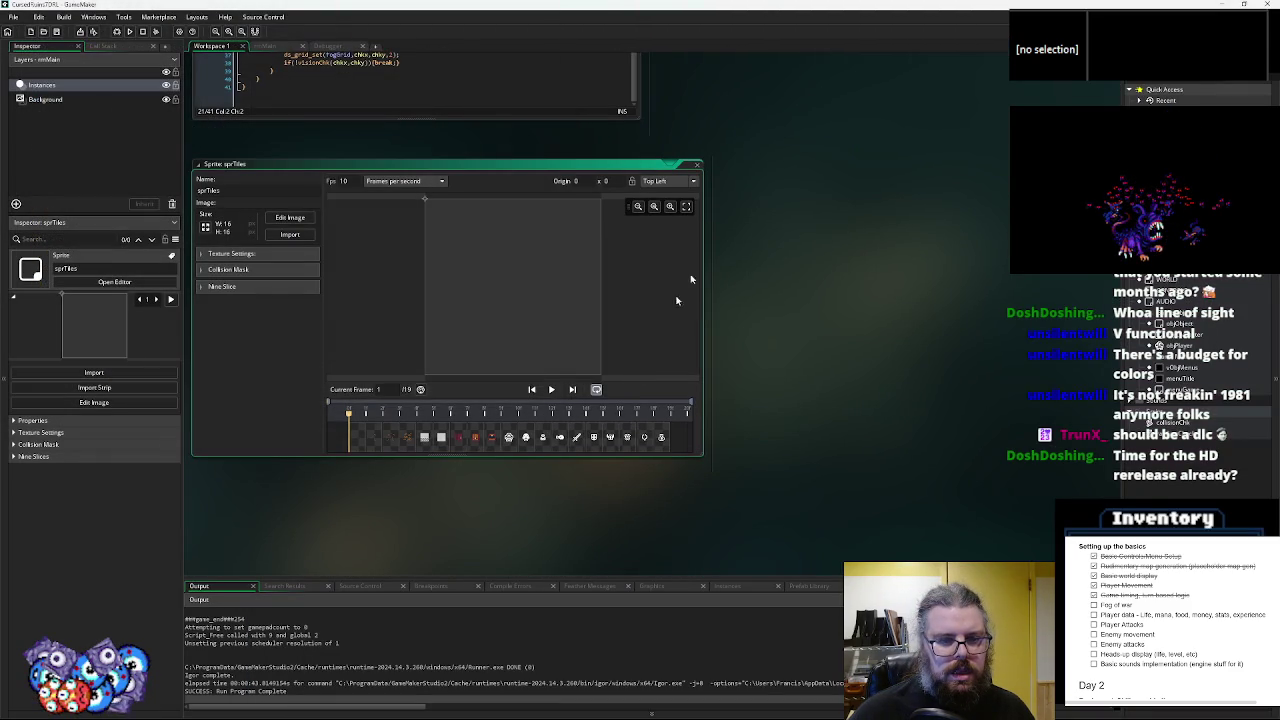
{"action": "left_click", "coordinate": [697, 165]}
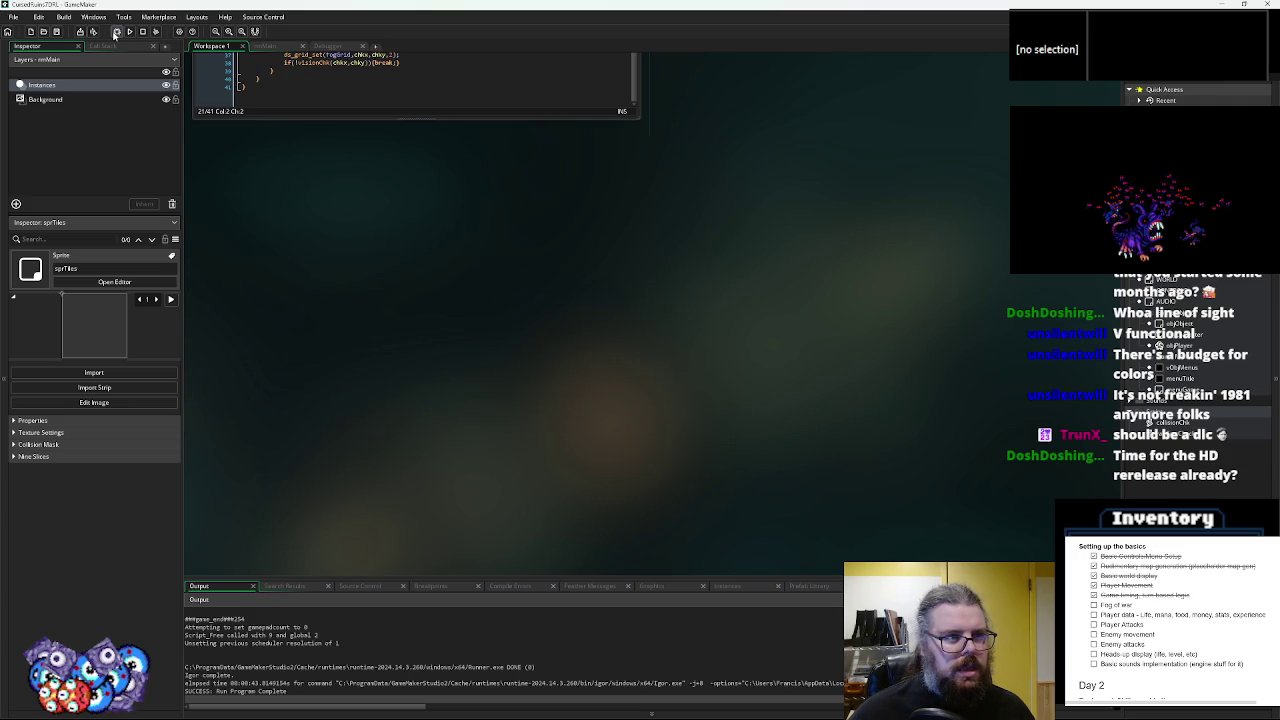
{"action": "left_click", "coordinate": [116, 32]}
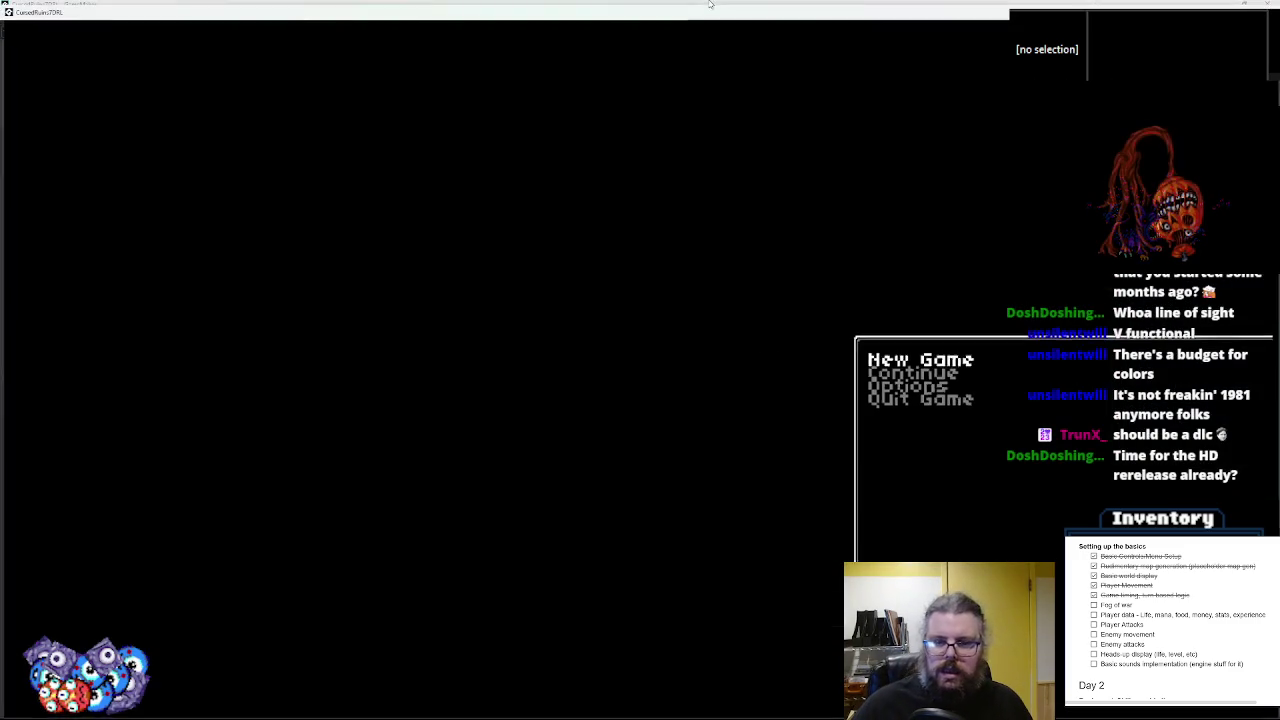
- Start a new game and walk the player left and down-left through the dungeon
{"action": "key", "text": "Return"}
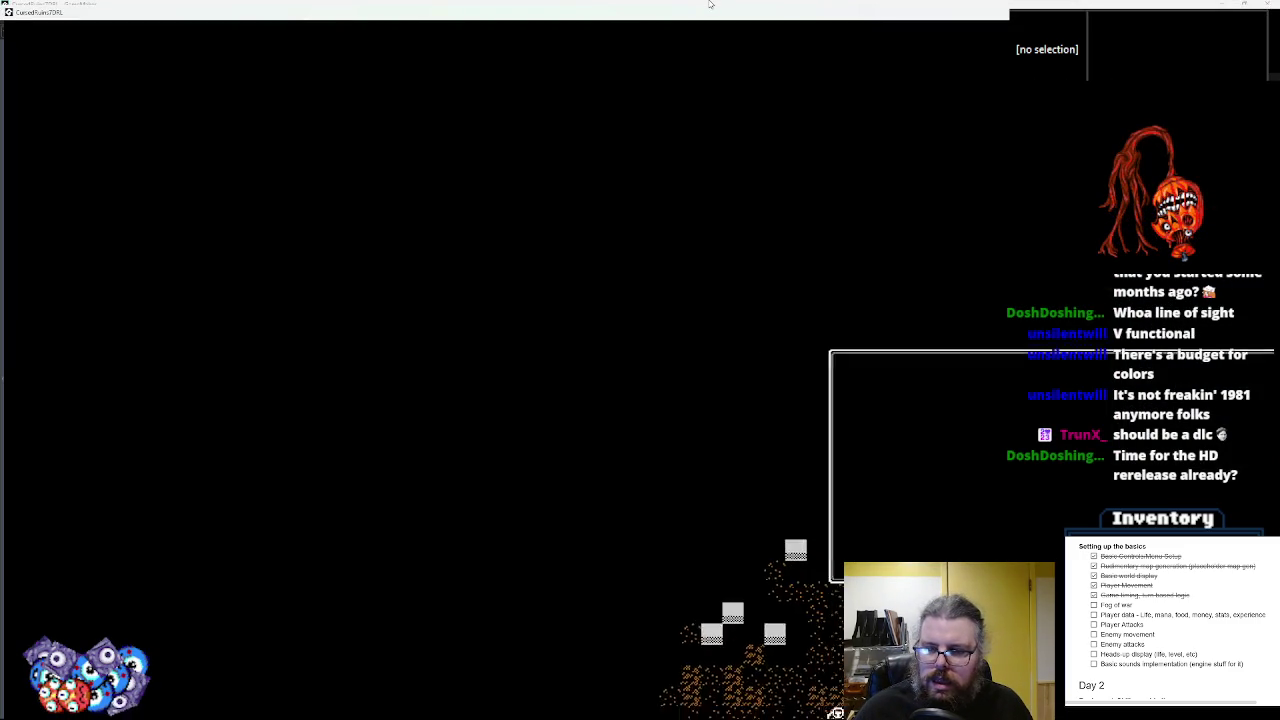
{"action": "key", "text": "Left"}
{"action": "key", "text": "Left"}
{"action": "key", "text": "Left"}
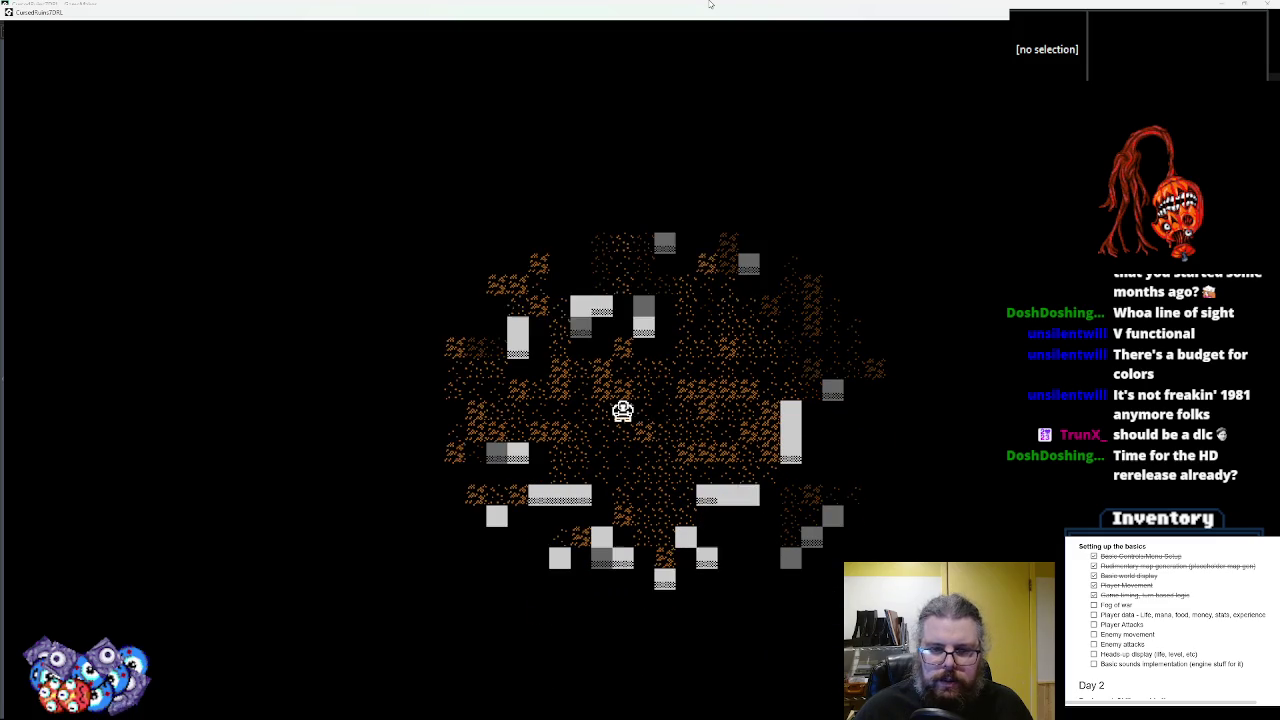
{"action": "key", "text": "Down"}
{"action": "key", "text": "Left"}
{"action": "key", "text": "Down"}
{"action": "key", "text": "Left"}
{"action": "key", "text": "Down"}
{"action": "key", "text": "Left"}
{"action": "key", "text": "Down"}
{"action": "key", "text": "Left"}
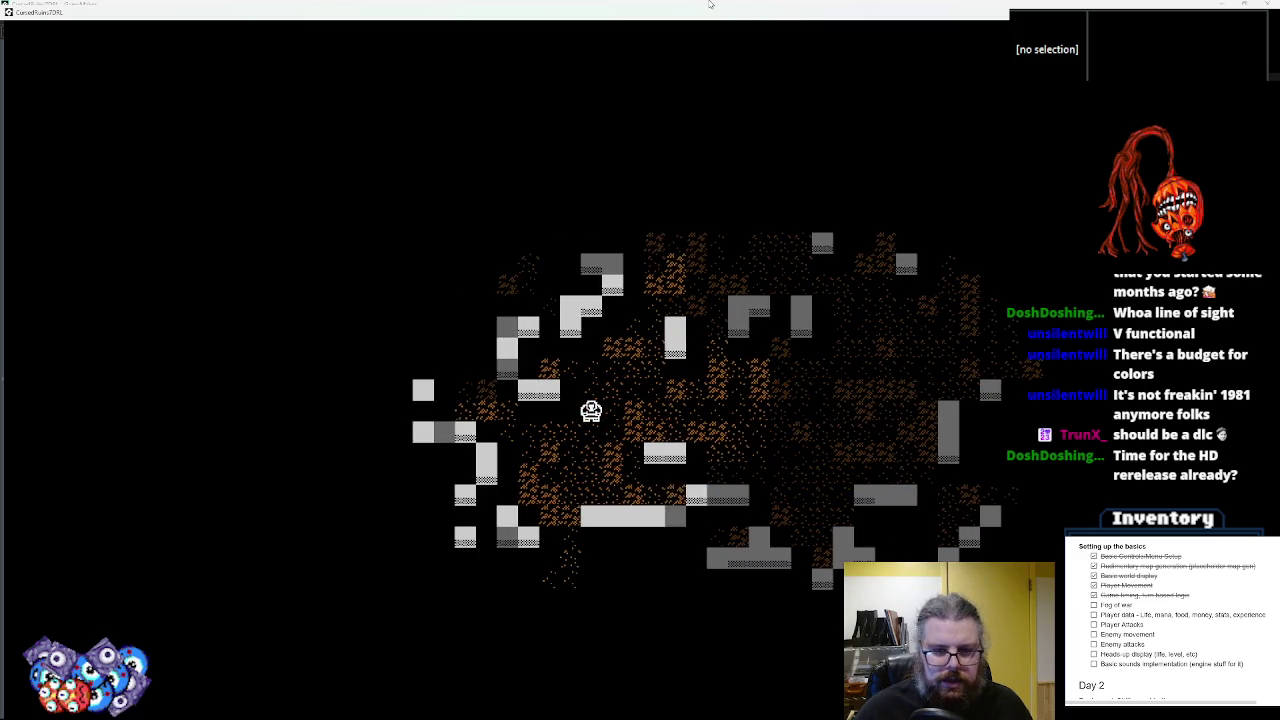
- Walk the player up and right across the map, then quit the game and close the debugger
{"action": "key", "text": "Up"}
{"action": "key", "text": "Up"}
{"action": "key", "text": "Up"}
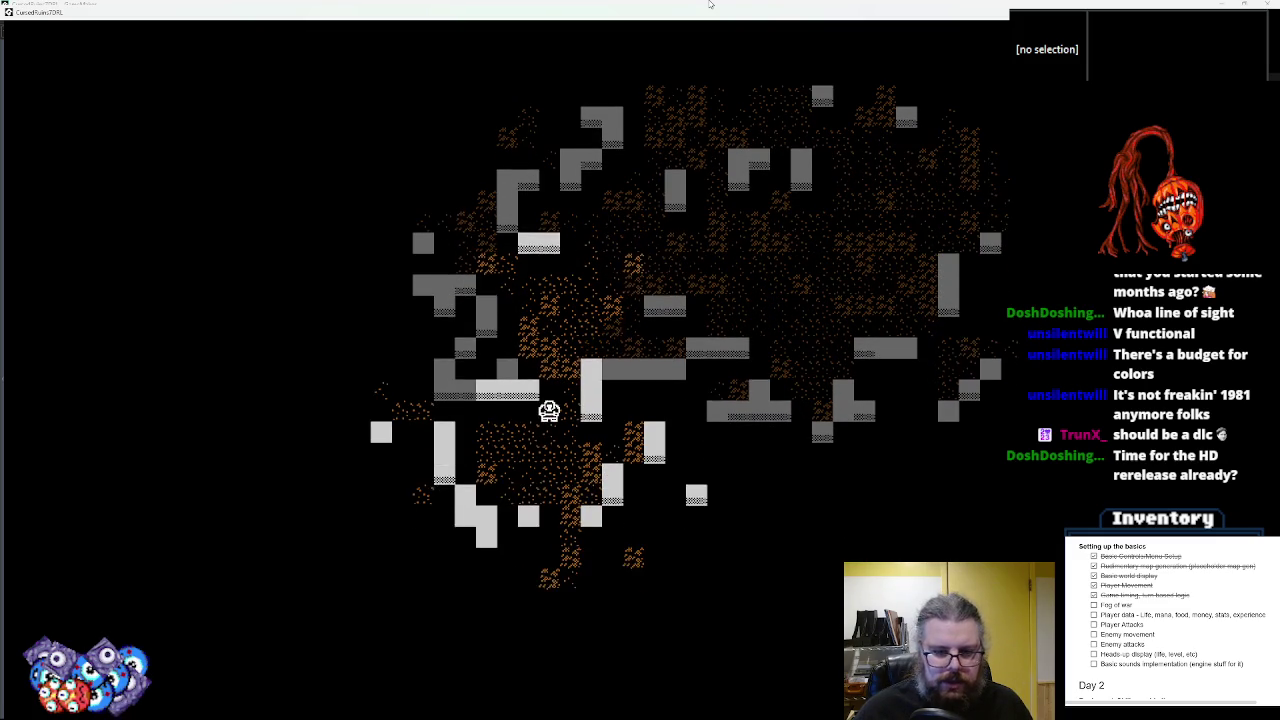
{"action": "key", "text": "Up"}
{"action": "key", "text": "Right"}
{"action": "key", "text": "Up"}
{"action": "key", "text": "Right"}
{"action": "key", "text": "Up"}
{"action": "key", "text": "Right"}
{"action": "key", "text": "Up"}
{"action": "key", "text": "Right"}
{"action": "key", "text": "Up"}
{"action": "key", "text": "Right"}
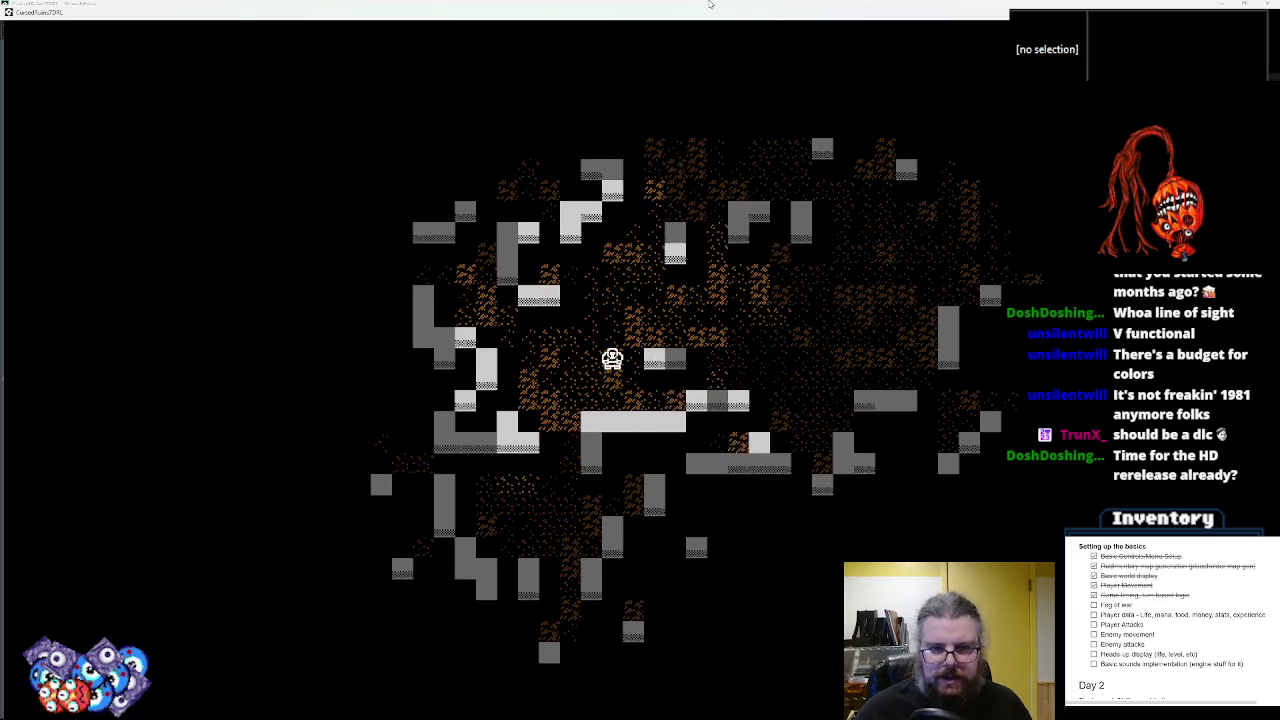
{"action": "key", "text": "Up"}
{"action": "key", "text": "Right"}
{"action": "key", "text": "Up"}
{"action": "key", "text": "Right"}
{"action": "key", "text": "Up"}
{"action": "key", "text": "Right"}
{"action": "key", "text": "Up"}
{"action": "key", "text": "Up"}
{"action": "key", "text": "Up"}
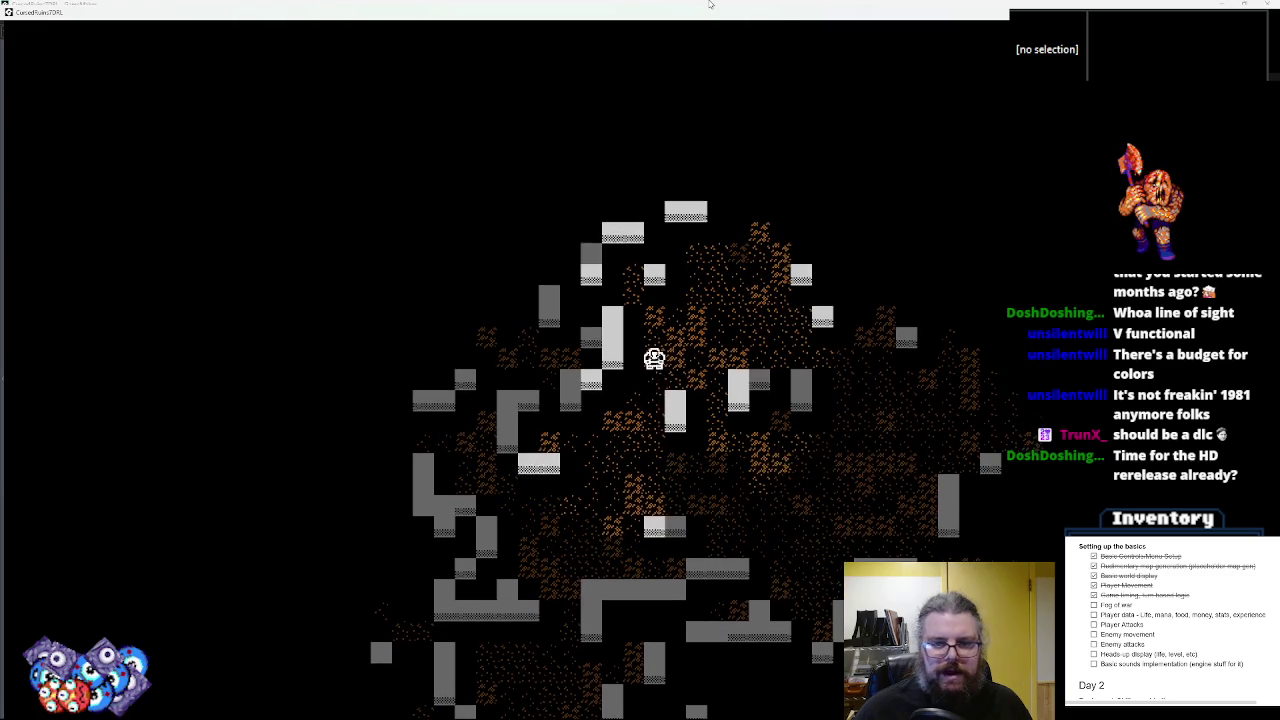
{"action": "key", "text": "Up"}
{"action": "key", "text": "Up"}
{"action": "key", "text": "Right"}
{"action": "key", "text": "Up"}
{"action": "key", "text": "Right"}
{"action": "key", "text": "Up"}
{"action": "key", "text": "Up"}
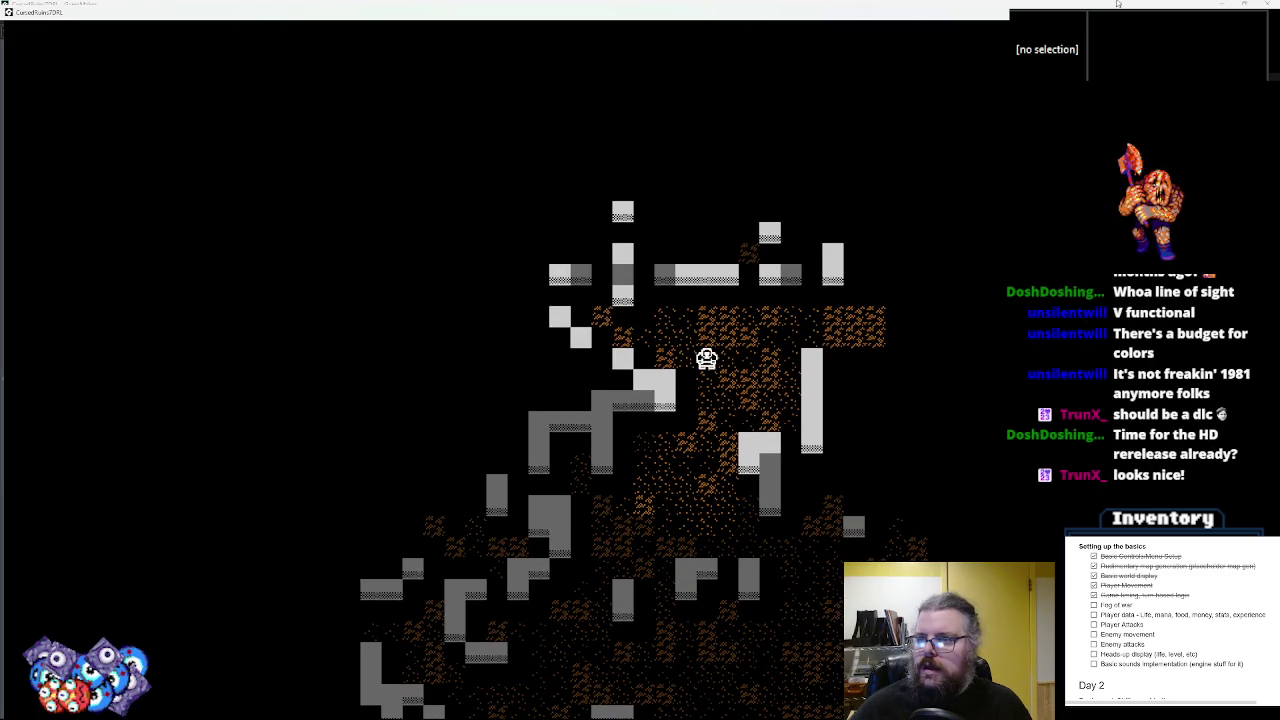
{"action": "key", "text": "Escape"}
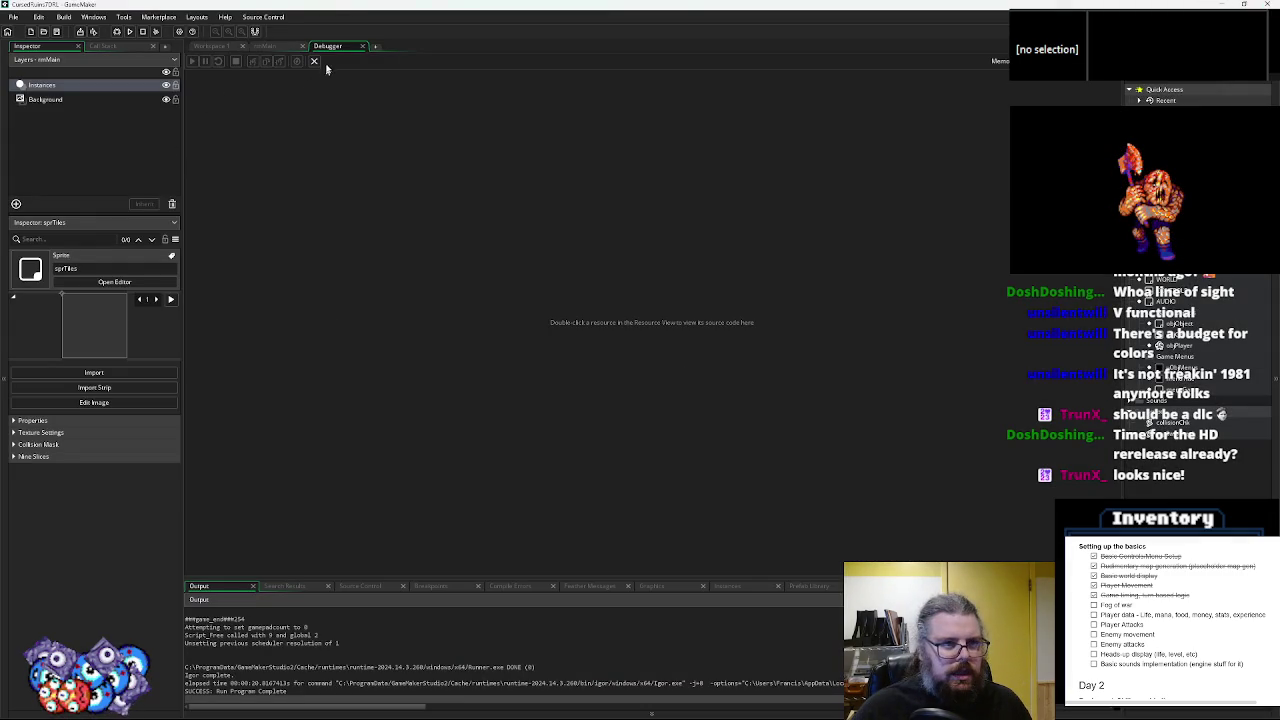
{"action": "left_click", "coordinate": [315, 62]}
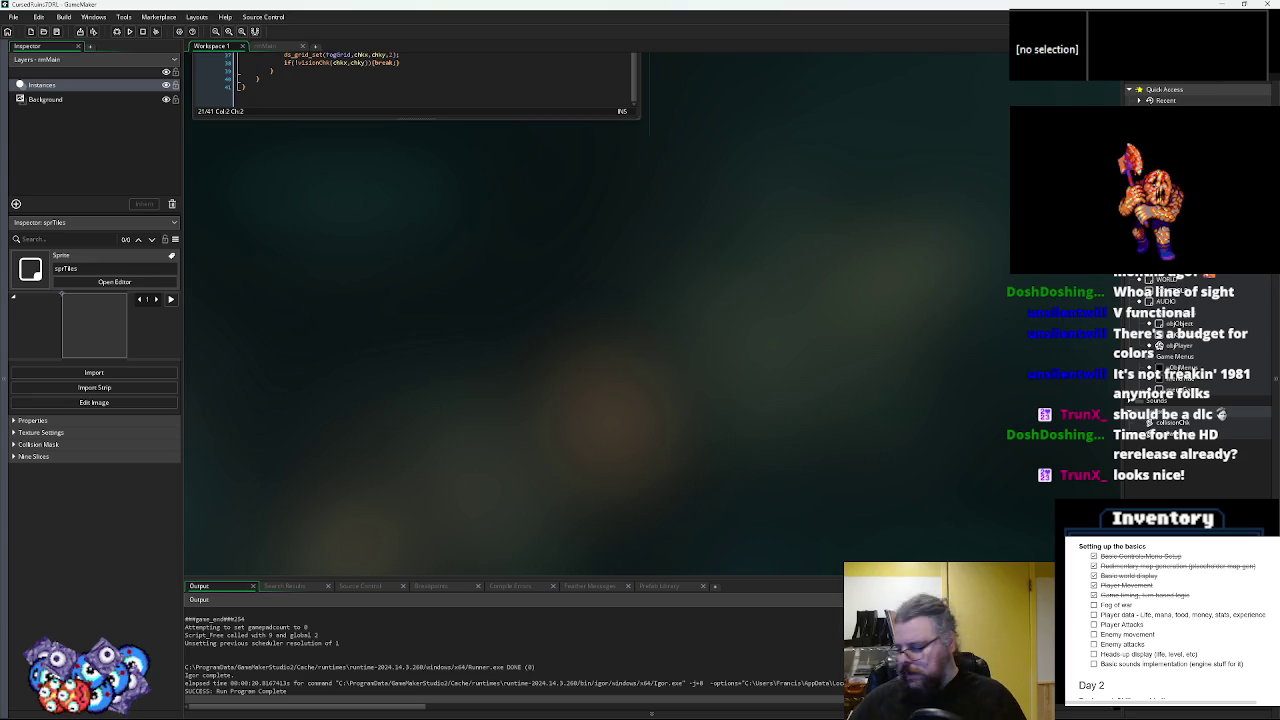
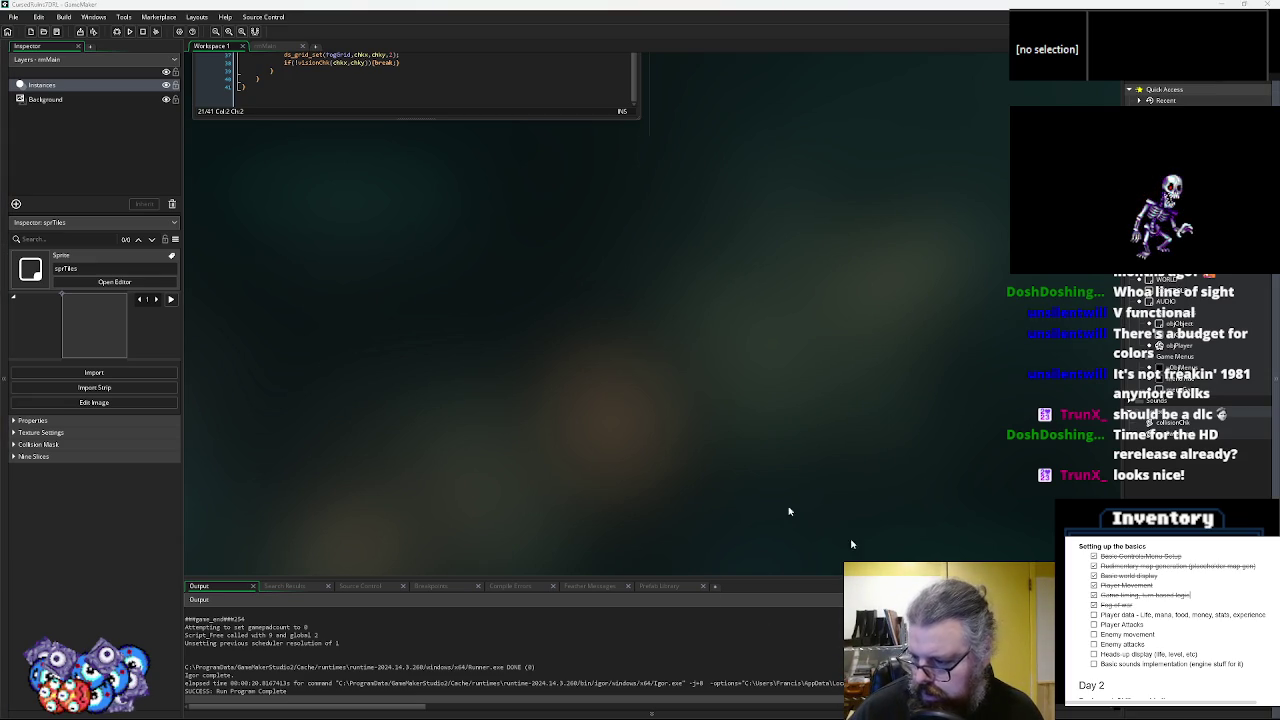
- Open sprPlayerChar from the Asset Browser in the external editor, Aseprite
{"action": "scroll", "coordinate": [690, 428], "scroll_direction": "up", "scroll_amount": 5}
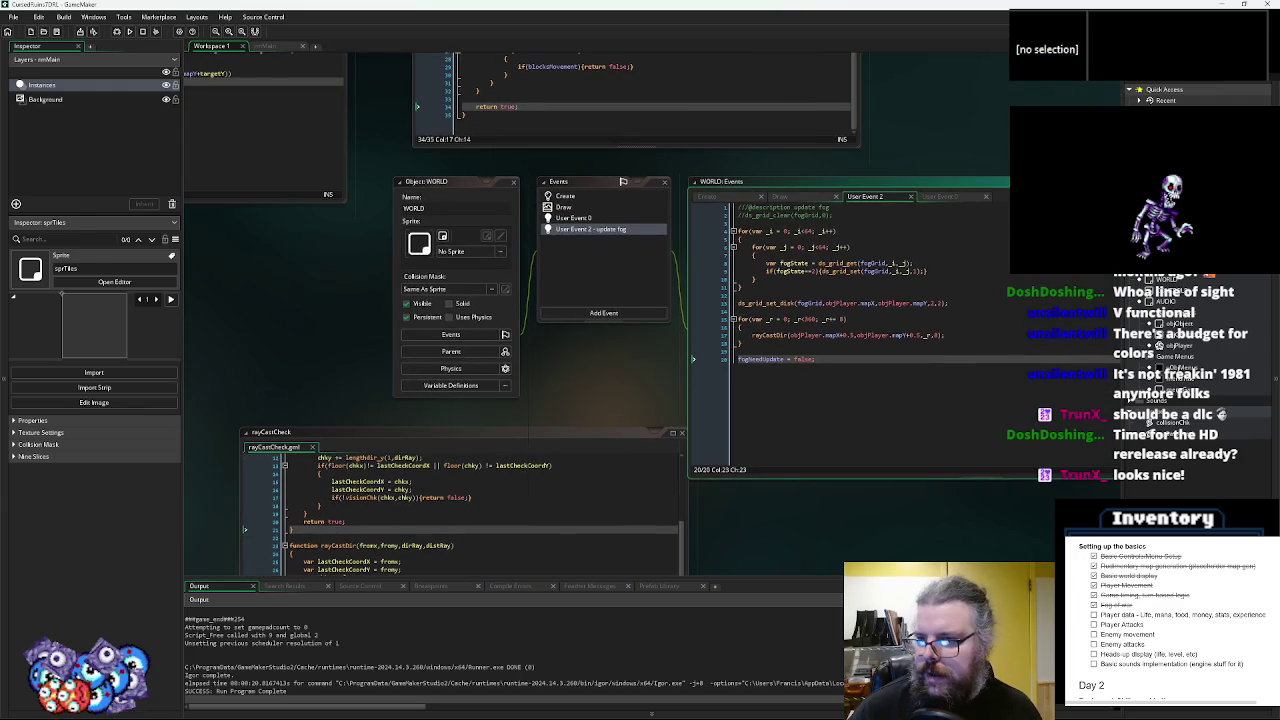
{"action": "right_click", "coordinate": [1065, 272]}
{"action": "left_click", "coordinate": [1095, 284]}
{"action": "left_click", "coordinate": [363, 134]}
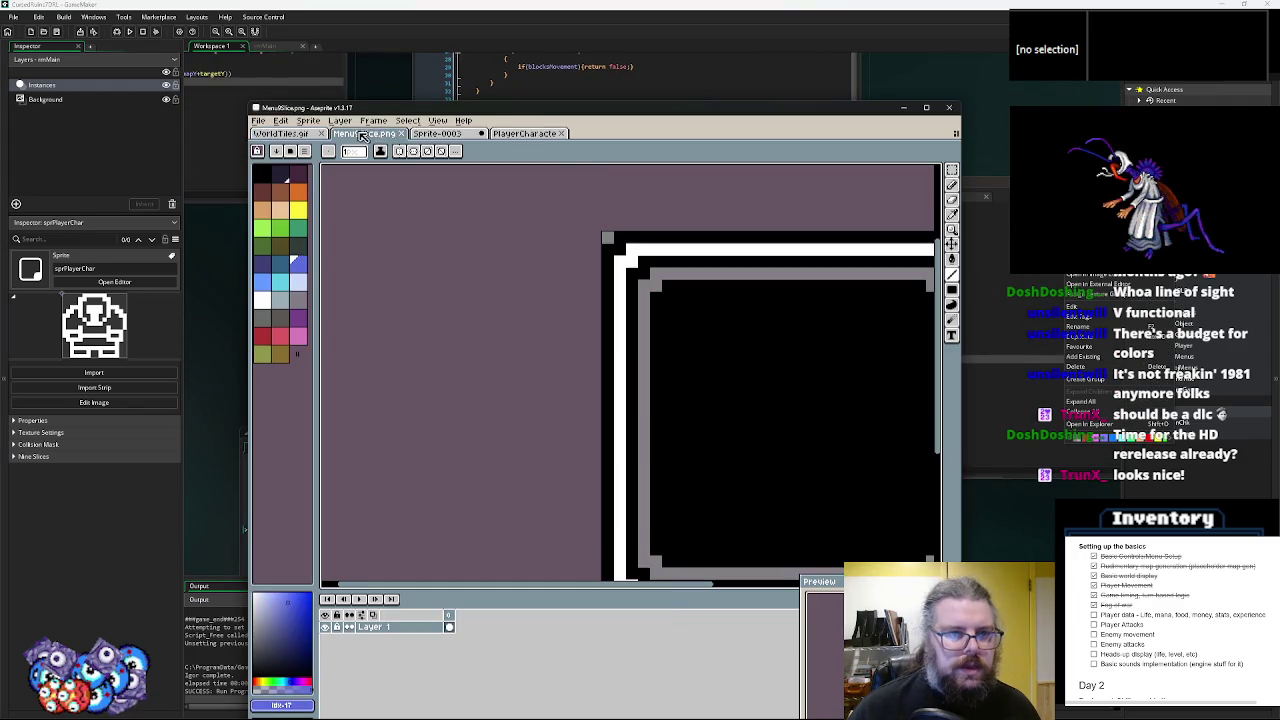
- Maximize Aseprite, switch to PlayerCharacter.png and clear the whole sprite
{"action": "left_click", "coordinate": [438, 121]}
{"action": "left_click", "coordinate": [665, 228]}
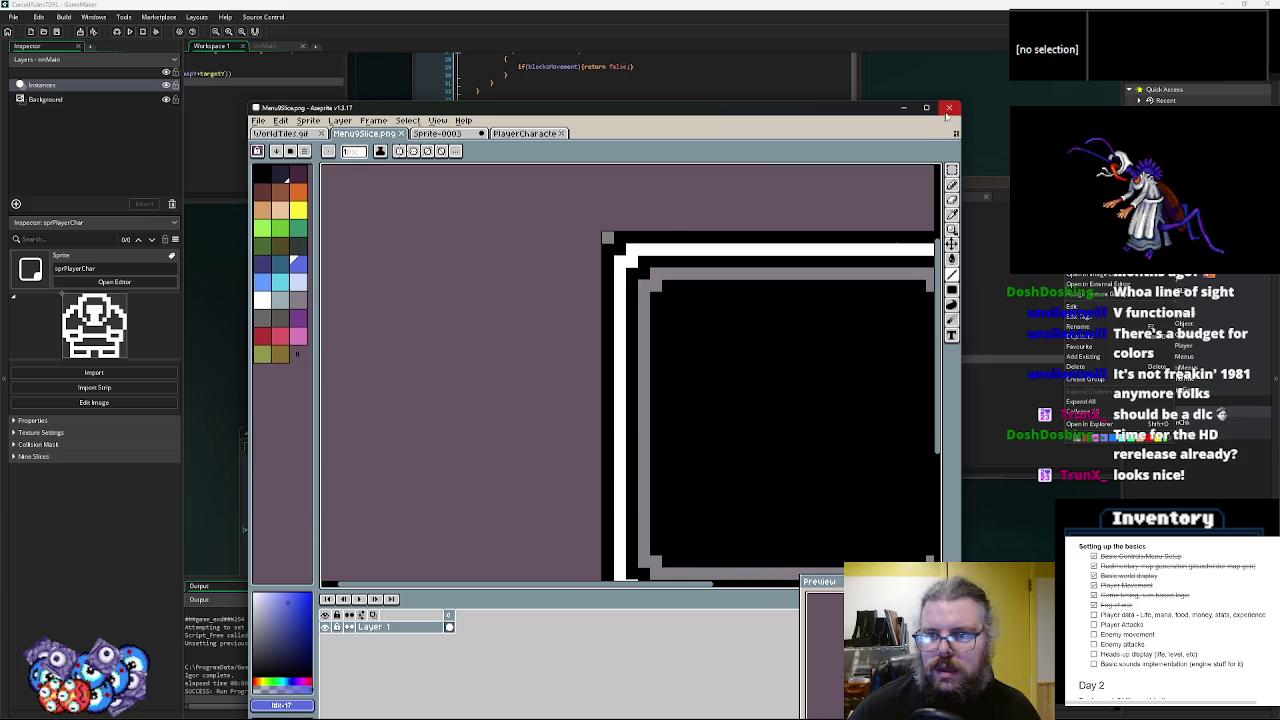
{"action": "left_click", "coordinate": [926, 107]}
{"action": "scroll", "coordinate": [754, 286], "scroll_direction": "up", "scroll_amount": 2}
{"action": "left_click", "coordinate": [190, 28]}
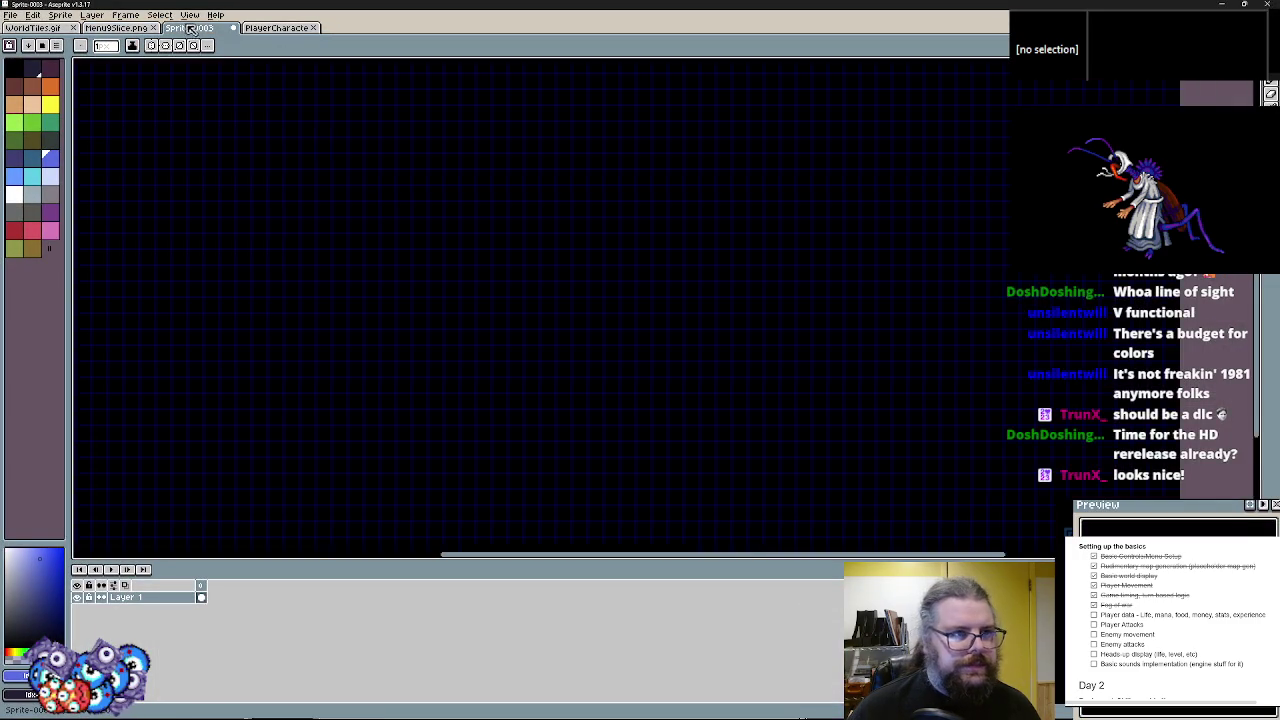
{"action": "scroll", "coordinate": [509, 237], "scroll_direction": "down", "scroll_amount": 3}
{"action": "left_click", "coordinate": [263, 29]}
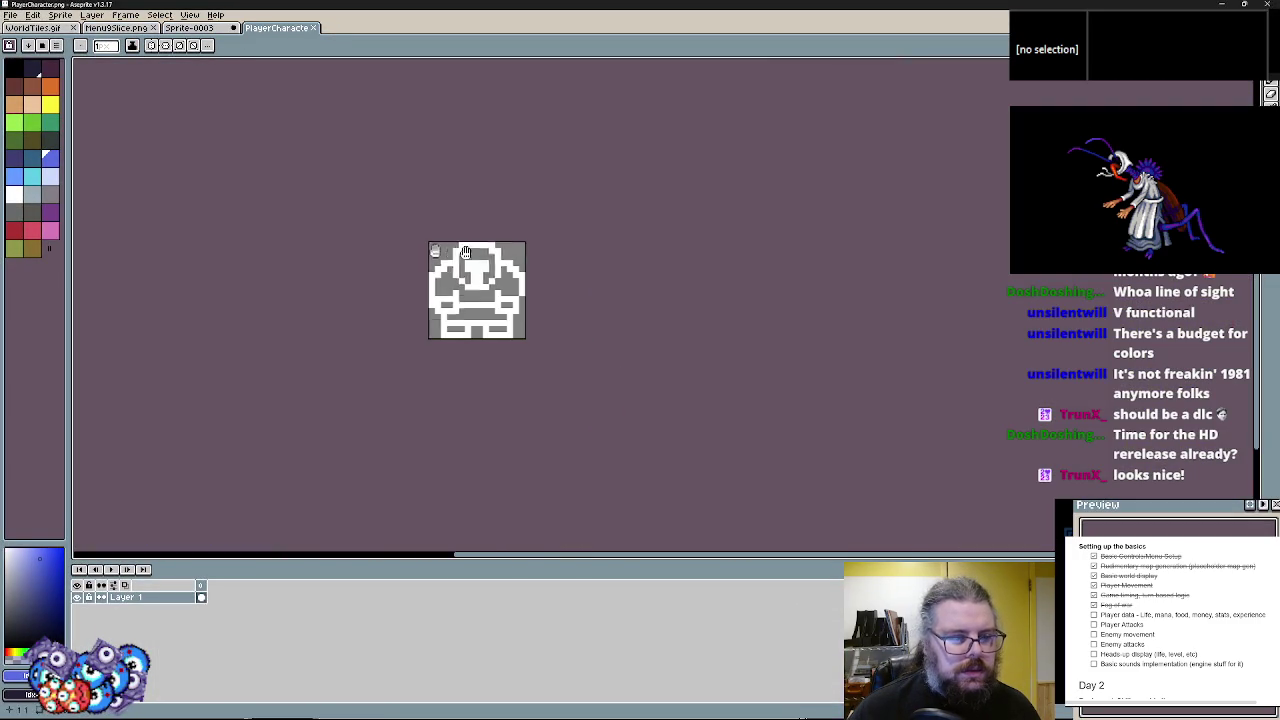
{"action": "scroll", "coordinate": [367, 243], "scroll_direction": "up", "scroll_amount": 4}
{"action": "scroll", "coordinate": [407, 203], "scroll_direction": "down", "scroll_amount": 1}
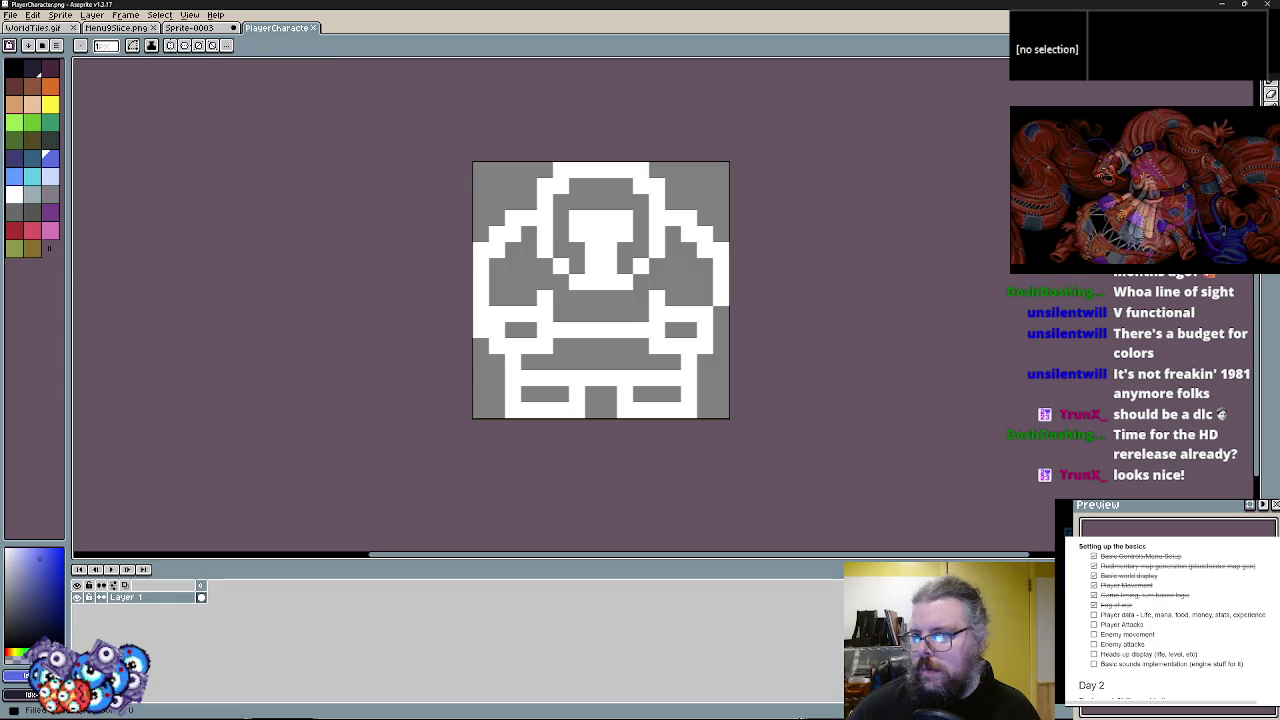
{"action": "key", "text": "Delete"}
- Draw a green dome-shaped slime body with the Pencil
{"action": "scroll", "coordinate": [465, 474], "scroll_direction": "up", "scroll_amount": 3}
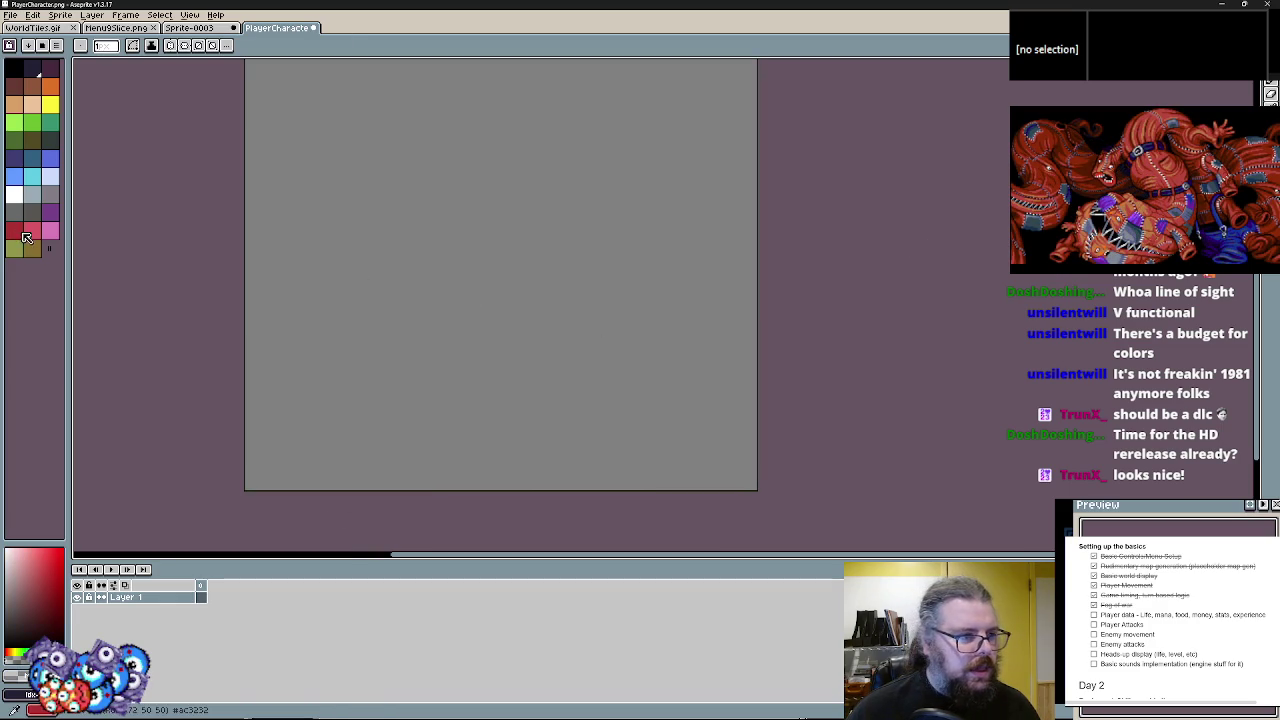
{"action": "left_click", "coordinate": [365, 284]}
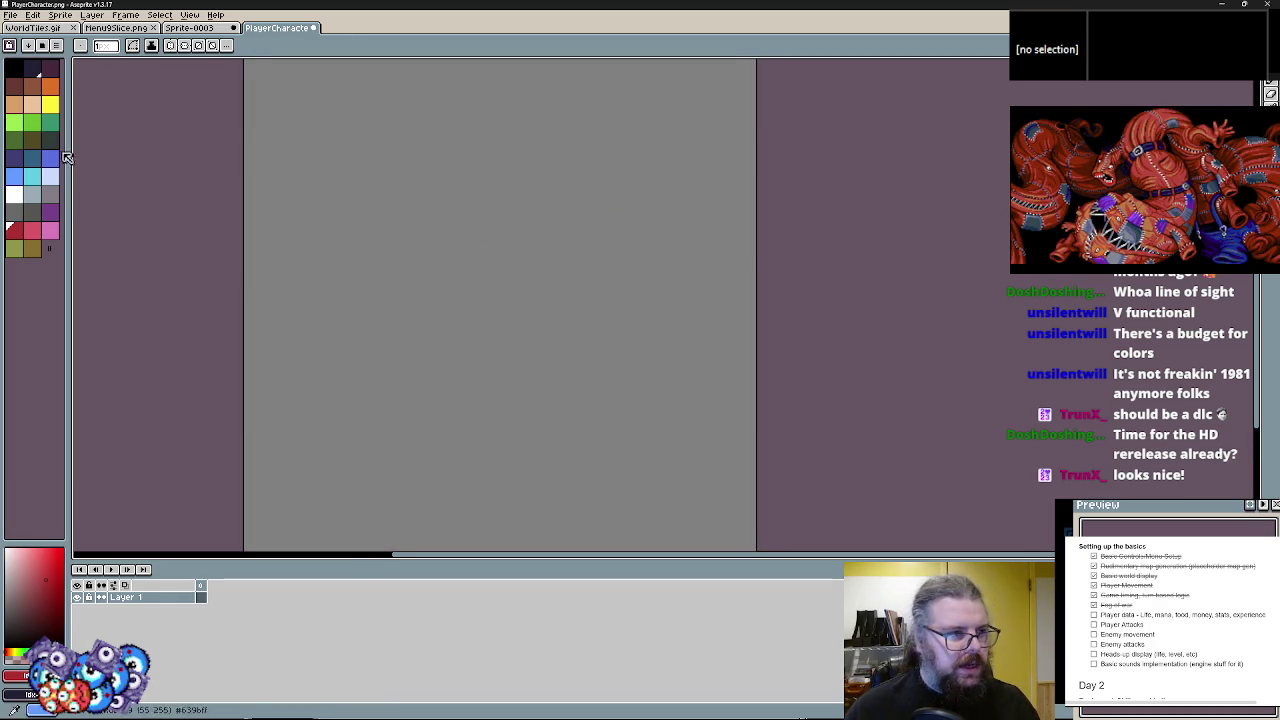
{"action": "left_click", "coordinate": [40, 118]}
{"action": "left_click", "coordinate": [1271, 92]}
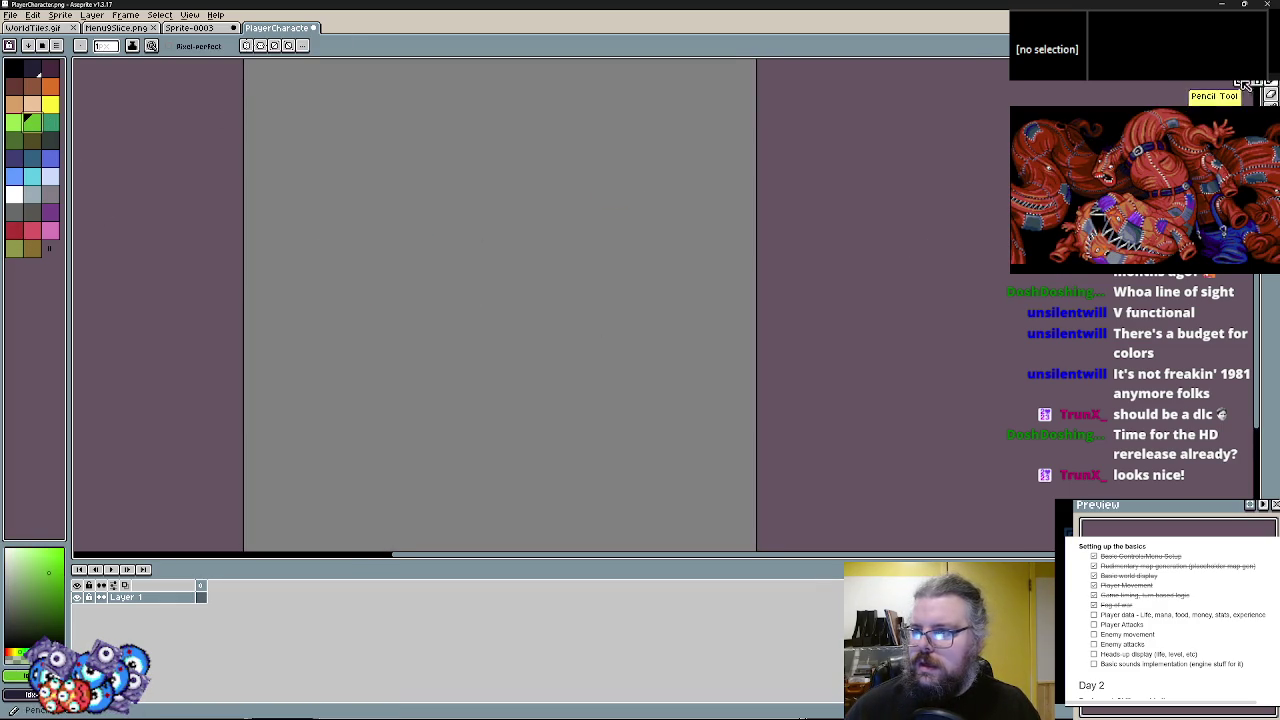
{"action": "scroll", "coordinate": [470, 400], "scroll_direction": "down", "scroll_amount": 1}
{"action": "mouse_move", "coordinate": [606, 446]}
{"action": "left_mouse_down"}
{"action": "mouse_move", "coordinate": [394, 449]}
{"action": "mouse_move", "coordinate": [434, 348]}
{"action": "mouse_move", "coordinate": [543, 314]}
{"action": "mouse_move", "coordinate": [617, 331]}
{"action": "mouse_move", "coordinate": [620, 386]}
{"action": "mouse_move", "coordinate": [469, 400]}
{"action": "left_mouse_up"}
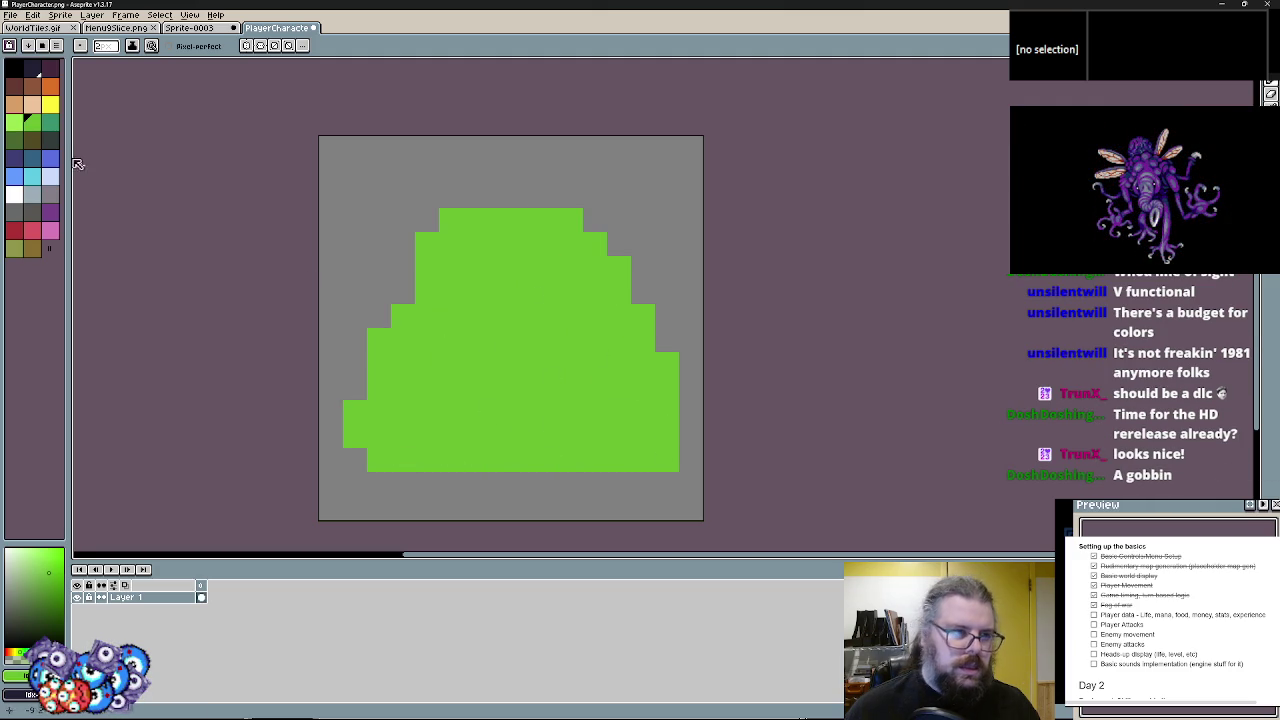
- Paint two large square black eyes on the slime
{"action": "left_click", "coordinate": [33, 66]}
{"action": "scroll", "coordinate": [343, 304], "scroll_direction": "up", "scroll_amount": 1}
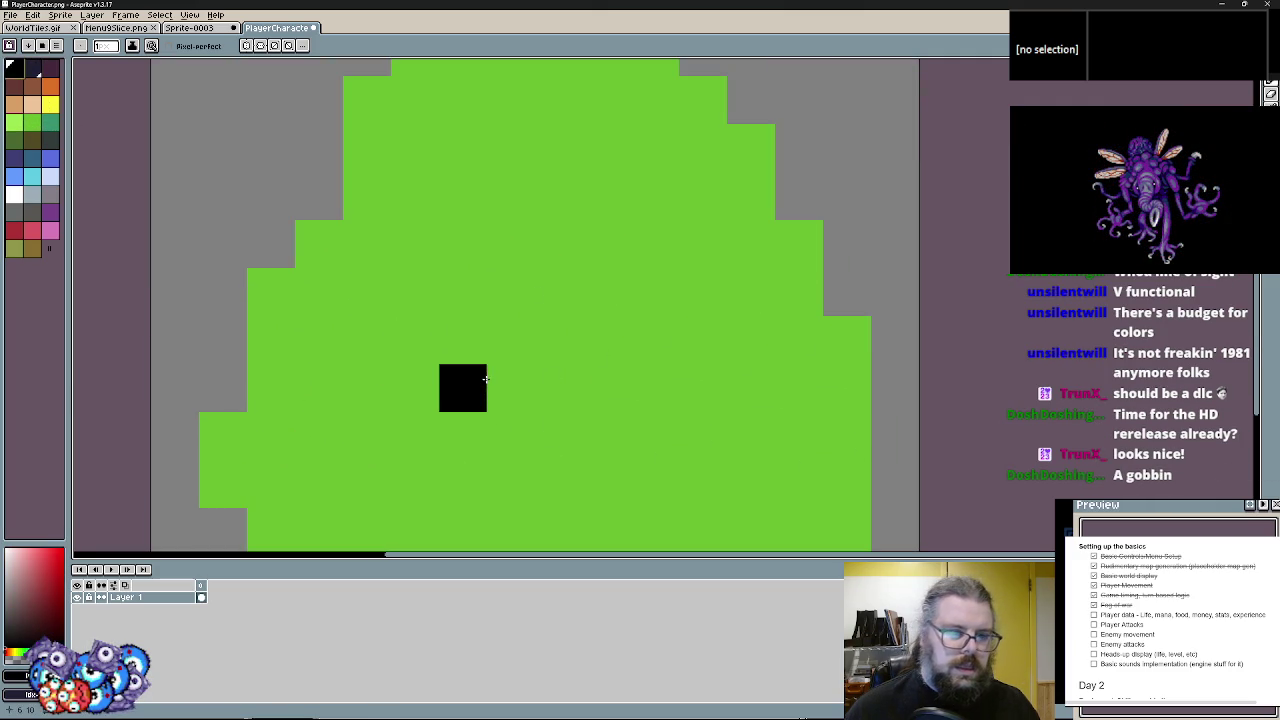
{"action": "left_click_drag", "start_coordinate": [462, 337], "coordinate": [462, 316]}
{"action": "left_click_drag", "start_coordinate": [660, 383], "coordinate": [637, 365]}
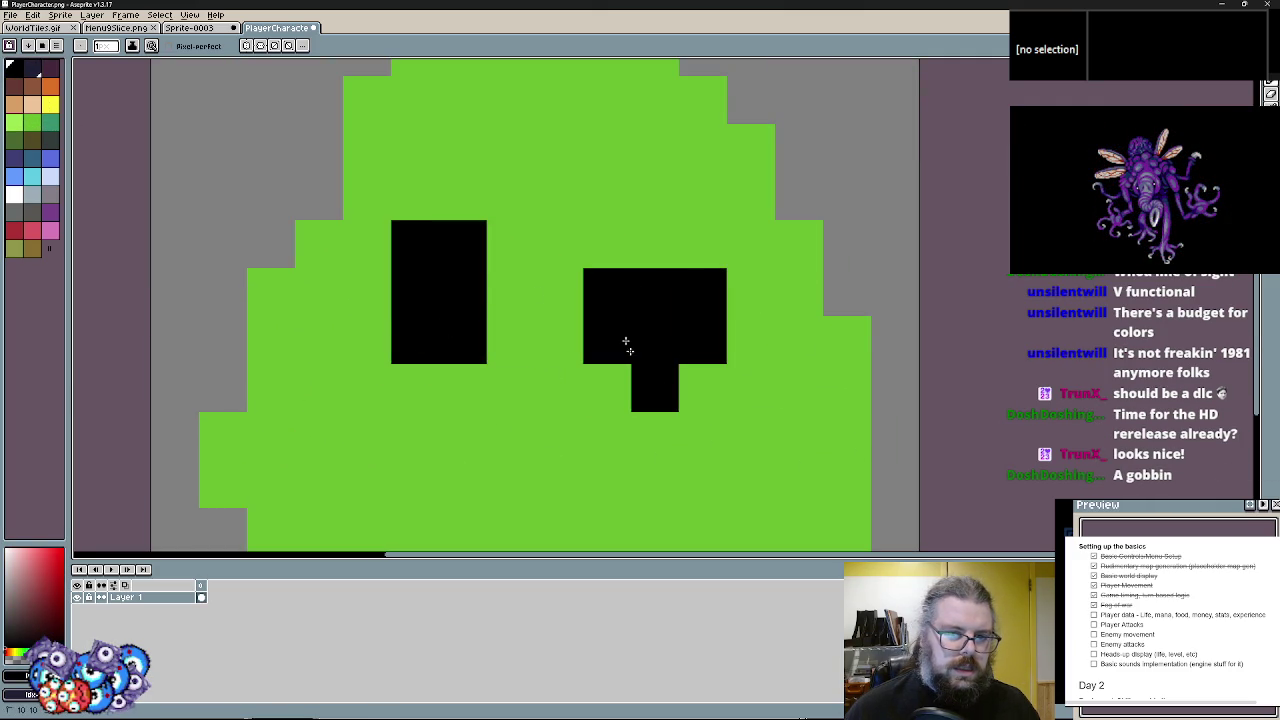
{"action": "left_click_drag", "start_coordinate": [415, 387], "coordinate": [417, 391]}
{"action": "left_click_drag", "start_coordinate": [510, 244], "coordinate": [457, 383]}
{"action": "left_click_drag", "start_coordinate": [367, 390], "coordinate": [367, 244]}
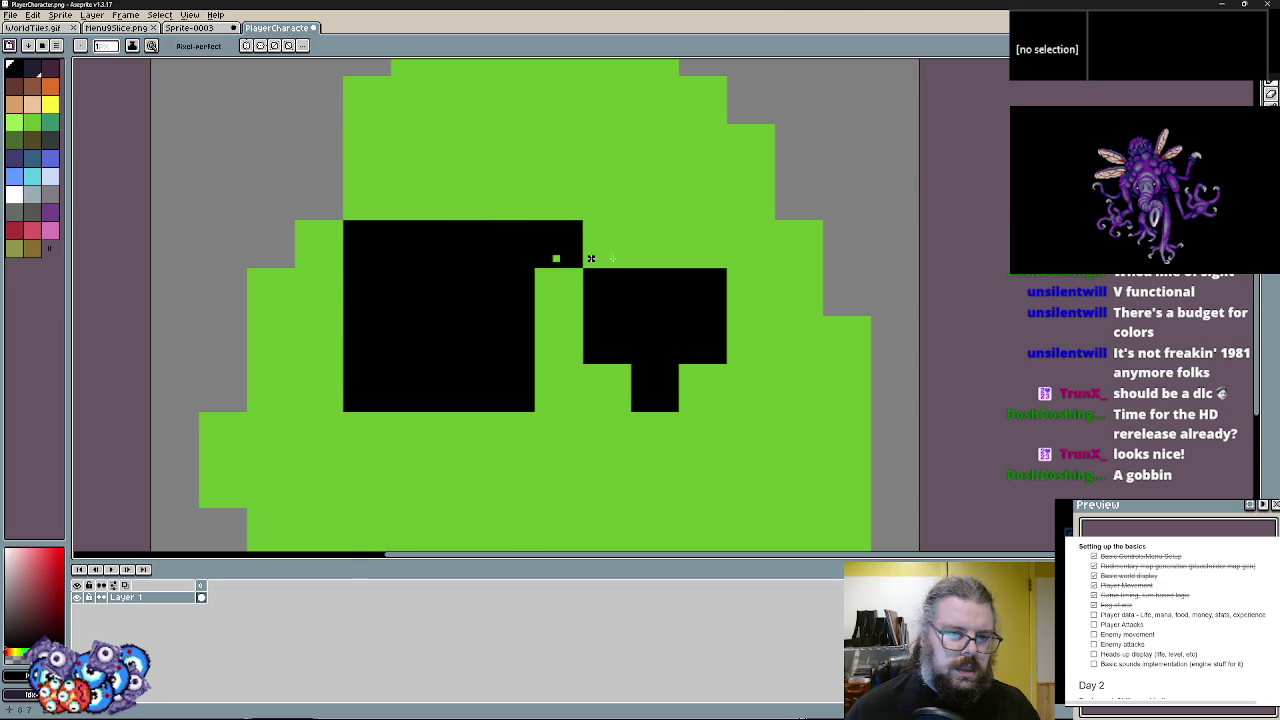
{"action": "left_click_drag", "start_coordinate": [655, 244], "coordinate": [762, 330]}
{"action": "left_click_drag", "start_coordinate": [750, 388], "coordinate": [702, 388]}
{"action": "left_click_drag", "start_coordinate": [606, 244], "coordinate": [633, 257]}
- Repaint both eyes light blue
{"action": "left_click", "coordinate": [50, 177]}
{"action": "mouse_move", "coordinate": [415, 340]}
{"action": "left_mouse_down"}
{"action": "mouse_move", "coordinate": [371, 311]}
{"action": "mouse_move", "coordinate": [463, 347]}
{"action": "mouse_move", "coordinate": [415, 388]}
{"action": "left_mouse_up"}
{"action": "left_click", "coordinate": [510, 292]}
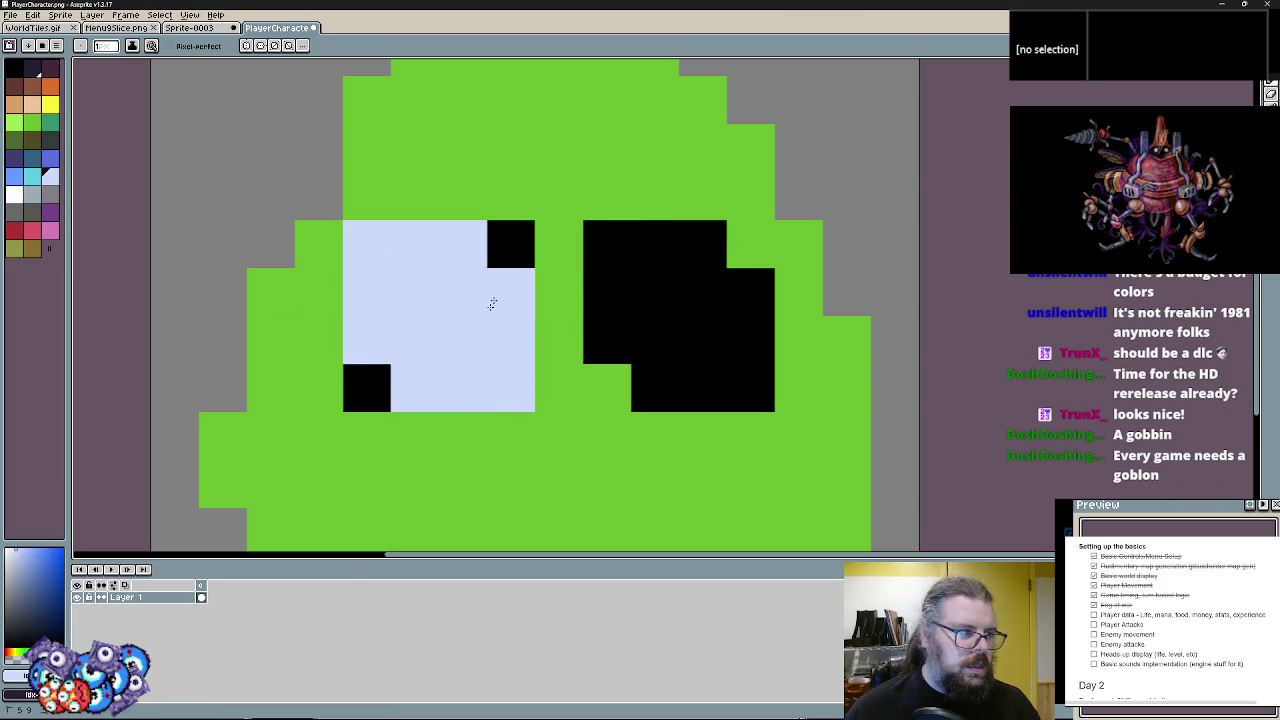
{"action": "mouse_move", "coordinate": [703, 388]}
{"action": "left_mouse_down"}
{"action": "mouse_move", "coordinate": [752, 364]}
{"action": "mouse_move", "coordinate": [606, 334]}
{"action": "mouse_move", "coordinate": [691, 331]}
{"action": "left_mouse_up"}
{"action": "left_click", "coordinate": [491, 240]}
- Add black pupils to both eyes and paint stray black eye corners green
{"action": "key", "text": "x"}
{"action": "mouse_move", "coordinate": [491, 240]}
{"action": "left_mouse_down"}
{"action": "mouse_move", "coordinate": [425, 300]}
{"action": "mouse_move", "coordinate": [440, 286]}
{"action": "left_mouse_up"}
{"action": "mouse_move", "coordinate": [655, 292]}
{"action": "left_mouse_down"}
{"action": "mouse_move", "coordinate": [660, 330]}
{"action": "mouse_move", "coordinate": [710, 307]}
{"action": "left_mouse_up"}
{"action": "left_click", "coordinate": [654, 197], "text": "alt"}
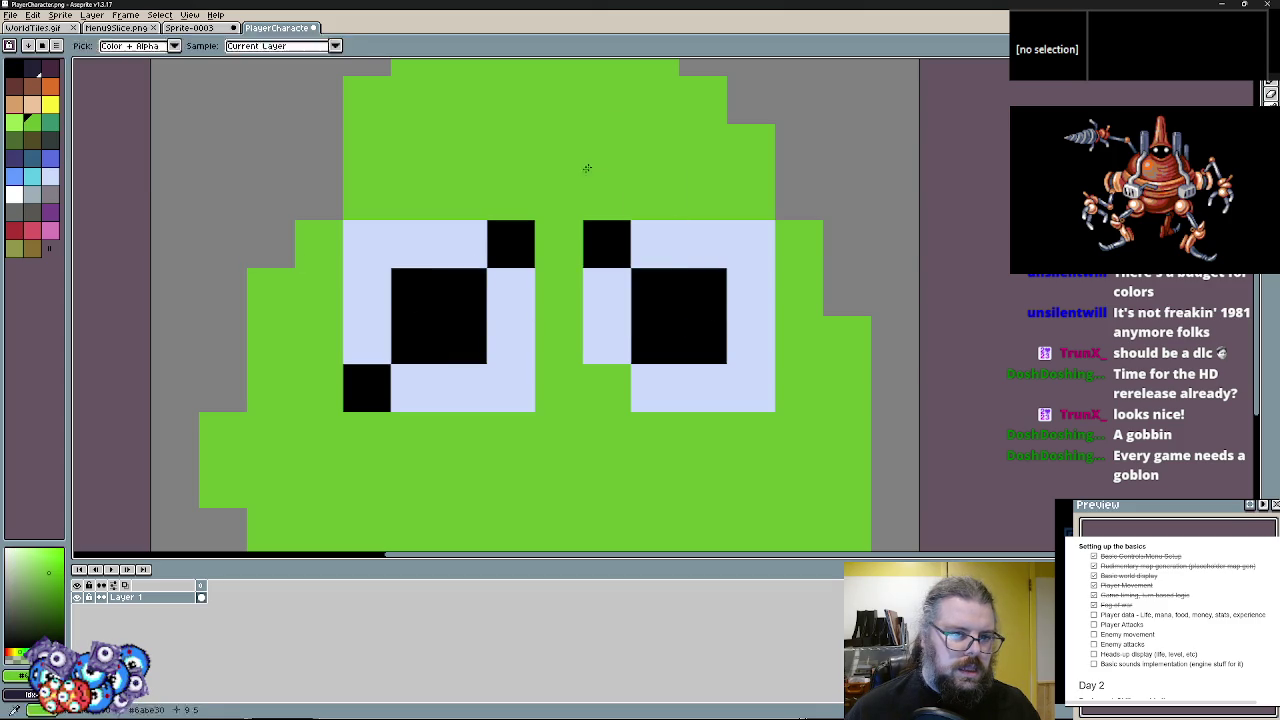
{"action": "left_click", "coordinate": [366, 388]}
{"action": "left_click", "coordinate": [526, 249]}
{"action": "left_click", "coordinate": [600, 243]}
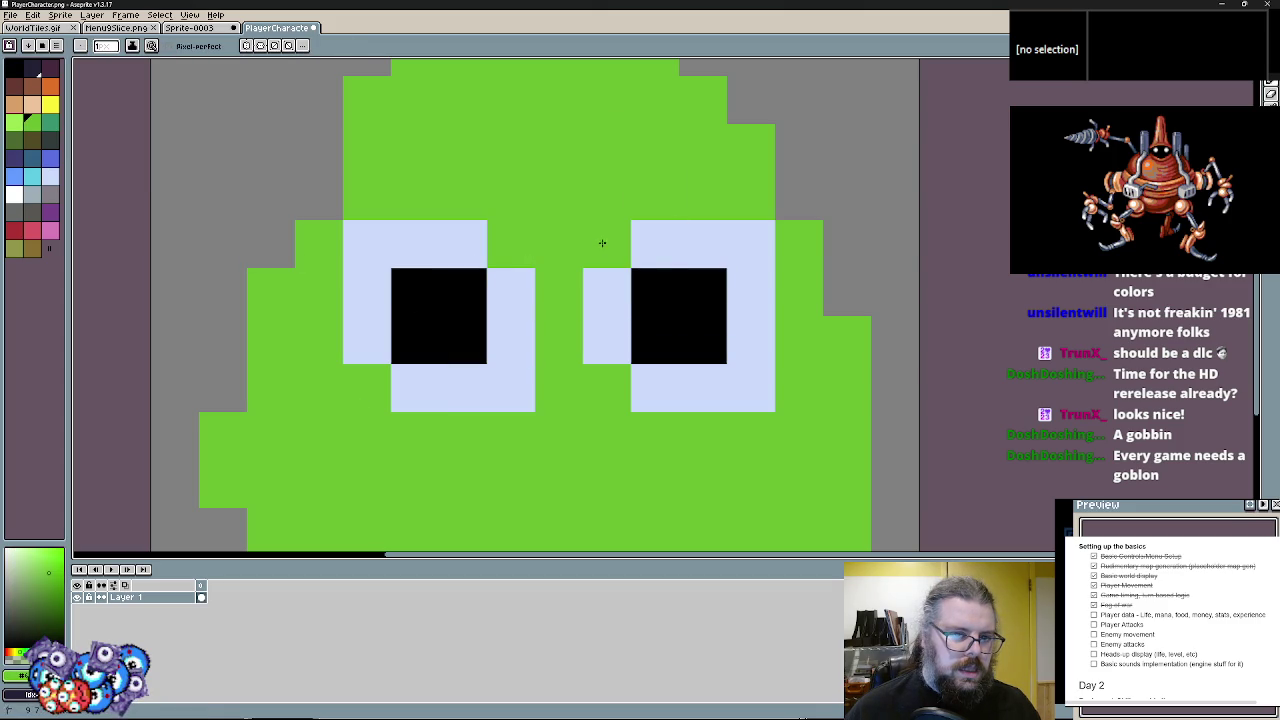
- Finish the right eye in light blue with a solid black pupil
{"action": "left_click", "coordinate": [750, 388]}
{"action": "left_click", "coordinate": [691, 391], "text": "alt"}
{"action": "left_click_drag", "start_coordinate": [606, 388], "coordinate": [640, 361]}
{"action": "left_click", "coordinate": [640, 361], "text": "alt"}
{"action": "left_click", "coordinate": [606, 244]}
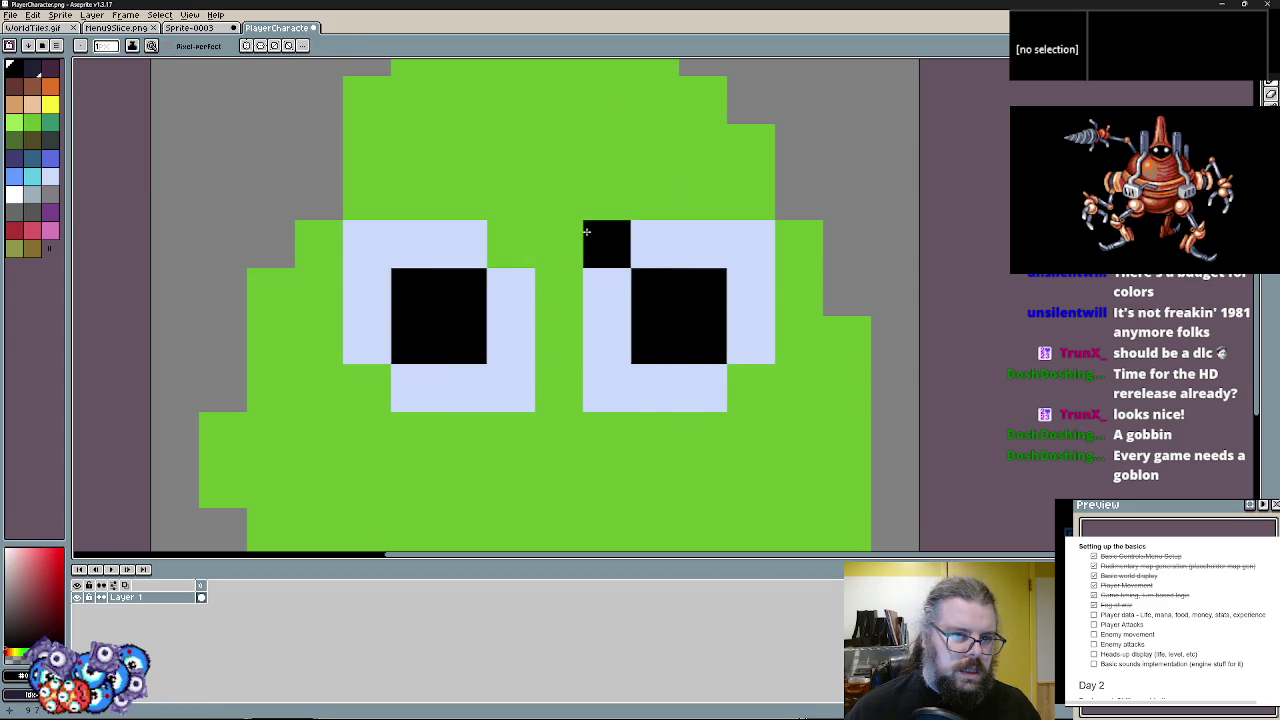
- Add black brow pixels and a wide flat black mouth bar
{"action": "left_click", "coordinate": [655, 196]}
{"action": "left_click", "coordinate": [511, 244]}
{"action": "left_click", "coordinate": [463, 196]}
{"action": "scroll", "coordinate": [560, 502], "scroll_direction": "down", "scroll_amount": 2}
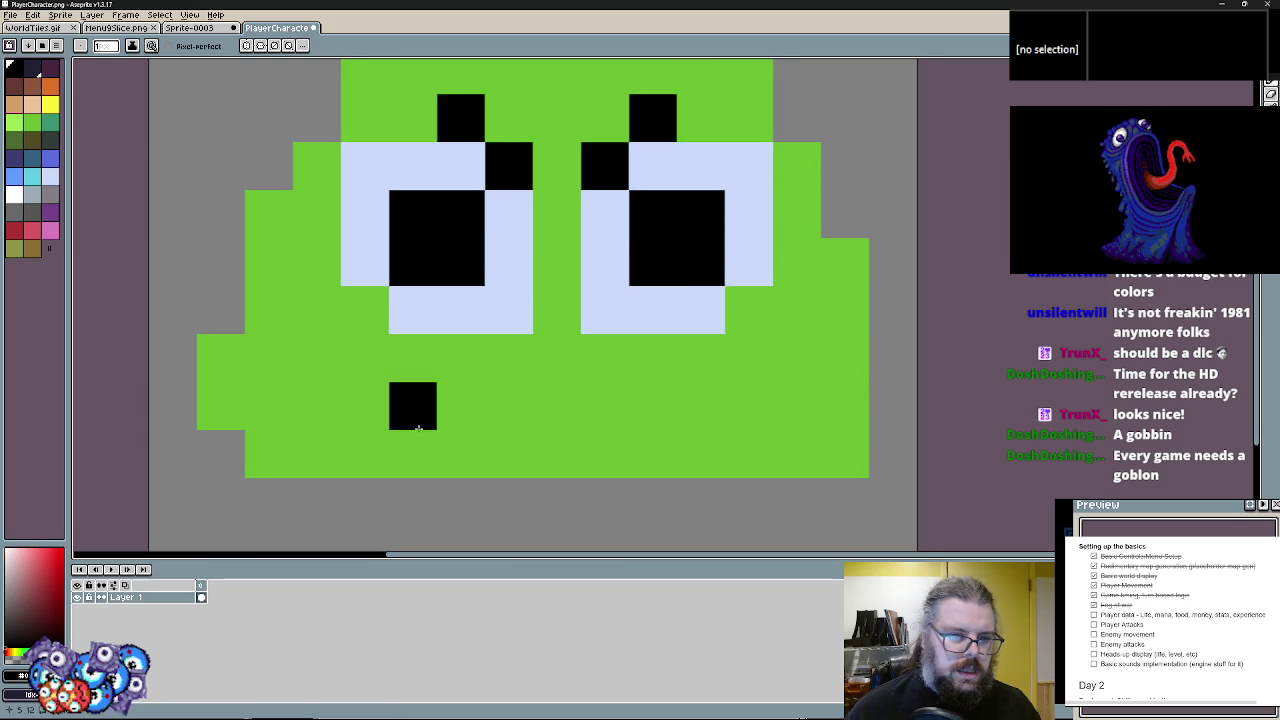
{"action": "left_click_drag", "start_coordinate": [505, 405], "coordinate": [663, 403]}
{"action": "left_click", "coordinate": [460, 405]}
- Add green pixels along the slime's upper-left and right edges
{"action": "left_click", "coordinate": [317, 358], "text": "alt"}
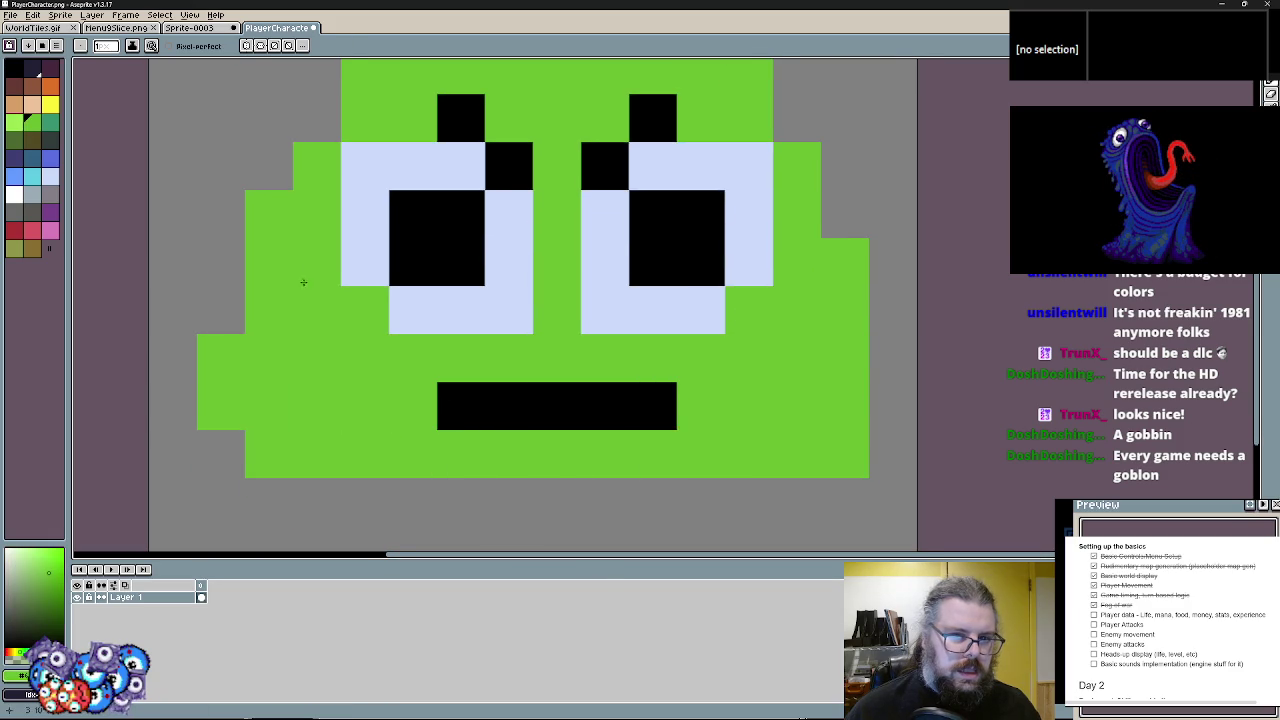
{"action": "scroll", "coordinate": [315, 260], "scroll_direction": "down", "scroll_amount": 1}
{"action": "left_click_drag", "start_coordinate": [315, 190], "coordinate": [263, 305]}
{"action": "mouse_move", "coordinate": [316, 347]}
{"action": "left_mouse_down"}
{"action": "mouse_move", "coordinate": [334, 474]}
{"action": "mouse_move", "coordinate": [355, 515]}
{"action": "left_mouse_up"}
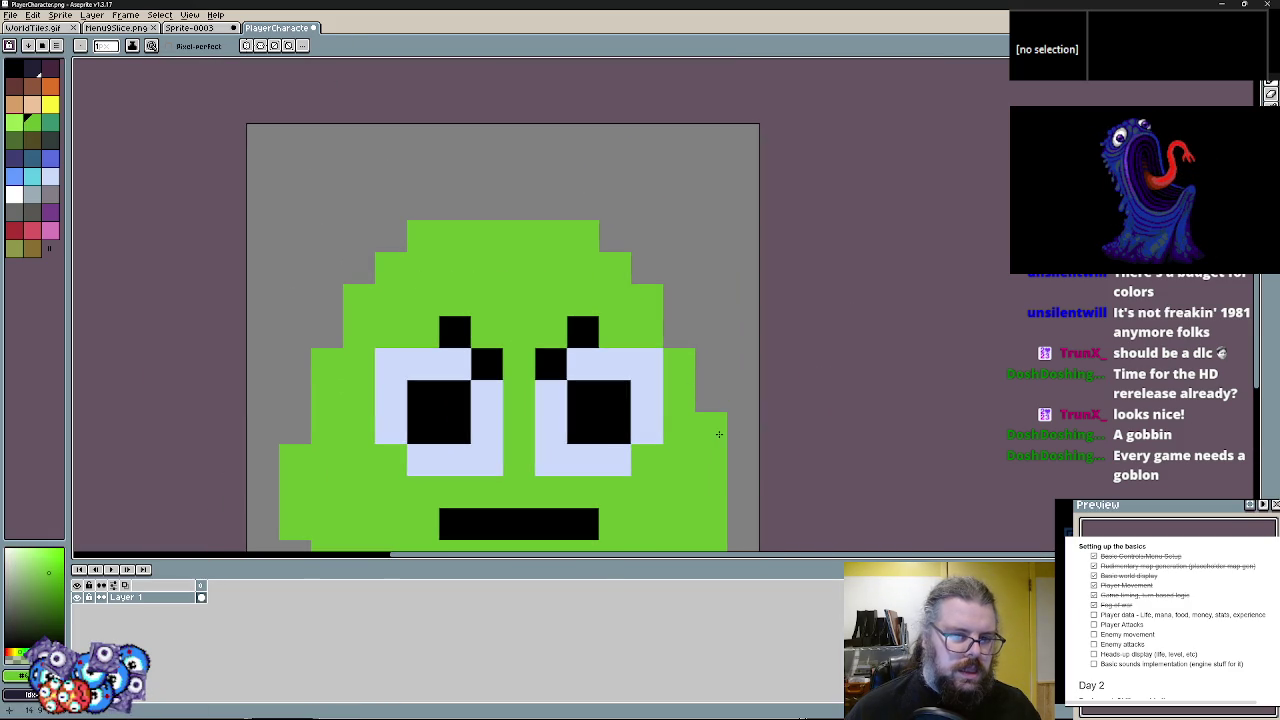
{"action": "left_click_drag", "start_coordinate": [679, 332], "coordinate": [711, 396]}
{"action": "scroll", "coordinate": [330, 400], "scroll_direction": "down", "scroll_amount": 1}
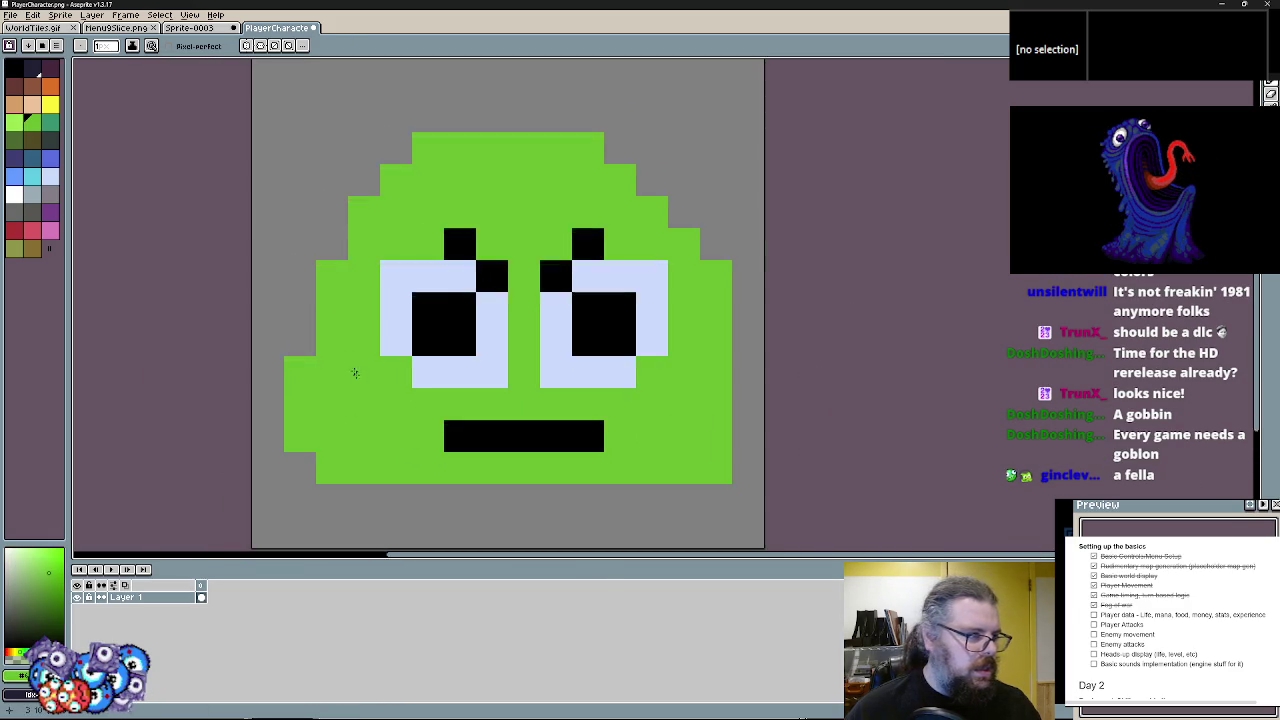
{"action": "scroll", "coordinate": [440, 410], "scroll_direction": "right", "scroll_amount": 2}
- Trim the upper-right edge to grey and round out the left edge in green
{"action": "left_click", "coordinate": [534, 463], "text": "alt"}
{"action": "scroll", "coordinate": [603, 380], "scroll_direction": "down", "scroll_amount": 1}
{"action": "left_click", "coordinate": [603, 306]}
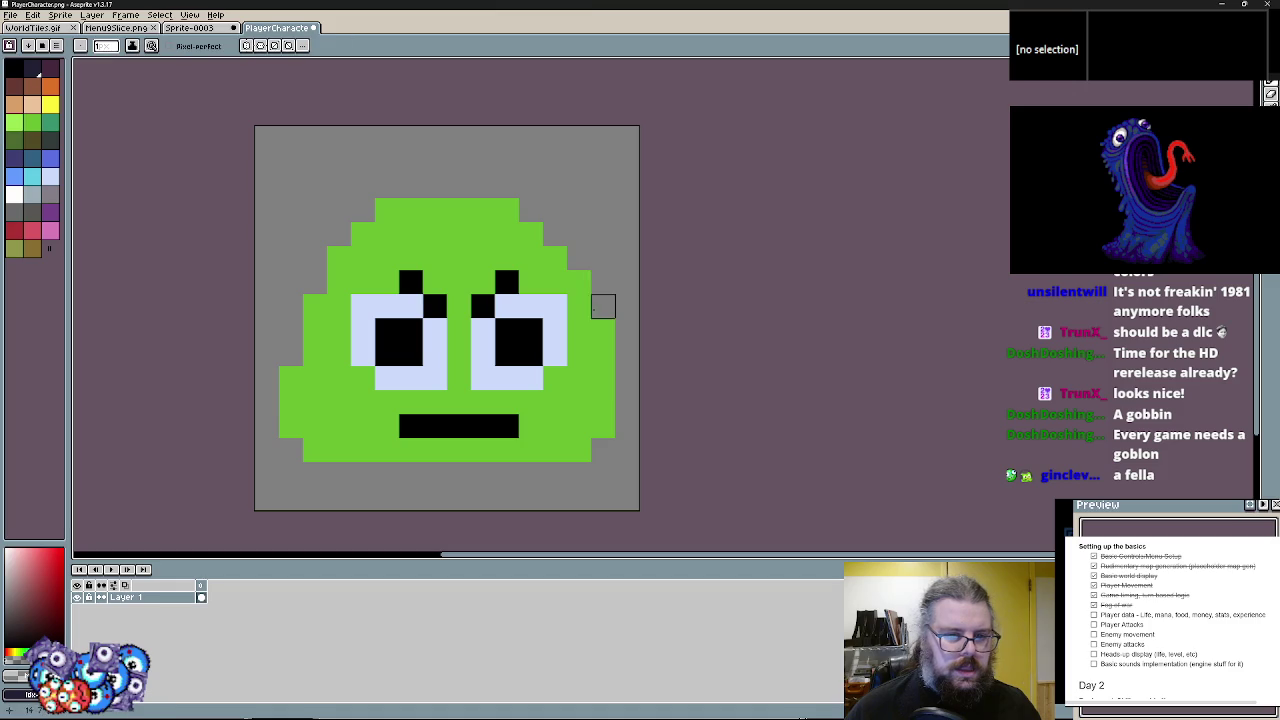
{"action": "left_click", "coordinate": [290, 400], "text": "alt"}
{"action": "left_click", "coordinate": [288, 353]}
{"action": "mouse_move", "coordinate": [307, 301]}
{"action": "left_mouse_down"}
{"action": "mouse_move", "coordinate": [308, 285]}
{"action": "mouse_move", "coordinate": [310, 316]}
{"action": "left_mouse_up"}
{"action": "left_click", "coordinate": [362, 354]}
- Trim the slime's top-left pixel to grey and fill the mouth gap black
{"action": "left_click", "coordinate": [361, 175], "text": "alt"}
{"action": "left_click", "coordinate": [386, 210]}
{"action": "scroll", "coordinate": [602, 378], "scroll_direction": "down", "scroll_amount": 1}
{"action": "scroll", "coordinate": [602, 378], "scroll_direction": "up", "scroll_amount": 1}
{"action": "left_click", "coordinate": [602, 378], "text": "alt"}
{"action": "scroll", "coordinate": [568, 405], "scroll_direction": "down", "scroll_amount": 1}
{"action": "scroll", "coordinate": [568, 405], "scroll_direction": "up", "scroll_amount": 1}
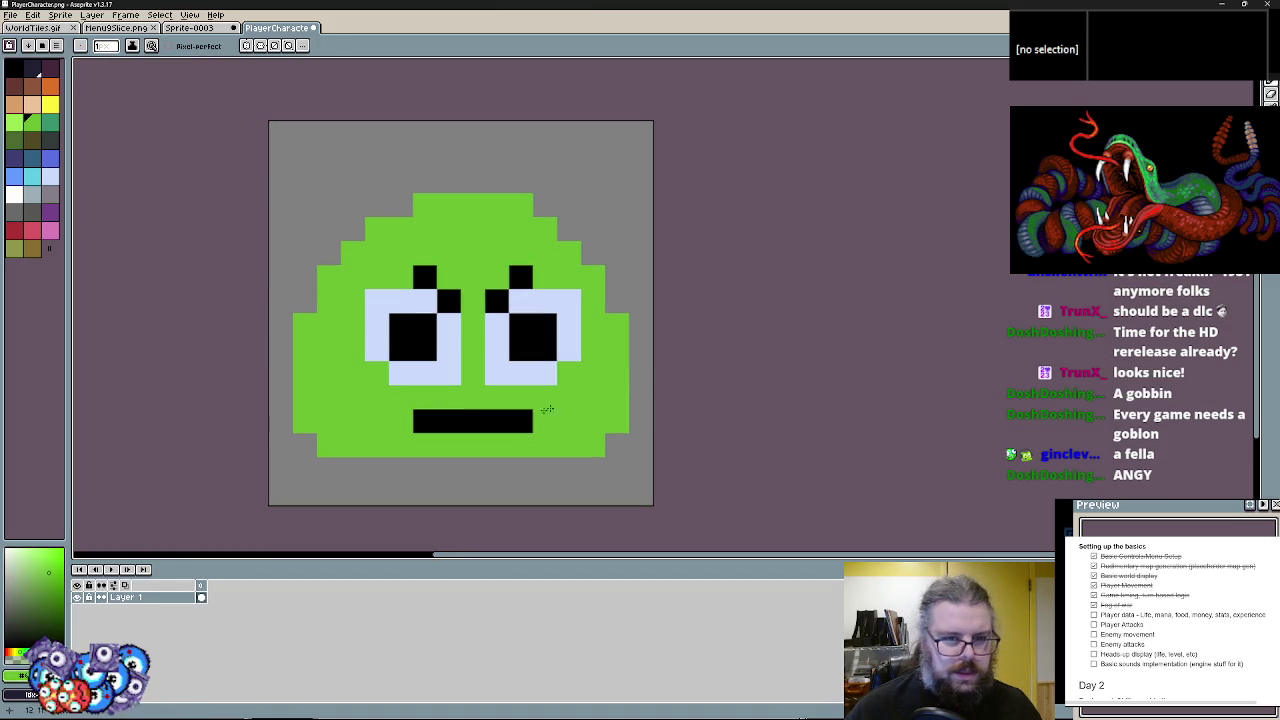
{"action": "left_click", "coordinate": [470, 420], "text": "alt"}
{"action": "left_click", "coordinate": [497, 420]}
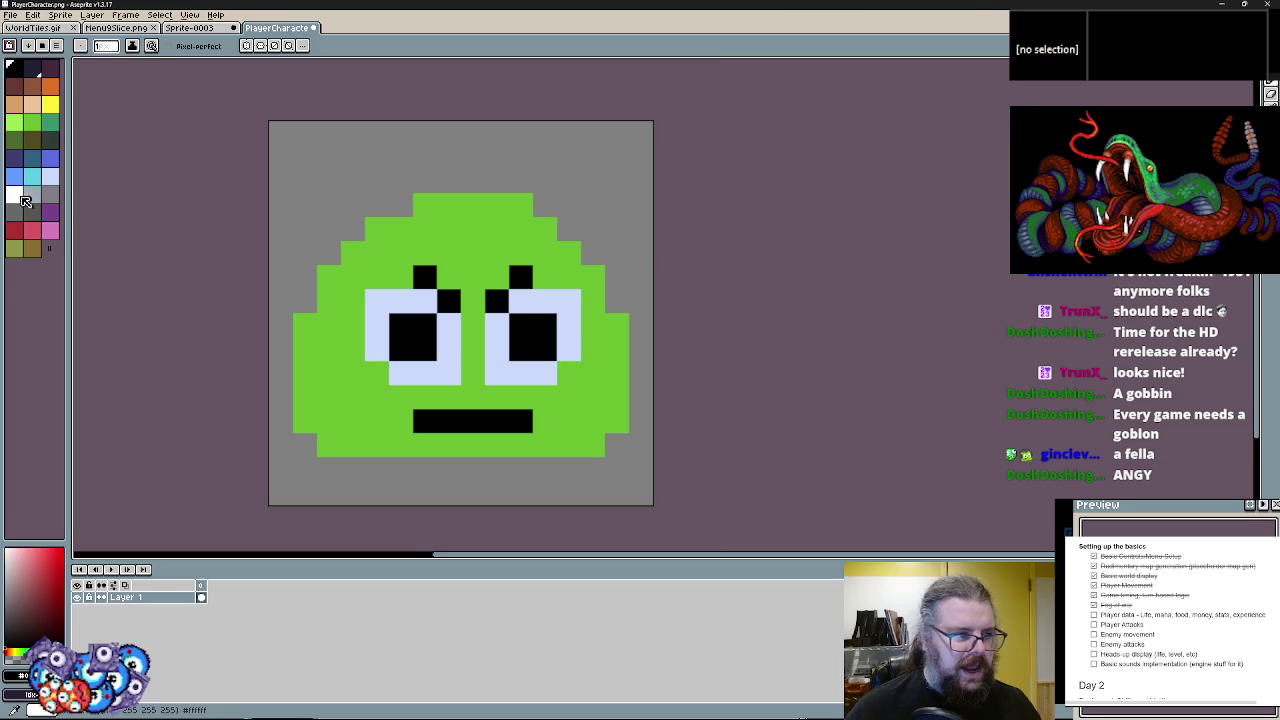
- Add white highlights and blue iris pixels to both eyes
{"action": "left_click", "coordinate": [15, 195]}
{"action": "scroll", "coordinate": [427, 324], "scroll_direction": "up", "scroll_amount": 1}
{"action": "left_click_drag", "start_coordinate": [397, 293], "coordinate": [422, 288]}
{"action": "left_click", "coordinate": [518, 320]}
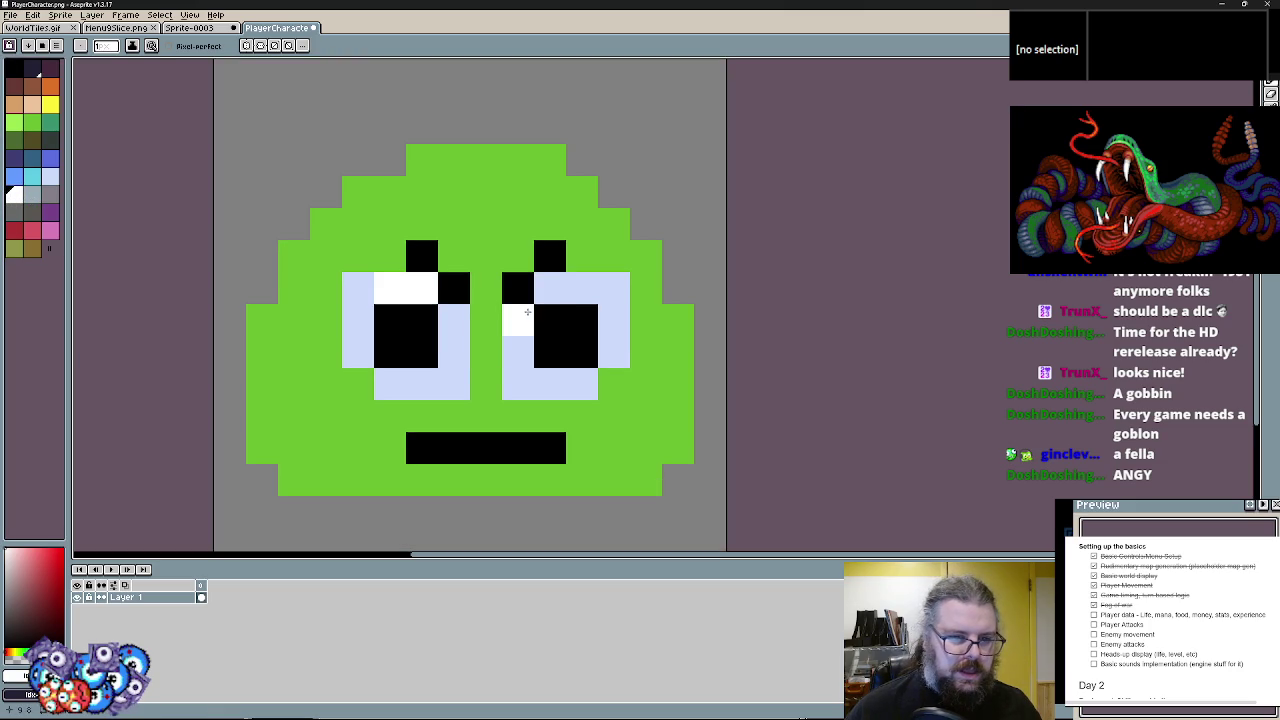
{"action": "left_click", "coordinate": [518, 352]}
{"action": "left_click", "coordinate": [582, 288]}
{"action": "left_click", "coordinate": [564, 290]}
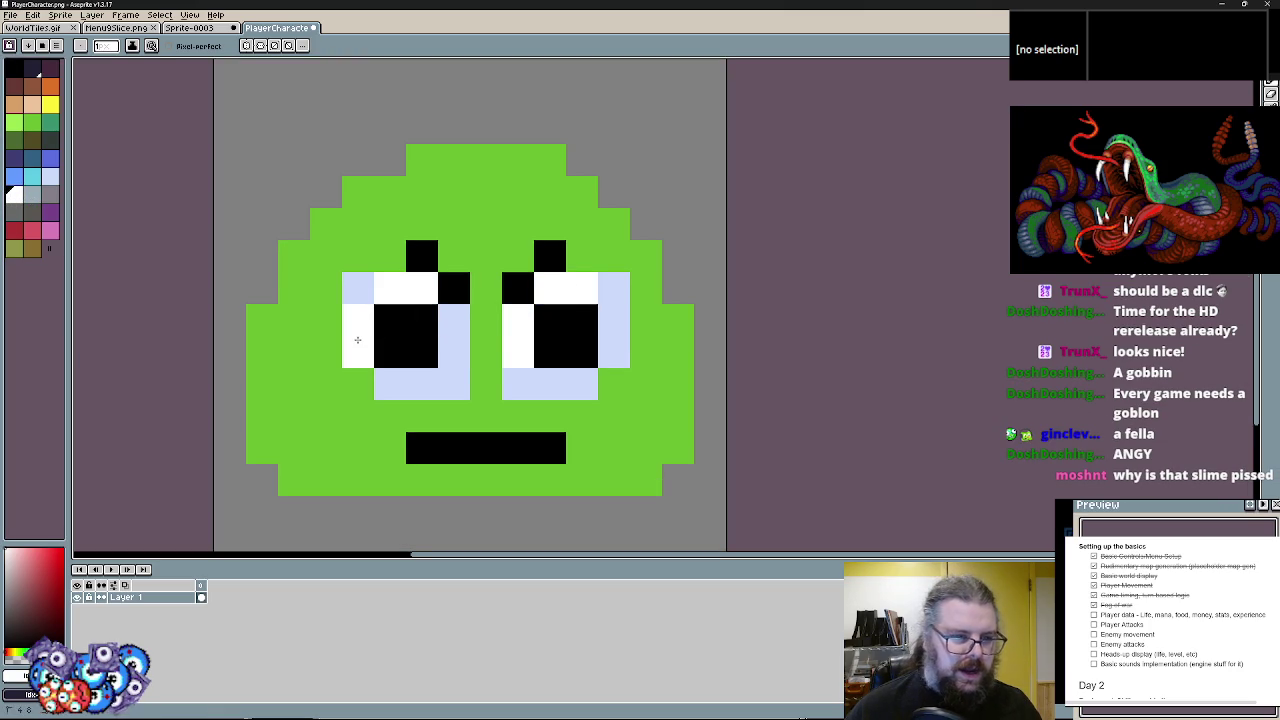
{"action": "left_click", "coordinate": [50, 158]}
{"action": "left_click", "coordinate": [390, 320]}
{"action": "left_click", "coordinate": [486, 320]}
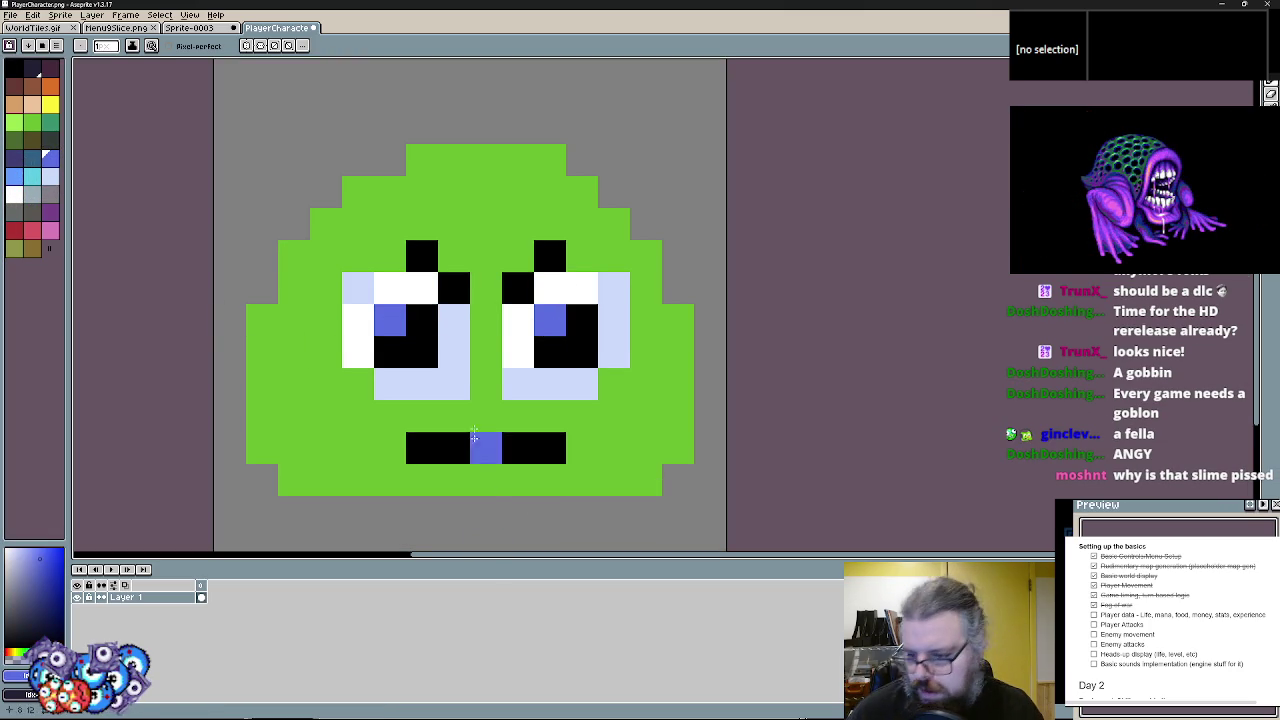
- Paint a light-green highlight up the slime's left side and cheek
{"action": "left_click", "coordinate": [36, 122]}
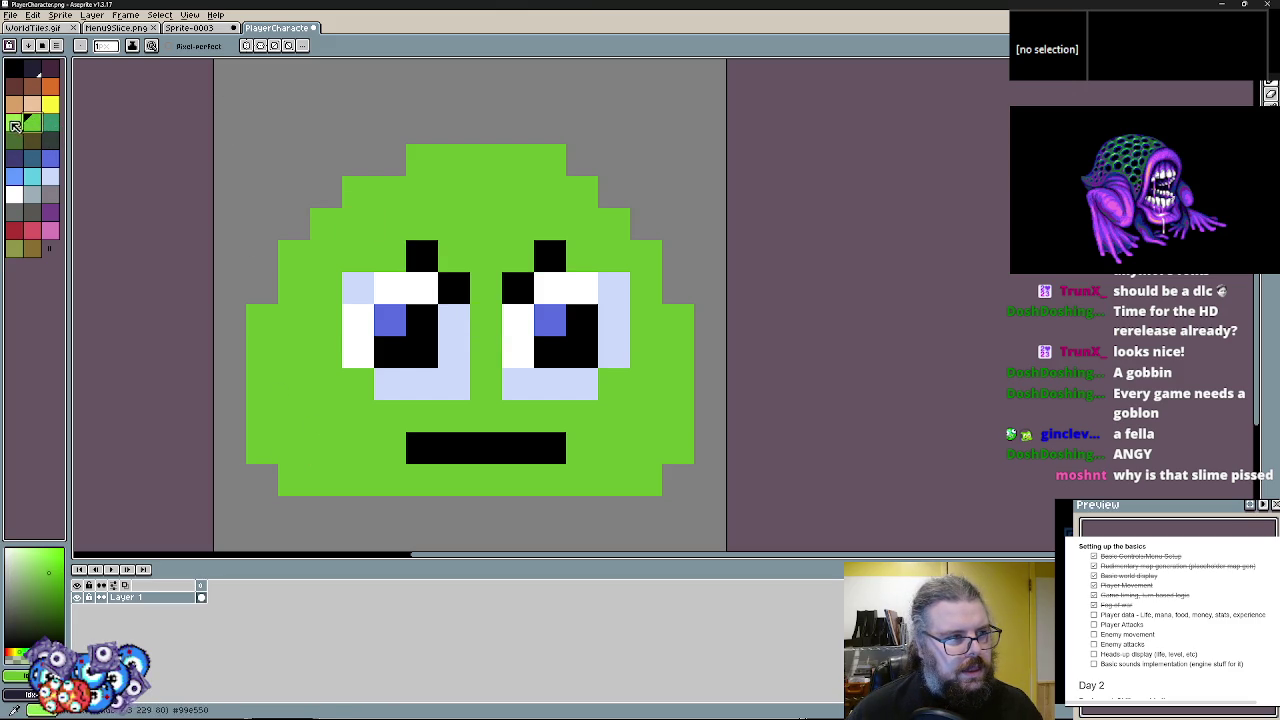
{"action": "mouse_move", "coordinate": [320, 332]}
{"action": "left_mouse_down"}
{"action": "mouse_move", "coordinate": [358, 224]}
{"action": "mouse_move", "coordinate": [427, 186]}
{"action": "left_mouse_up"}
{"action": "left_click", "coordinate": [294, 288]}
{"action": "left_click", "coordinate": [294, 352]}
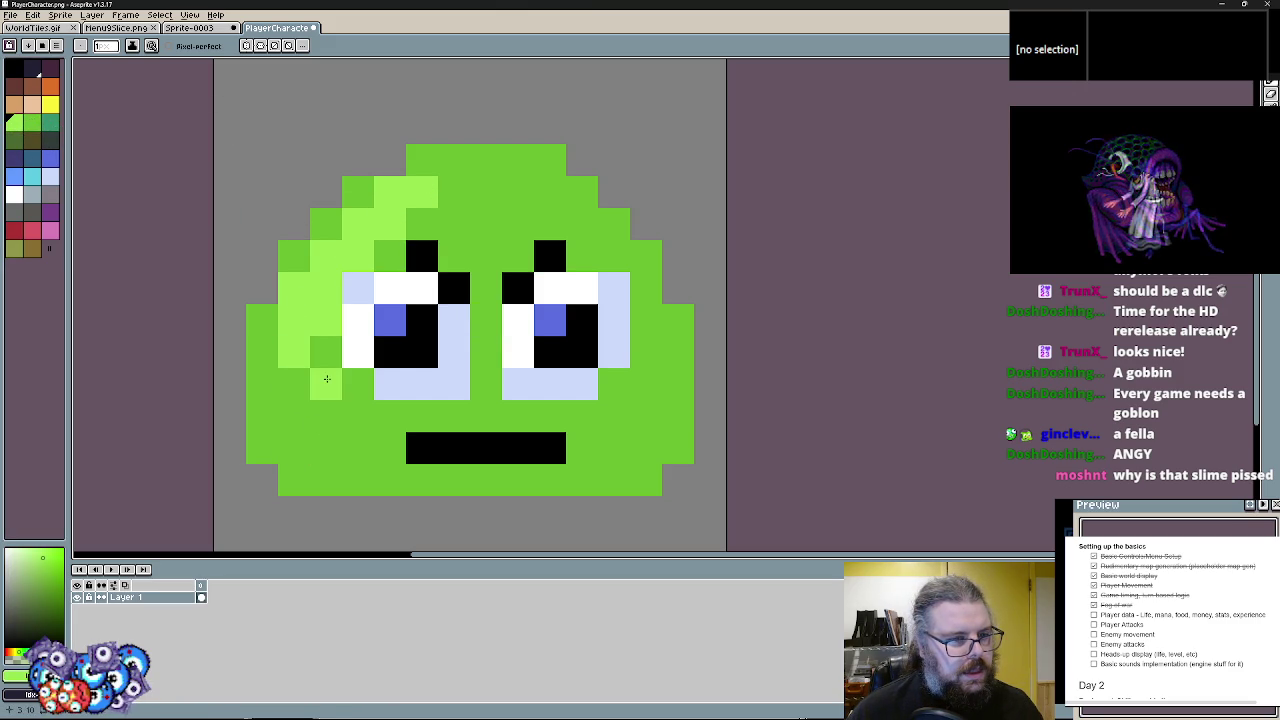
- Paint dark-green shading across the slime's lower right near the mouth
{"action": "left_click", "coordinate": [56, 126]}
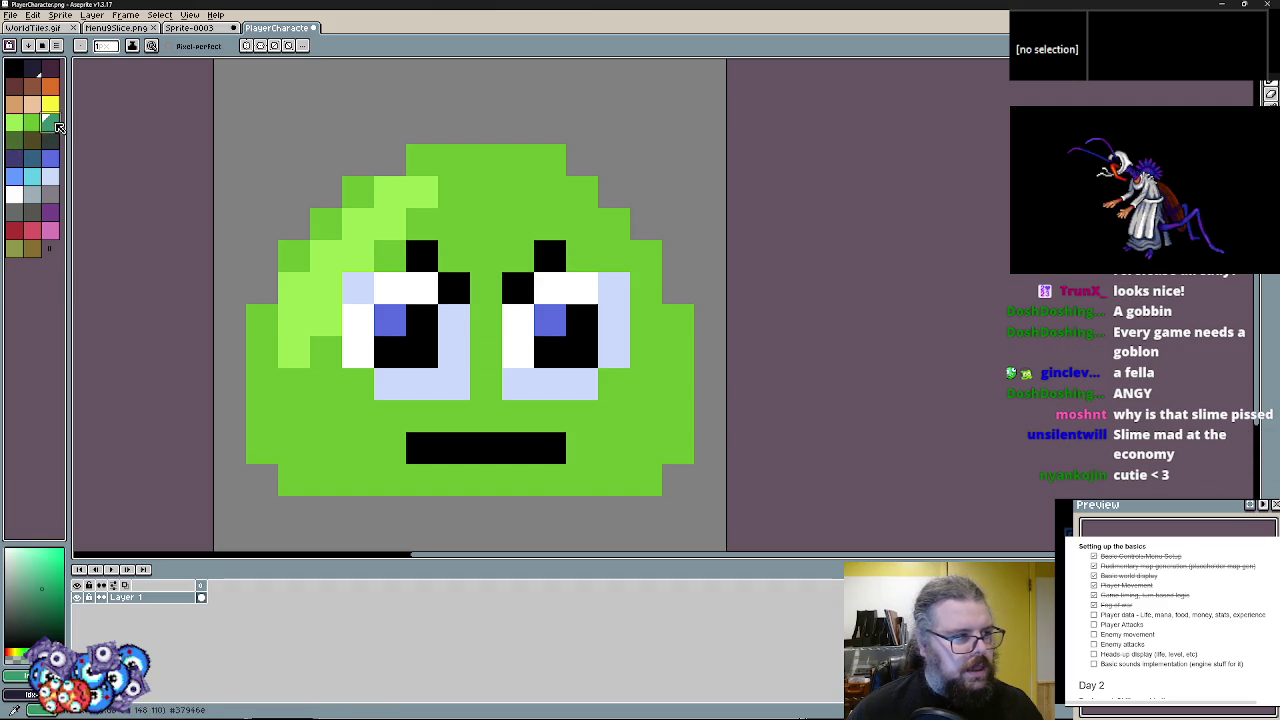
{"action": "scroll", "coordinate": [569, 380], "scroll_direction": "up", "scroll_amount": 1}
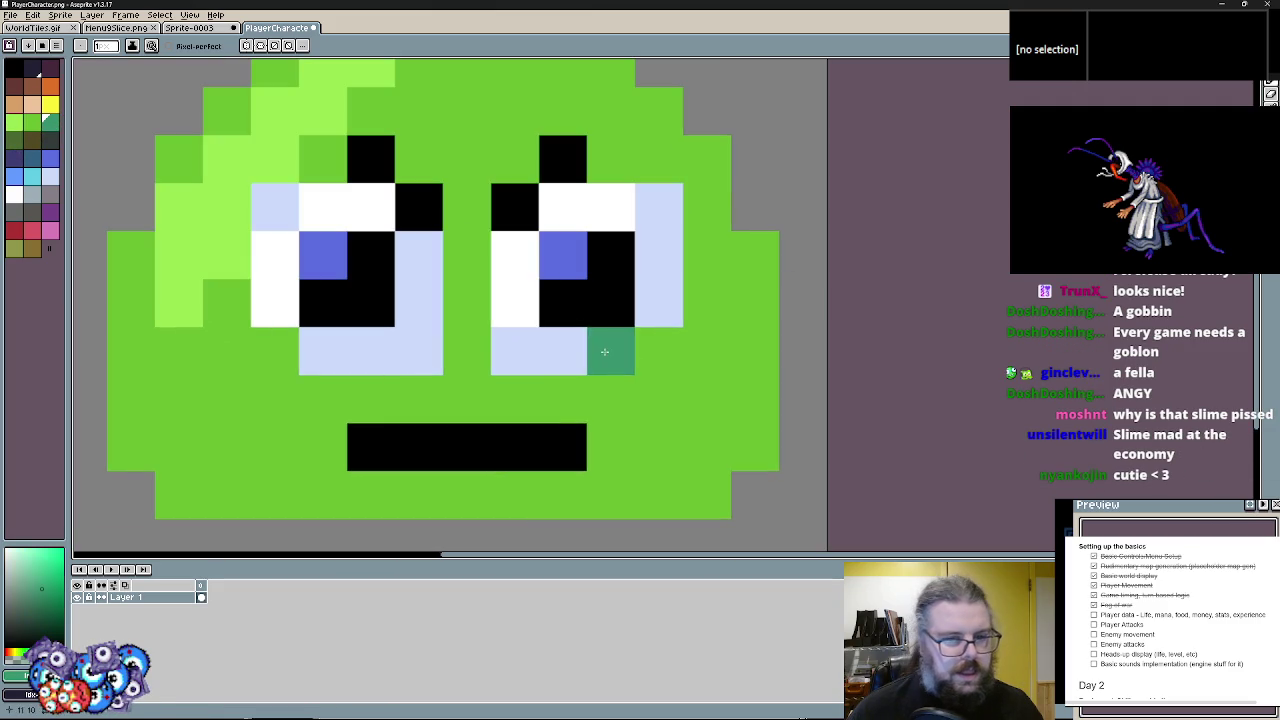
{"action": "key", "text": "ctrl+z"}
{"action": "left_click", "coordinate": [610, 446]}
{"action": "left_click_drag", "start_coordinate": [706, 350], "coordinate": [626, 406]}
{"action": "key", "text": "ctrl+z"}
{"action": "mouse_move", "coordinate": [514, 398]}
{"action": "left_mouse_down"}
{"action": "mouse_move", "coordinate": [680, 346]}
{"action": "mouse_move", "coordinate": [666, 343]}
{"action": "mouse_move", "coordinate": [603, 459]}
{"action": "mouse_move", "coordinate": [703, 286]}
{"action": "mouse_move", "coordinate": [444, 407]}
{"action": "mouse_move", "coordinate": [464, 376]}
{"action": "mouse_move", "coordinate": [610, 446]}
{"action": "left_mouse_up"}
{"action": "scroll", "coordinate": [707, 495], "scroll_direction": "down", "scroll_amount": 3}
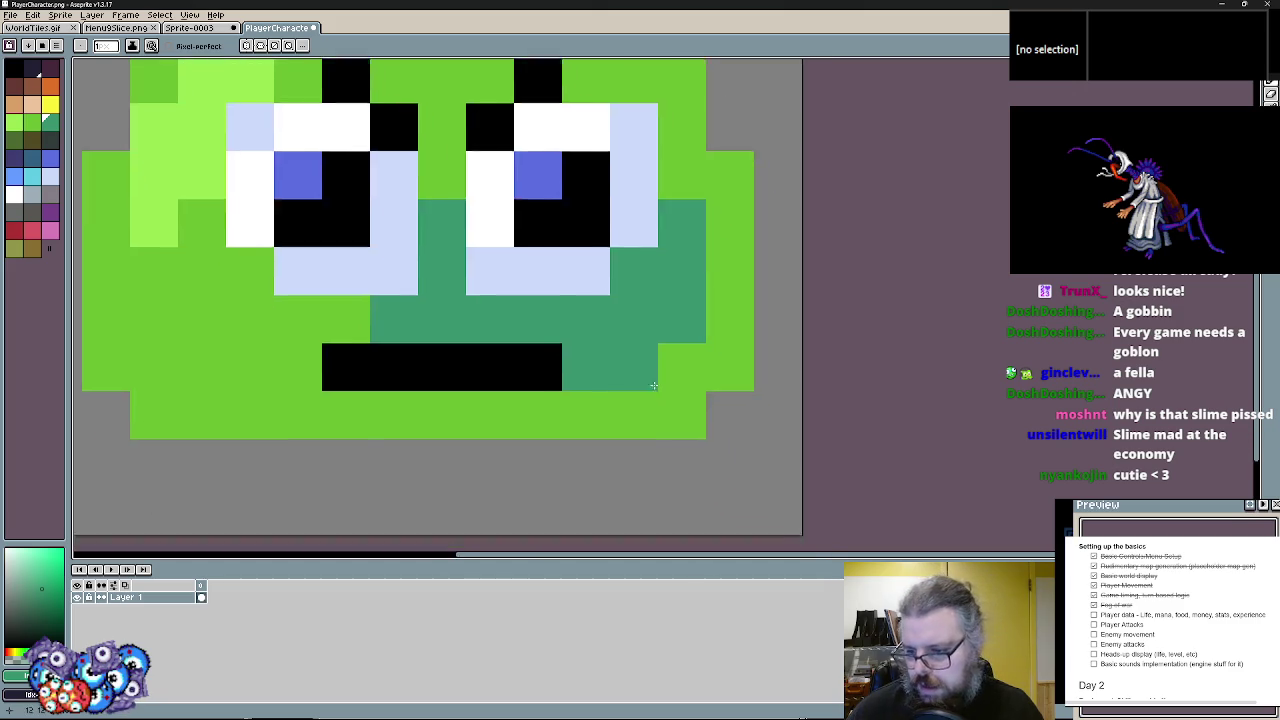
{"action": "left_click", "coordinate": [10, 15]}
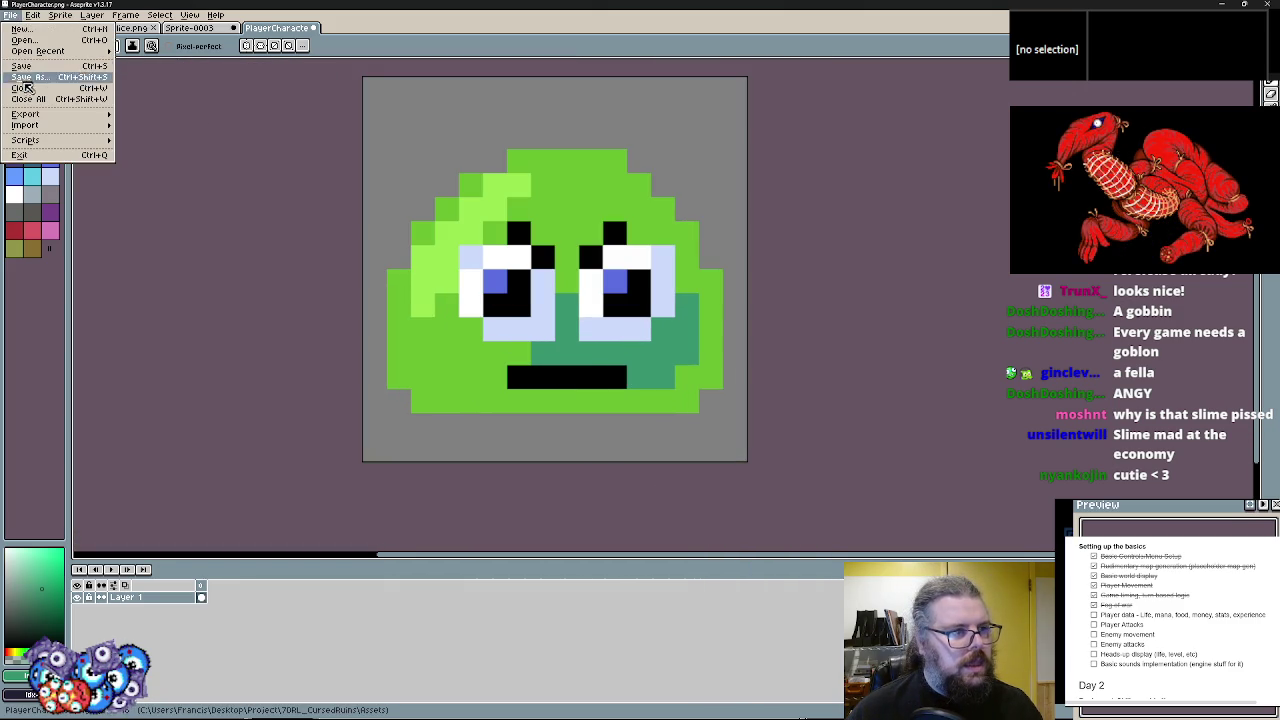
- Save the sprite as Slime.png in the Assets folder and move Aseprite aside
{"action": "key", "text": "Return"}
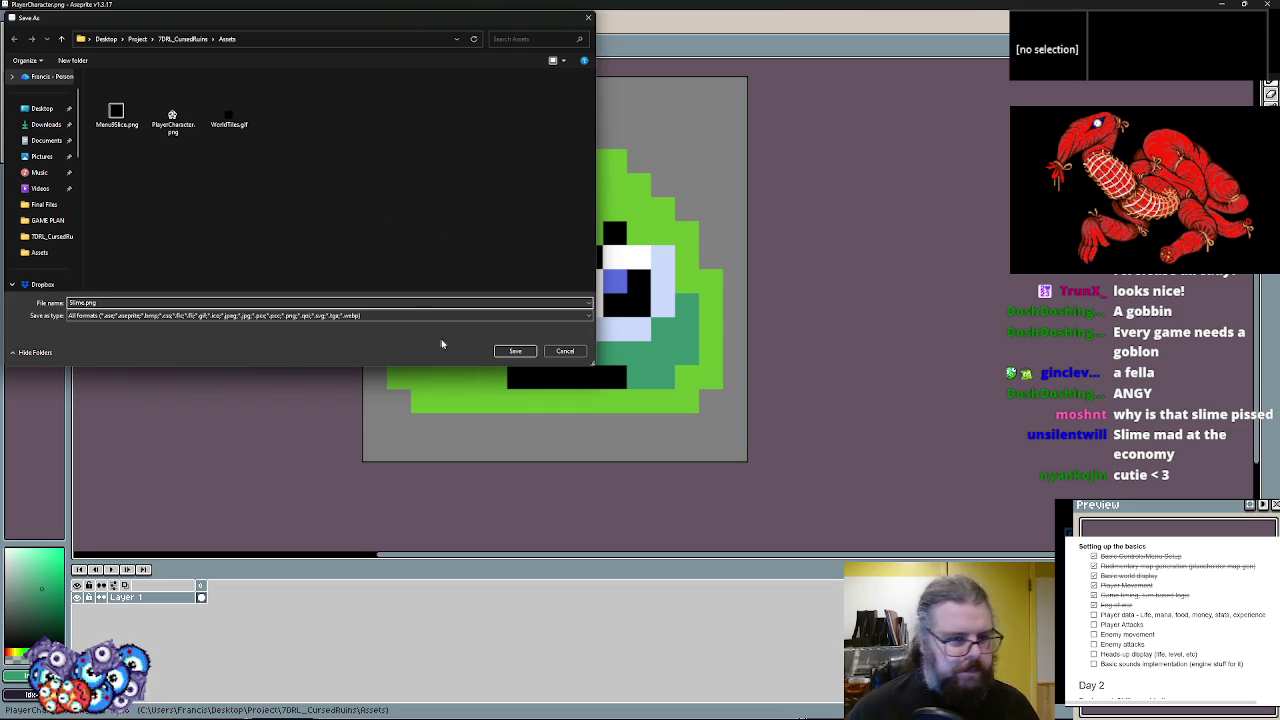
{"action": "left_click", "coordinate": [526, 352]}
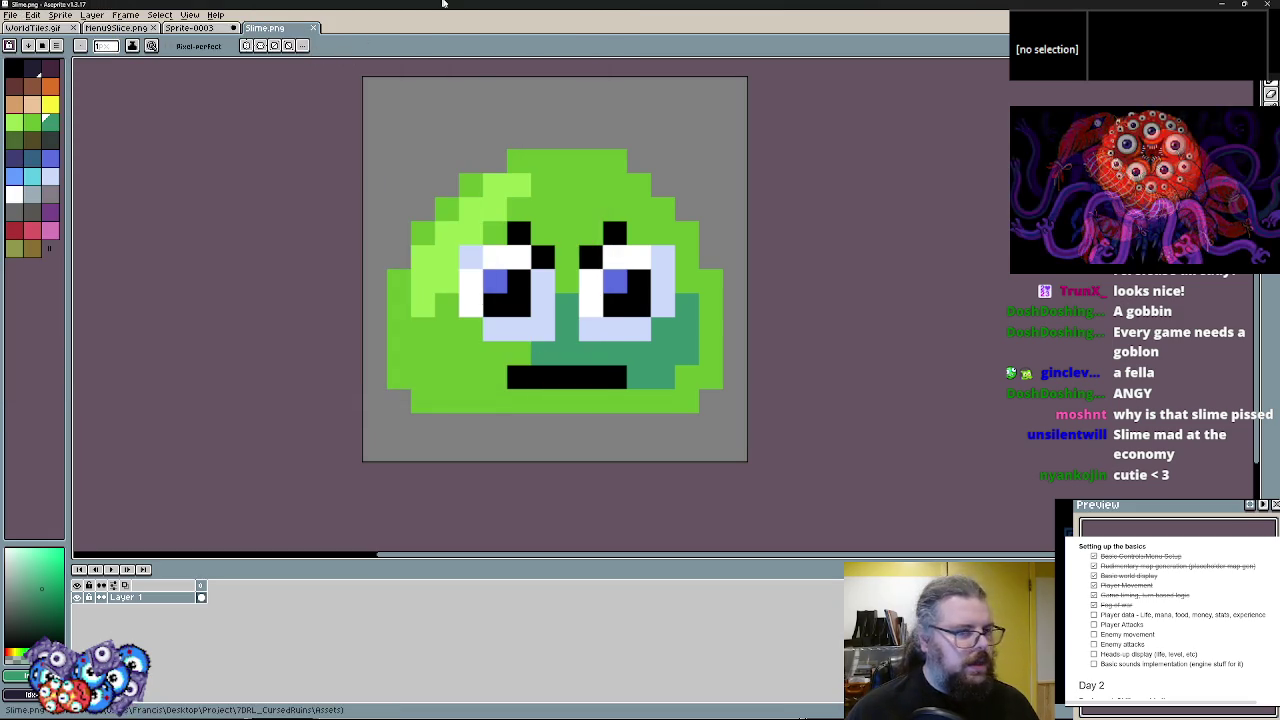
{"action": "mouse_move", "coordinate": [502, 7]}
{"action": "left_mouse_down"}
{"action": "mouse_move", "coordinate": [517, 112]}
{"action": "mouse_move", "coordinate": [0, 112]}
{"action": "left_mouse_up"}
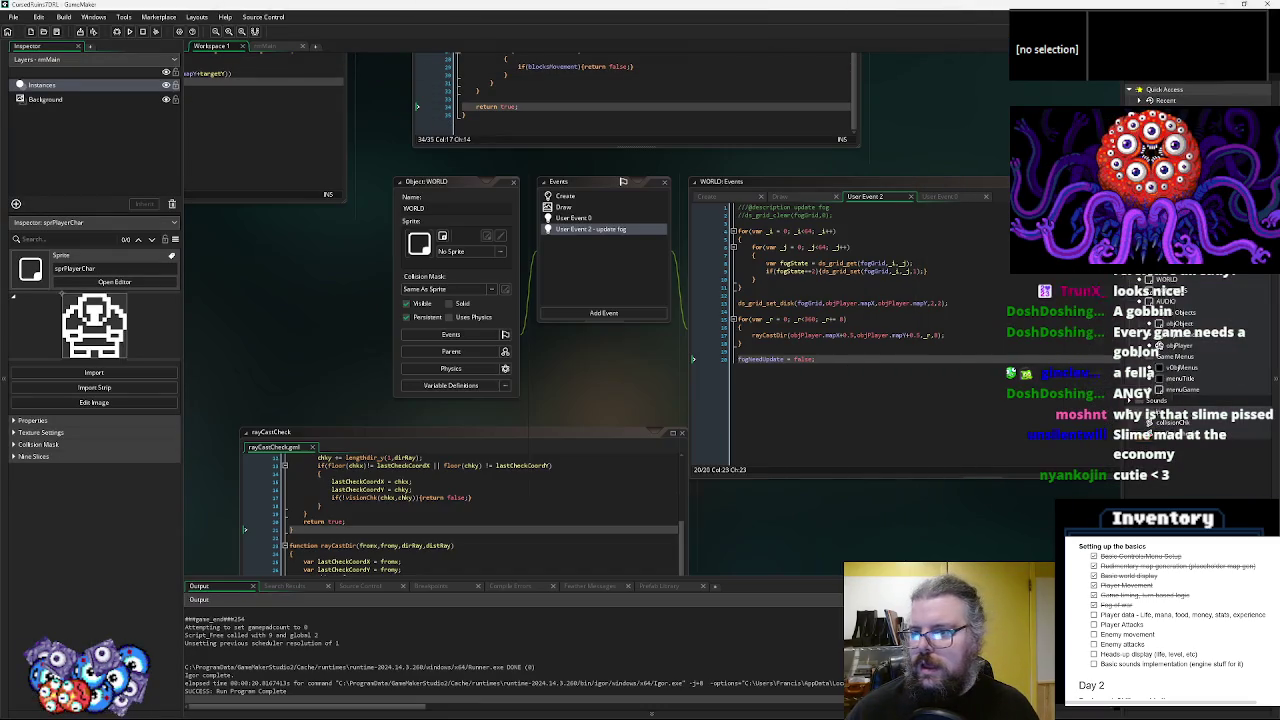
- Create a new sprite and import the 16×16 Slime.png image into it
{"action": "key", "text": "alt+s"}
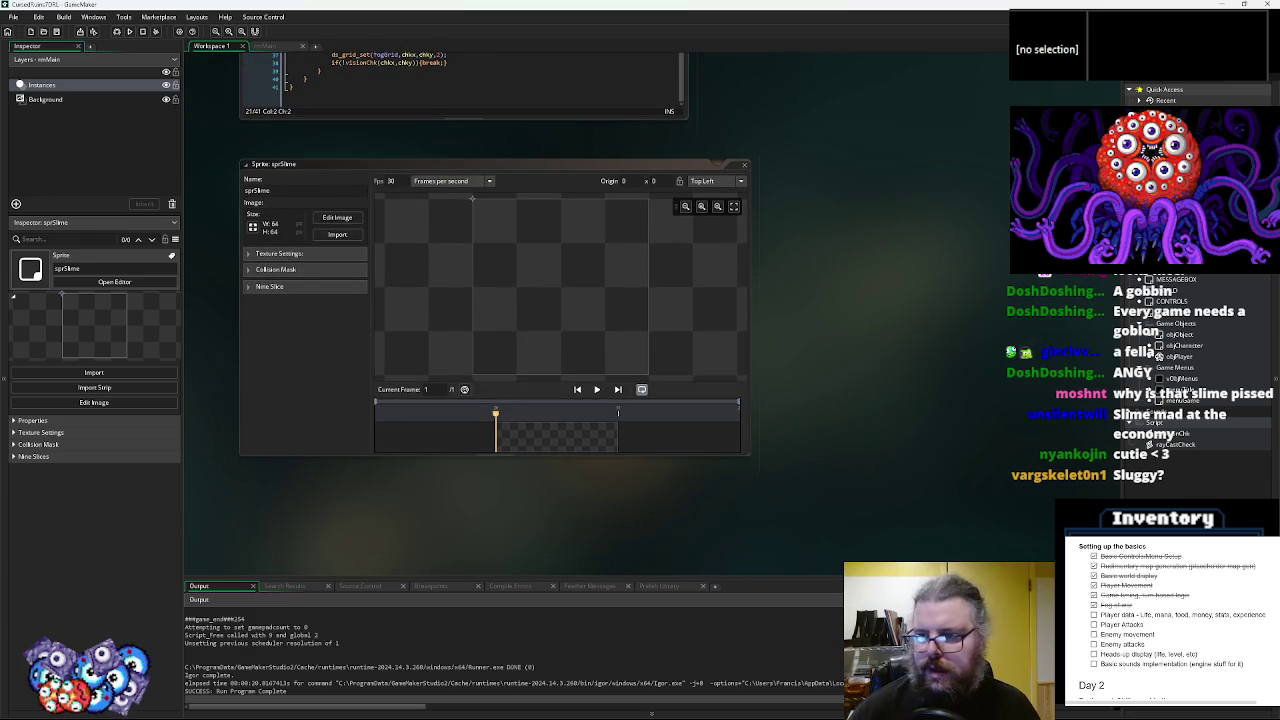
{"action": "left_click", "coordinate": [337, 234]}
{"action": "left_click", "coordinate": [224, 100]}
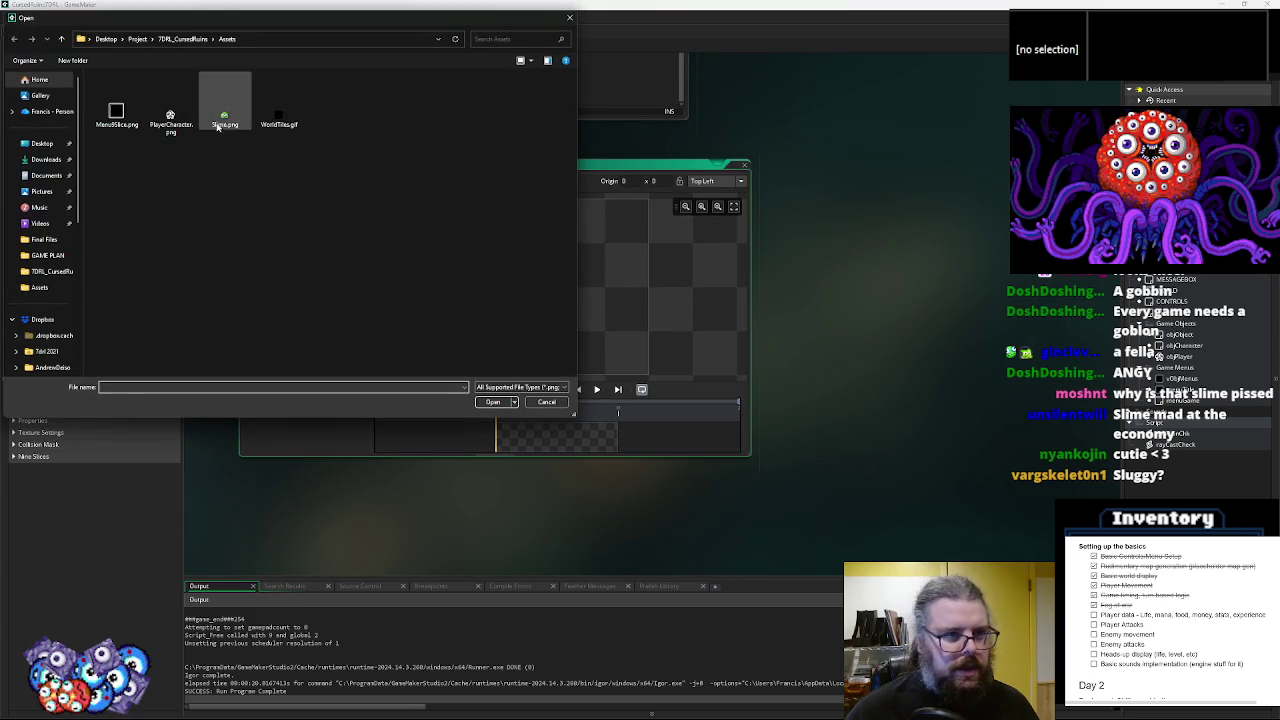
{"action": "left_click", "coordinate": [493, 401]}
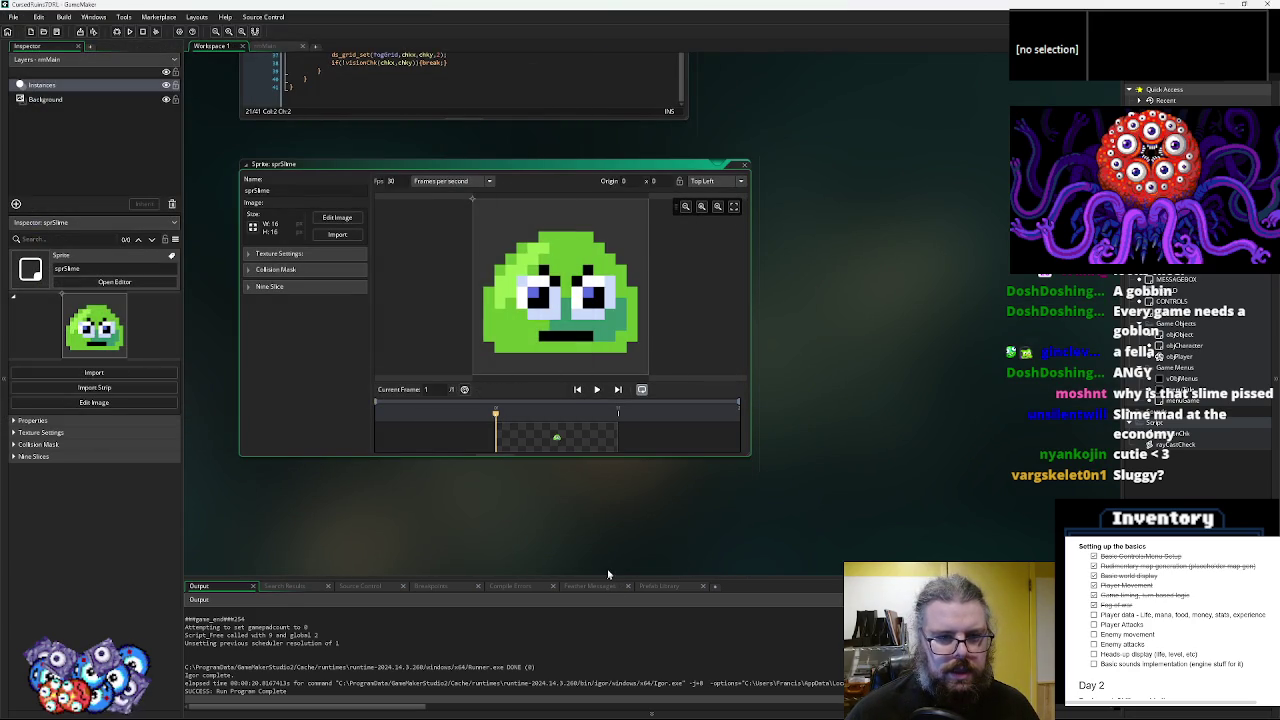
{"action": "mouse_move", "coordinate": [750, 455]}
{"action": "left_mouse_down"}
{"action": "mouse_move", "coordinate": [893, 212]}
{"action": "mouse_move", "coordinate": [823, 391]}
{"action": "mouse_move", "coordinate": [595, 456]}
{"action": "left_mouse_up"}
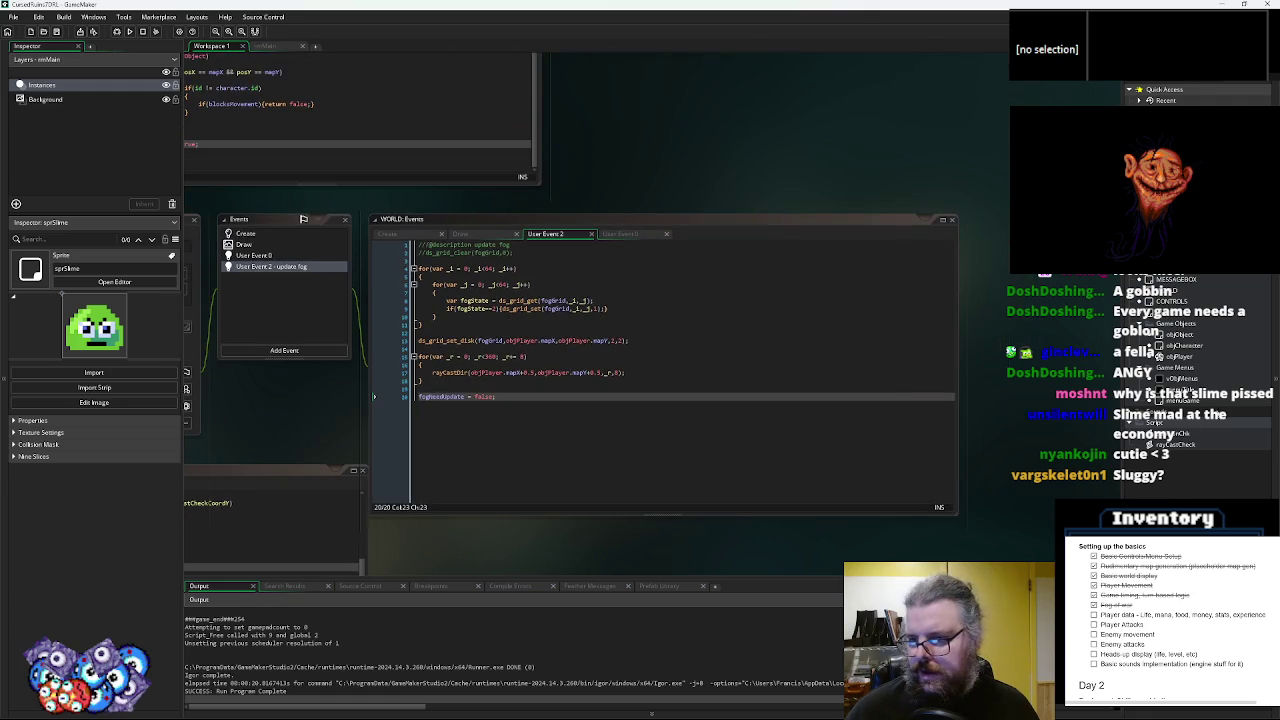
{"action": "left_click", "coordinate": [1174, 356]}
- Create an object objEnemy in the Objects group and assign sprSlime as its sprite
{"action": "right_click", "coordinate": [1178, 364]}
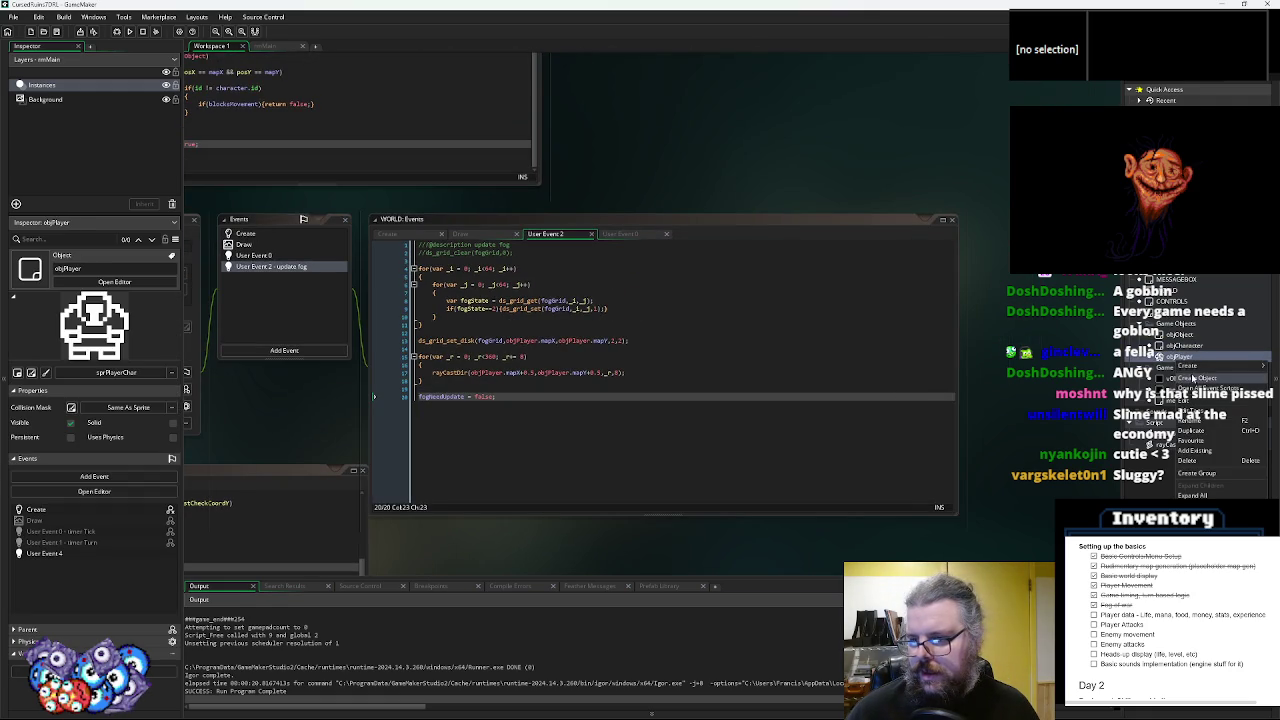
{"action": "left_click", "coordinate": [1192, 378]}
{"action": "type", "text": "objEnemy"}
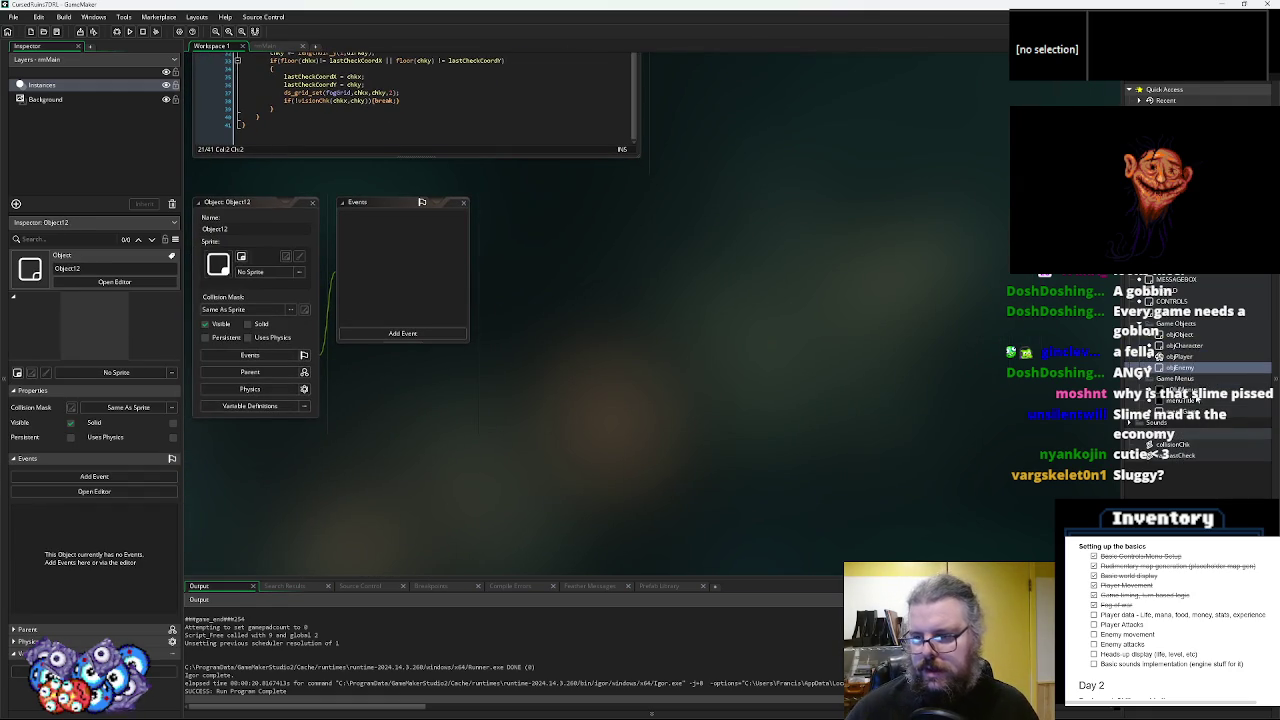
{"action": "key", "text": "Return"}
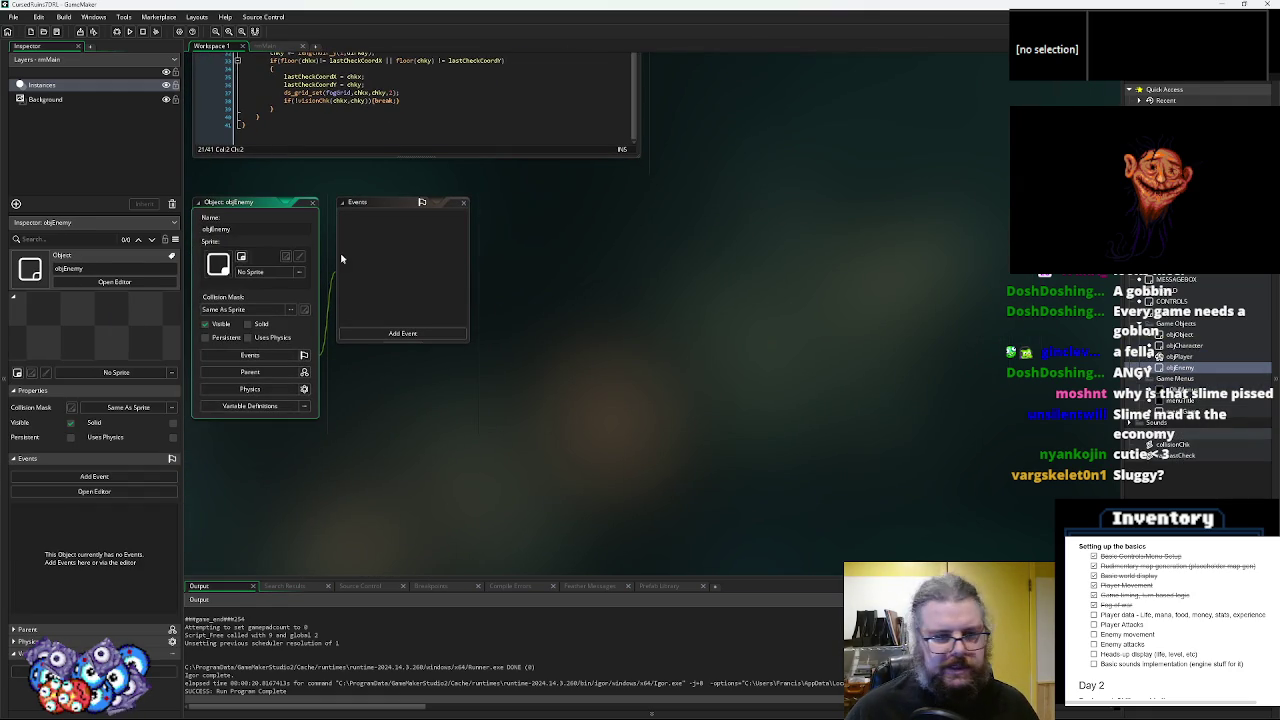
{"action": "left_click", "coordinate": [300, 269]}
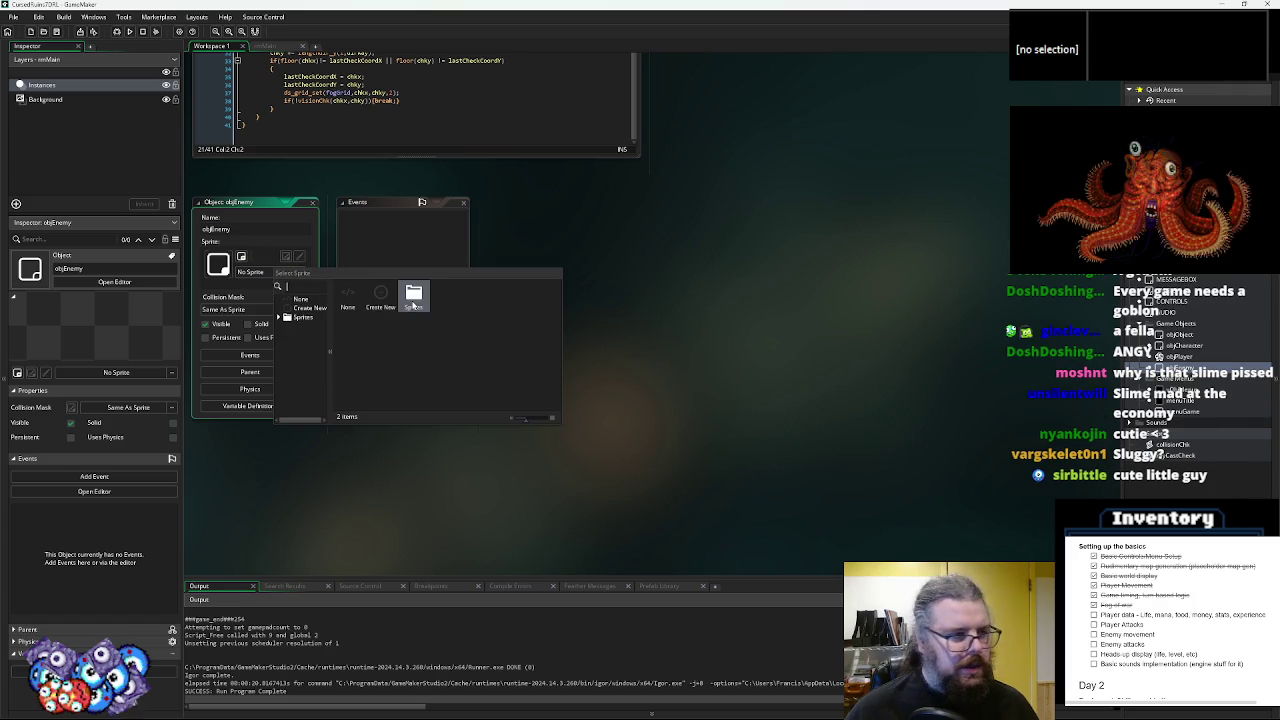
{"action": "left_click", "coordinate": [447, 296]}
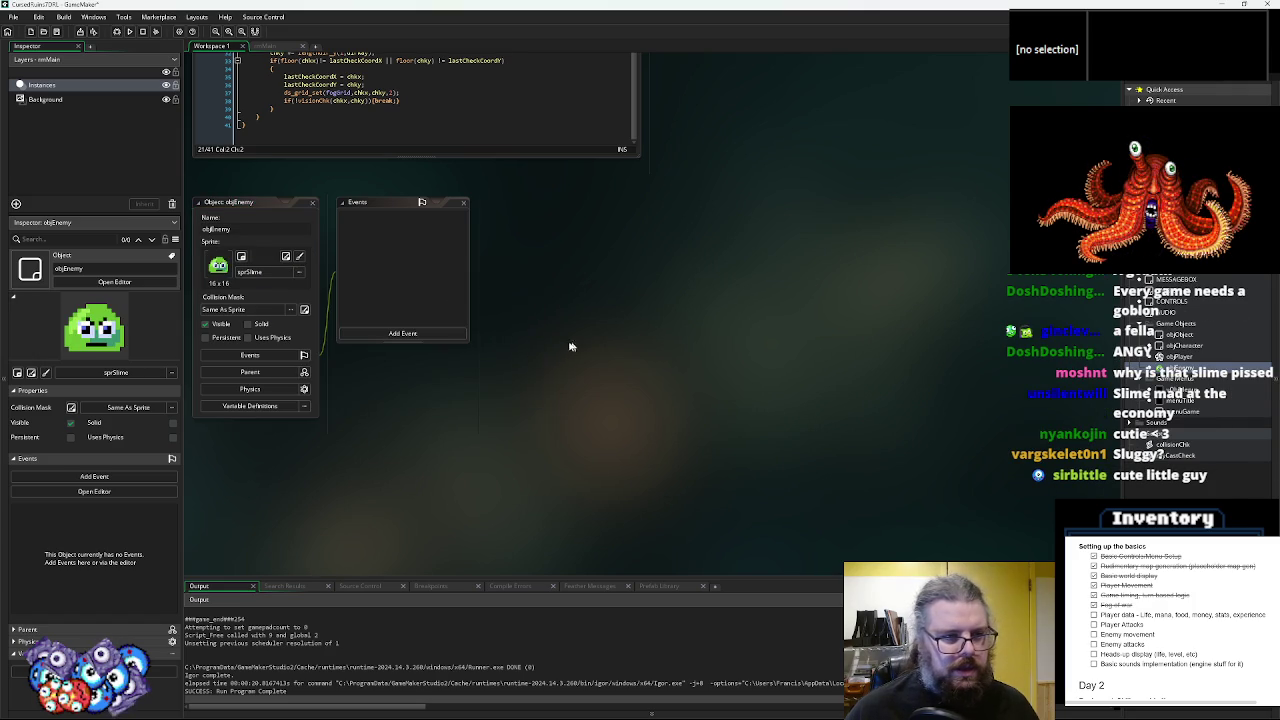
- Set objCharacter from the Game Objects folder as objEnemy's parent
{"action": "left_click", "coordinate": [420, 390]}
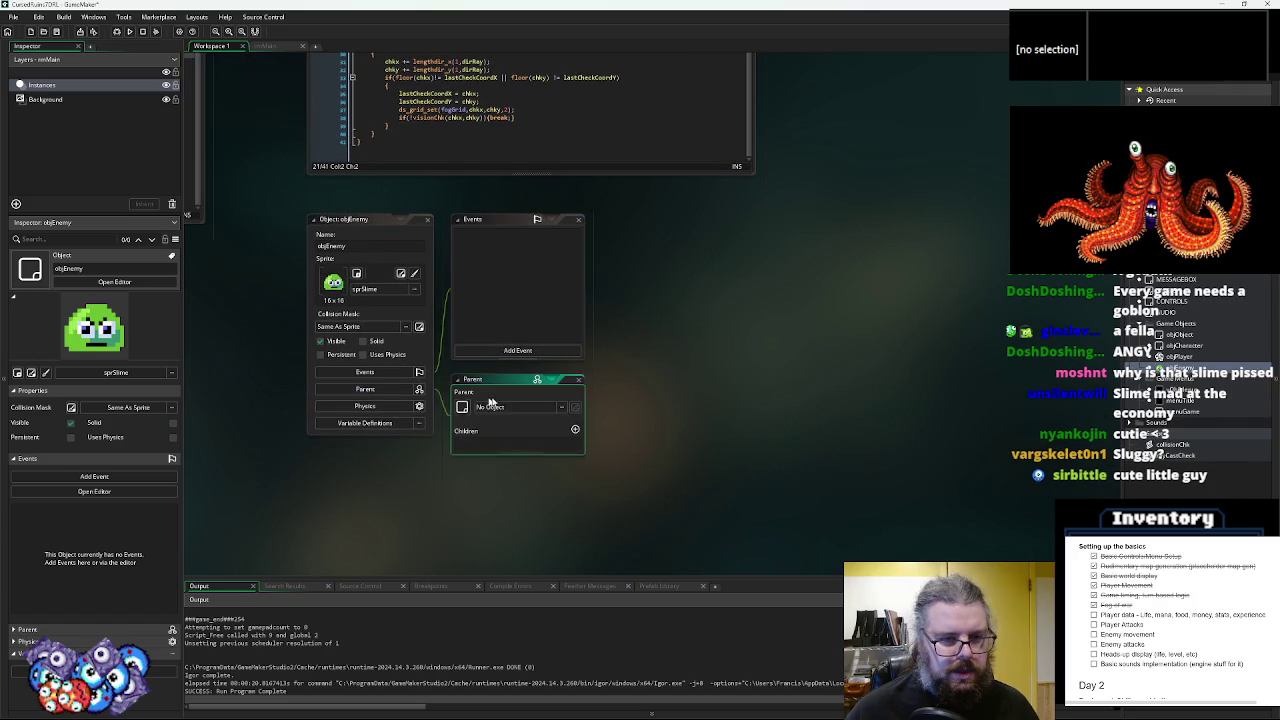
{"action": "left_click", "coordinate": [515, 407]}
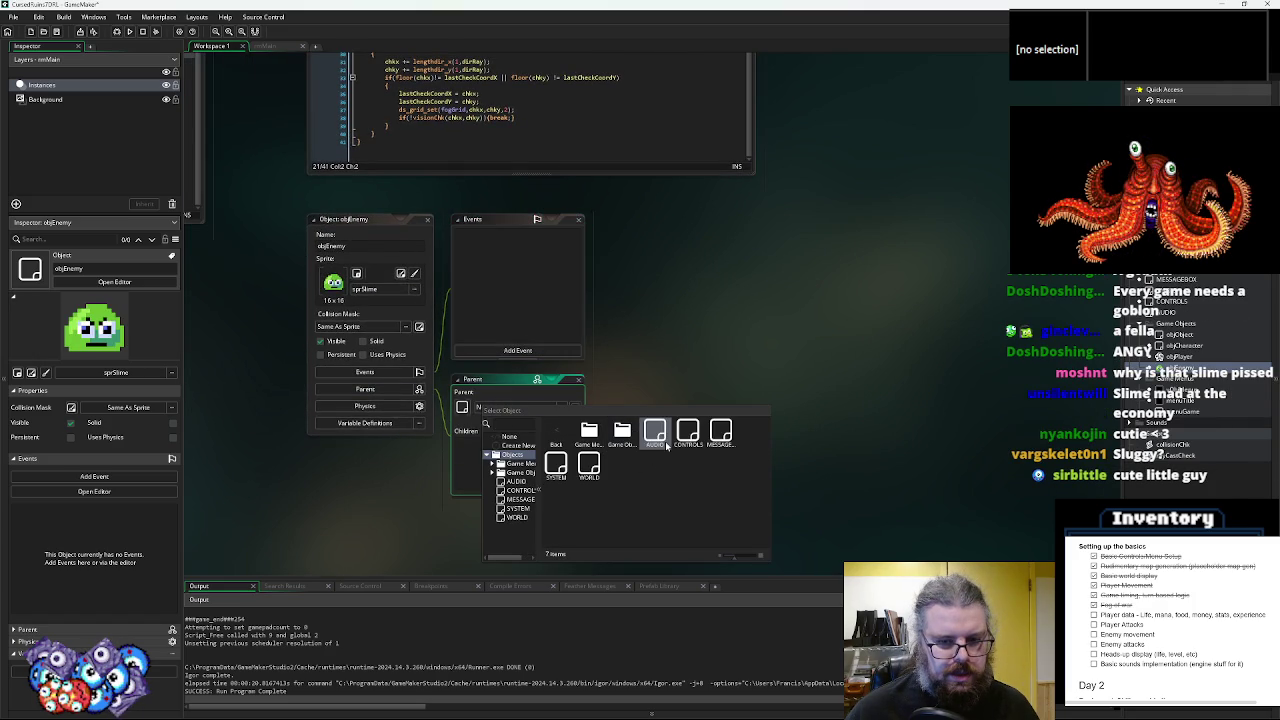
{"action": "double_click", "coordinate": [622, 435]}
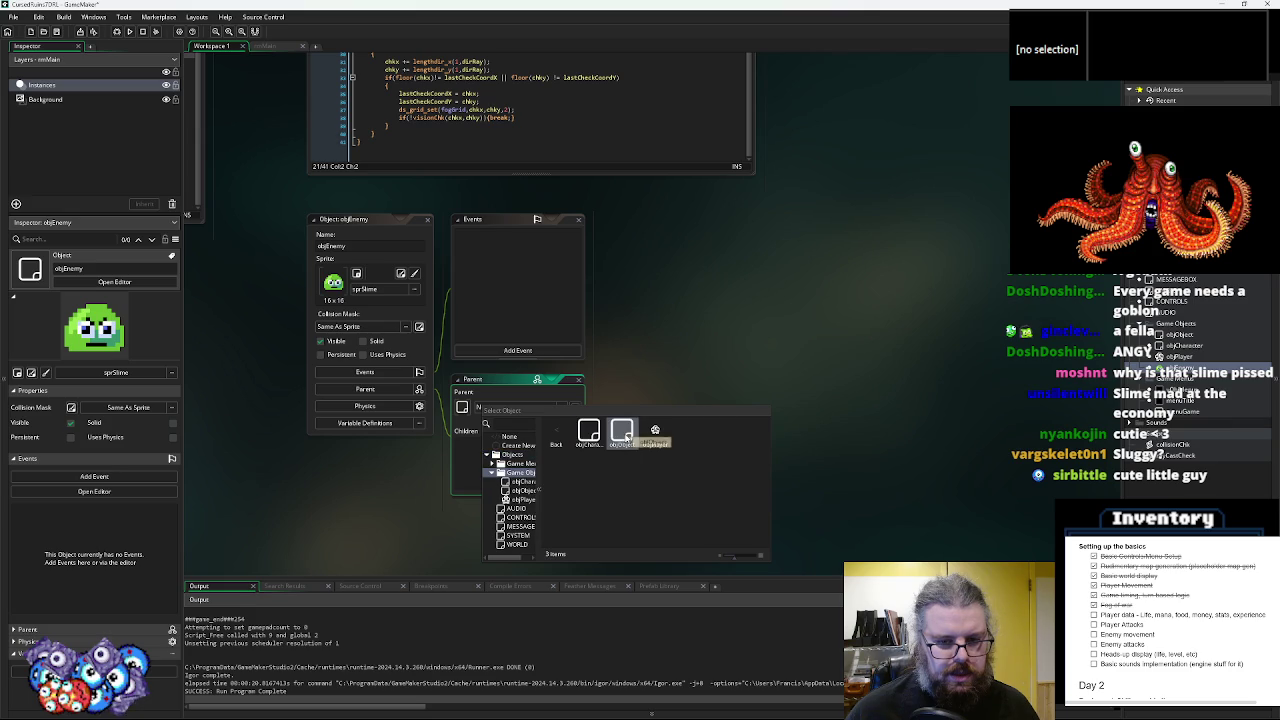
{"action": "double_click", "coordinate": [588, 432]}
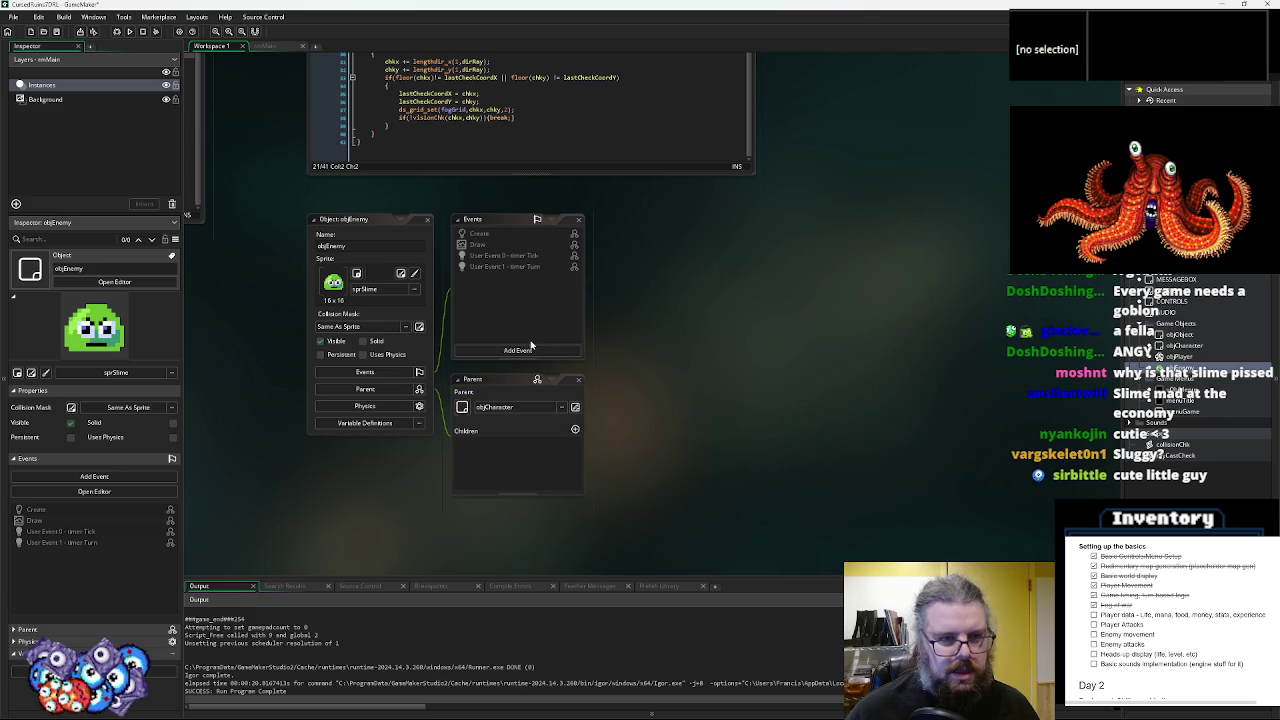
{"action": "left_click", "coordinate": [514, 236]}
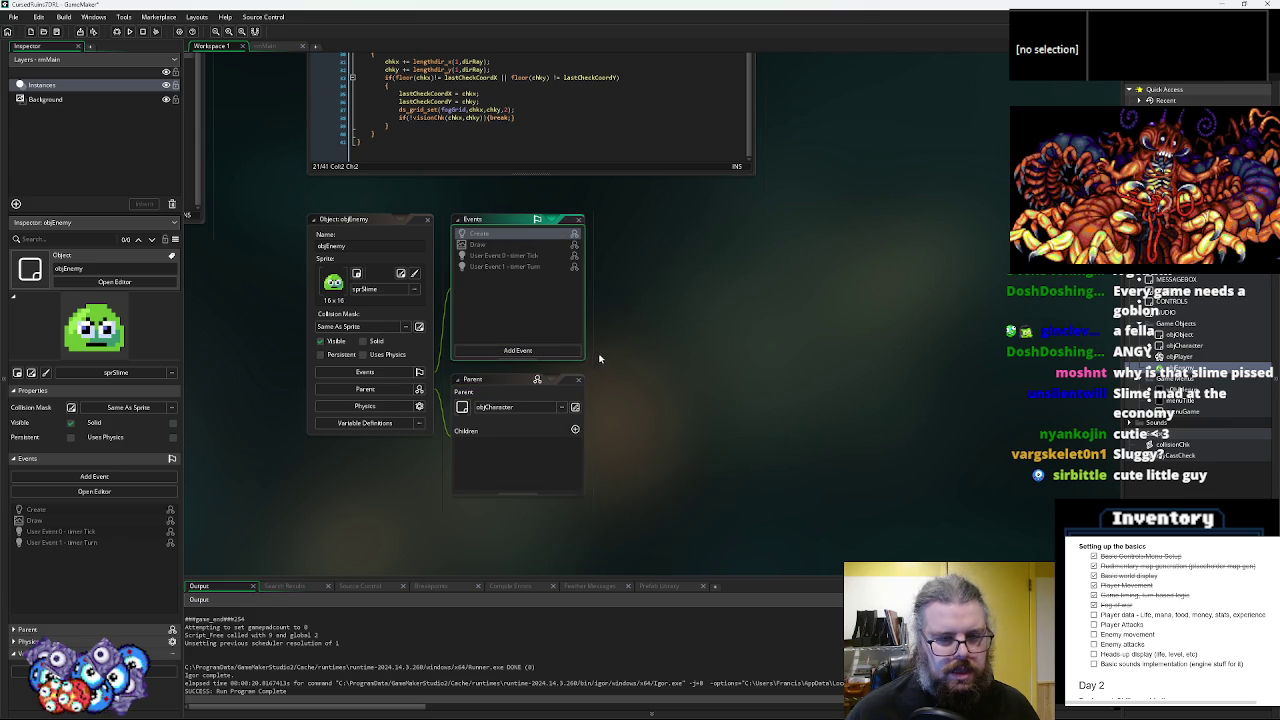
{"action": "scroll", "coordinate": [597, 358], "scroll_direction": "up", "scroll_amount": 1}
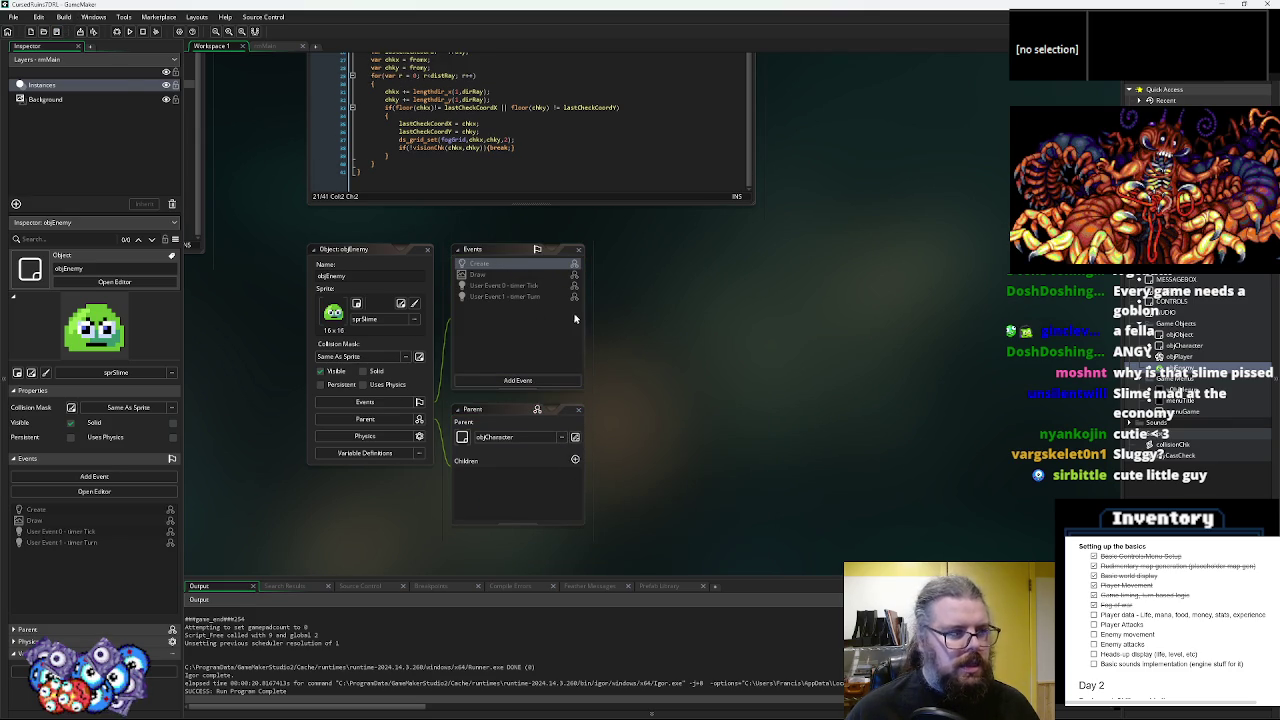
{"action": "mouse_move", "coordinate": [711, 294]}
{"action": "left_mouse_down"}
{"action": "mouse_move", "coordinate": [843, 240]}
{"action": "mouse_move", "coordinate": [754, 271]}
{"action": "left_mouse_up"}
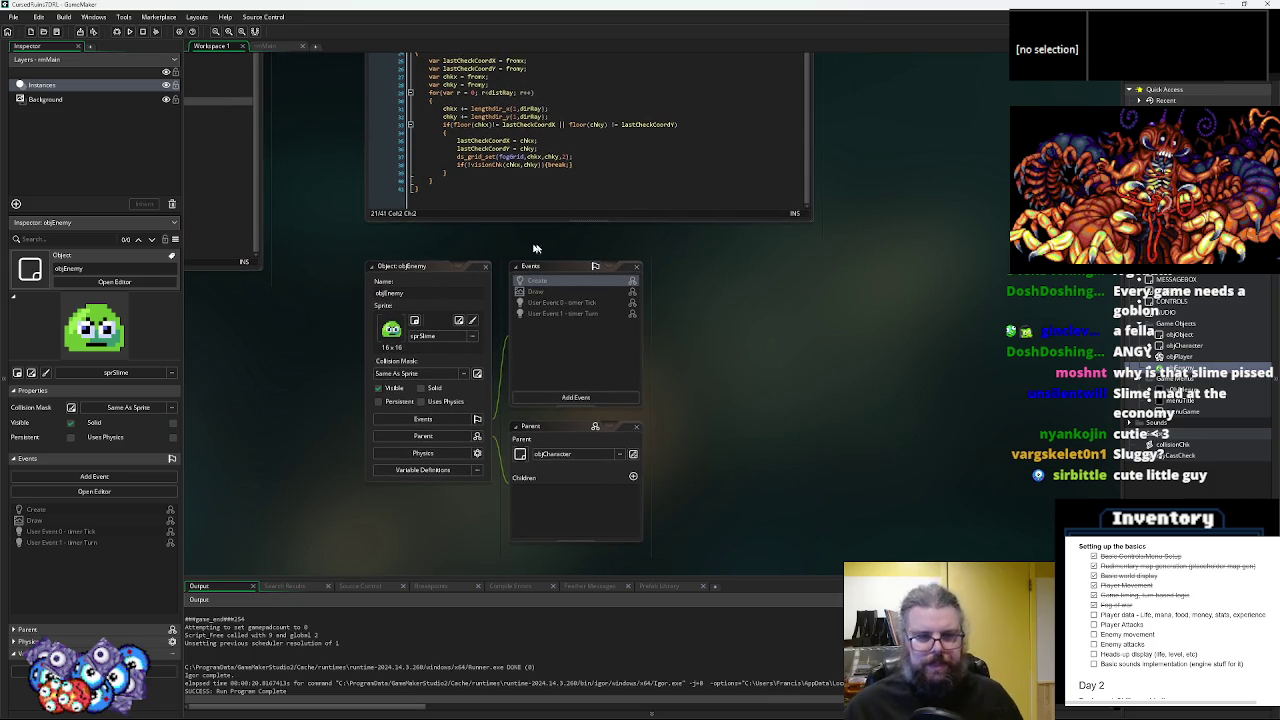
{"action": "scroll", "coordinate": [700, 420], "scroll_direction": "up", "scroll_amount": 8}
{"action": "left_click", "coordinate": [672, 378]}
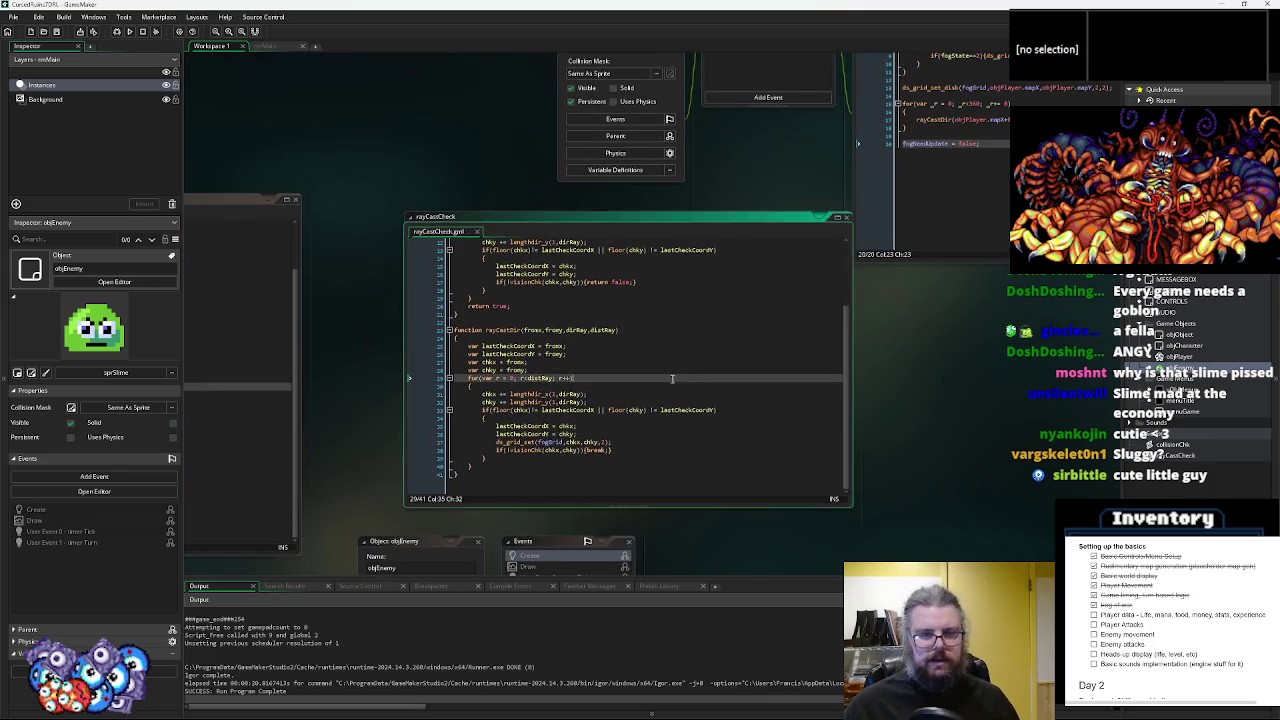
{"action": "scroll", "coordinate": [672, 378], "scroll_direction": "down", "scroll_amount": 5}
{"action": "scroll", "coordinate": [672, 378], "scroll_direction": "up", "scroll_amount": 3}
{"action": "left_click", "coordinate": [685, 427]}
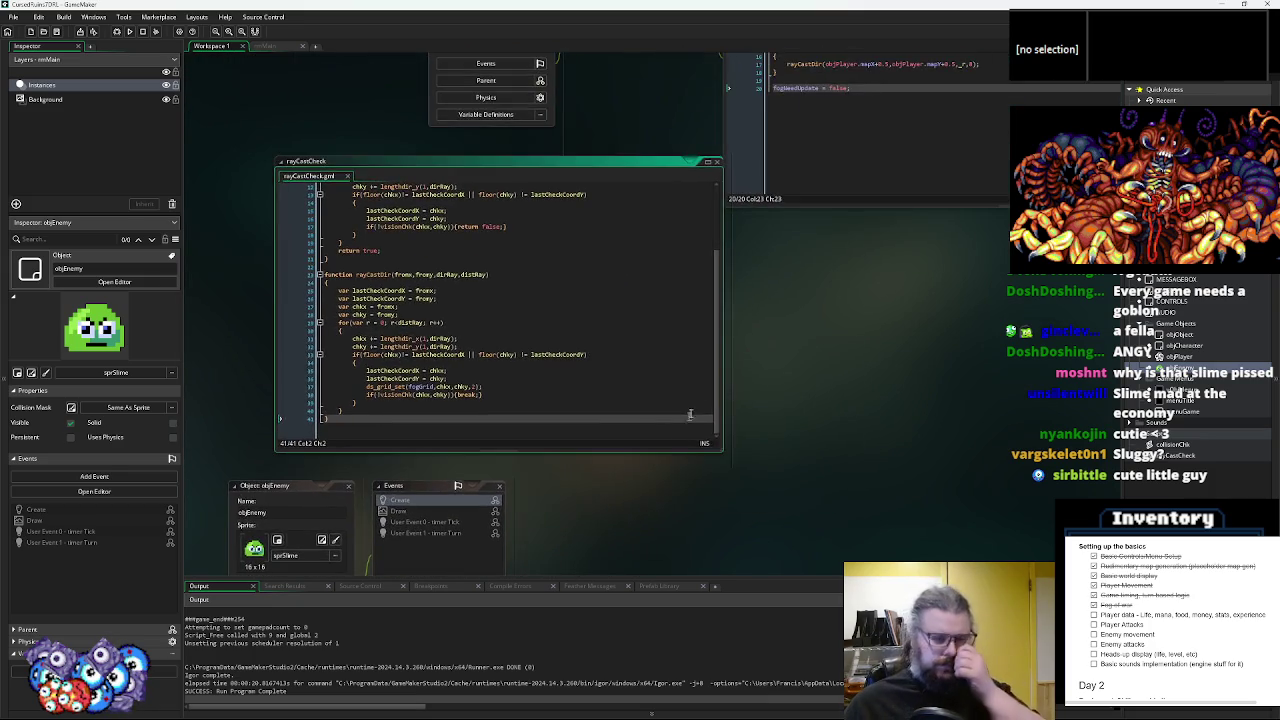
{"action": "scroll", "coordinate": [823, 343], "scroll_direction": "up", "scroll_amount": 10}
{"action": "left_click", "coordinate": [849, 338]}
{"action": "scroll", "coordinate": [853, 340], "scroll_direction": "up", "scroll_amount": 10}
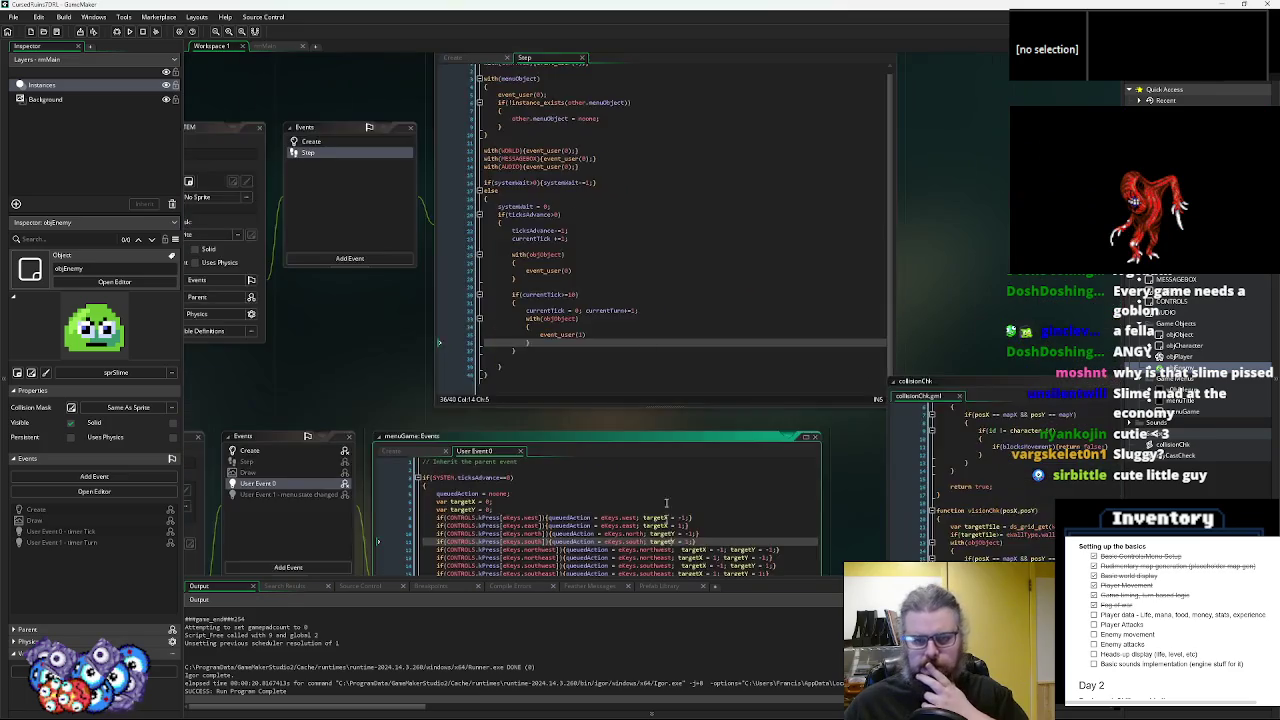
{"action": "scroll", "coordinate": [668, 543], "scroll_direction": "up", "scroll_amount": 5}
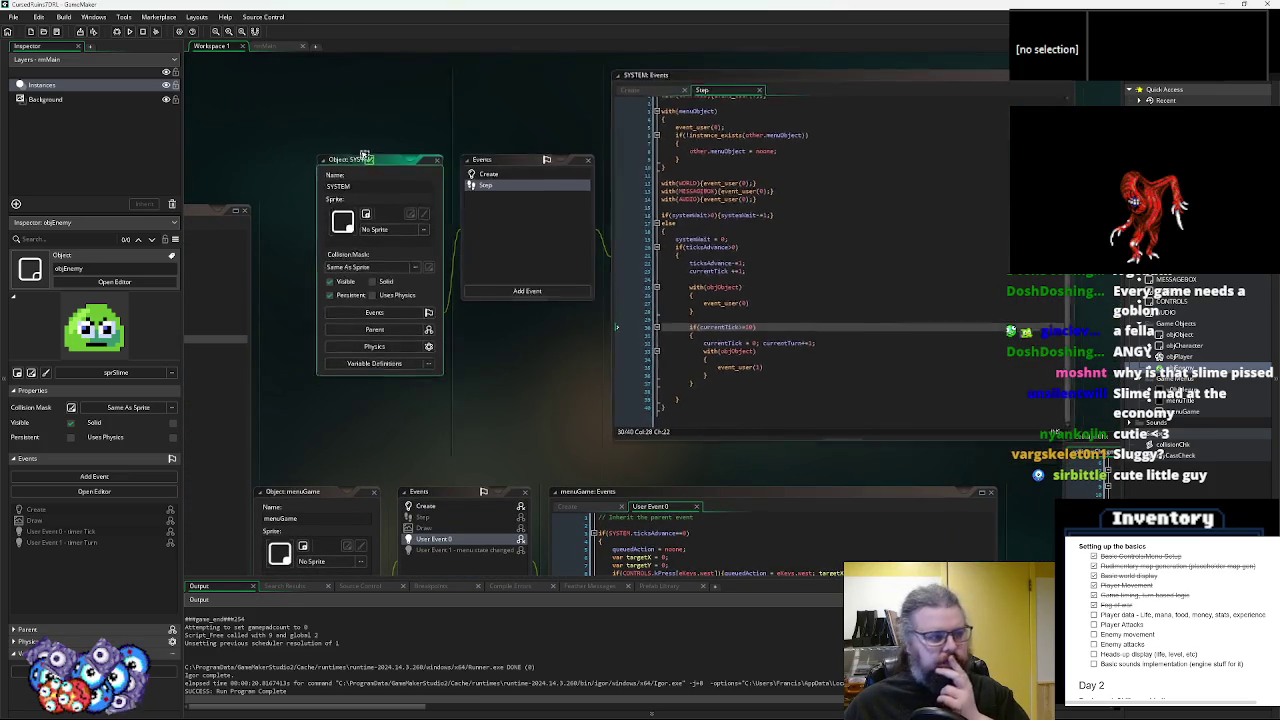
{"action": "scroll", "coordinate": [463, 323], "scroll_direction": "right", "scroll_amount": 2}
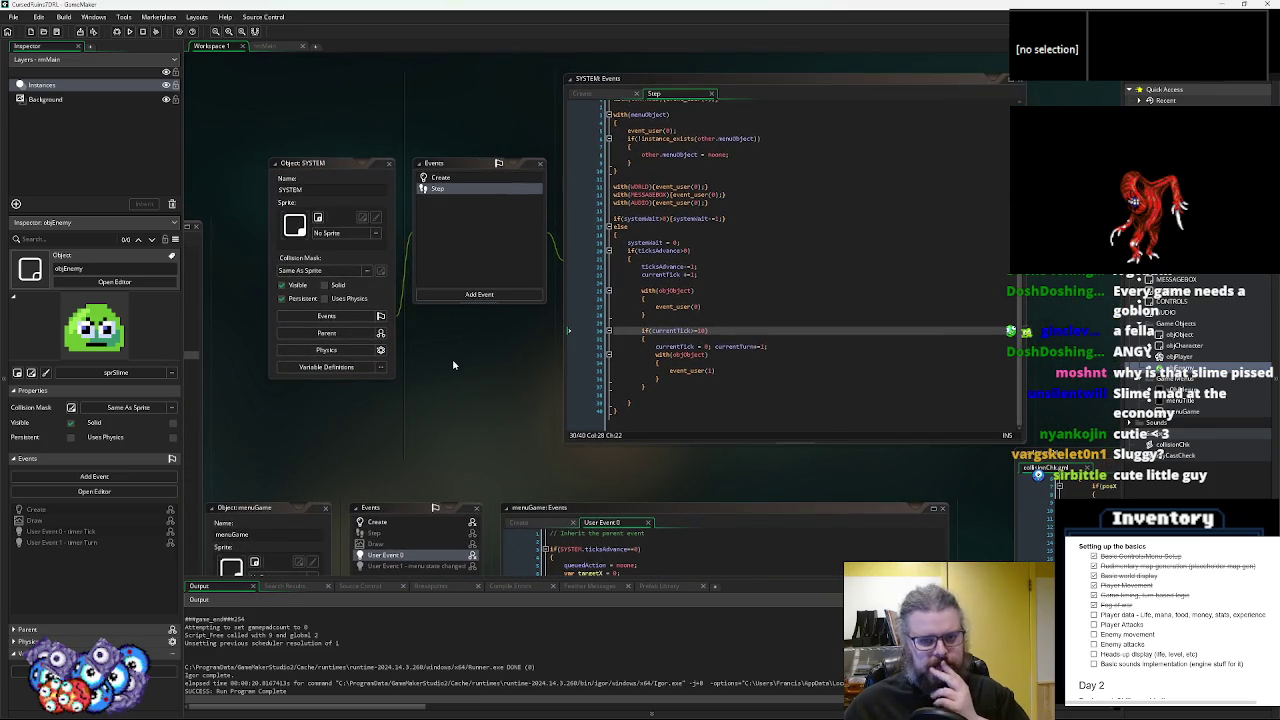
{"action": "mouse_move", "coordinate": [453, 365]}
{"action": "left_mouse_down"}
{"action": "mouse_move", "coordinate": [439, 363]}
{"action": "mouse_move", "coordinate": [501, 373]}
{"action": "mouse_move", "coordinate": [461, 378]}
{"action": "left_mouse_up"}
{"action": "scroll", "coordinate": [402, 377], "scroll_direction": "right", "scroll_amount": 3}
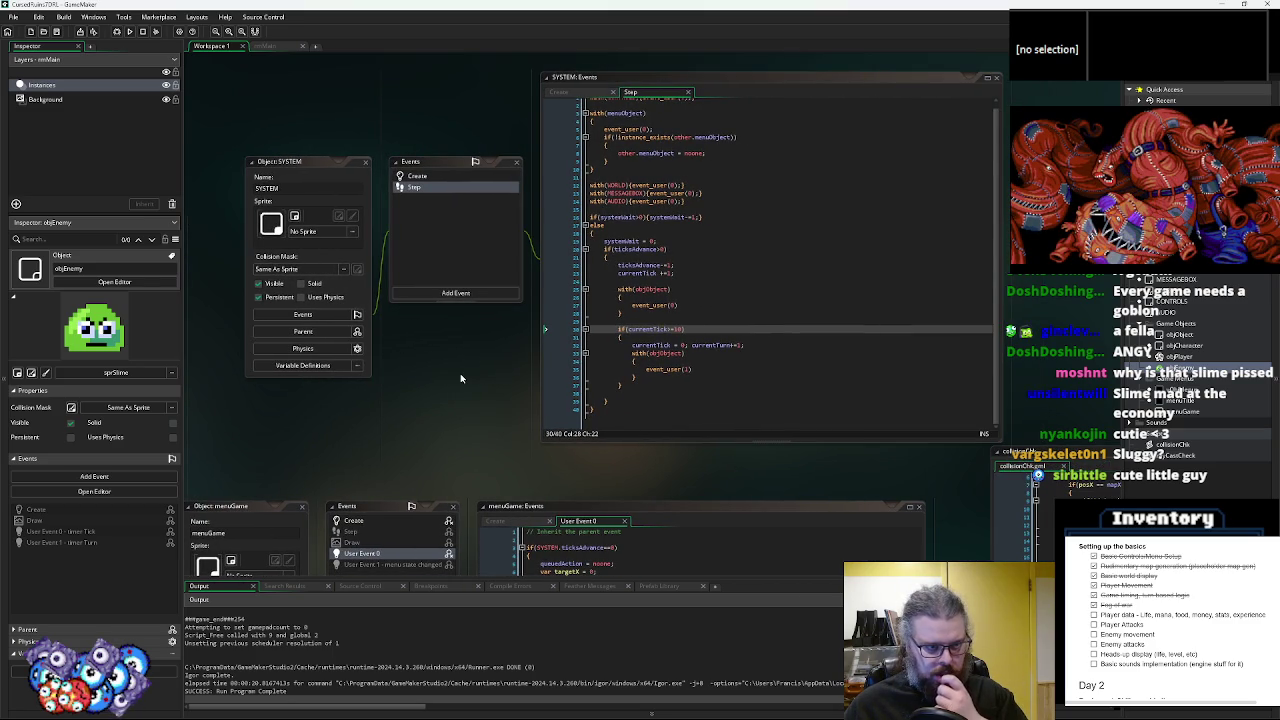
{"action": "mouse_move", "coordinate": [461, 380]}
{"action": "left_mouse_down"}
{"action": "mouse_move", "coordinate": [300, 360]}
{"action": "mouse_move", "coordinate": [779, 317]}
{"action": "mouse_move", "coordinate": [820, 371]}
{"action": "mouse_move", "coordinate": [631, 357]}
{"action": "mouse_move", "coordinate": [717, 413]}
{"action": "mouse_move", "coordinate": [774, 328]}
{"action": "mouse_move", "coordinate": [837, 451]}
{"action": "mouse_move", "coordinate": [811, 414]}
{"action": "mouse_move", "coordinate": [861, 369]}
{"action": "left_mouse_up"}
{"action": "left_click", "coordinate": [861, 277]}
{"action": "left_click_drag", "start_coordinate": [789, 419], "coordinate": [356, 649]}
{"action": "mouse_move", "coordinate": [628, 304]}
{"action": "left_mouse_down"}
{"action": "mouse_move", "coordinate": [568, 301]}
{"action": "mouse_move", "coordinate": [618, 312]}
{"action": "mouse_move", "coordinate": [594, 489]}
{"action": "mouse_move", "coordinate": [400, 500]}
{"action": "mouse_move", "coordinate": [286, 527]}
{"action": "left_mouse_up"}
{"action": "left_click", "coordinate": [328, 153]}
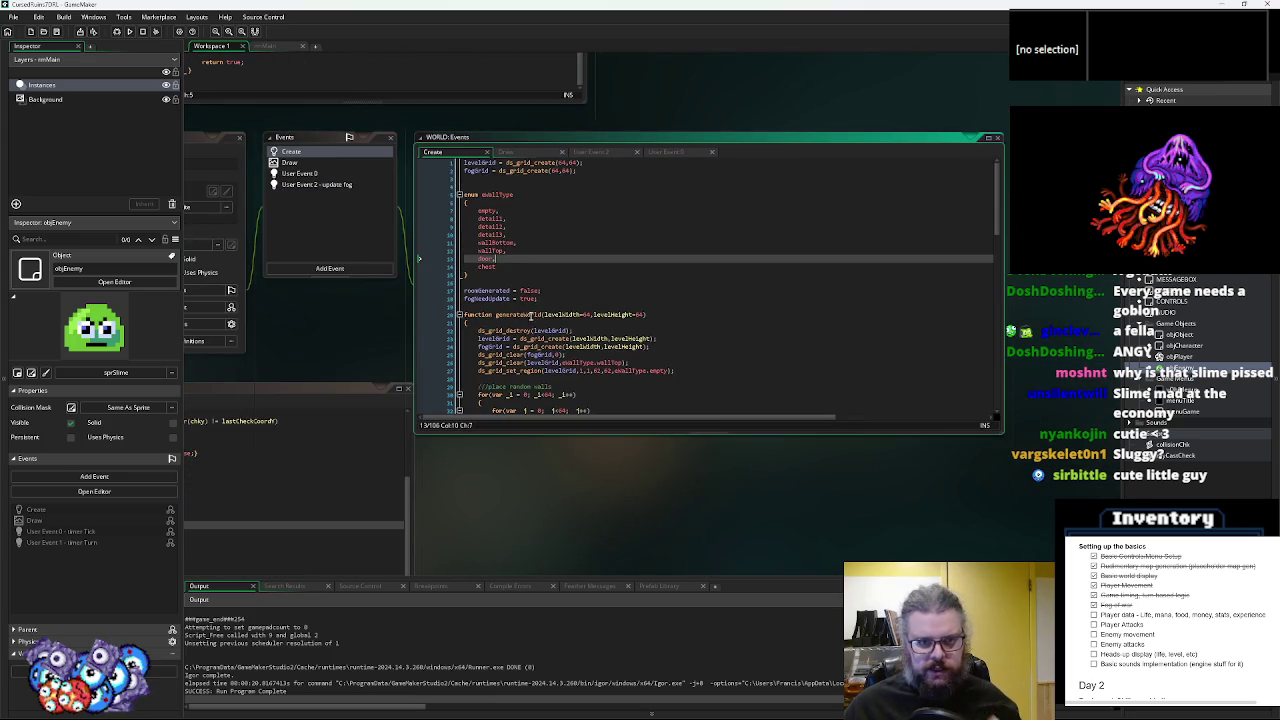
{"action": "left_click", "coordinate": [647, 339]}
{"action": "left_click_drag", "start_coordinate": [958, 330], "coordinate": [1022, 528]}
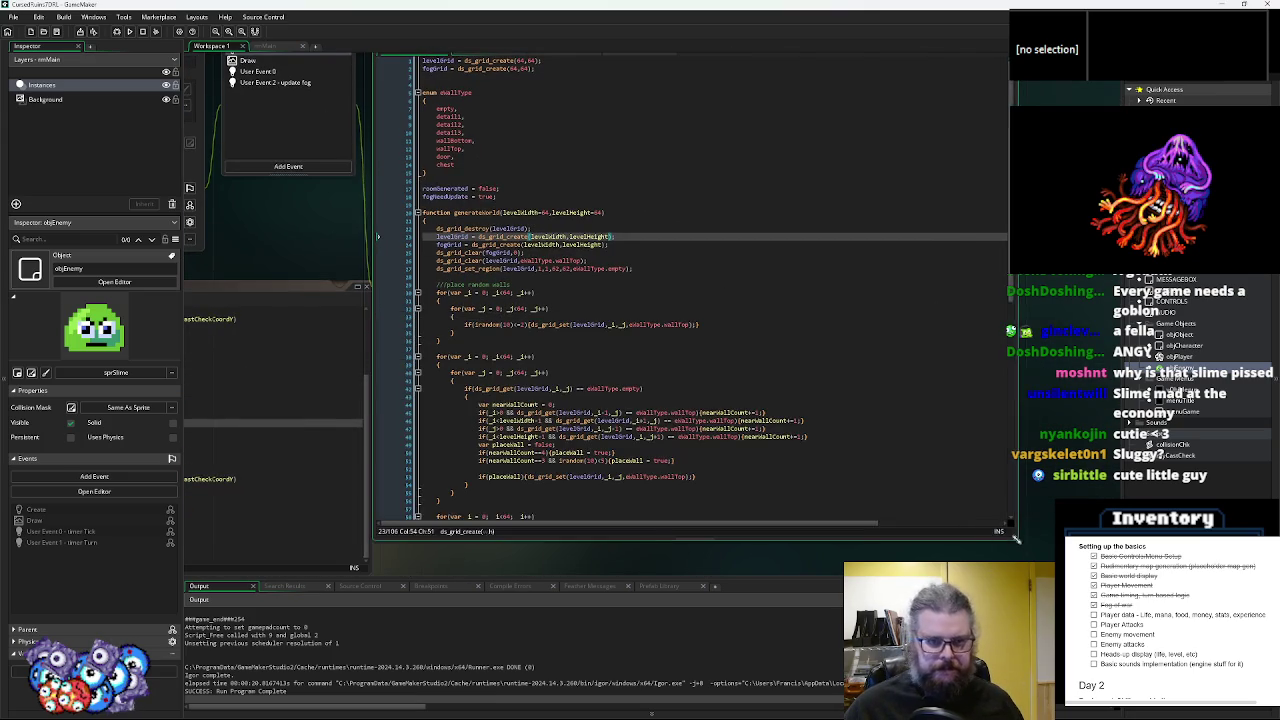
{"action": "left_click", "coordinate": [711, 400]}
{"action": "scroll", "coordinate": [711, 400], "scroll_direction": "up", "scroll_amount": 1}
{"action": "scroll", "coordinate": [707, 367], "scroll_direction": "down", "scroll_amount": 7}
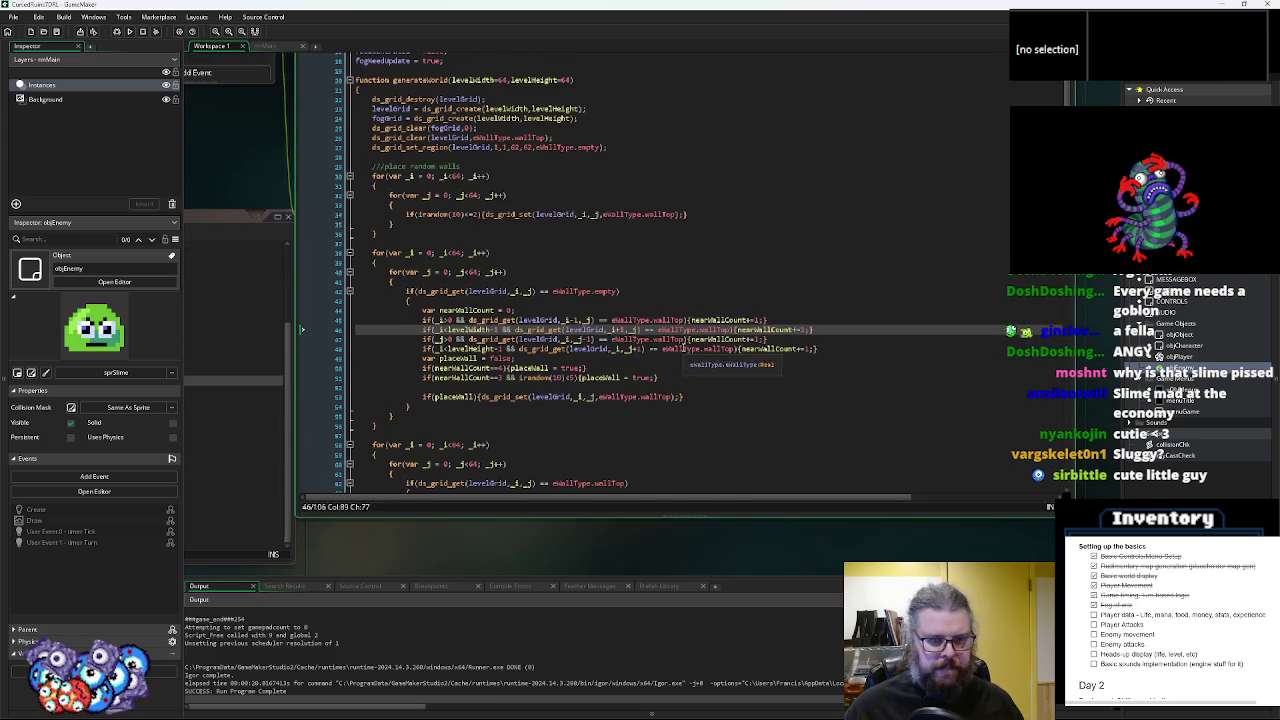
{"action": "scroll", "coordinate": [546, 288], "scroll_direction": "down", "scroll_amount": 7}
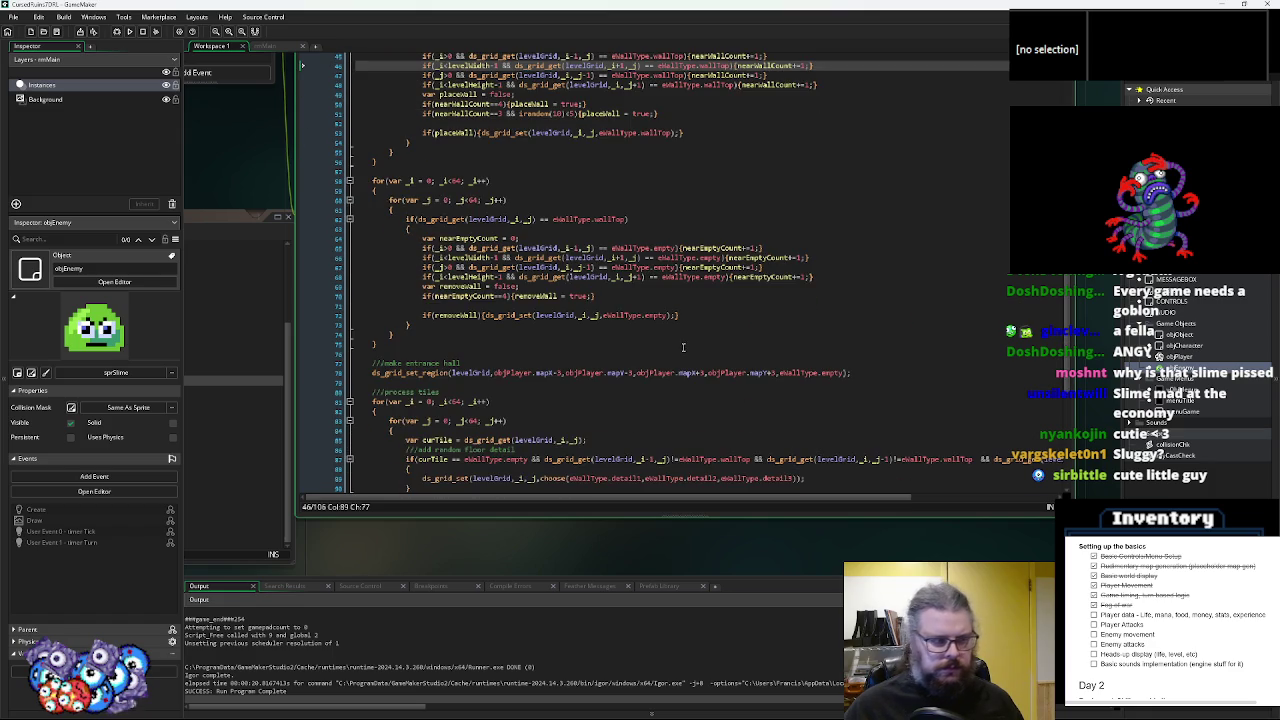
{"action": "left_click", "coordinate": [541, 285]}
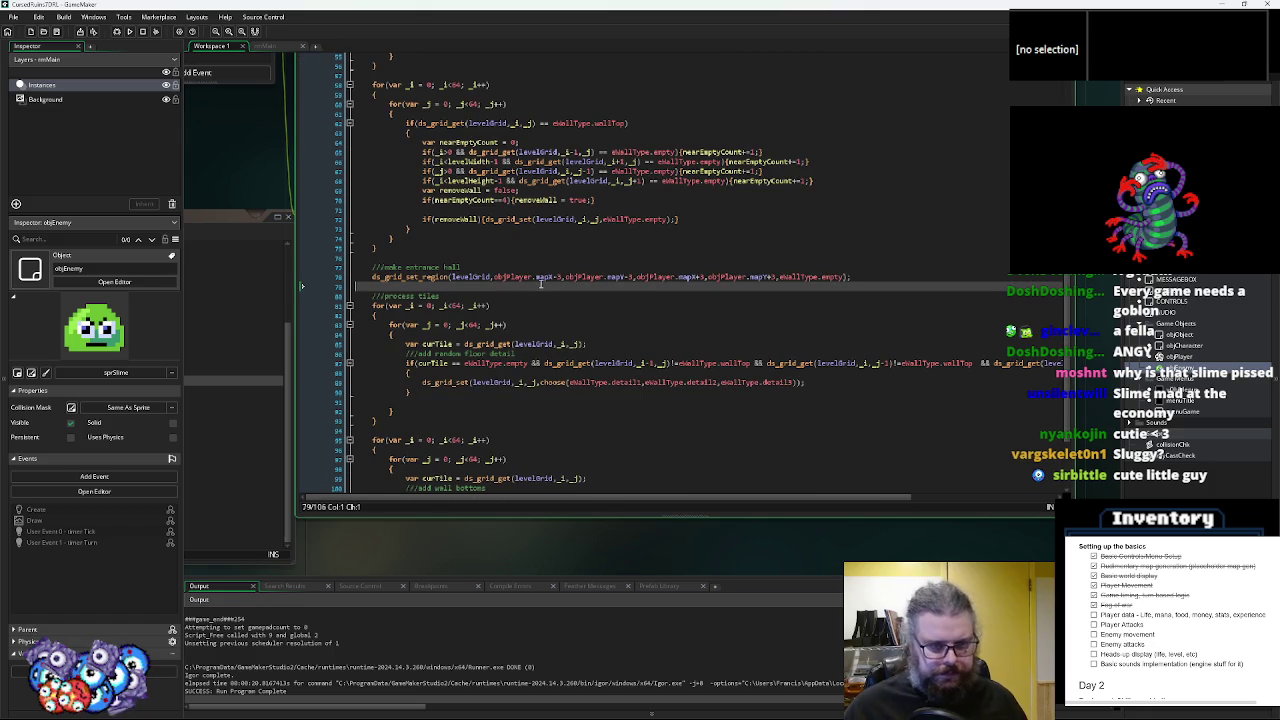
{"action": "scroll", "coordinate": [544, 287], "scroll_direction": "up", "scroll_amount": 7}
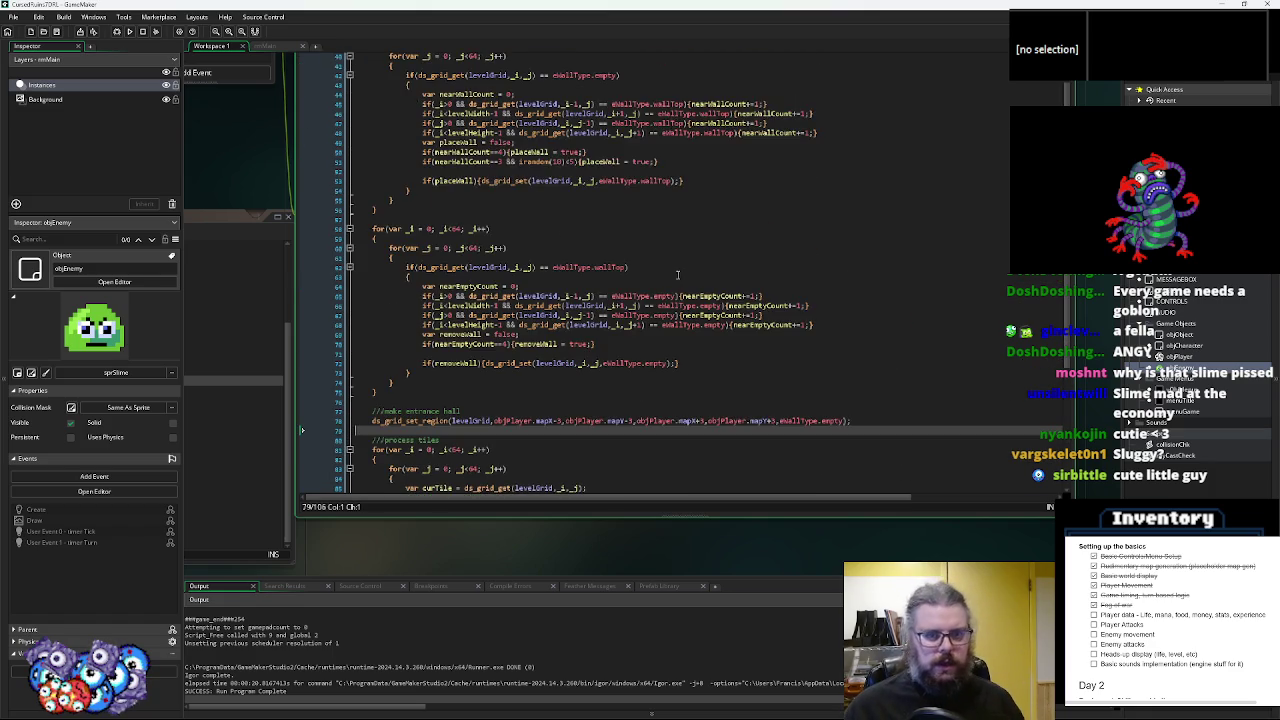
{"action": "left_click", "coordinate": [662, 338]}
{"action": "scroll", "coordinate": [662, 312], "scroll_direction": "up", "scroll_amount": 2}
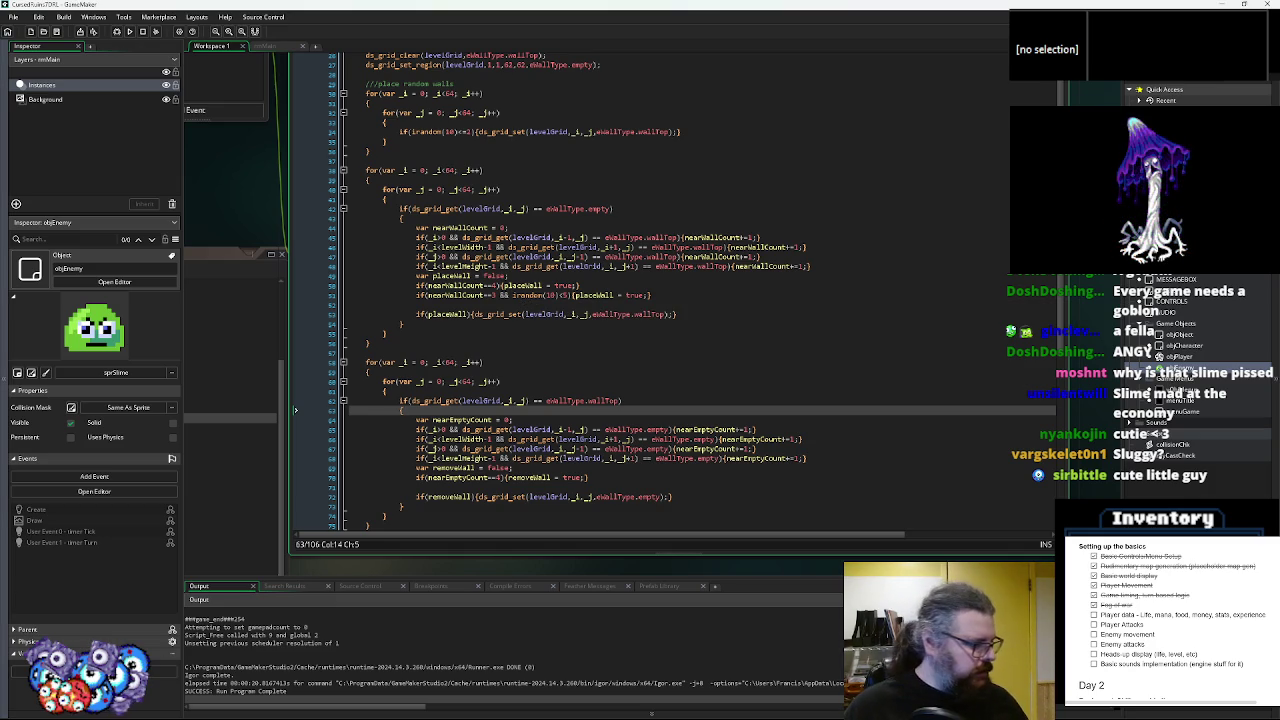
{"action": "left_click", "coordinate": [372, 343]}
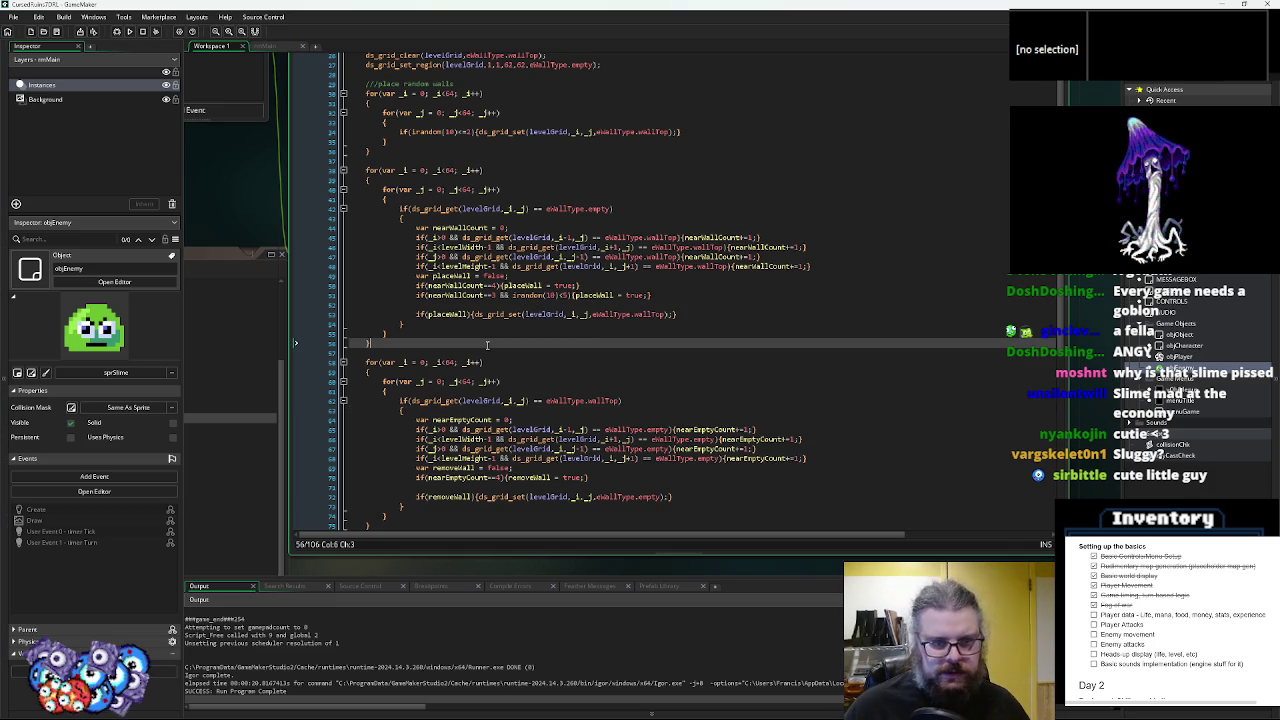
{"action": "scroll", "coordinate": [466, 258], "scroll_direction": "up", "scroll_amount": 2}
{"action": "scroll", "coordinate": [668, 268], "scroll_direction": "down", "scroll_amount": 2}
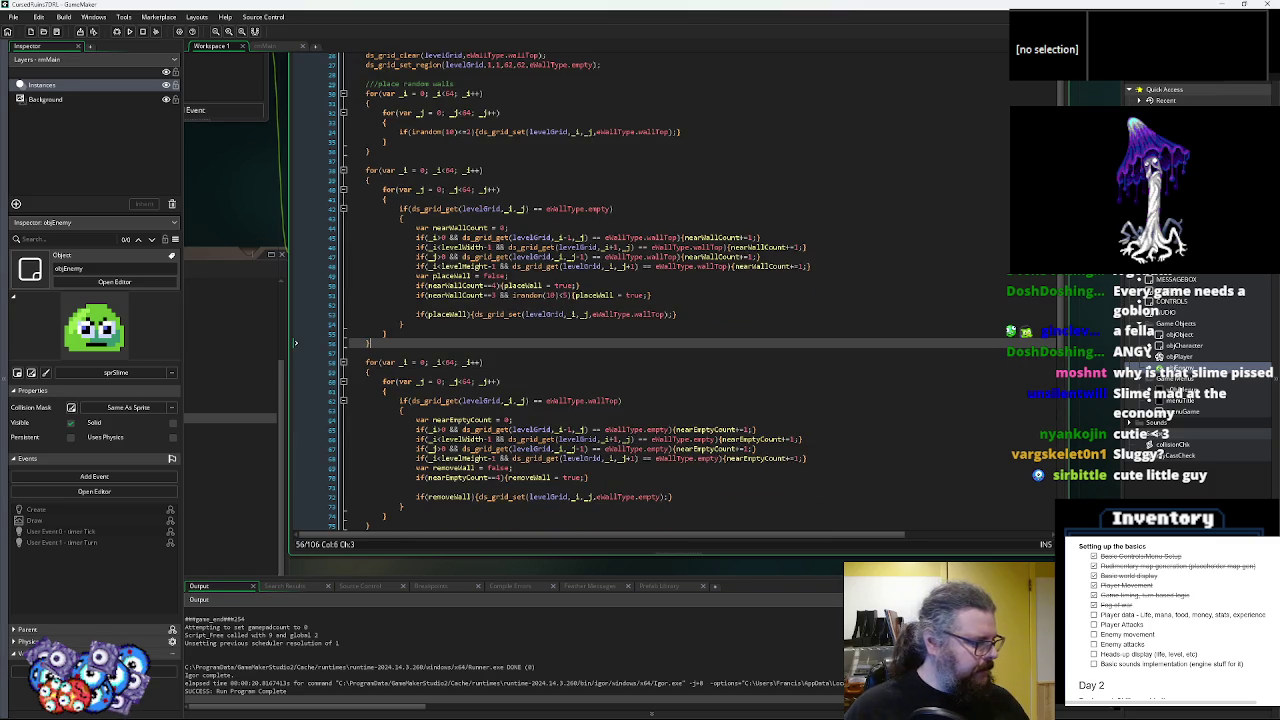
{"action": "left_click", "coordinate": [747, 305]}
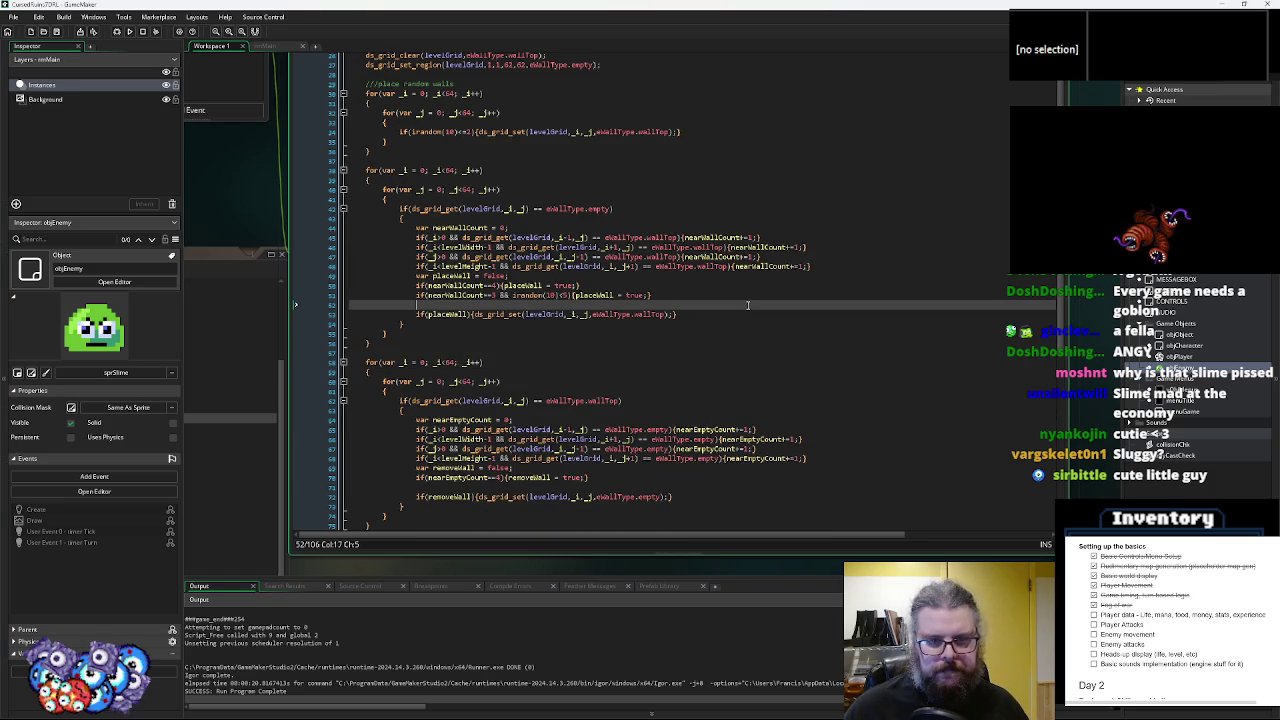
{"action": "left_click", "coordinate": [754, 285]}
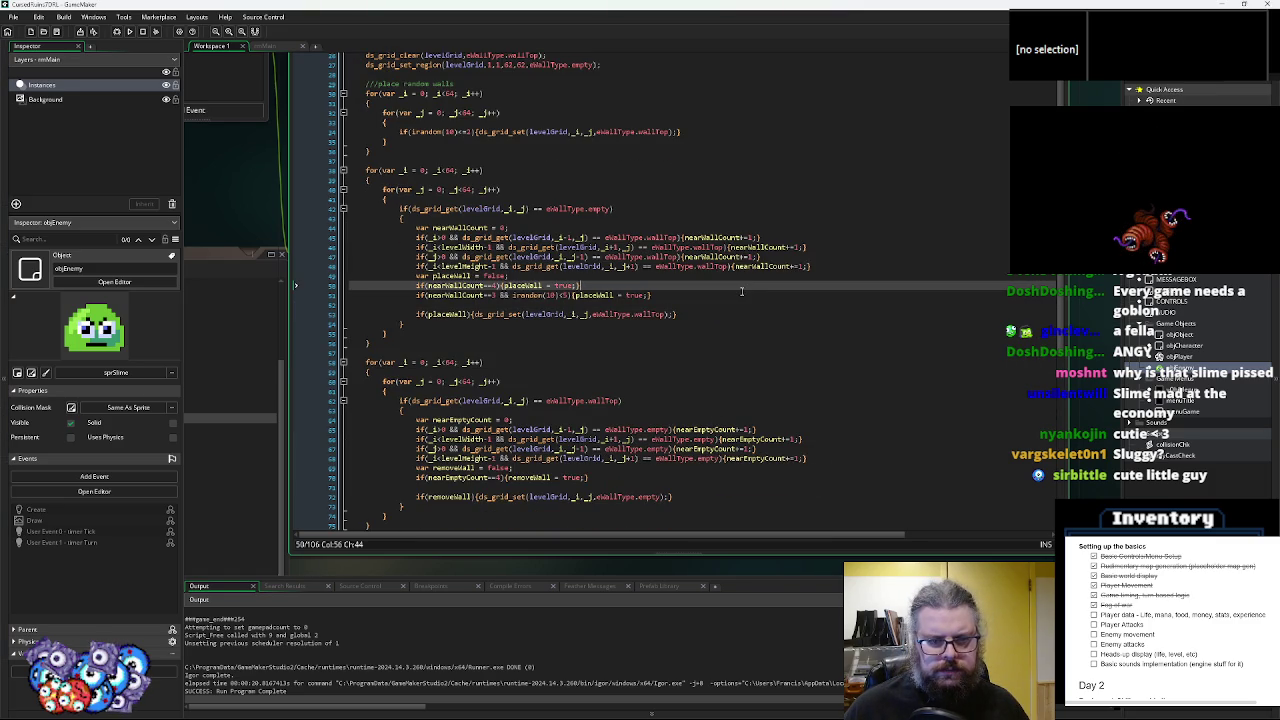
{"action": "left_click_drag", "start_coordinate": [811, 266], "coordinate": [418, 268]}
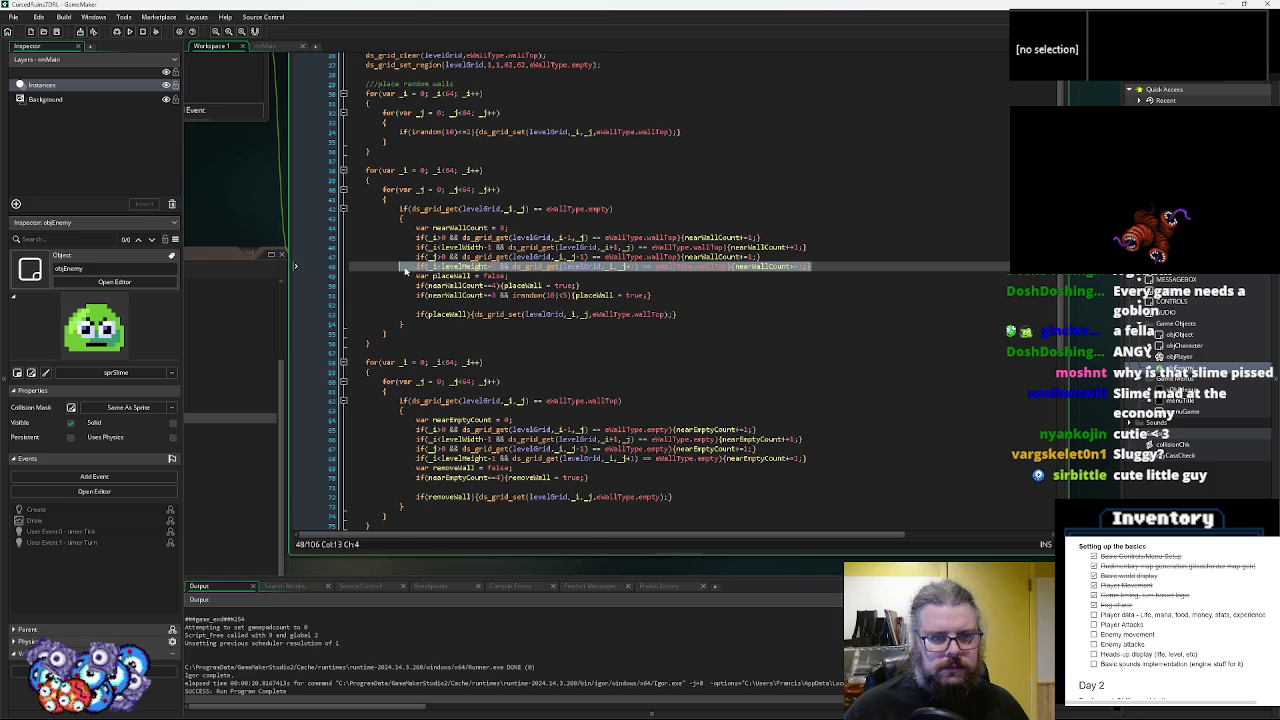
{"action": "left_click", "coordinate": [732, 304]}
{"action": "scroll", "coordinate": [732, 304], "scroll_direction": "up", "scroll_amount": 3}
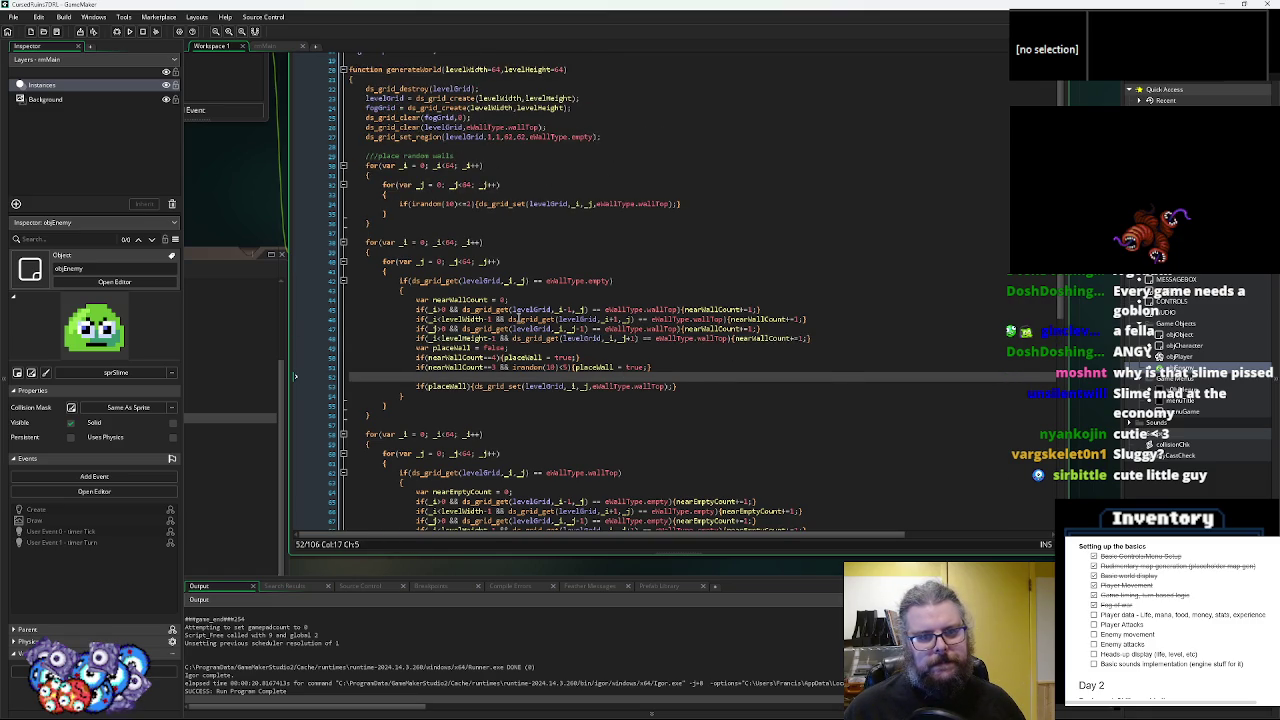
{"action": "scroll", "coordinate": [590, 312], "scroll_direction": "up", "scroll_amount": 3}
{"action": "scroll", "coordinate": [650, 320], "scroll_direction": "down", "scroll_amount": 3}
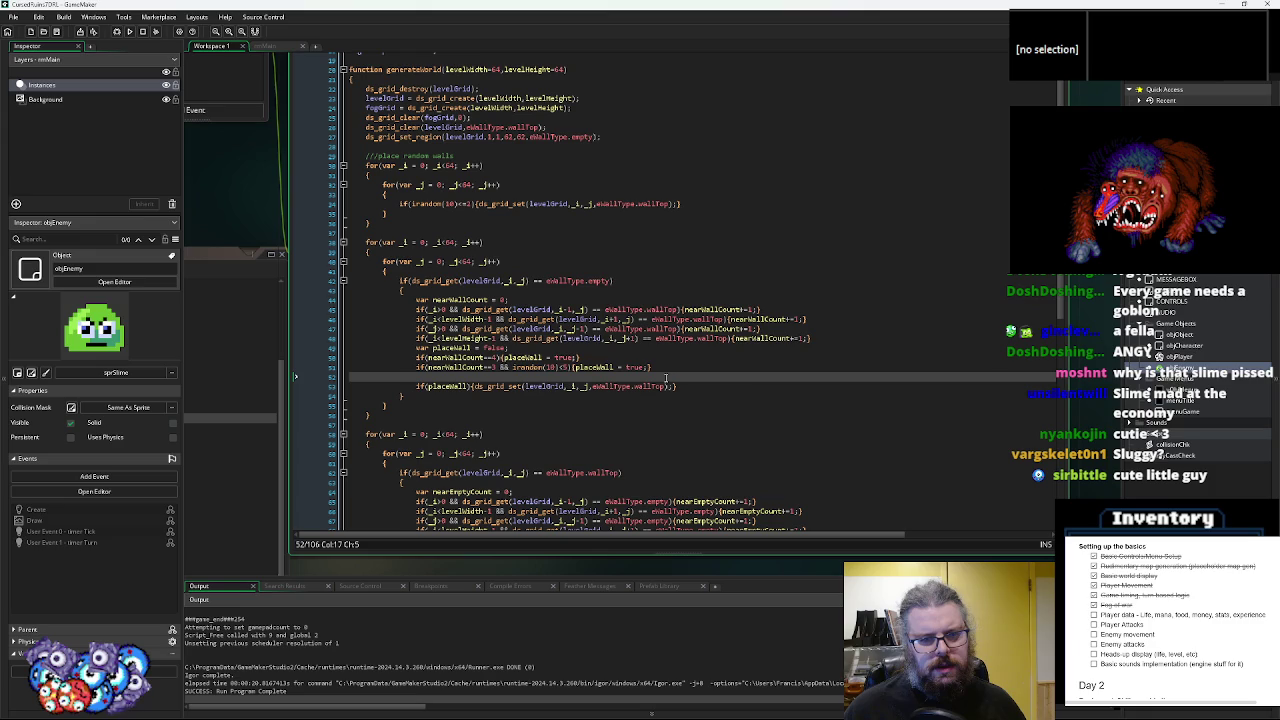
{"action": "scroll", "coordinate": [667, 377], "scroll_direction": "down", "scroll_amount": 9}
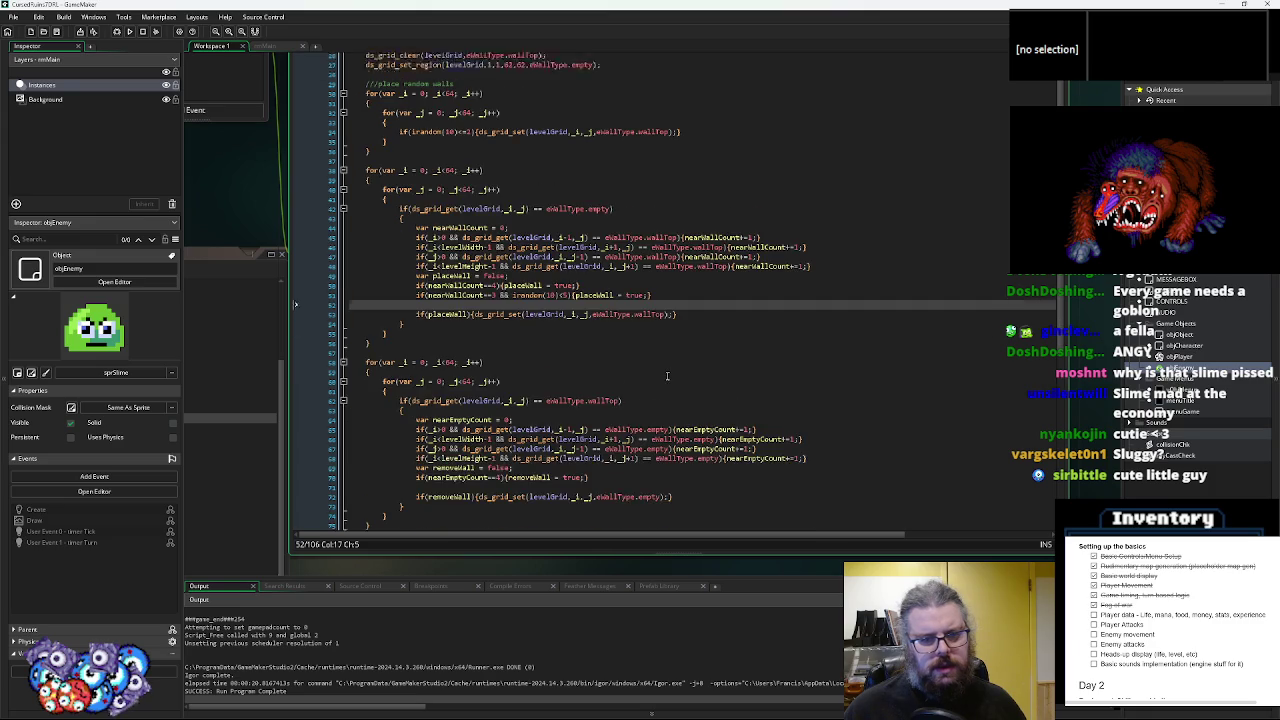
{"action": "scroll", "coordinate": [667, 376], "scroll_direction": "down", "scroll_amount": 2}
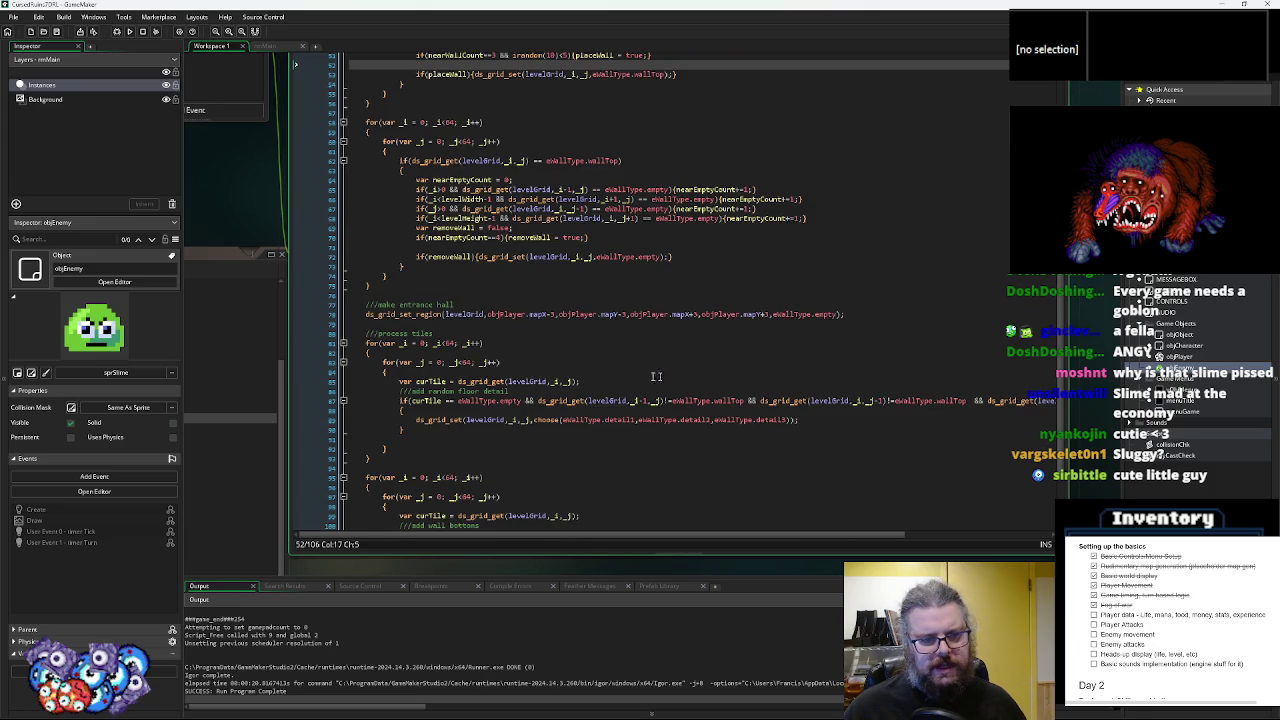
{"action": "left_click", "coordinate": [473, 291]}
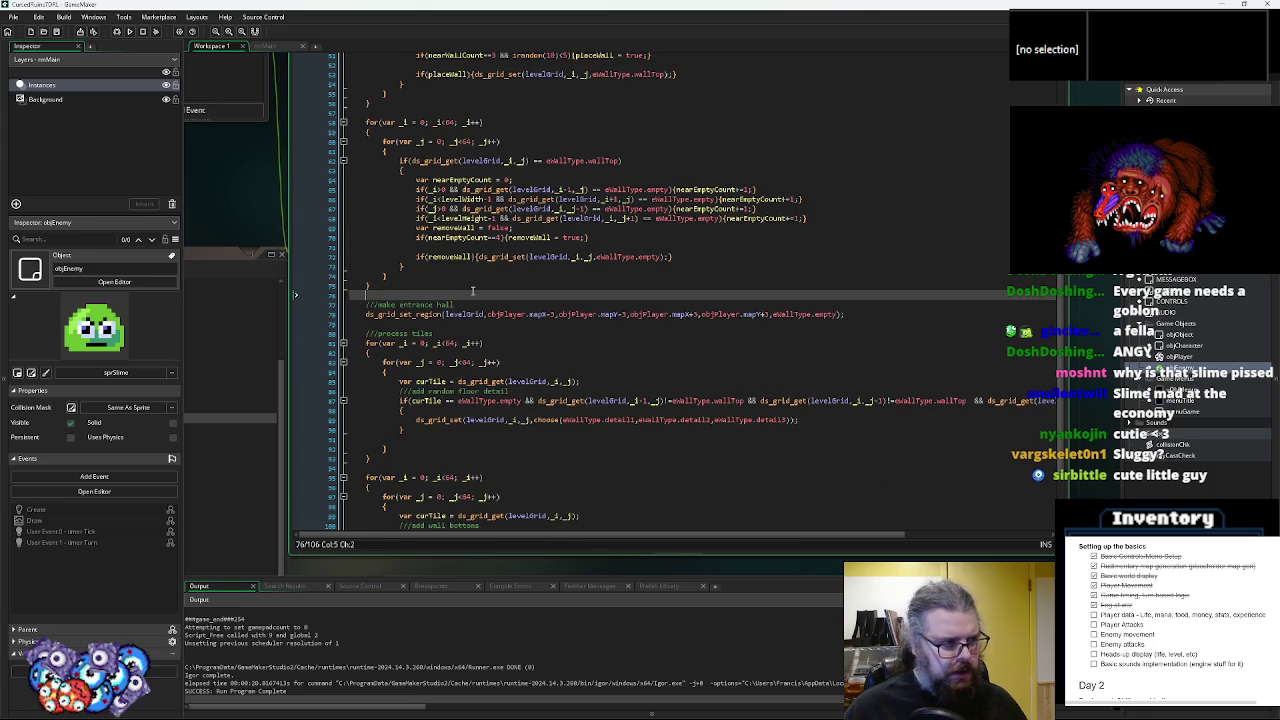
{"action": "key", "text": "Return"}
{"action": "key", "text": "Return"}
{"action": "key", "text": "Up"}
- Add a ///place enemy locations comment and duplicate the wall loop, changing its wallTop check to empty
{"action": "type", "text": "///place enemy loca"}
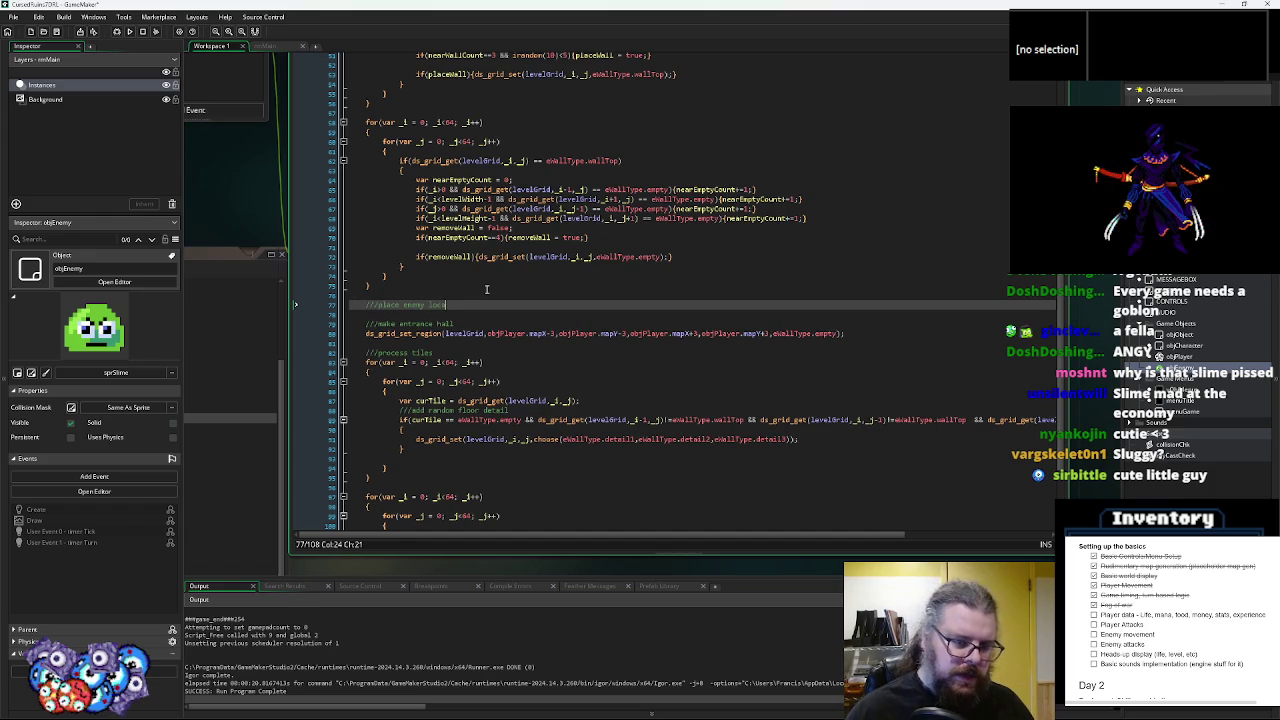
{"action": "key", "text": "Return"}
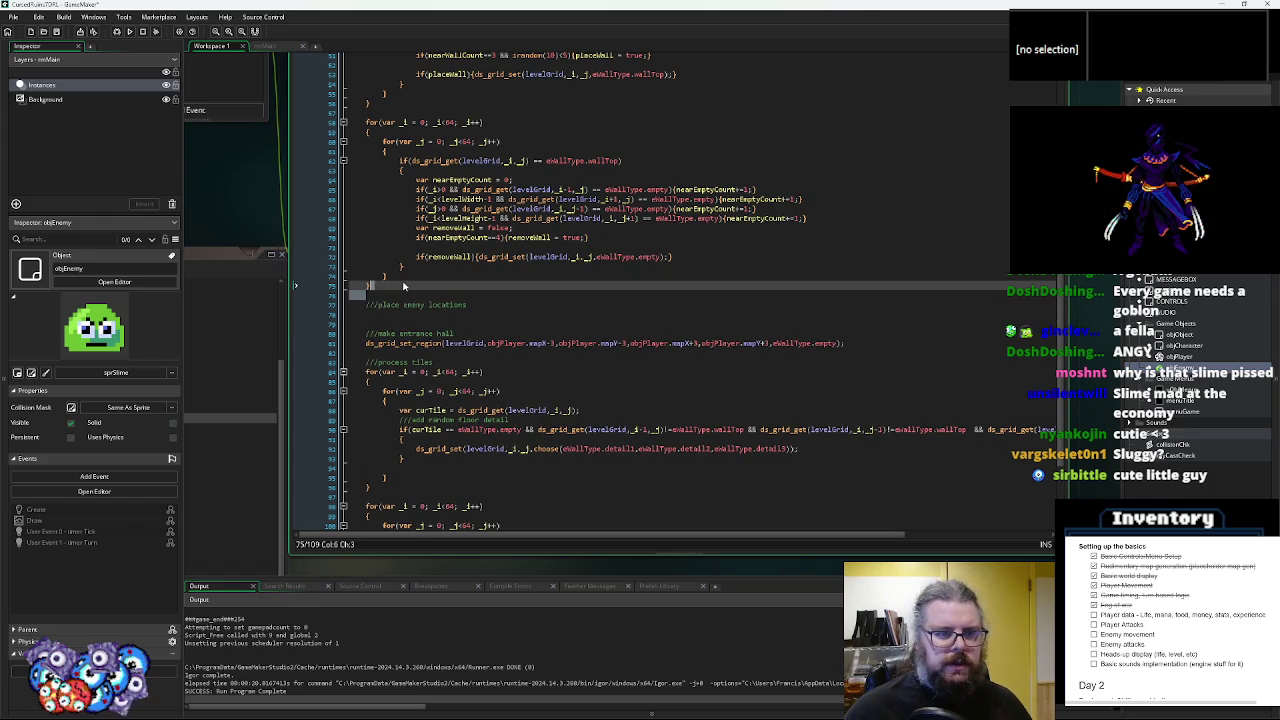
{"action": "left_click_drag", "start_coordinate": [350, 296], "coordinate": [358, 121]}
{"action": "key", "text": "ctrl+c"}
{"action": "left_click", "coordinate": [394, 315]}
{"action": "key", "text": "ctrl+v"}
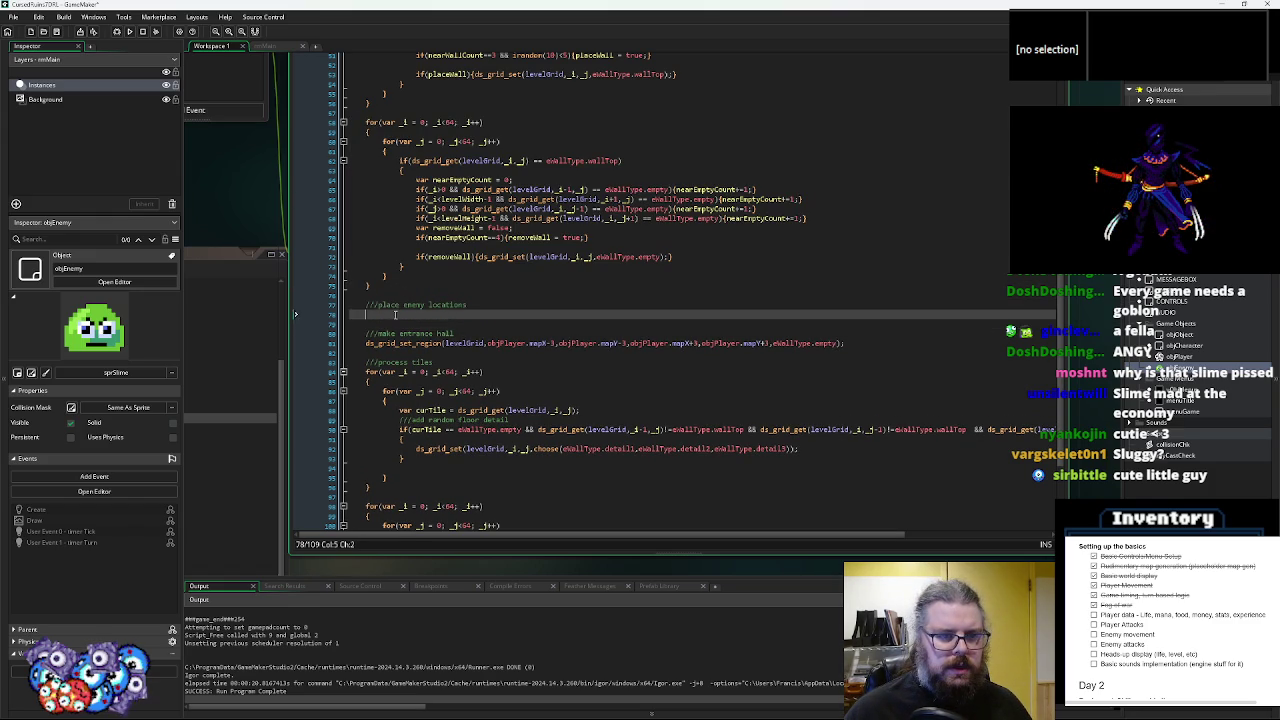
{"action": "scroll", "coordinate": [396, 314], "scroll_direction": "down", "scroll_amount": 2}
{"action": "left_click", "coordinate": [384, 243]}
{"action": "key", "text": "BackSpace"}
{"action": "key", "text": "BackSpace"}
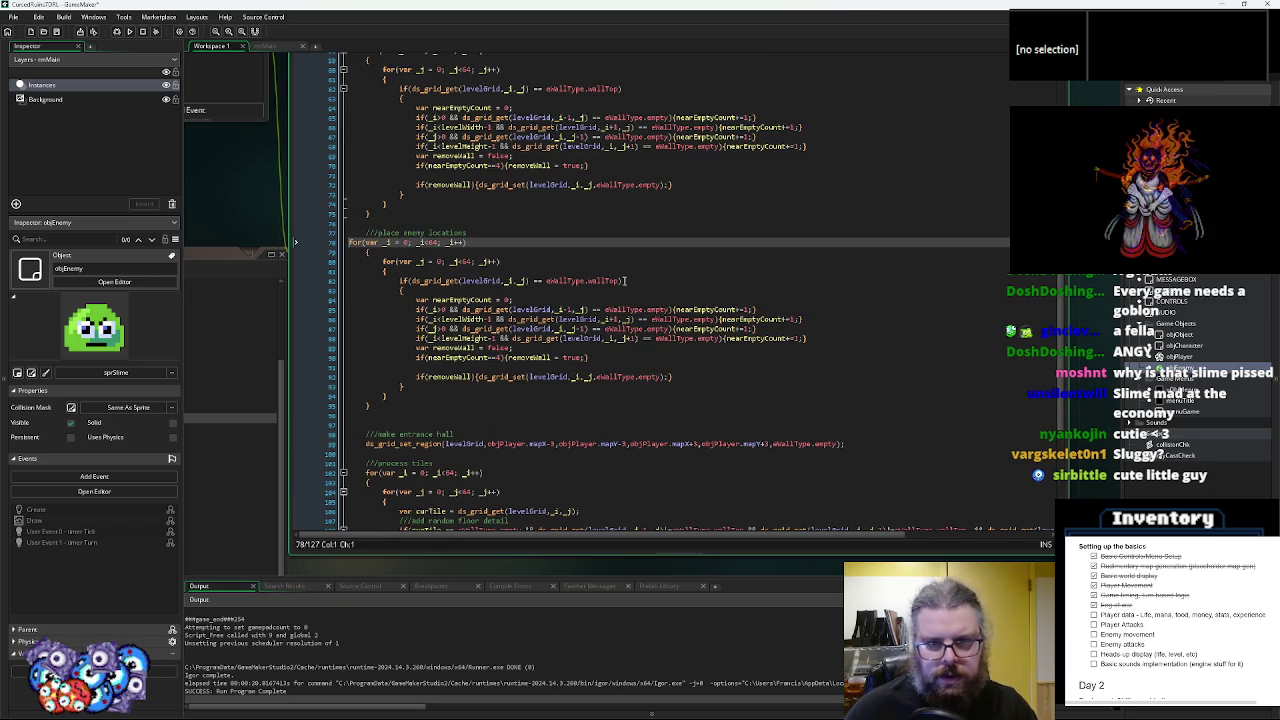
{"action": "double_click", "coordinate": [650, 184]}
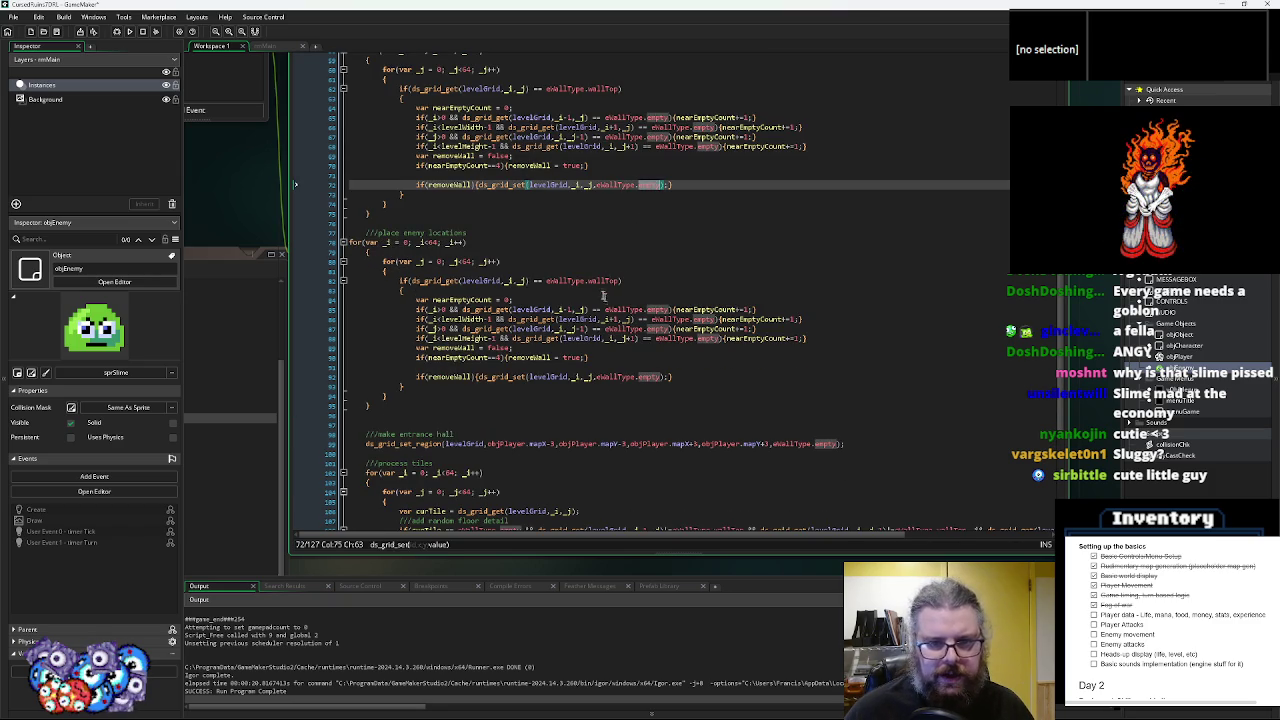
{"action": "left_click", "coordinate": [599, 281]}
{"action": "double_click", "coordinate": [599, 281]}
{"action": "key", "text": "ctrl+v"}
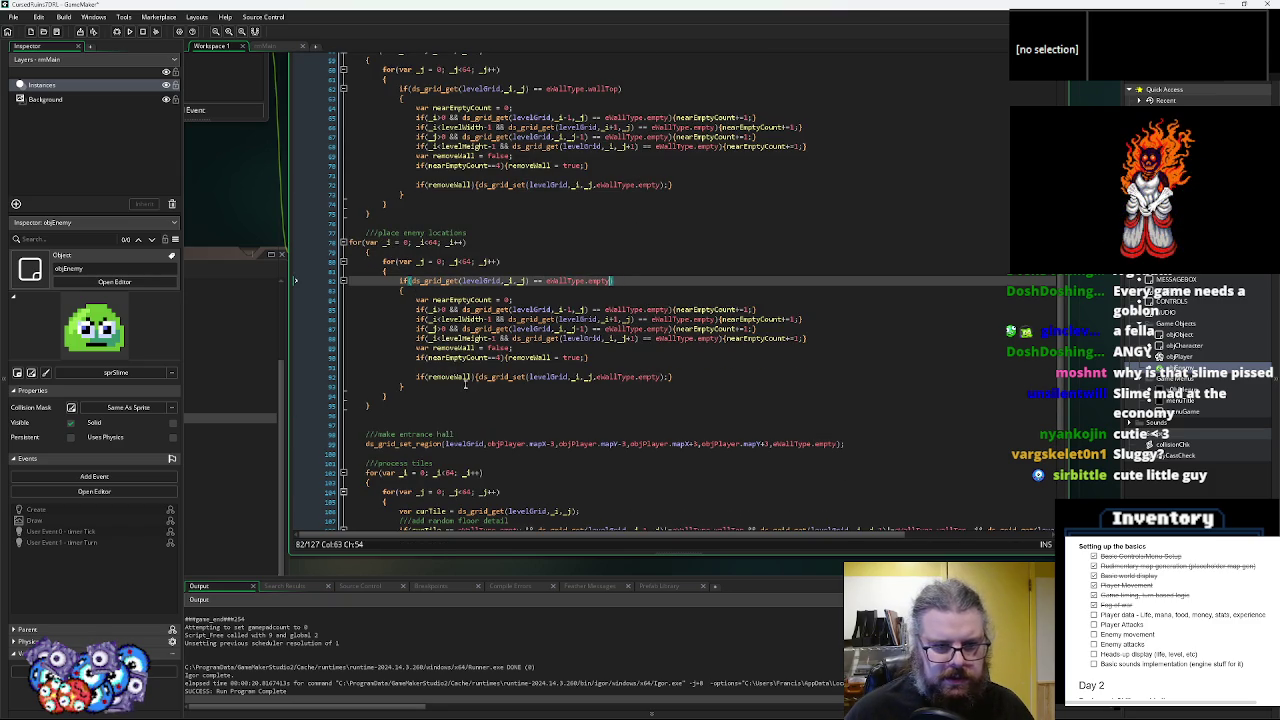
- Replace the loop body with if(irandom(20)==1) spawning objEnemy at _i*16, _j*16, depth 0
{"action": "mouse_move", "coordinate": [676, 377]}
{"action": "left_mouse_down"}
{"action": "mouse_move", "coordinate": [420, 325]}
{"action": "mouse_move", "coordinate": [415, 299]}
{"action": "left_mouse_up"}
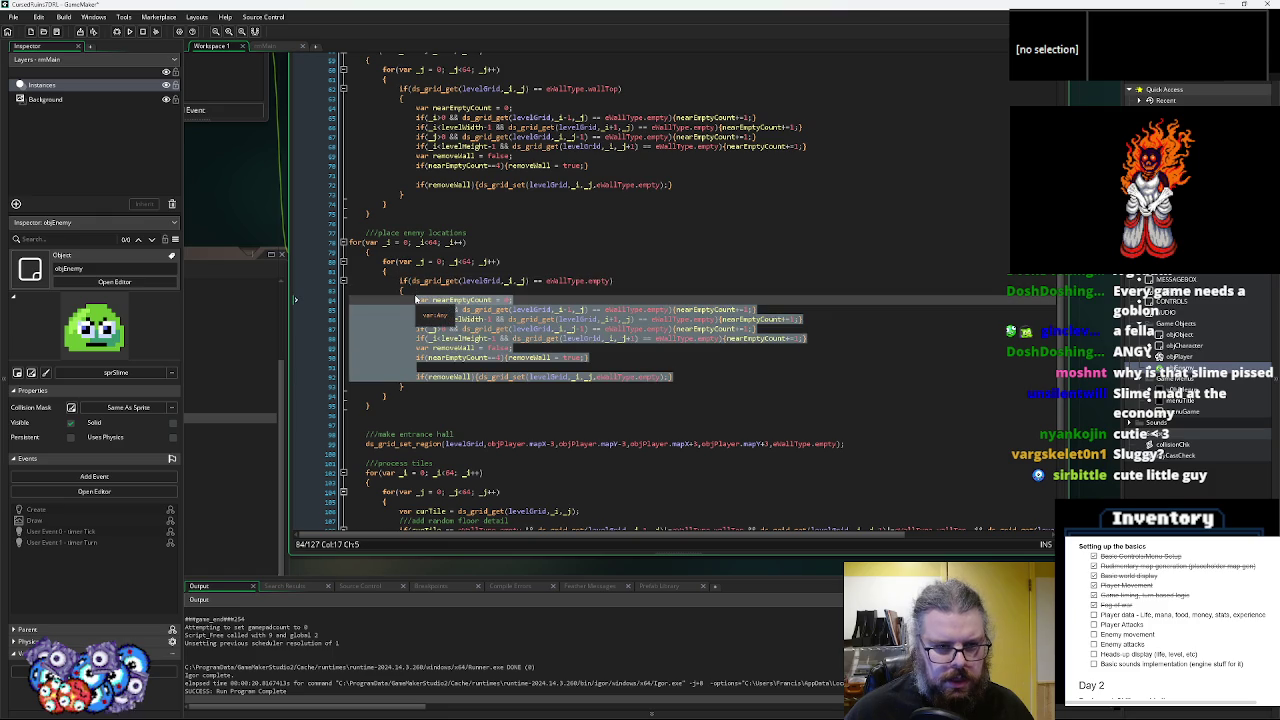
{"action": "left_click", "coordinate": [675, 388]}
{"action": "mouse_move", "coordinate": [675, 378]}
{"action": "left_mouse_down"}
{"action": "mouse_move", "coordinate": [420, 335]}
{"action": "mouse_move", "coordinate": [418, 303]}
{"action": "left_mouse_up"}
{"action": "type", "text": "if("}
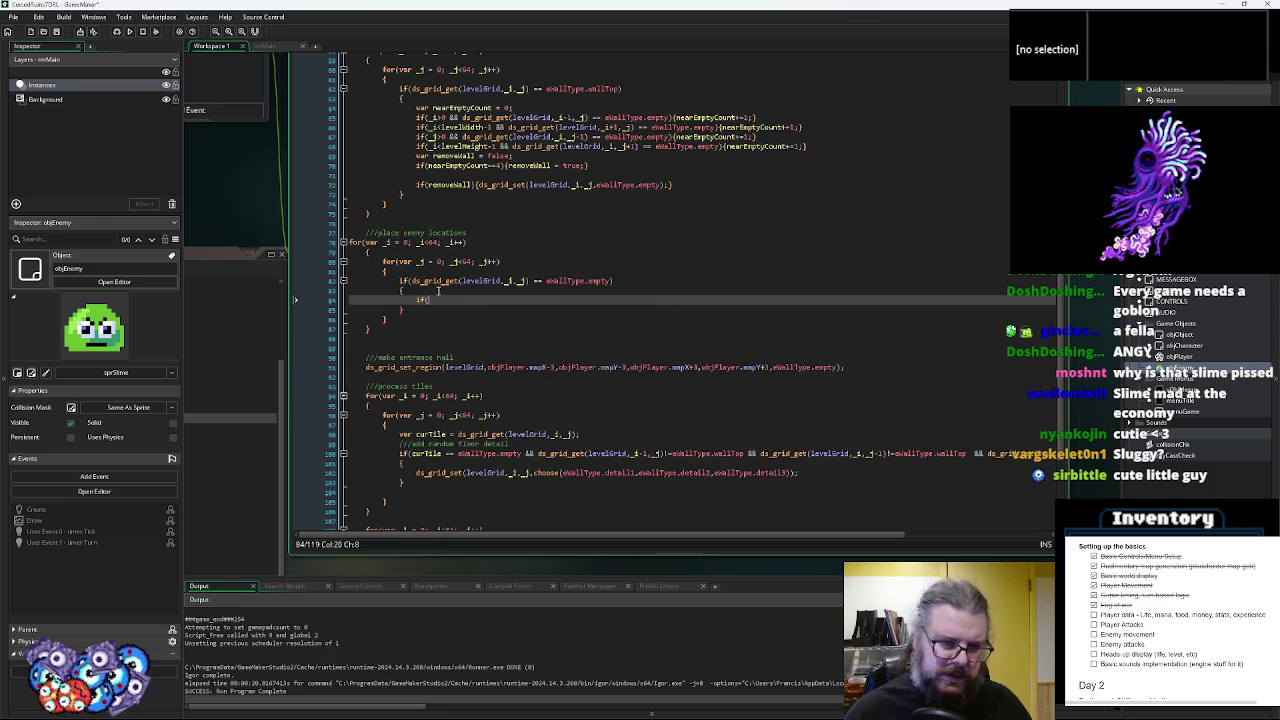
{"action": "type", "text": "irando"}
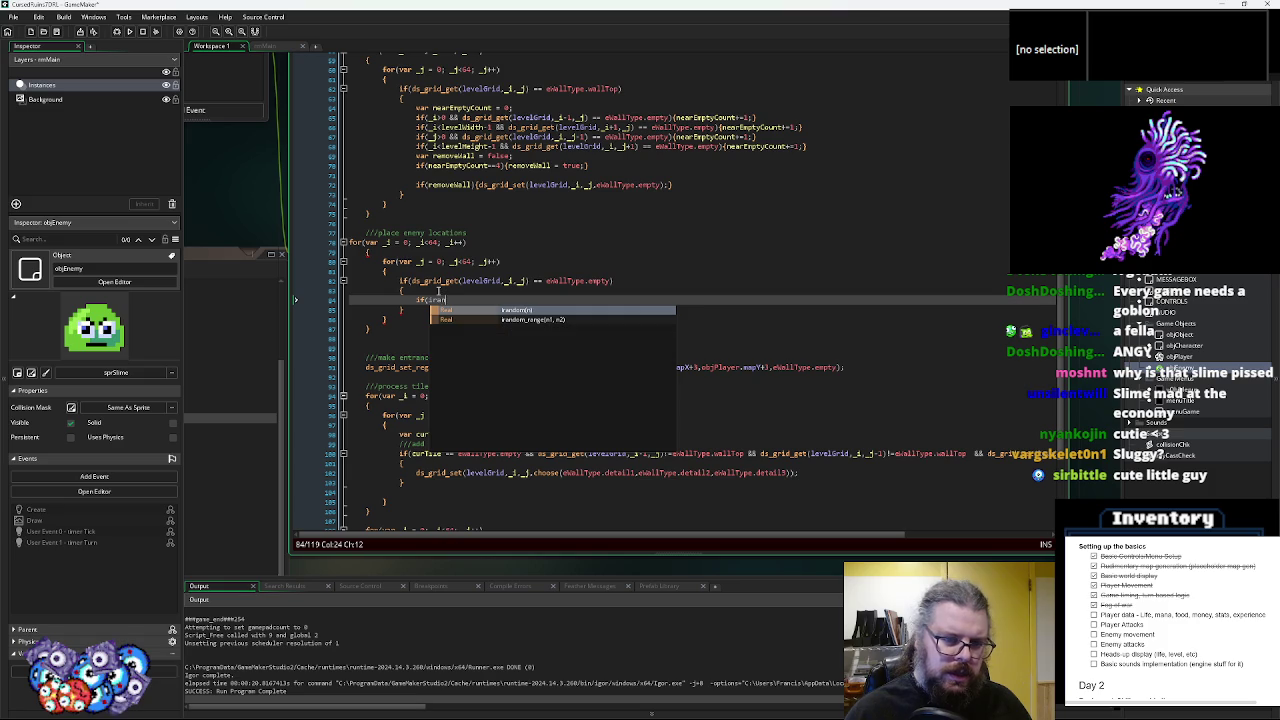
{"action": "type", "text": "m(20"}
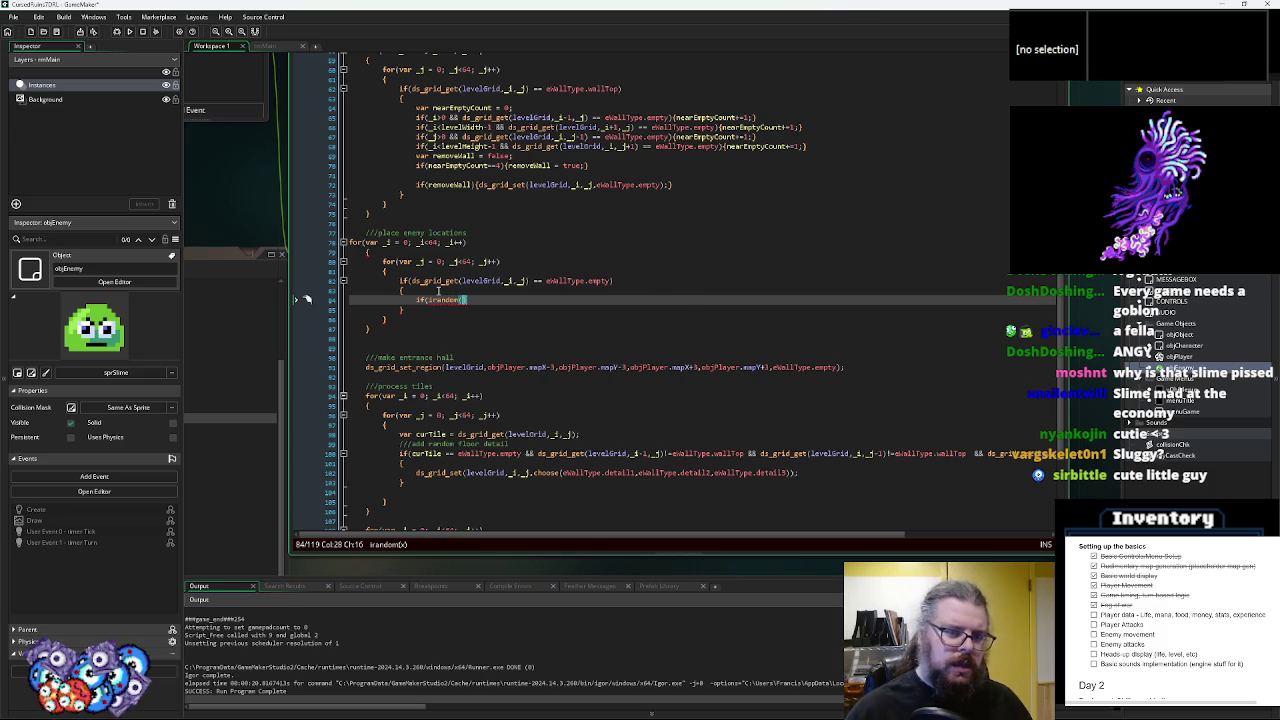
{"action": "type", "text": ")"}
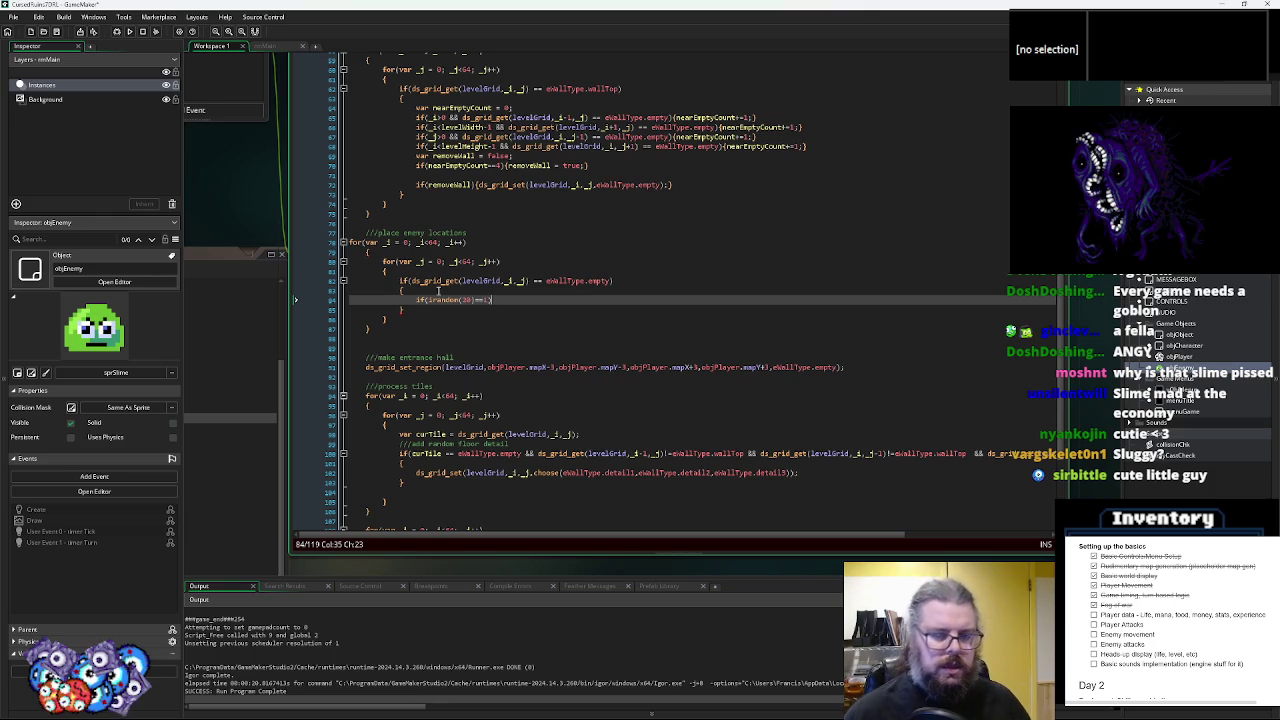
{"action": "key", "text": "Return"}
{"action": "type", "text": "{"}
{"action": "key", "text": "Return"}
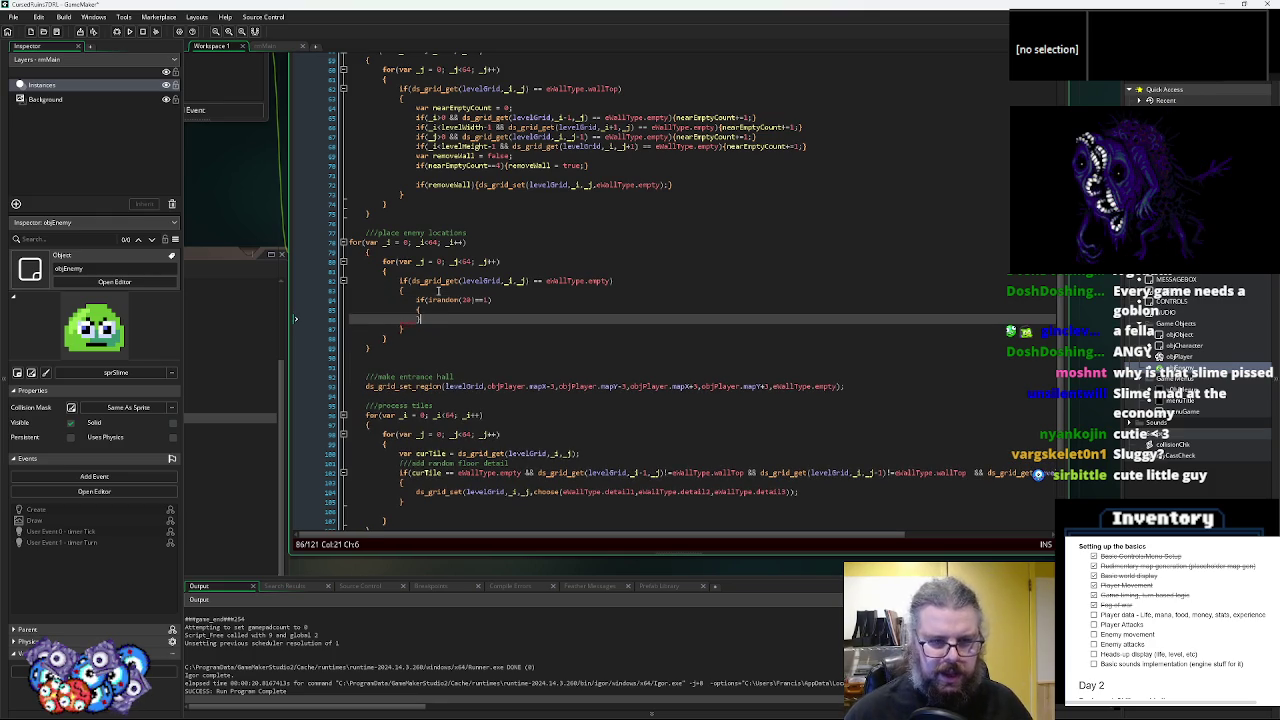
{"action": "type", "text": "instanc"}
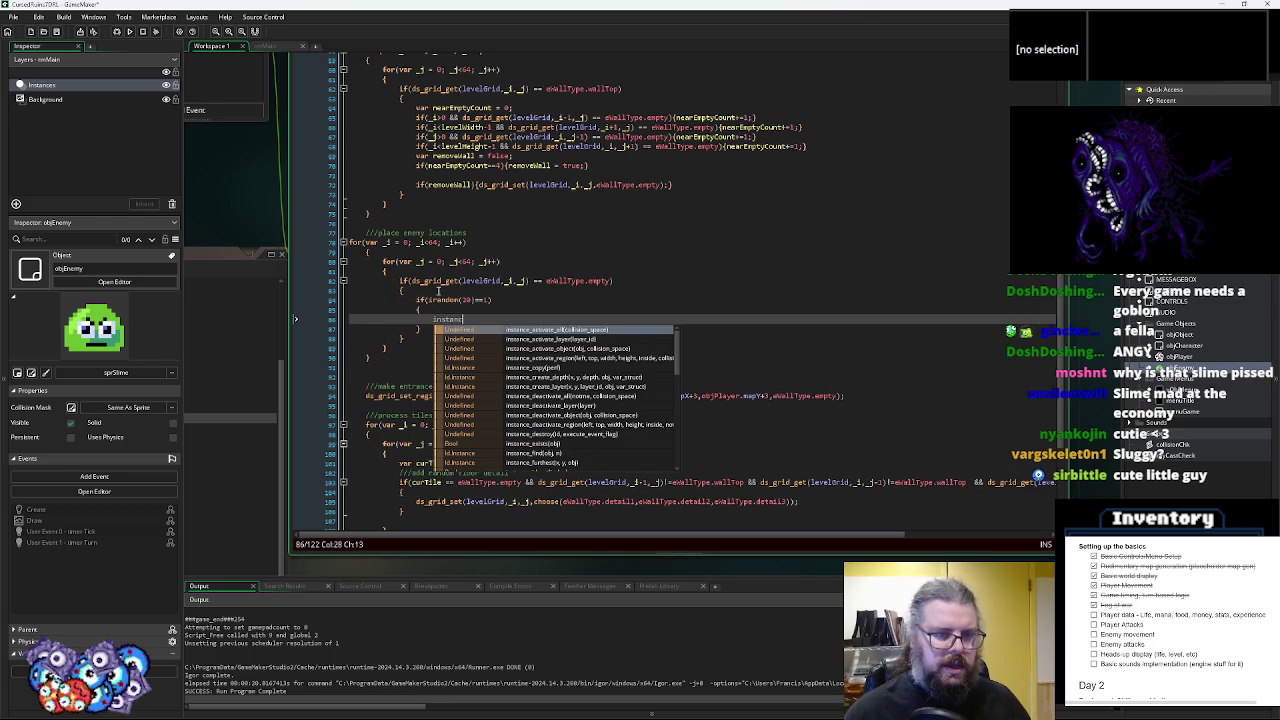
{"action": "type", "text": "e_create_depth("}
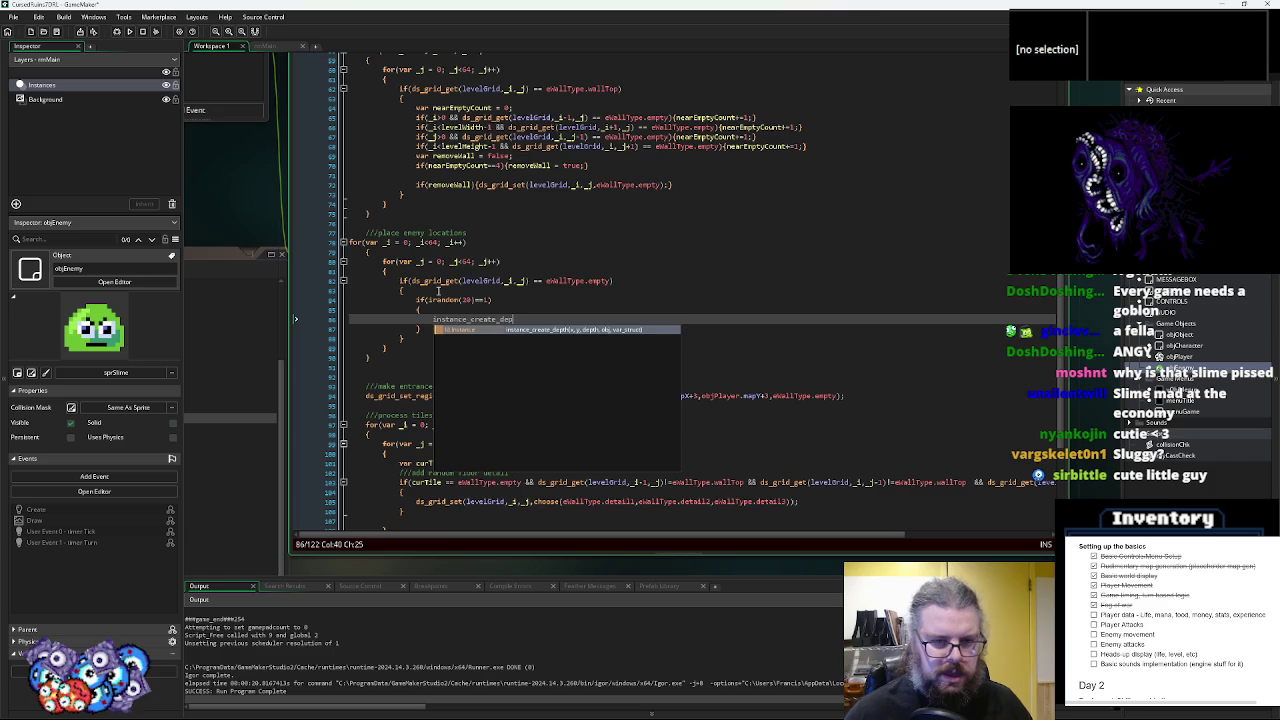
{"action": "key", "text": "Left"}
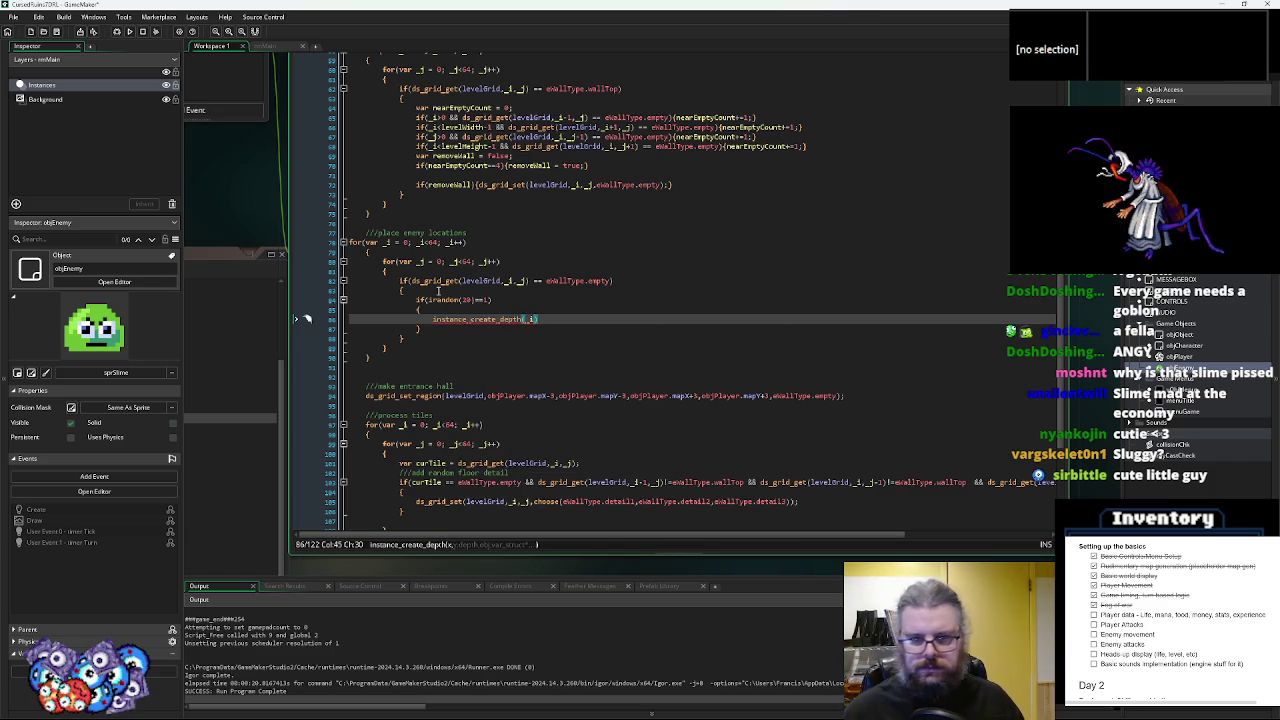
{"action": "type", "text": "*16"}
{"action": "type", "text": ", _j"}
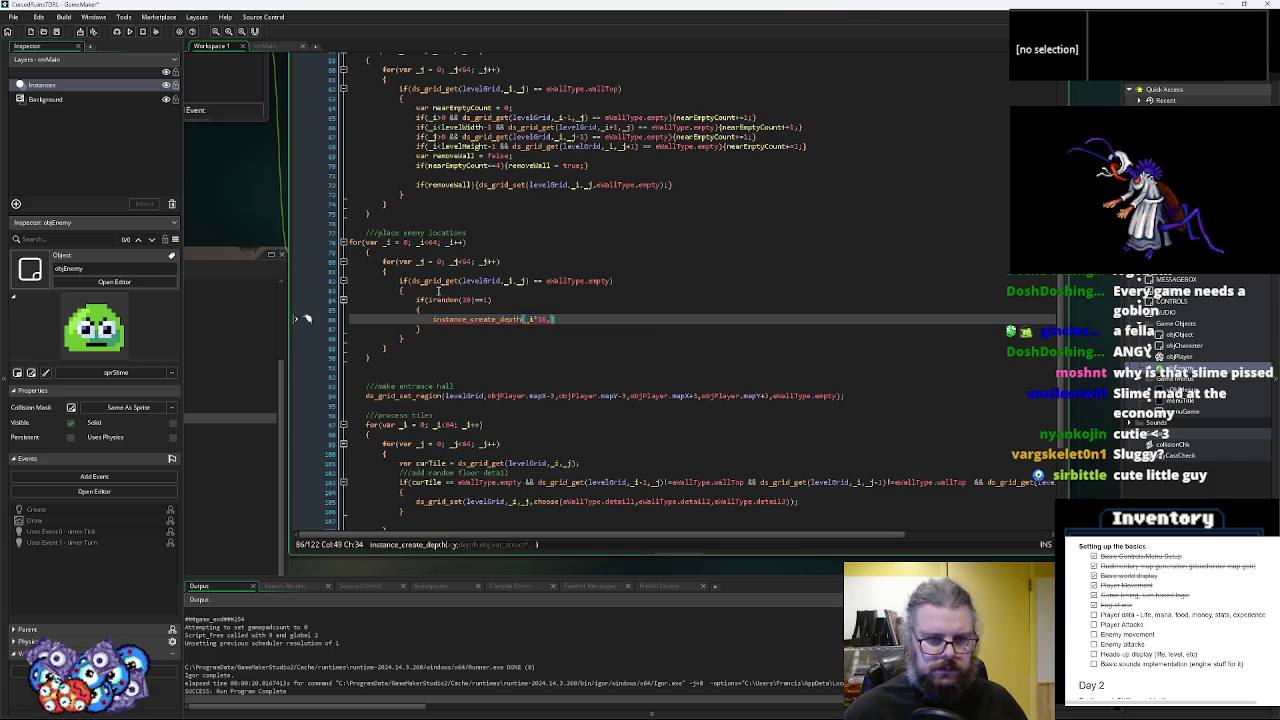
{"action": "type", "text": "*16,"}
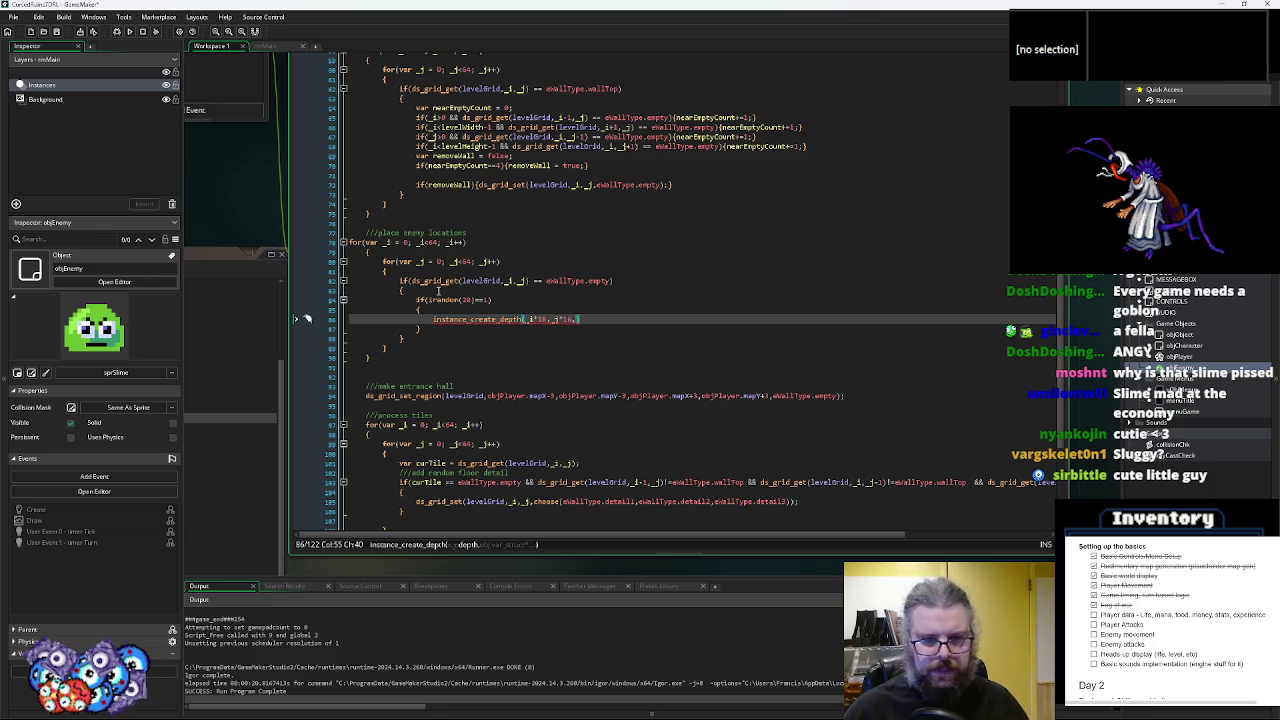
{"action": "type", "text": "0,"}
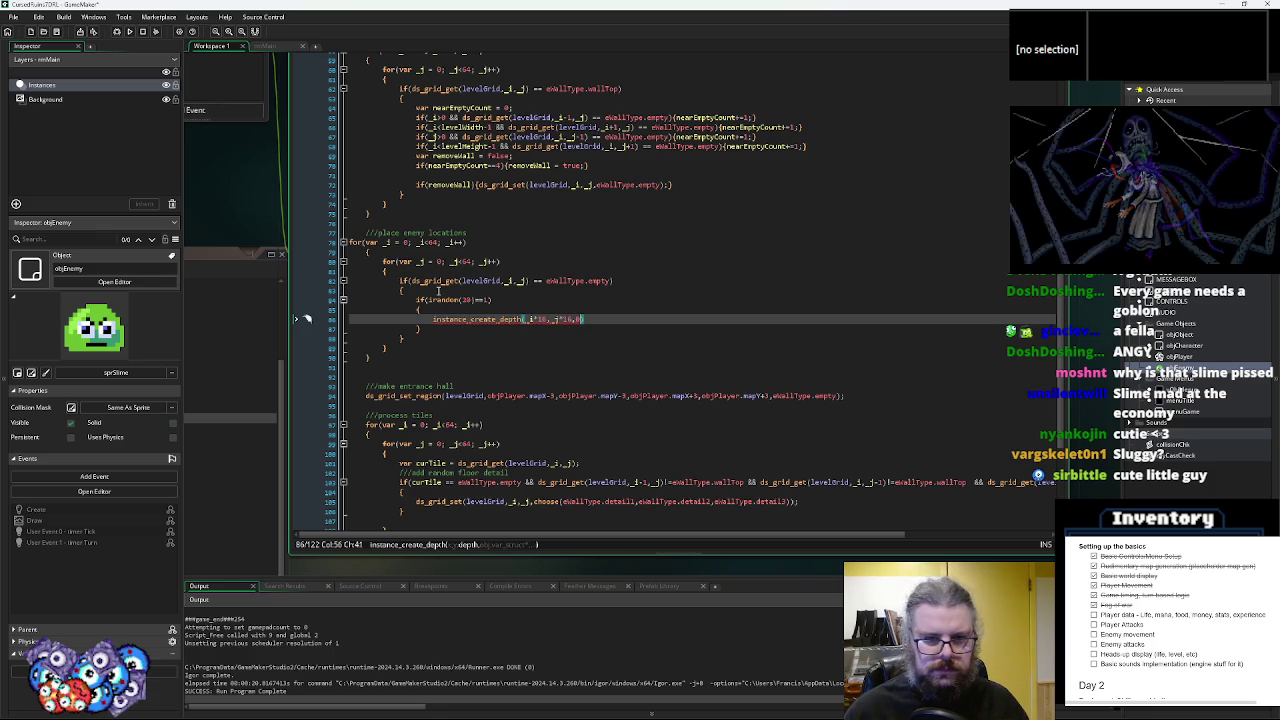
{"action": "type", "text": "objEnemy,"}
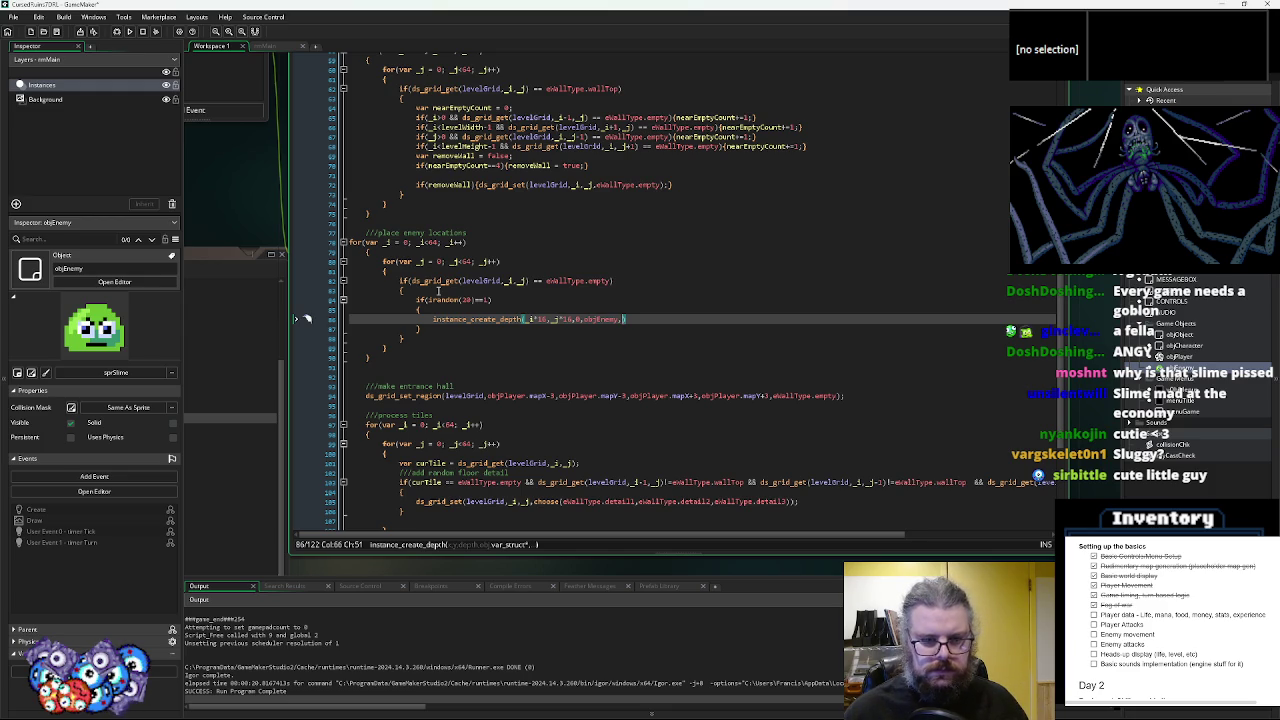
{"action": "key", "text": "BackSpace"}
{"action": "type", "text": ")"}
{"action": "key", "text": "Return"}
{"action": "key", "text": "Up"}
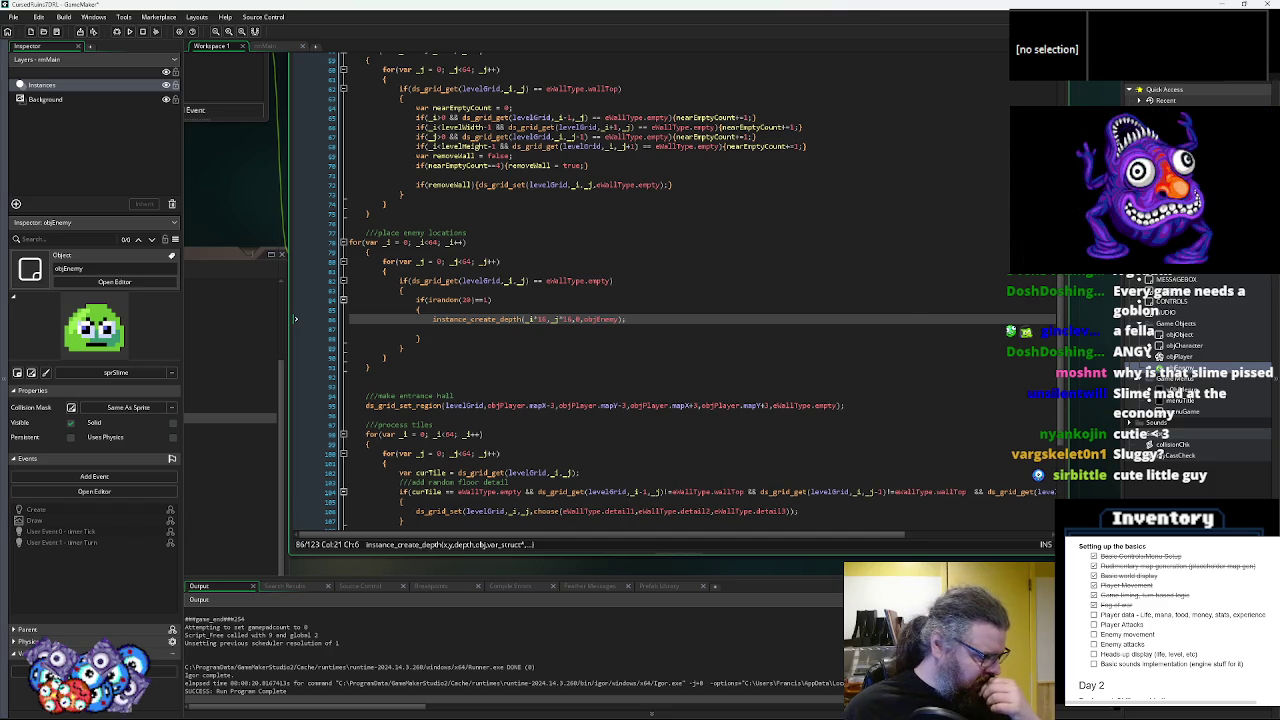
- Return from Aseprite and navigate to the top of WORLD's Create code with the tile type list
{"action": "key", "text": "alt+Tab"}
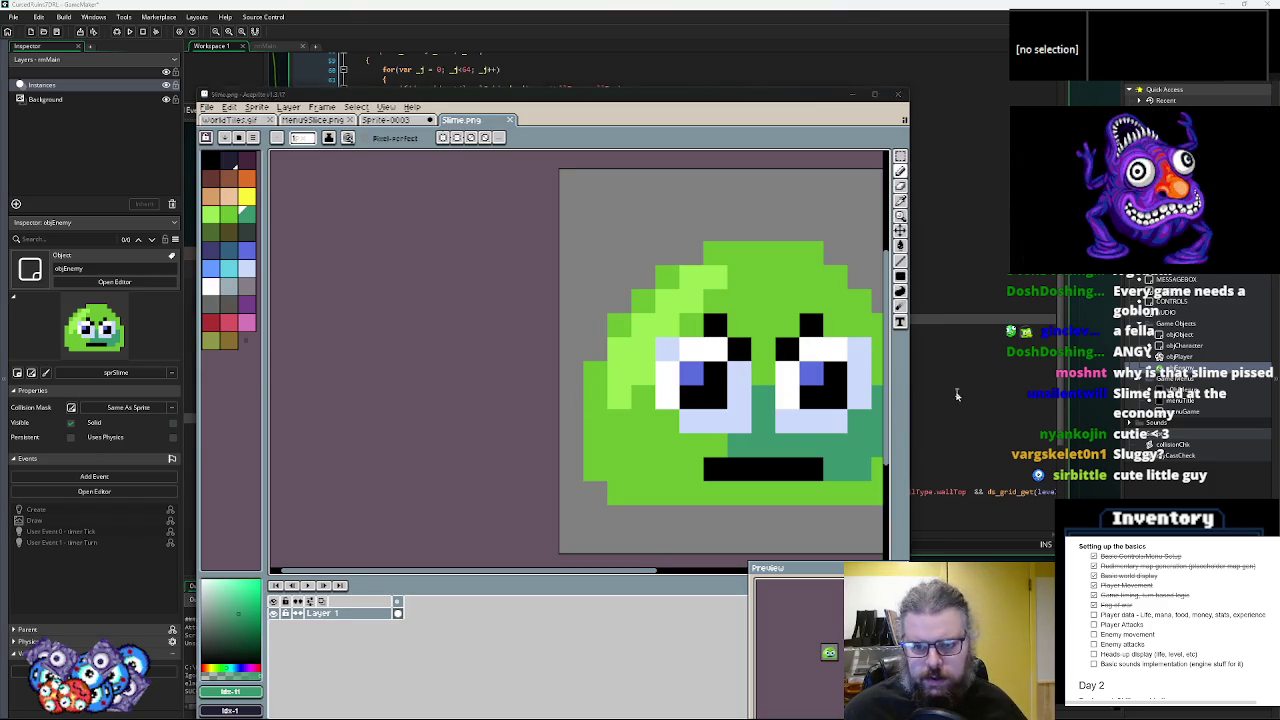
{"action": "key", "text": "alt+Tab"}
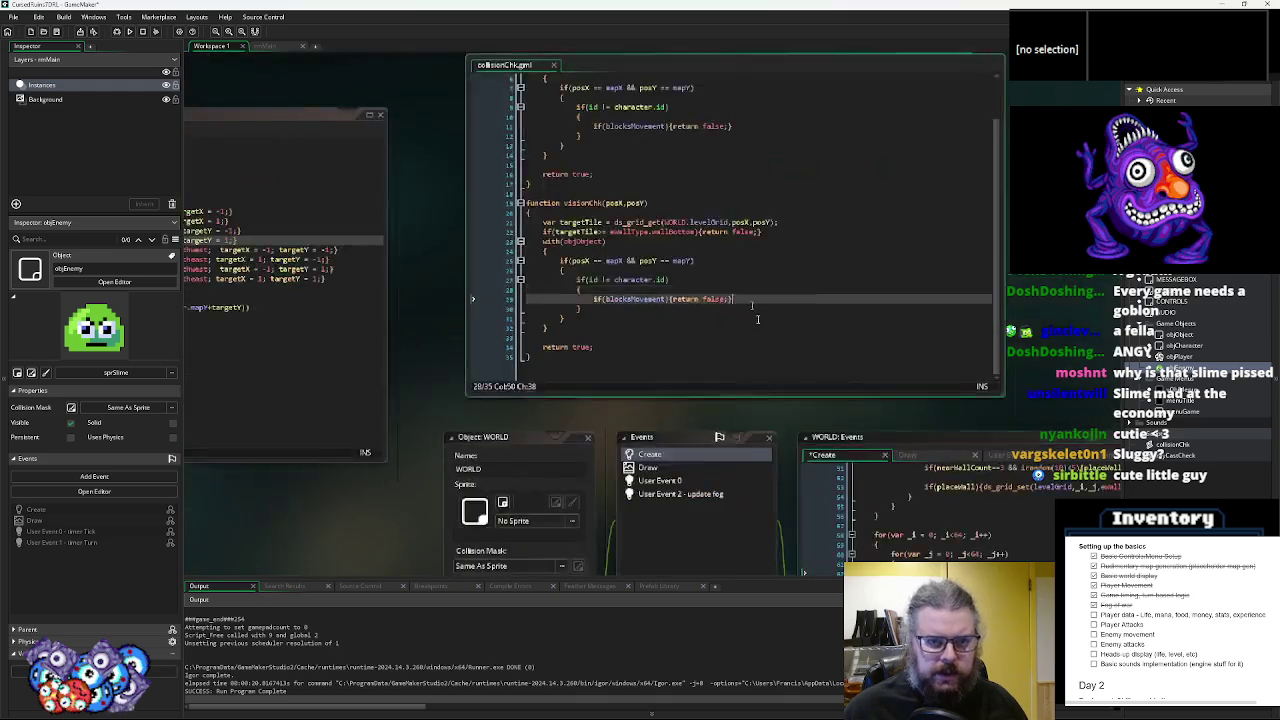
{"action": "key", "text": "ctrl+Tab"}
{"action": "key", "text": "ctrl+Tab"}
{"action": "key", "text": "ctrl+Tab"}
{"action": "key", "text": "ctrl+Tab"}
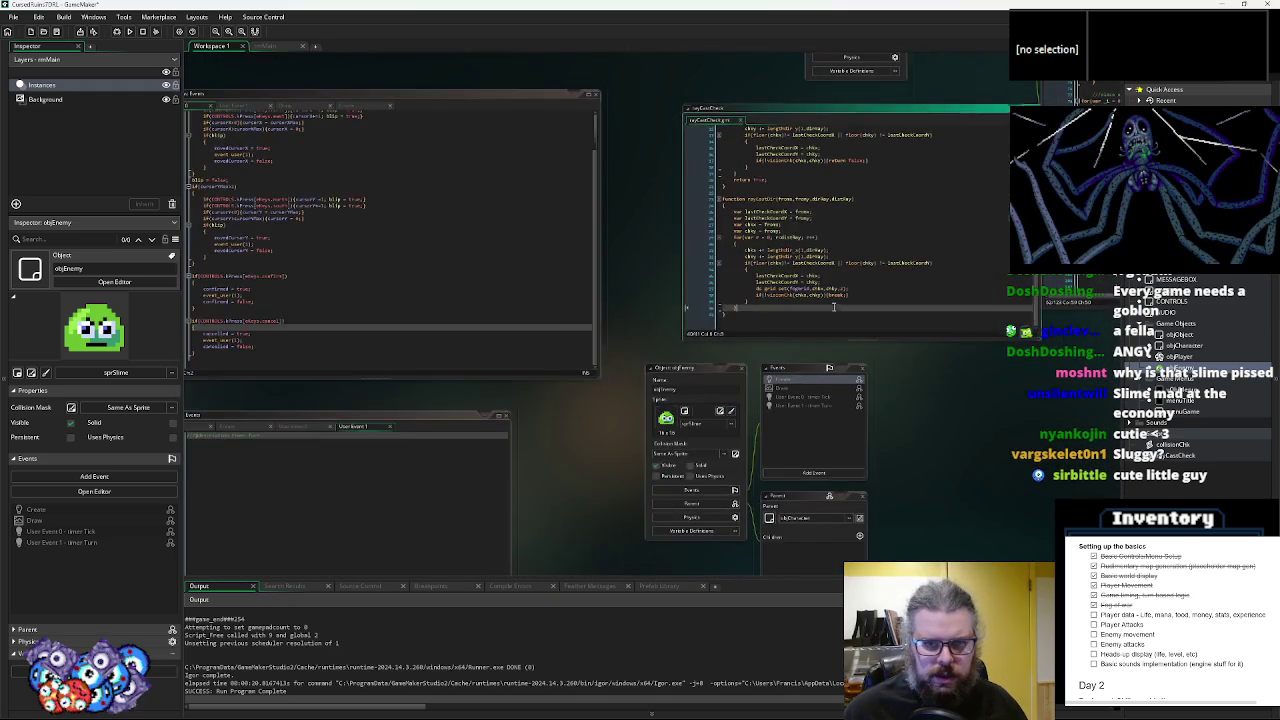
{"action": "key", "text": "ctrl+Tab"}
{"action": "key", "text": "ctrl+Tab"}
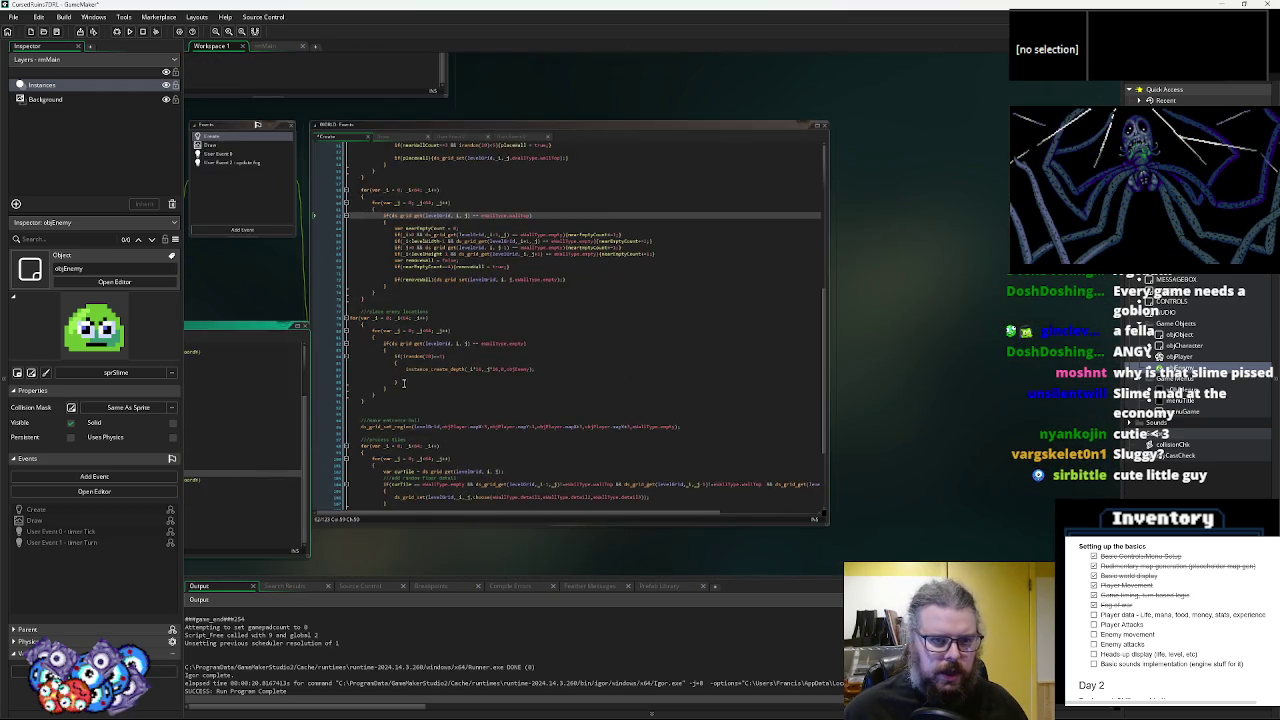
{"action": "key", "text": "ctrl+Tab"}
{"action": "key", "text": "ctrl+Tab"}
{"action": "key", "text": "ctrl+Tab"}
{"action": "key", "text": "ctrl+Tab"}
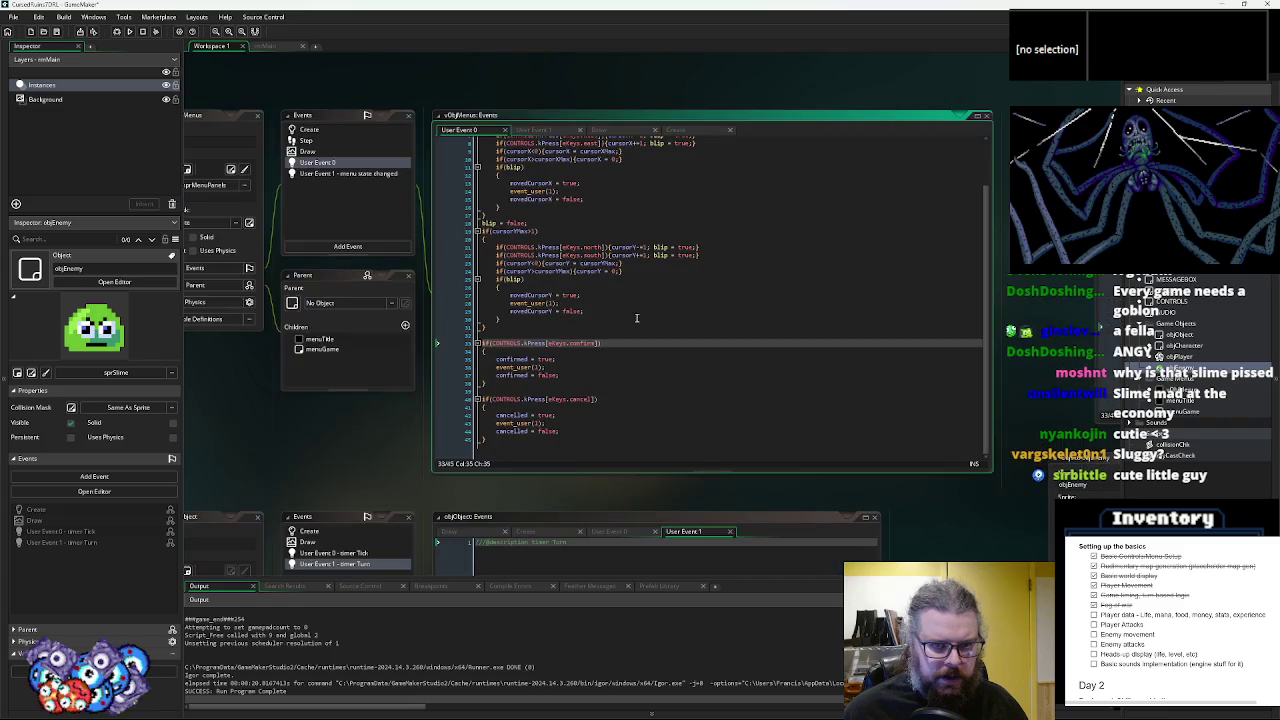
{"action": "left_click", "coordinate": [636, 318]}
{"action": "scroll", "coordinate": [750, 340], "scroll_direction": "up", "scroll_amount": 3}
{"action": "left_click", "coordinate": [709, 335]}
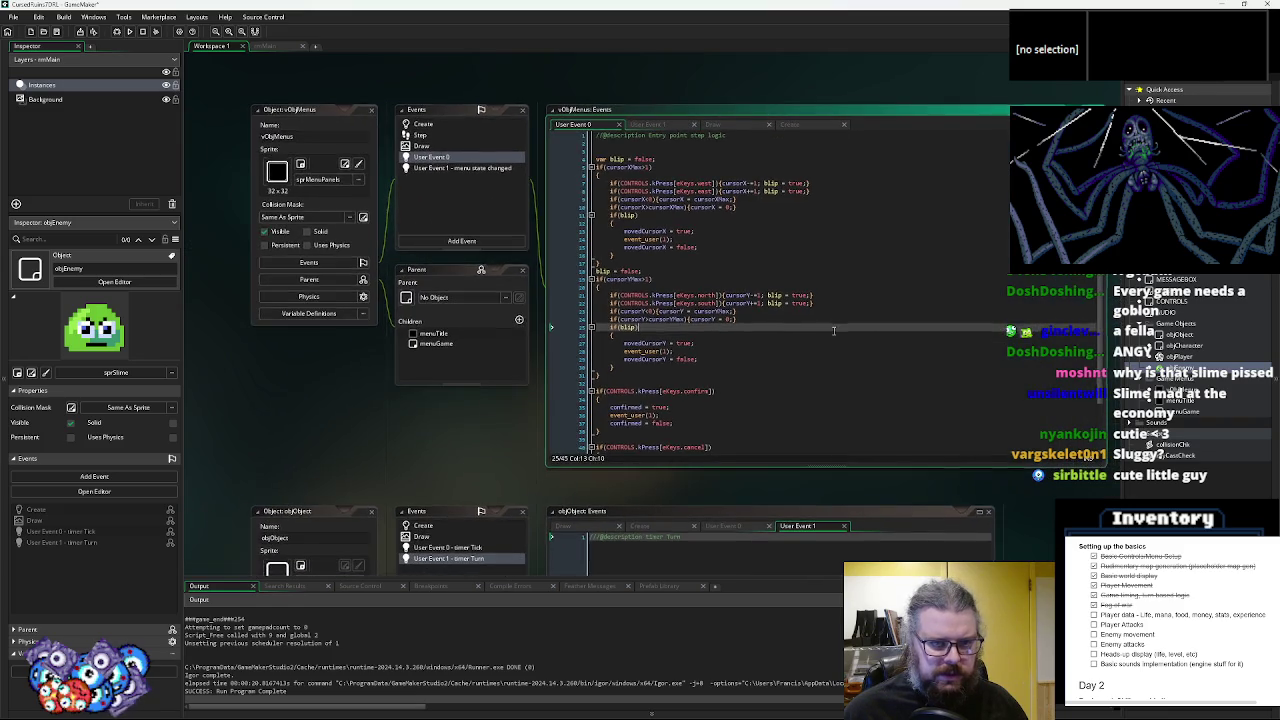
{"action": "key", "text": "ctrl+Tab"}
{"action": "key", "text": "ctrl+Tab"}
{"action": "key", "text": "ctrl+Tab"}
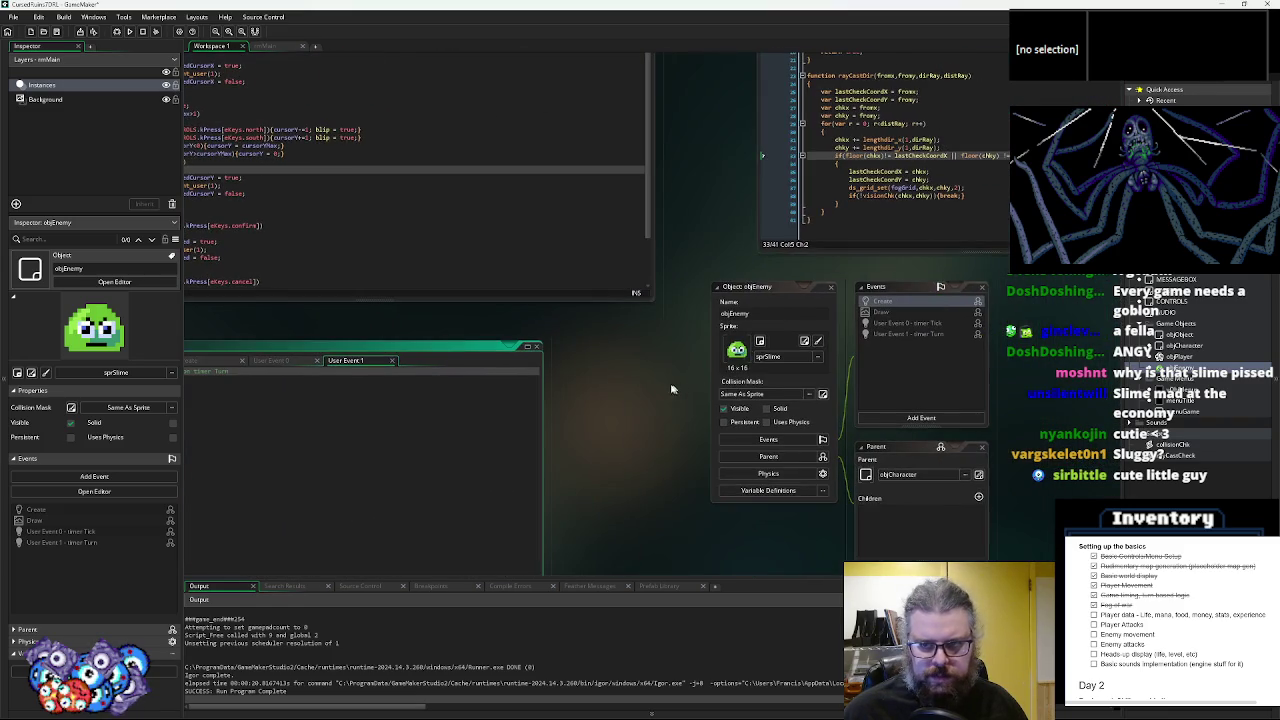
{"action": "key", "text": "ctrl+Tab"}
{"action": "key", "text": "alt+Left"}
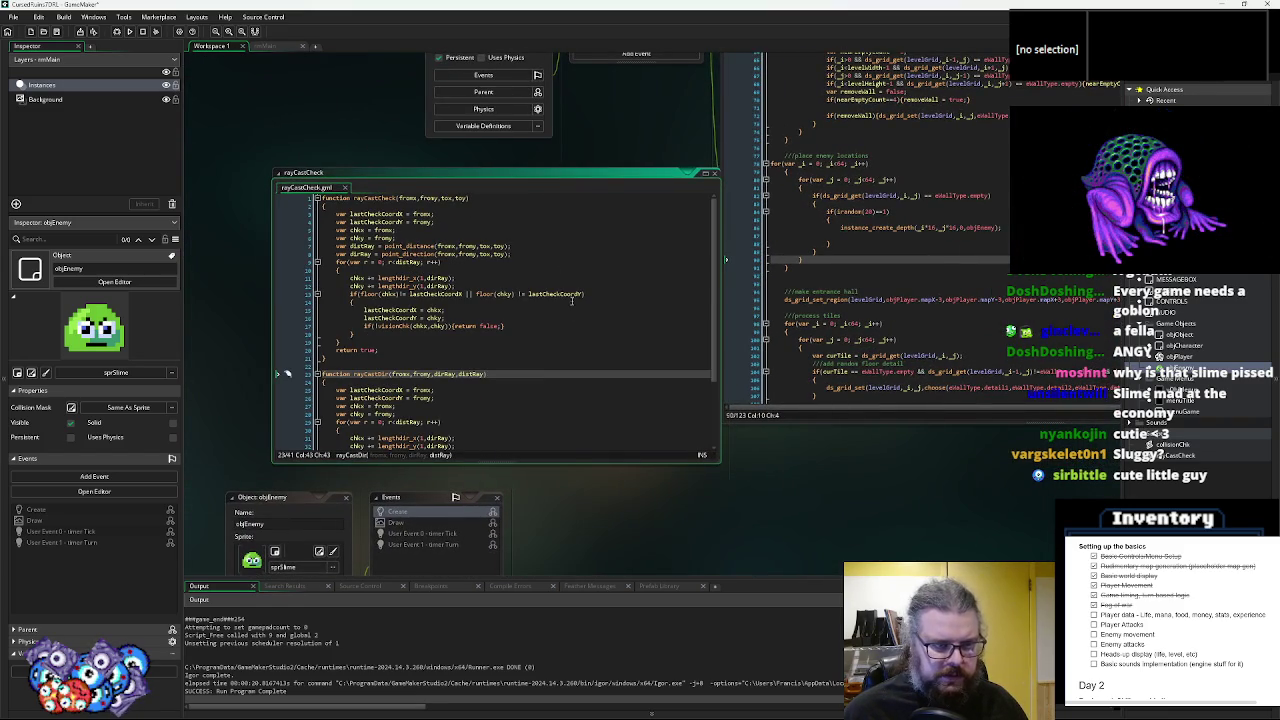
{"action": "key", "text": "alt+Left"}
{"action": "key", "text": "alt+Left"}
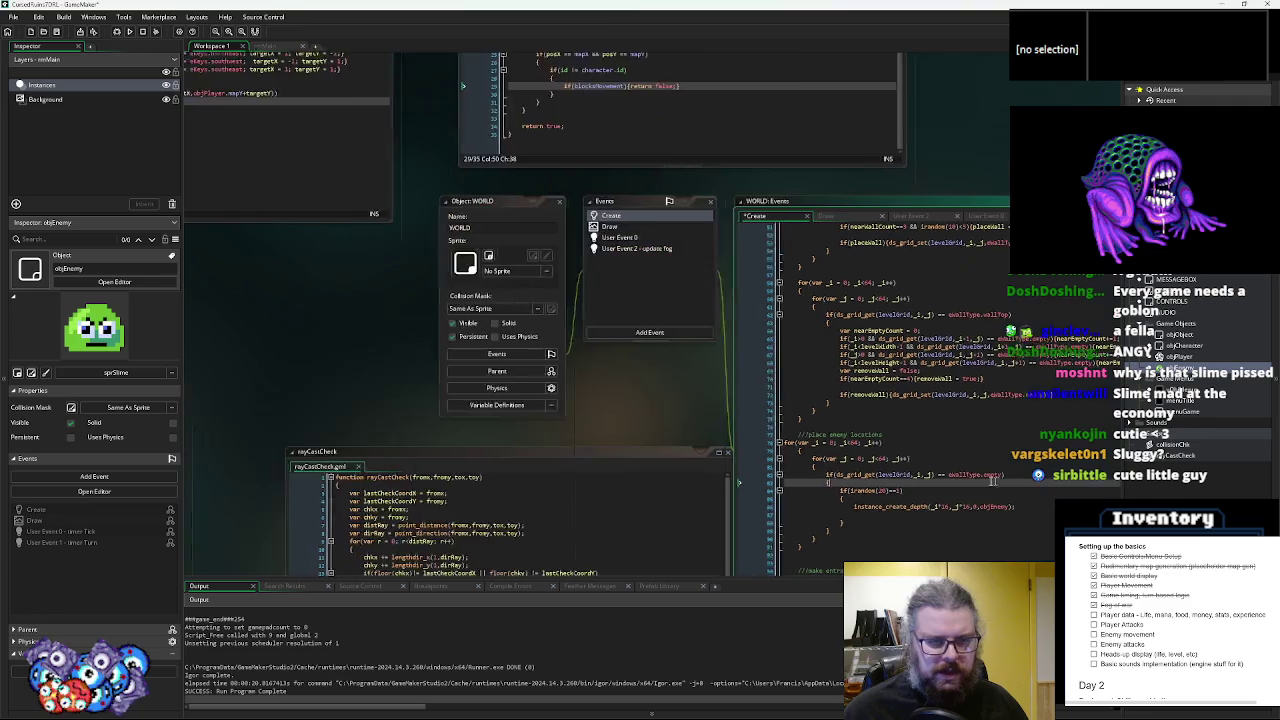
{"action": "key", "text": "alt+Left"}
{"action": "key", "text": "alt+Left"}
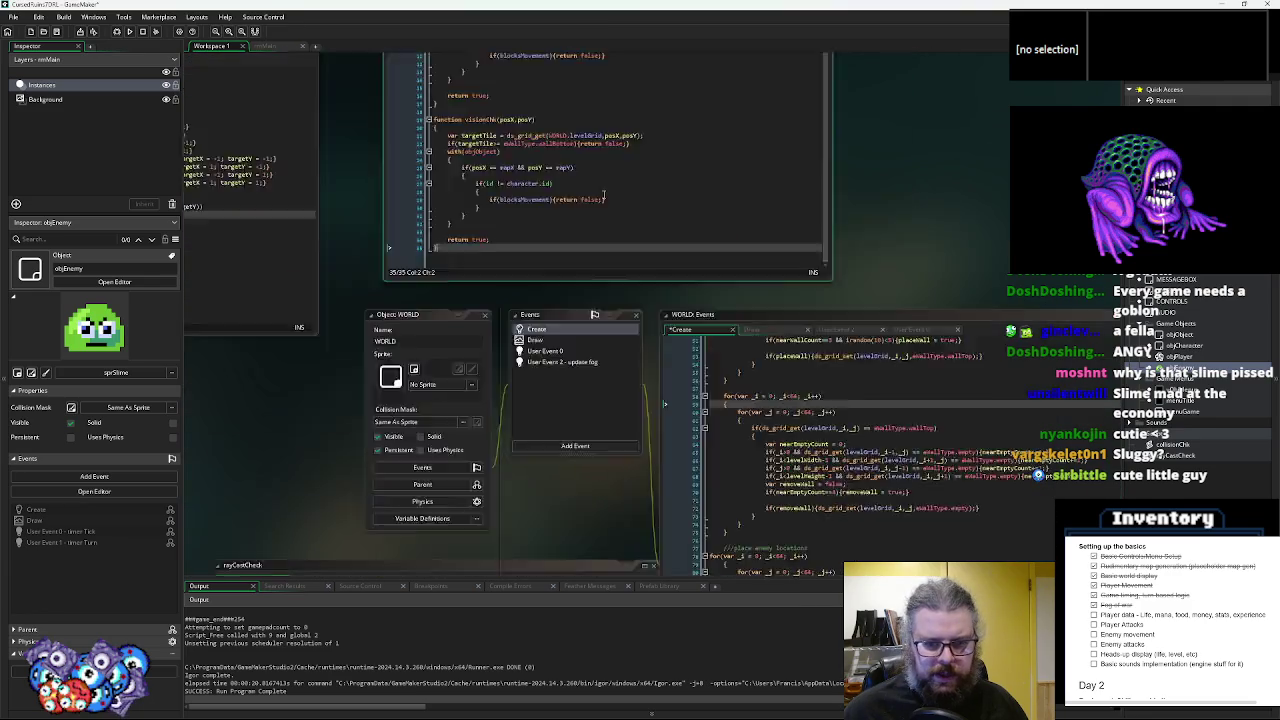
{"action": "scroll", "coordinate": [783, 457], "scroll_direction": "up", "scroll_amount": 10}
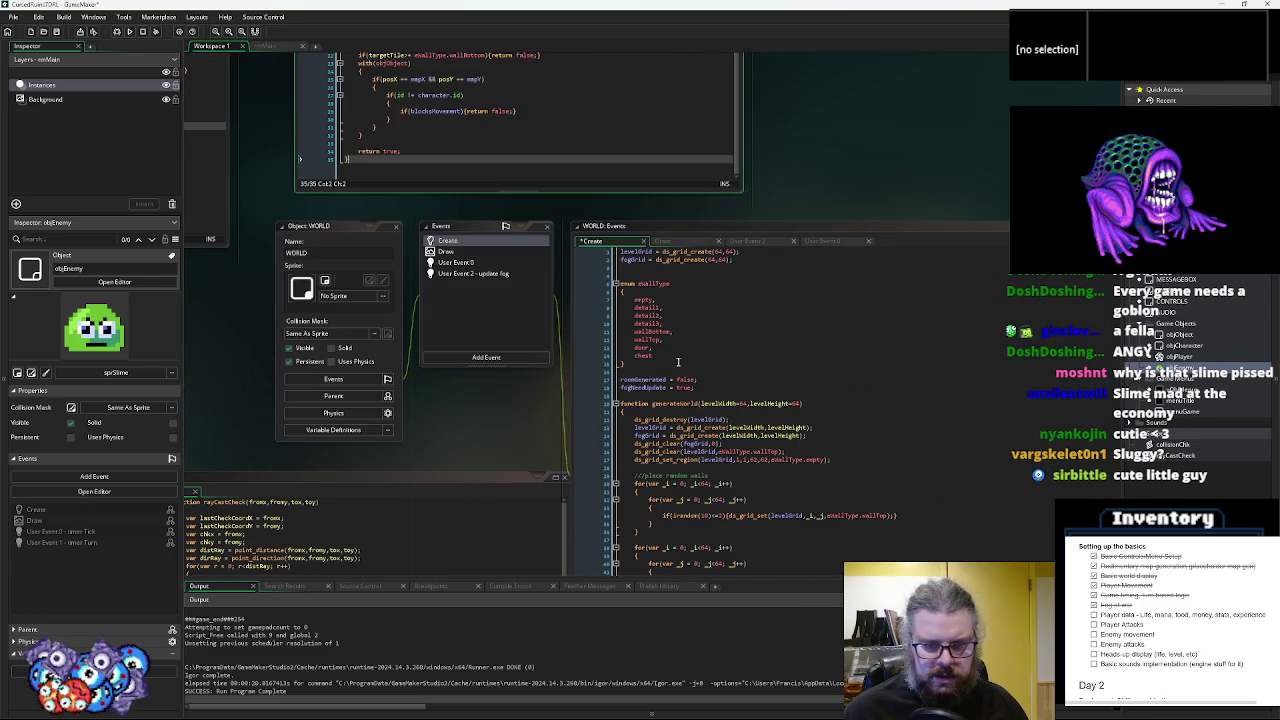
- Add enemyLoc to the eWallType enum after chest
{"action": "left_click", "coordinate": [665, 355]}
{"action": "type", "text": ","}
{"action": "key", "text": "Return"}
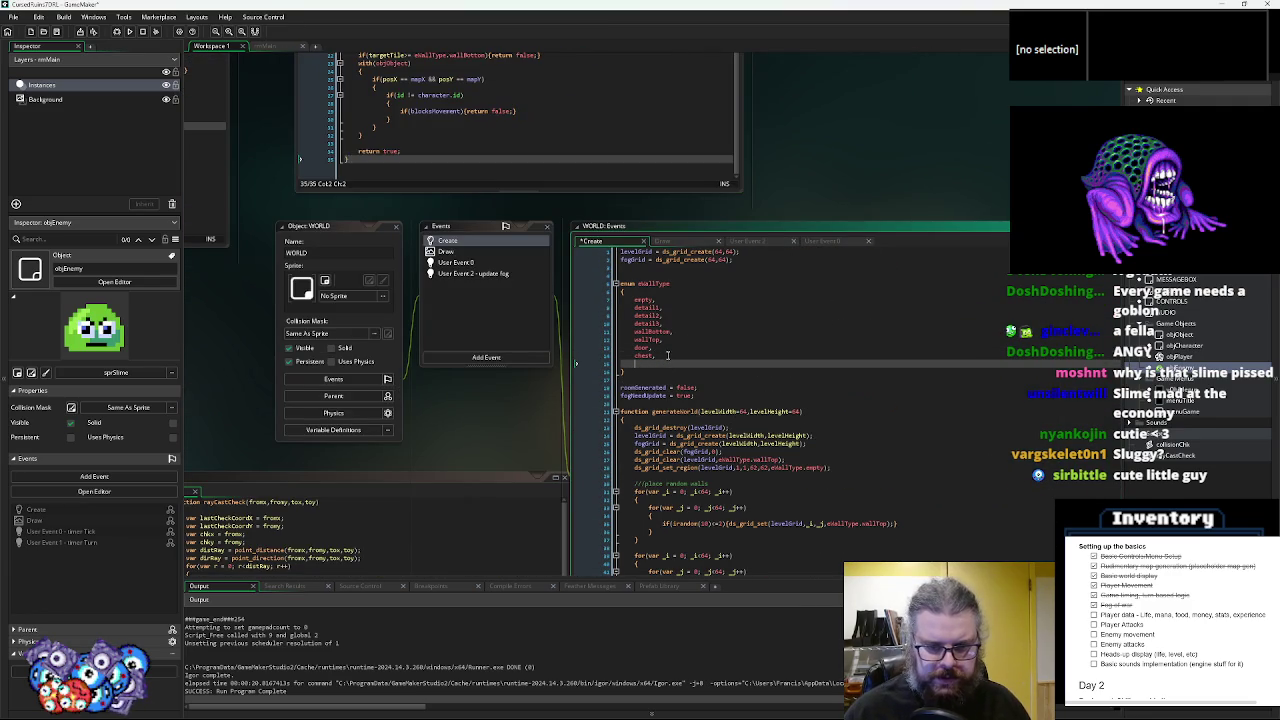
{"action": "type", "text": "enemyLoc,"}
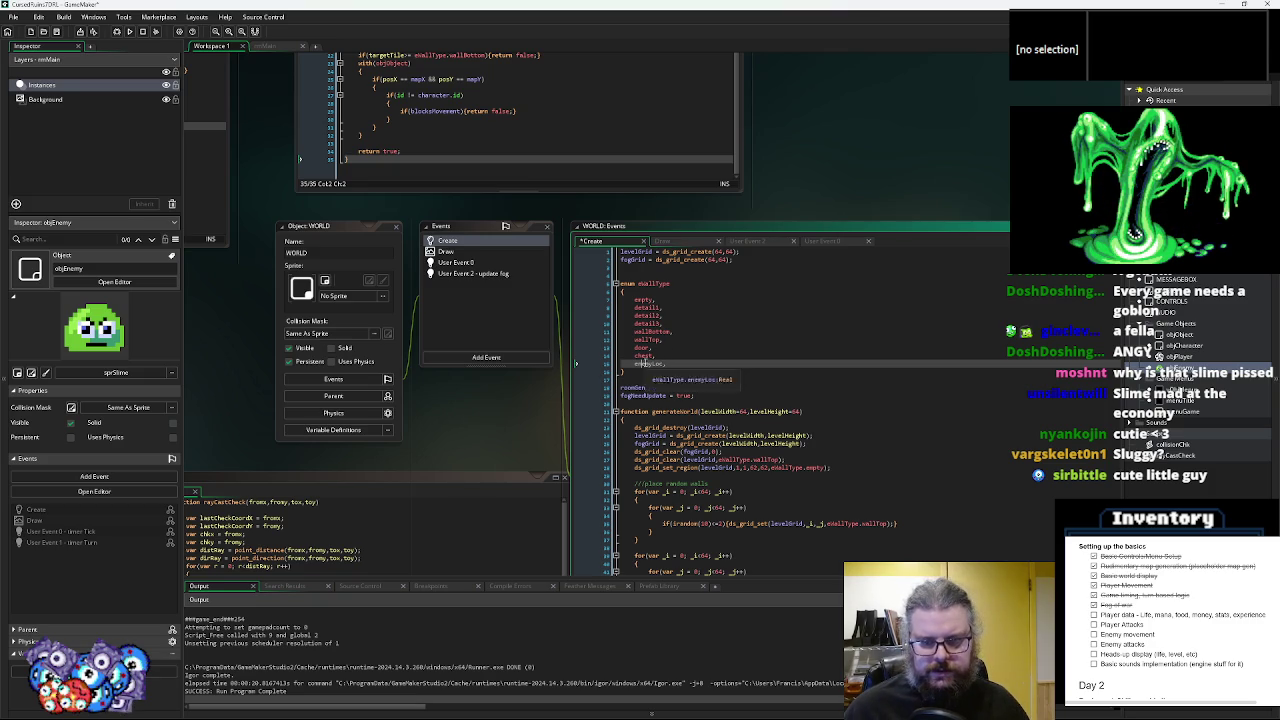
{"action": "left_click", "coordinate": [743, 513]}
{"action": "left_click", "coordinate": [510, 292]}
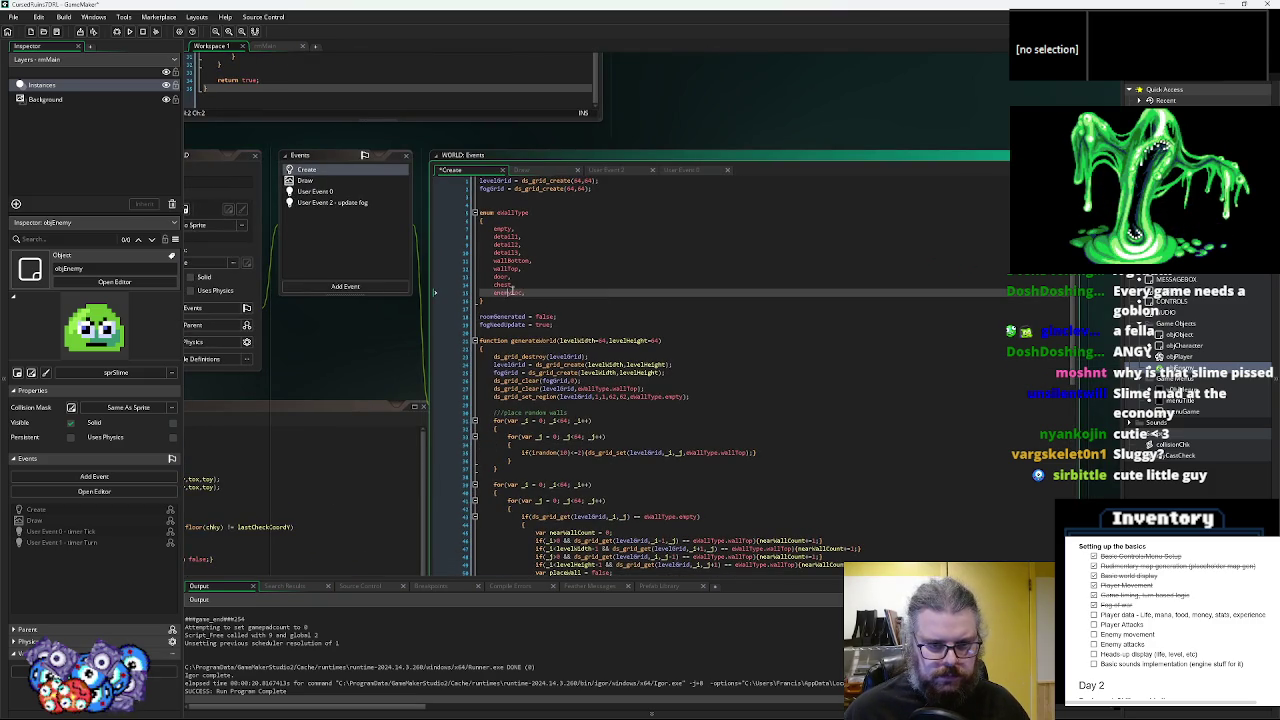
- Comment out the objEnemy creation line and add ds_grid_set(levelGrid,_i,_j,eWallType.enemyLoc) beneath it
{"action": "scroll", "coordinate": [563, 370], "scroll_direction": "down", "scroll_amount": 12}
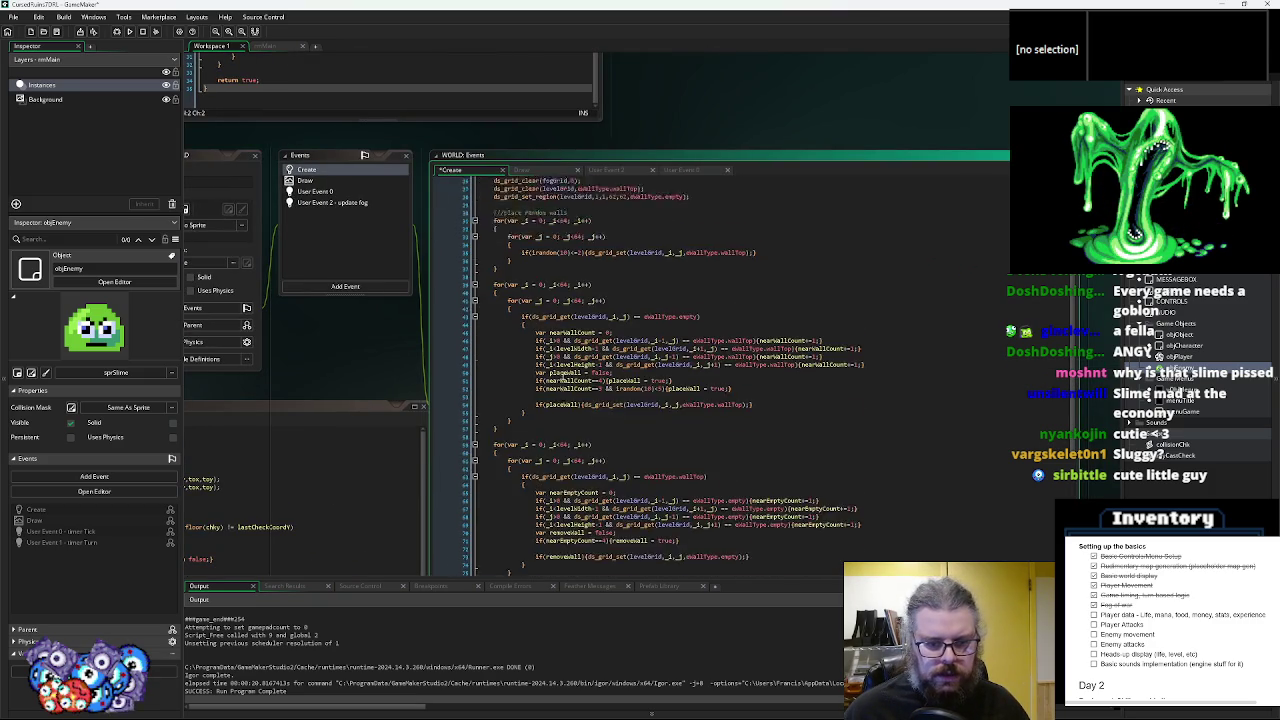
{"action": "scroll", "coordinate": [561, 376], "scroll_direction": "down", "scroll_amount": 1}
{"action": "left_click", "coordinate": [560, 356]}
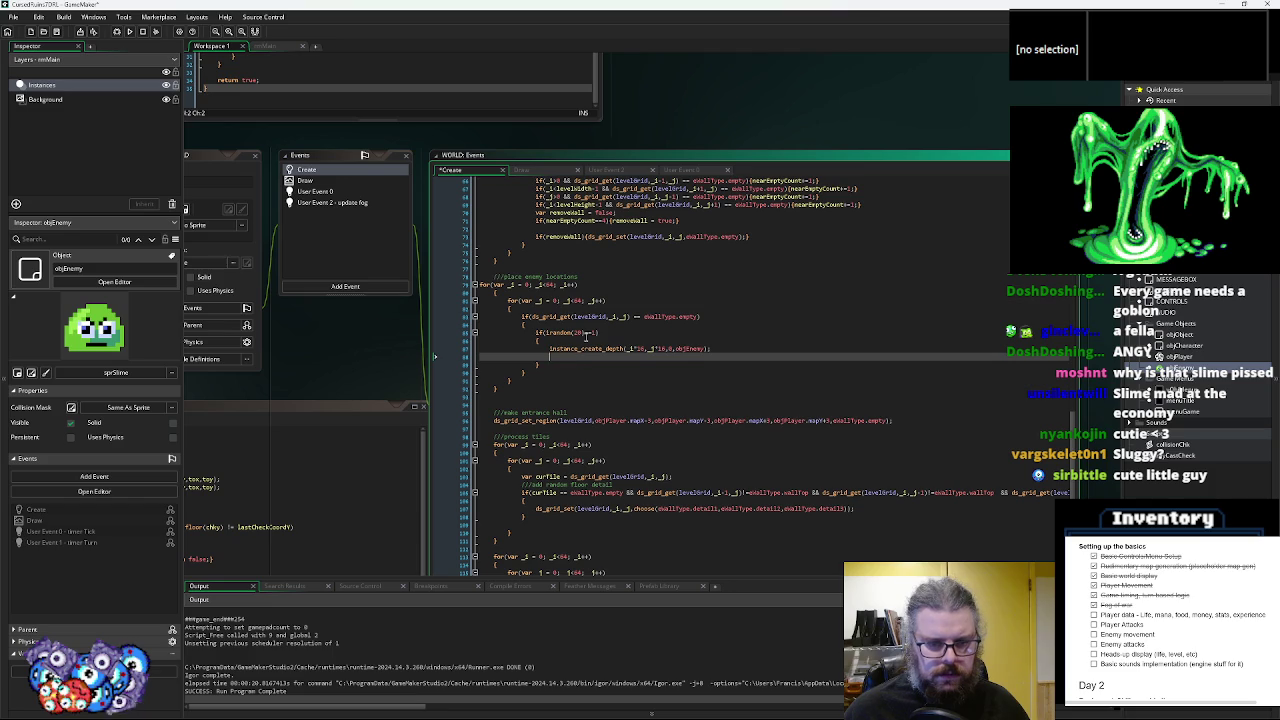
{"action": "left_click", "coordinate": [587, 348]}
{"action": "type", "text": "//"}
{"action": "key", "text": "Down"}
{"action": "type", "text": "ds_g"}
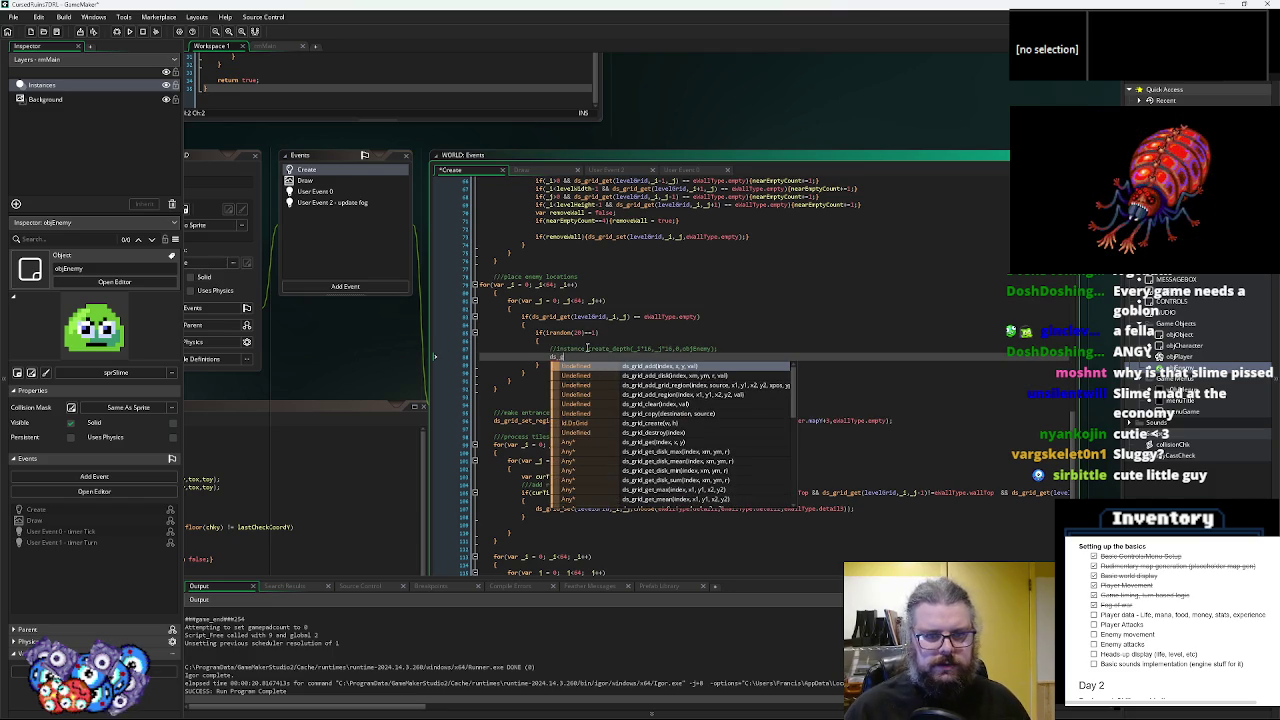
{"action": "type", "text": "rid_set(level"}
{"action": "key", "text": "Return"}
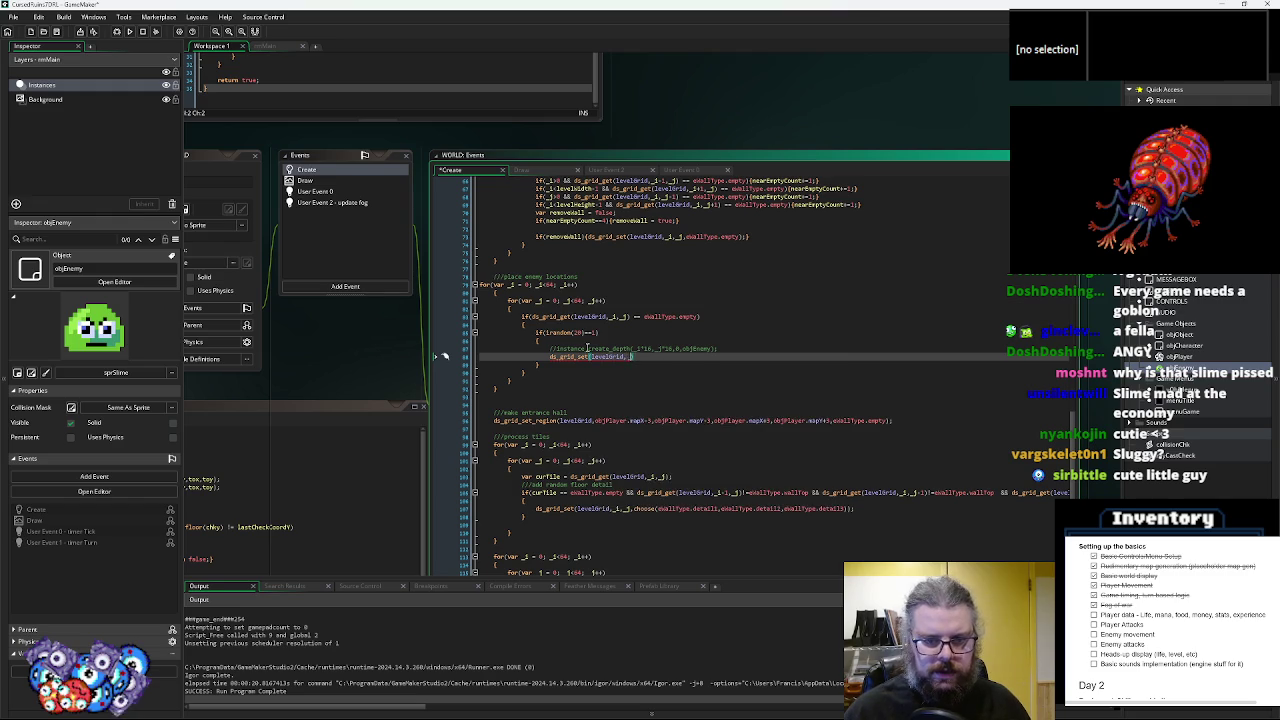
{"action": "type", "text": "_j,"}
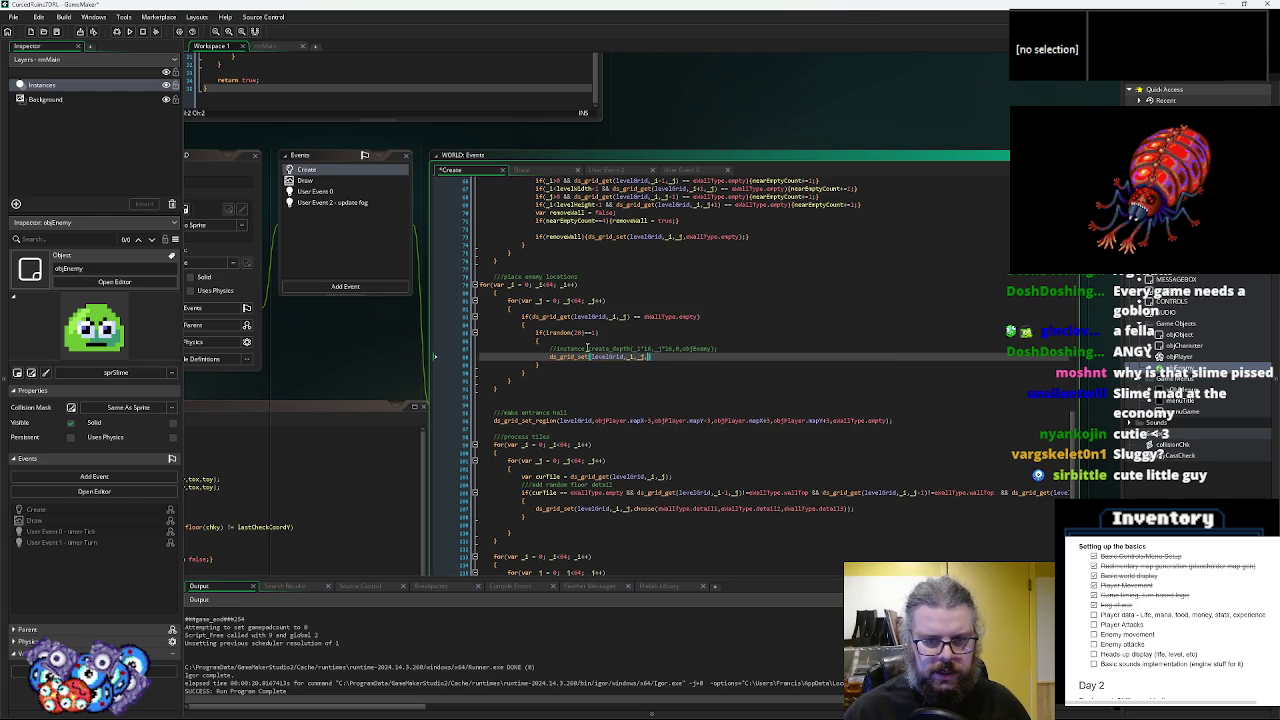
{"action": "type", "text": "e"}
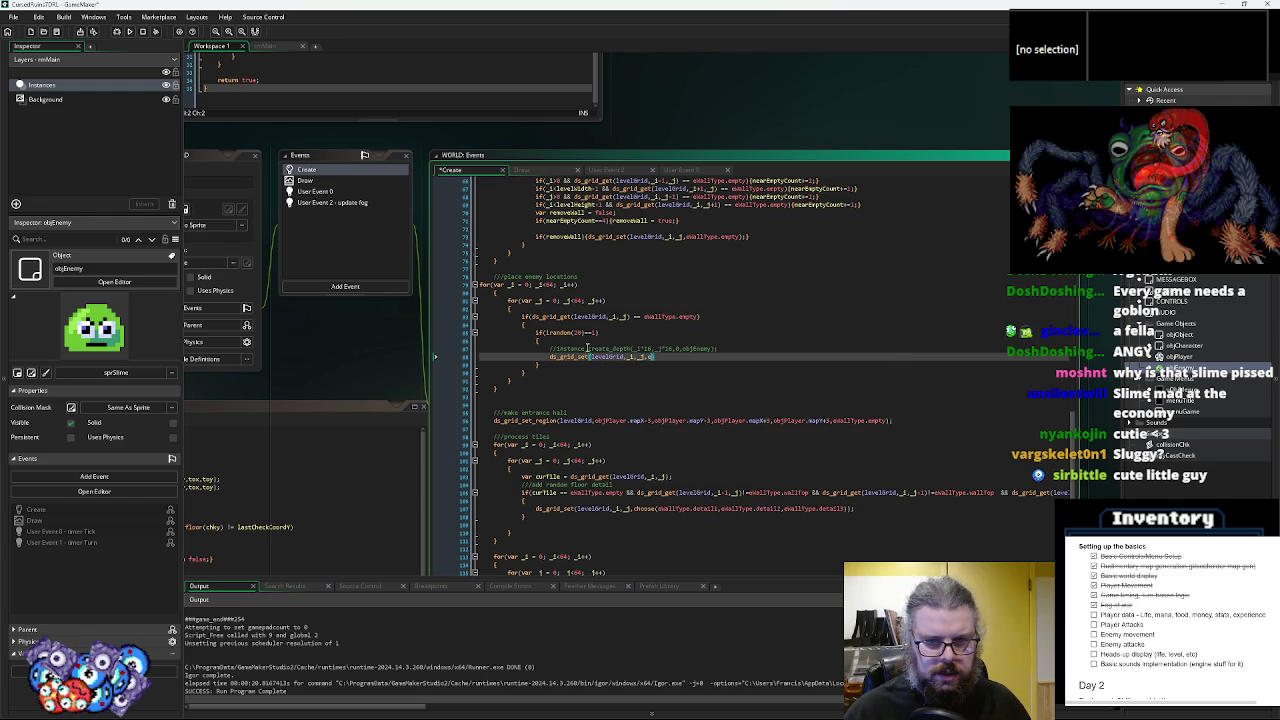
{"action": "type", "text": "wallTy"}
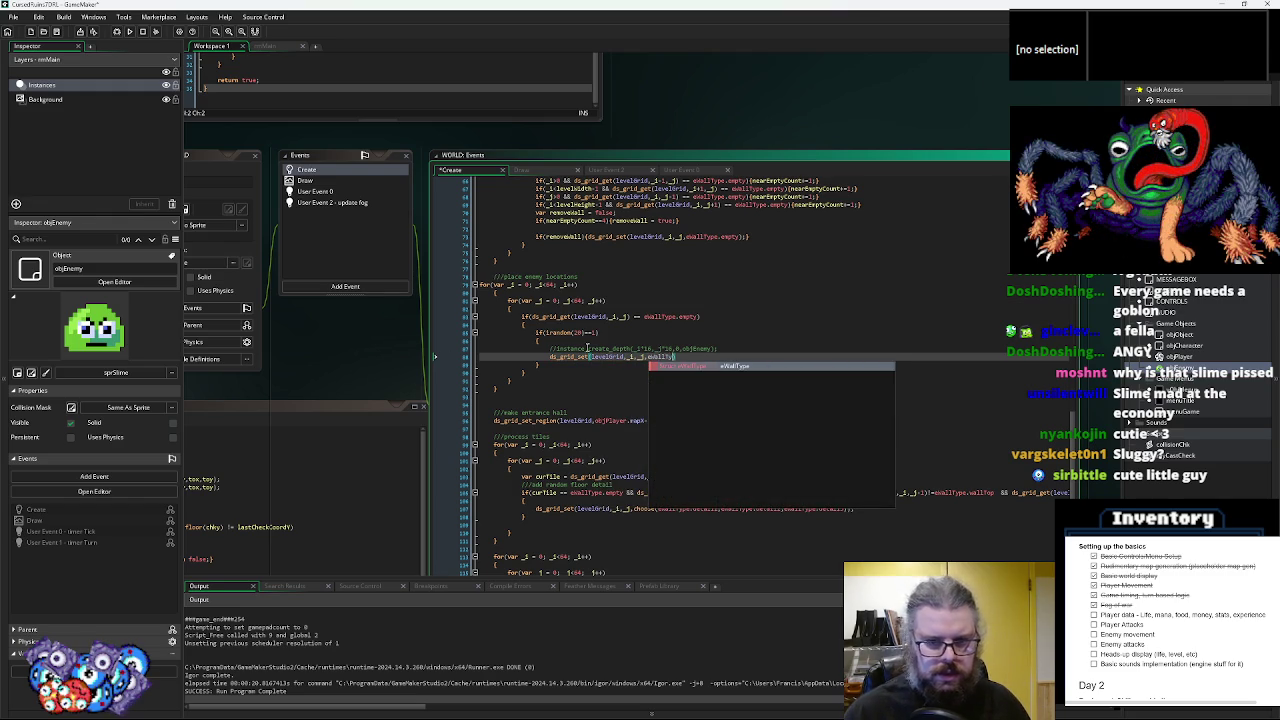
{"action": "key", "text": "Return"}
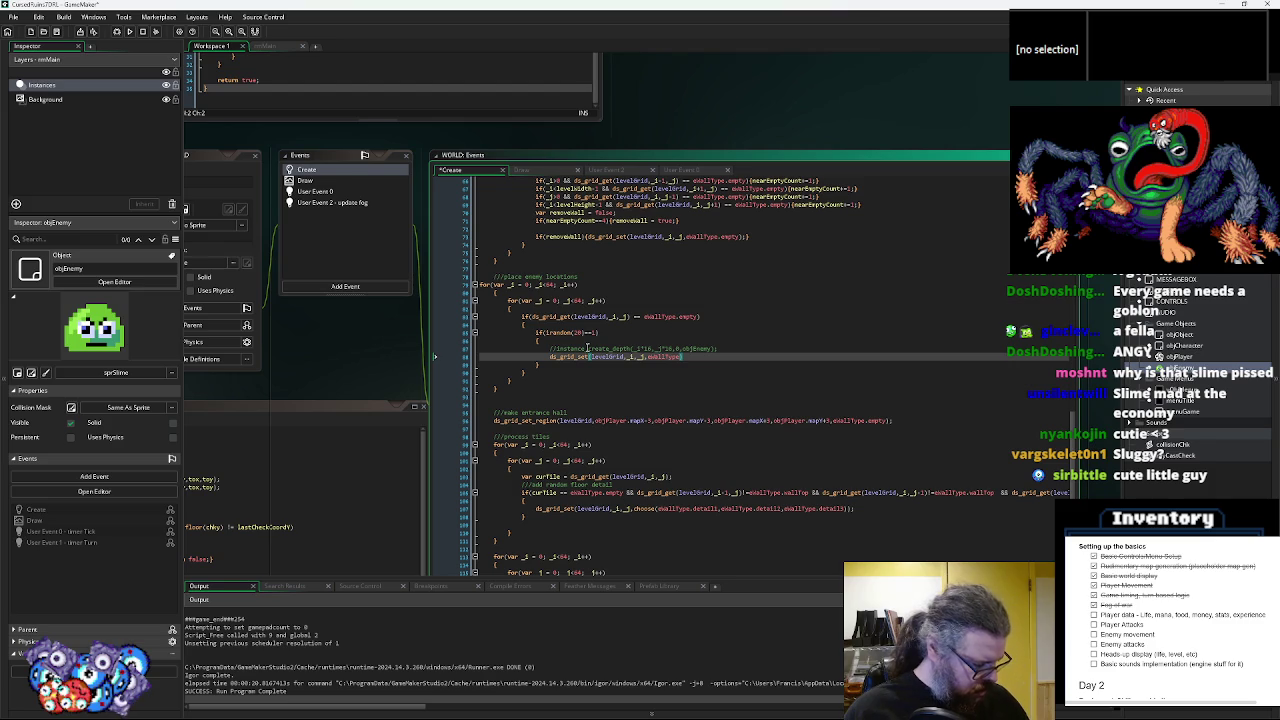
{"action": "type", "text": "enemyLoc"}
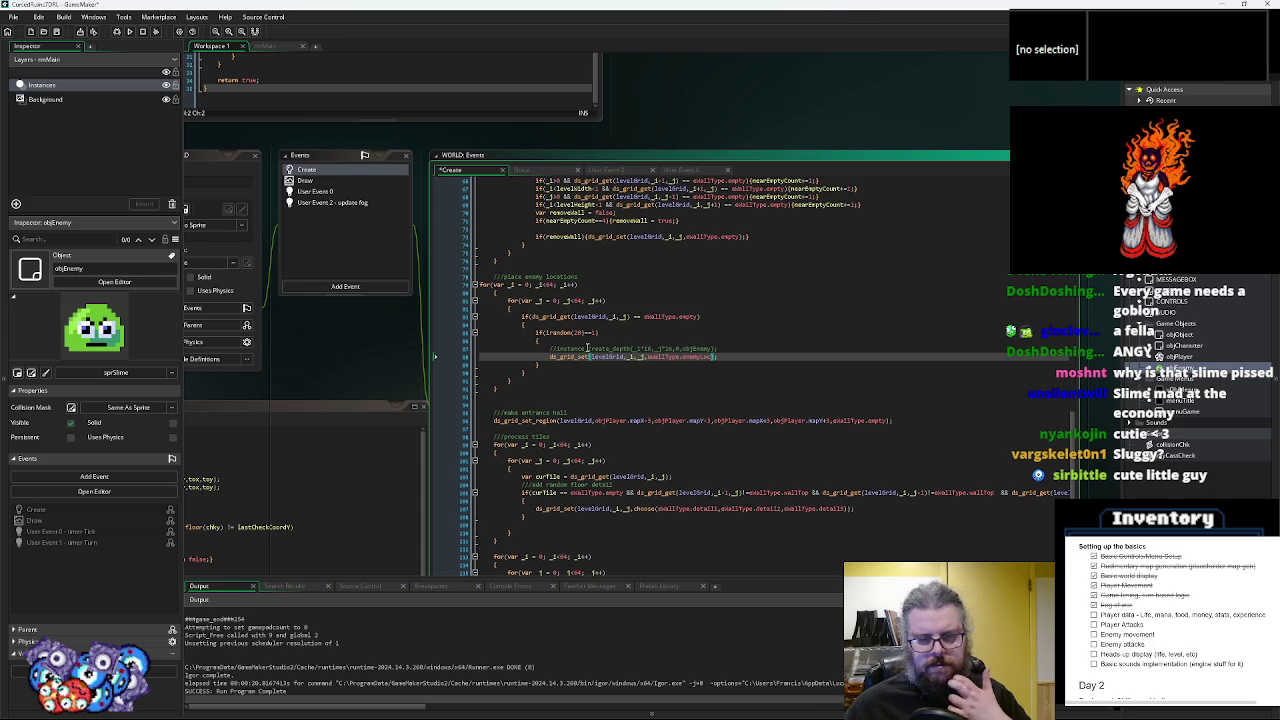
- Finish the enemyLoc grid-set statement and relocate the wall loop block to its new position
{"action": "type", "text": ";"}
{"action": "left_click", "coordinate": [470, 185]}
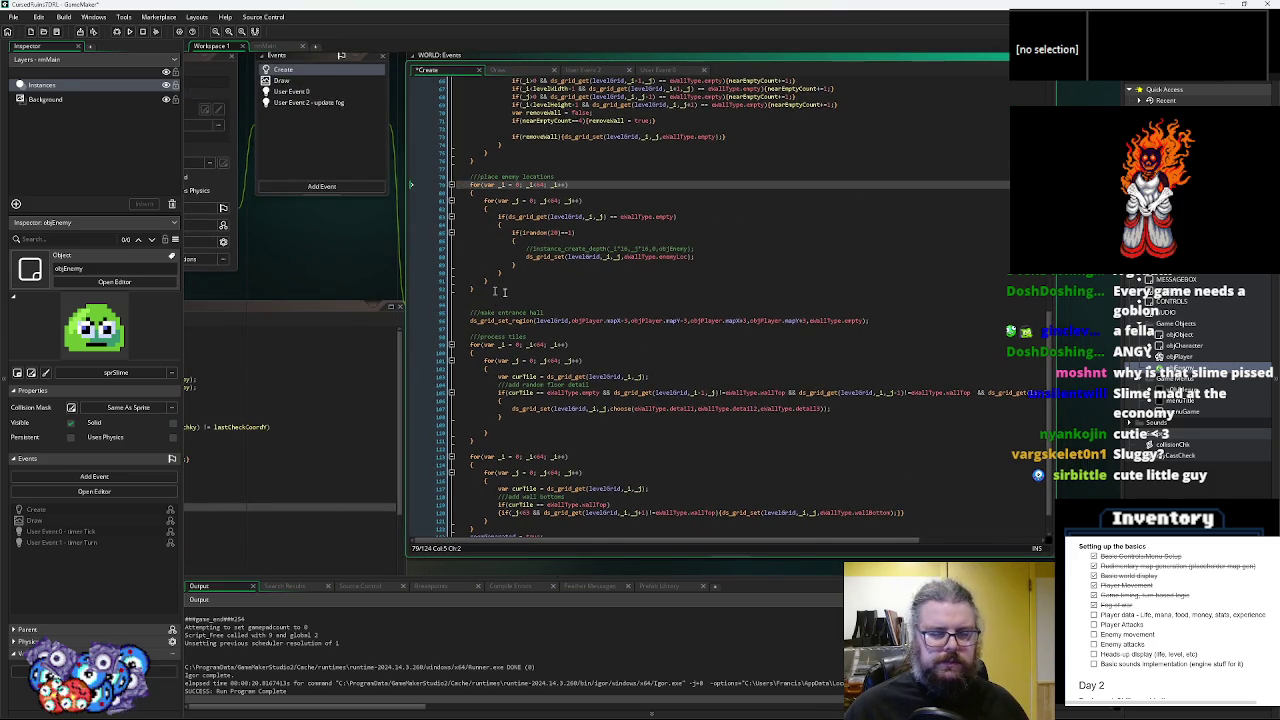
{"action": "scroll", "coordinate": [492, 290], "scroll_direction": "up", "scroll_amount": 7}
{"action": "scroll", "coordinate": [583, 299], "scroll_direction": "down", "scroll_amount": 1}
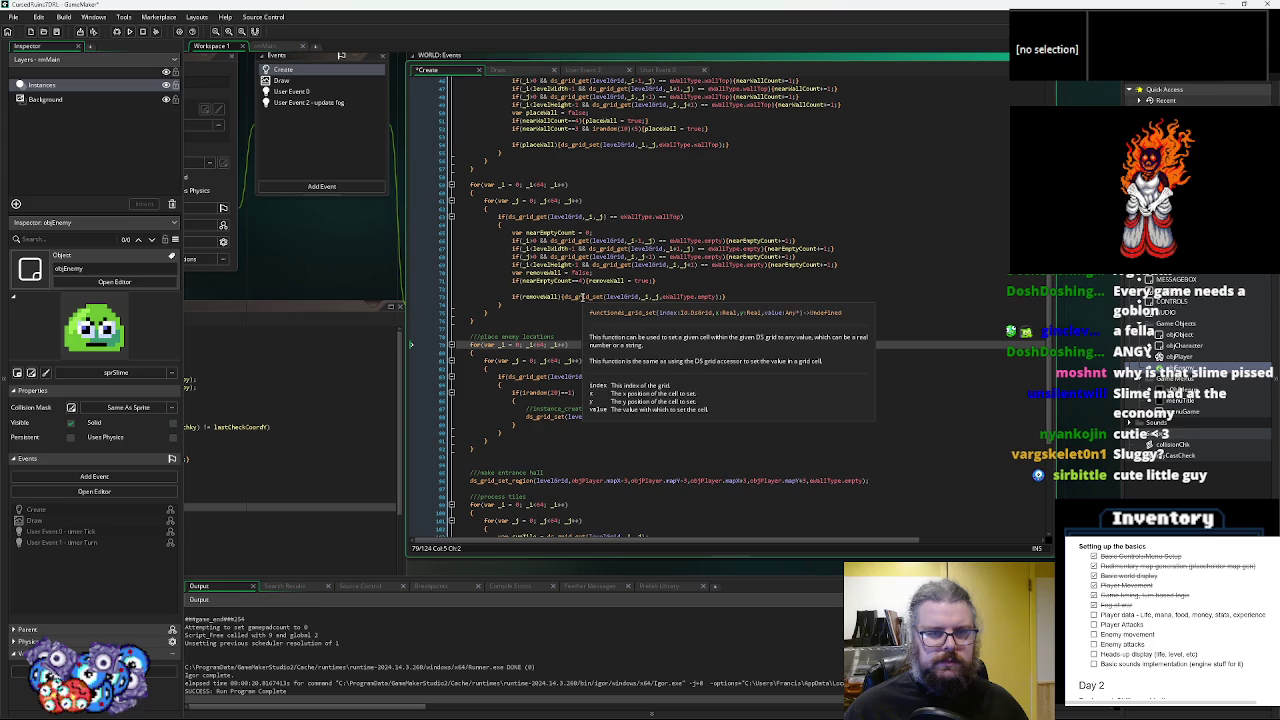
{"action": "scroll", "coordinate": [707, 356], "scroll_direction": "up", "scroll_amount": 5}
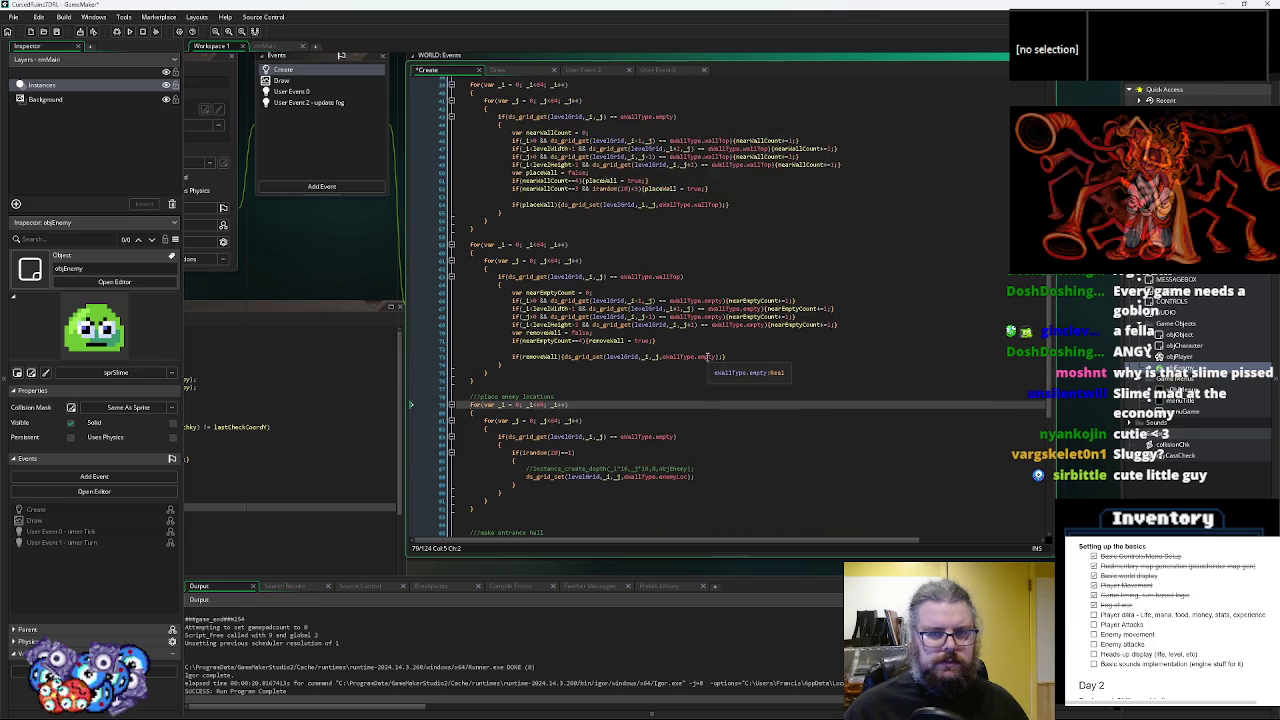
{"action": "scroll", "coordinate": [707, 356], "scroll_direction": "down", "scroll_amount": 4}
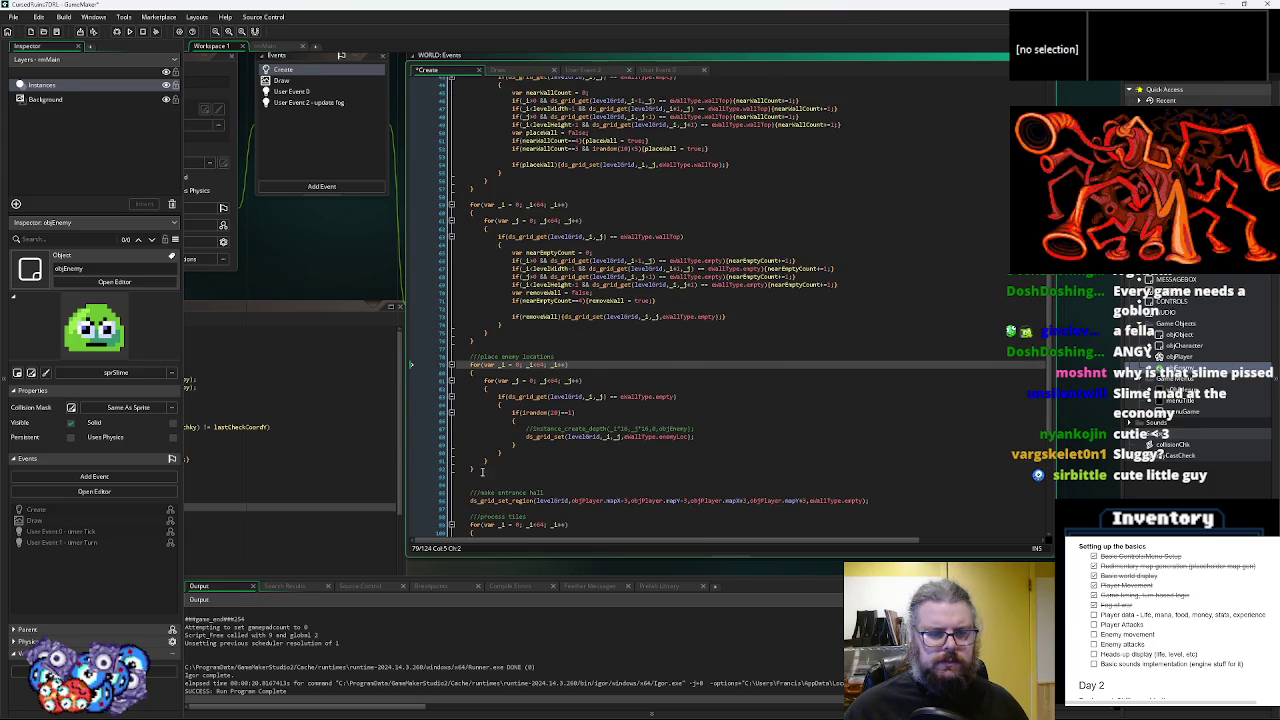
{"action": "scroll", "coordinate": [490, 274], "scroll_direction": "up", "scroll_amount": 2}
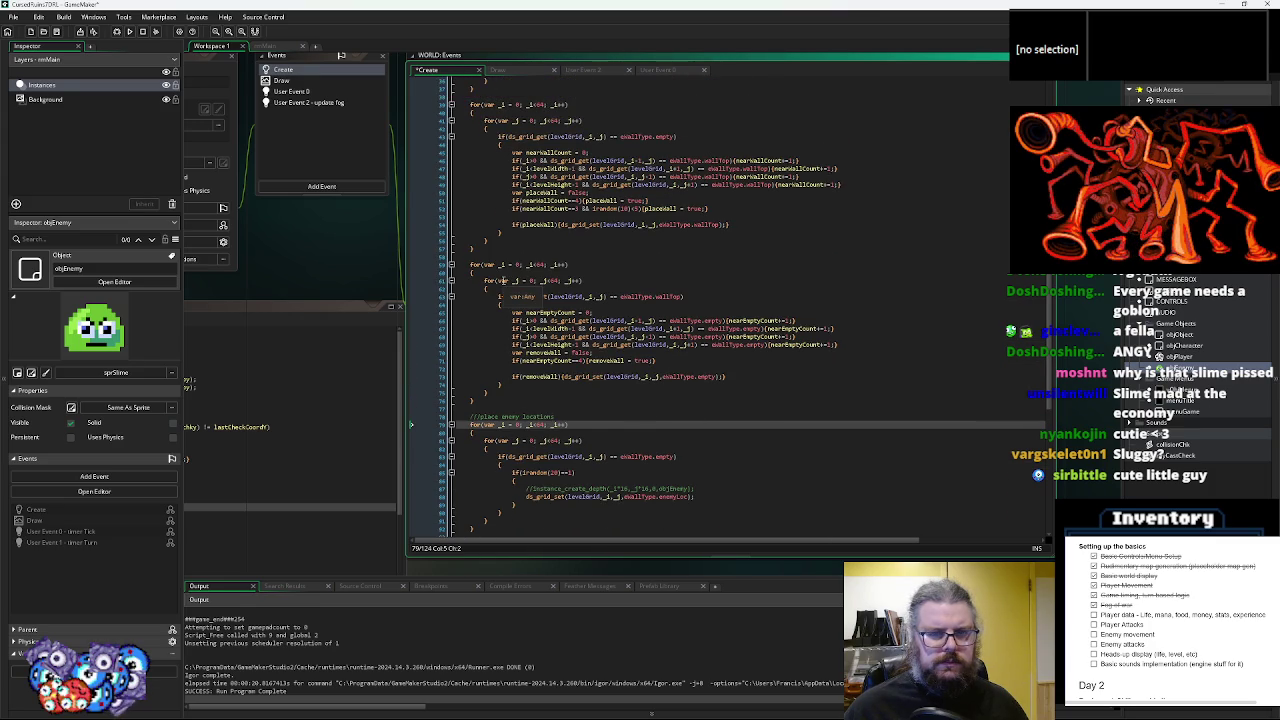
{"action": "left_click_drag", "start_coordinate": [492, 250], "coordinate": [470, 104]}
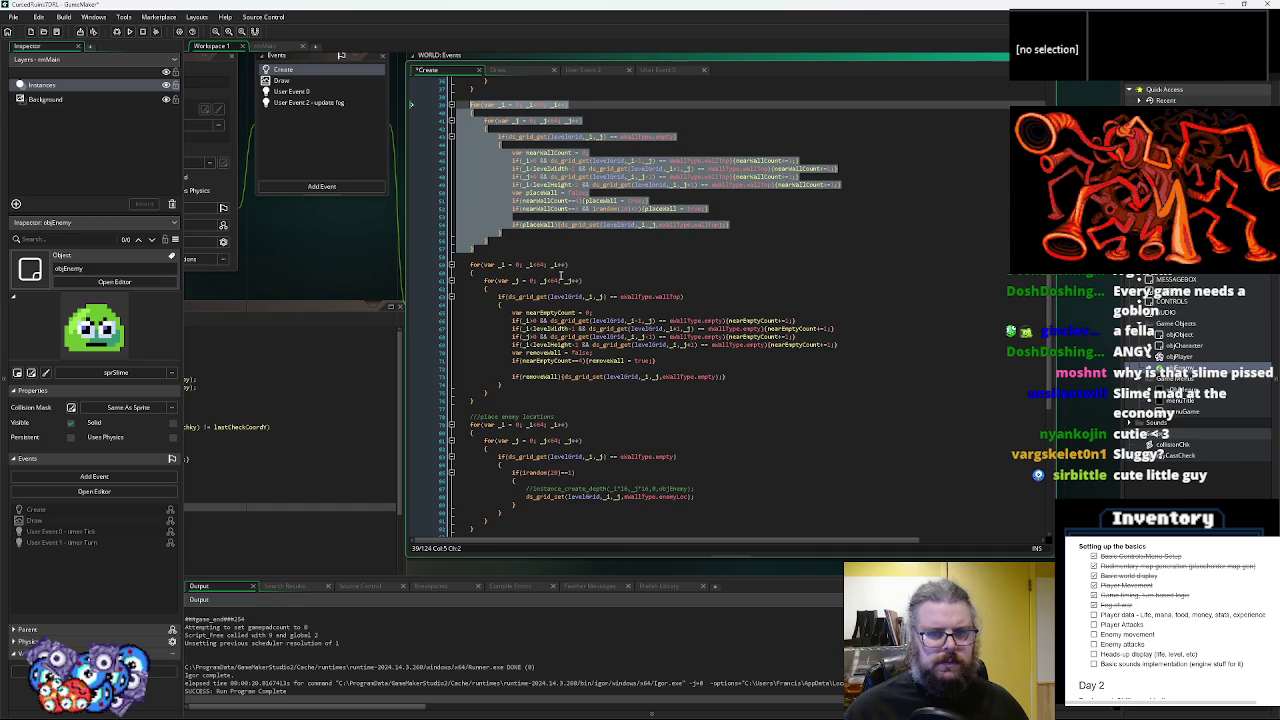
{"action": "key", "text": "Delete"}
{"action": "left_click", "coordinate": [489, 256]}
{"action": "key", "text": "ctrl+v"}
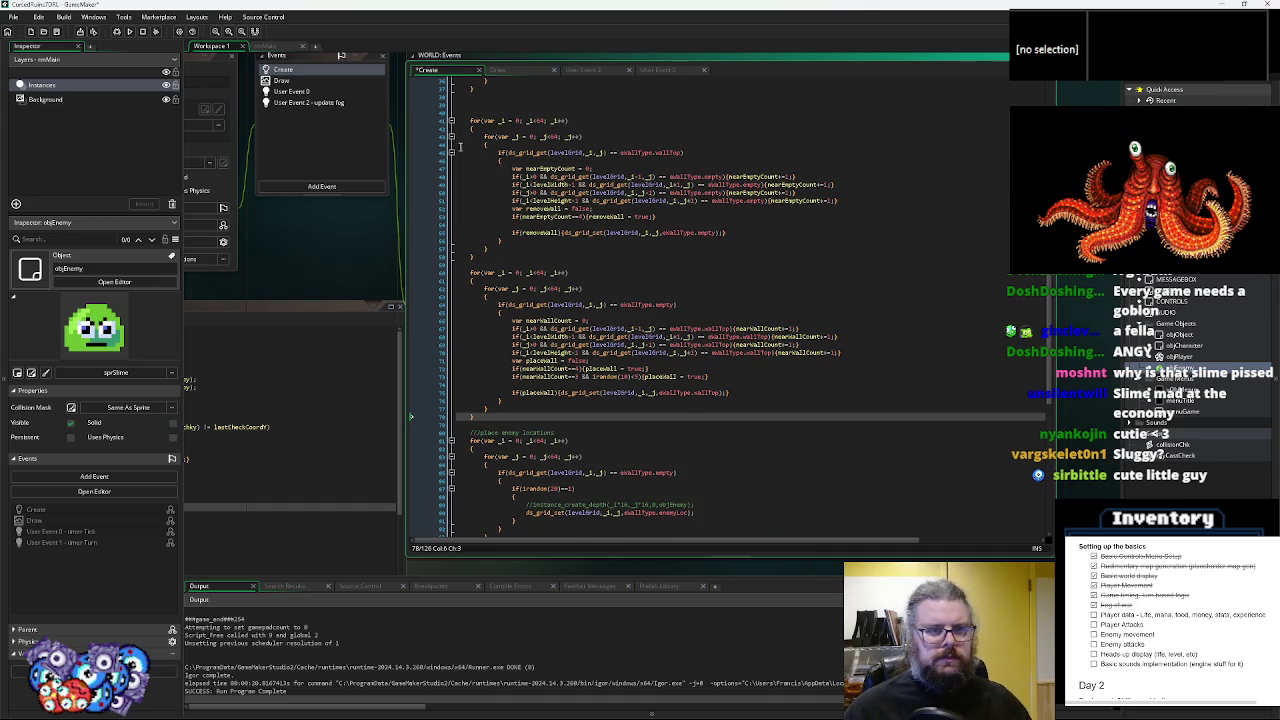
{"action": "left_click", "coordinate": [489, 112]}
{"action": "key", "text": "BackSpace"}
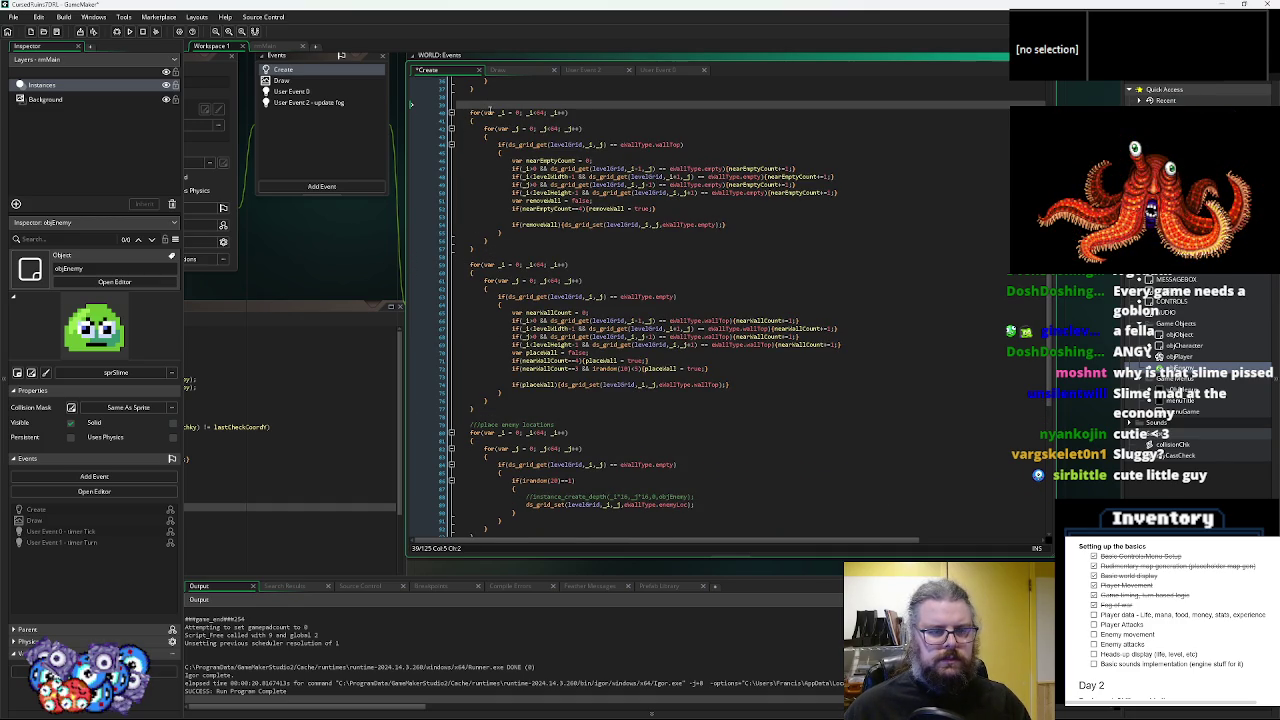
- Remove stray blank lines and settle the wall-placing loop above wall removal
{"action": "scroll", "coordinate": [489, 112], "scroll_direction": "down", "scroll_amount": 4}
{"action": "left_click", "coordinate": [545, 408]}
{"action": "key", "text": "BackSpace"}
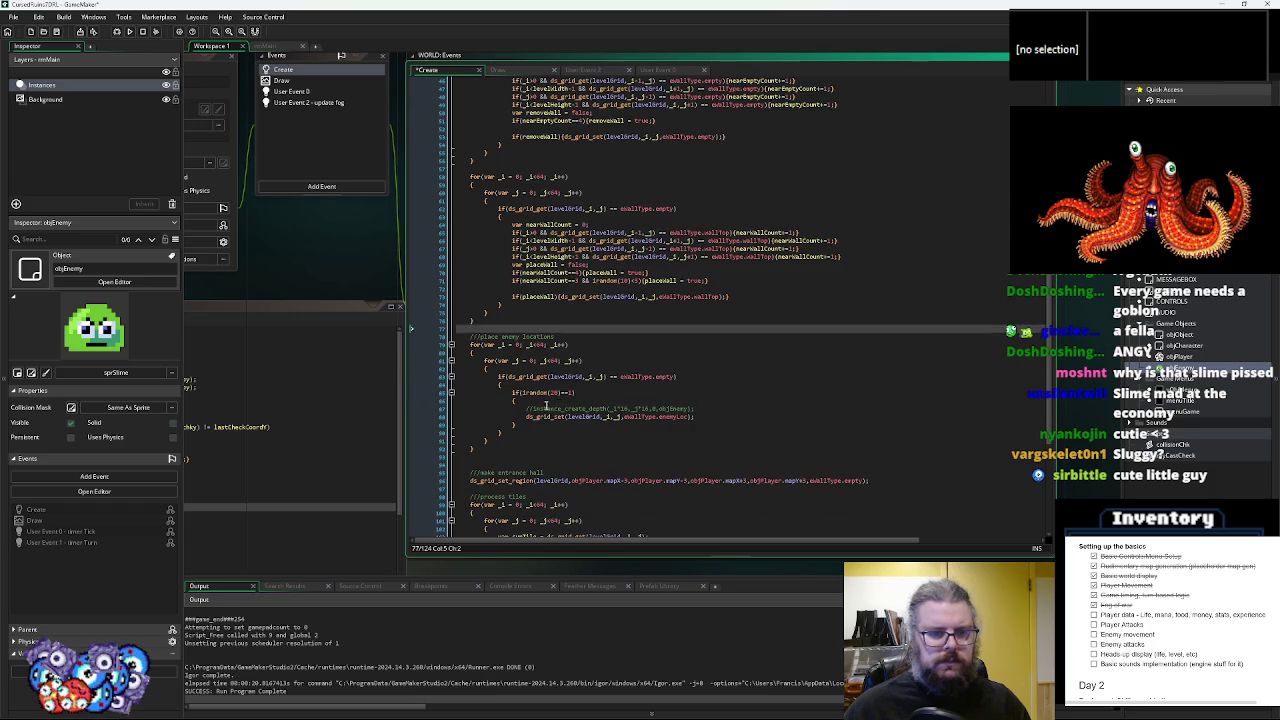
{"action": "left_click", "coordinate": [578, 359]}
{"action": "left_click", "coordinate": [578, 337]}
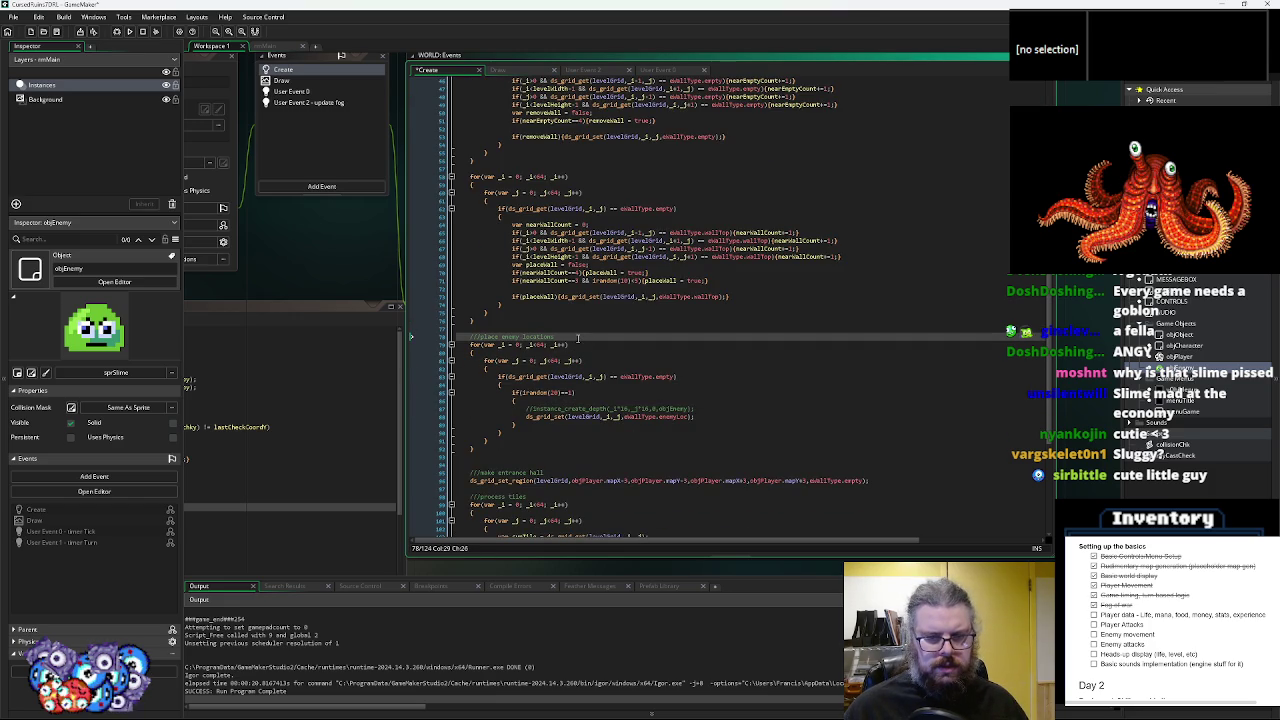
{"action": "key", "text": "ctrl+z"}
{"action": "key", "text": "ctrl+z"}
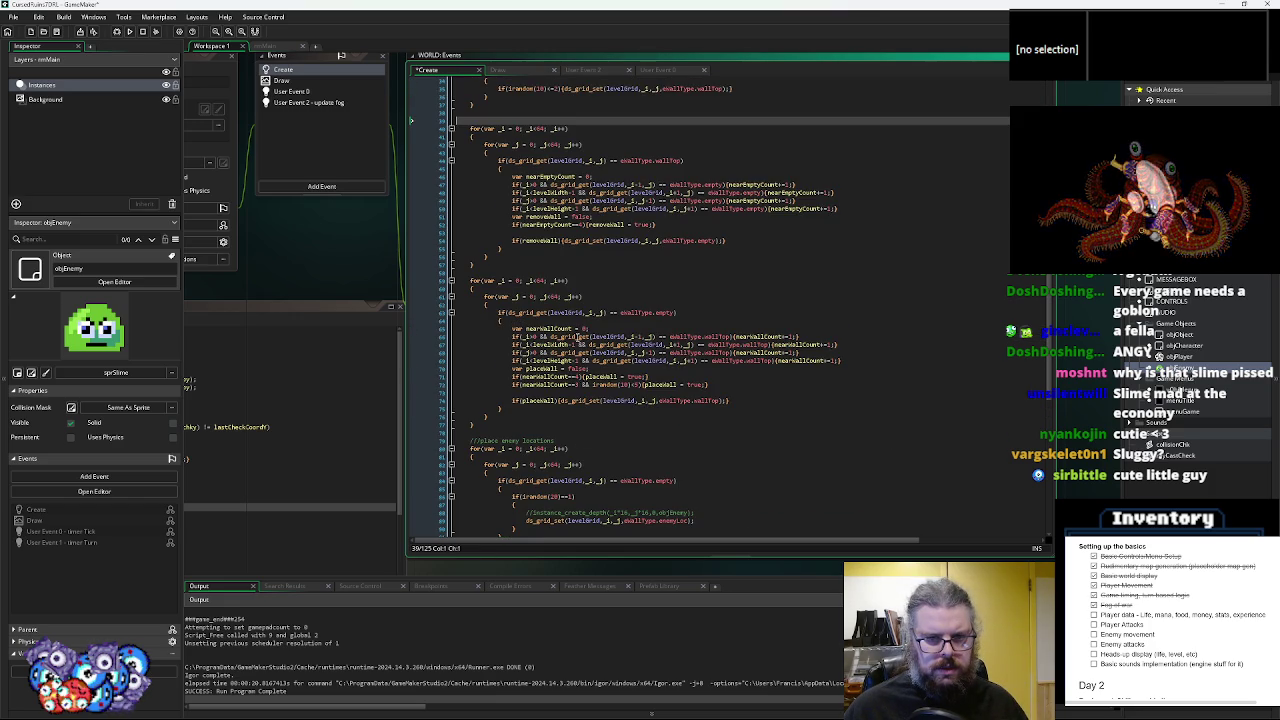
{"action": "scroll", "coordinate": [590, 350], "scroll_direction": "down", "scroll_amount": 2}
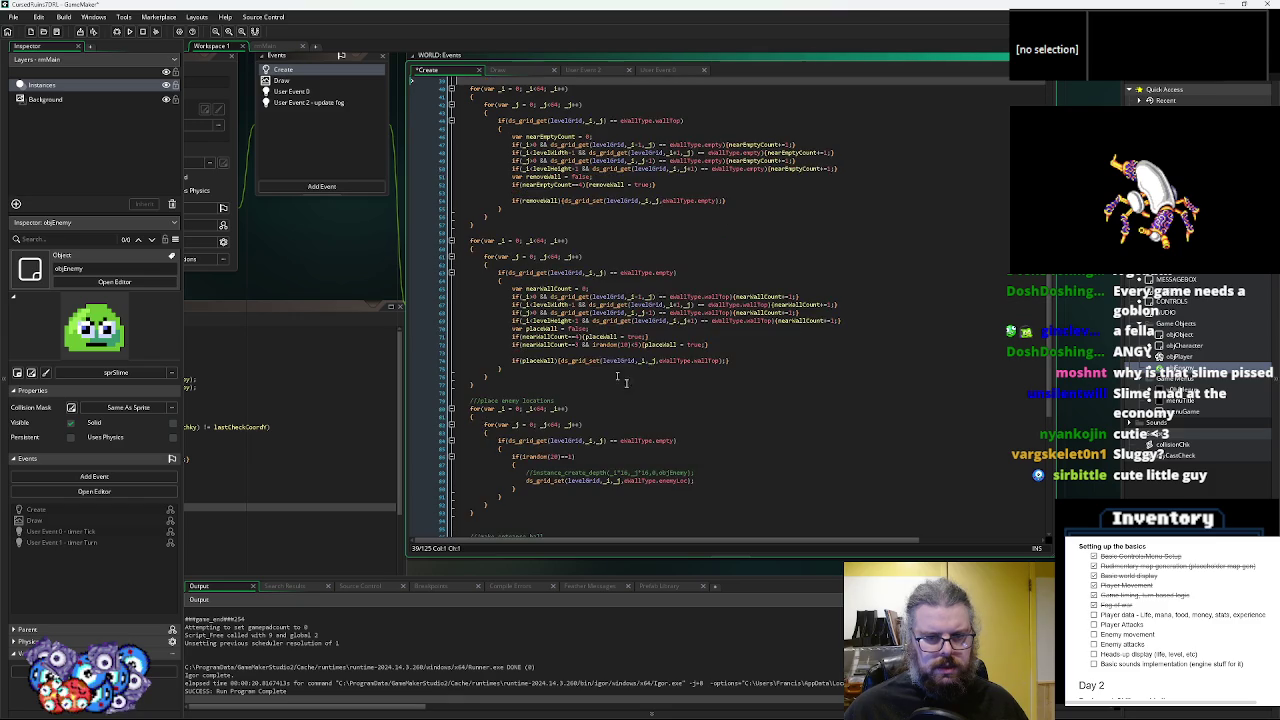
{"action": "scroll", "coordinate": [673, 396], "scroll_direction": "up", "scroll_amount": 2}
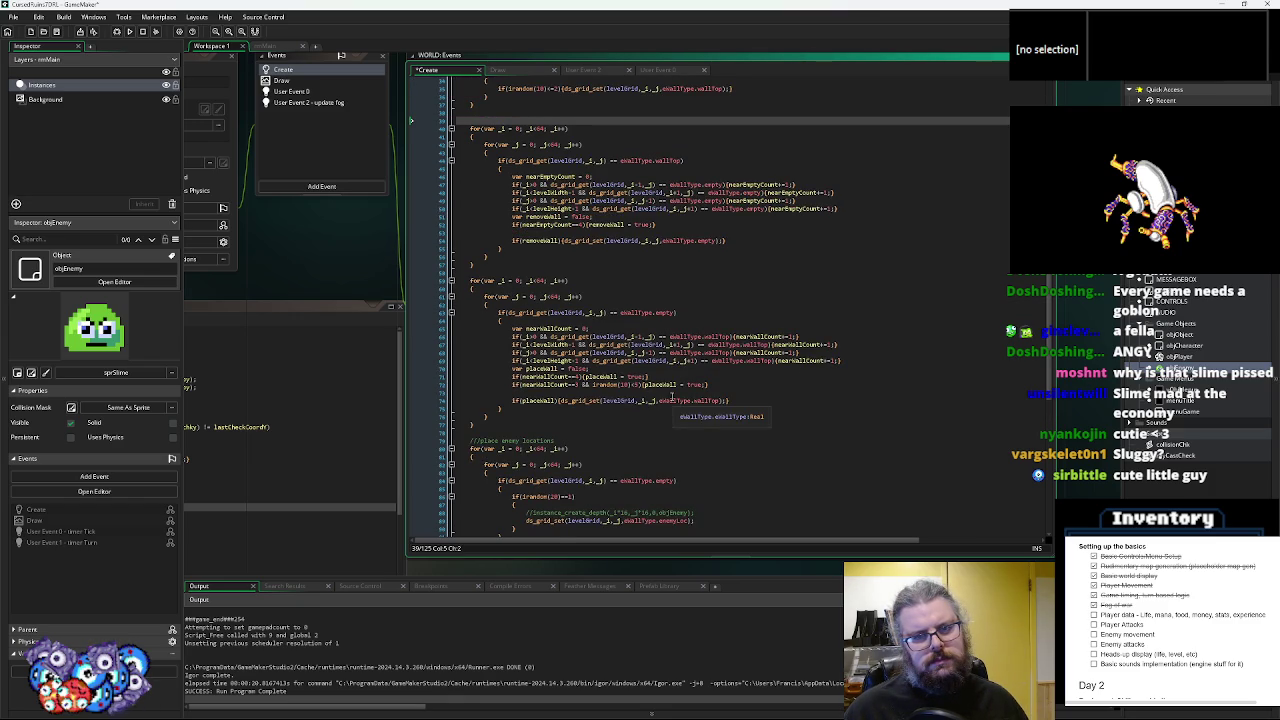
{"action": "key", "text": "ctrl+z"}
{"action": "key", "text": "ctrl+z"}
{"action": "key", "text": "ctrl+y"}
{"action": "key", "text": "ctrl+y"}
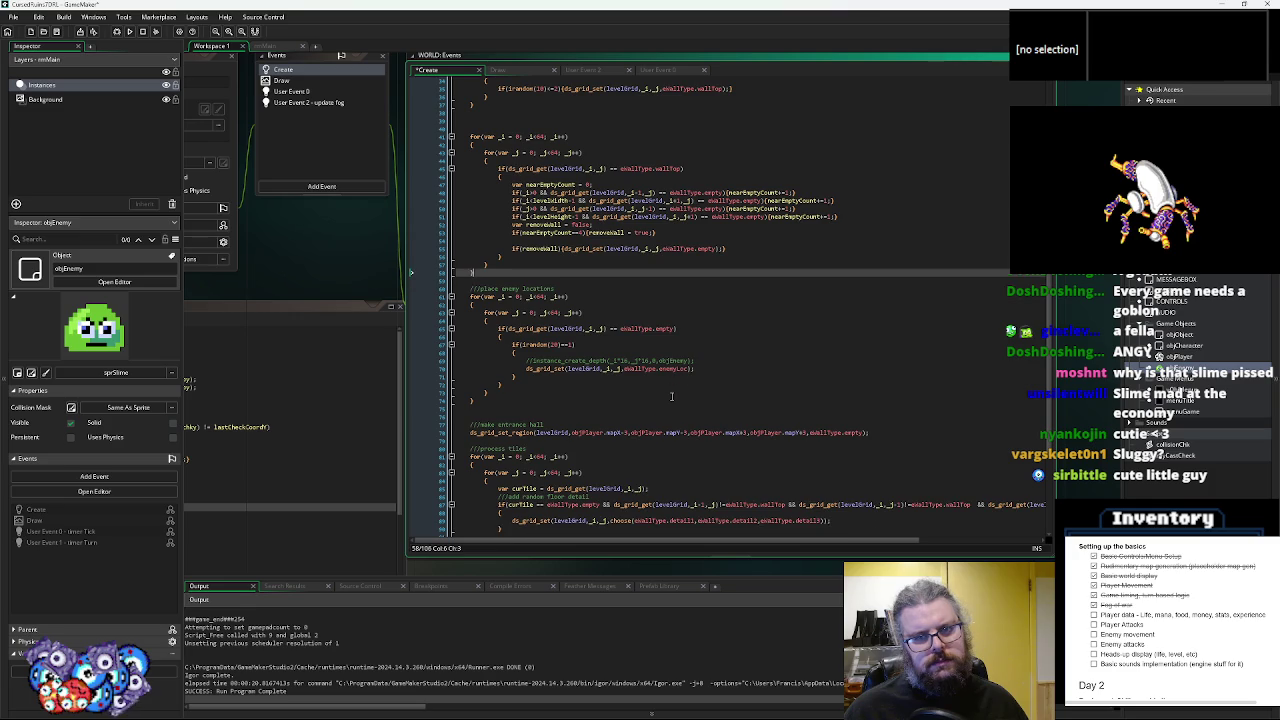
- Add an empty else { } block after the placeWall line
{"action": "left_click", "coordinate": [663, 152]}
{"action": "left_click", "coordinate": [730, 240]}
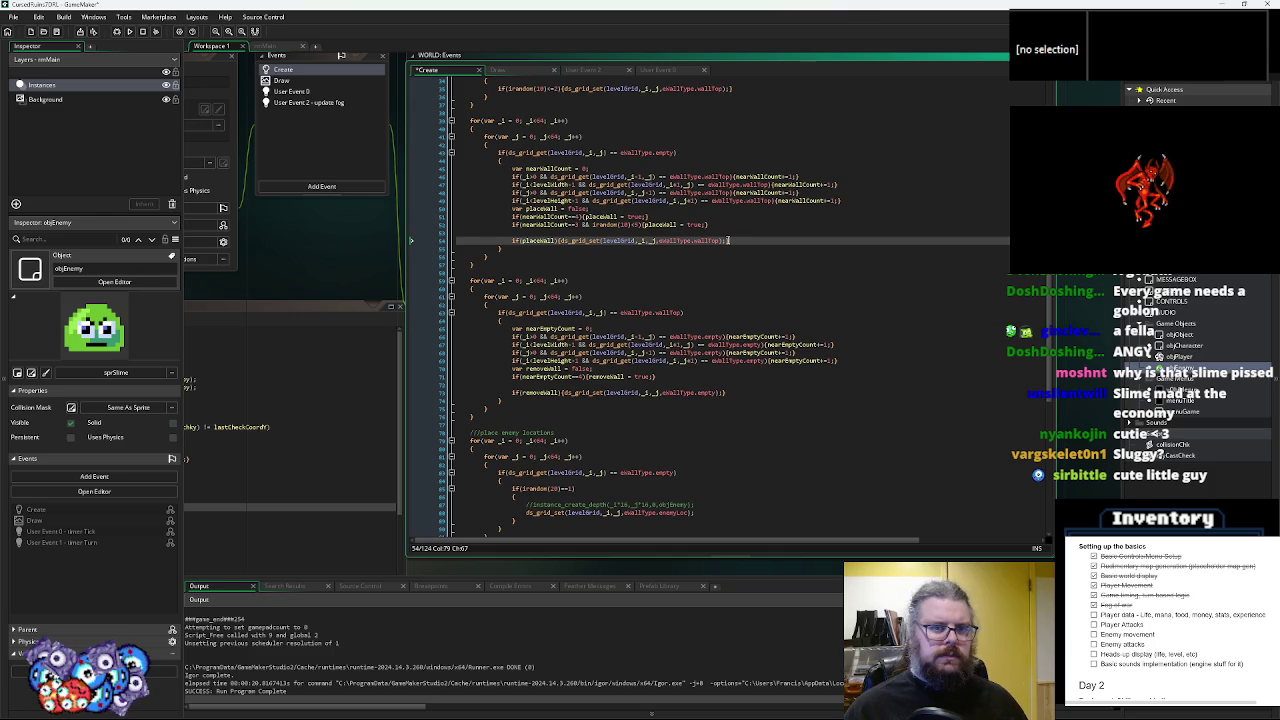
{"action": "key", "text": "Return"}
{"action": "type", "text": "else"}
{"action": "key", "text": "Return"}
{"action": "type", "text": "{"}
{"action": "key", "text": "Return"}
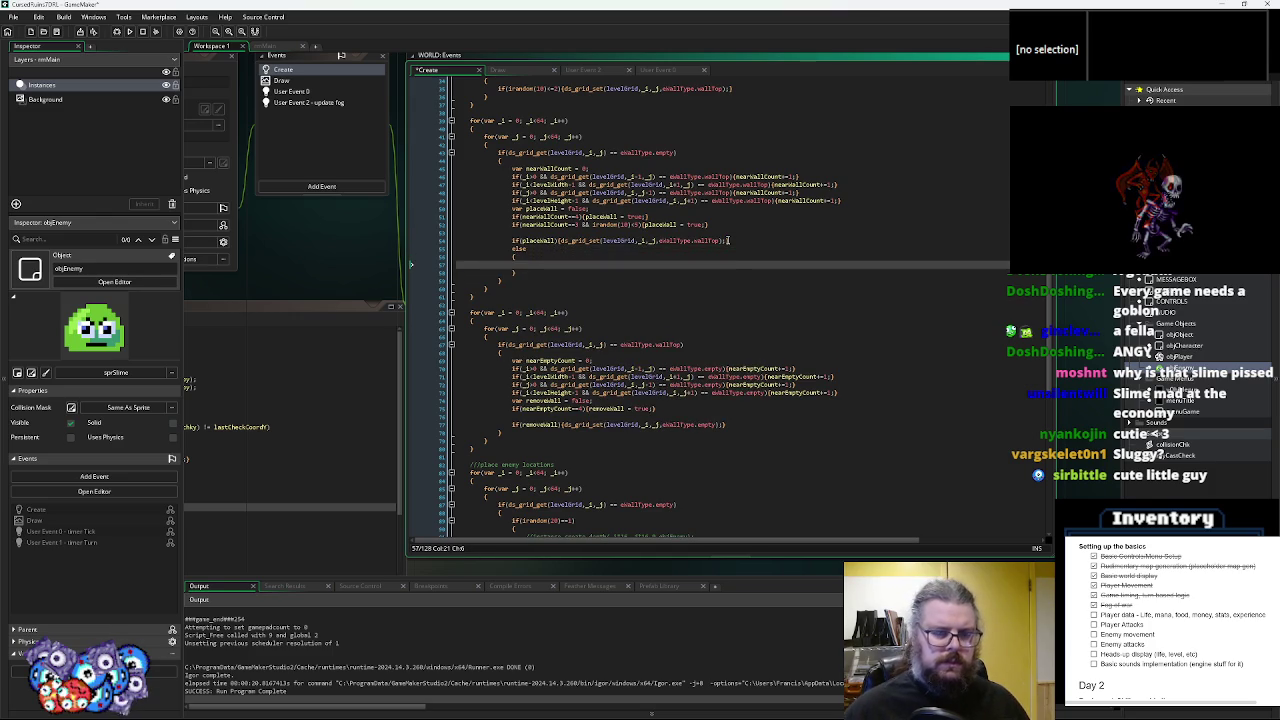
- Move the irandom enemy-placement block into the new else branch
{"action": "scroll", "coordinate": [692, 268], "scroll_direction": "down", "scroll_amount": 3}
{"action": "scroll", "coordinate": [654, 310], "scroll_direction": "down", "scroll_amount": 1}
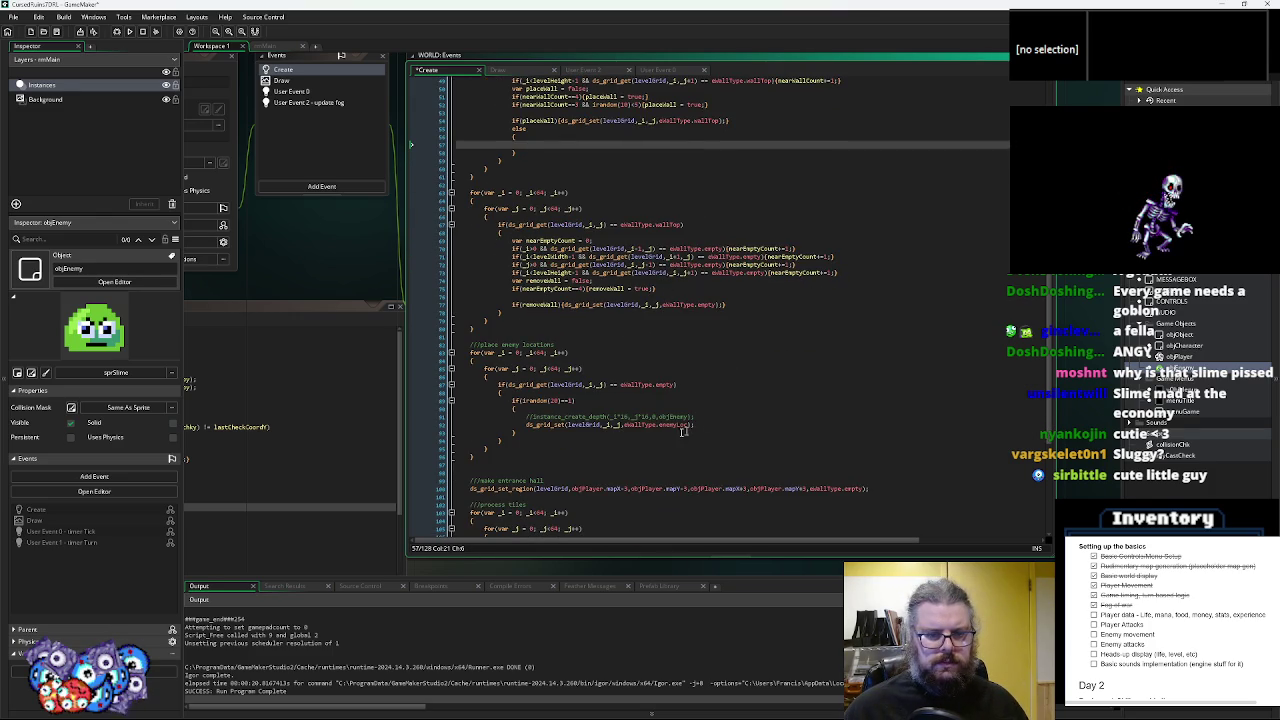
{"action": "left_click_drag", "start_coordinate": [515, 432], "coordinate": [511, 401]}
{"action": "key", "text": "BackSpace"}
{"action": "scroll", "coordinate": [532, 308], "scroll_direction": "up", "scroll_amount": 4}
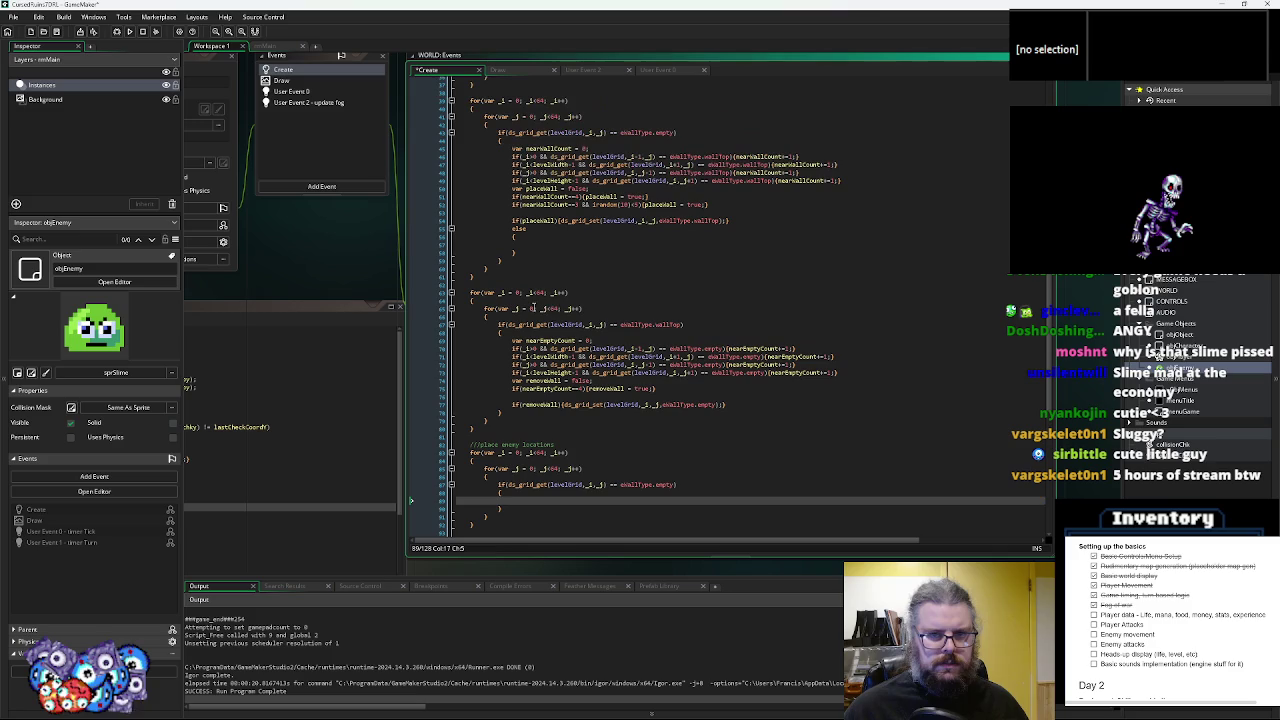
{"action": "left_click", "coordinate": [563, 243]}
{"action": "key", "text": "ctrl+v"}
- Select the empty tile check in the separate enemy loop's condition
{"action": "scroll", "coordinate": [535, 277], "scroll_direction": "down", "scroll_amount": 1}
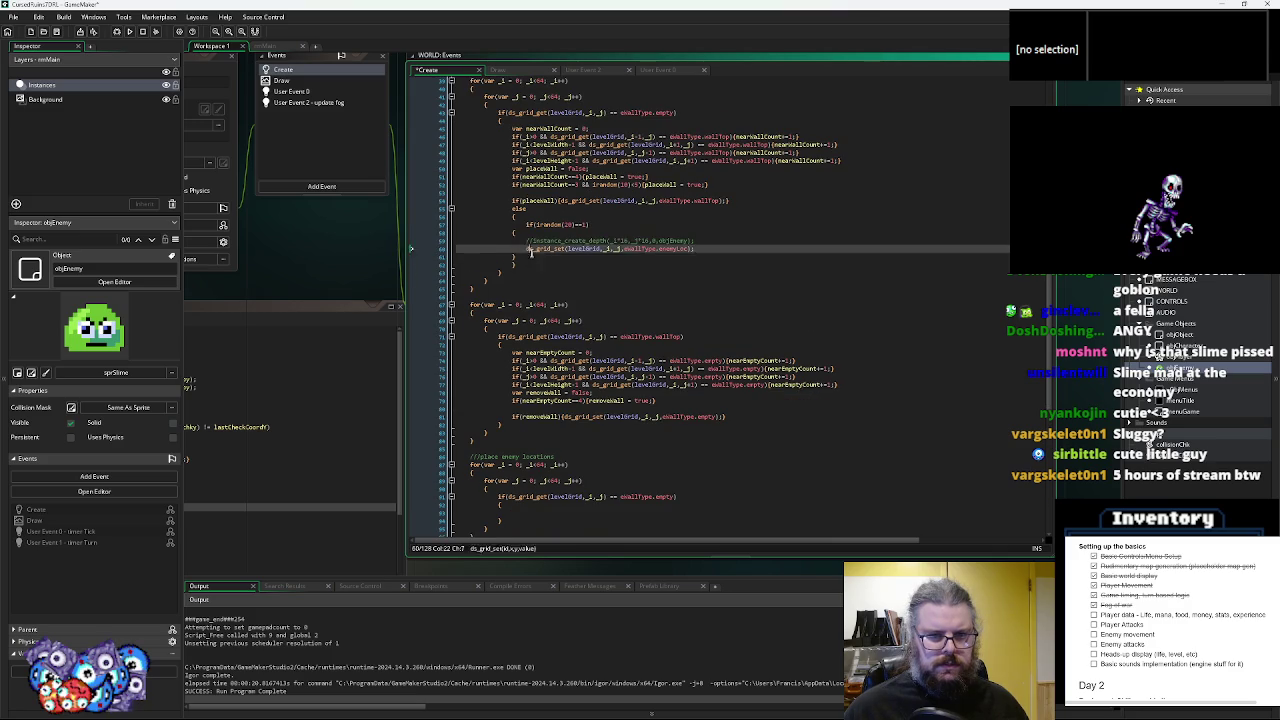
{"action": "left_click", "coordinate": [540, 360]}
{"action": "scroll", "coordinate": [541, 400], "scroll_direction": "down", "scroll_amount": 3}
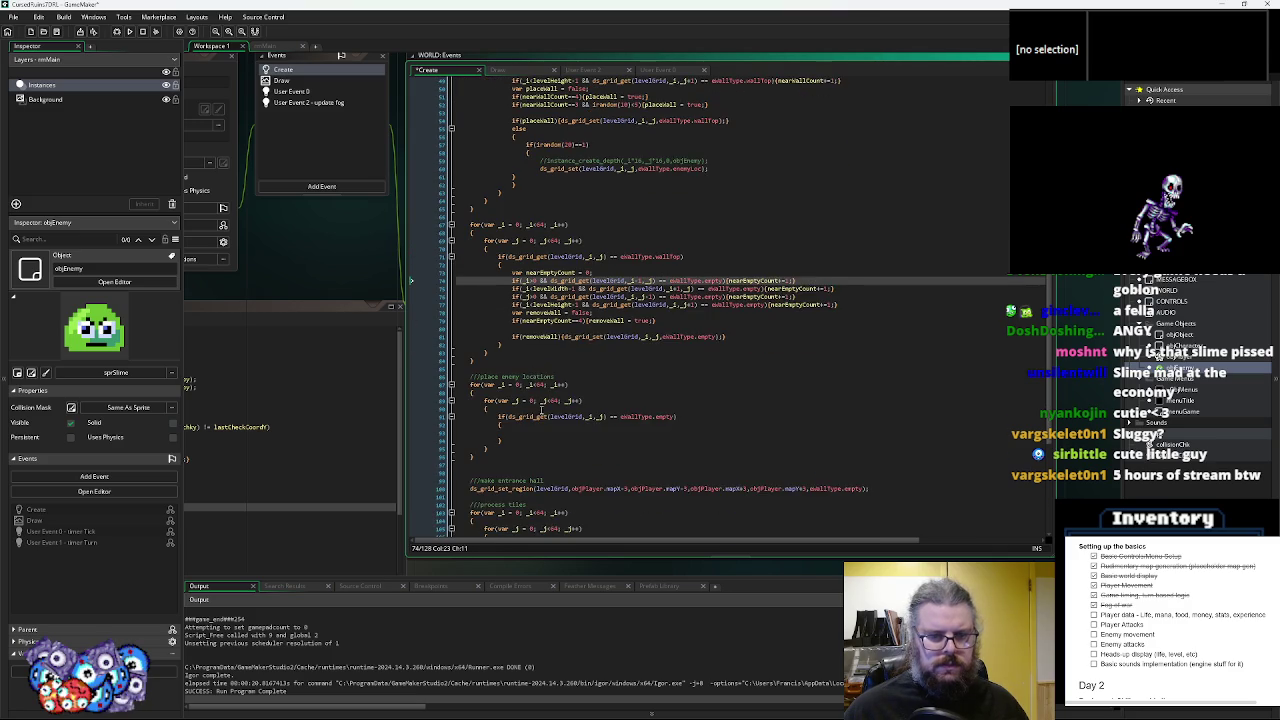
{"action": "scroll", "coordinate": [615, 432], "scroll_direction": "up", "scroll_amount": 1}
{"action": "left_click", "coordinate": [689, 189]}
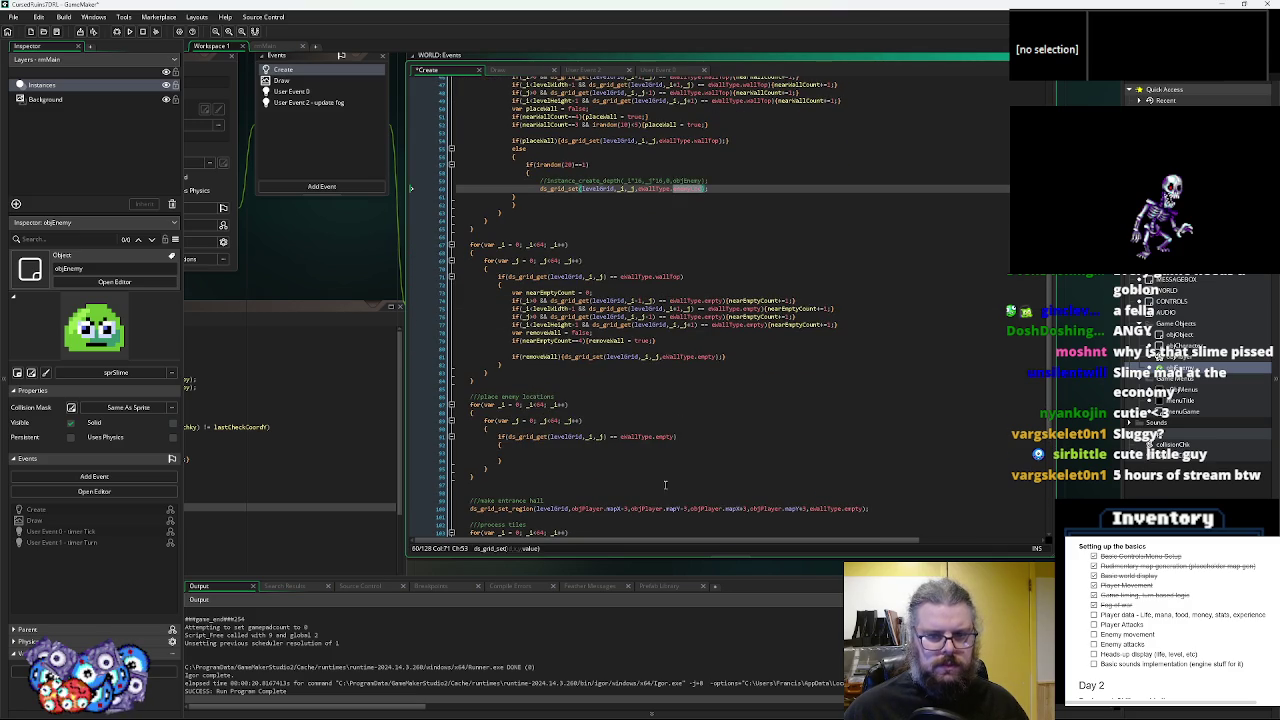
{"action": "double_click", "coordinate": [664, 436]}
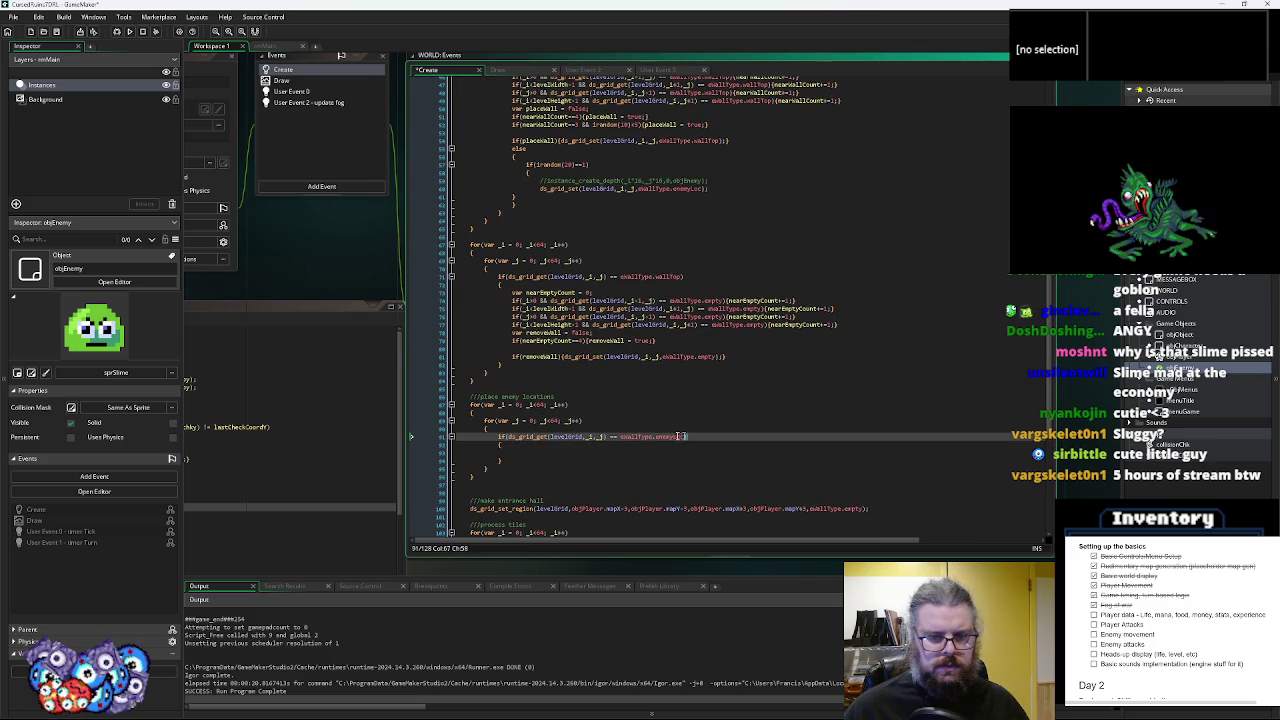
- Check enemyLoc cells in the enemy loop and reset each to eWallType.empty with ds_grid_set
{"action": "left_click_drag", "start_coordinate": [688, 437], "coordinate": [495, 437]}
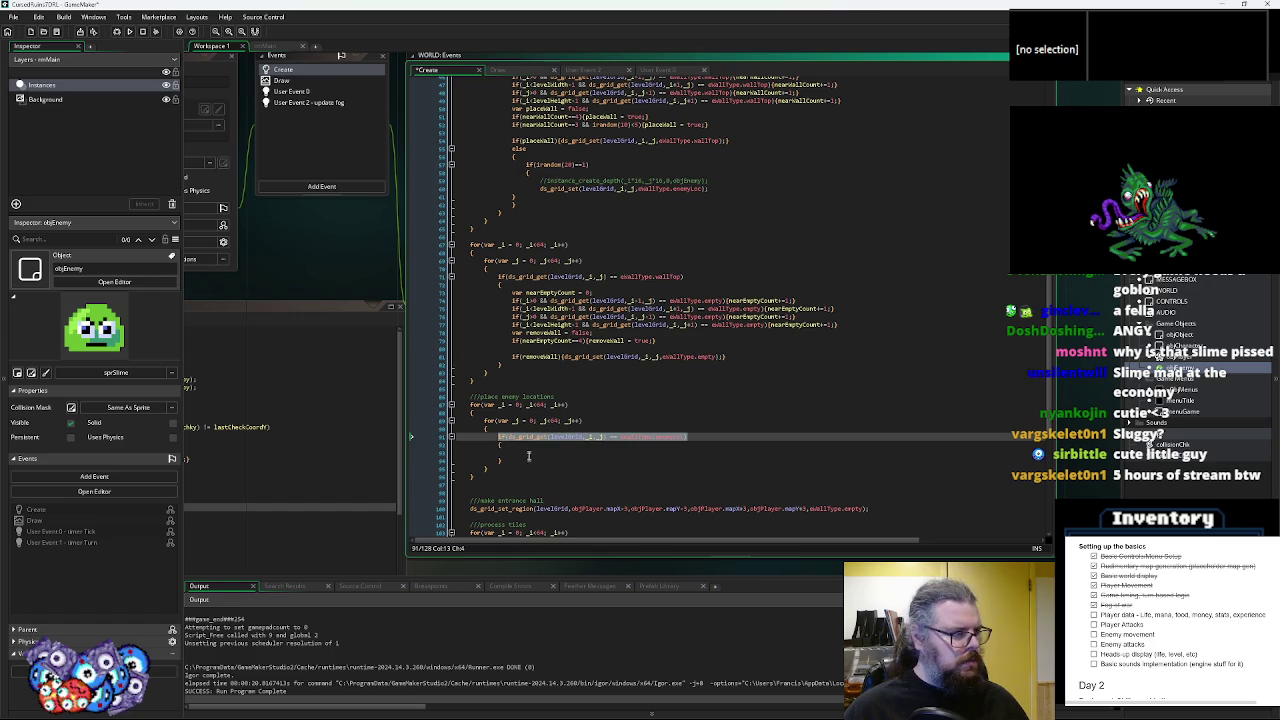
{"action": "left_click", "coordinate": [530, 447]}
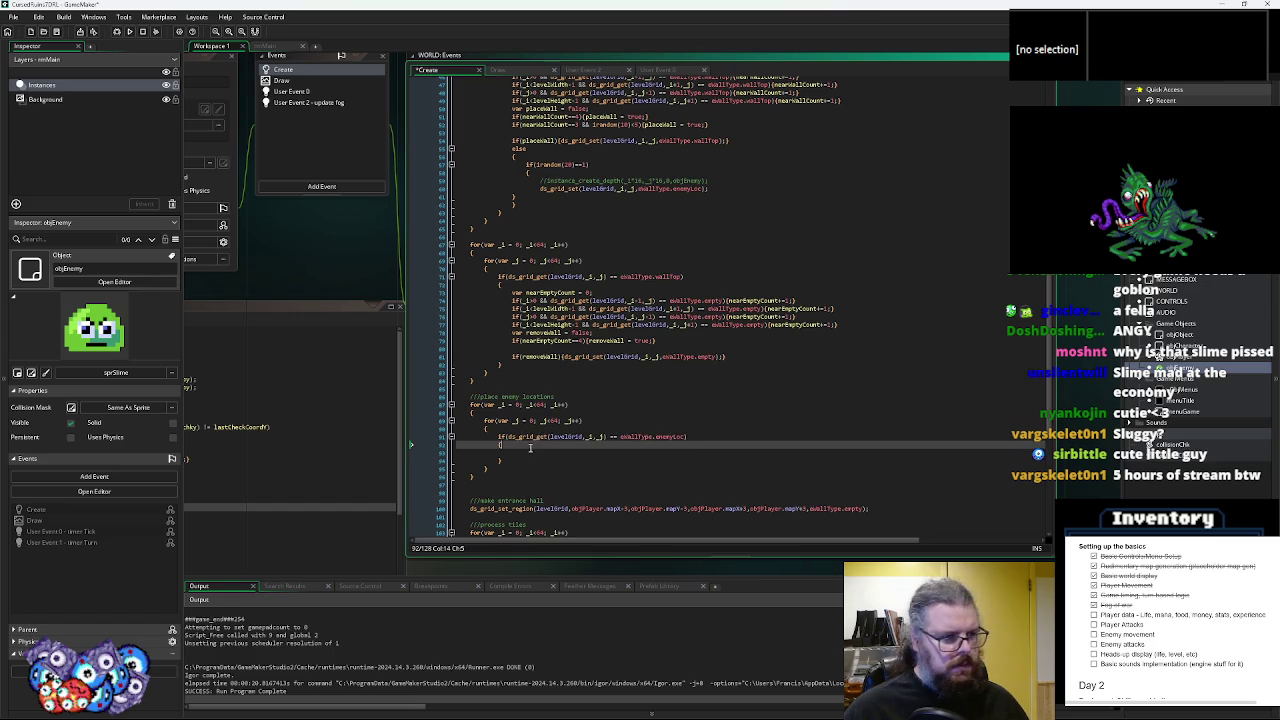
{"action": "left_click", "coordinate": [540, 455]}
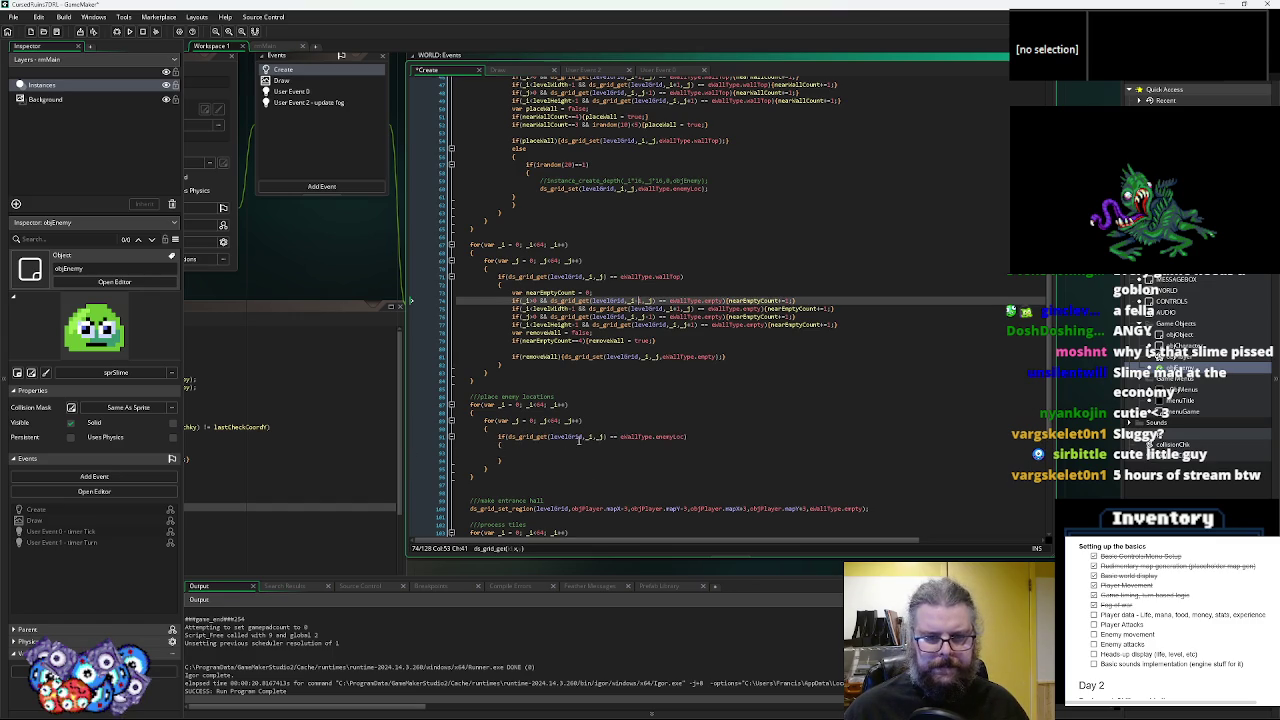
{"action": "key", "text": "Up"}
{"action": "left_click", "coordinate": [513, 197]}
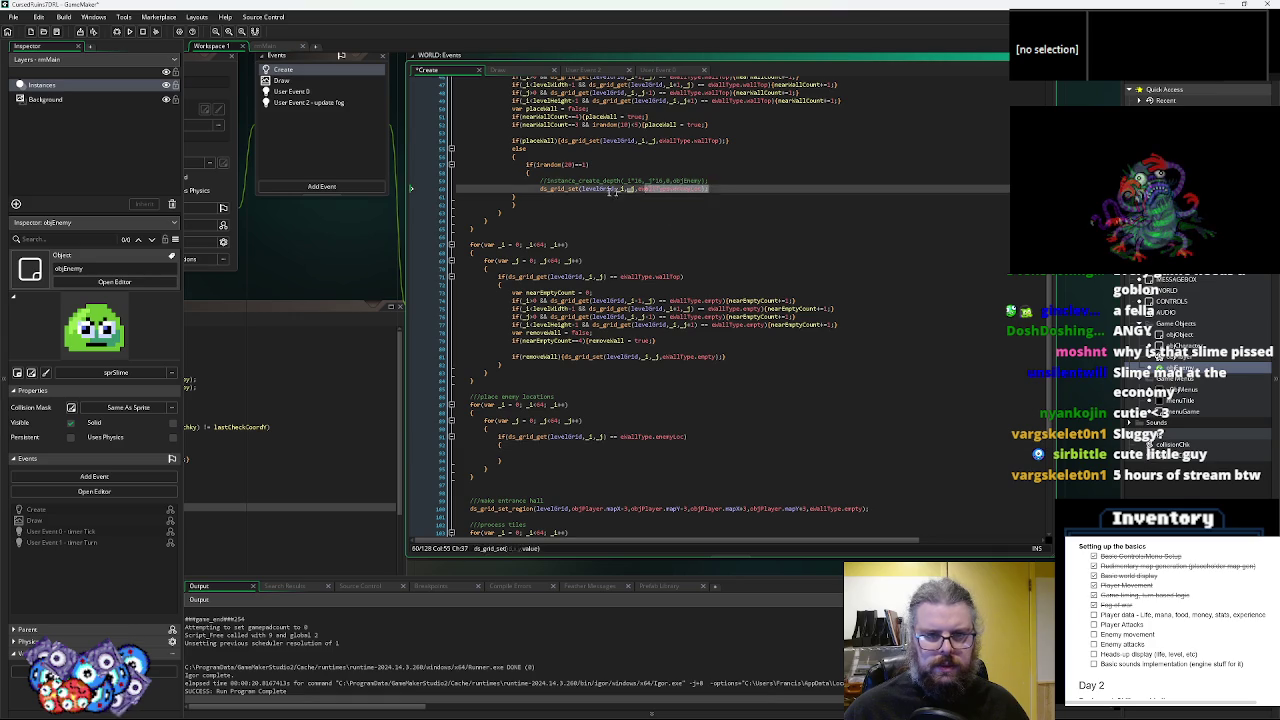
{"action": "left_click_drag", "start_coordinate": [708, 188], "coordinate": [540, 188]}
{"action": "left_click", "coordinate": [556, 440]}
{"action": "left_click", "coordinate": [553, 453]}
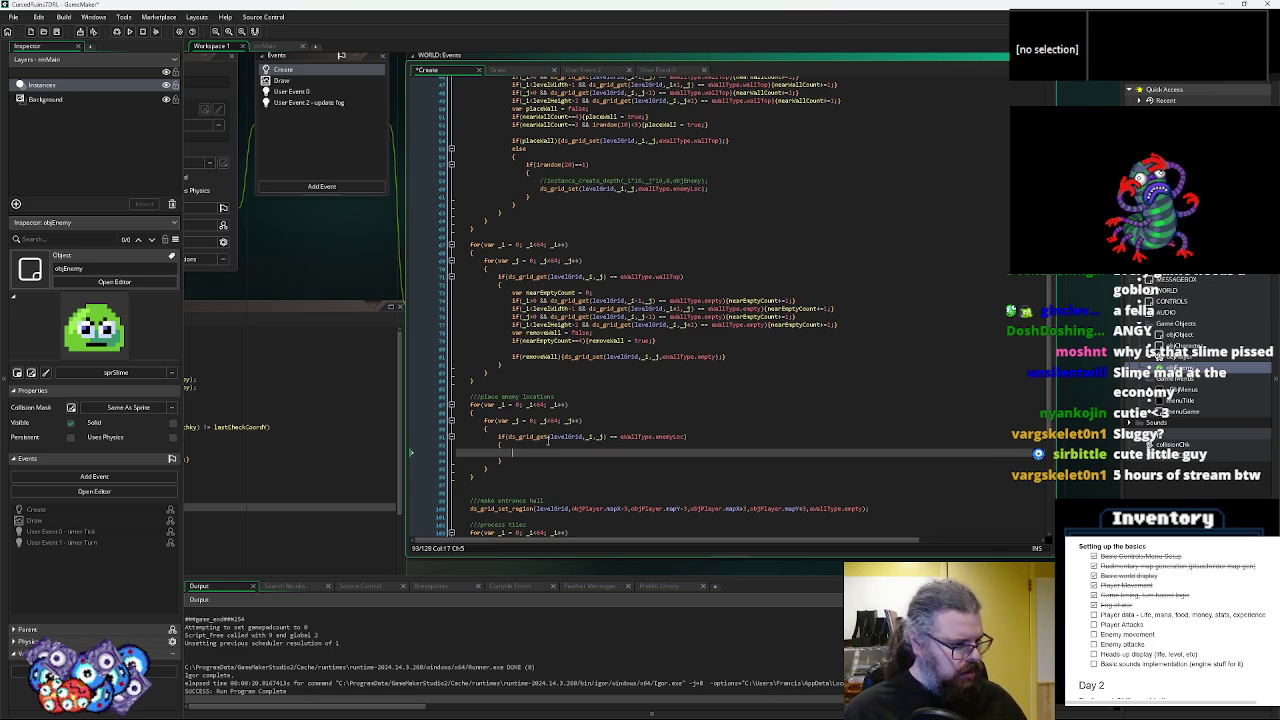
{"action": "type", "text": "ds_grid_set(levelGrid,_i,_j,eWallType.enemyLoc);"}
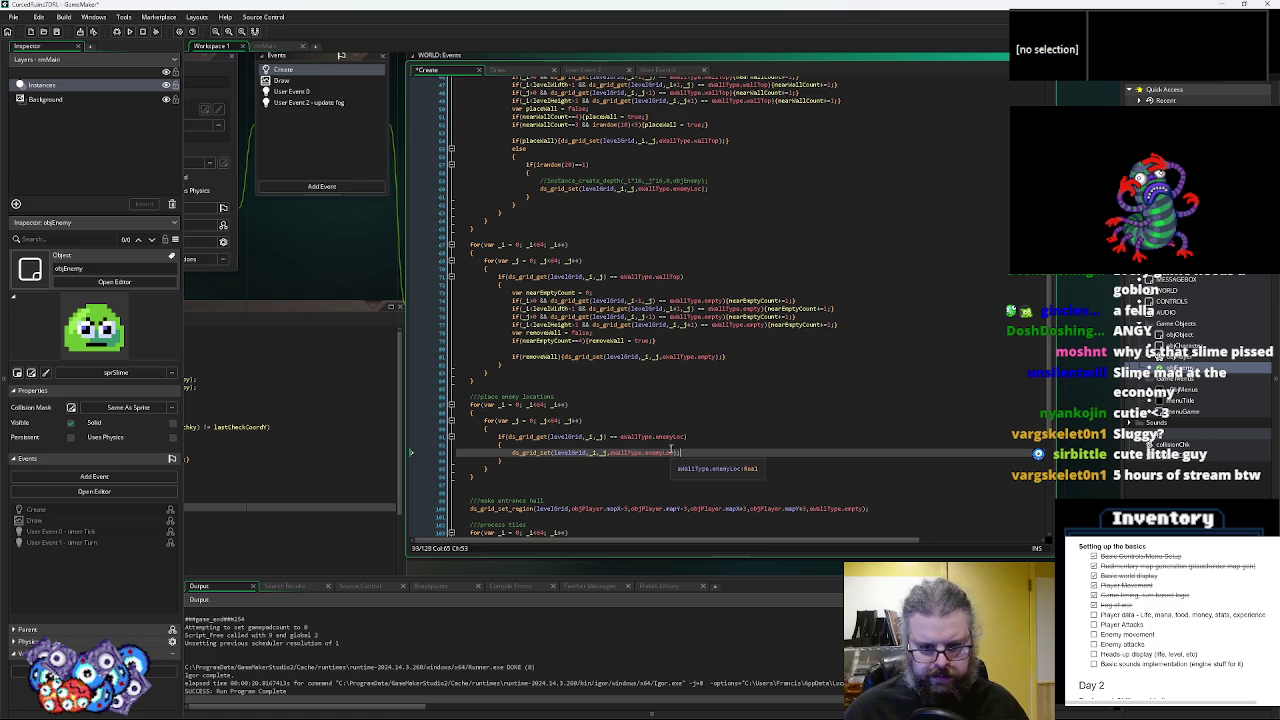
{"action": "left_click", "coordinate": [668, 452]}
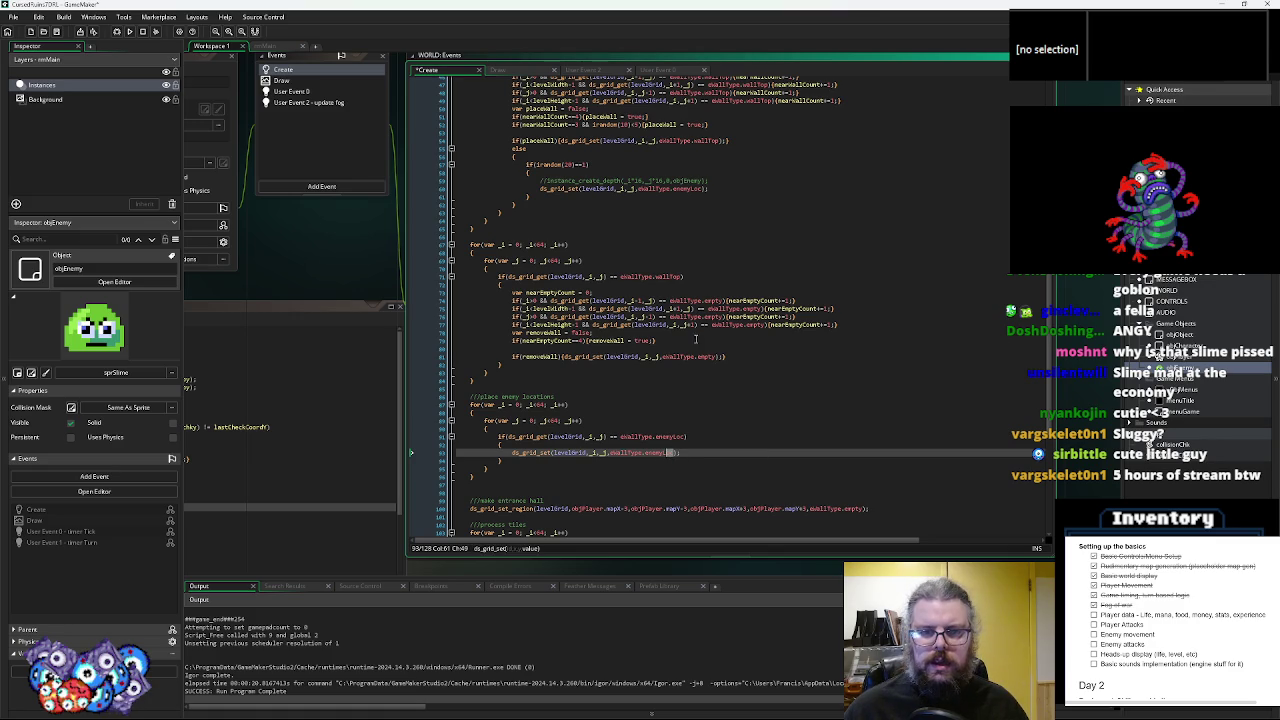
{"action": "type", "text": "L"}
{"action": "key", "text": "BackSpace"}
{"action": "key", "text": "BackSpace"}
{"action": "key", "text": "BackSpace"}
{"action": "type", "text": "mpty"}
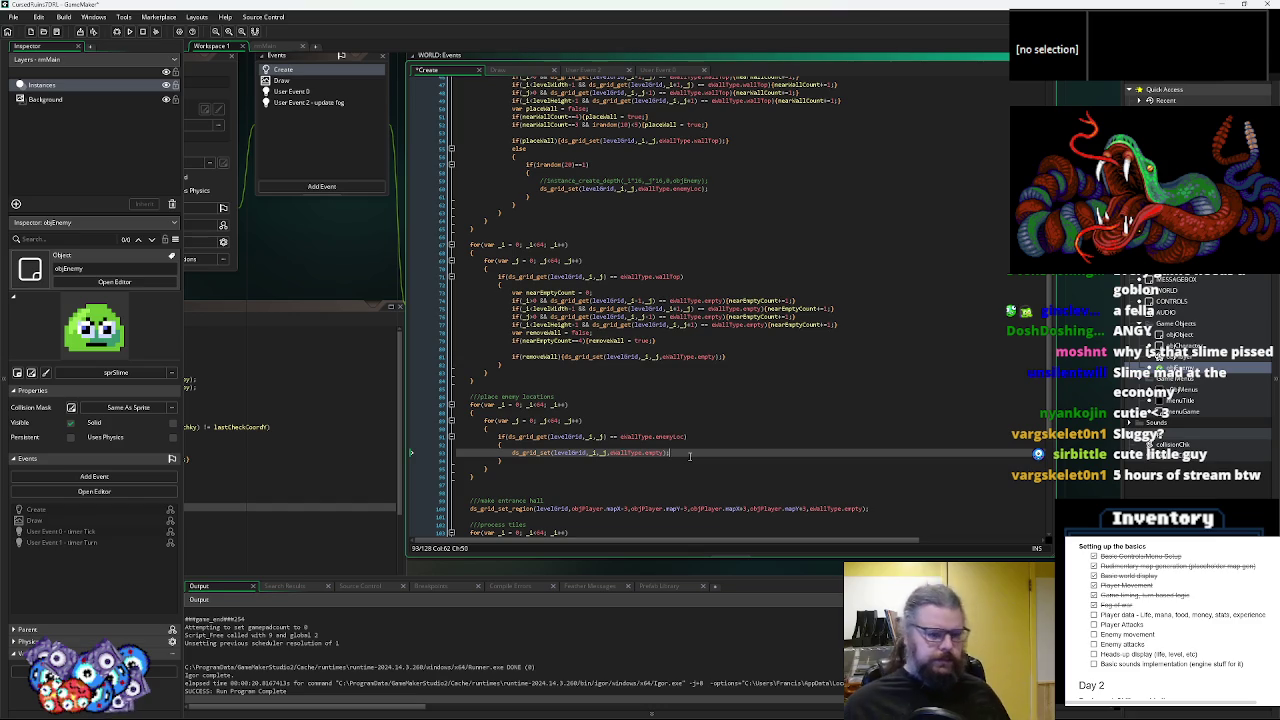
- Add the commented instance_create_depth spawn line below the reset line
{"action": "scroll", "coordinate": [689, 456], "scroll_direction": "down", "scroll_amount": 2}
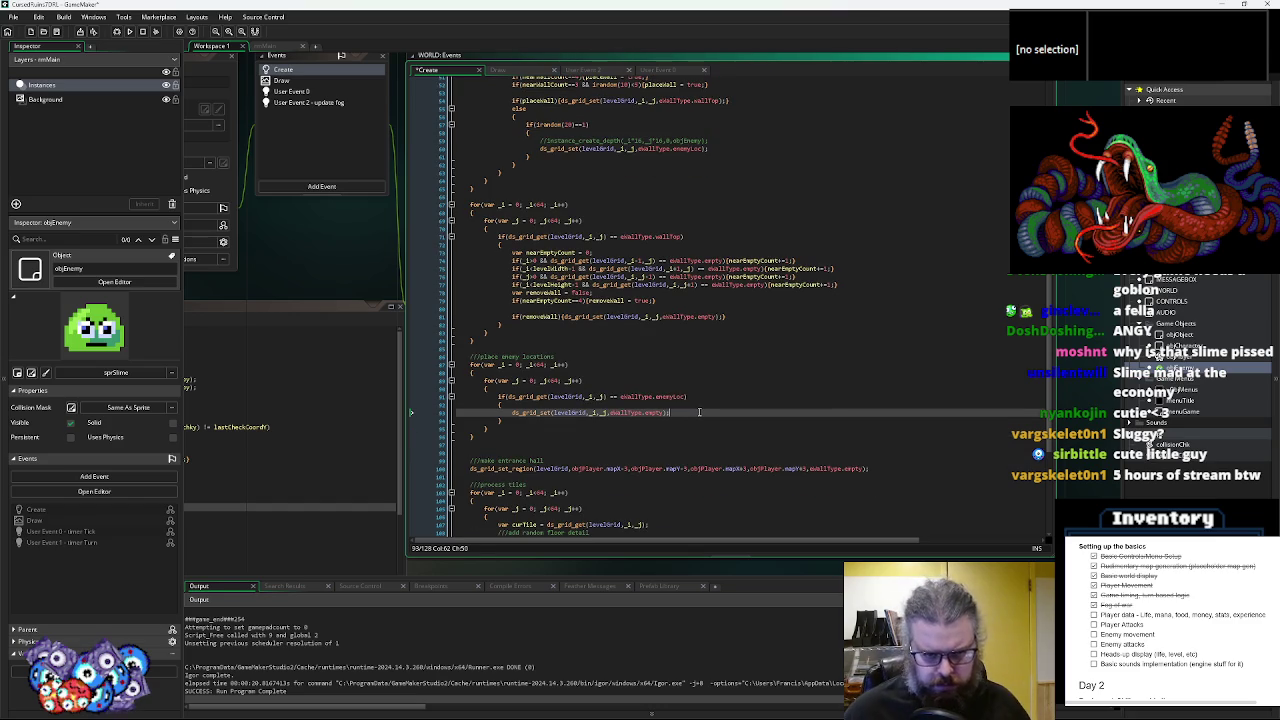
{"action": "key", "text": "Return"}
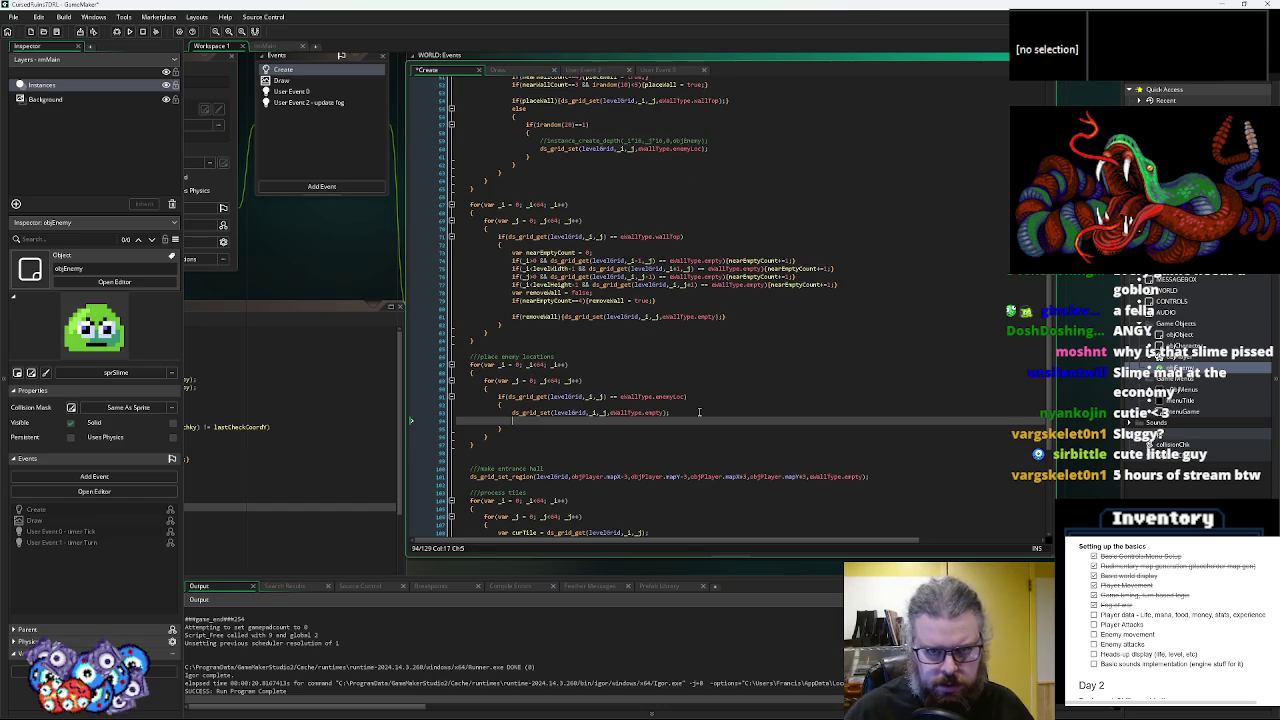
{"action": "left_click", "coordinate": [540, 149]}
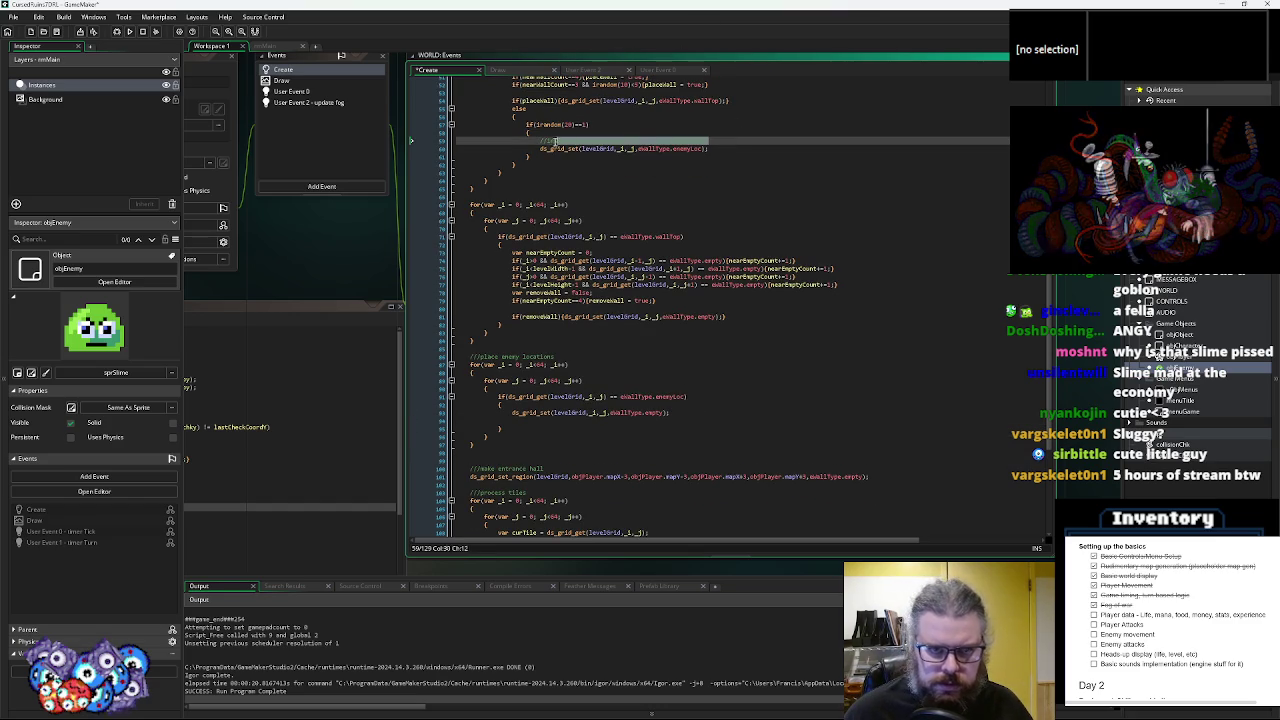
{"action": "left_click", "coordinate": [530, 420]}
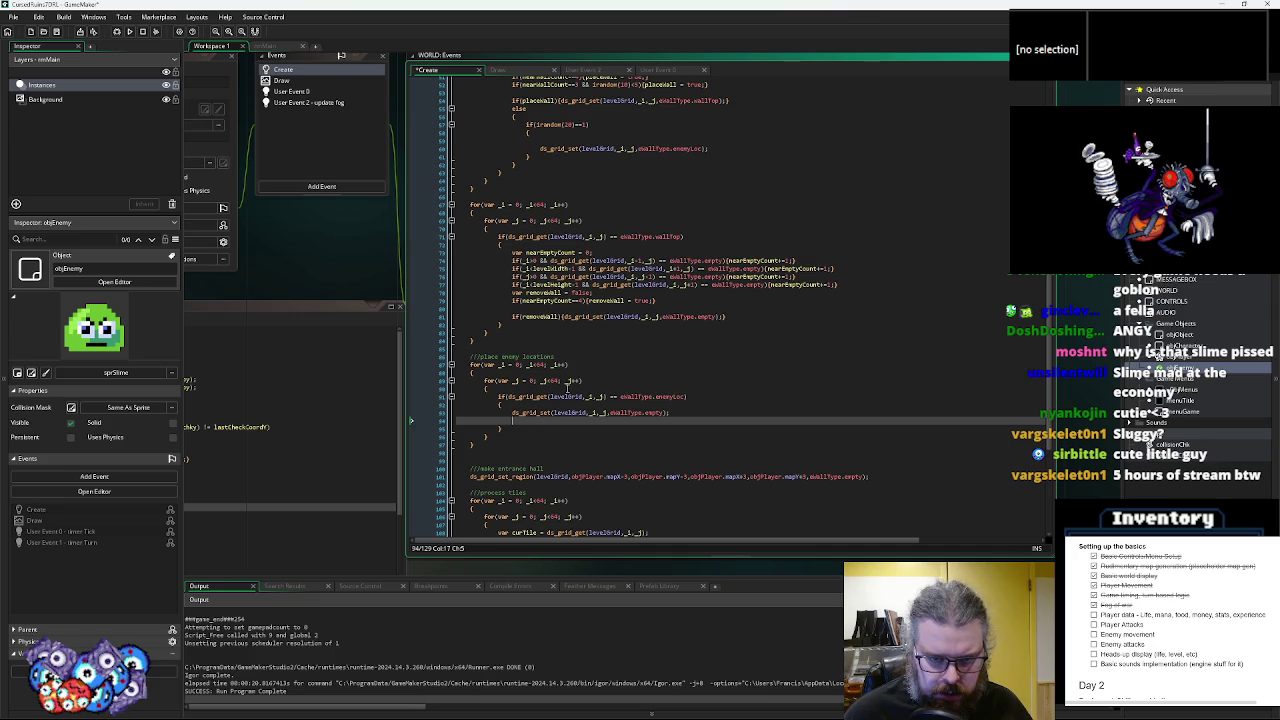
{"action": "type", "text": "//instance_create_depth(_i*16,_j*16,0,objEnemy);"}
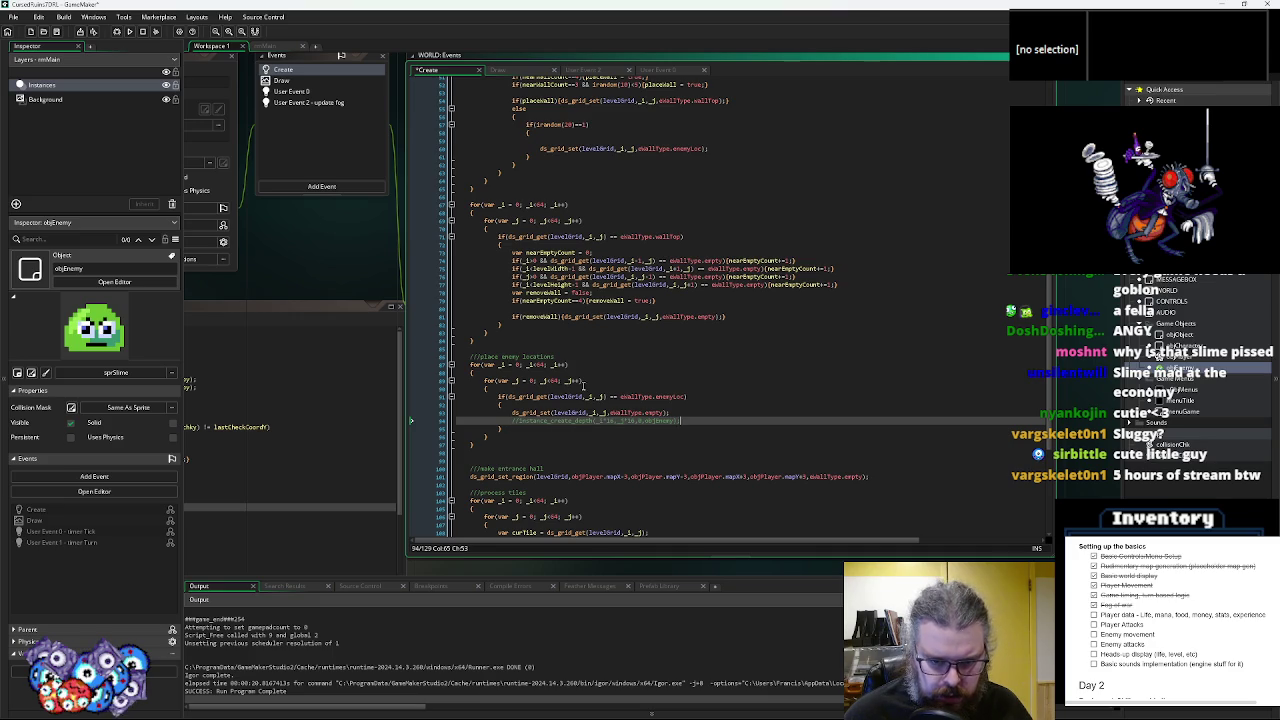
- Cut the whole enemy-location loop out of the code
{"action": "scroll", "coordinate": [589, 386], "scroll_direction": "down", "scroll_amount": 3}
{"action": "mouse_move", "coordinate": [493, 350]}
{"action": "left_mouse_down"}
{"action": "mouse_move", "coordinate": [486, 366]}
{"action": "mouse_move", "coordinate": [471, 286]}
{"action": "left_mouse_up"}
{"action": "key", "text": "BackSpace"}
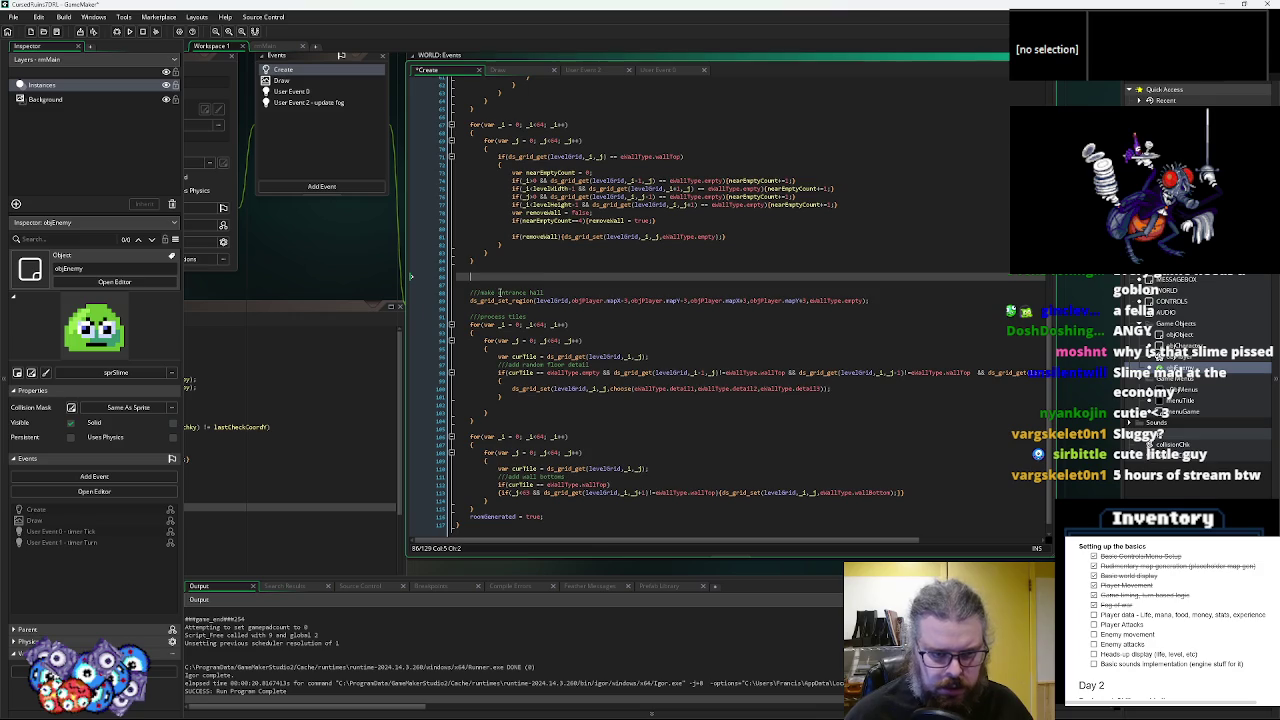
- Paste the enemy-location loop below the entrance hall code, with a spacing line before it
{"action": "key", "text": "BackSpace"}
{"action": "key", "text": "BackSpace"}
{"action": "key", "text": "Down"}
{"action": "key", "text": "Down"}
{"action": "key", "text": "Down"}
{"action": "key", "text": "Return"}
{"action": "key", "text": "Return"}
{"action": "key", "text": "Up"}
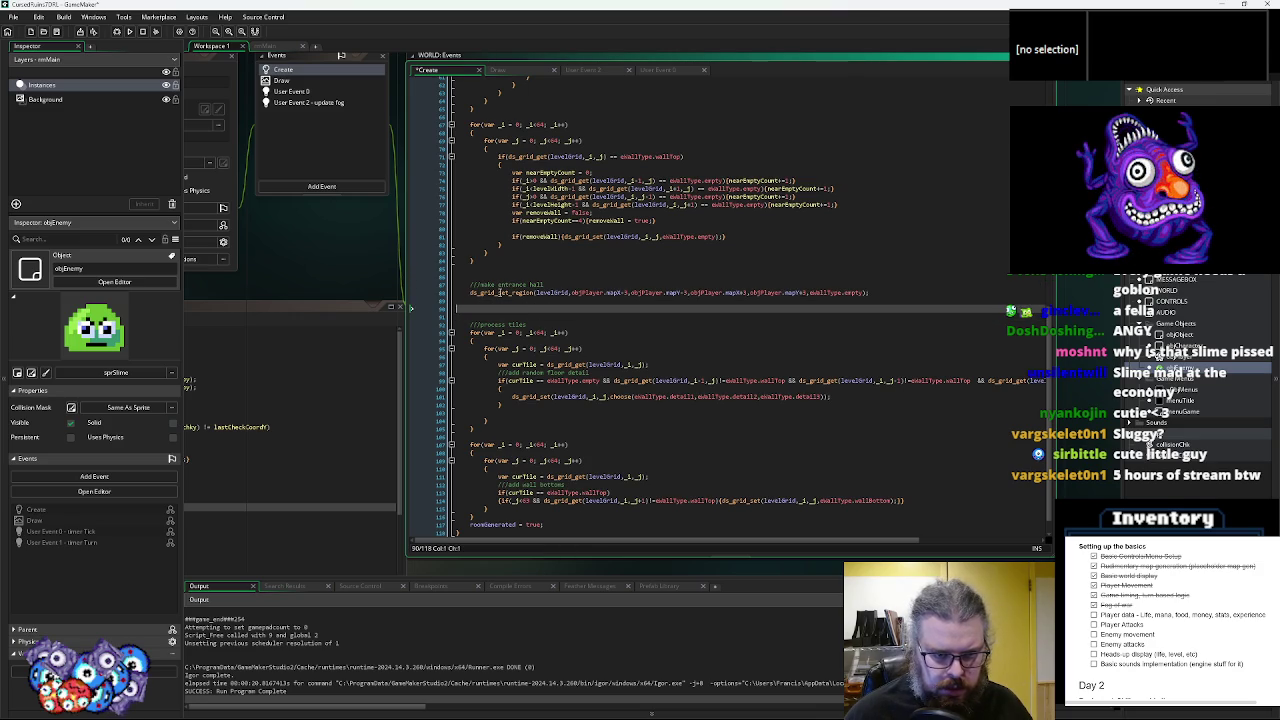
{"action": "key", "text": "ctrl+v"}
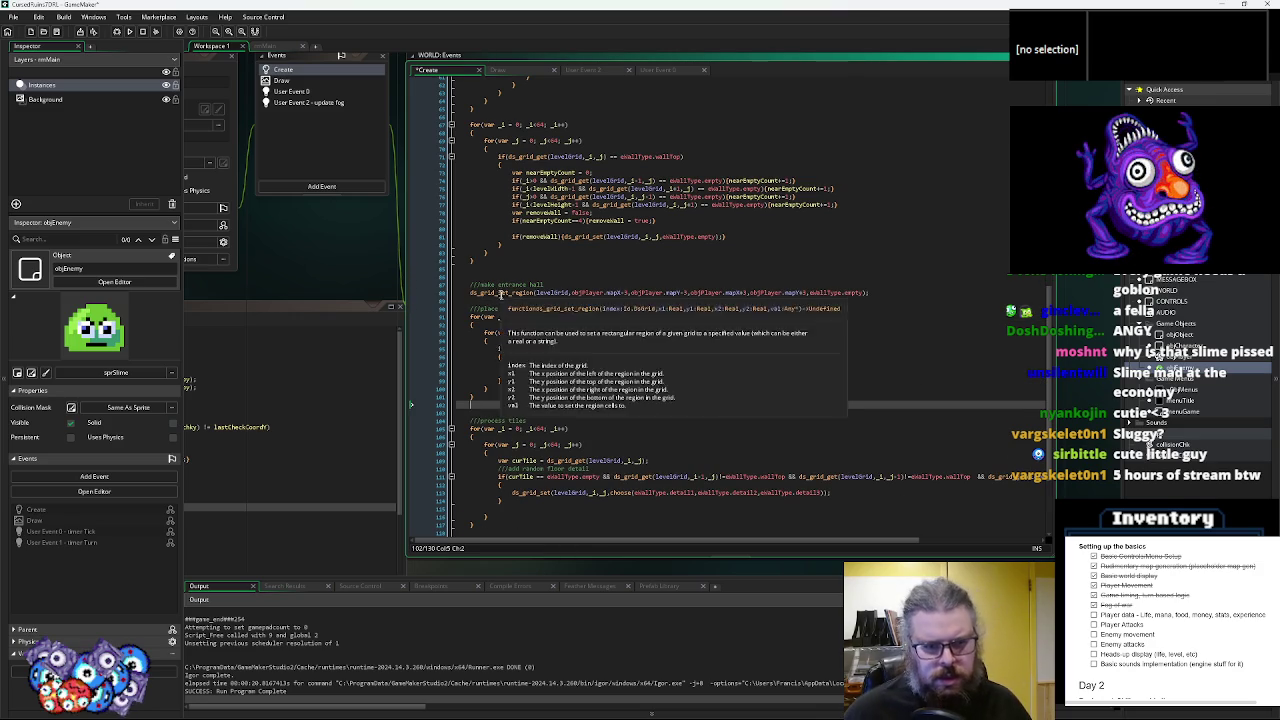
{"action": "left_click", "coordinate": [503, 300]}
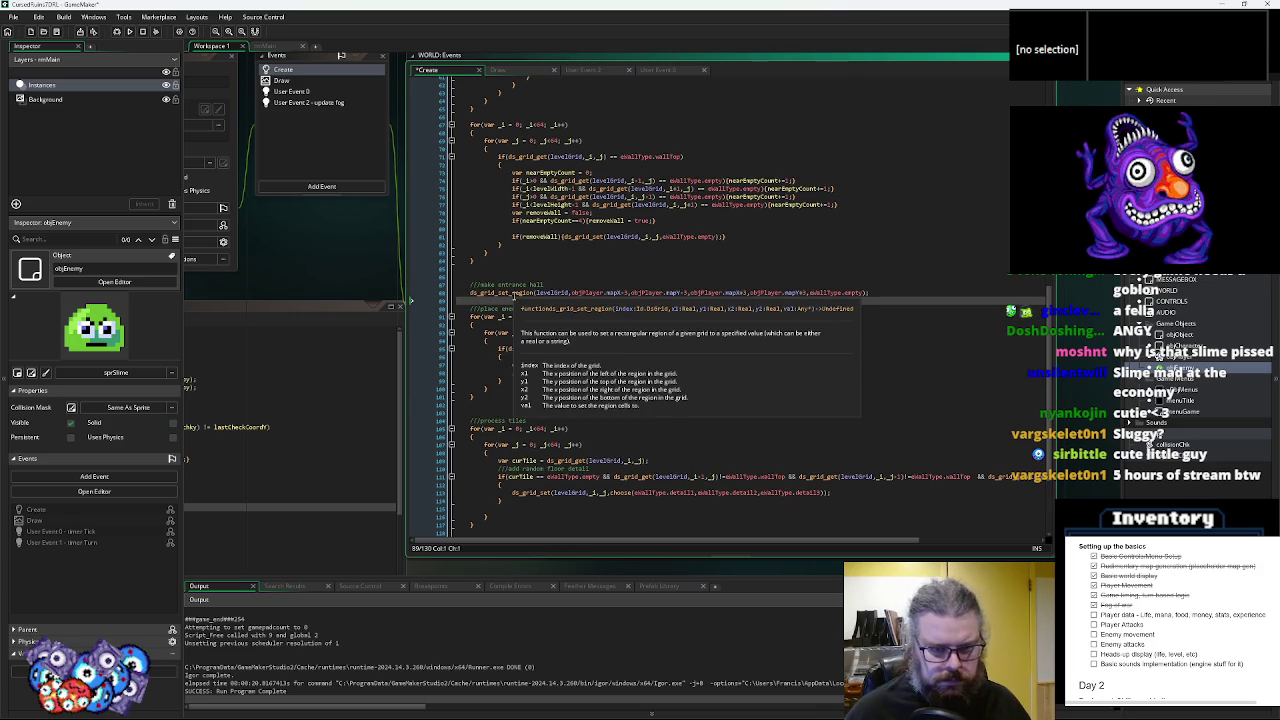
{"action": "key", "text": "Return"}
- Uncomment the spawn line as var ob = instance_create_depth, add ob.mapX = _i; mapY = _j;, and save
{"action": "left_click", "coordinate": [625, 396]}
{"action": "left_click", "coordinate": [620, 339]}
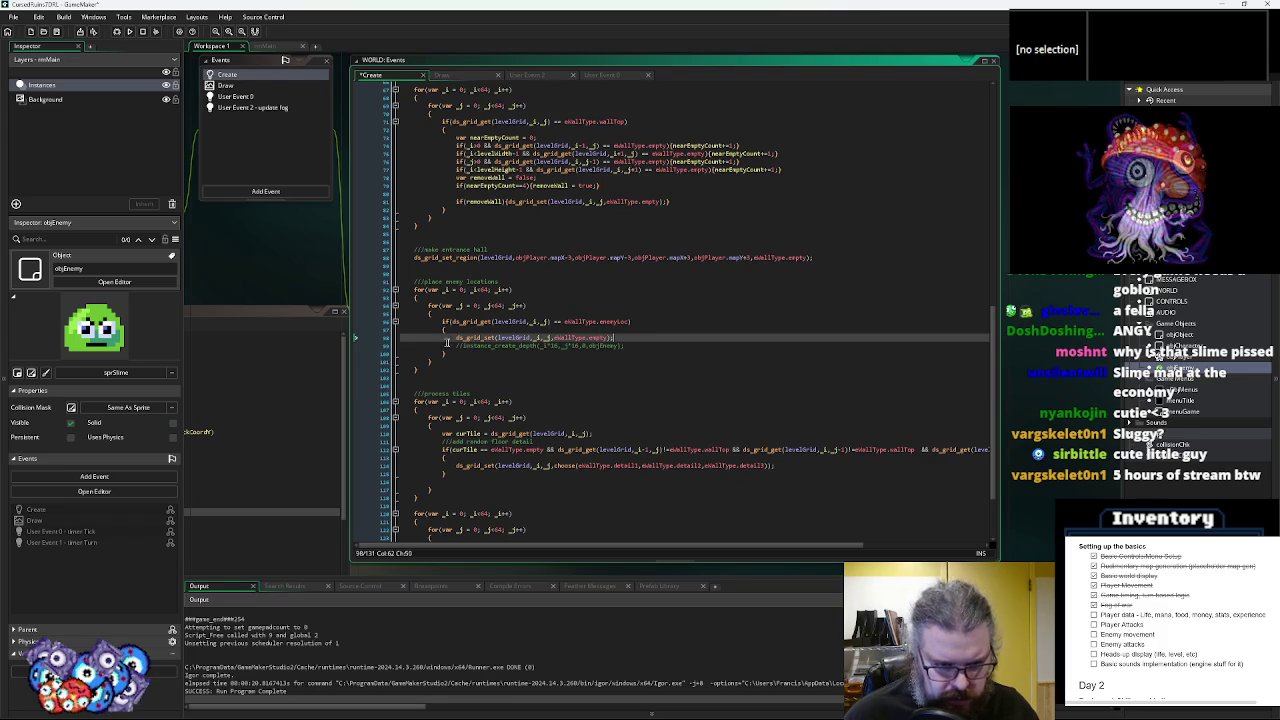
{"action": "left_click", "coordinate": [464, 345]}
{"action": "key", "text": "BackSpace"}
{"action": "key", "text": "BackSpace"}
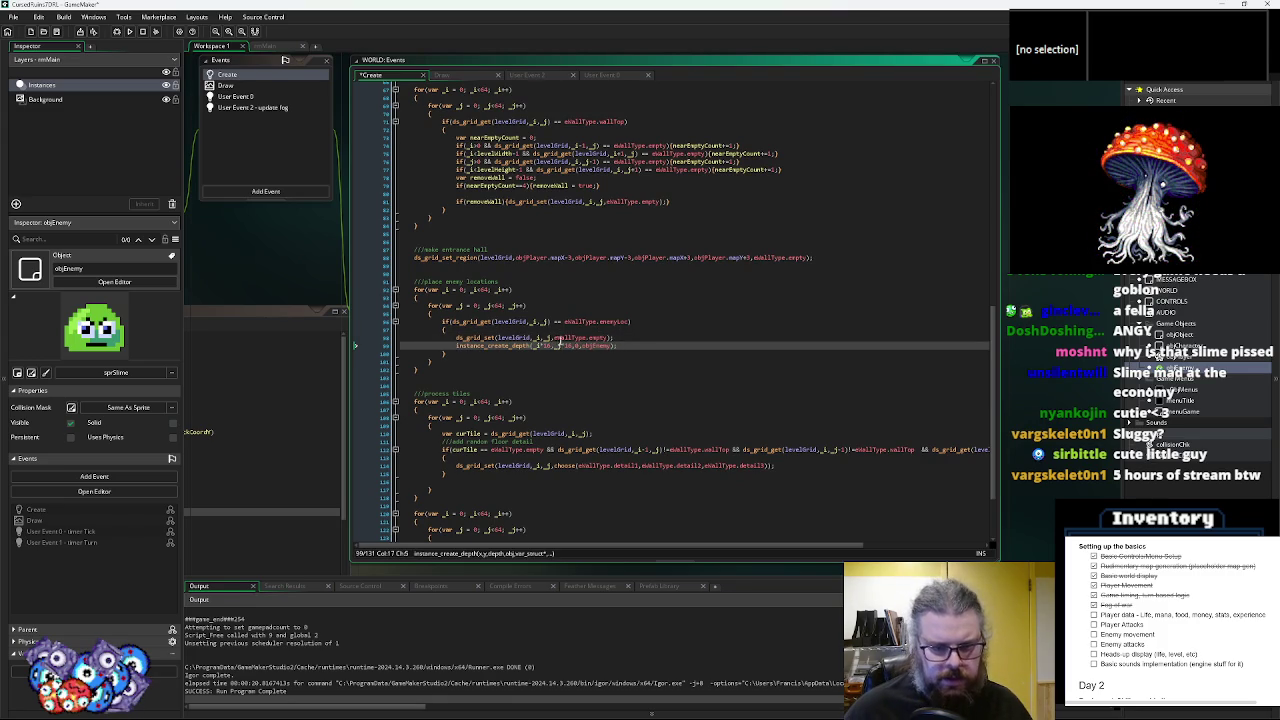
{"action": "left_click", "coordinate": [625, 346]}
{"action": "key", "text": "Return"}
{"action": "key", "text": "Up"}
{"action": "key", "text": "Home"}
{"action": "type", "text": "var ob ="}
{"action": "key", "text": "Down"}
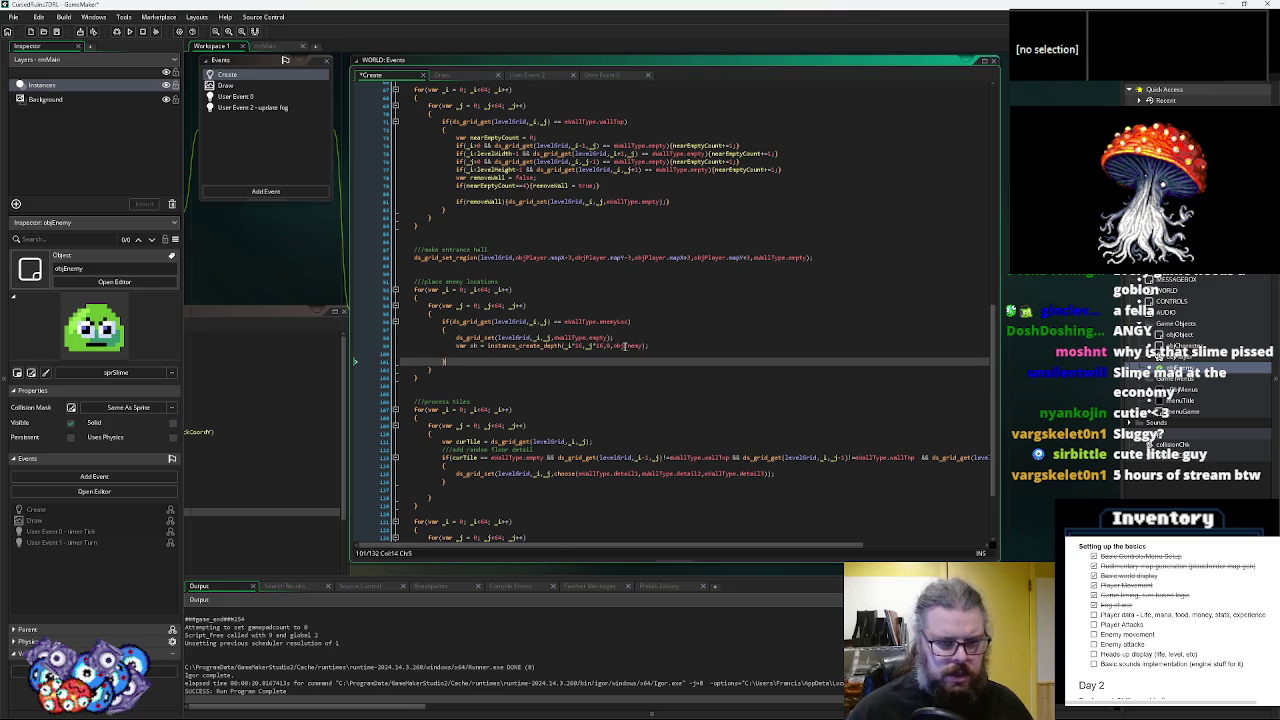
{"action": "type", "text": "ob."}
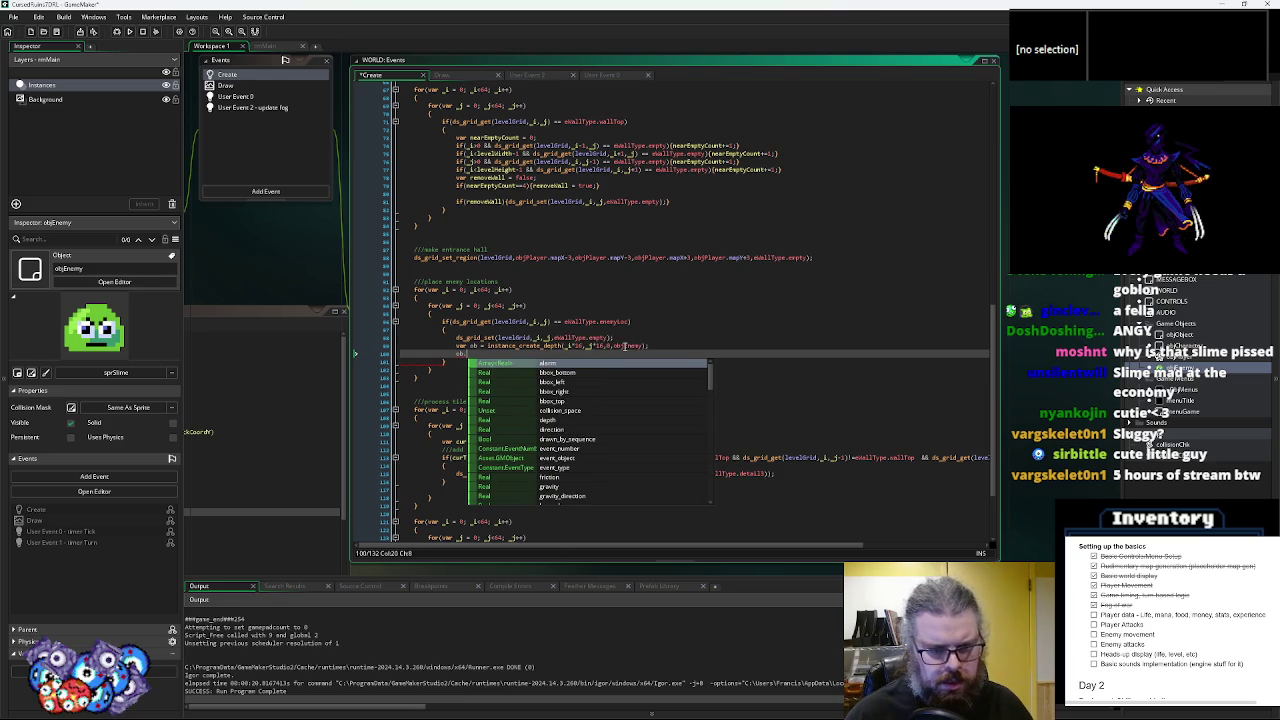
{"action": "type", "text": "mapX = _i;"}
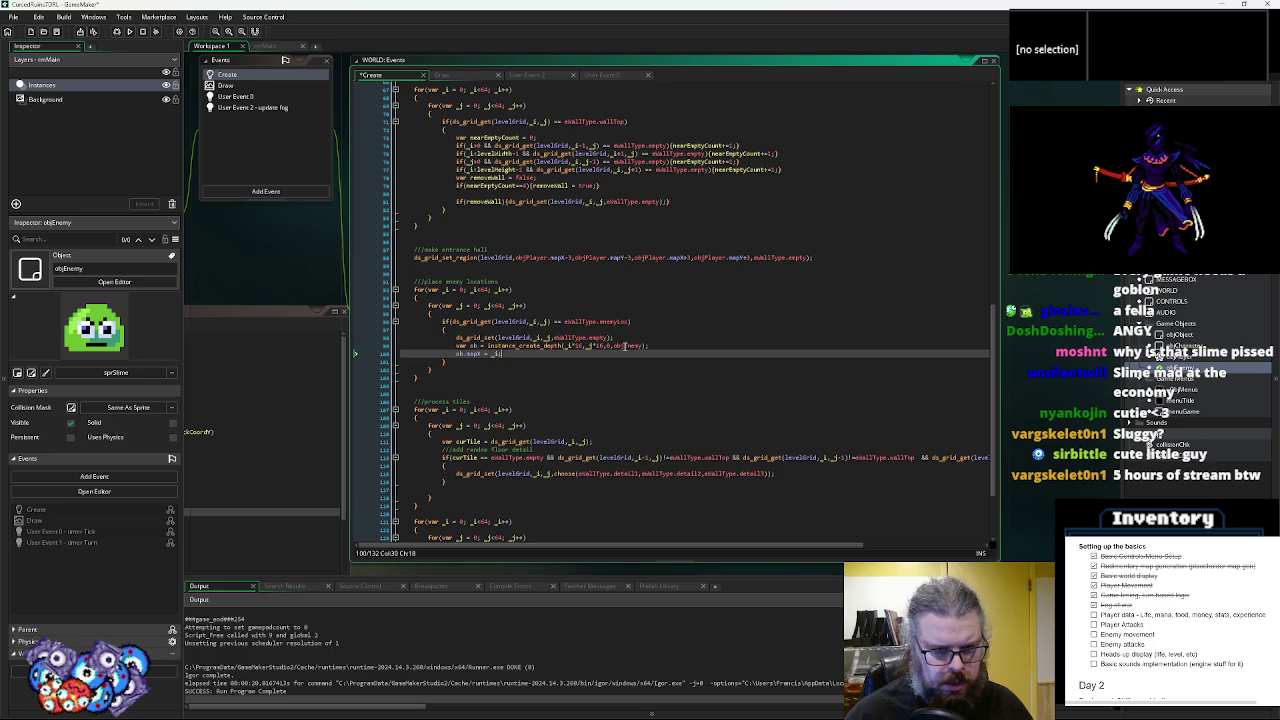
{"action": "key", "text": "Return"}
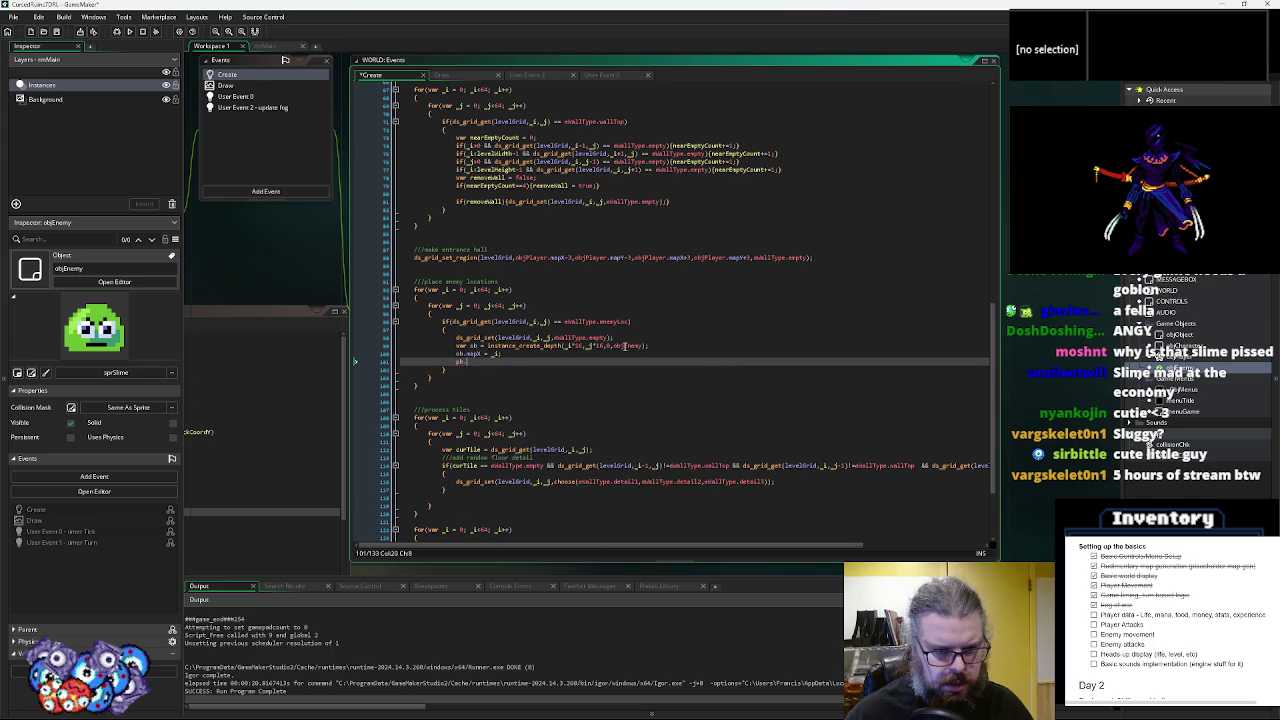
{"action": "type", "text": "mapY = _j"}
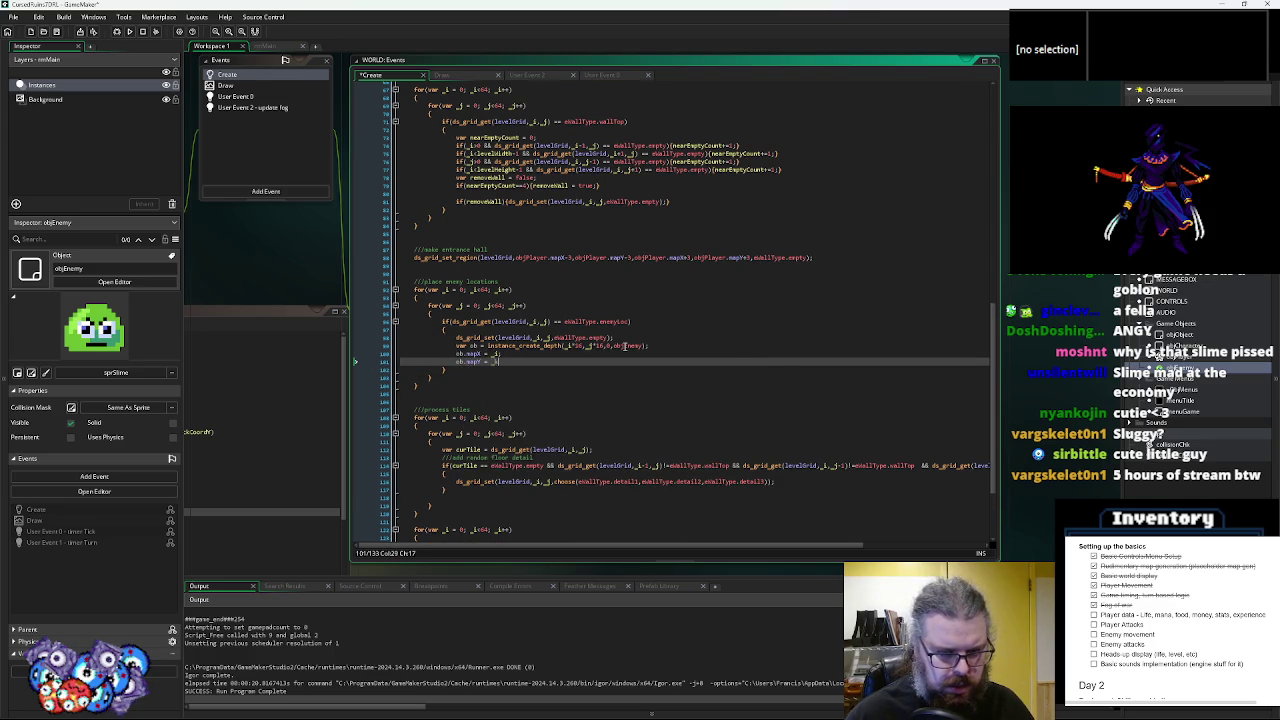
{"action": "type", "text": ";"}
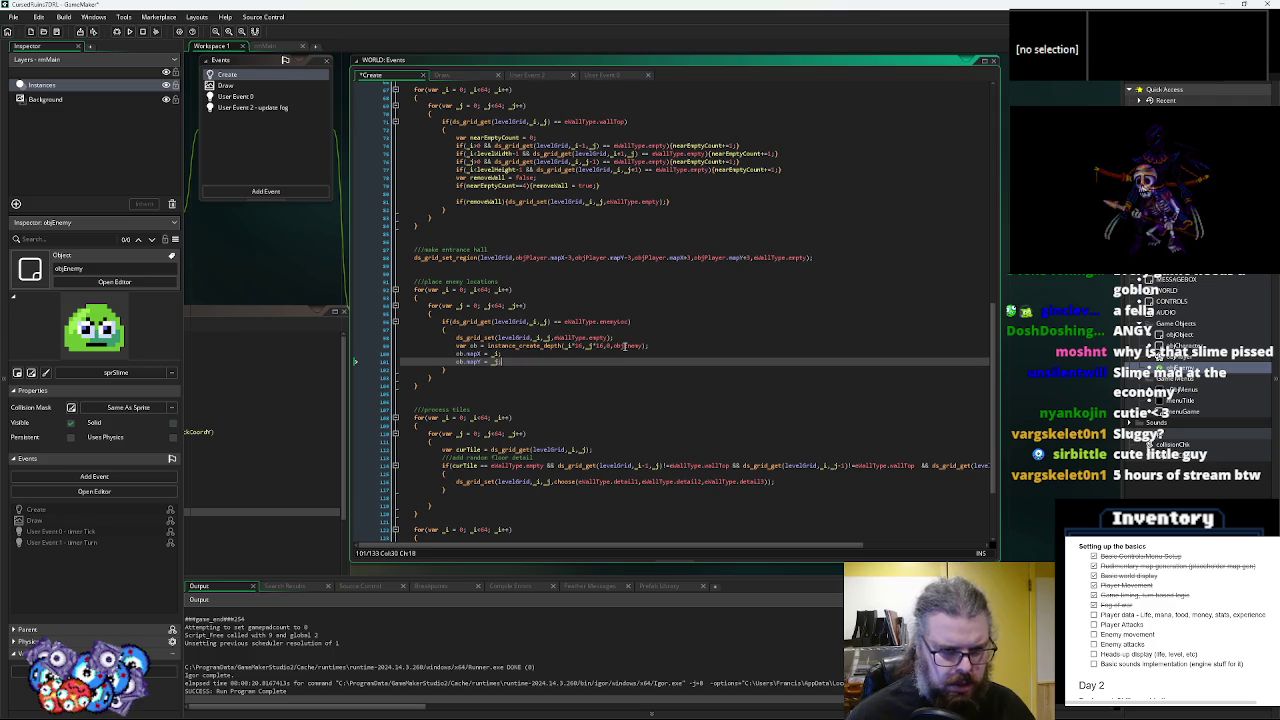
{"action": "left_click", "coordinate": [57, 31]}
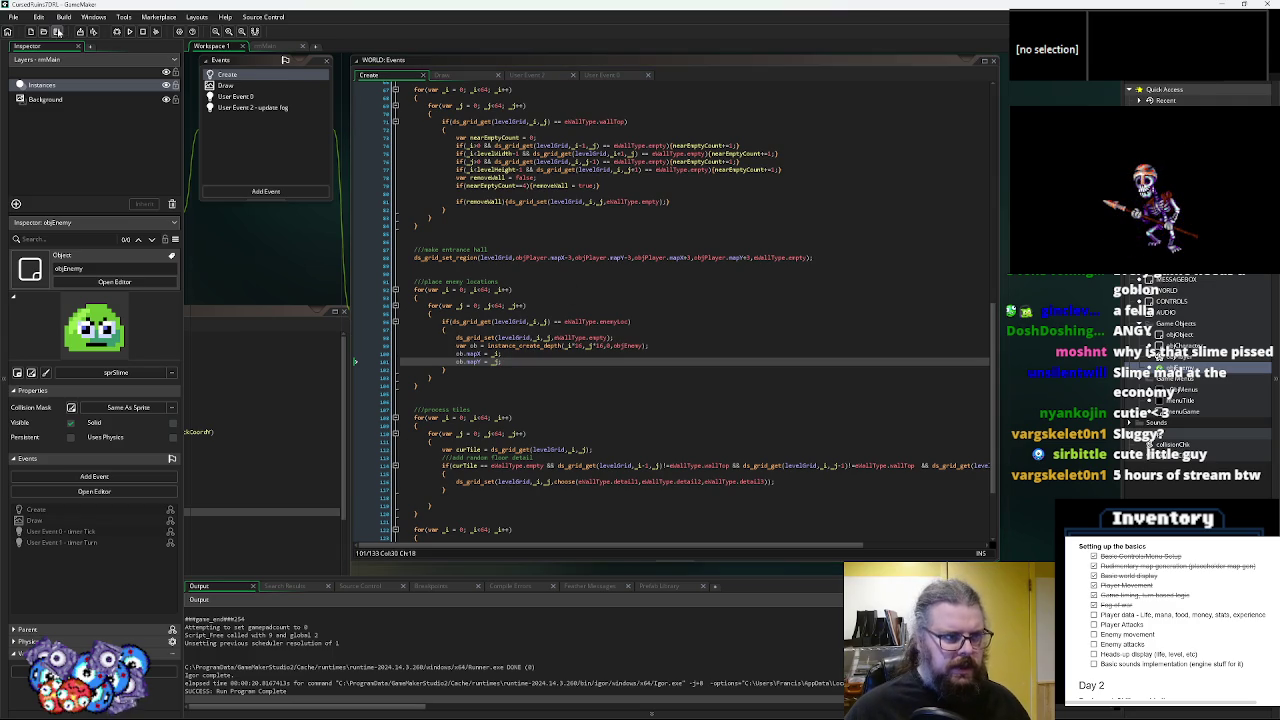
- Launch the game in debug mode, start a New Game, and walk the player left through the ruins
{"action": "left_click", "coordinate": [117, 32]}
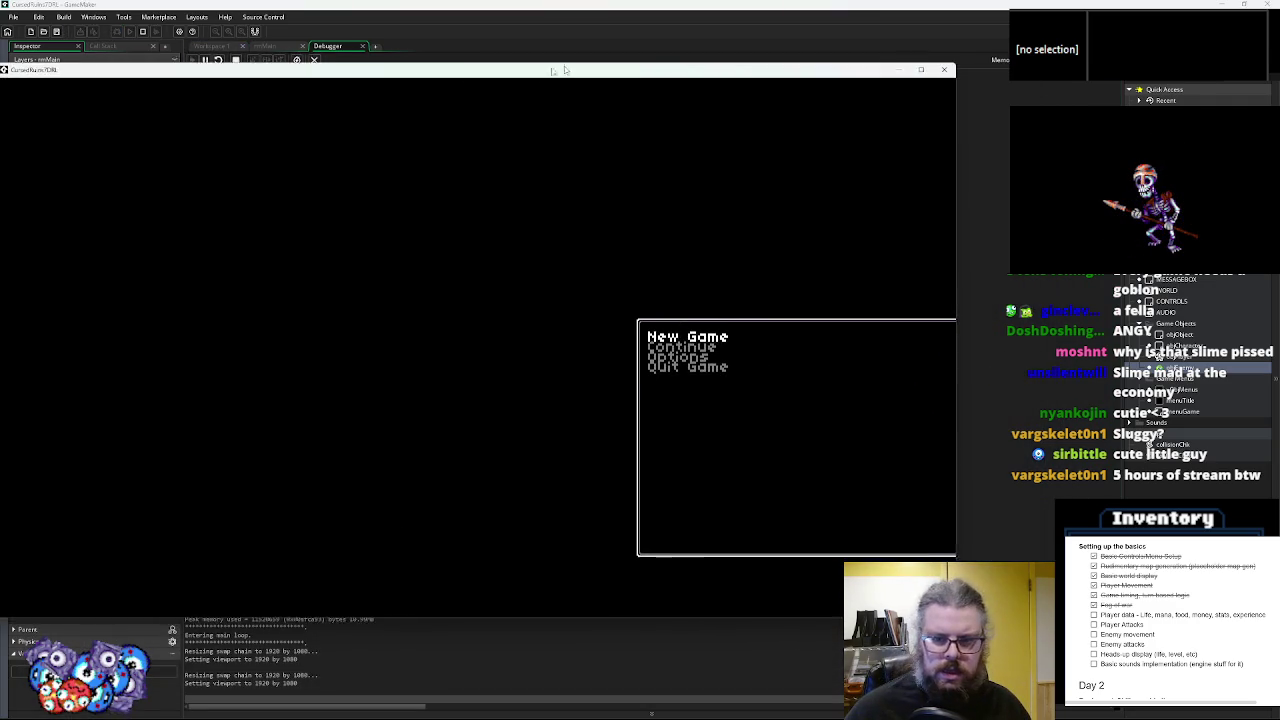
{"action": "key", "text": "Return"}
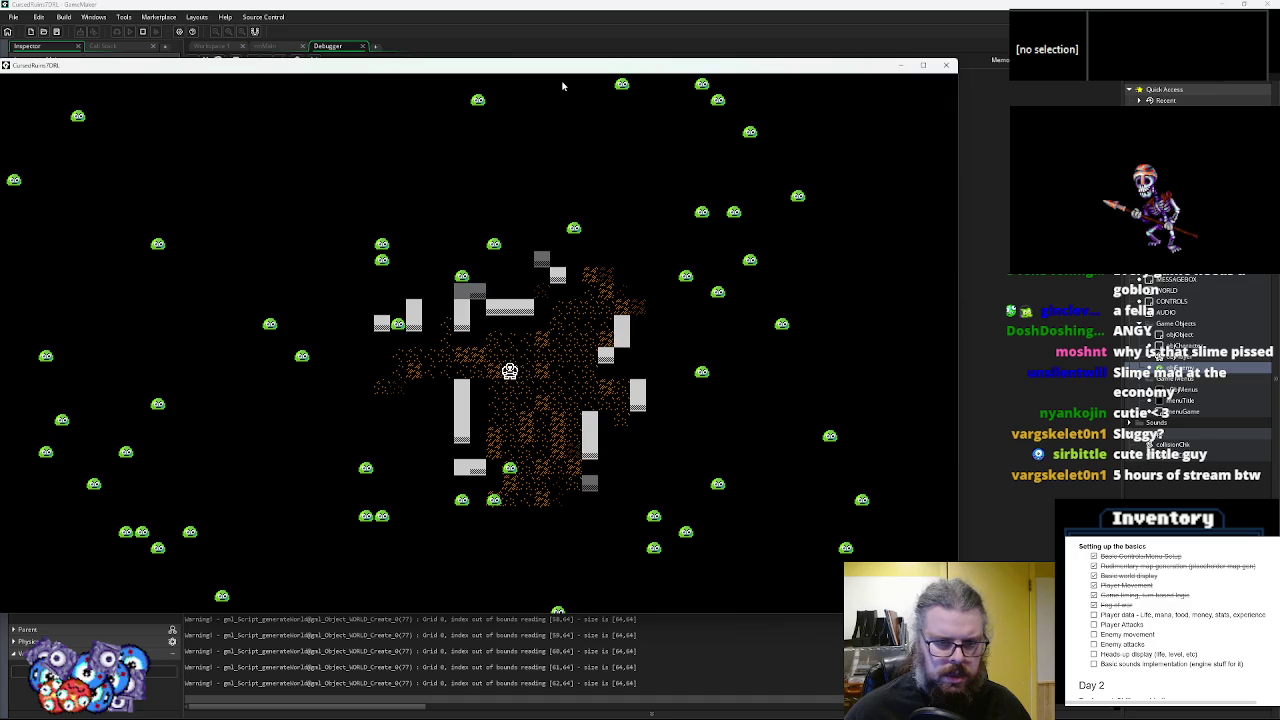
{"action": "key", "text": "Left"}
{"action": "key", "text": "Left"}
{"action": "key", "text": "Left"}
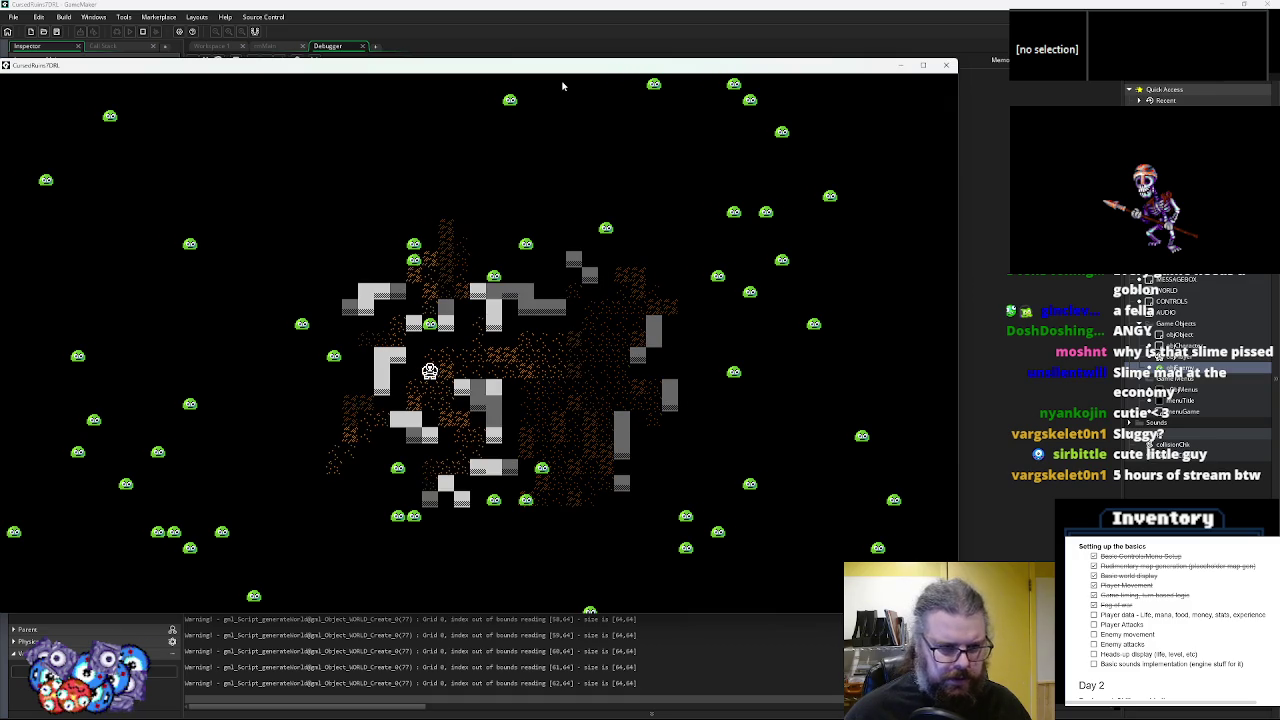
{"action": "key", "text": "Left"}
{"action": "key", "text": "Left"}
{"action": "key", "text": "Left"}
{"action": "key", "text": "Up"}
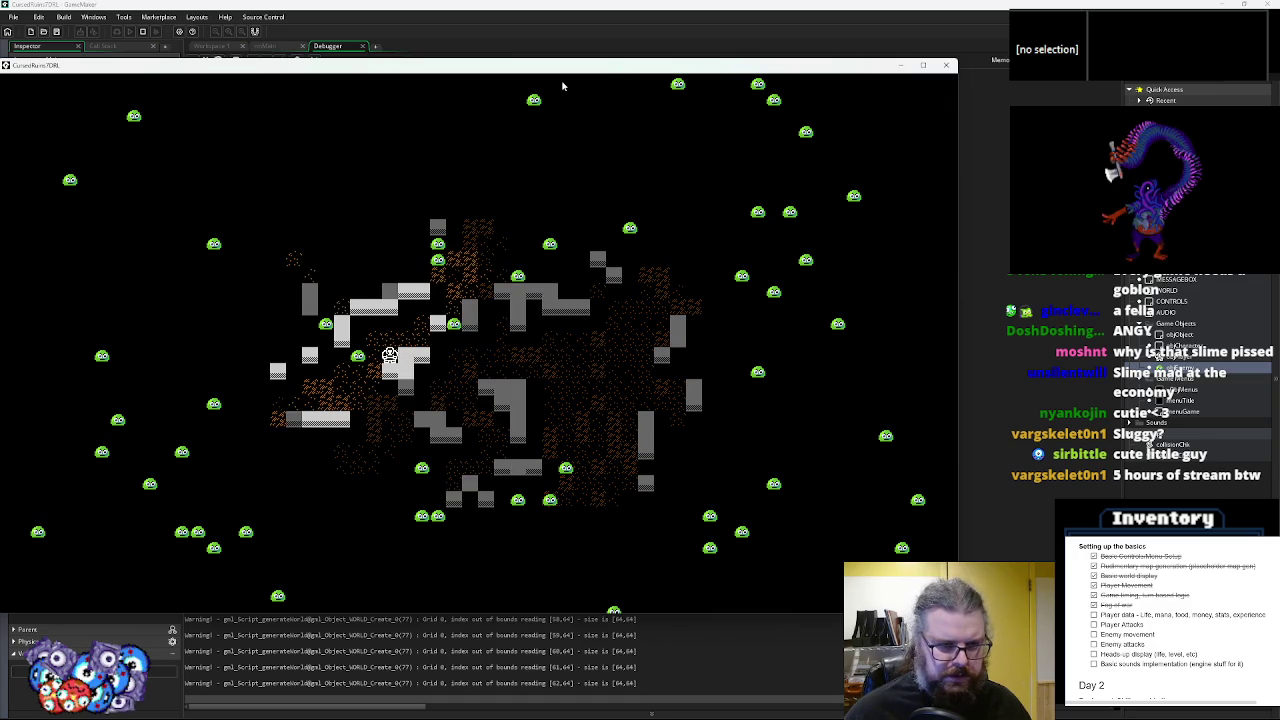
{"action": "key", "text": "Left"}
{"action": "key", "text": "Down"}
{"action": "key", "text": "Down"}
{"action": "key", "text": "Down"}
{"action": "key", "text": "Left"}
{"action": "key", "text": "Left"}
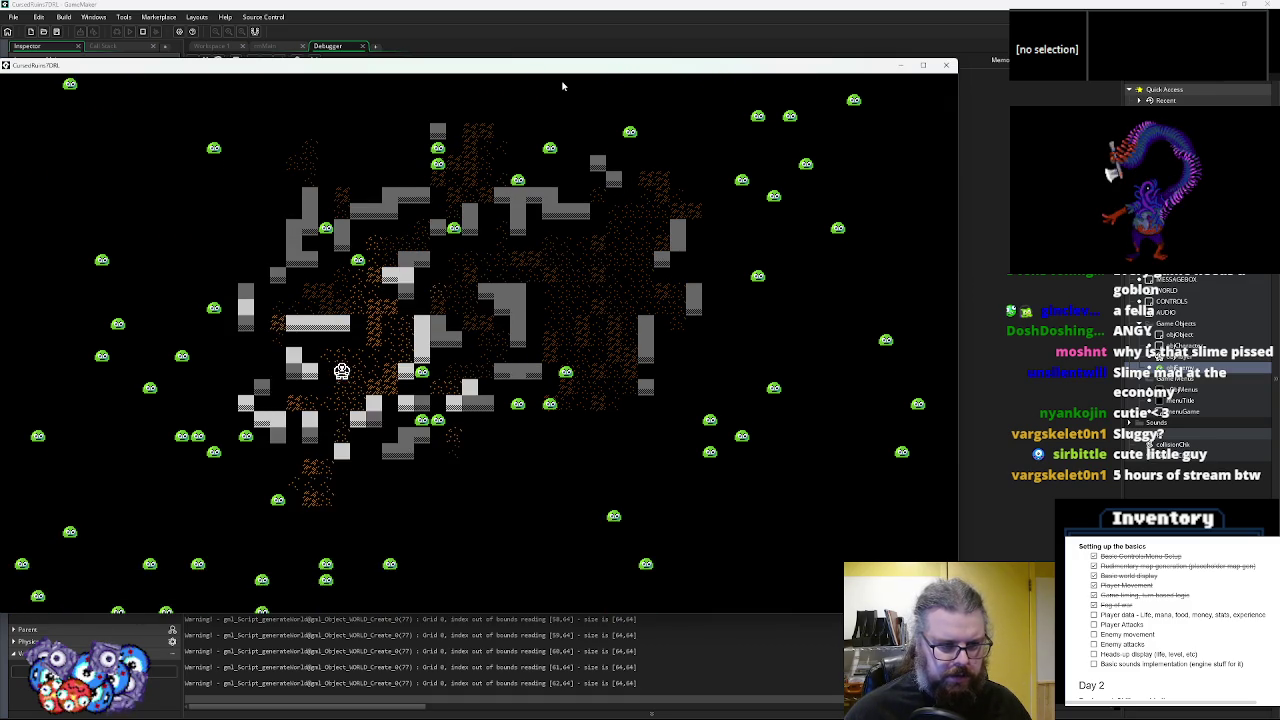
- Keep walking the player down and left through the fog, then close the game window
{"action": "key", "text": "Down"}
{"action": "key", "text": "Down"}
{"action": "key", "text": "Down"}
{"action": "key", "text": "Left"}
{"action": "key", "text": "Down"}
{"action": "key", "text": "Down"}
{"action": "key", "text": "Down"}
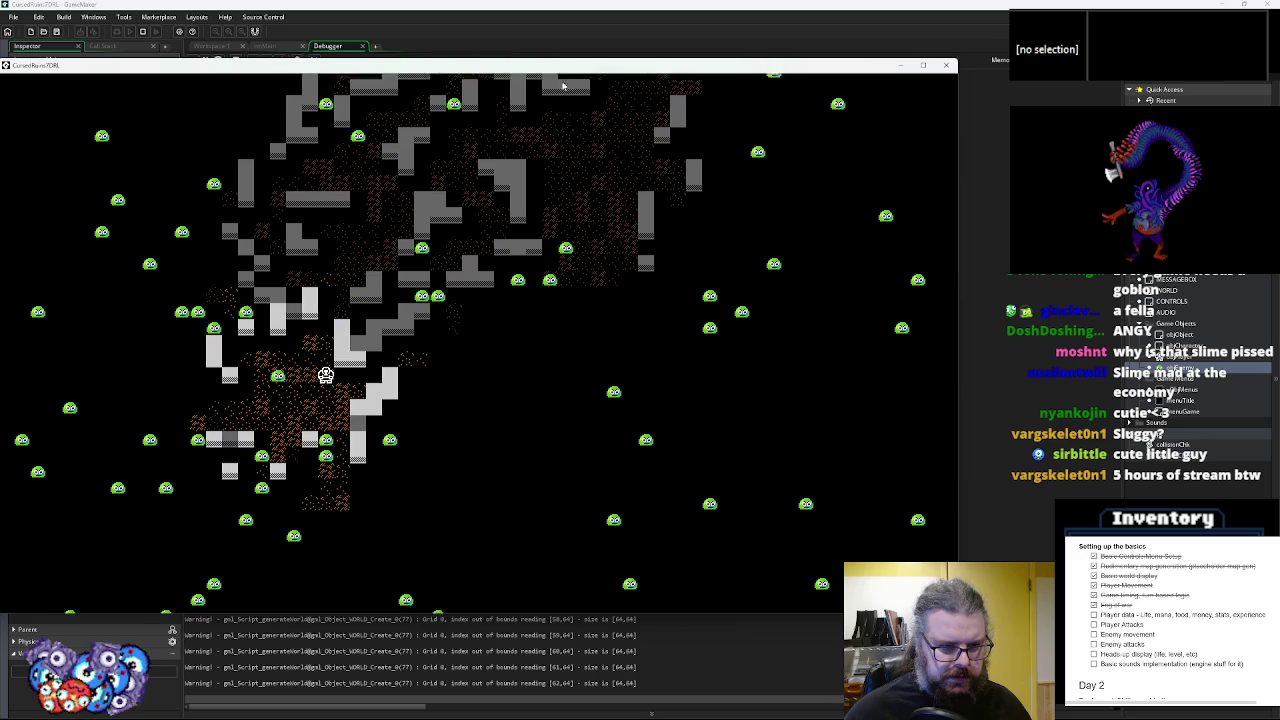
{"action": "key", "text": "Down"}
{"action": "key", "text": "Down"}
{"action": "key", "text": "Left"}
{"action": "key", "text": "Down"}
{"action": "key", "text": "Left"}
{"action": "key", "text": "Down"}
{"action": "key", "text": "Left"}
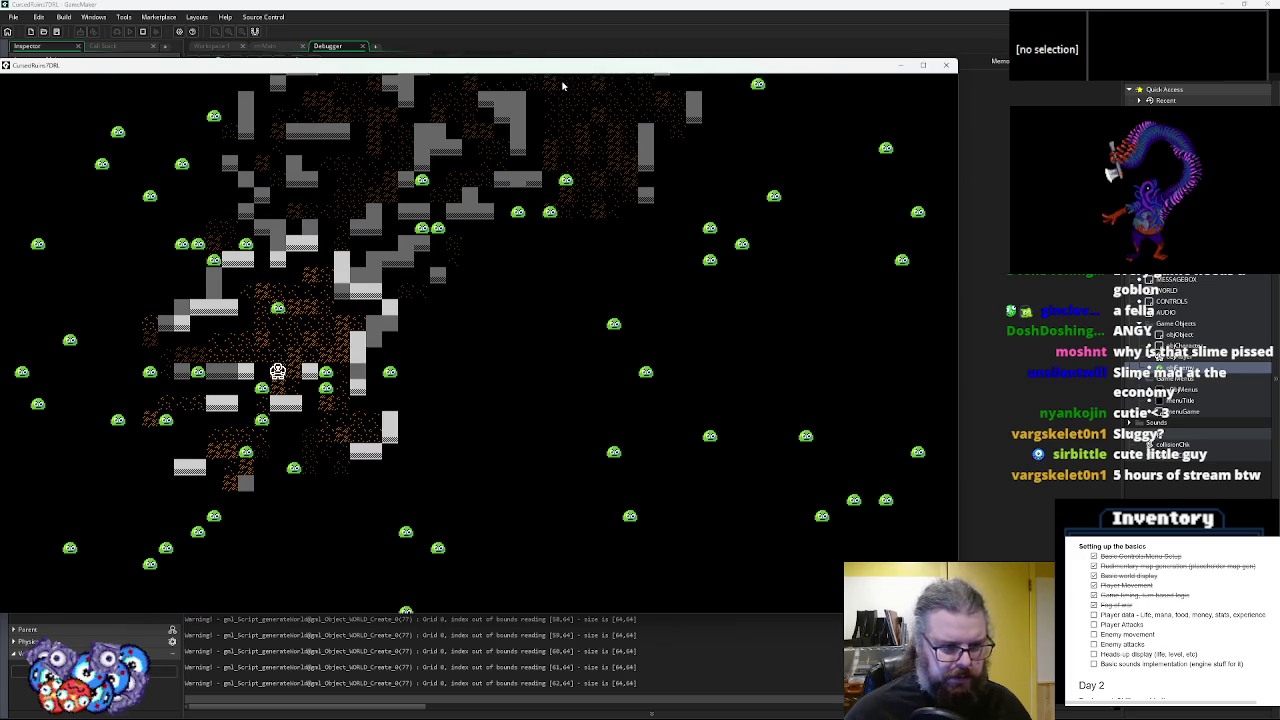
{"action": "key", "text": "Down"}
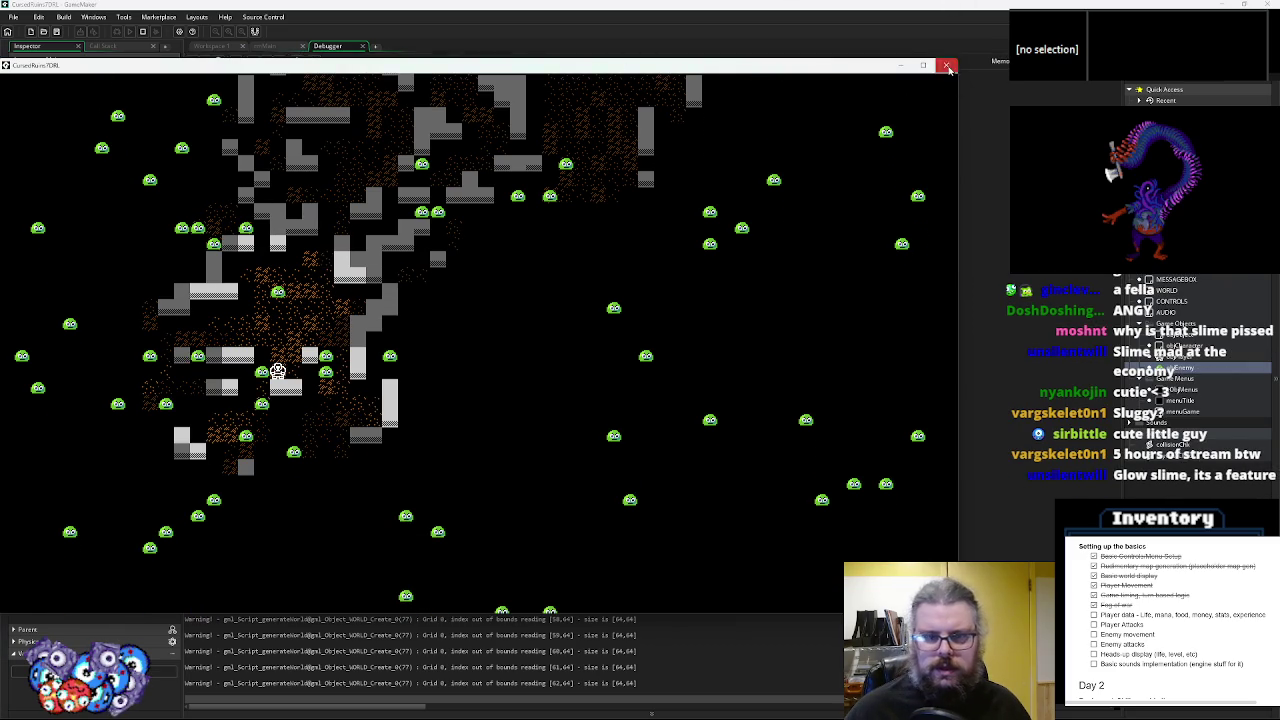
{"action": "left_click", "coordinate": [947, 66]}
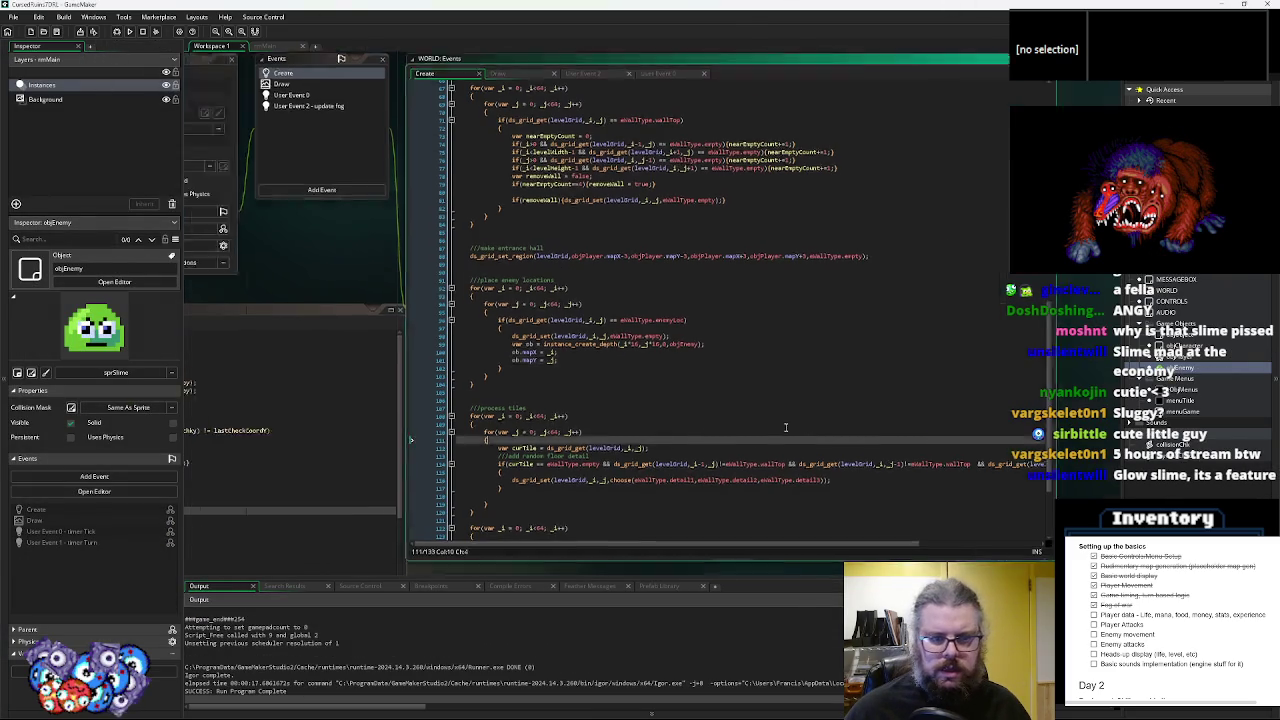
- Scroll up and down through the WORLD Create code to review it
{"action": "left_click", "coordinate": [884, 210]}
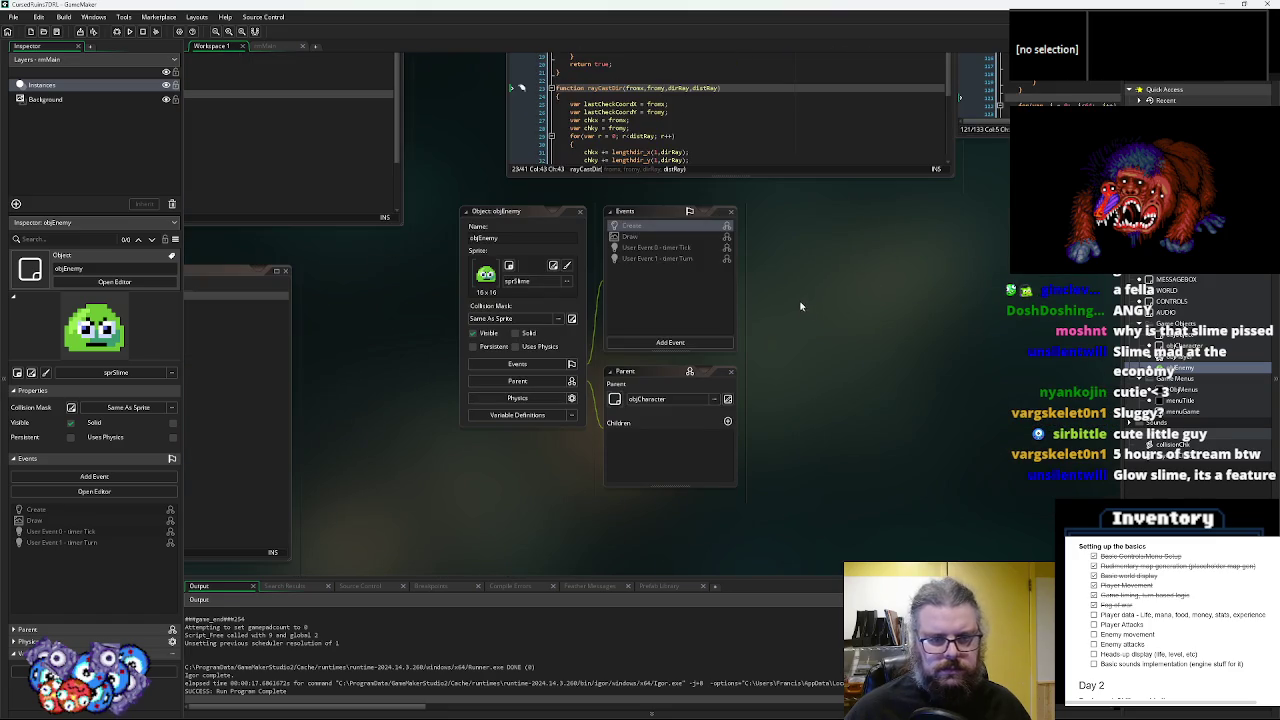
{"action": "scroll", "coordinate": [915, 405], "scroll_direction": "left", "scroll_amount": 3}
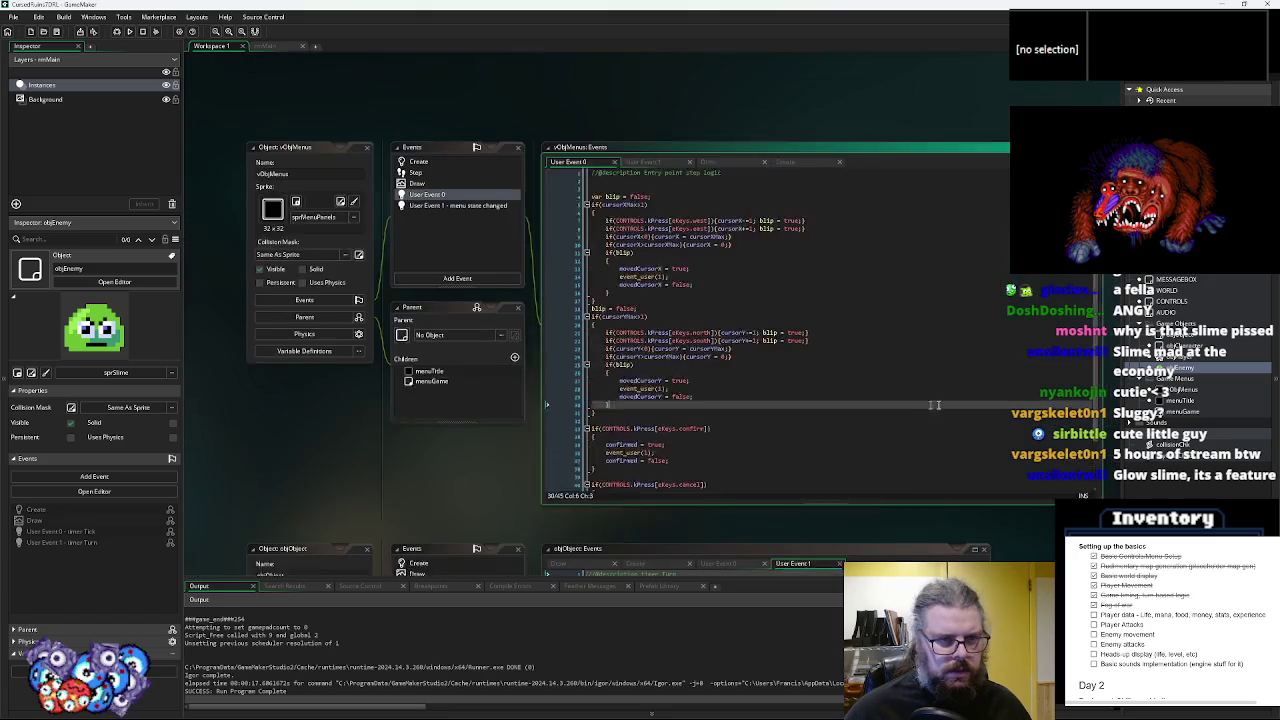
{"action": "scroll", "coordinate": [841, 374], "scroll_direction": "down", "scroll_amount": 5}
{"action": "scroll", "coordinate": [841, 374], "scroll_direction": "down", "scroll_amount": 10}
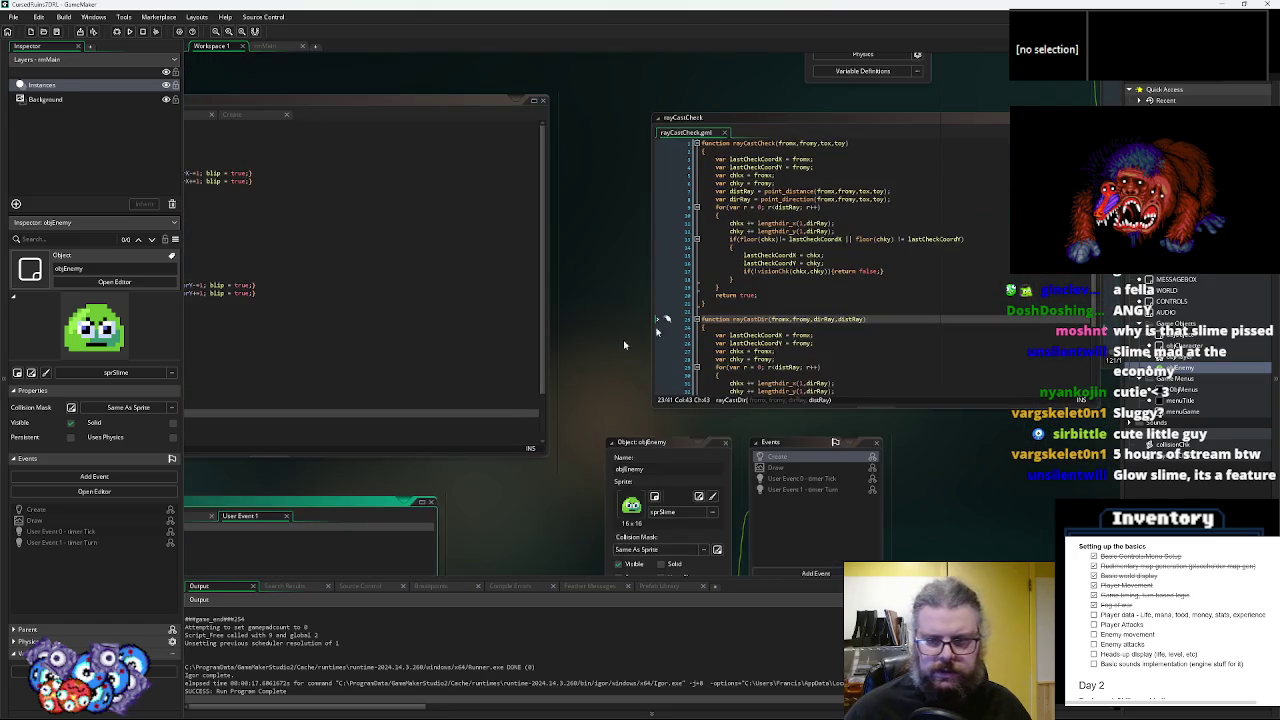
{"action": "scroll", "coordinate": [392, 392], "scroll_direction": "up", "scroll_amount": 10}
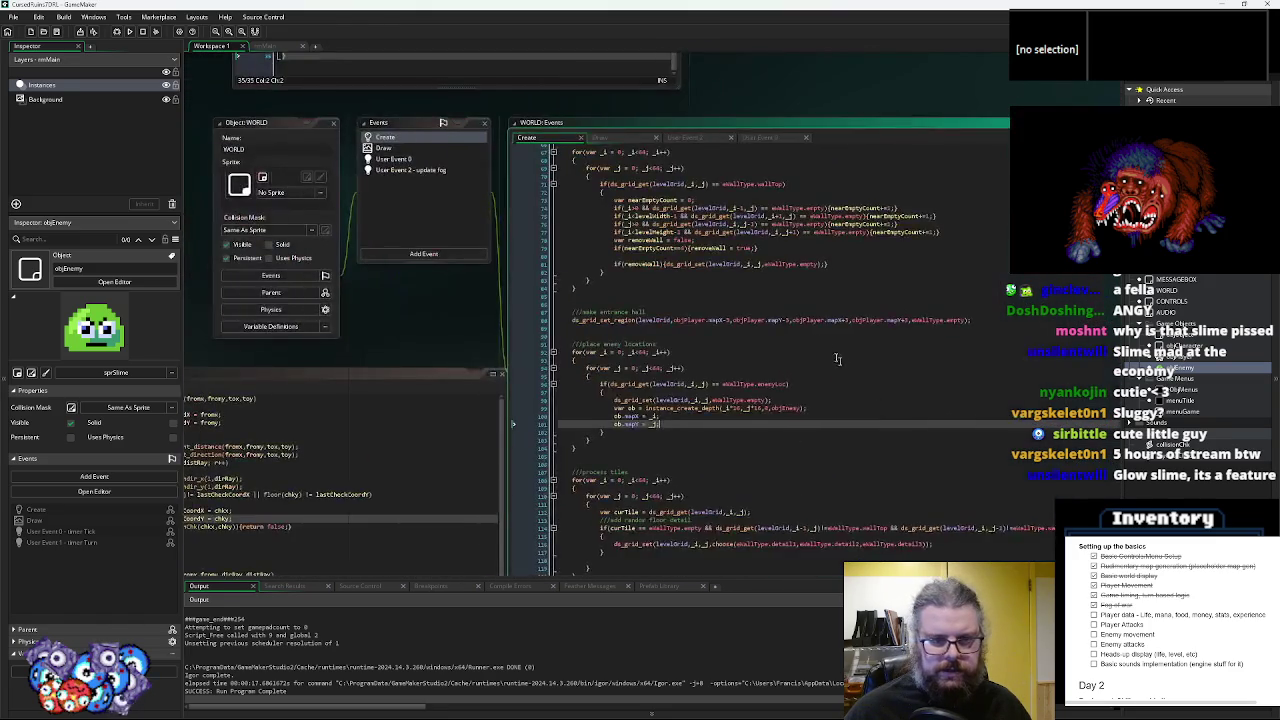
{"action": "scroll", "coordinate": [815, 437], "scroll_direction": "up", "scroll_amount": 5}
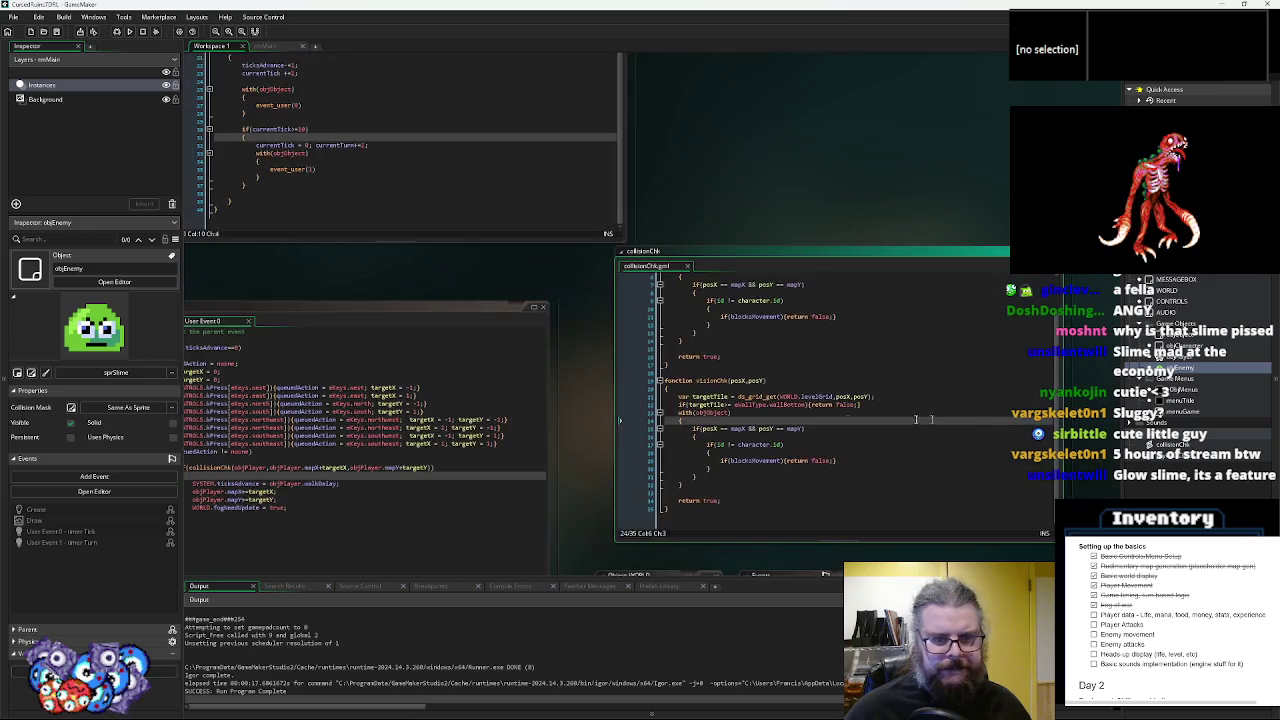
{"action": "scroll", "coordinate": [795, 517], "scroll_direction": "down", "scroll_amount": 2}
{"action": "scroll", "coordinate": [734, 332], "scroll_direction": "up", "scroll_amount": 2}
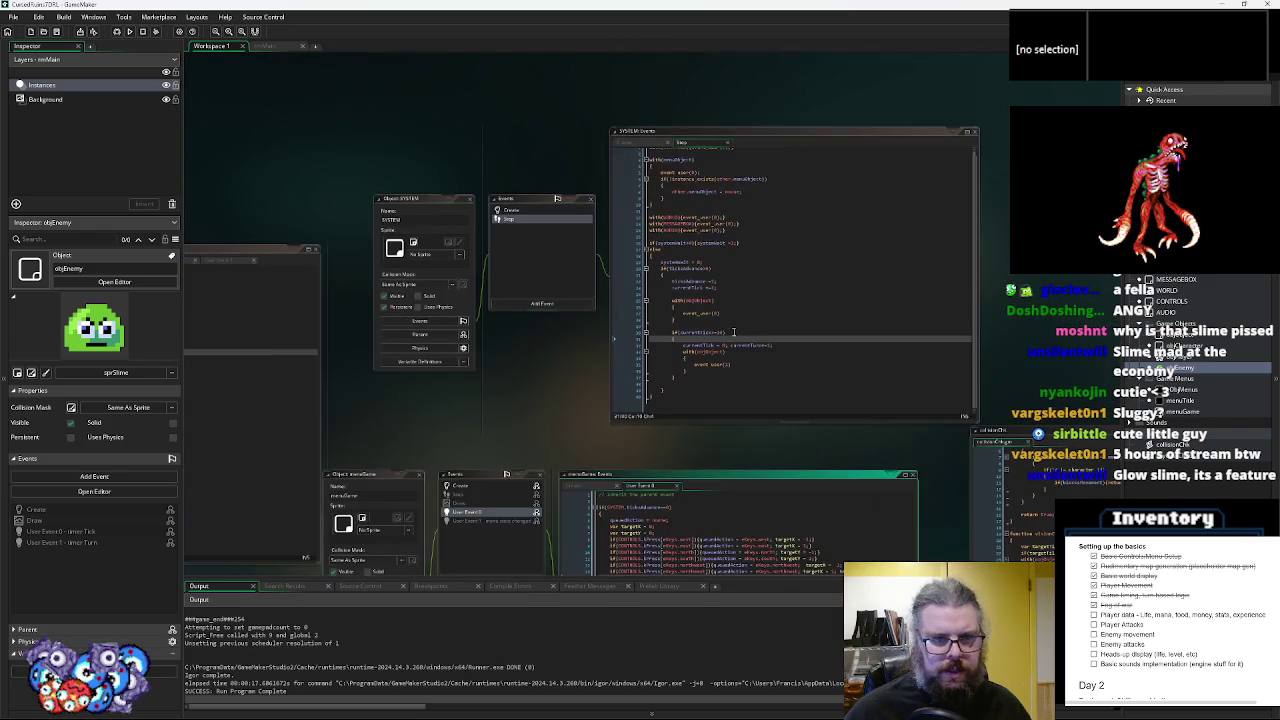
{"action": "scroll", "coordinate": [811, 412], "scroll_direction": "up", "scroll_amount": 5}
{"action": "scroll", "coordinate": [700, 330], "scroll_direction": "down", "scroll_amount": 3}
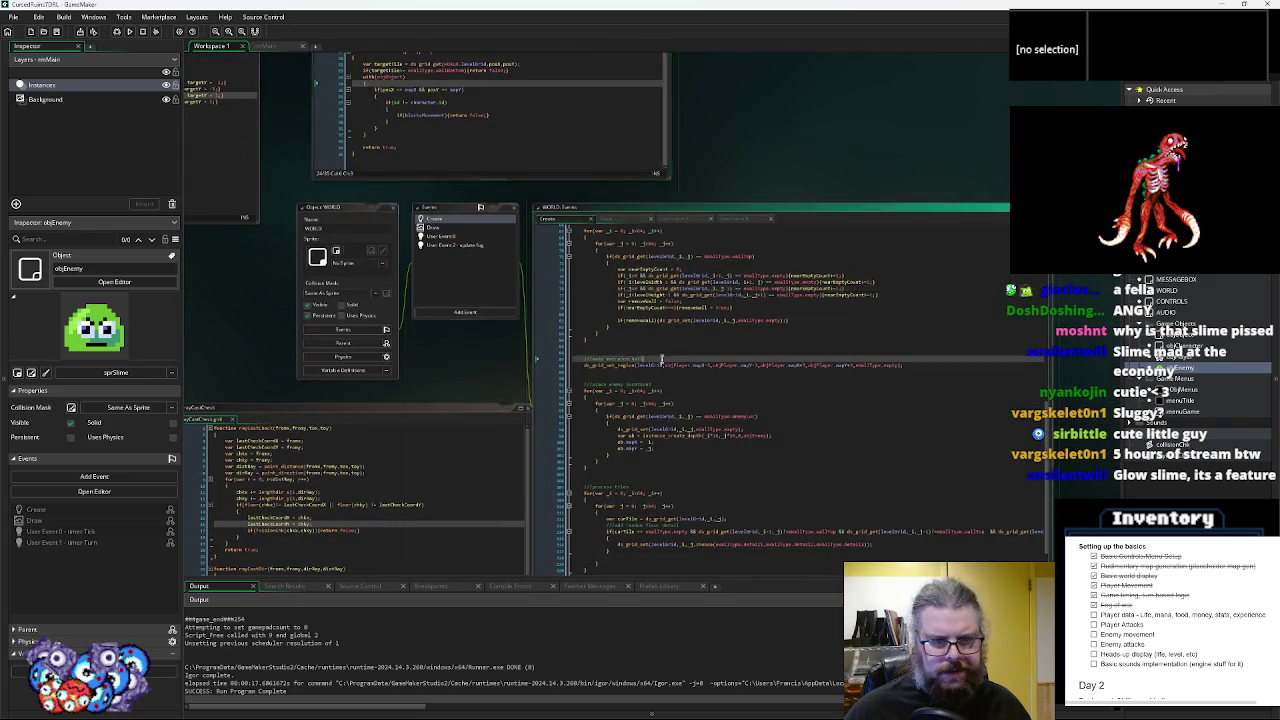
{"action": "scroll", "coordinate": [650, 238], "scroll_direction": "up", "scroll_amount": 2}
{"action": "scroll", "coordinate": [650, 237], "scroll_direction": "up", "scroll_amount": 2}
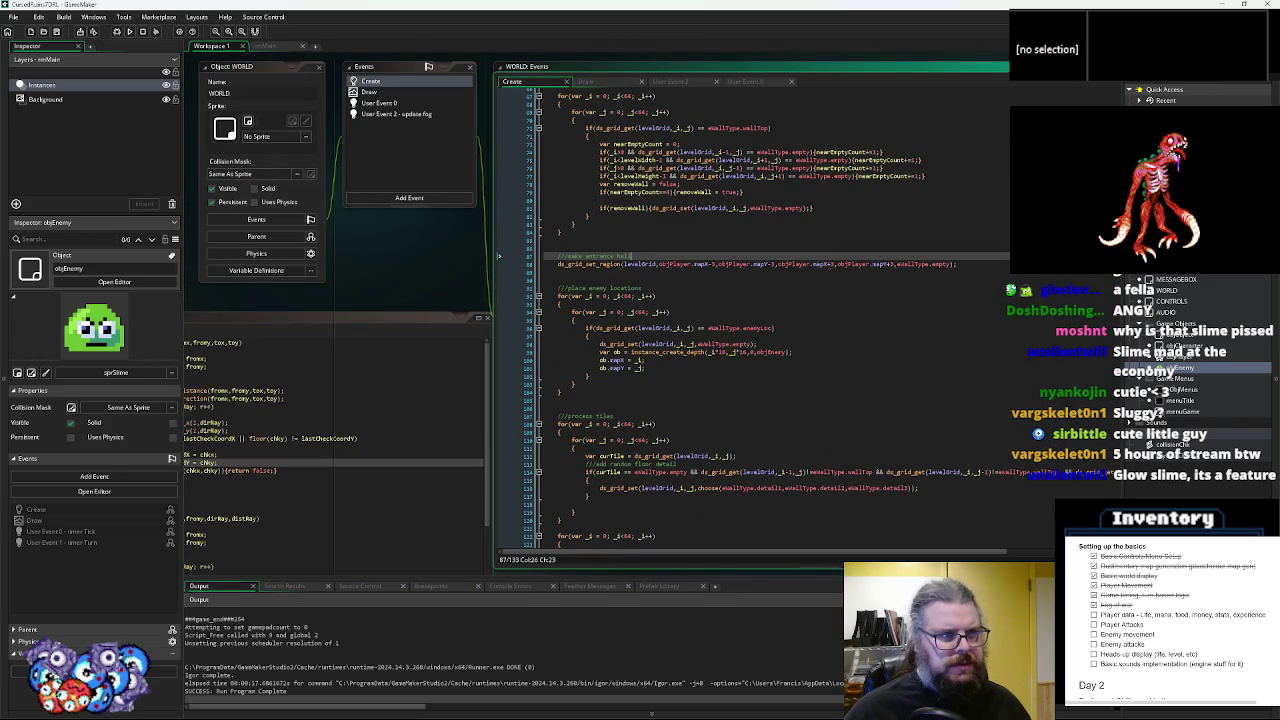
- Set objEnemy's Draw event to Inherit Event, then open the parent objCharacter's Create code
{"action": "mouse_move", "coordinate": [303, 484]}
{"action": "left_mouse_down"}
{"action": "mouse_move", "coordinate": [733, 284]}
{"action": "mouse_move", "coordinate": [858, 90]}
{"action": "left_mouse_up"}
{"action": "left_click_drag", "start_coordinate": [830, 360], "coordinate": [620, 274]}
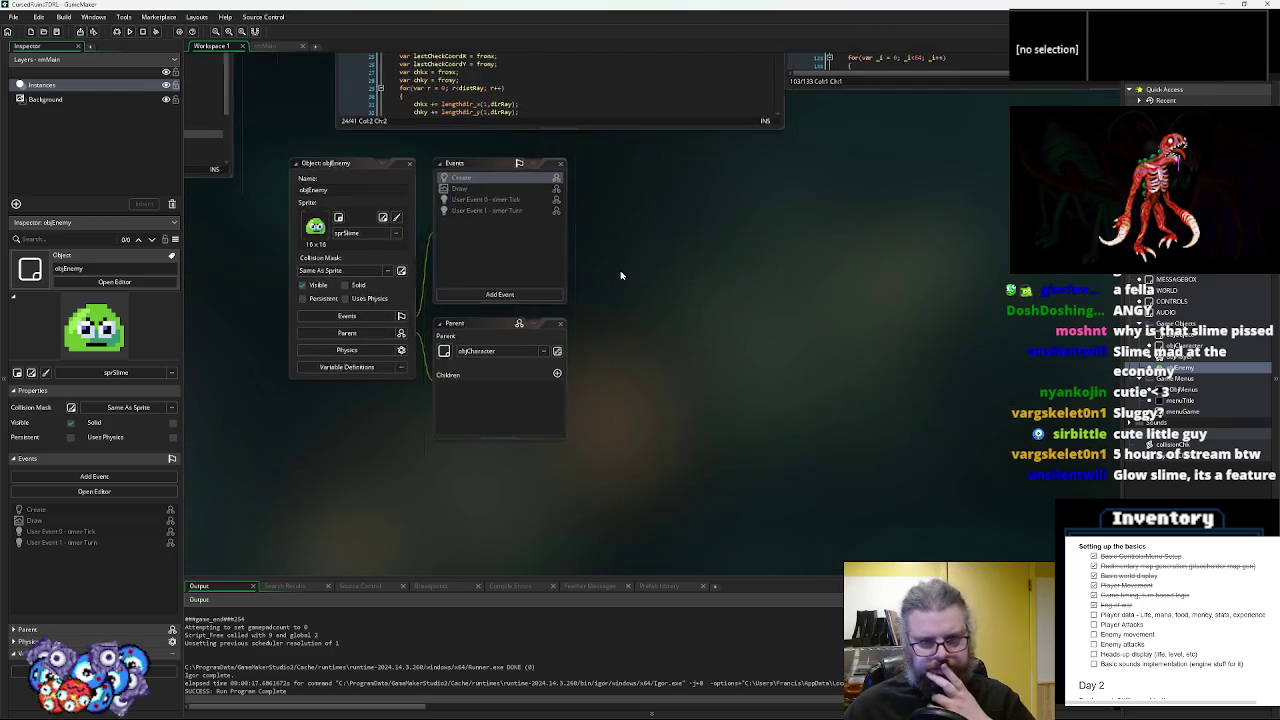
{"action": "right_click", "coordinate": [502, 189]}
{"action": "left_click", "coordinate": [521, 200]}
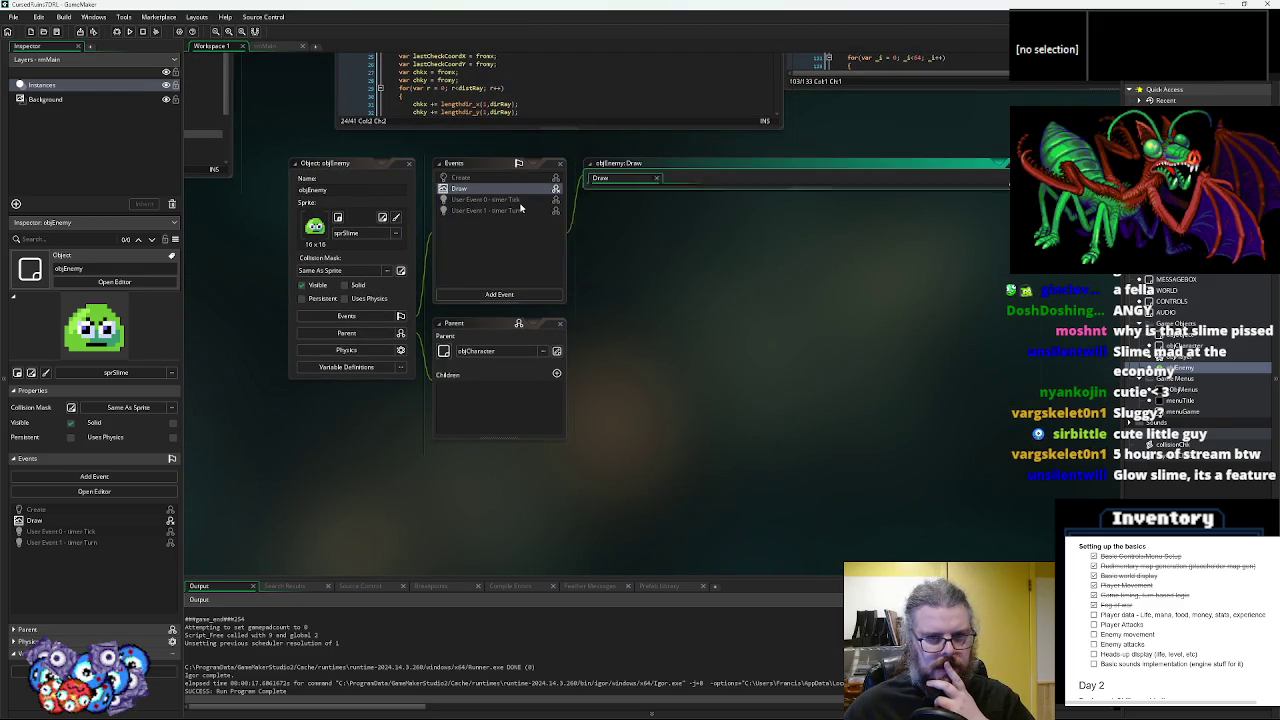
{"action": "left_click", "coordinate": [471, 179]}
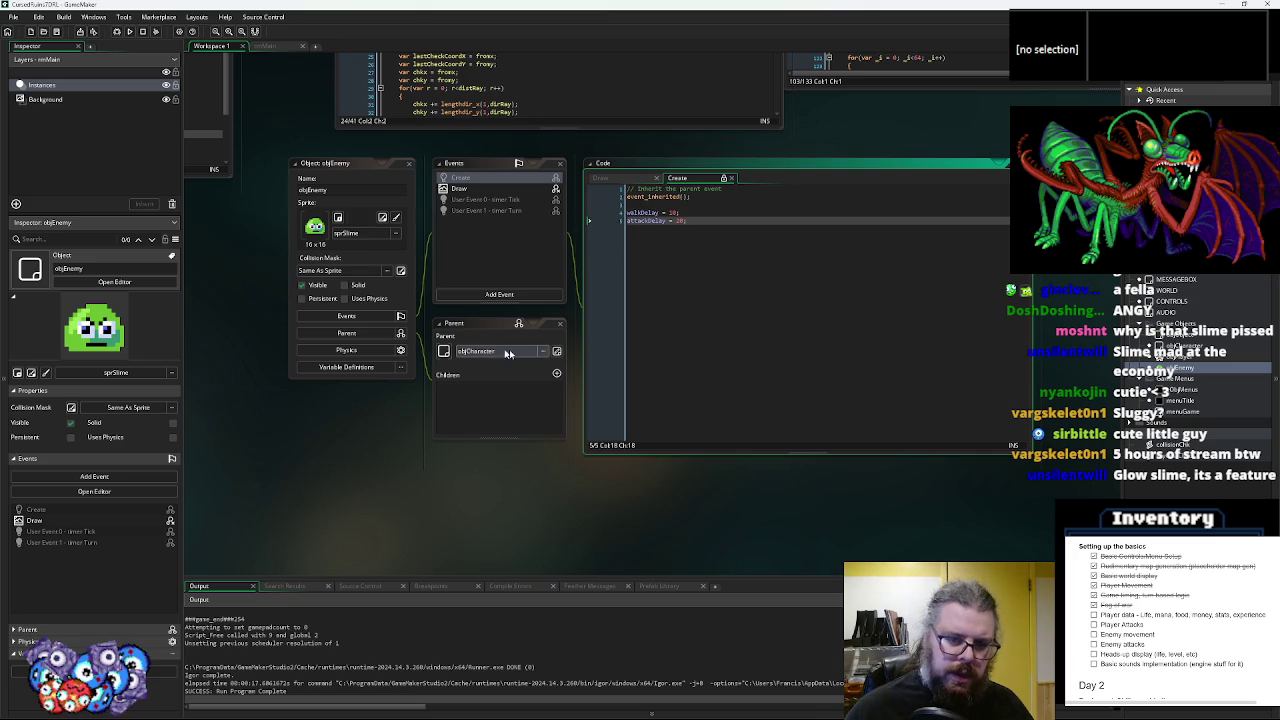
{"action": "left_click", "coordinate": [556, 351]}
{"action": "left_click", "coordinate": [546, 342]}
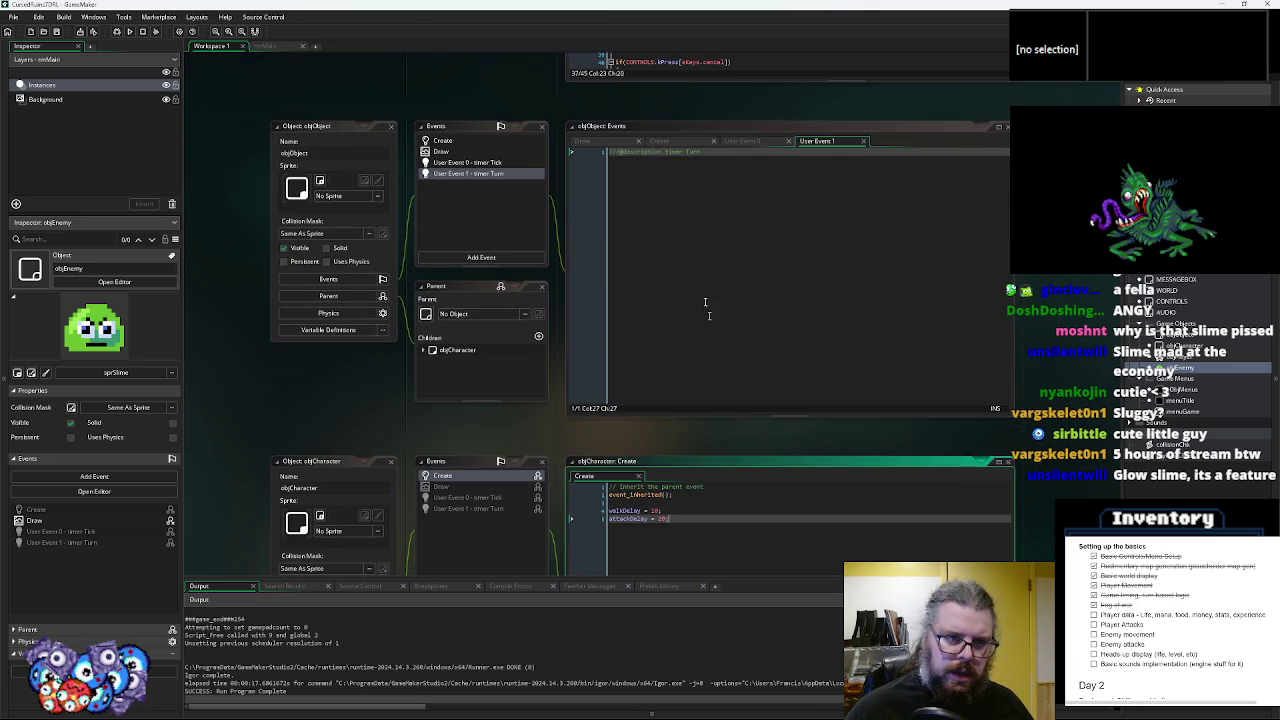
- Add visionMode = 0 below blocksMovement in objObject's Create code
{"action": "left_click", "coordinate": [695, 243]}
{"action": "left_click", "coordinate": [474, 143]}
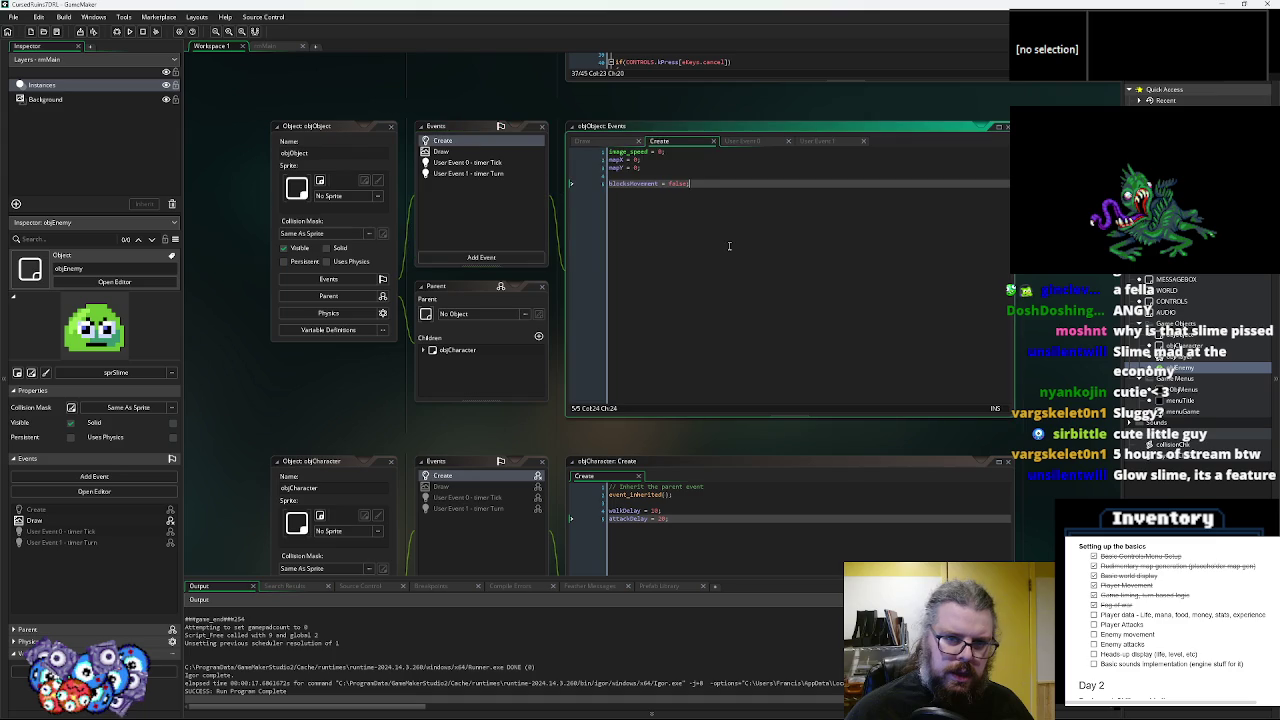
{"action": "key", "text": "Return"}
{"action": "key", "text": "Return"}
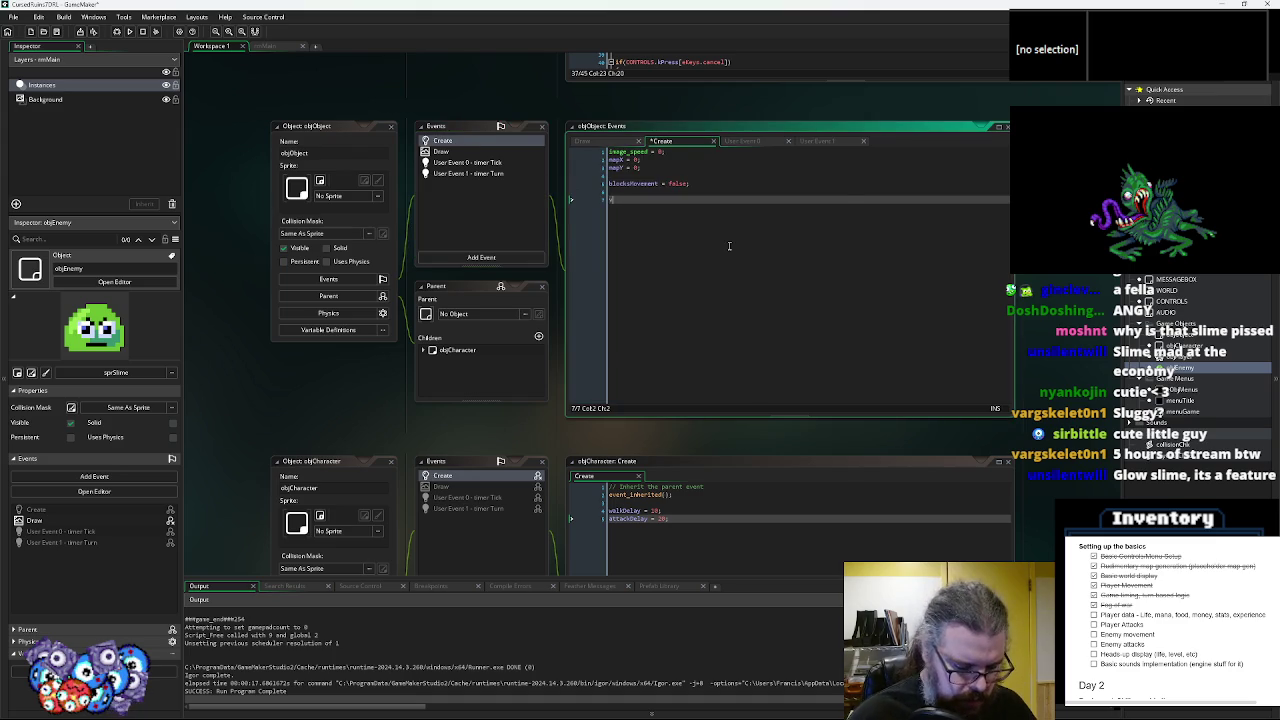
{"action": "type", "text": "visionRa"}
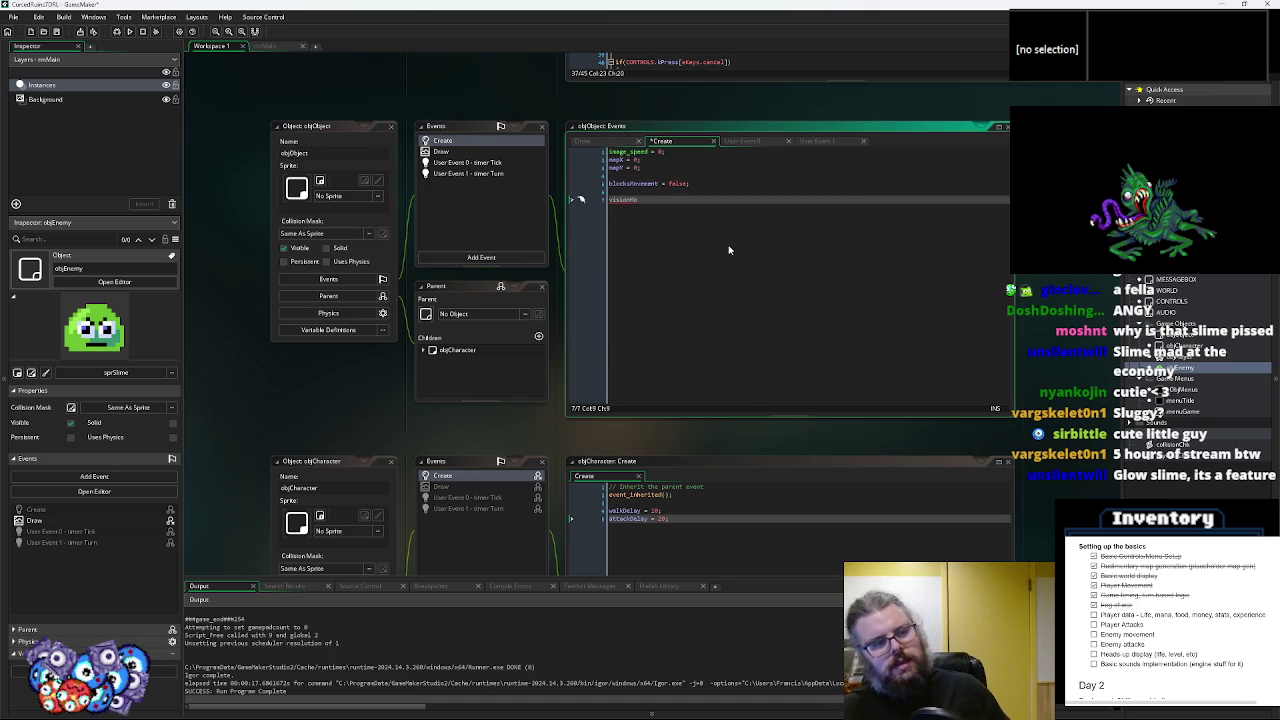
{"action": "type", "text": "nge ="}
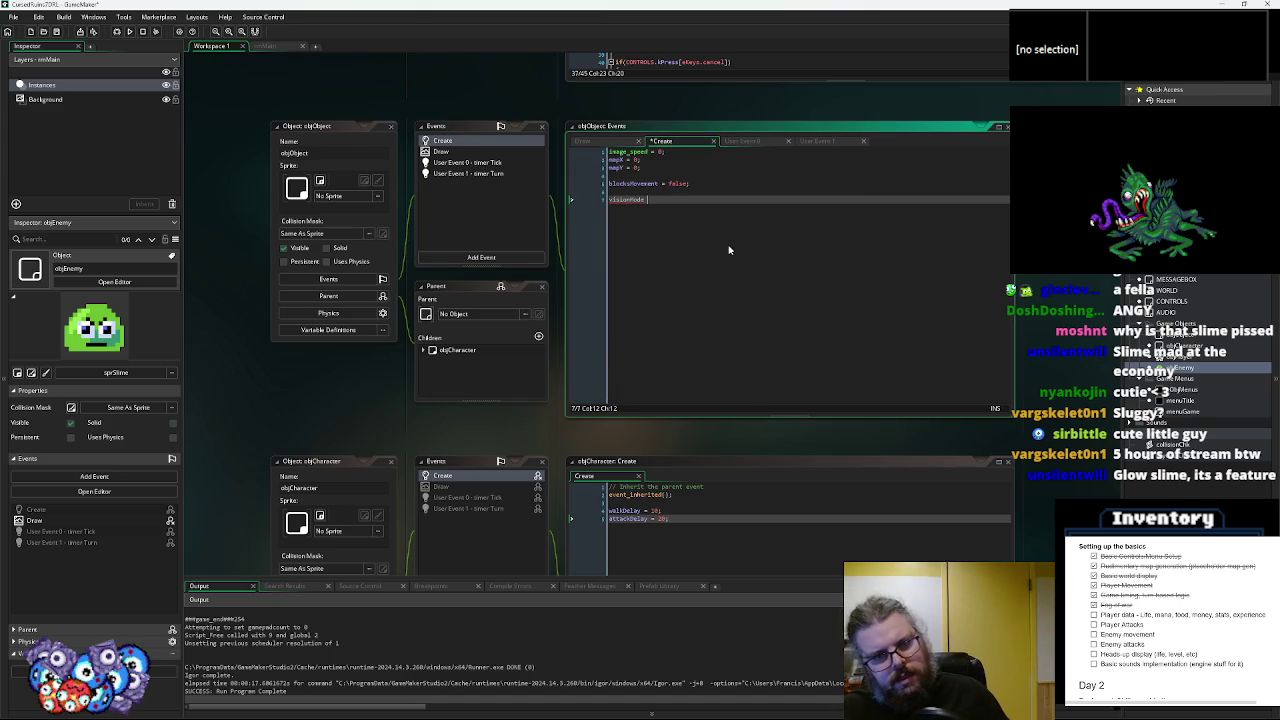
{"action": "key", "text": "BackSpace"}
{"action": "key", "text": "BackSpace"}
{"action": "key", "text": "BackSpace"}
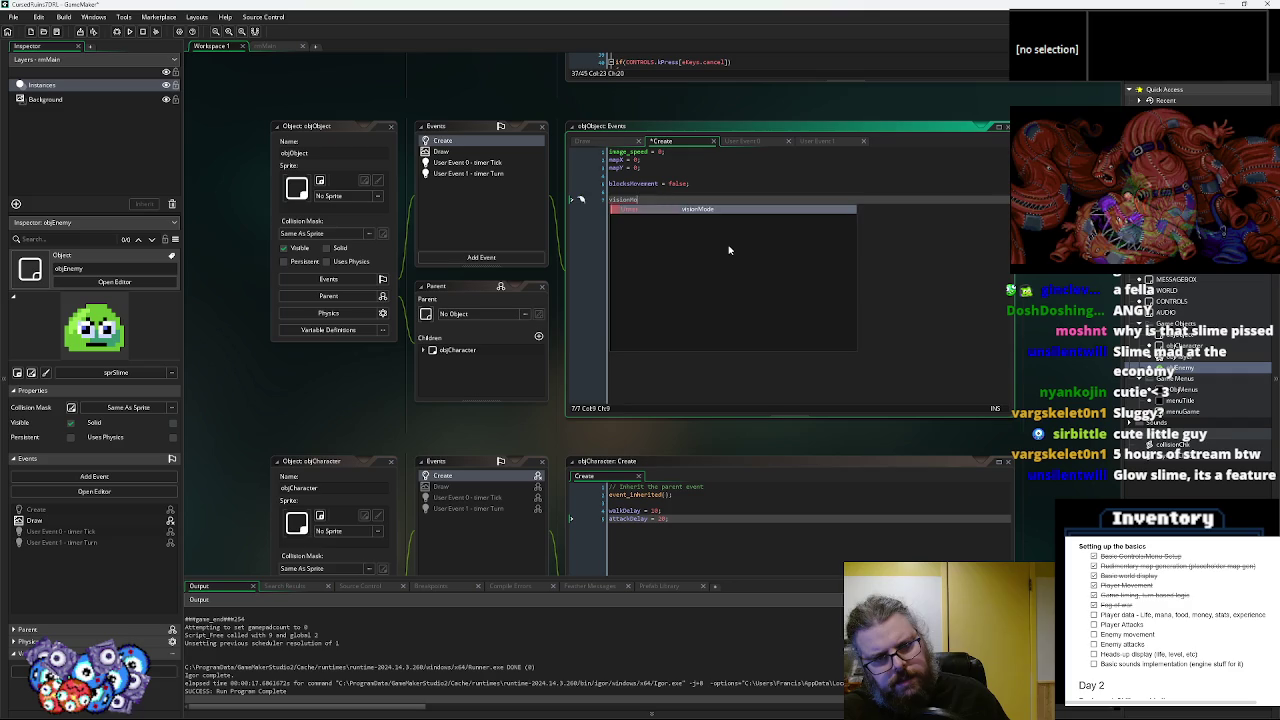
{"action": "type", "text": "de = 0;"}
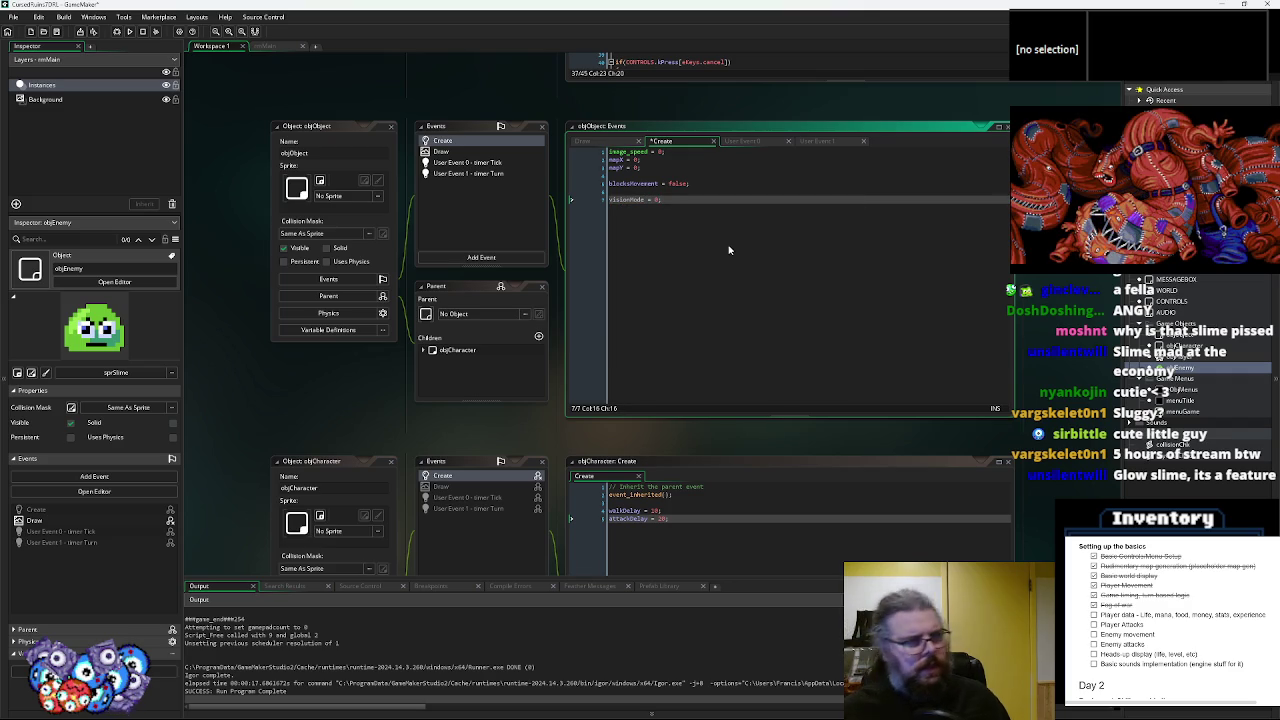
{"action": "left_click", "coordinate": [628, 200]}
{"action": "left_click", "coordinate": [680, 208]}
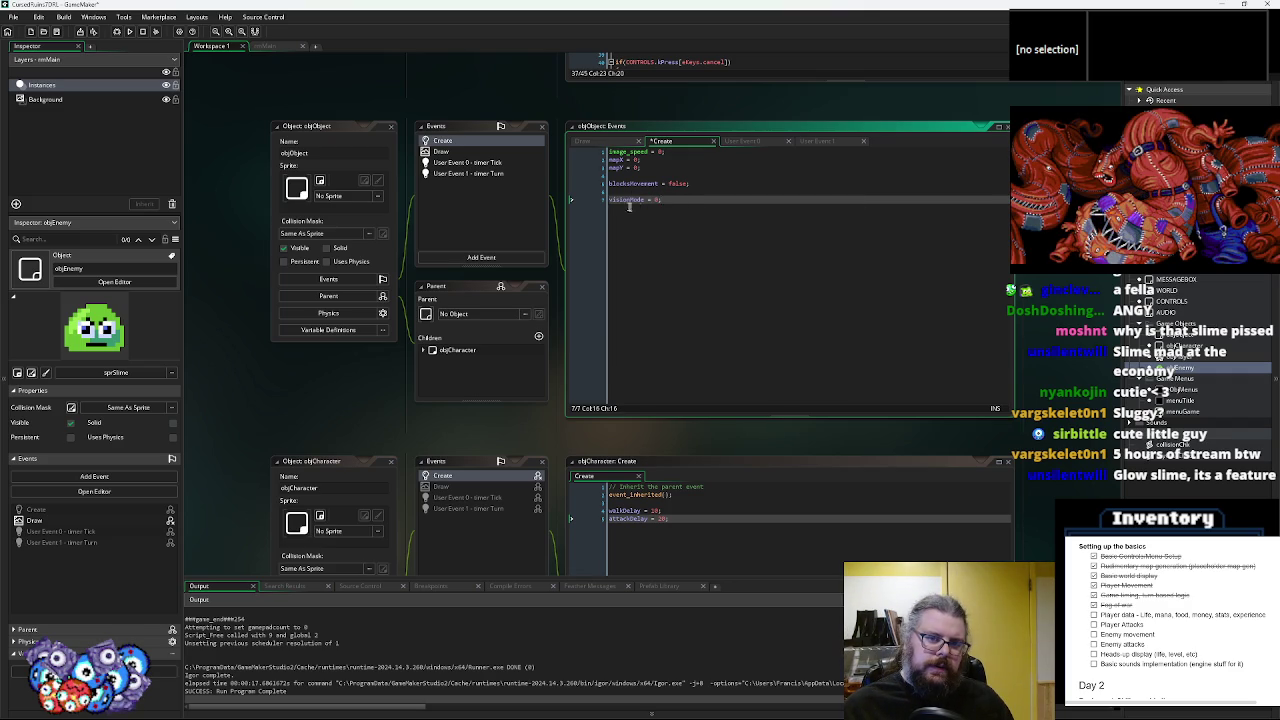
- Recentre objObject's windows, select the visionMode name, and open the Draw event code
{"action": "left_click_drag", "start_coordinate": [696, 251], "coordinate": [689, 312]}
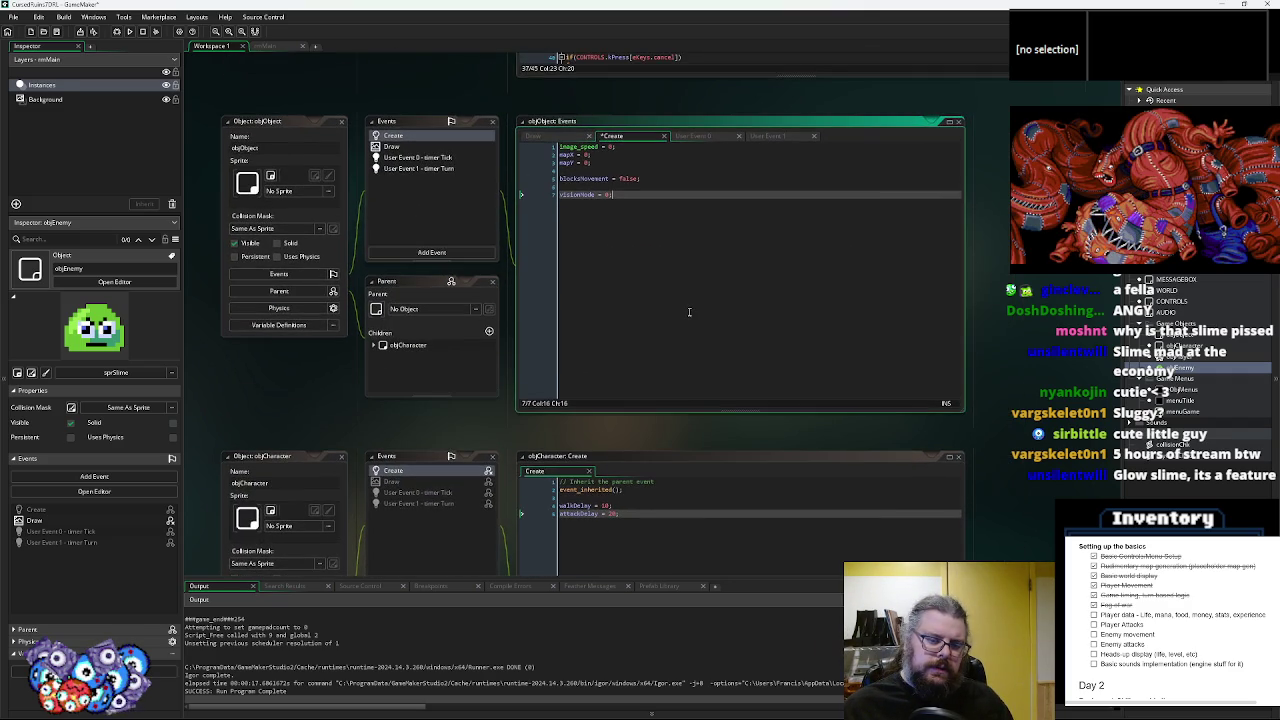
{"action": "left_click_drag", "start_coordinate": [621, 362], "coordinate": [664, 401]}
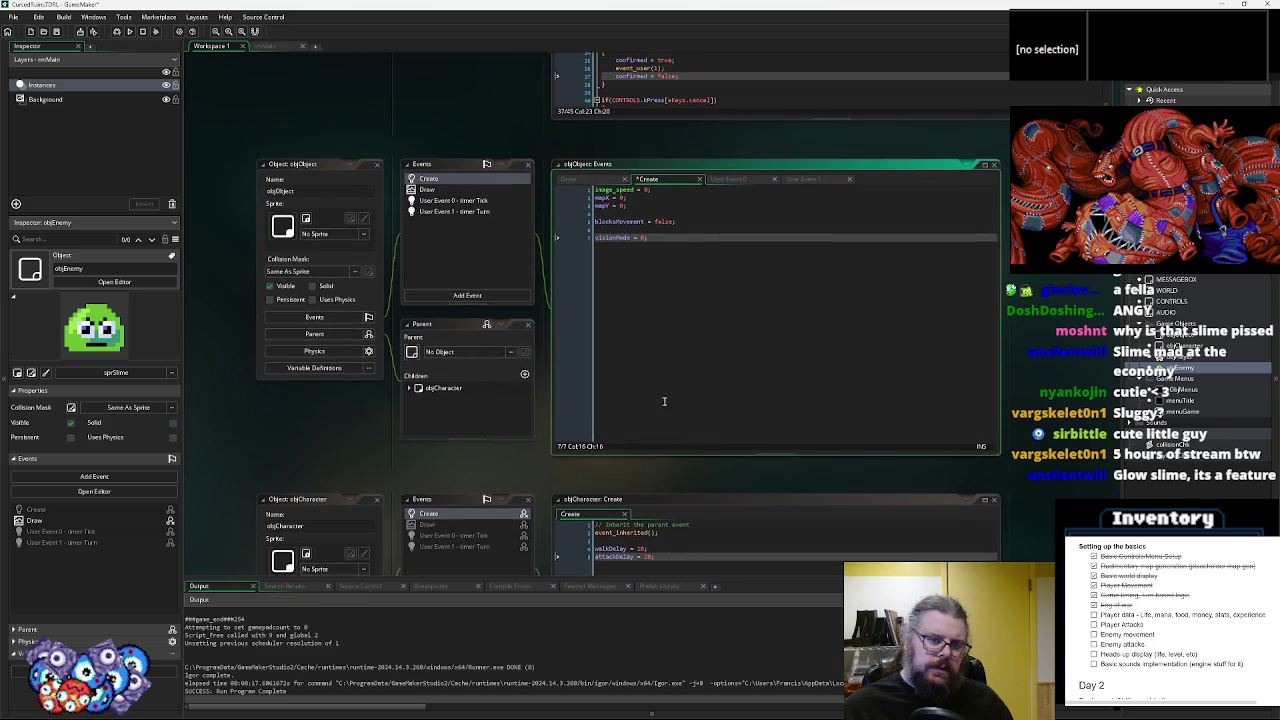
{"action": "double_click", "coordinate": [610, 237]}
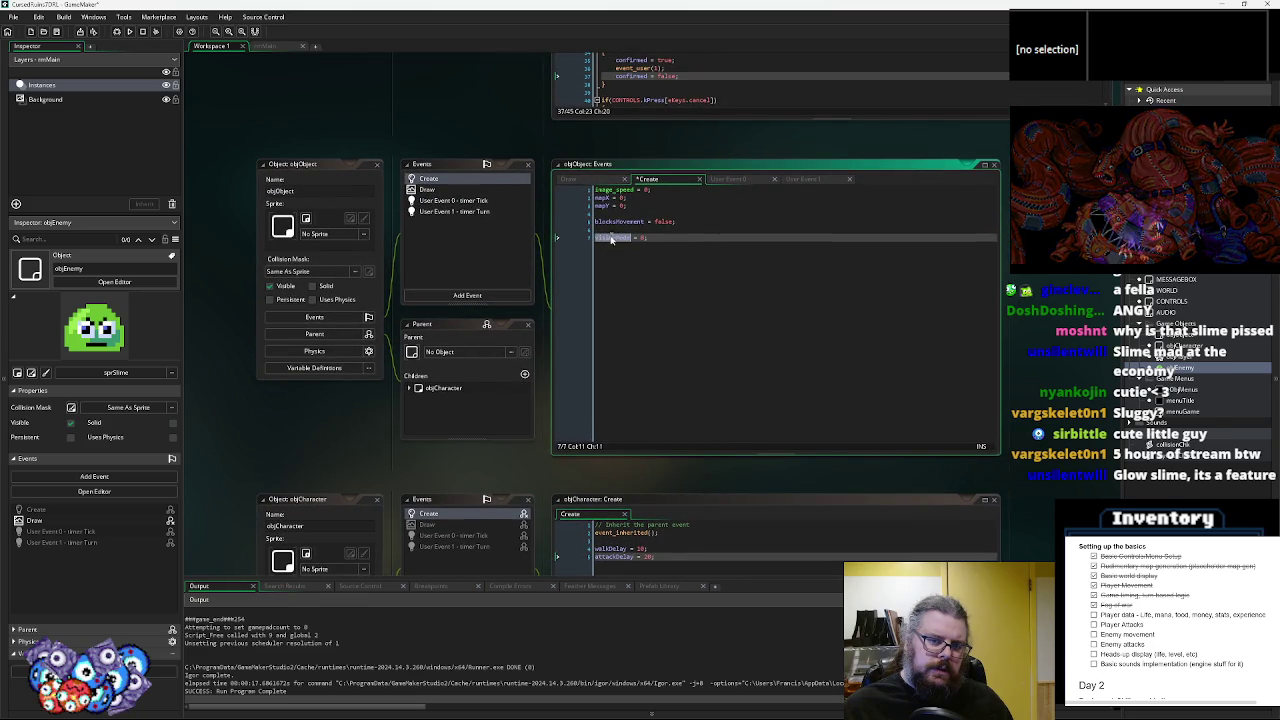
{"action": "left_click", "coordinate": [441, 192]}
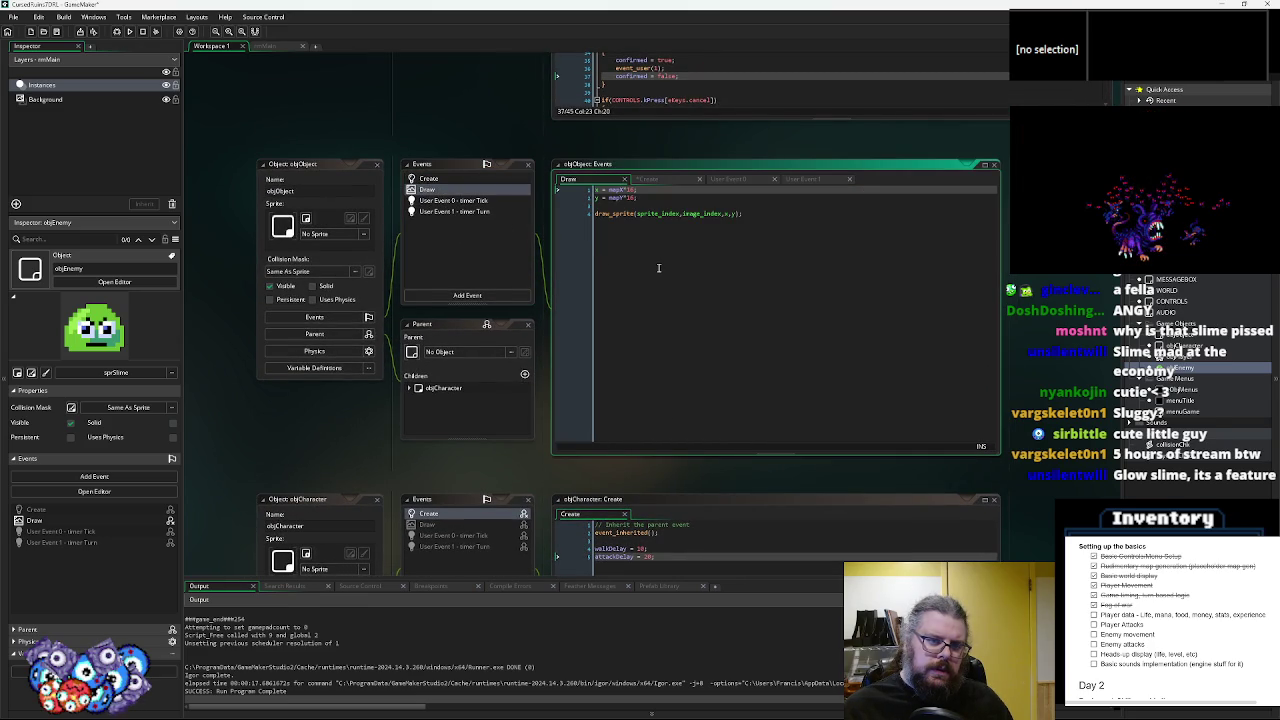
- Insert a (visionMode==1) check with an opening brace above the draw_sprite call
{"action": "left_click", "coordinate": [652, 206]}
{"action": "key", "text": "Return"}
{"action": "type", "text": "(visionMode=="}
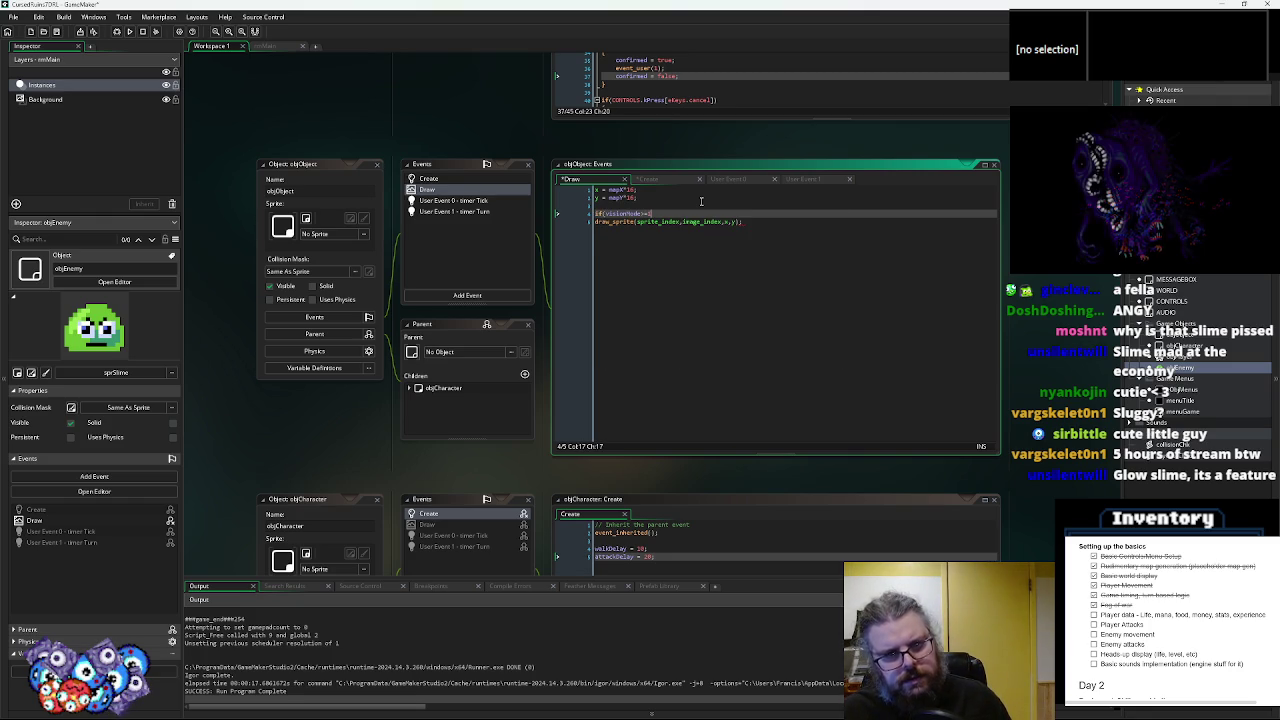
{"action": "type", "text": "1)"}
{"action": "key", "text": "Return"}
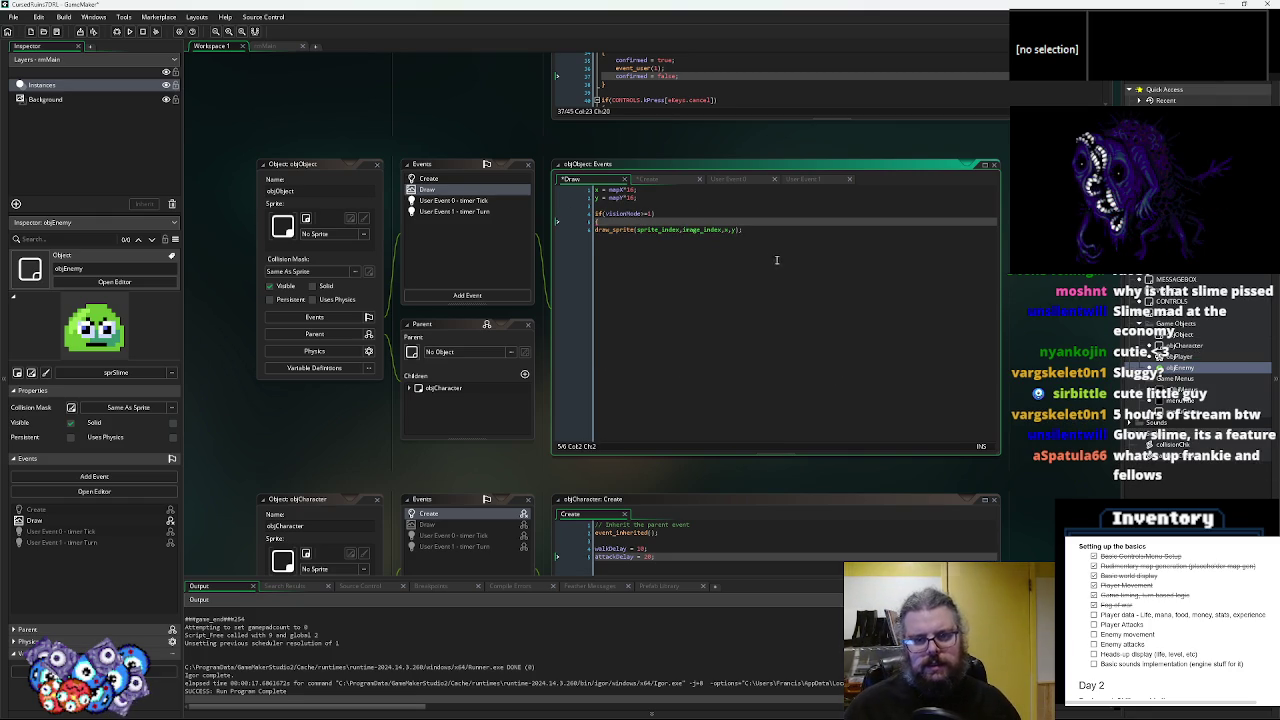
{"action": "type", "text": "{"}
- Nest an if (visionMode>=2) block around draw_sprite, close both braces, and add the missing semicolon
{"action": "left_click", "coordinate": [756, 266]}
{"action": "key", "text": "Return"}
{"action": "key", "text": "Up"}
{"action": "key", "text": "Up"}
{"action": "key", "text": "Return"}
{"action": "type", "text": "(visionMode"}
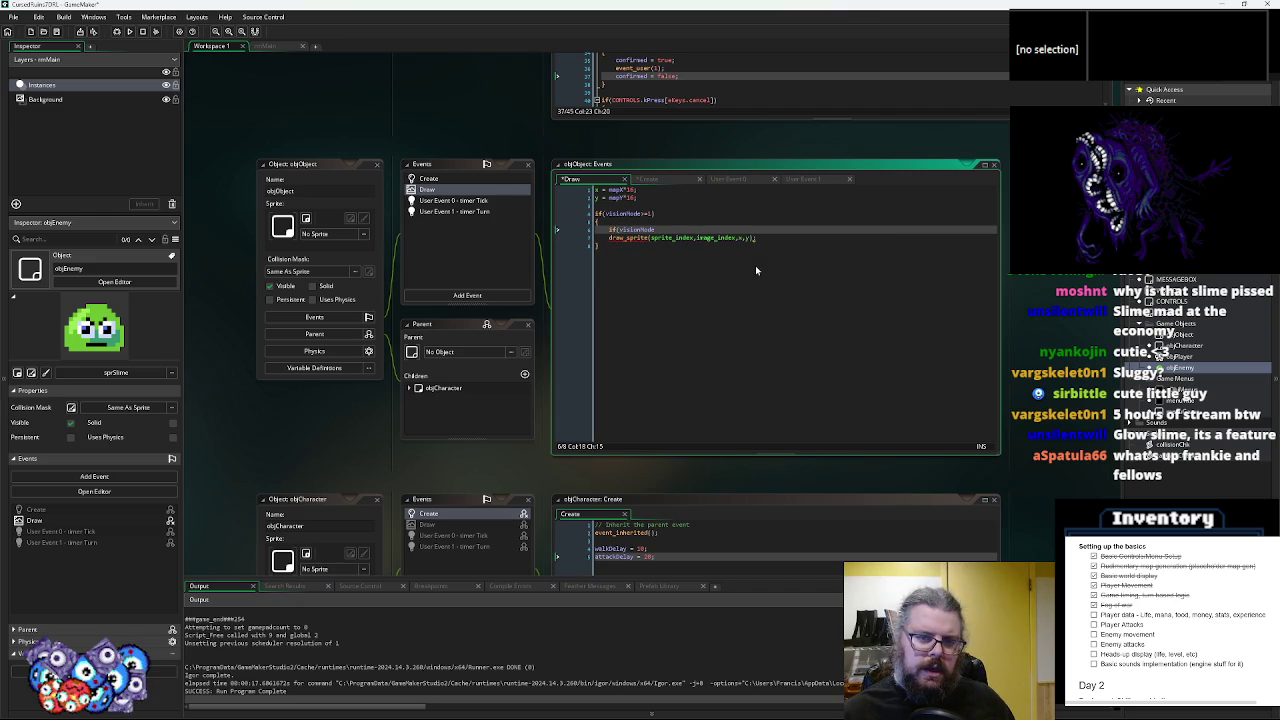
{"action": "type", "text": ">=1"}
{"action": "key", "text": "BackSpace"}
{"action": "type", "text": "2)"}
{"action": "key", "text": "Return"}
{"action": "type", "text": "{"}
{"action": "key", "text": "Down"}
{"action": "key", "text": "End"}
{"action": "key", "text": "Return"}
{"action": "type", "text": "}"}
{"action": "key", "text": "Up"}
{"action": "key", "text": "Home"}
{"action": "key", "text": "Tab"}
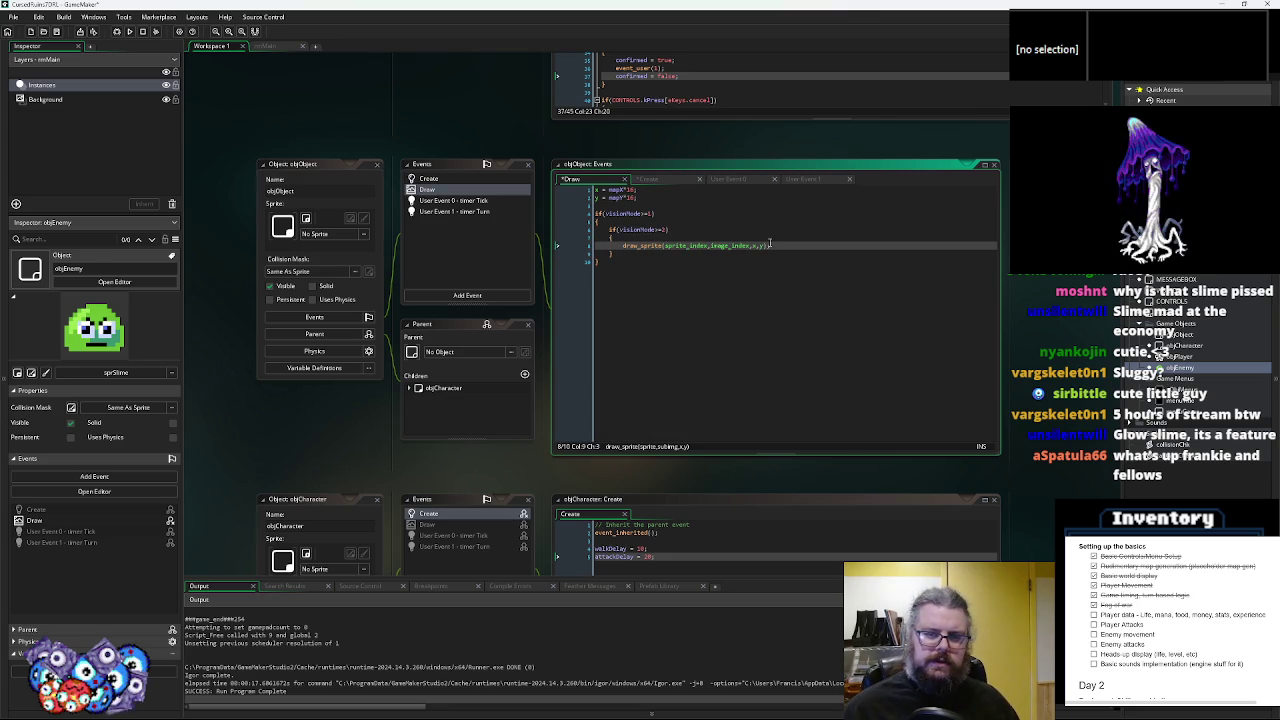
{"action": "left_click", "coordinate": [781, 244]}
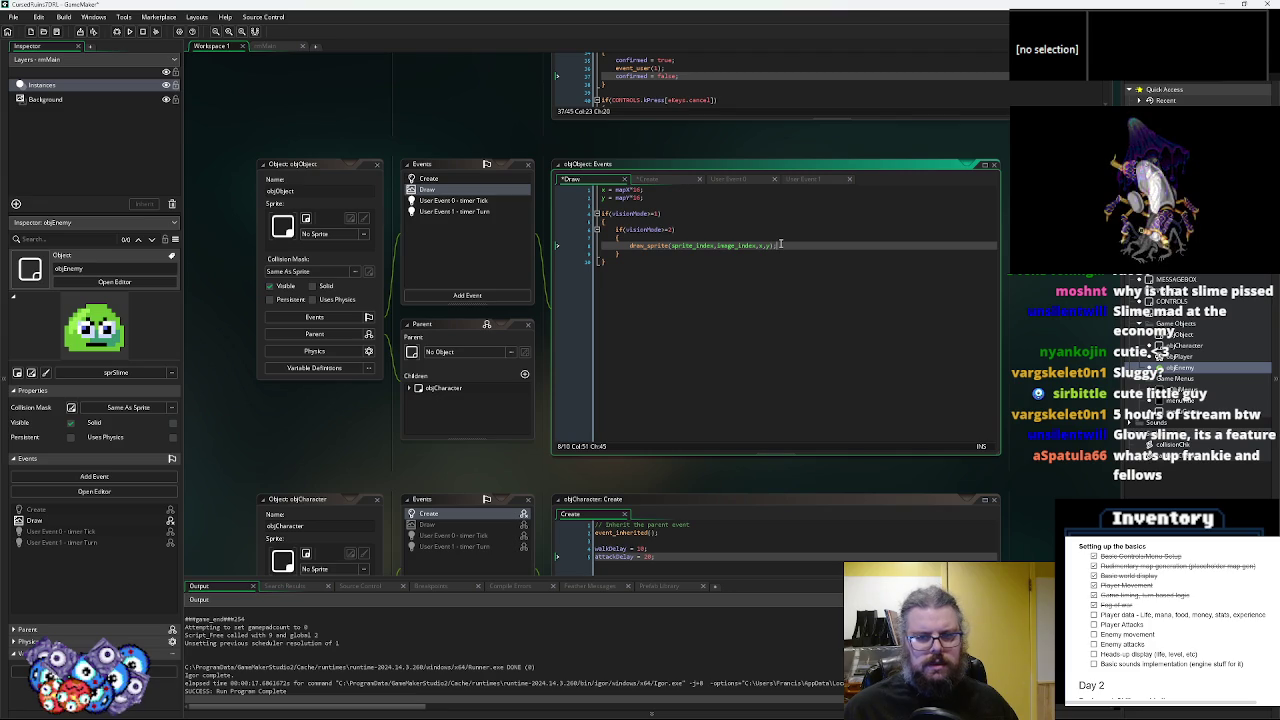
{"action": "type", "text": ";"}
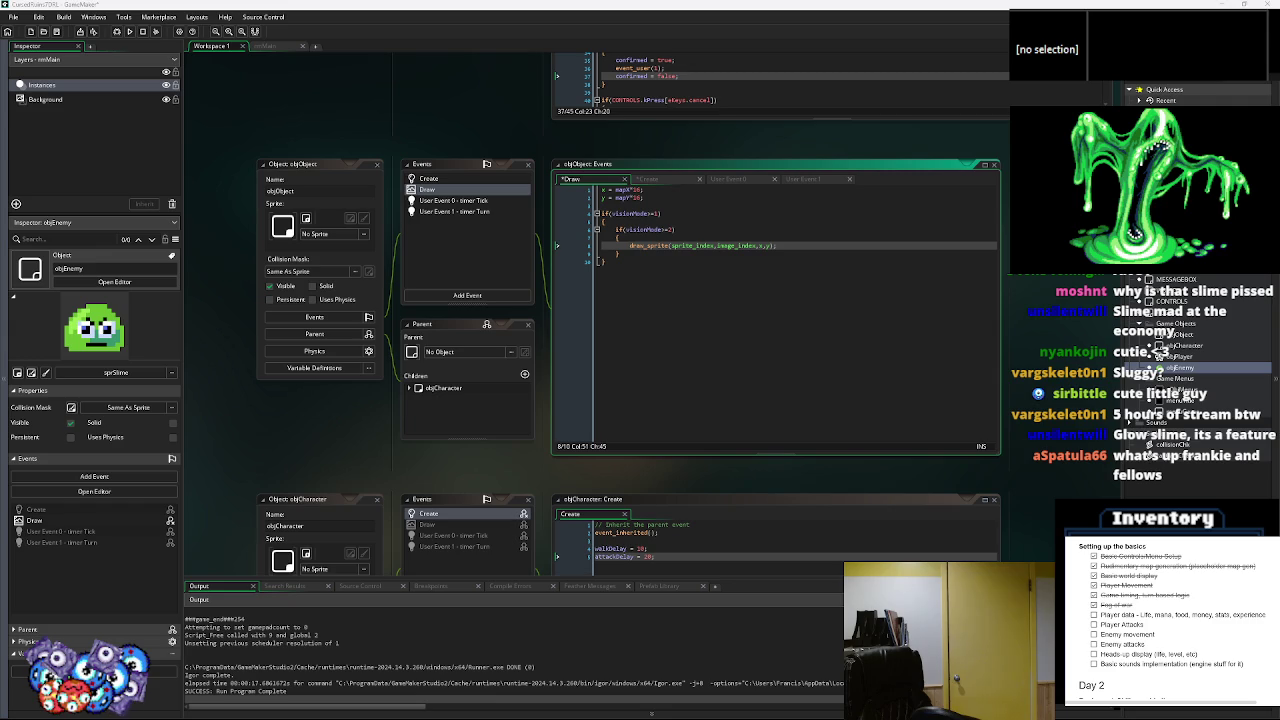
- Add an else branch calling draw_sprite_ext tinted c_grey at alpha 1, and save the project
{"action": "type", "text": "else { draw_sprite_ext(sprite_index,image_index,x,y,1,1,0,c_"}
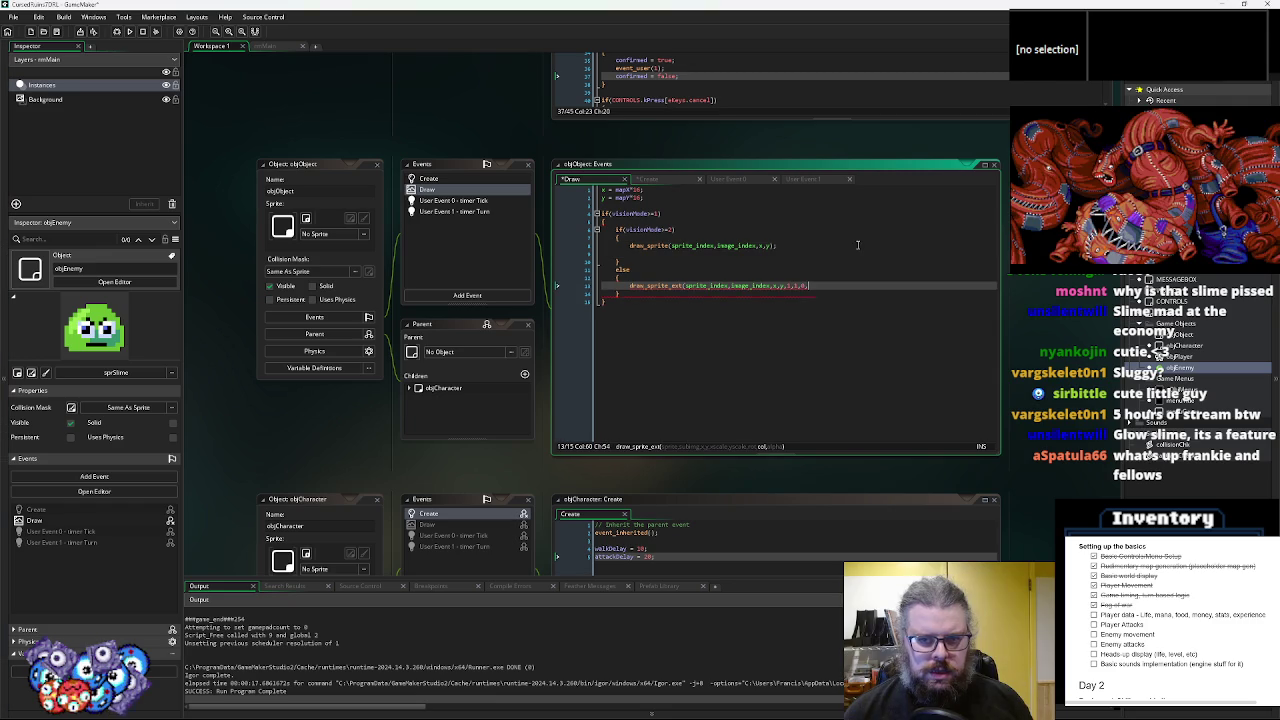
{"action": "type", "text": "b"}
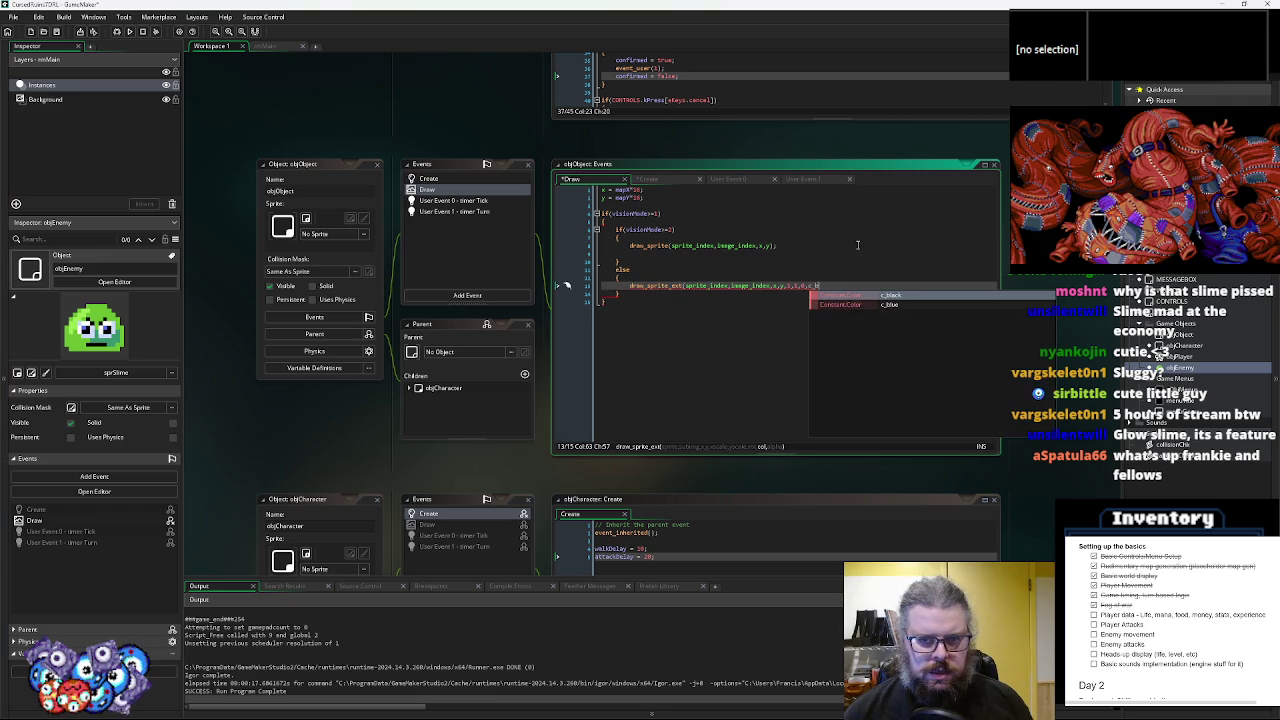
{"action": "key", "text": "BackSpace"}
{"action": "type", "text": "grey"}
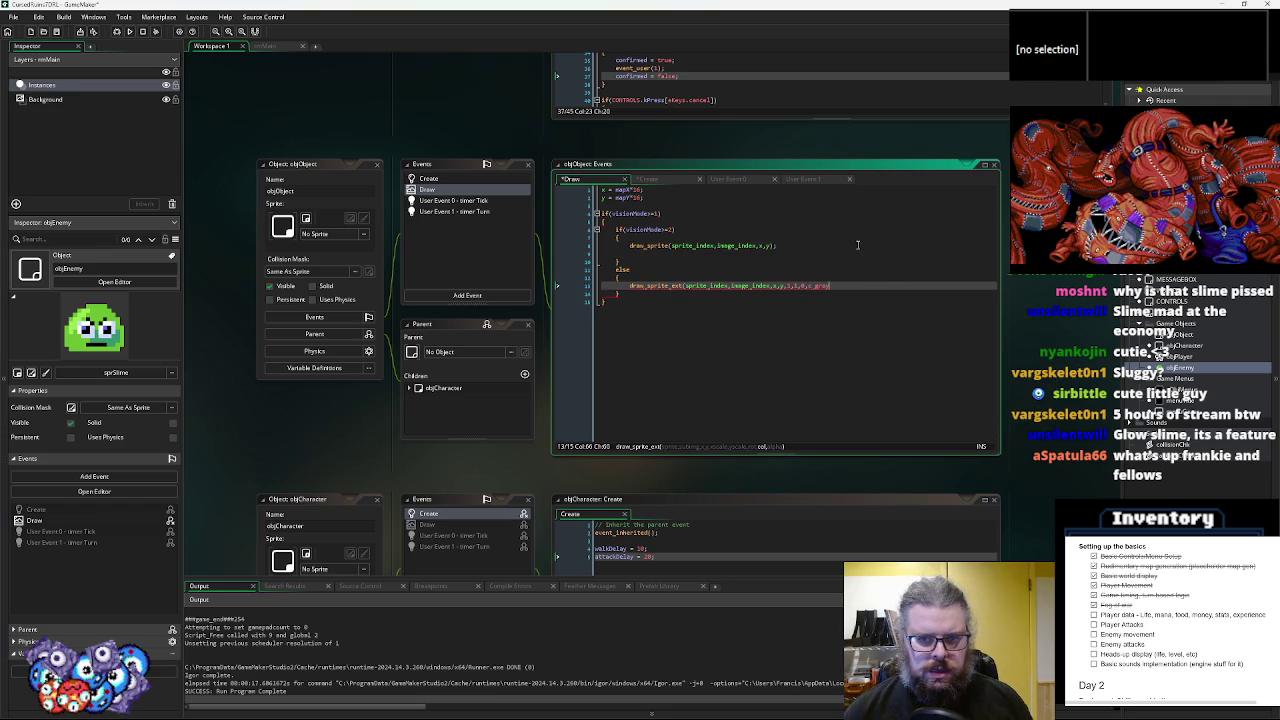
{"action": "type", "text": ",1);"}
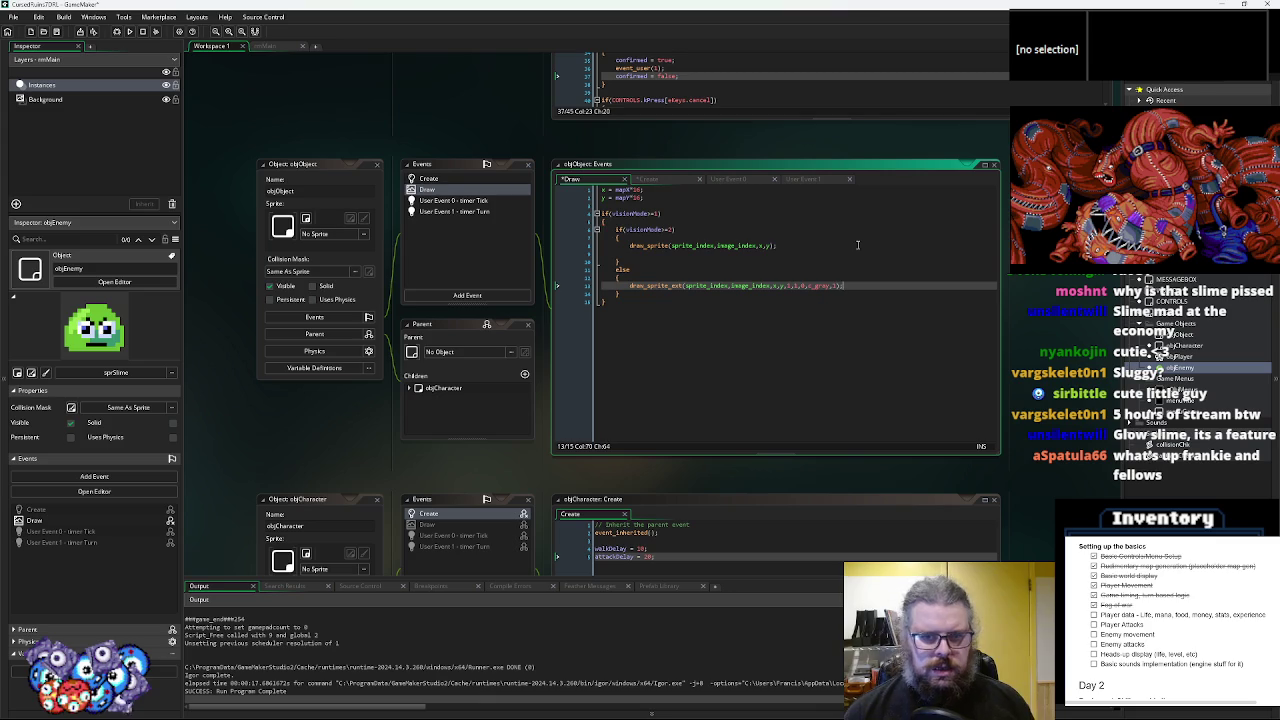
{"action": "key", "text": "Down"}
{"action": "key", "text": "Down"}
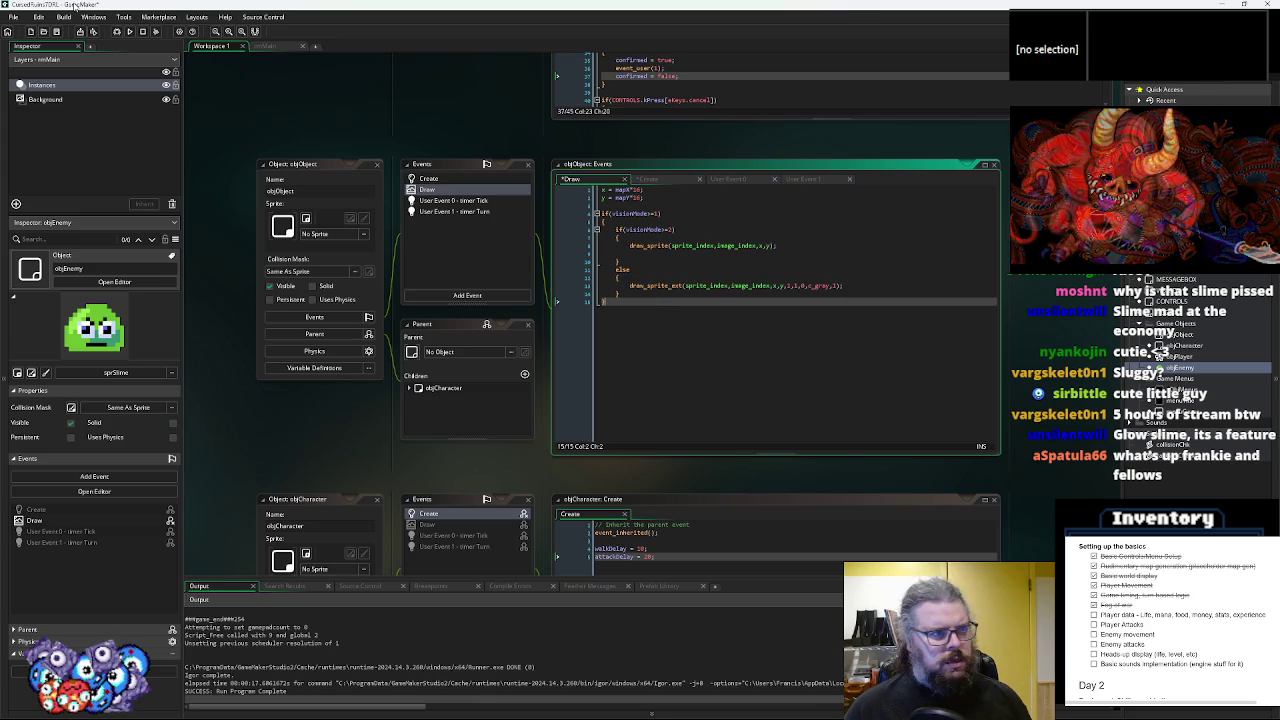
{"action": "left_click", "coordinate": [44, 34]}
- Pan the workspace over to WORLD and open its User Event 2 fog update code
{"action": "left_click", "coordinate": [774, 358]}
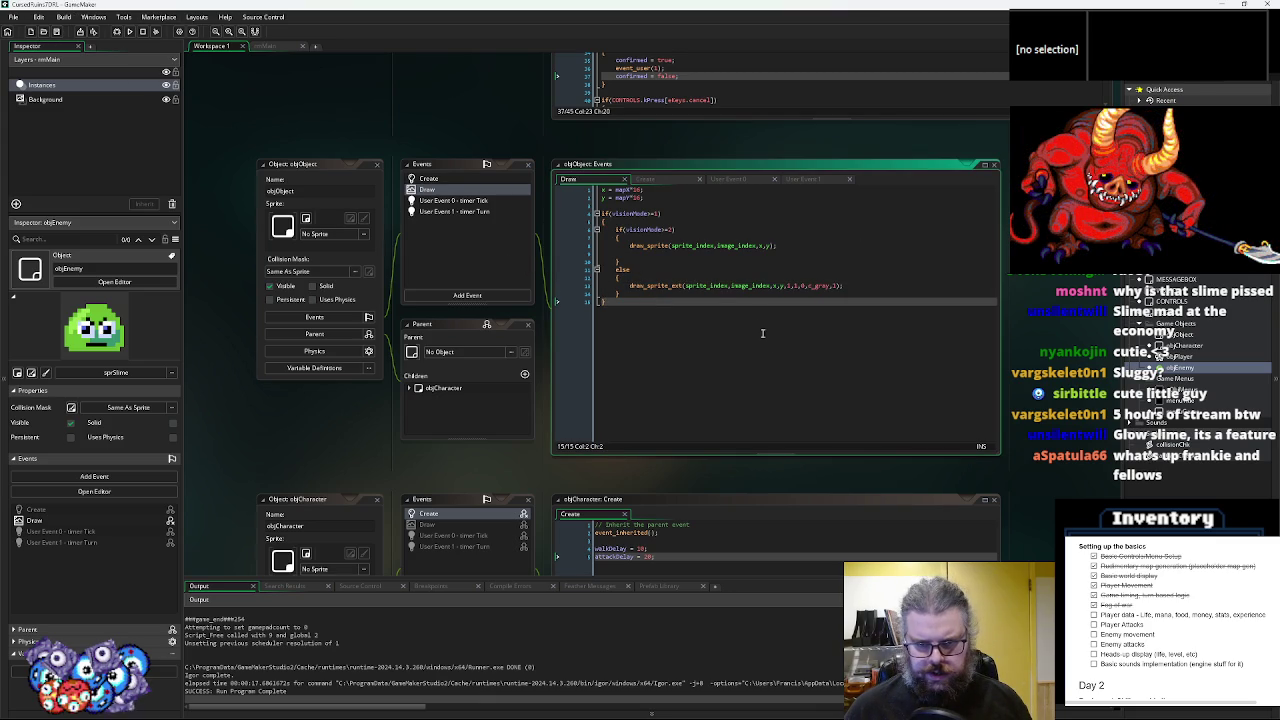
{"action": "mouse_move", "coordinate": [723, 369]}
{"action": "left_mouse_down"}
{"action": "mouse_move", "coordinate": [717, 237]}
{"action": "mouse_move", "coordinate": [591, 428]}
{"action": "left_mouse_up"}
{"action": "left_click", "coordinate": [563, 350]}
{"action": "mouse_move", "coordinate": [643, 382]}
{"action": "left_mouse_down"}
{"action": "mouse_move", "coordinate": [654, 430]}
{"action": "mouse_move", "coordinate": [705, 440]}
{"action": "left_mouse_up"}
{"action": "mouse_move", "coordinate": [791, 358]}
{"action": "left_mouse_down"}
{"action": "mouse_move", "coordinate": [634, 407]}
{"action": "mouse_move", "coordinate": [330, 400]}
{"action": "mouse_move", "coordinate": [341, 360]}
{"action": "mouse_move", "coordinate": [300, 430]}
{"action": "mouse_move", "coordinate": [318, 589]}
{"action": "mouse_move", "coordinate": [572, 470]}
{"action": "mouse_move", "coordinate": [262, 522]}
{"action": "left_mouse_up"}
{"action": "left_click", "coordinate": [540, 157]}
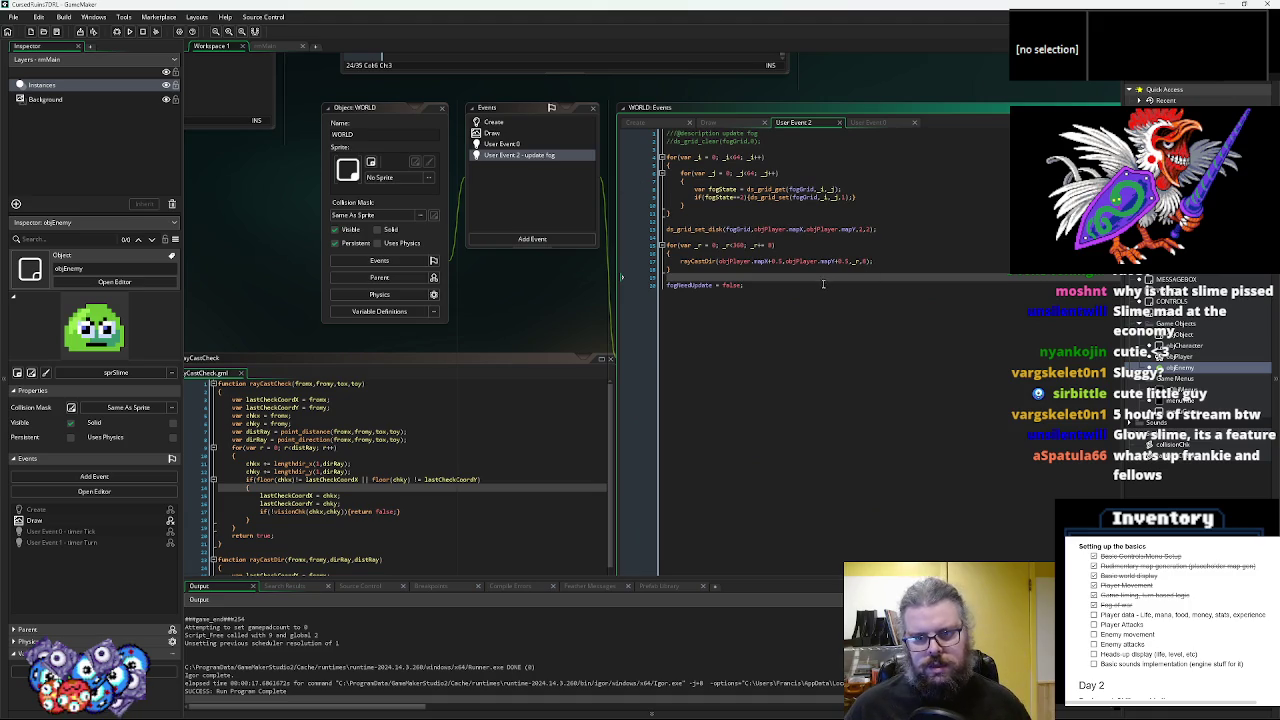
- Above fogNeedUpdate in WORLD's User Event 2, start a with(objObject) { event_user( block
{"action": "left_click", "coordinate": [820, 286]}
{"action": "left_click", "coordinate": [653, 278]}
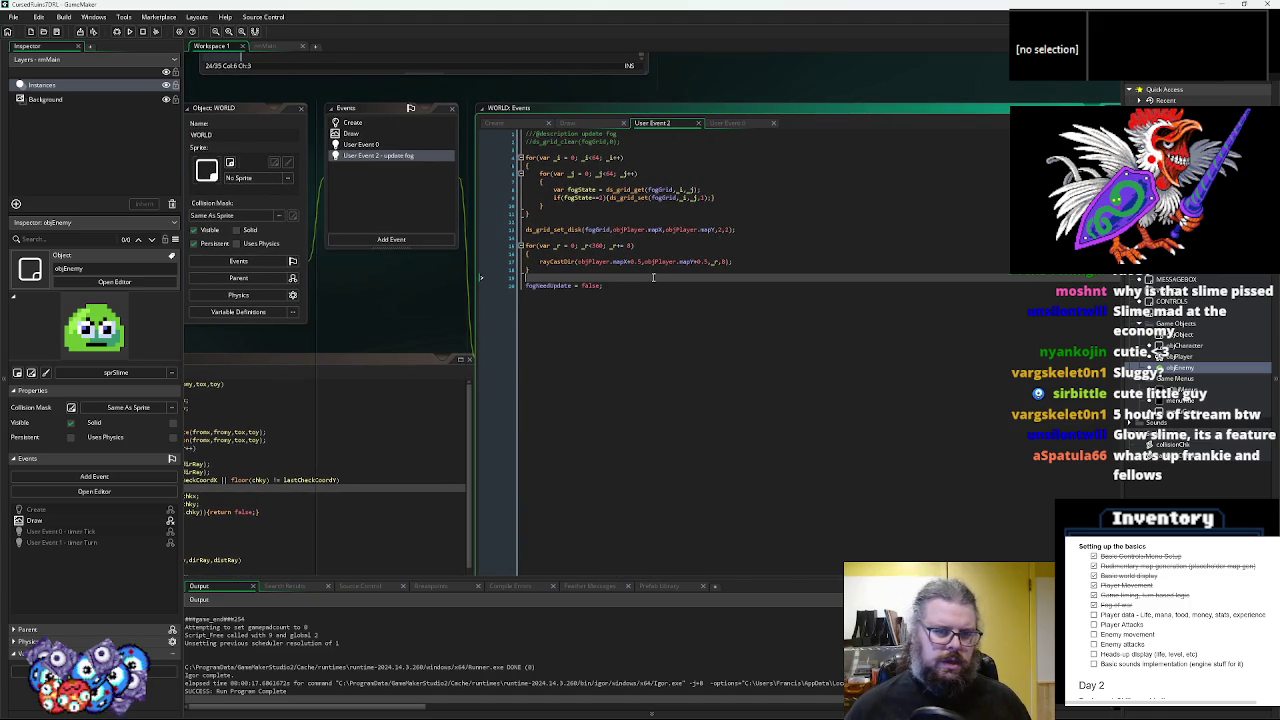
{"action": "key", "text": "Return"}
{"action": "key", "text": "Return"}
{"action": "key", "text": "Up"}
{"action": "type", "text": "dsth(ob"}
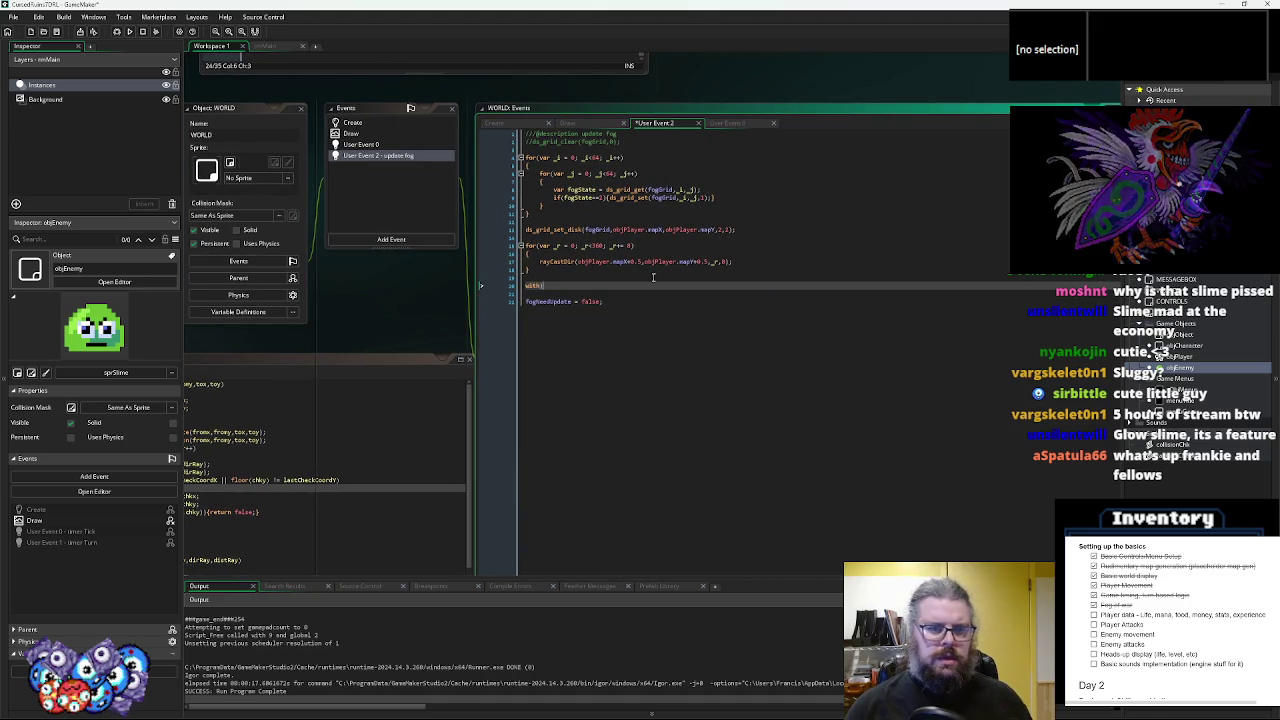
{"action": "type", "text": "j"}
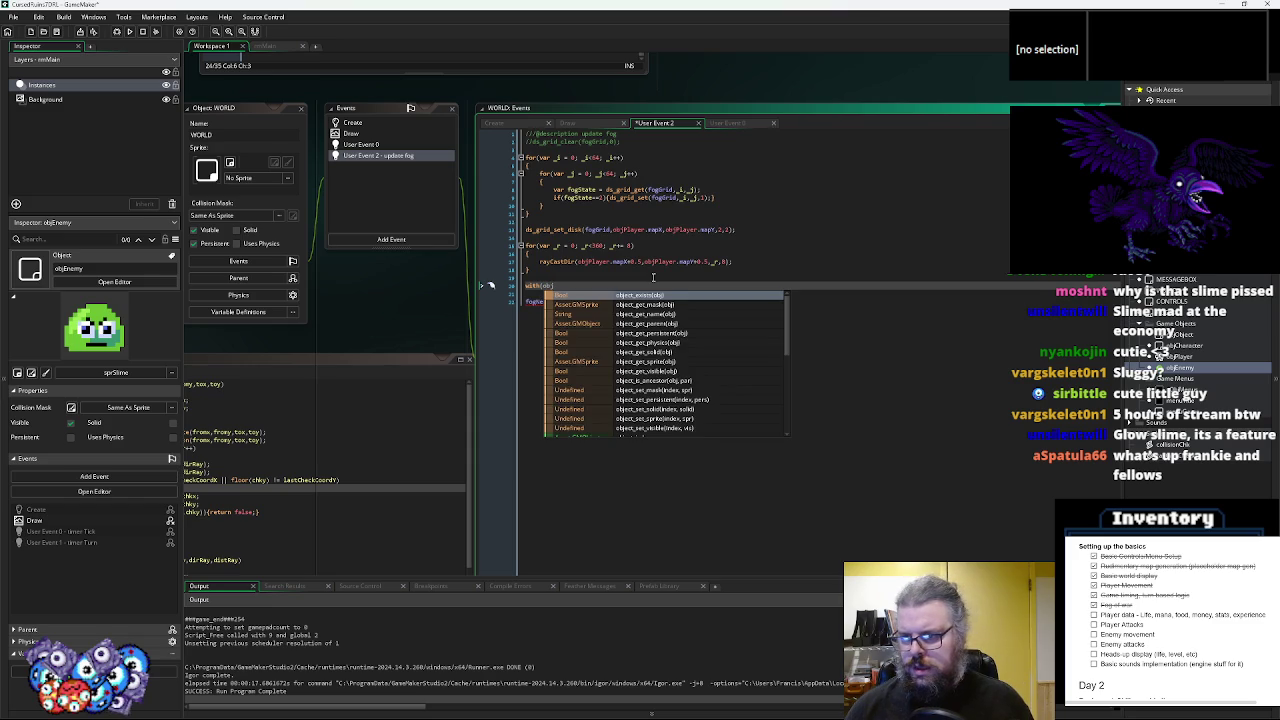
{"action": "type", "text": "Object)"}
{"action": "key", "text": "Return"}
{"action": "type", "text": "{"}
{"action": "key", "text": "Return"}
{"action": "type", "text": "ev"}
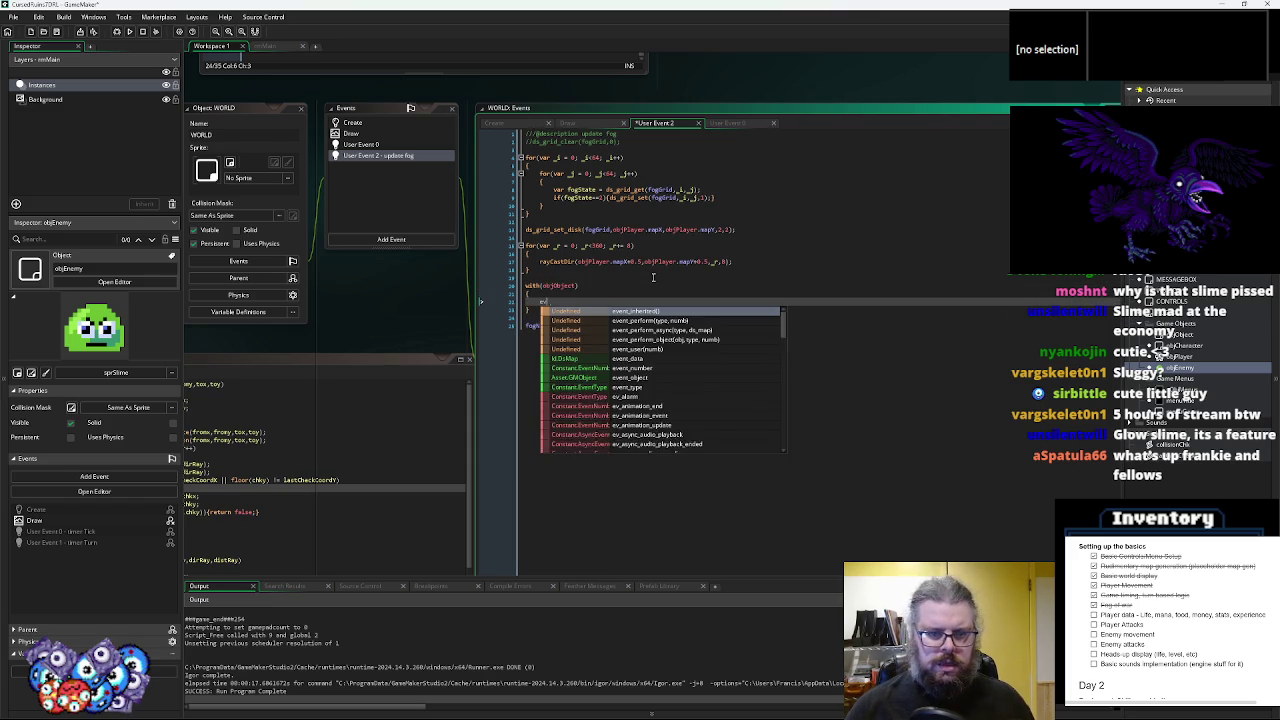
{"action": "type", "text": "ent_user(1);"}
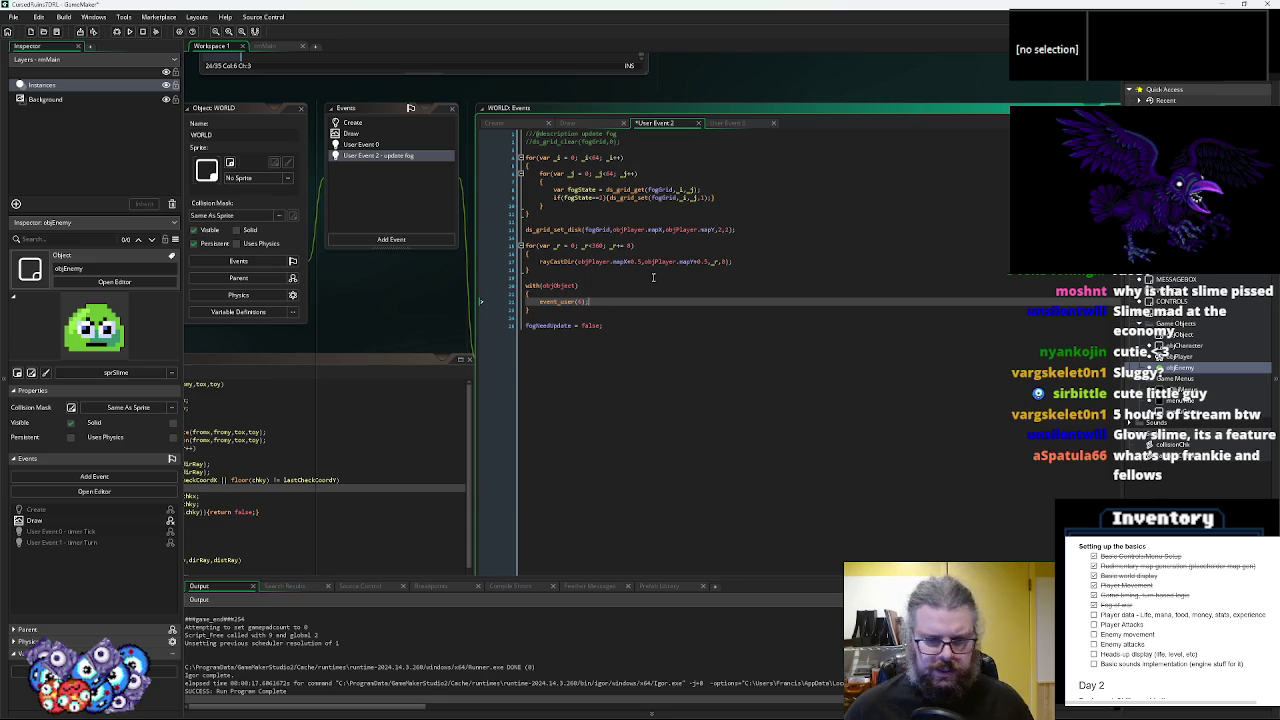
{"action": "middle_click", "coordinate": [557, 261]}
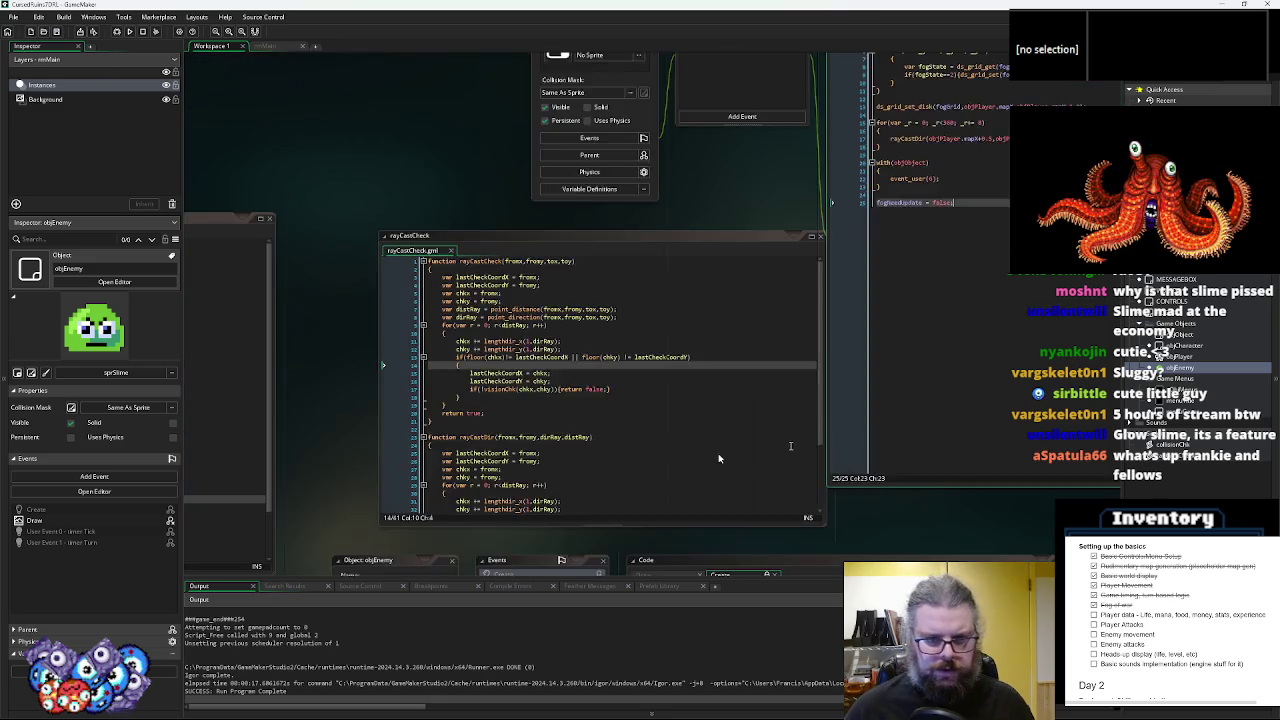
{"action": "middle_click", "coordinate": [782, 349]}
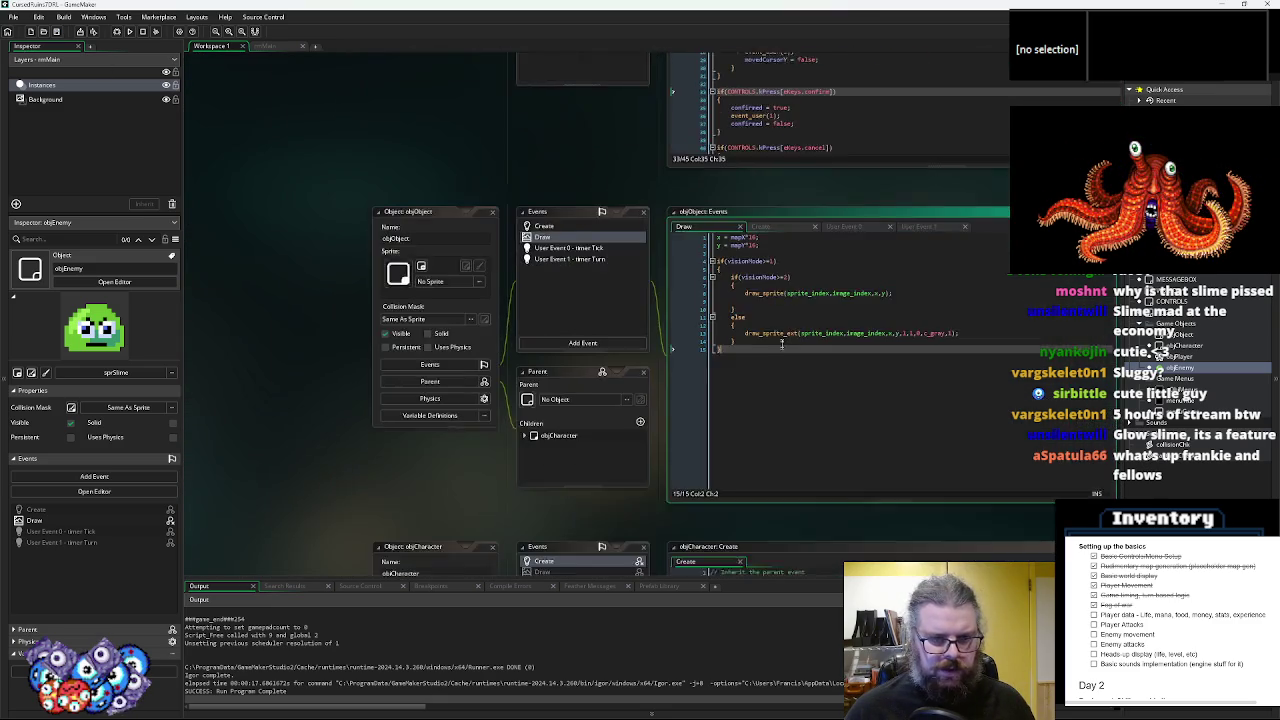
{"action": "middle_click", "coordinate": [782, 349]}
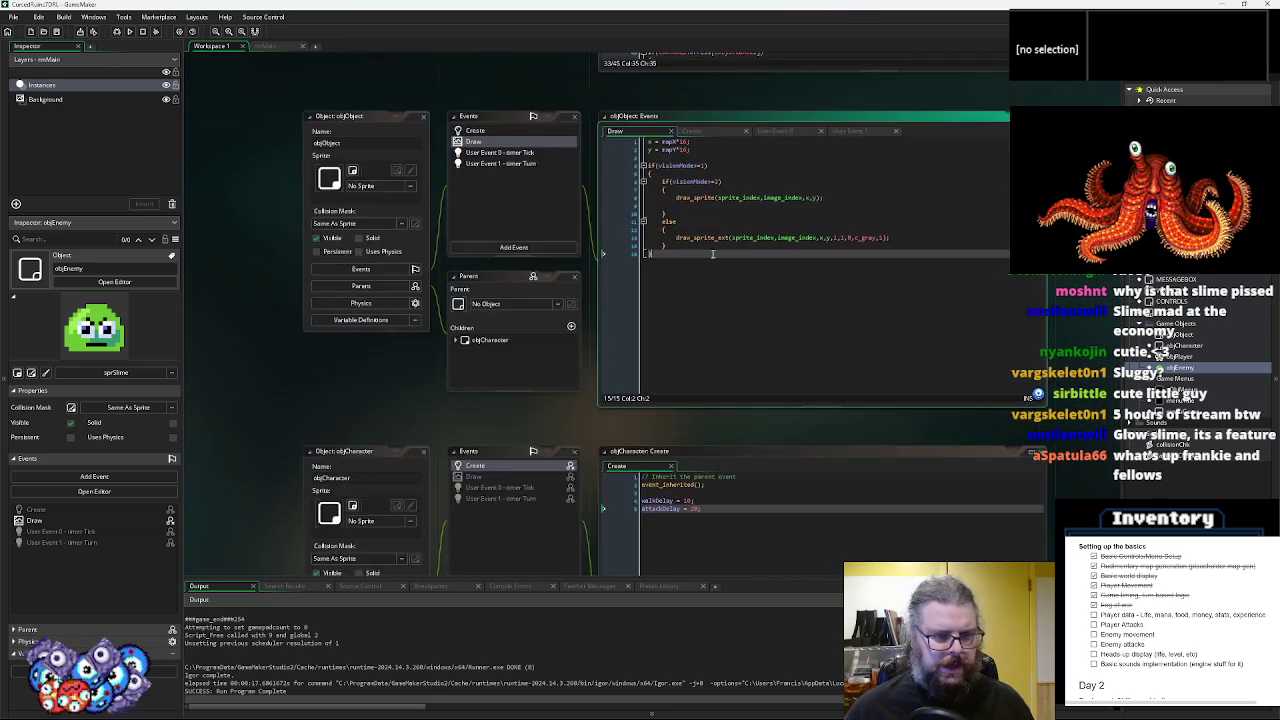
{"action": "middle_click", "coordinate": [712, 254]}
{"action": "left_click", "coordinate": [465, 308]}
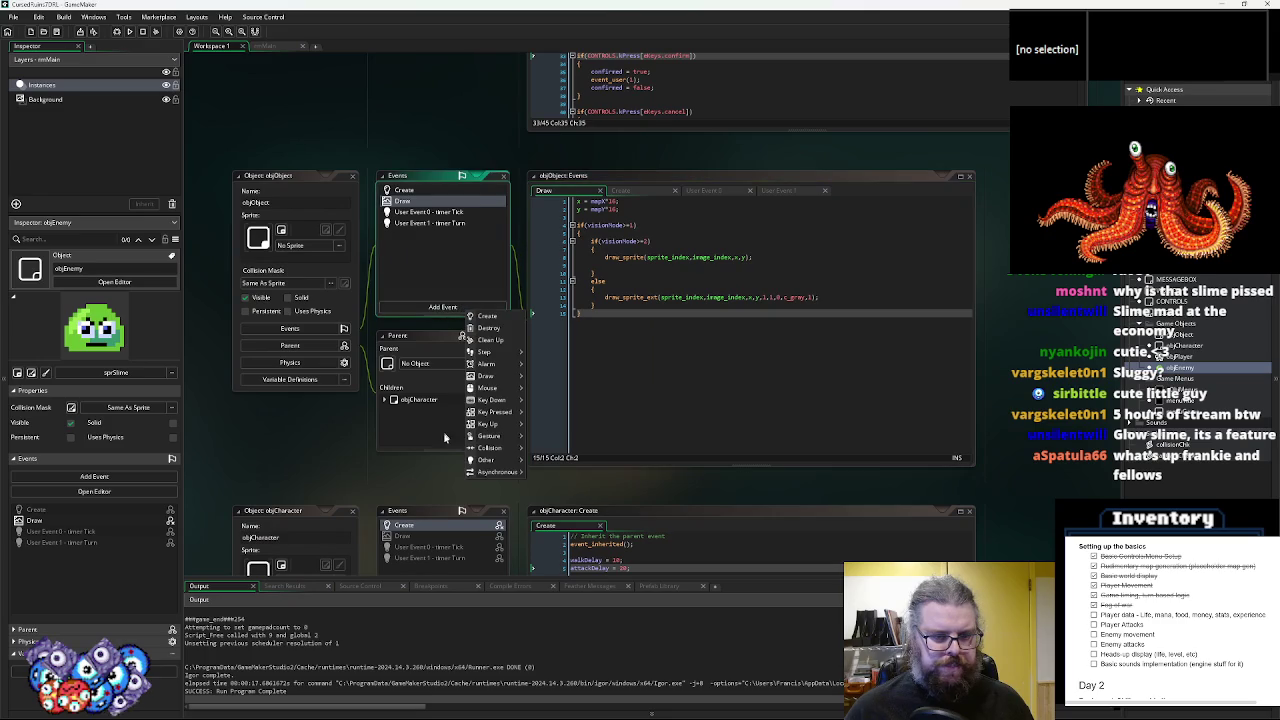
{"action": "mouse_move", "coordinate": [488, 460]}
{"action": "mouse_move", "coordinate": [570, 582]}
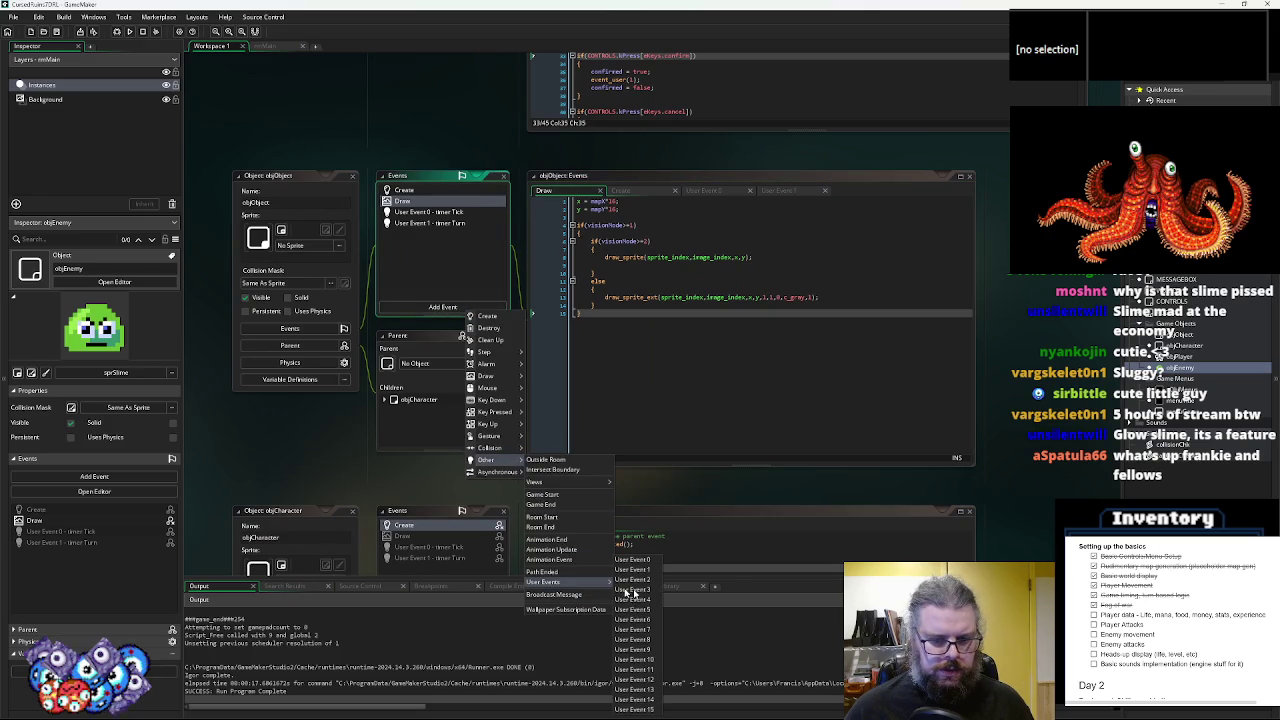
{"action": "left_click", "coordinate": [645, 620]}
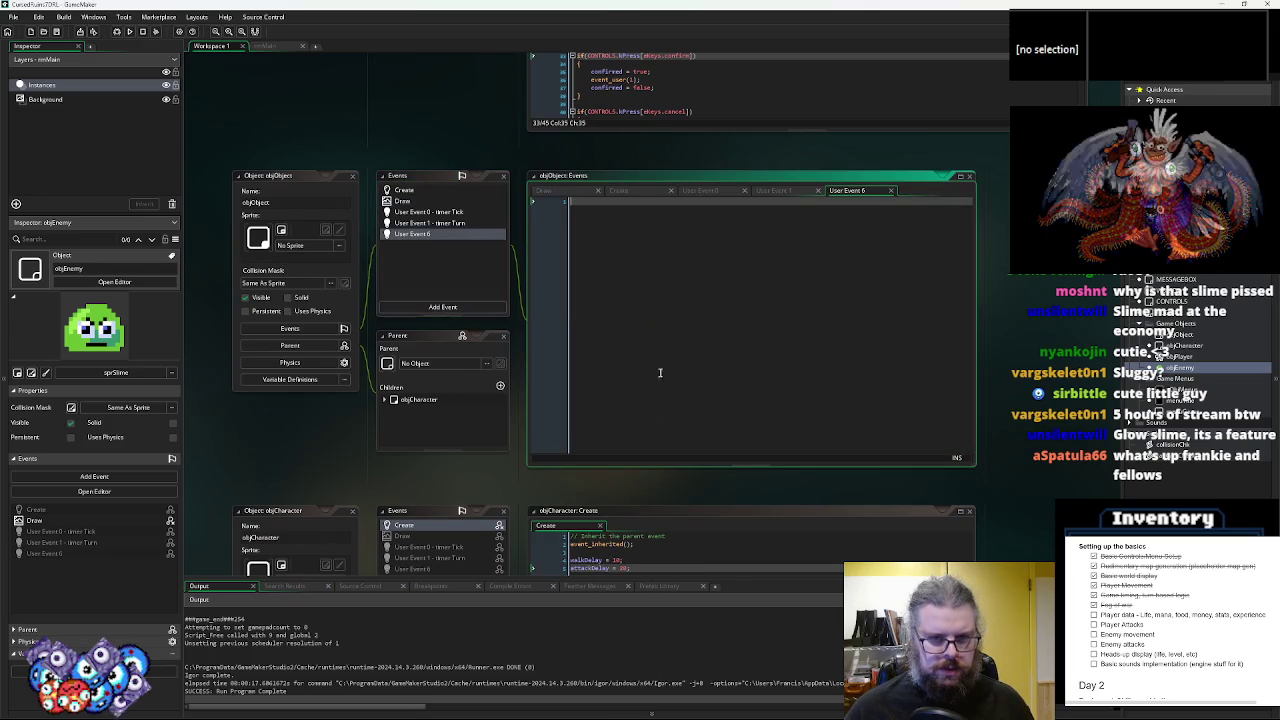
{"action": "type", "text": "/ @de"}
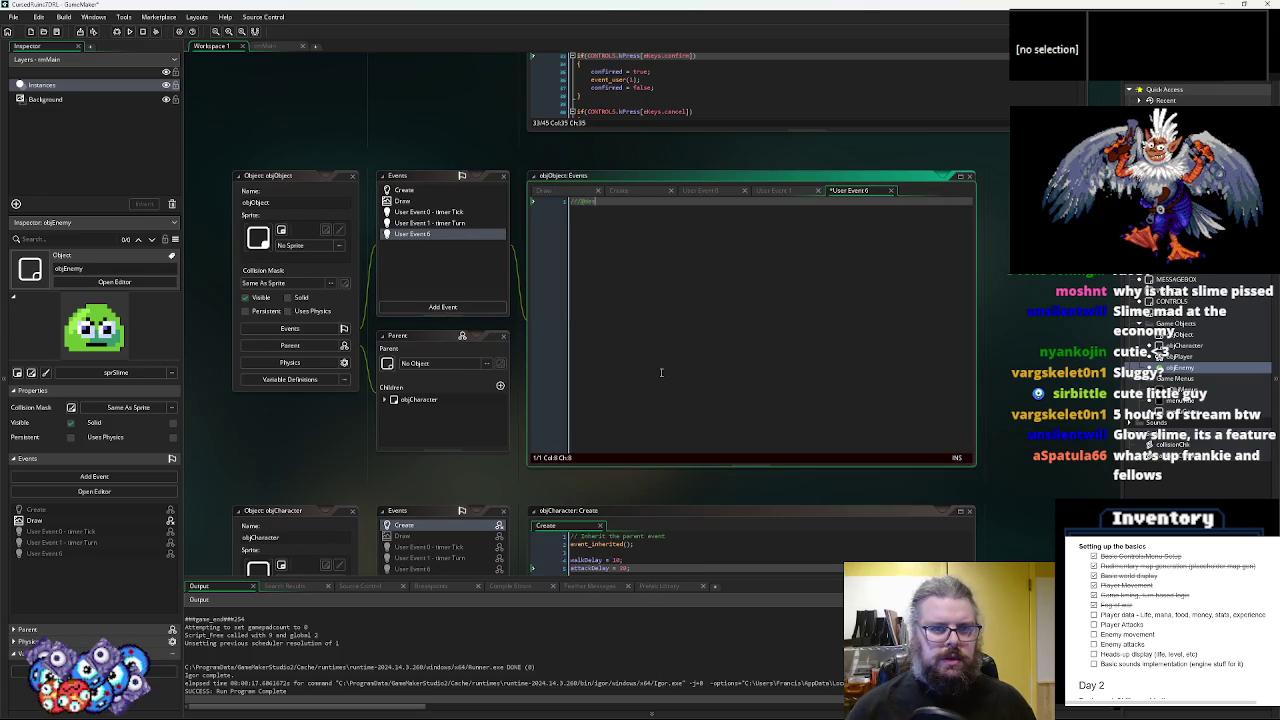